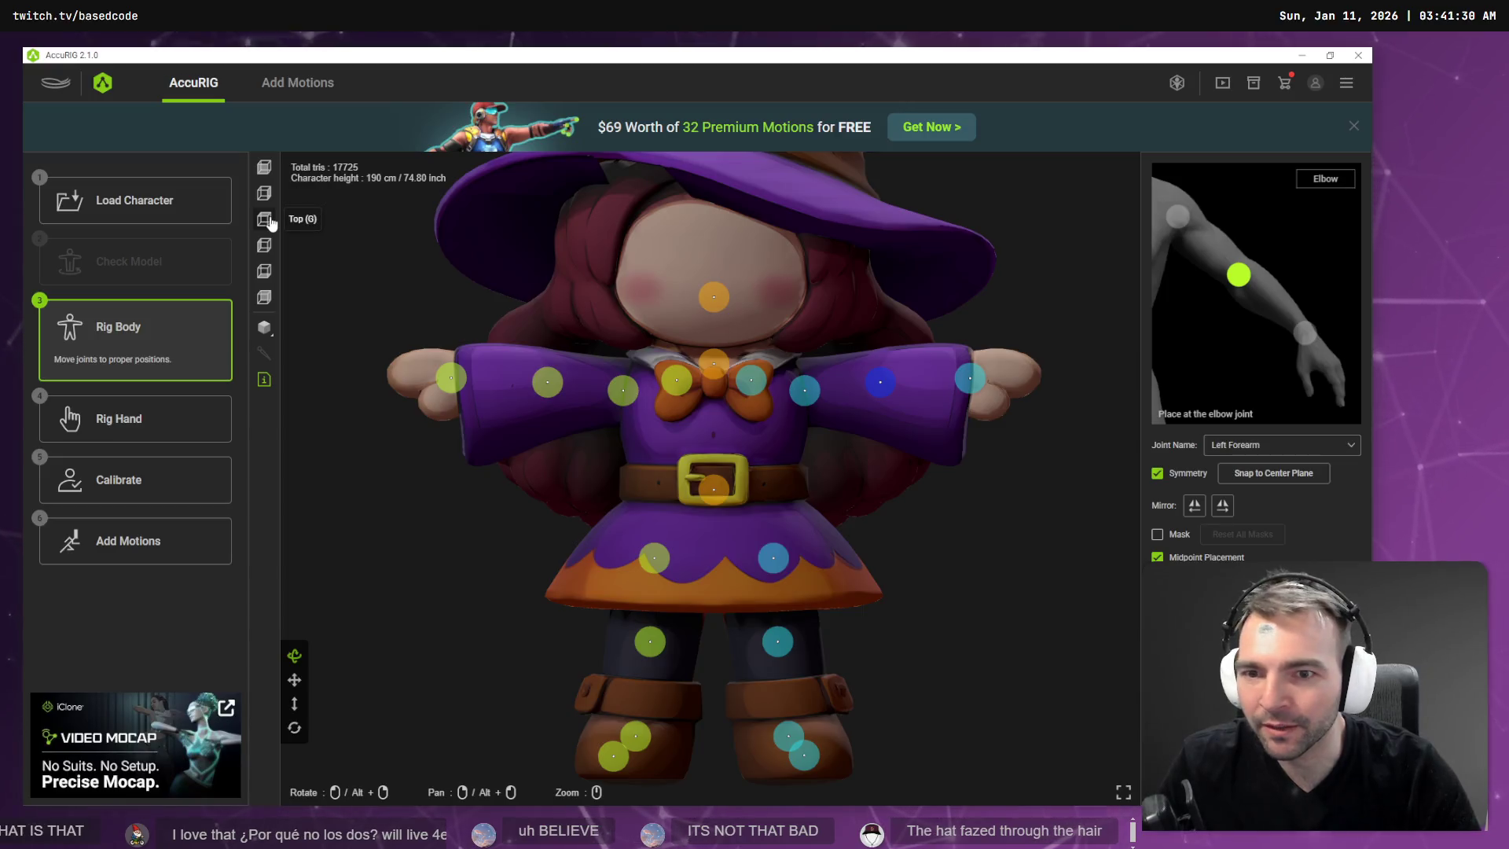
Inspect the witch from the top view and several orbited angles.
click(265, 220)
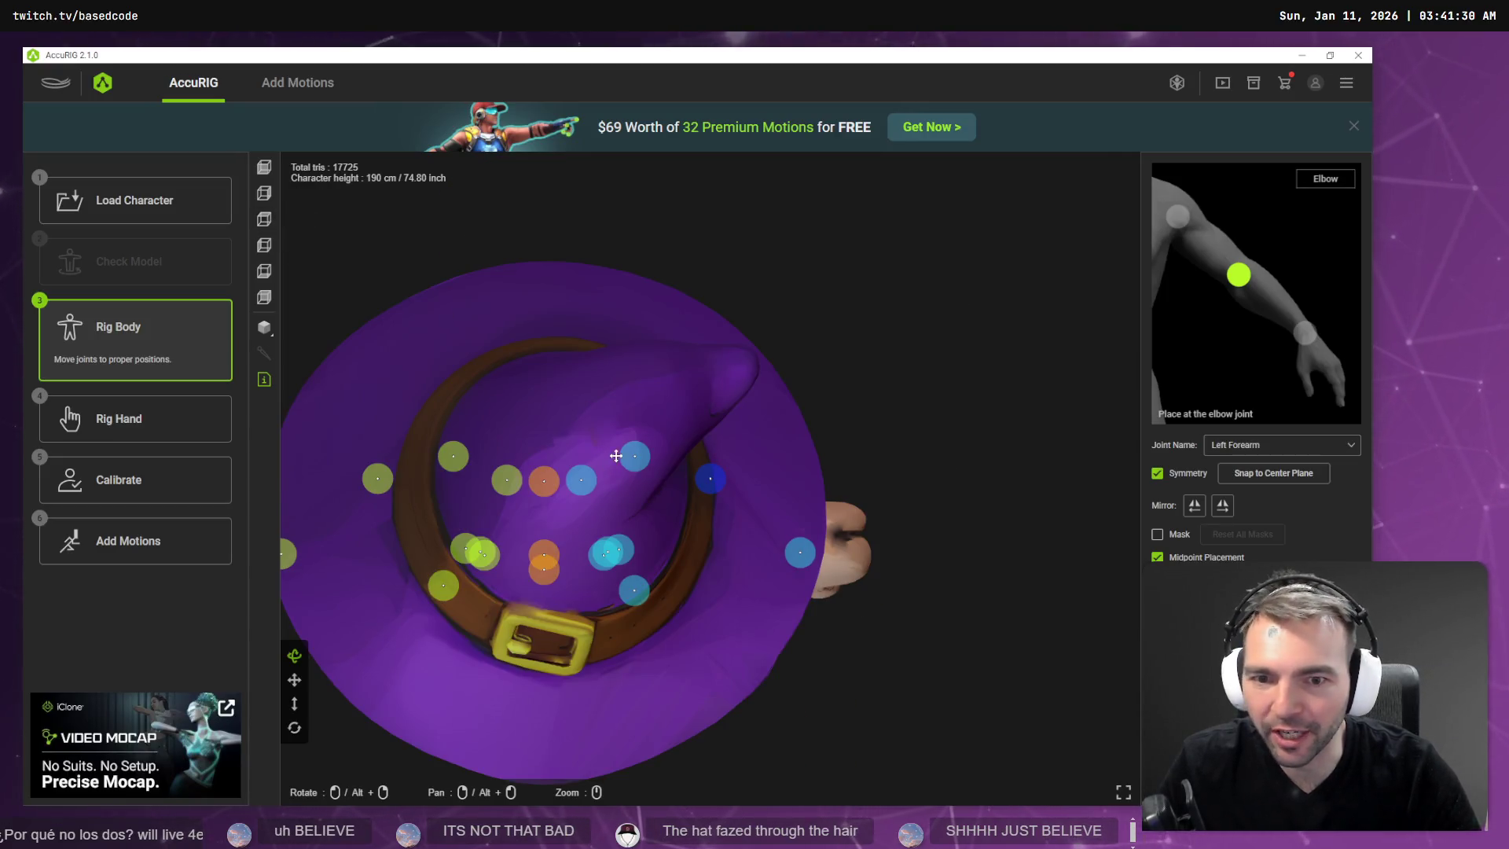
mouse_move(617, 456)
mouse_down()
mouse_move(636, 401)
mouse_move(673, 408)
mouse_move(623, 306)
mouse_move(391, 310)
mouse_move(697, 309)
mouse_move(550, 280)
mouse_move(529, 315)
mouse_move(610, 326)
mouse_move(512, 343)
mouse_move(555, 295)
mouse_move(729, 456)
mouse_up()
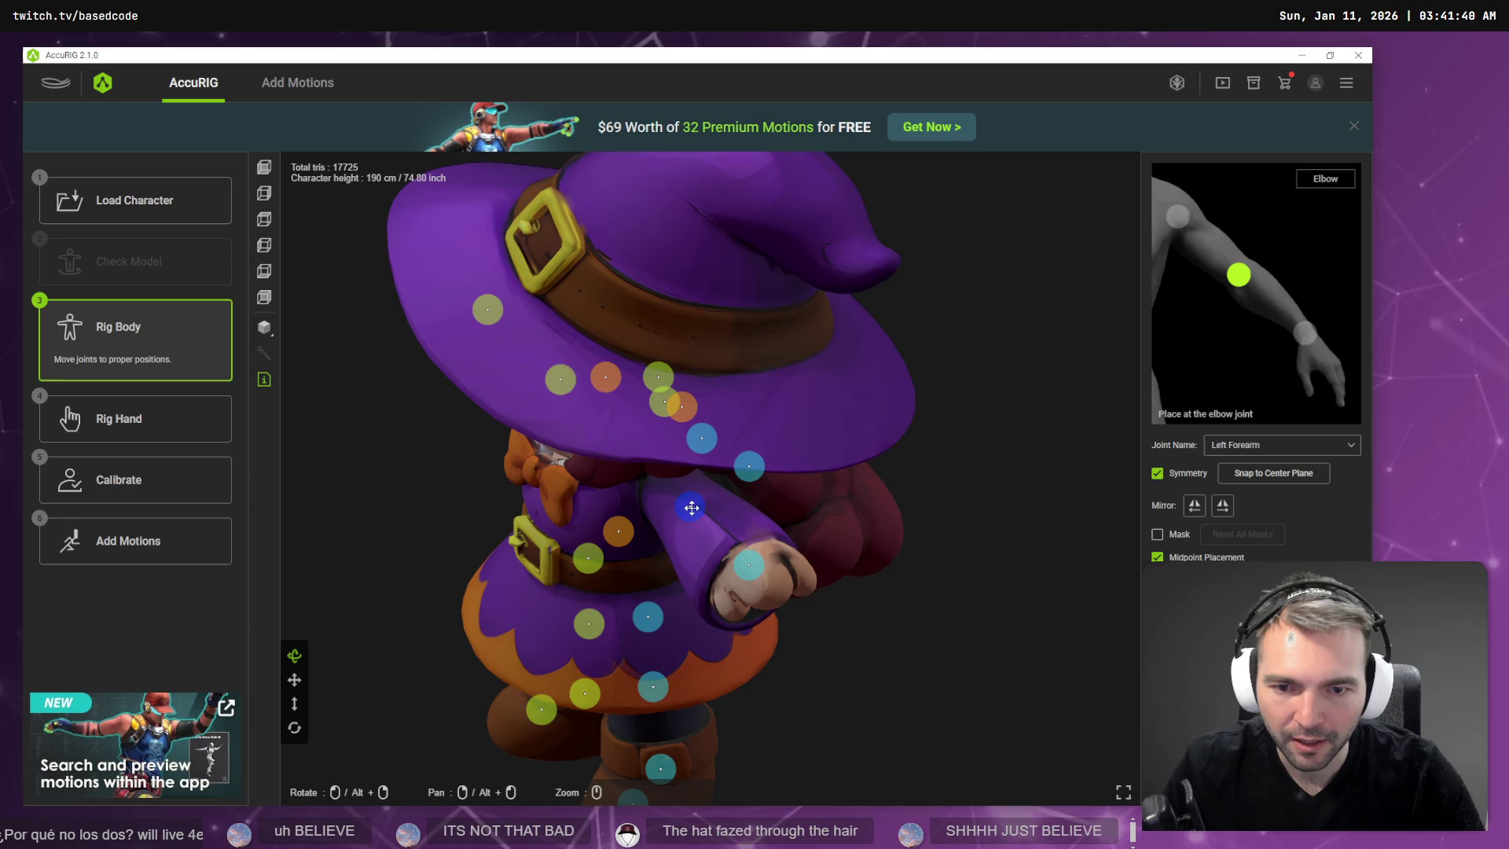
drag(692, 508, 687, 500)
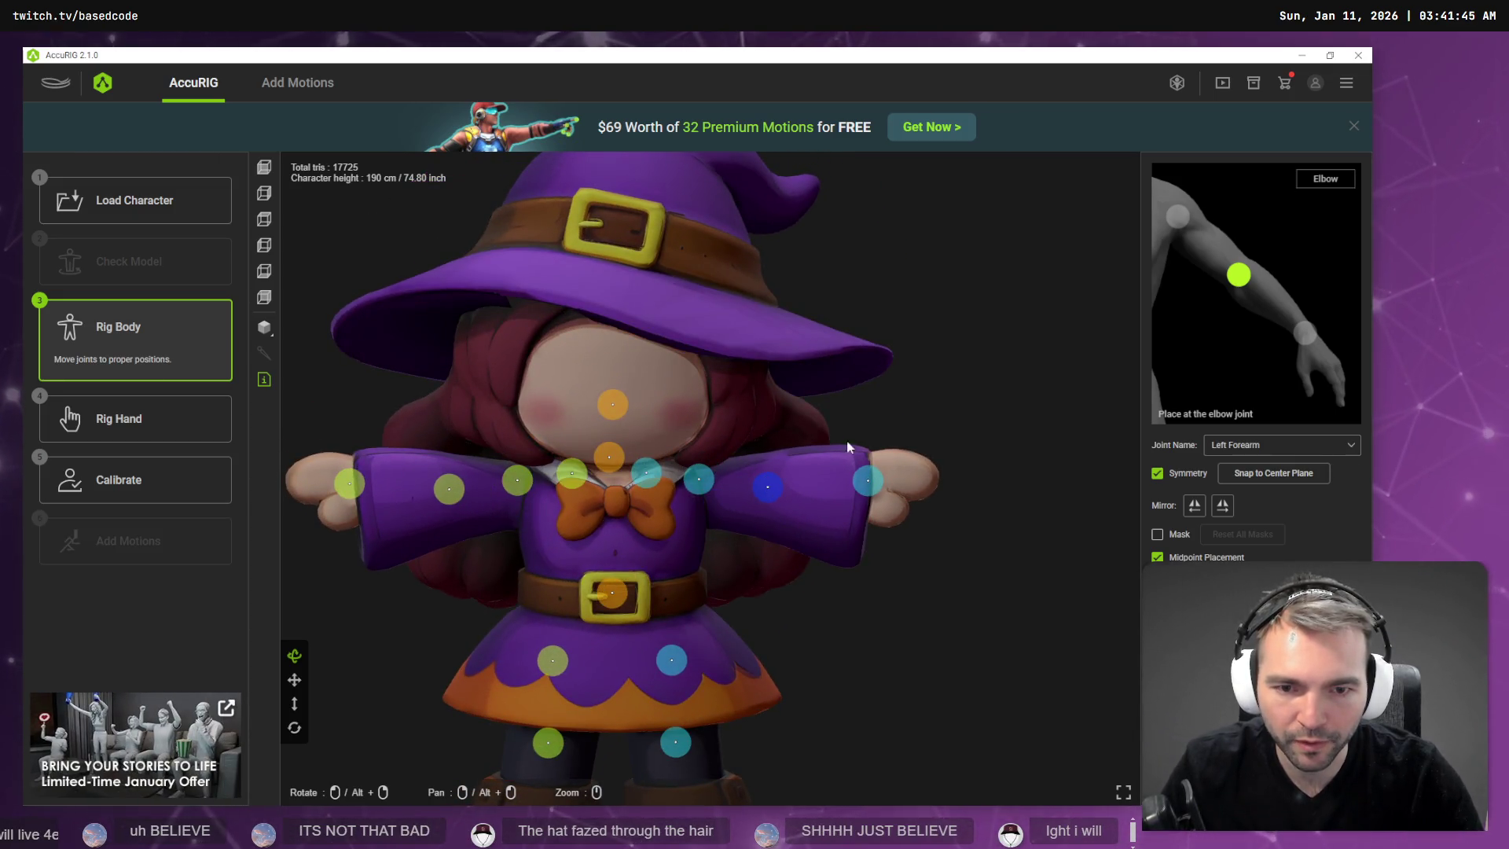
mouse_move(848, 446)
mouse_down()
mouse_move(691, 498)
mouse_move(691, 525)
mouse_move(745, 509)
mouse_up()
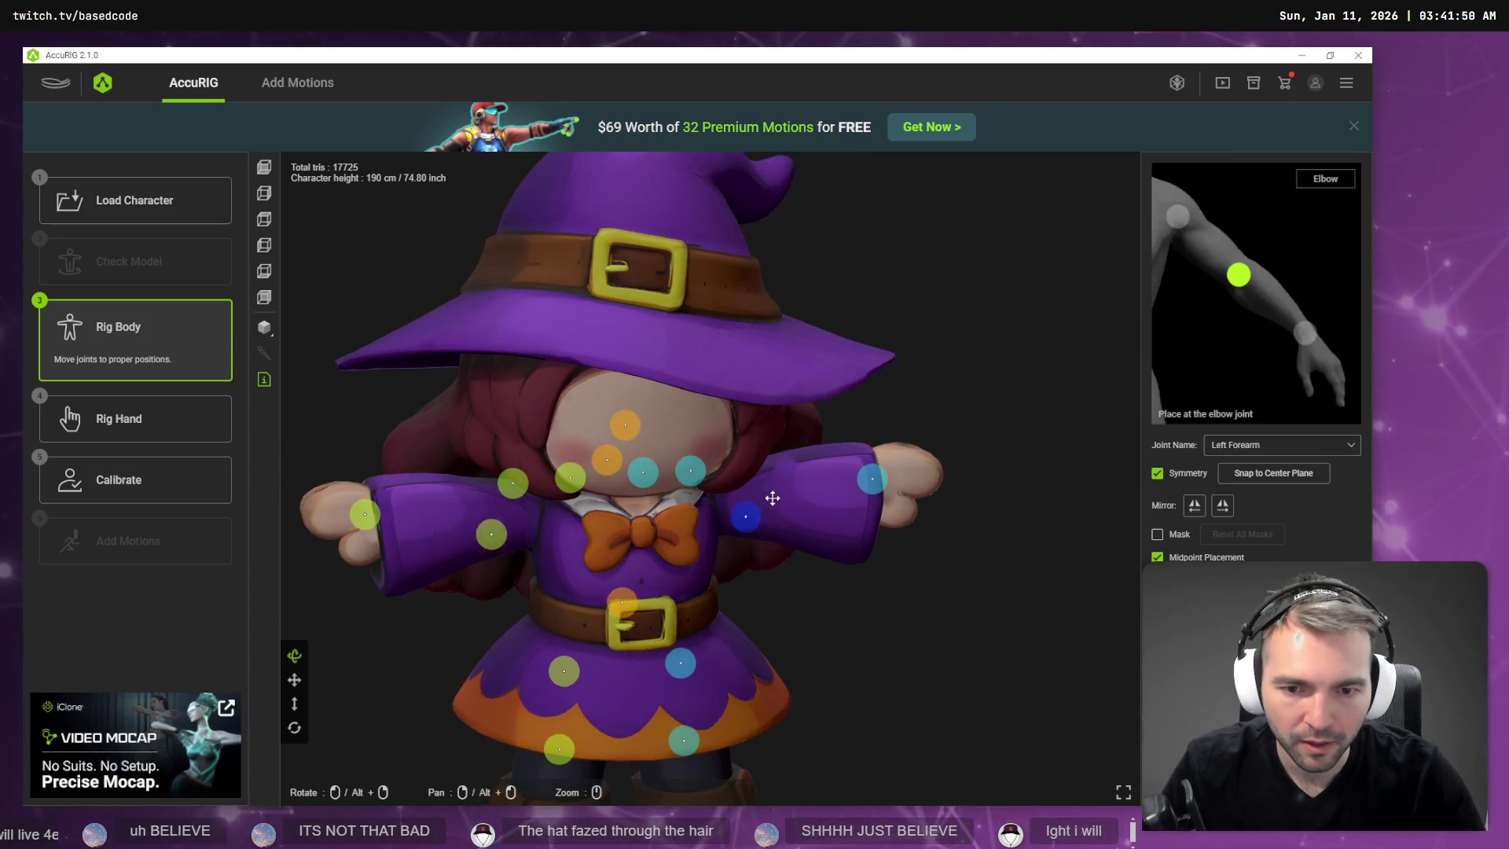
mouse_move(940, 422)
mouse_down()
mouse_move(815, 441)
mouse_move(812, 469)
mouse_move(830, 479)
mouse_move(811, 539)
mouse_up()
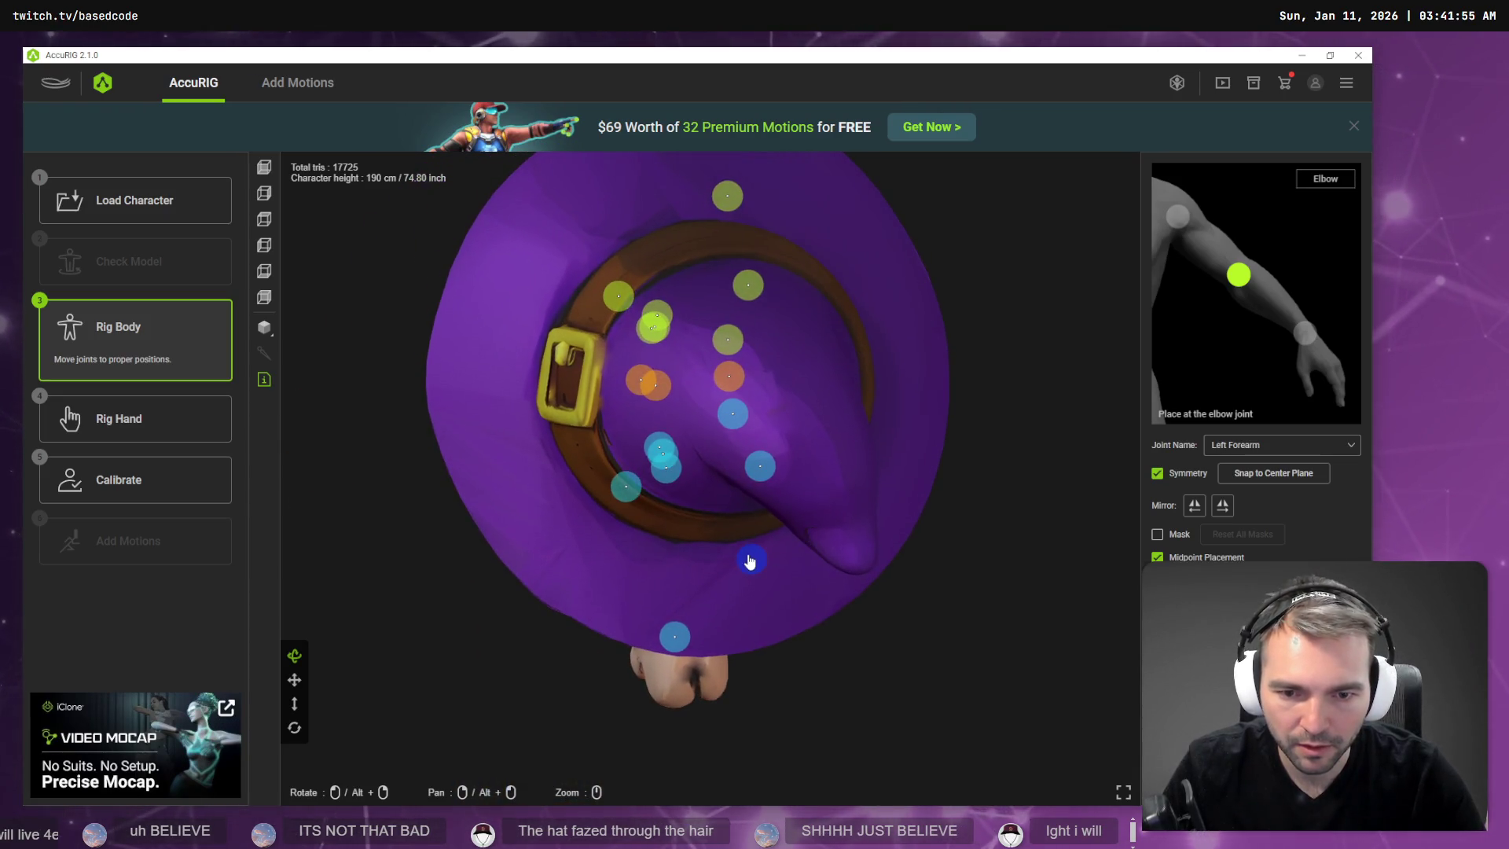
mouse_move(606, 557)
mouse_down()
mouse_move(619, 417)
mouse_move(673, 454)
mouse_move(683, 409)
mouse_move(704, 456)
mouse_move(705, 565)
mouse_move(676, 495)
mouse_up()
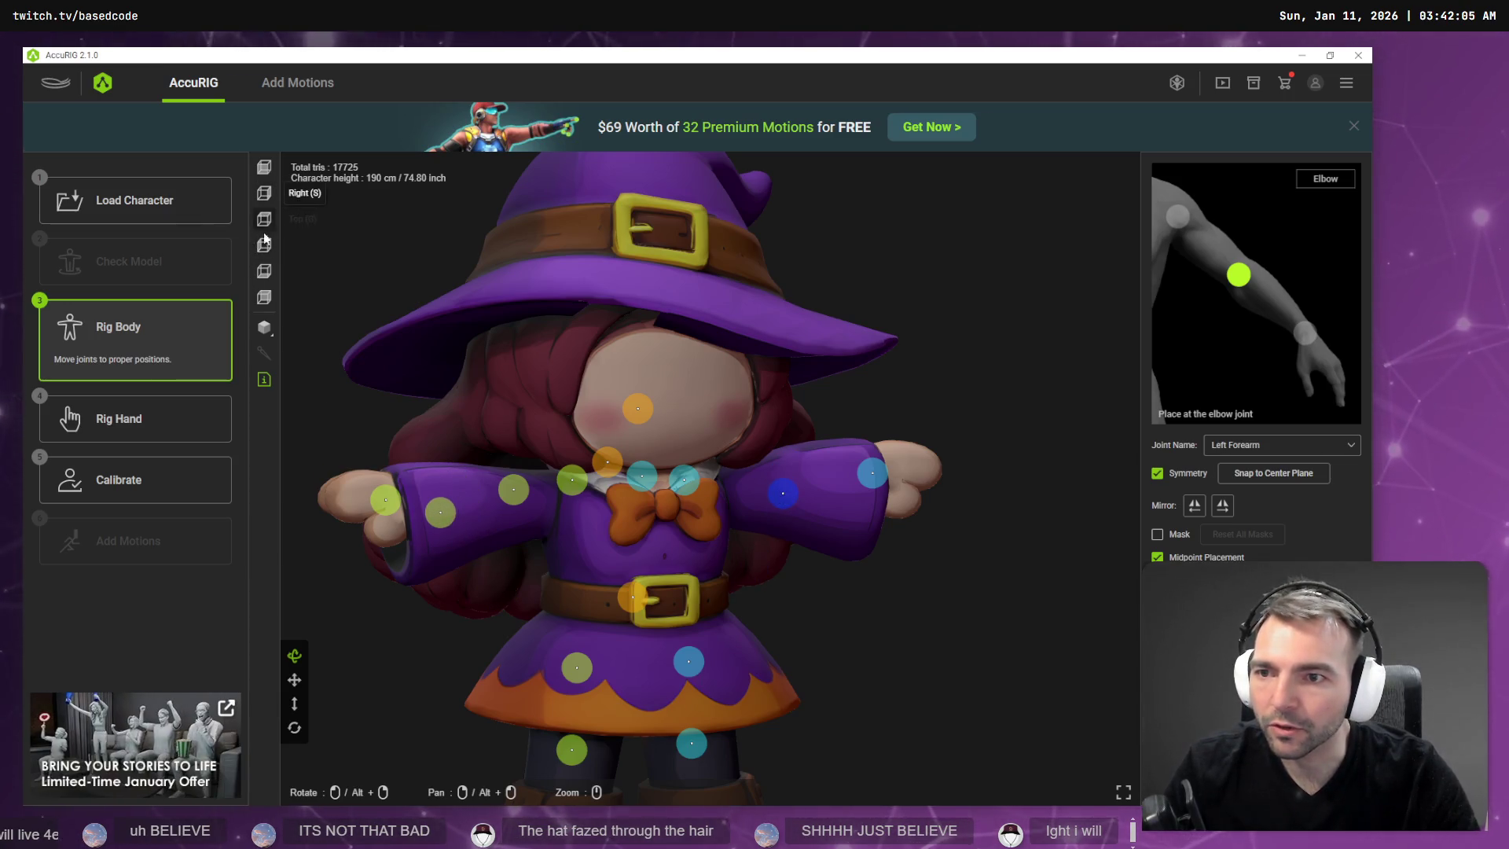
Raise the left forearm joint into the arm from Bottom view, checking it twice in Front view.
click(265, 272)
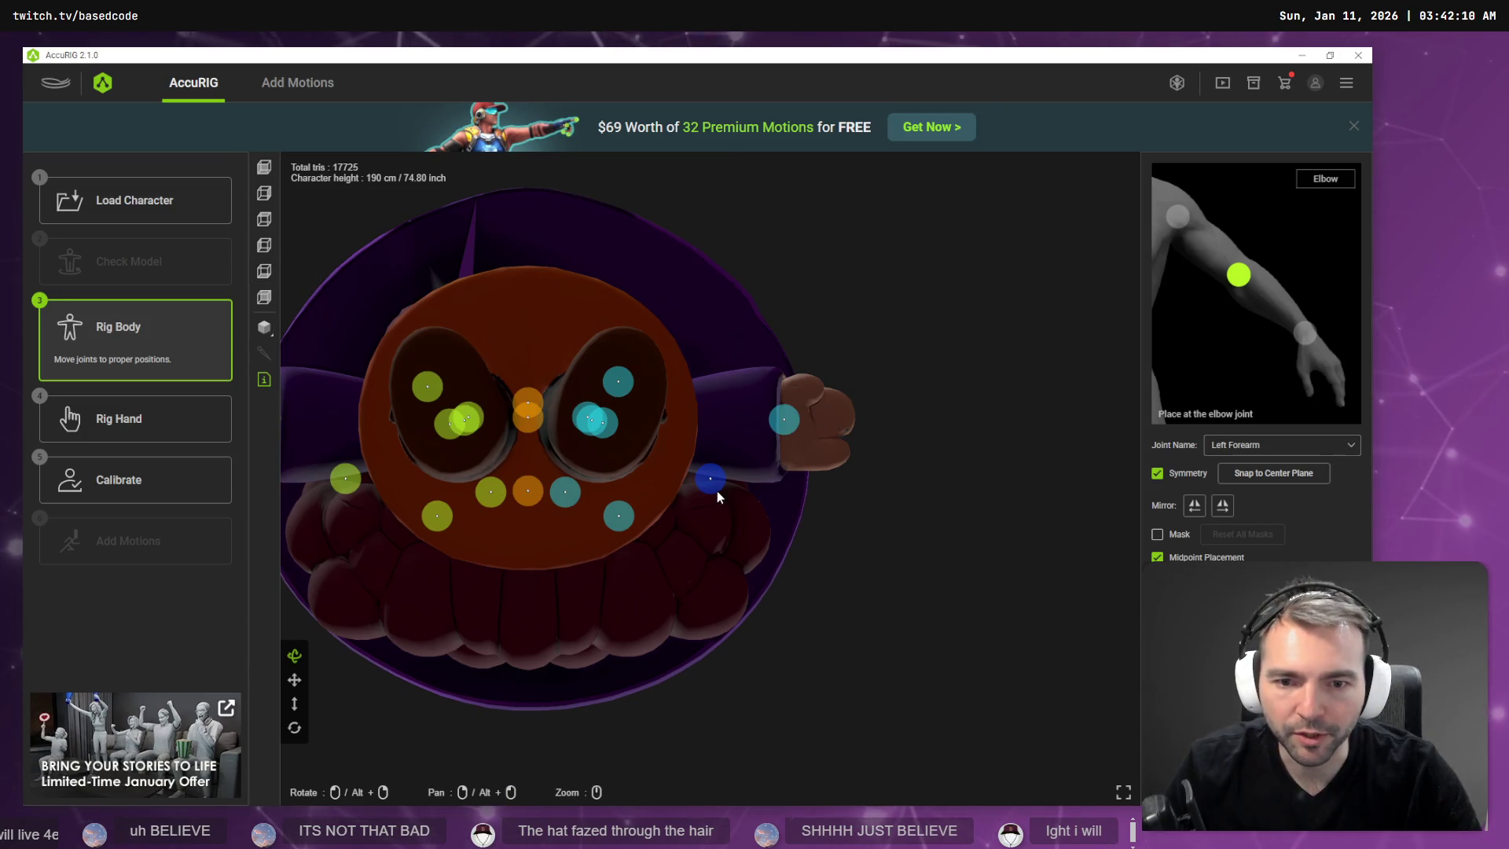
drag(720, 437, 720, 424)
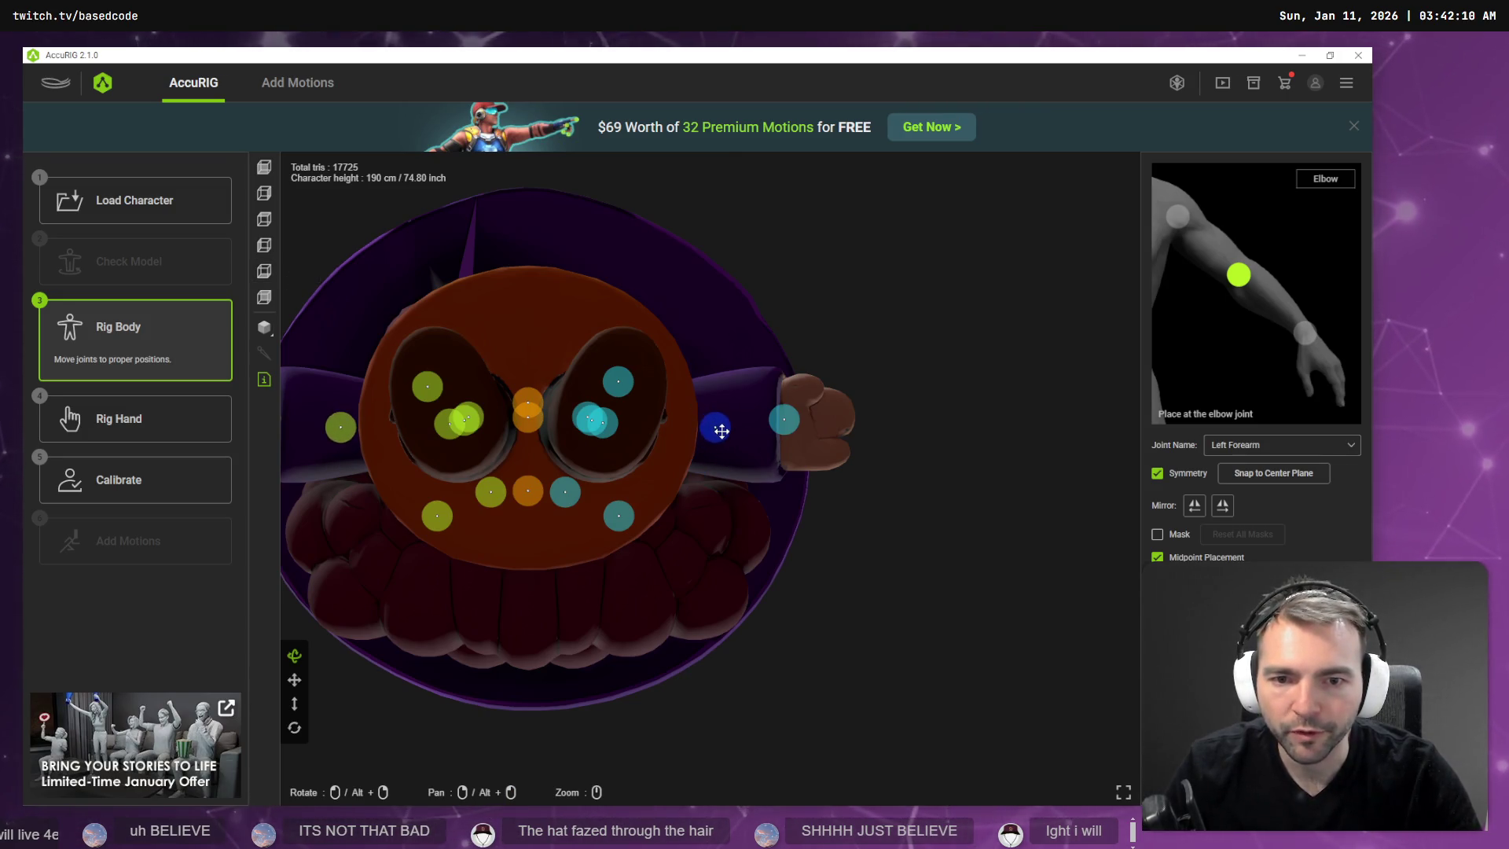
click(262, 168)
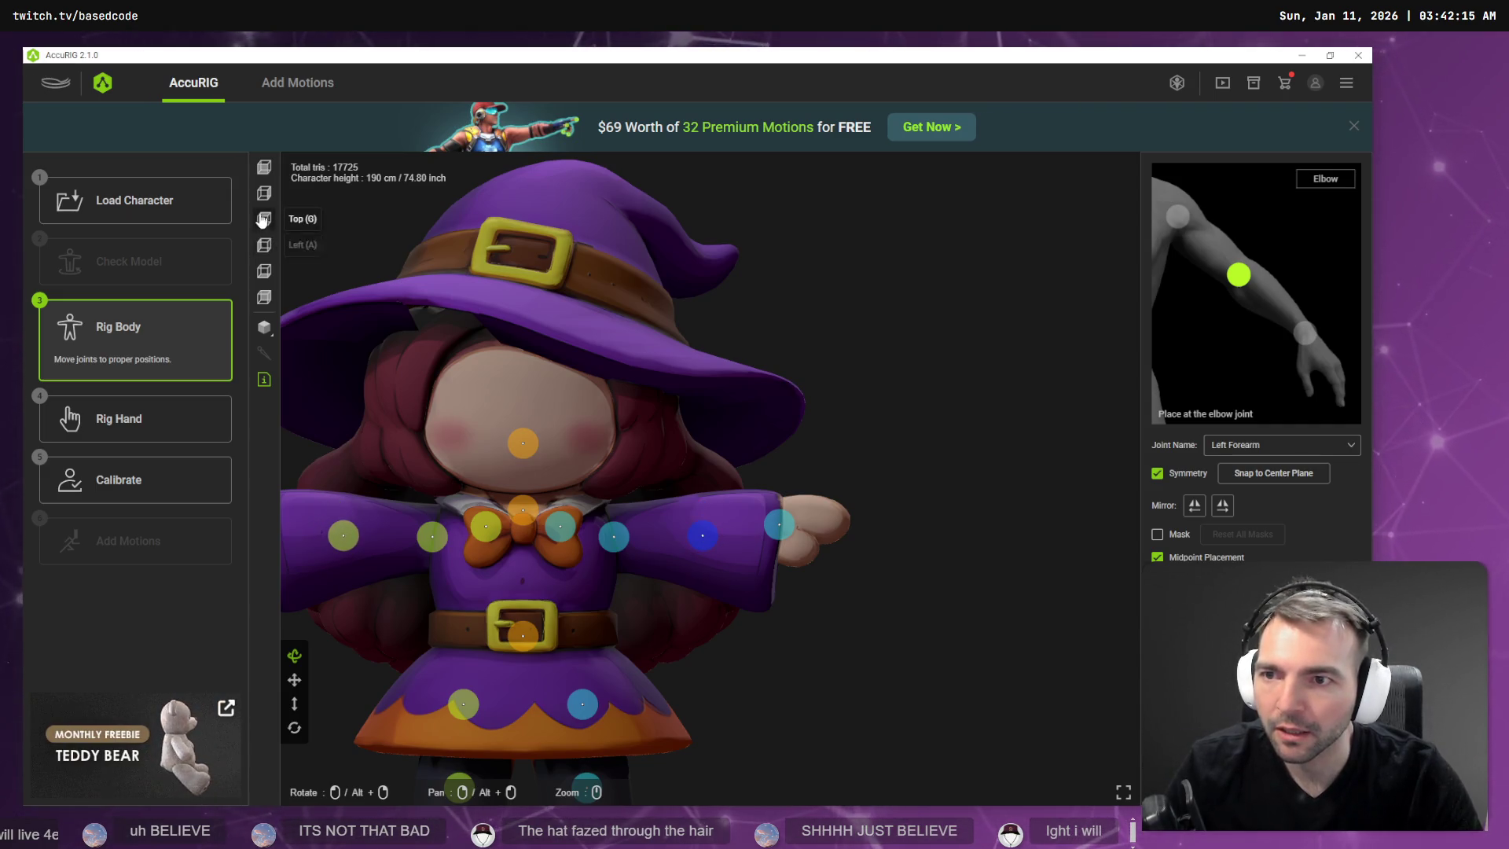
click(269, 279)
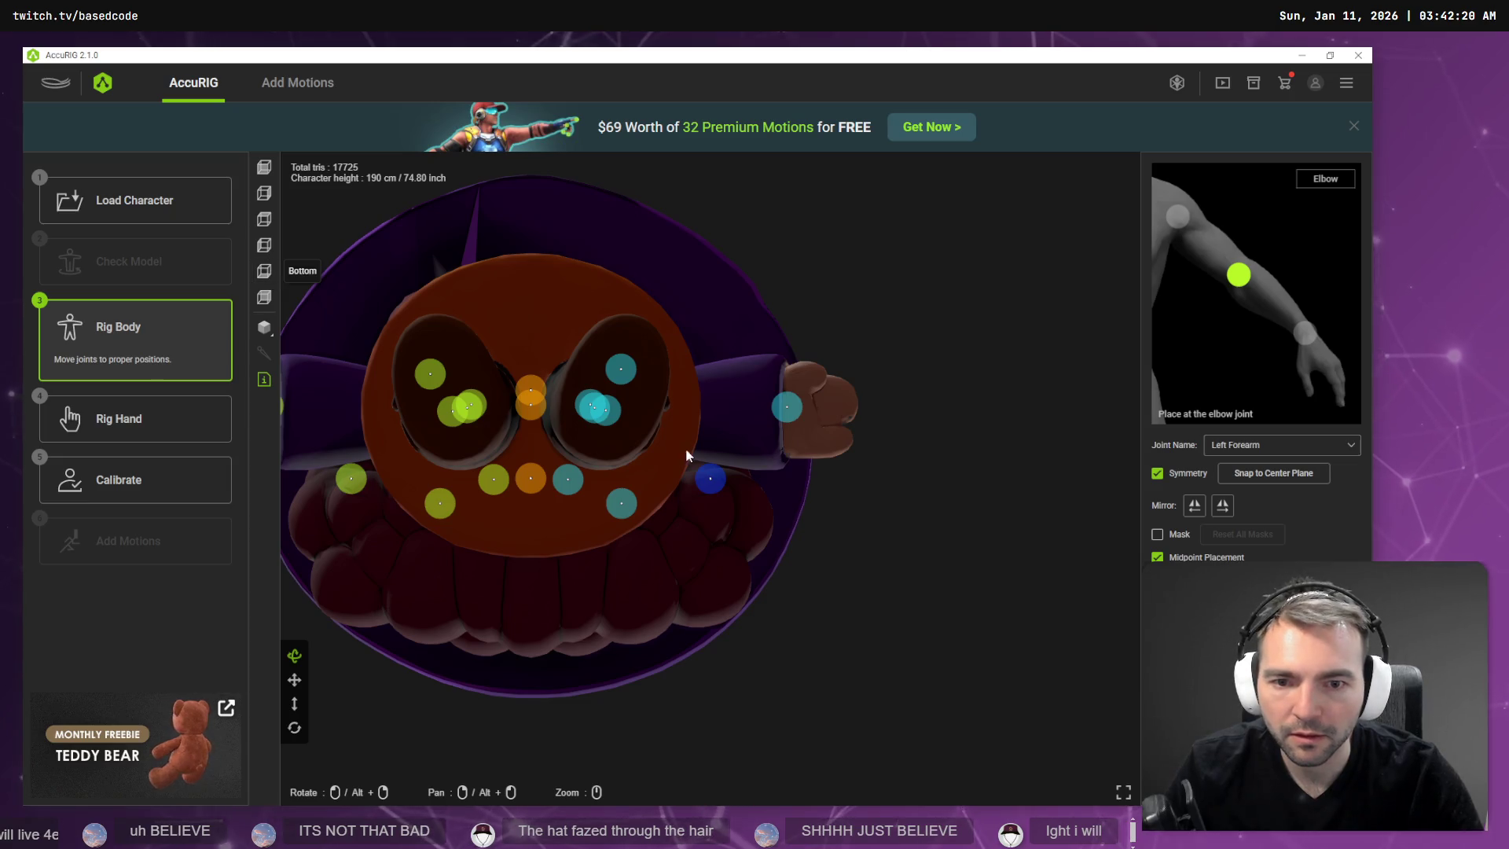
drag(718, 458, 722, 422)
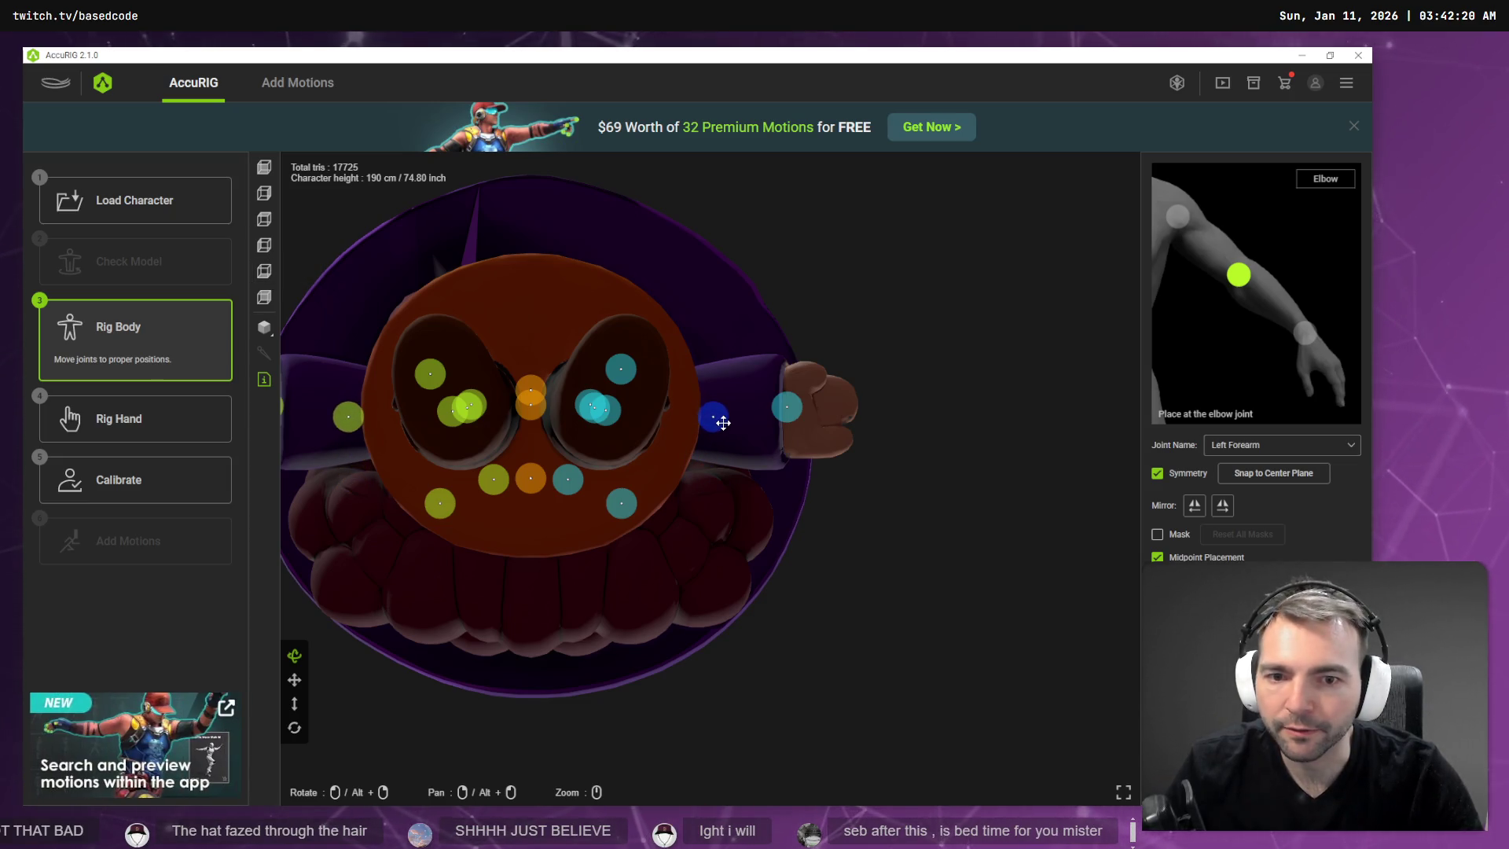
click(265, 176)
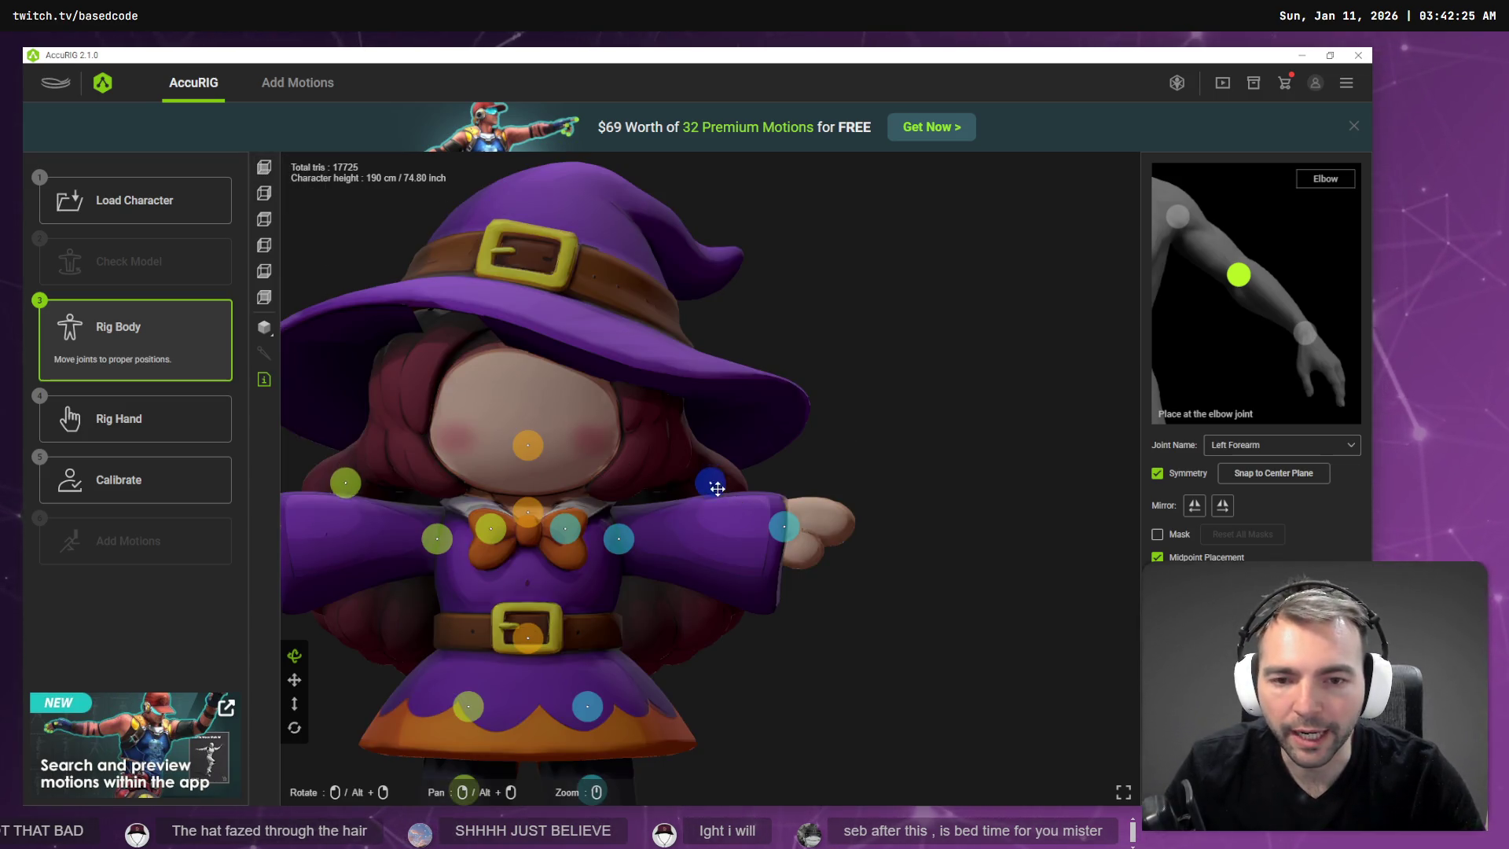
click(710, 538)
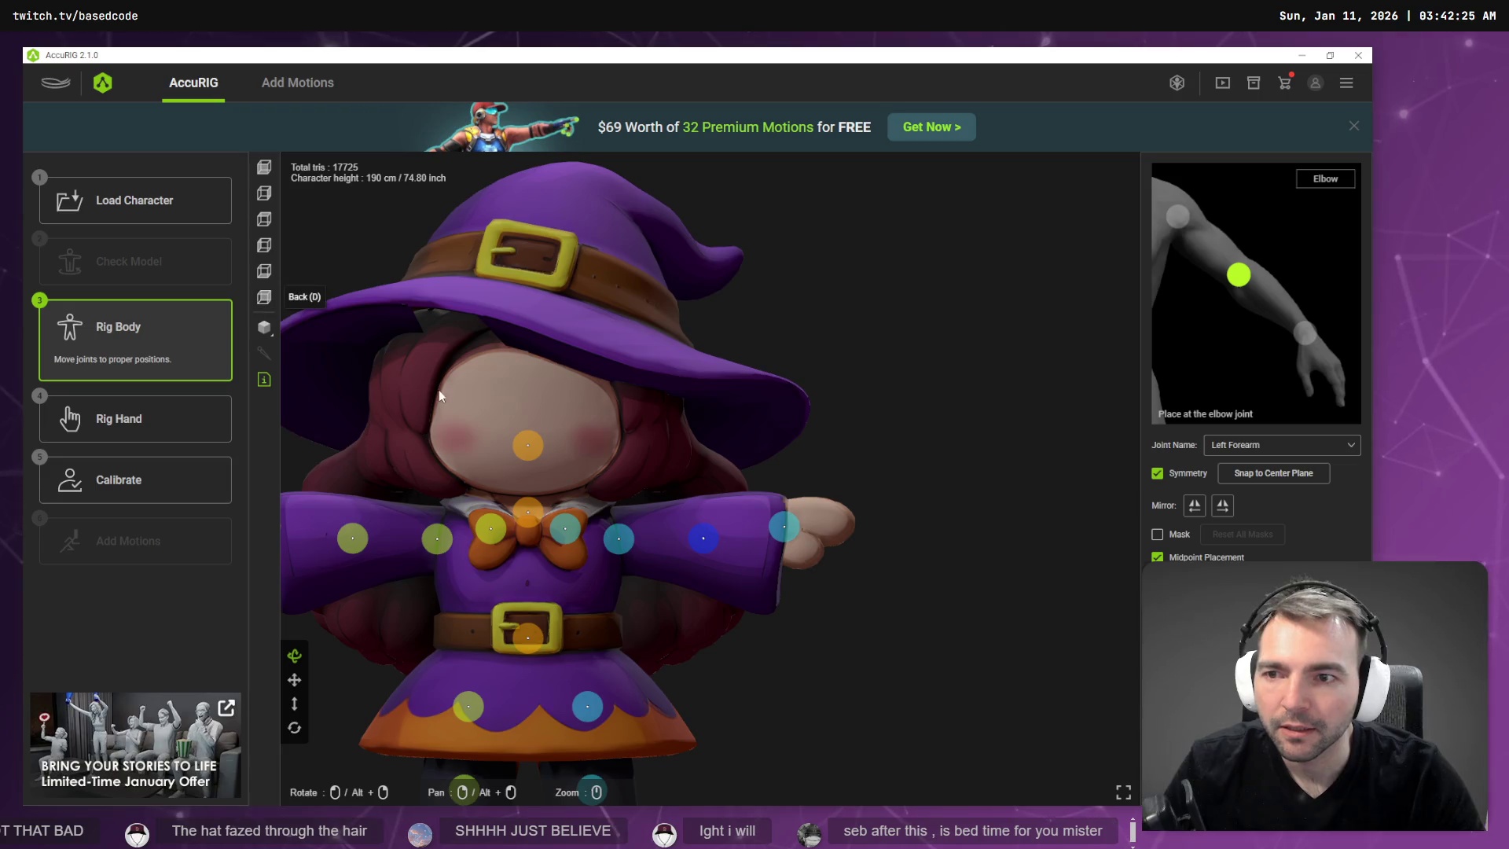
Drag the left elbow joint up from the wrist onto the sleeve, checking it from several sides.
mouse_move(869, 428)
mouse_down()
mouse_move(903, 401)
mouse_move(788, 446)
mouse_move(800, 473)
mouse_move(774, 578)
mouse_move(775, 492)
mouse_move(721, 509)
mouse_move(727, 472)
mouse_move(750, 454)
mouse_up()
drag(720, 620, 734, 516)
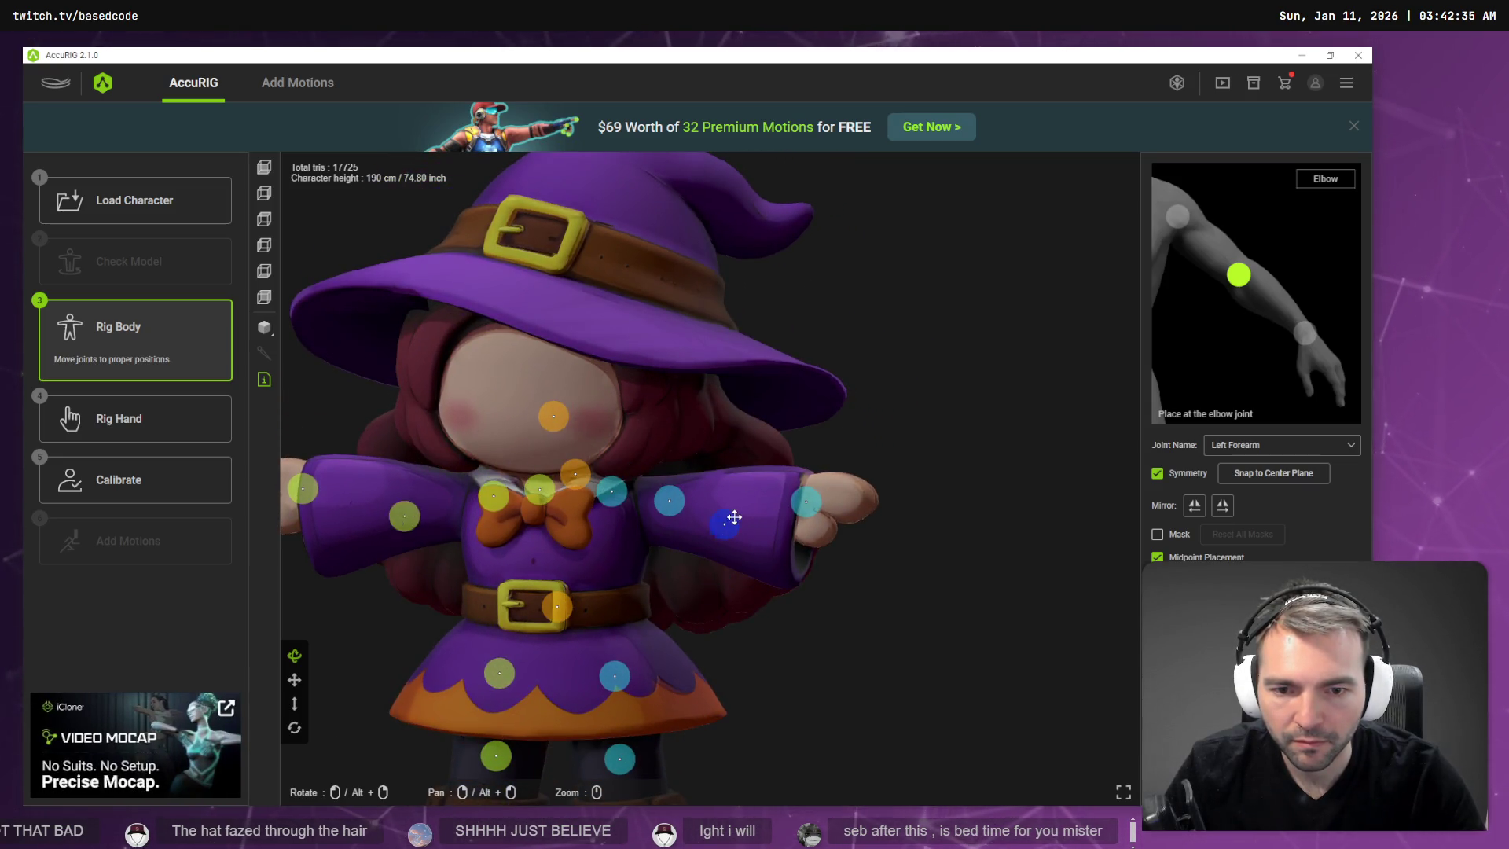
mouse_move(662, 600)
mouse_down()
mouse_move(753, 621)
mouse_move(700, 548)
mouse_move(621, 550)
mouse_move(449, 608)
mouse_move(585, 605)
mouse_up()
drag(747, 554, 684, 471)
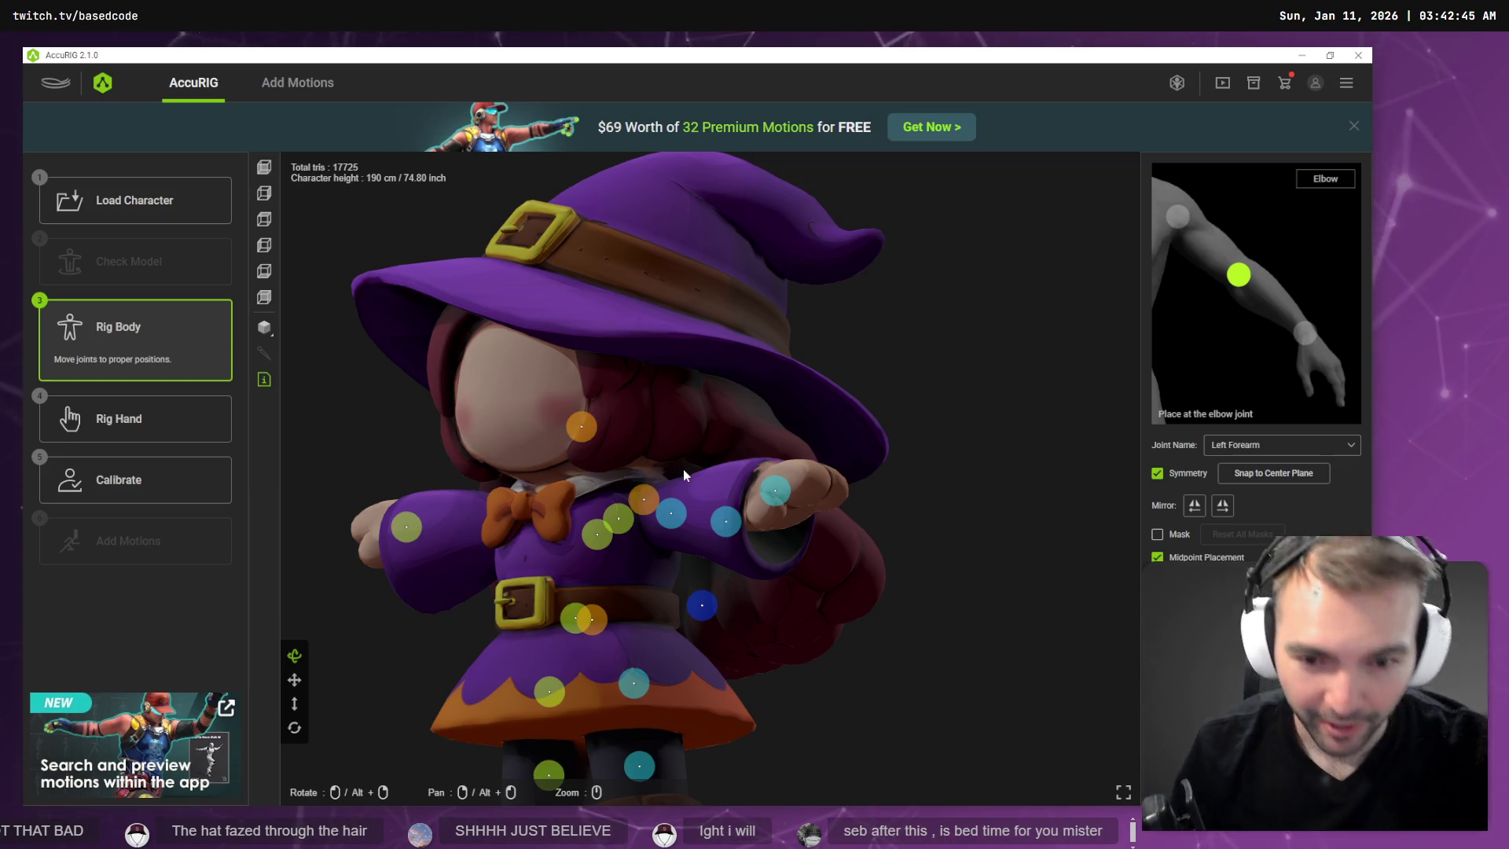
mouse_move(781, 569)
mouse_down()
mouse_move(868, 555)
mouse_move(1003, 614)
mouse_move(966, 596)
mouse_up()
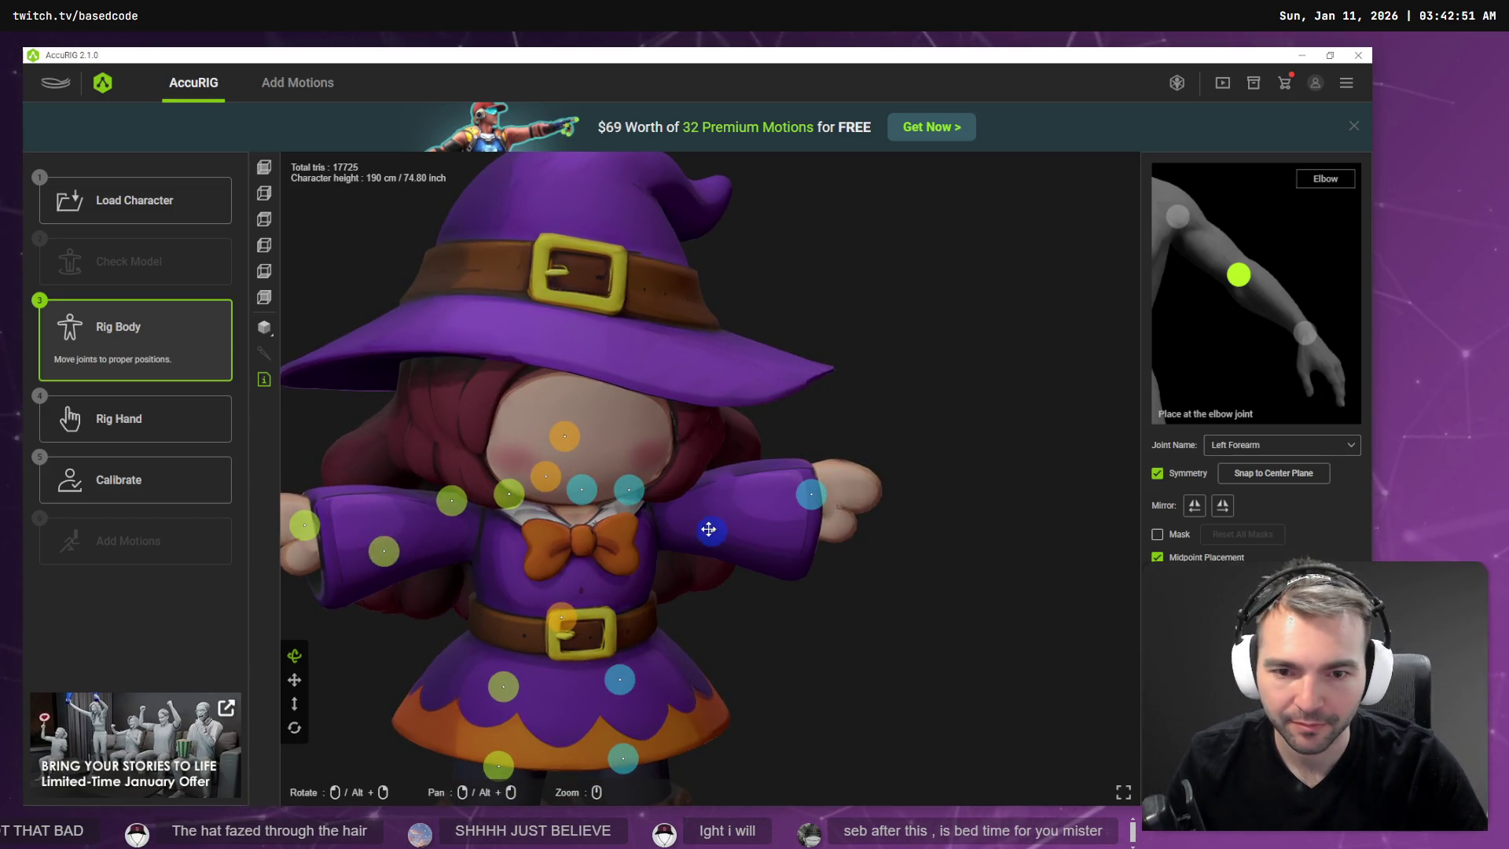
mouse_move(712, 508)
mouse_down()
mouse_move(498, 529)
mouse_move(539, 630)
mouse_move(596, 617)
mouse_move(629, 637)
mouse_move(774, 548)
mouse_move(767, 571)
mouse_move(791, 574)
mouse_move(888, 531)
mouse_move(856, 590)
mouse_move(755, 581)
mouse_move(707, 550)
mouse_move(708, 599)
mouse_move(723, 534)
mouse_up()
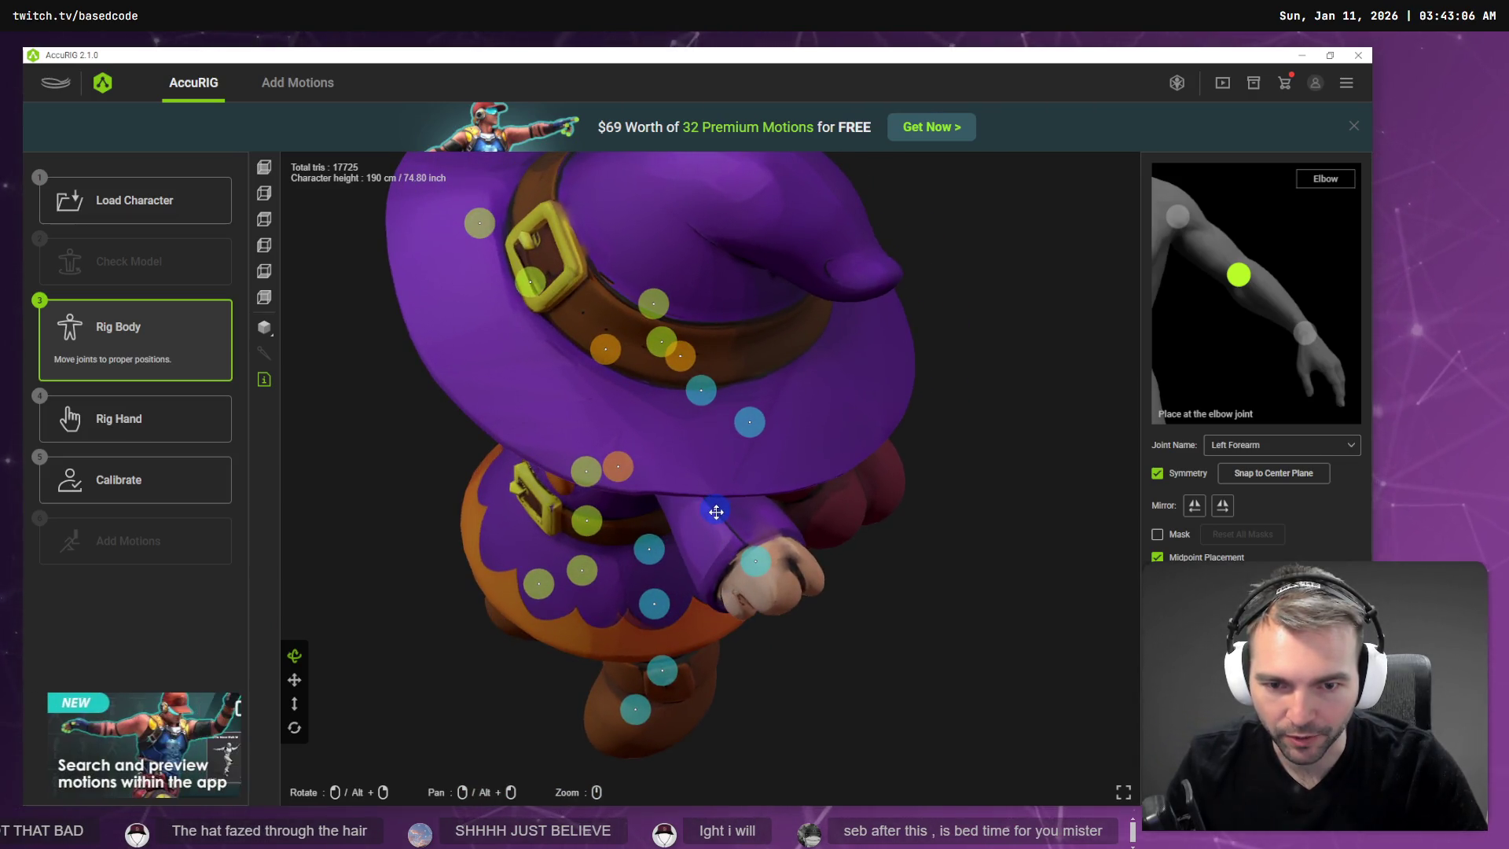
Select the left hand joint and shift it toward the wrist; the left toe base joint also moves.
click(754, 561)
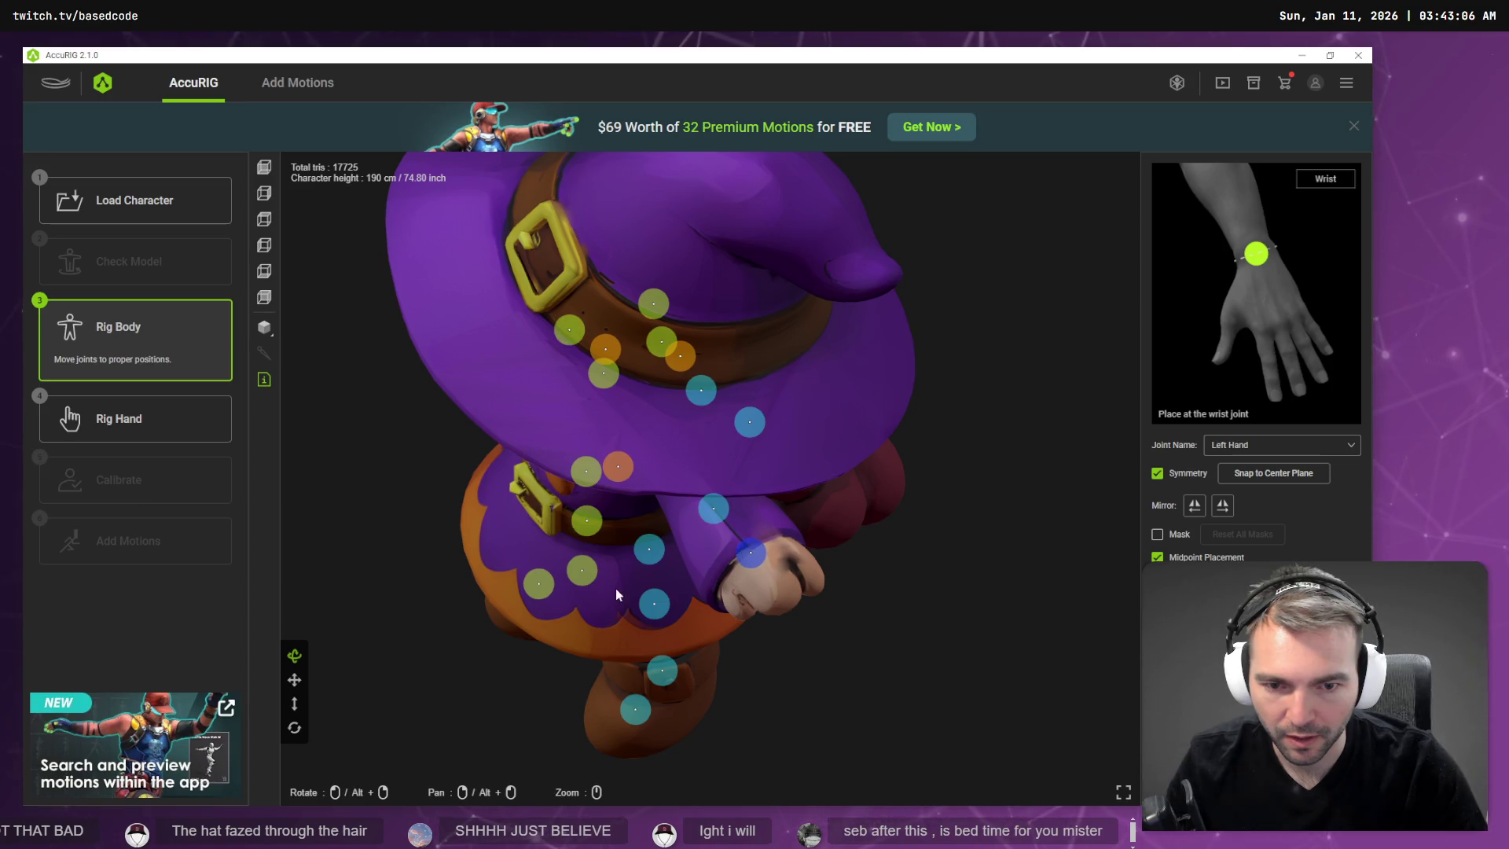
mouse_move(615, 595)
mouse_down()
mouse_move(641, 550)
mouse_move(691, 556)
mouse_move(739, 530)
mouse_up()
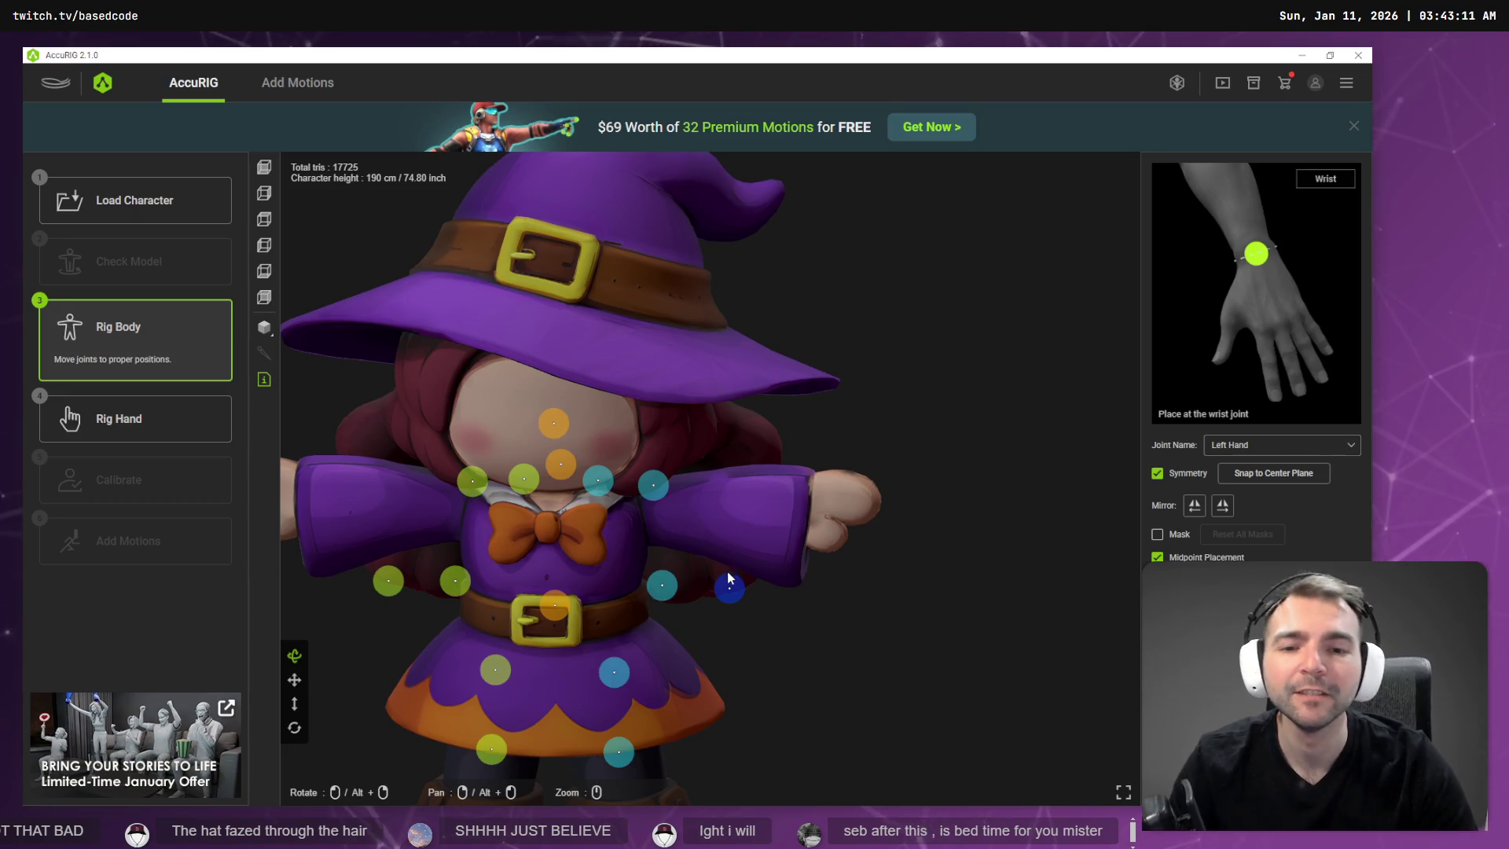
mouse_move(802, 506)
mouse_down()
mouse_move(677, 600)
mouse_move(598, 624)
mouse_move(610, 640)
mouse_move(664, 593)
mouse_move(808, 634)
mouse_up()
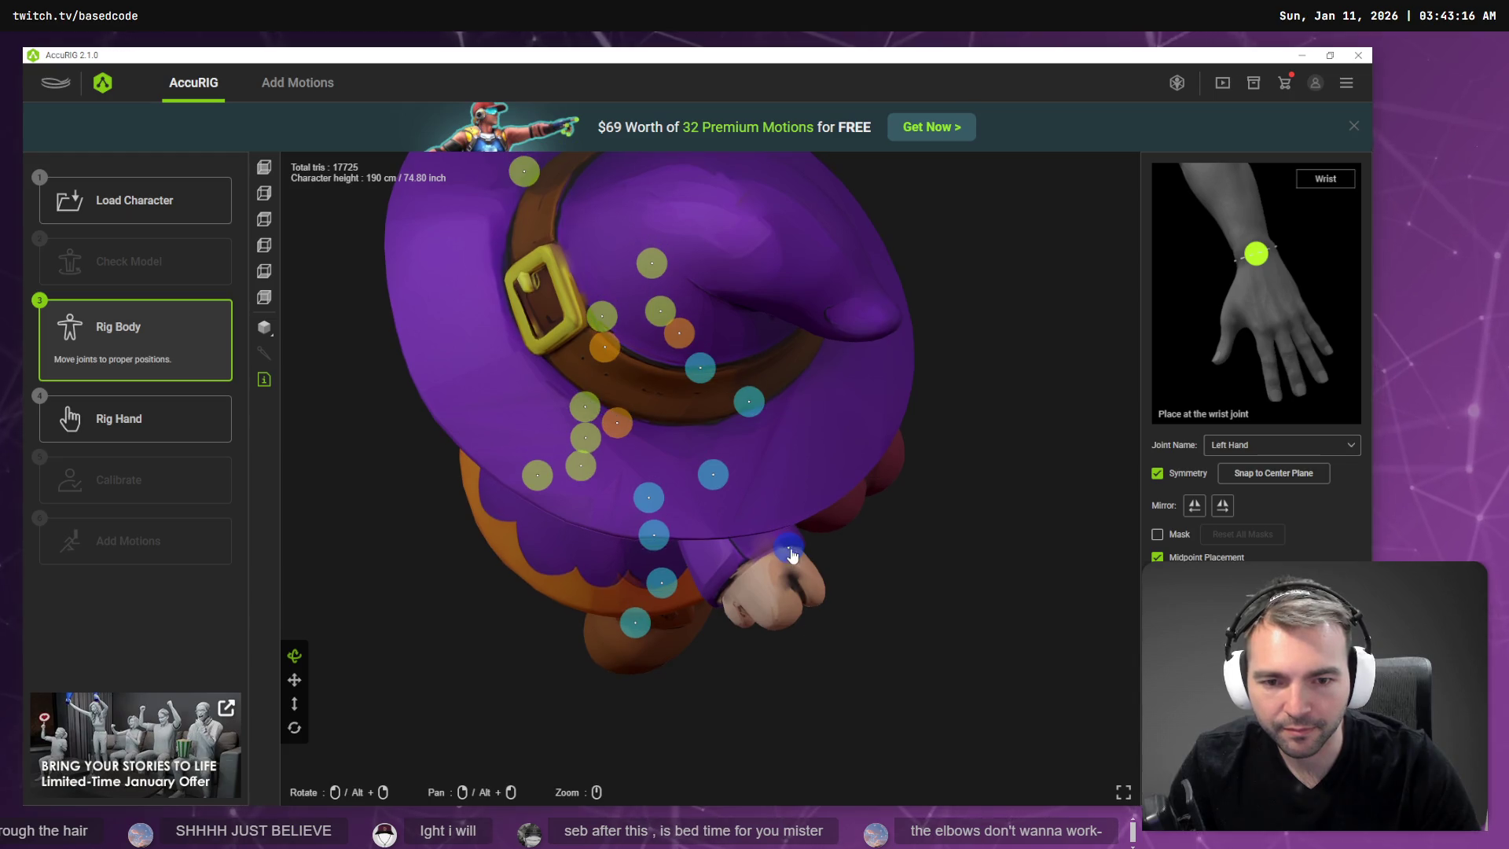
drag(791, 555, 754, 552)
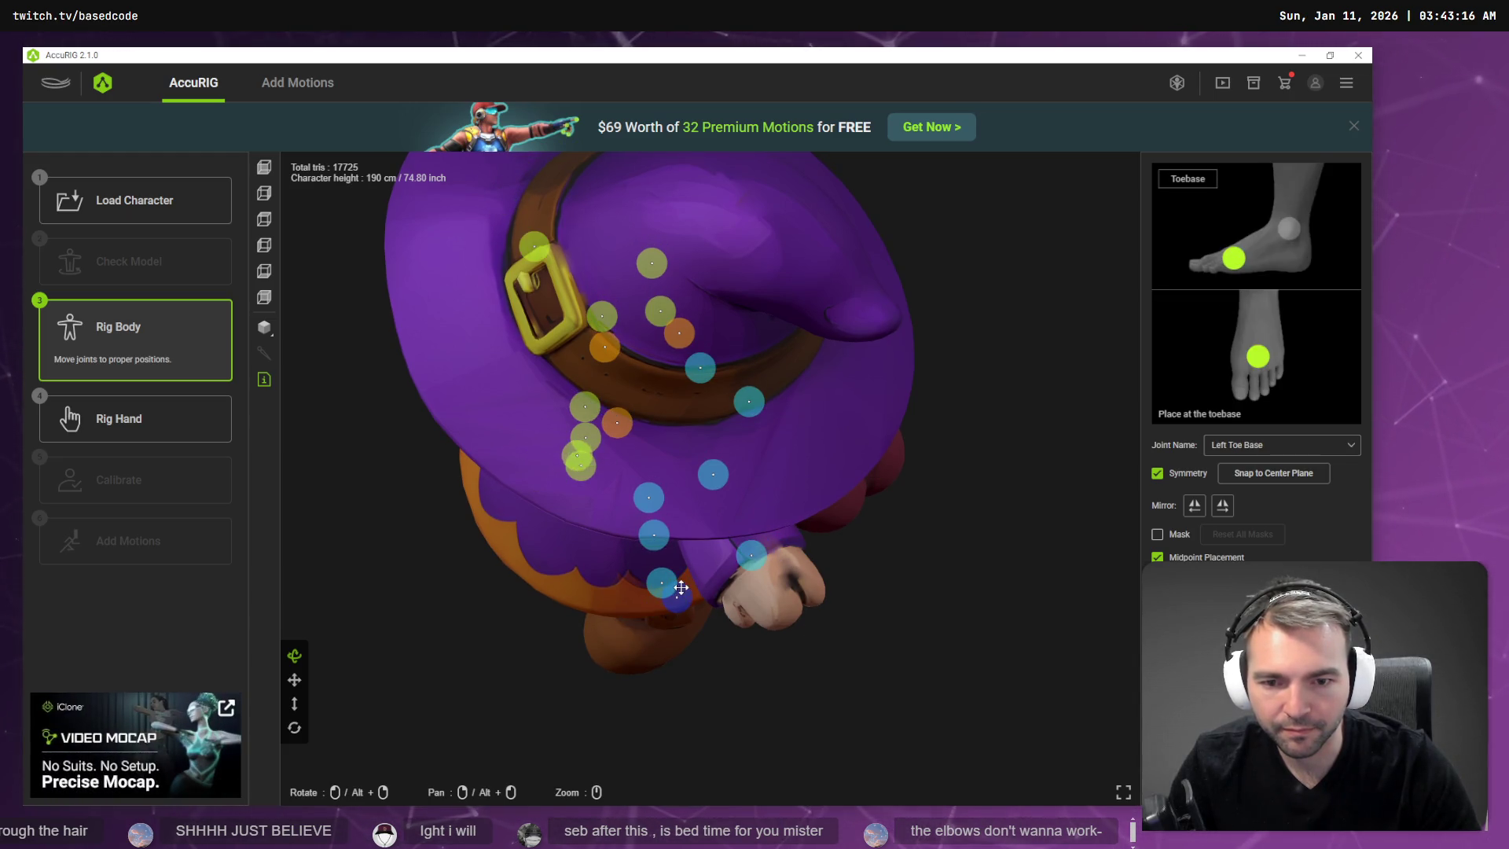
mouse_move(681, 587)
mouse_down()
mouse_move(677, 624)
mouse_move(664, 599)
mouse_move(627, 632)
mouse_up()
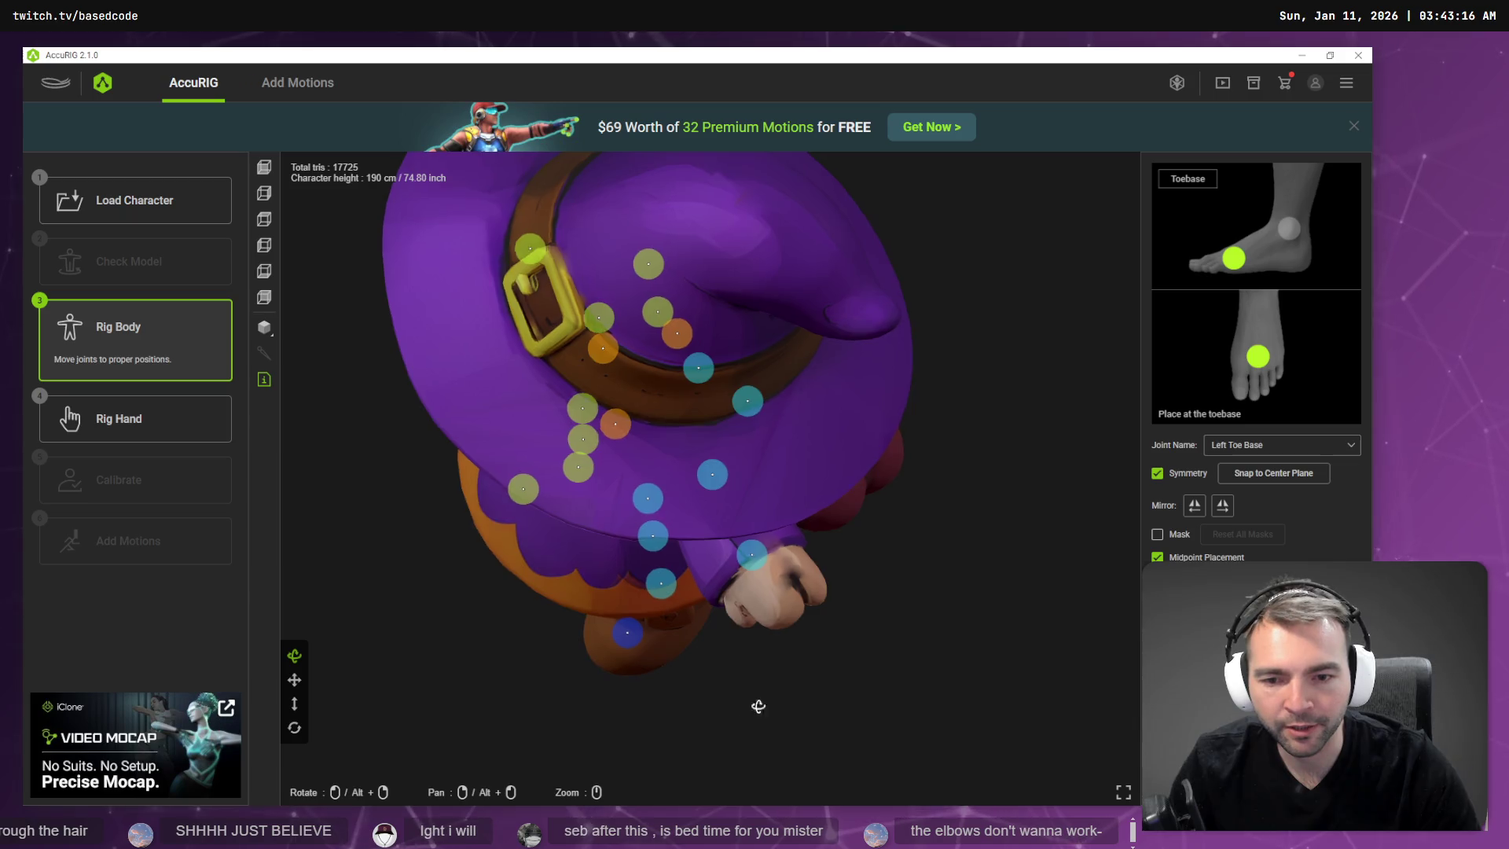
Place the left wrist joint inside the hand and move the elbow joint onto the sleeve.
mouse_move(759, 705)
mouse_down()
mouse_move(805, 653)
mouse_move(768, 600)
mouse_move(775, 700)
mouse_move(781, 656)
mouse_up()
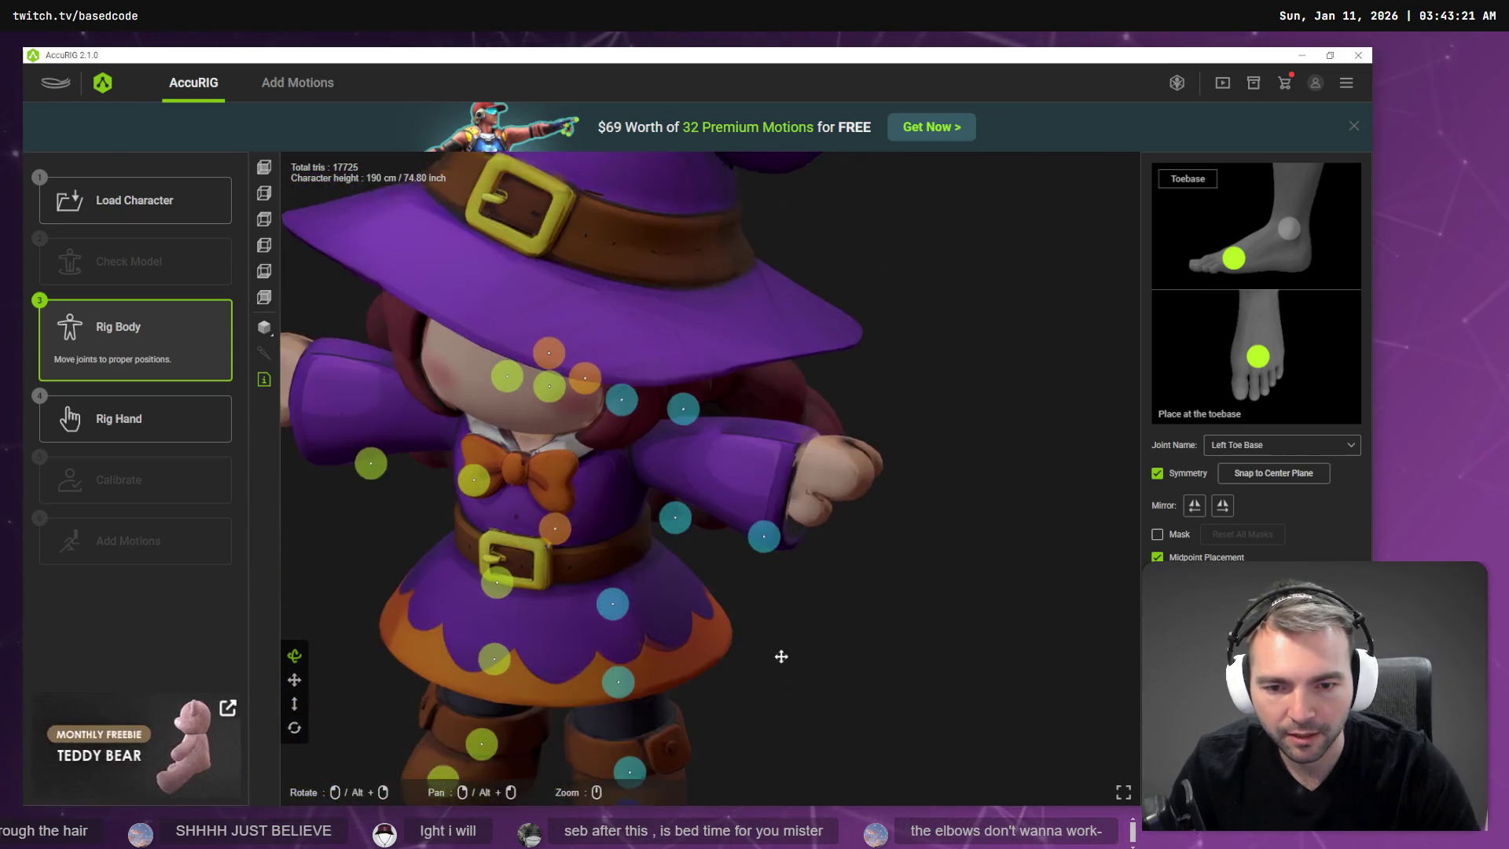
middle_drag(781, 656, 781, 538)
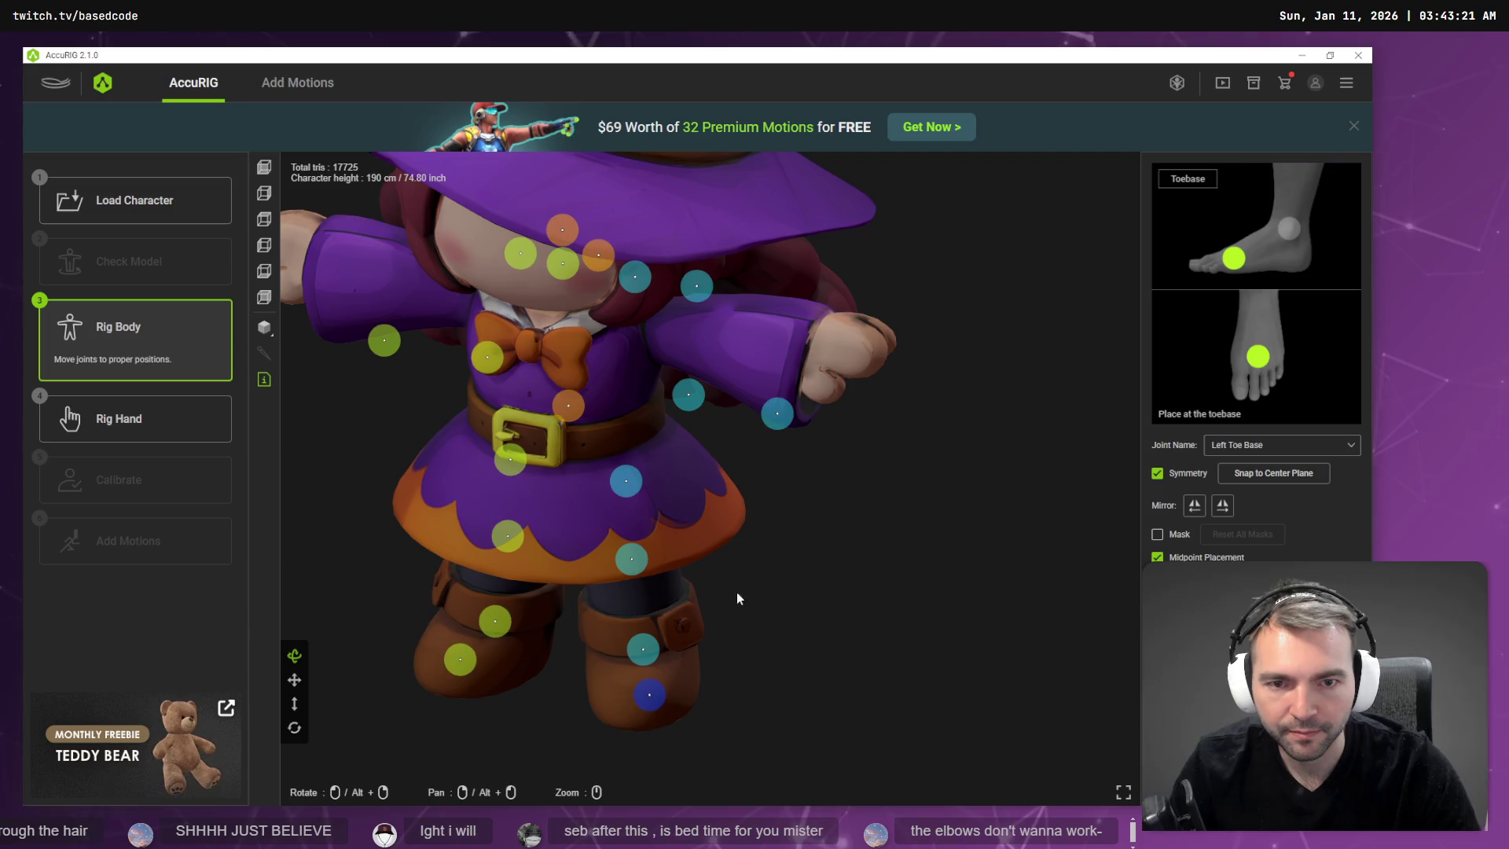
drag(788, 397, 797, 351)
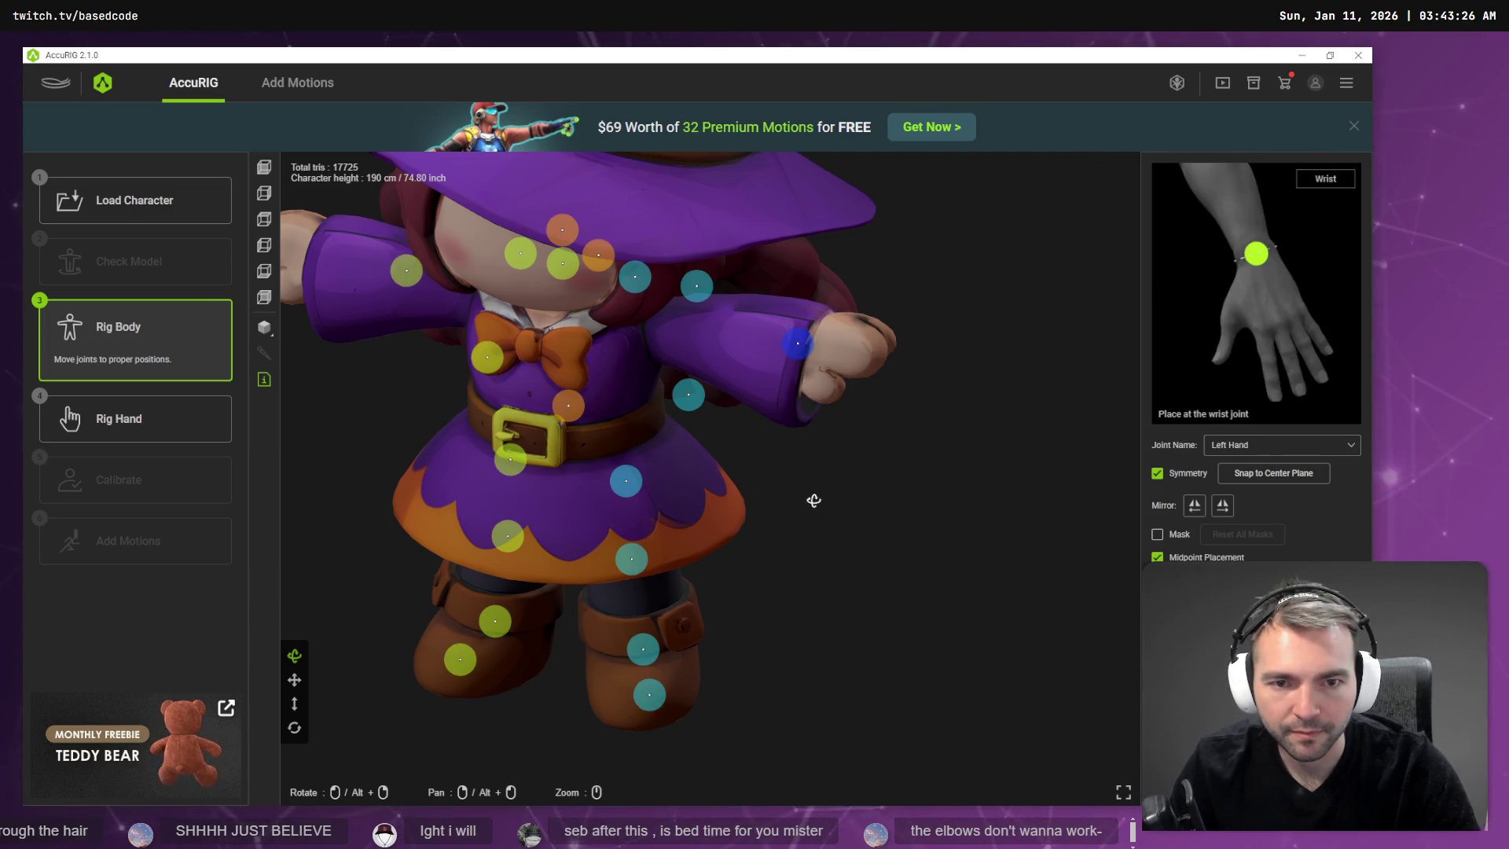
mouse_move(814, 501)
mouse_down()
mouse_move(627, 498)
mouse_move(652, 495)
mouse_up()
drag(794, 445, 695, 405)
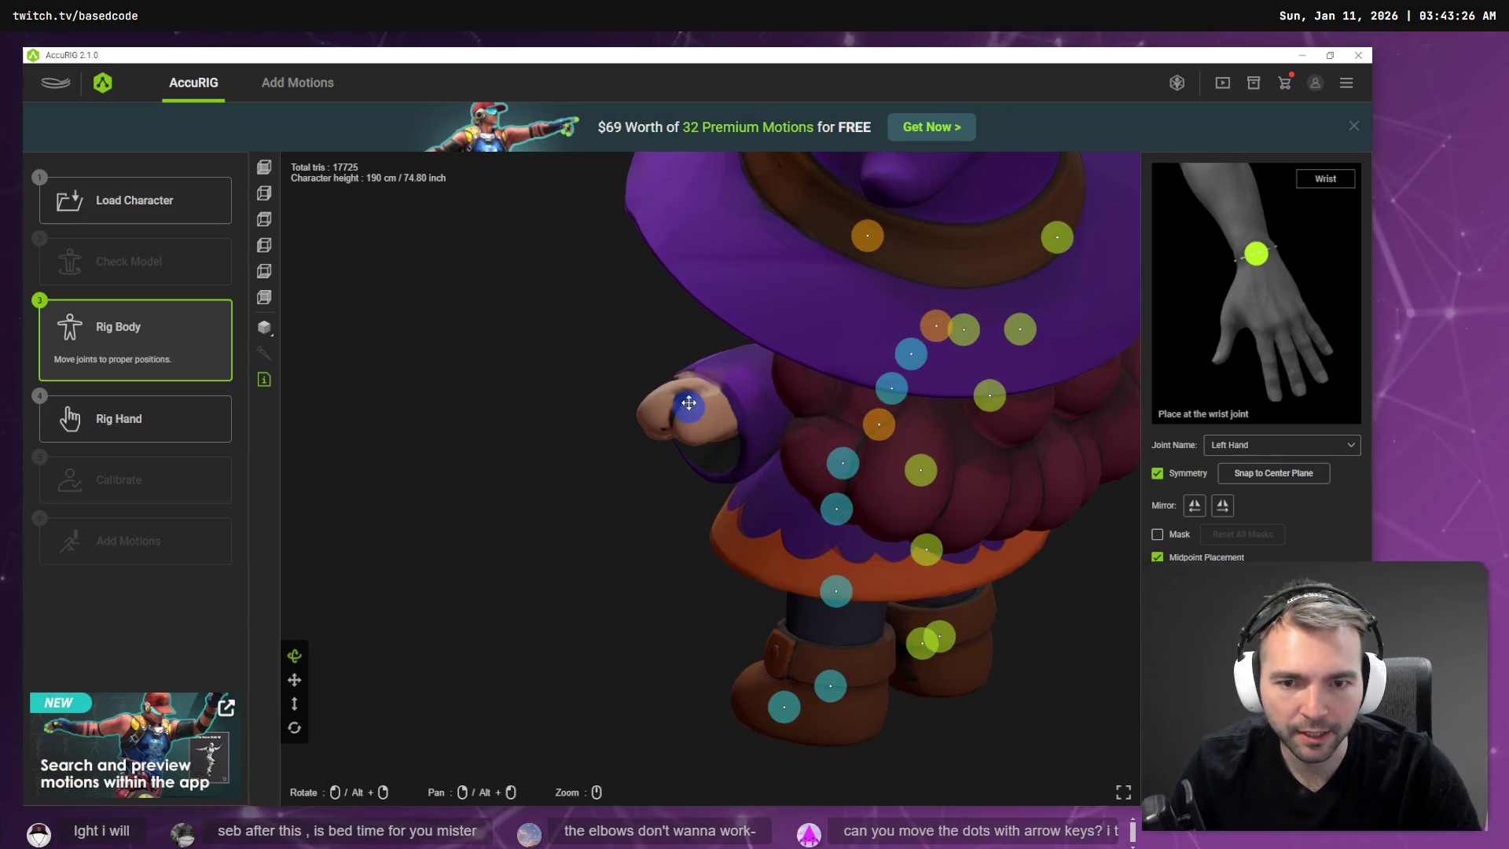
mouse_move(842, 463)
mouse_down()
mouse_move(762, 364)
mouse_move(808, 404)
mouse_move(626, 361)
mouse_move(922, 492)
mouse_move(872, 511)
mouse_move(891, 513)
mouse_up()
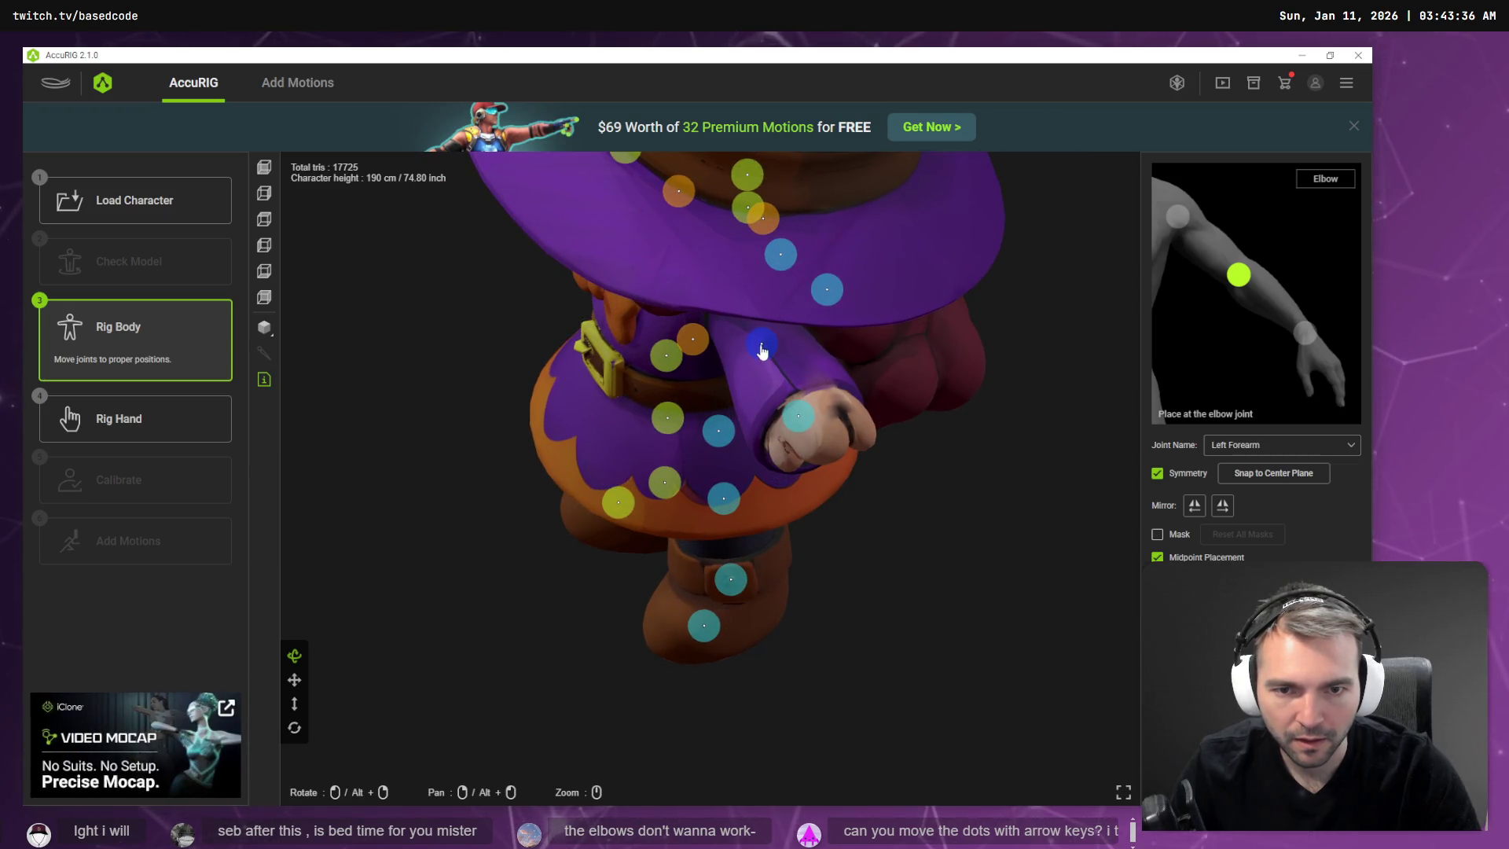
Move the left elbow joint from the chest along the arm, then nudge it left and up.
mouse_move(767, 435)
mouse_down()
mouse_move(880, 563)
mouse_move(909, 529)
mouse_move(934, 533)
mouse_up()
drag(624, 401, 713, 356)
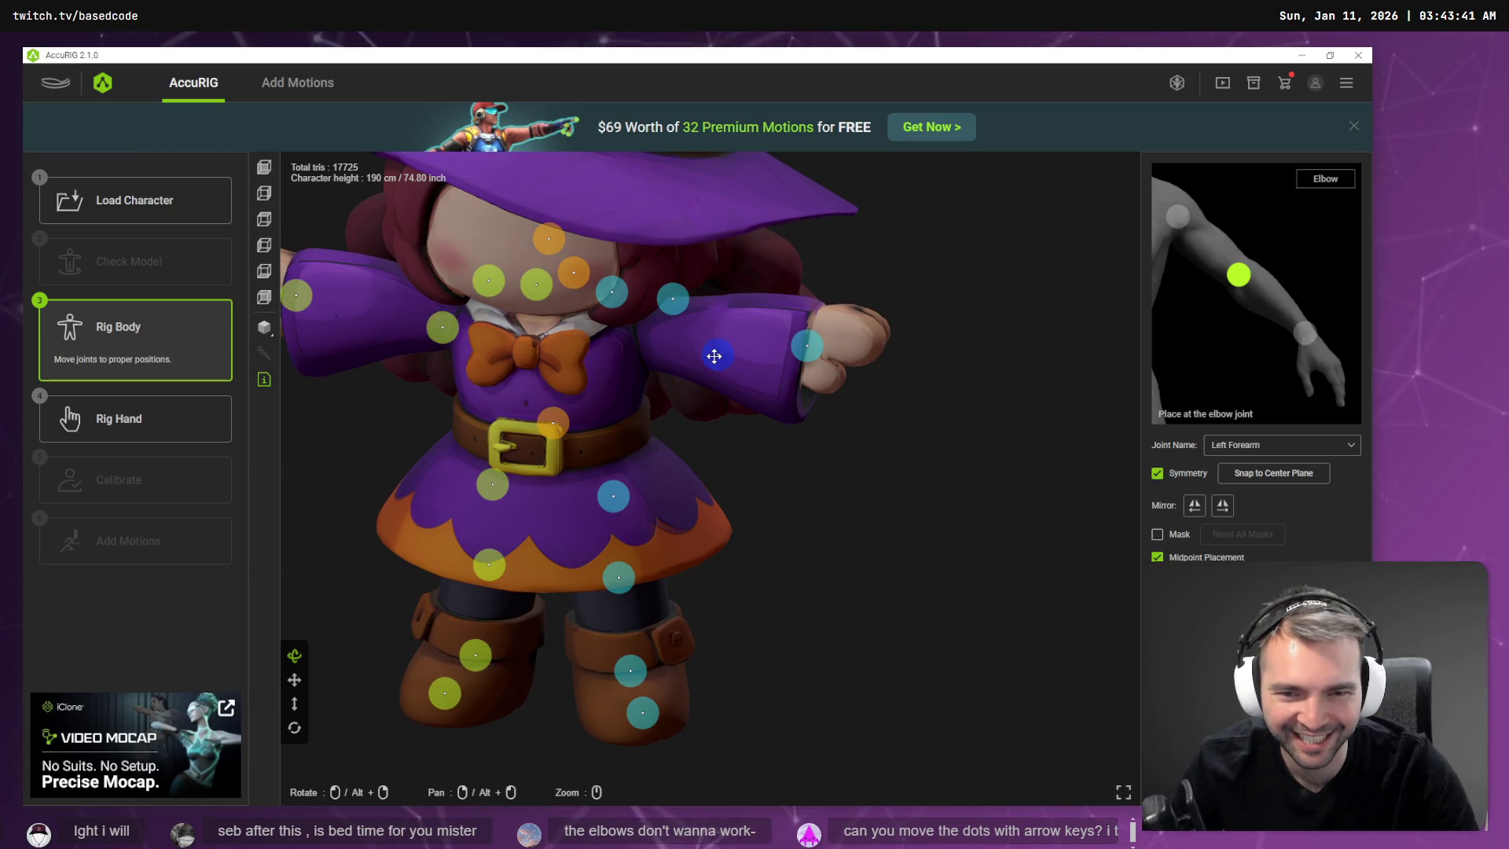
mouse_move(755, 409)
mouse_down()
mouse_move(775, 455)
mouse_move(786, 424)
mouse_move(849, 425)
mouse_move(781, 462)
mouse_move(794, 323)
mouse_move(657, 387)
mouse_move(630, 499)
mouse_move(649, 484)
mouse_move(657, 327)
mouse_up()
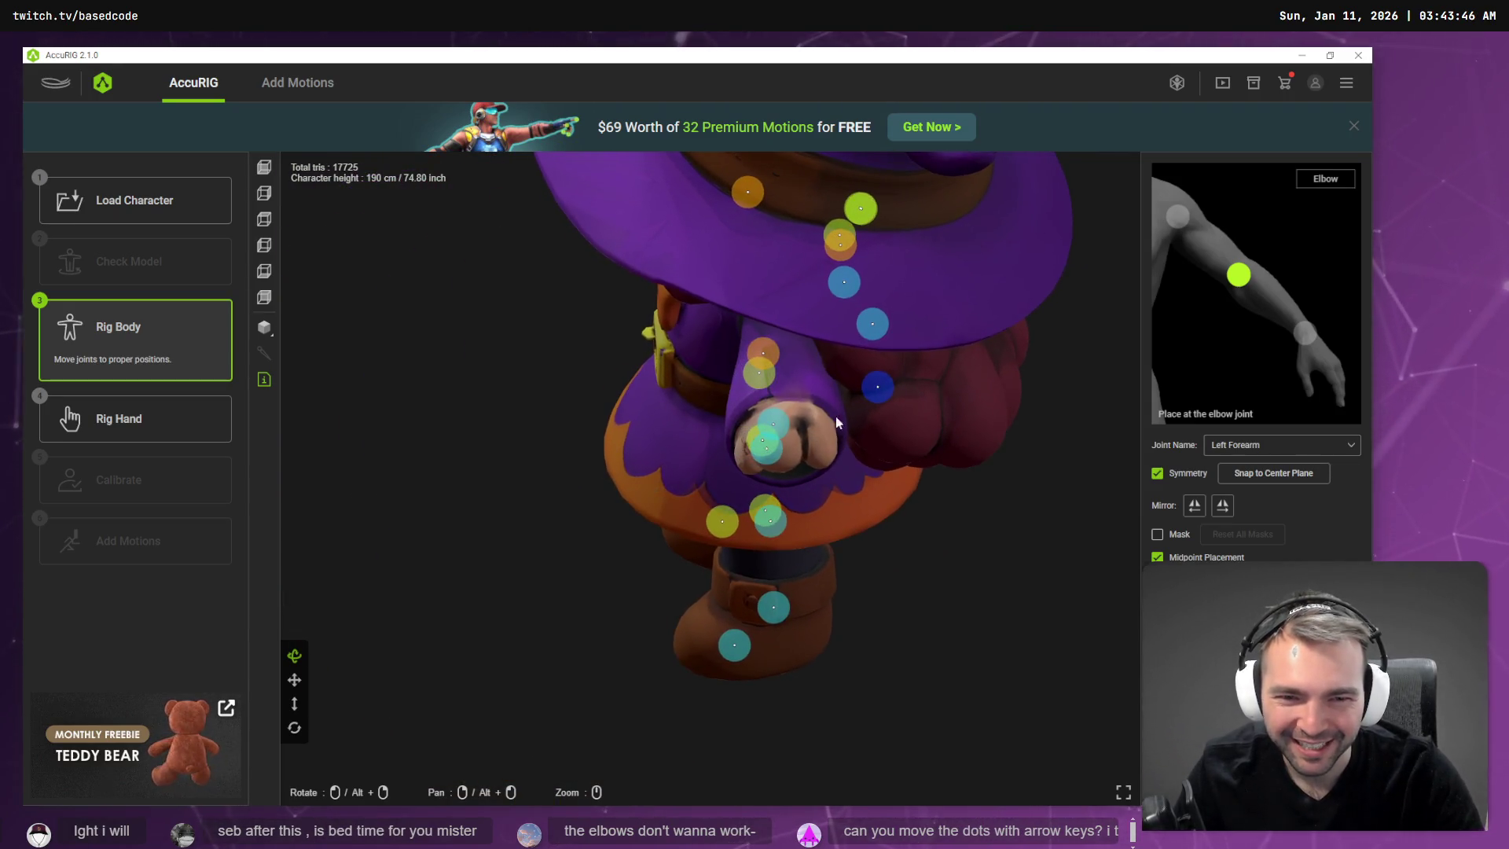
drag(876, 390, 798, 358)
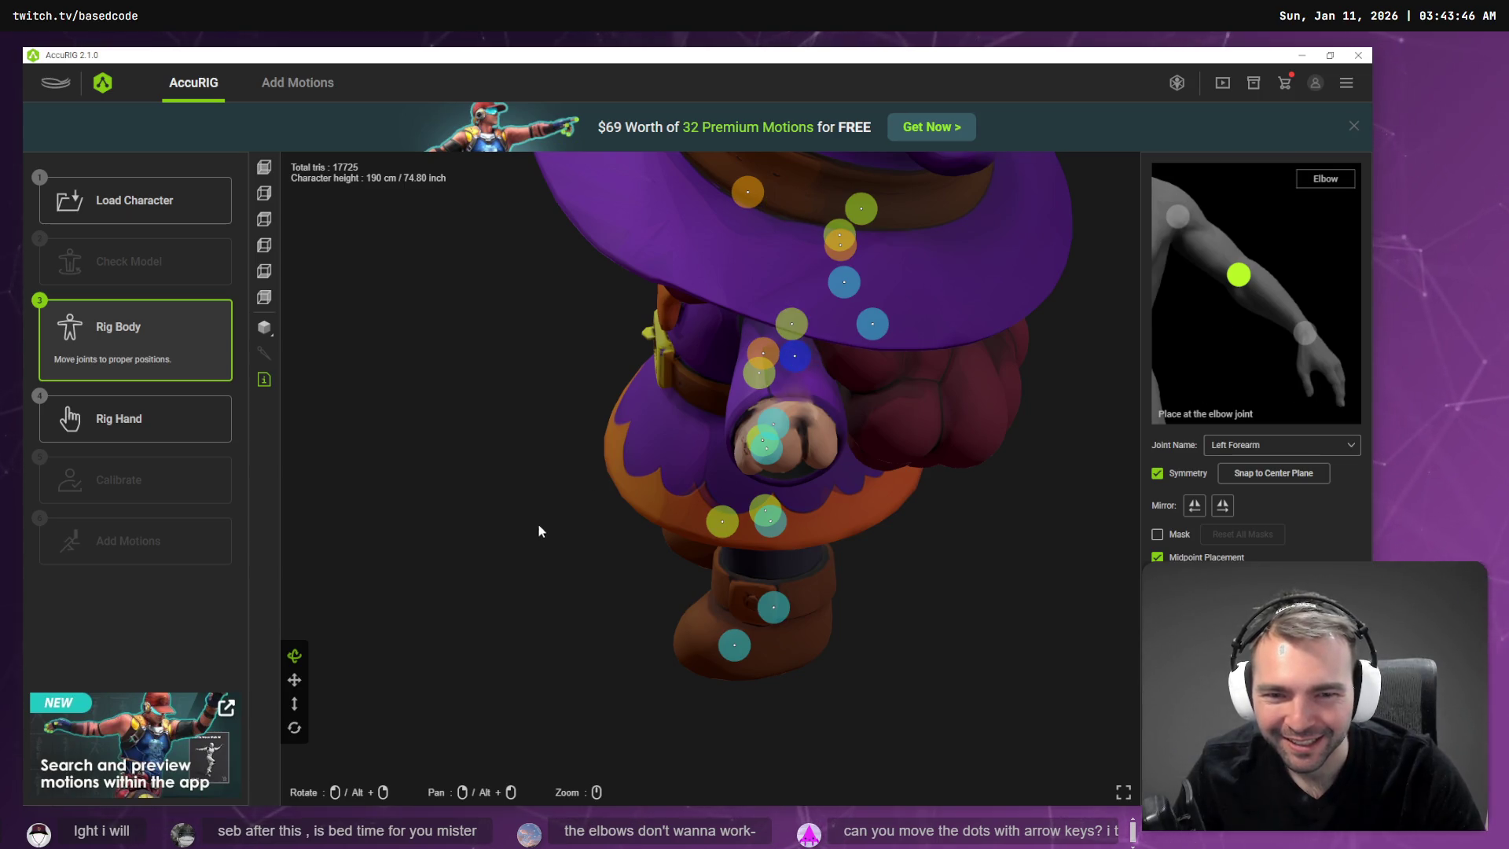
drag(539, 531, 625, 385)
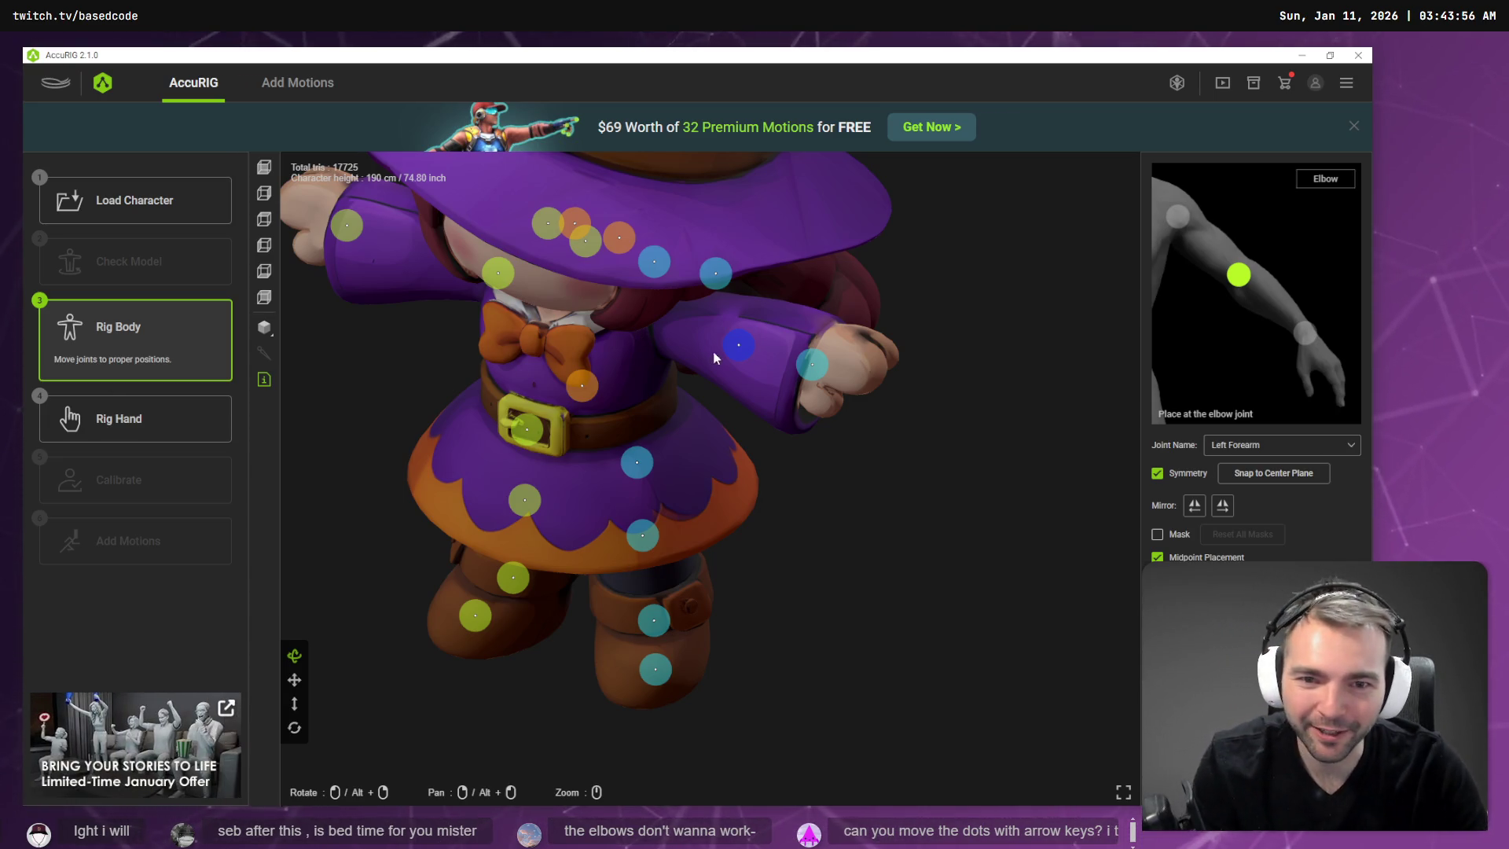
drag(1004, 423, 899, 428)
mouse_move(856, 506)
mouse_down()
mouse_move(860, 454)
mouse_move(866, 478)
mouse_move(893, 448)
mouse_move(888, 540)
mouse_up()
key(Left)
key(Left)
key(Left)
key(Up)
key(Up)
key(Up)
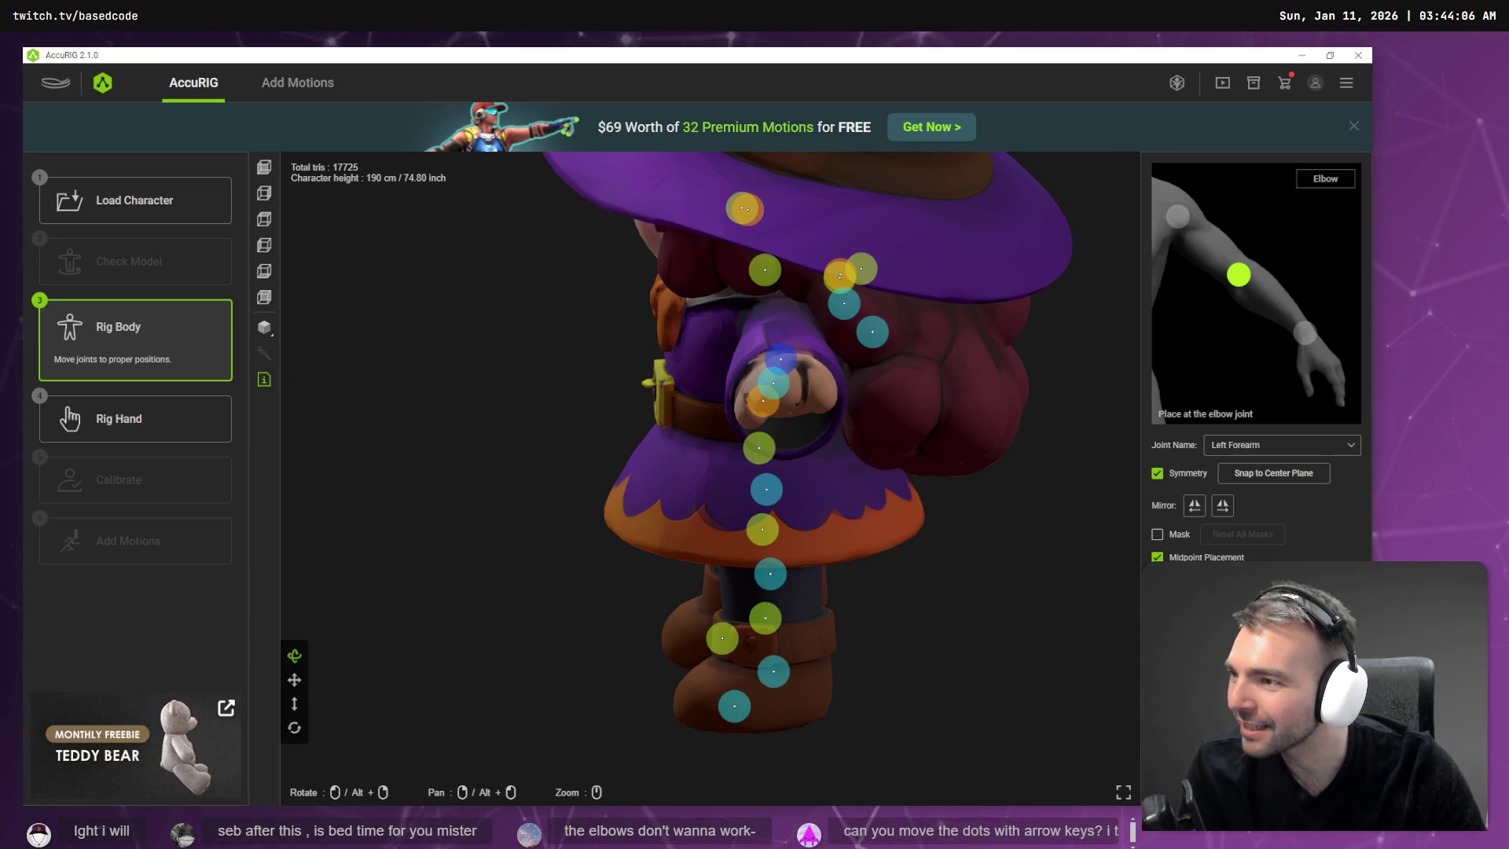
Select the left elbow joint from below and nudge it slightly toward the shoulder.
mouse_move(988, 508)
right_down()
mouse_move(1014, 519)
mouse_move(1098, 502)
right_up()
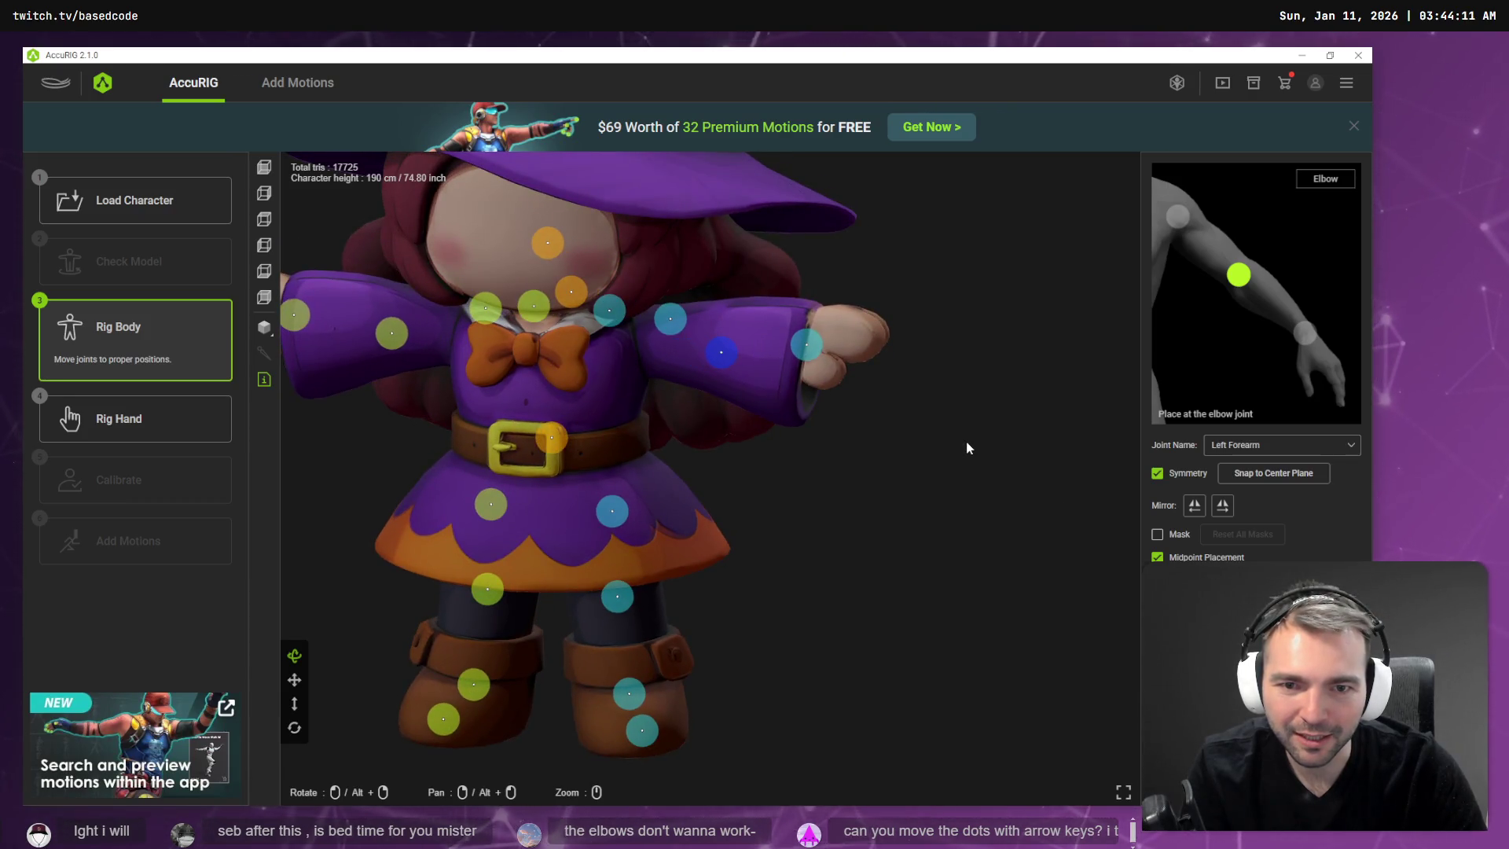
mouse_move(972, 445)
right_down()
mouse_move(957, 469)
mouse_move(852, 468)
mouse_move(857, 483)
mouse_move(983, 464)
mouse_move(1031, 426)
mouse_move(950, 481)
mouse_move(748, 469)
mouse_move(882, 489)
mouse_move(816, 359)
right_up()
click(795, 343)
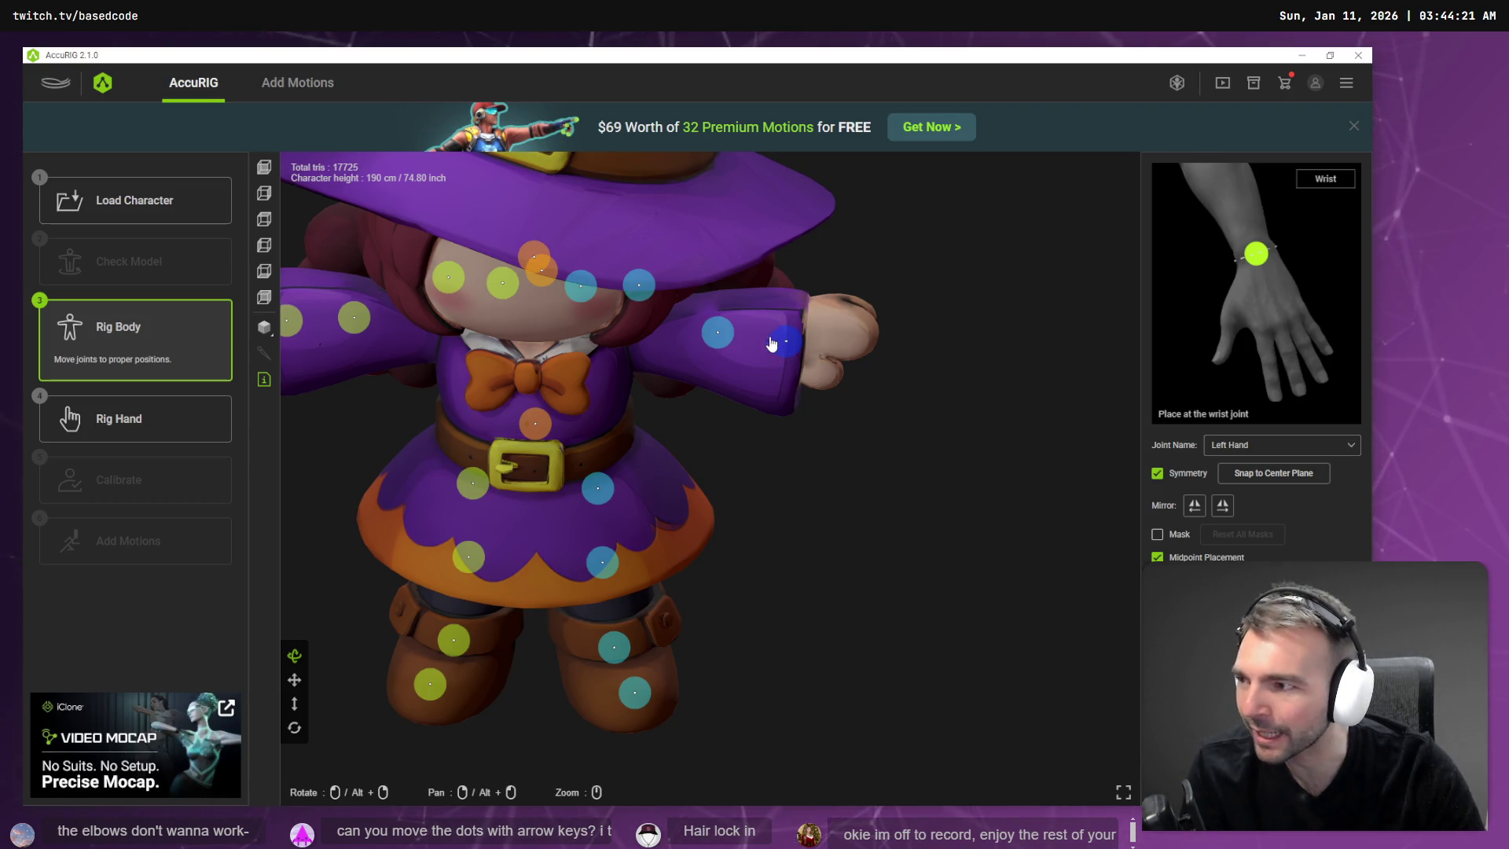
click(731, 337)
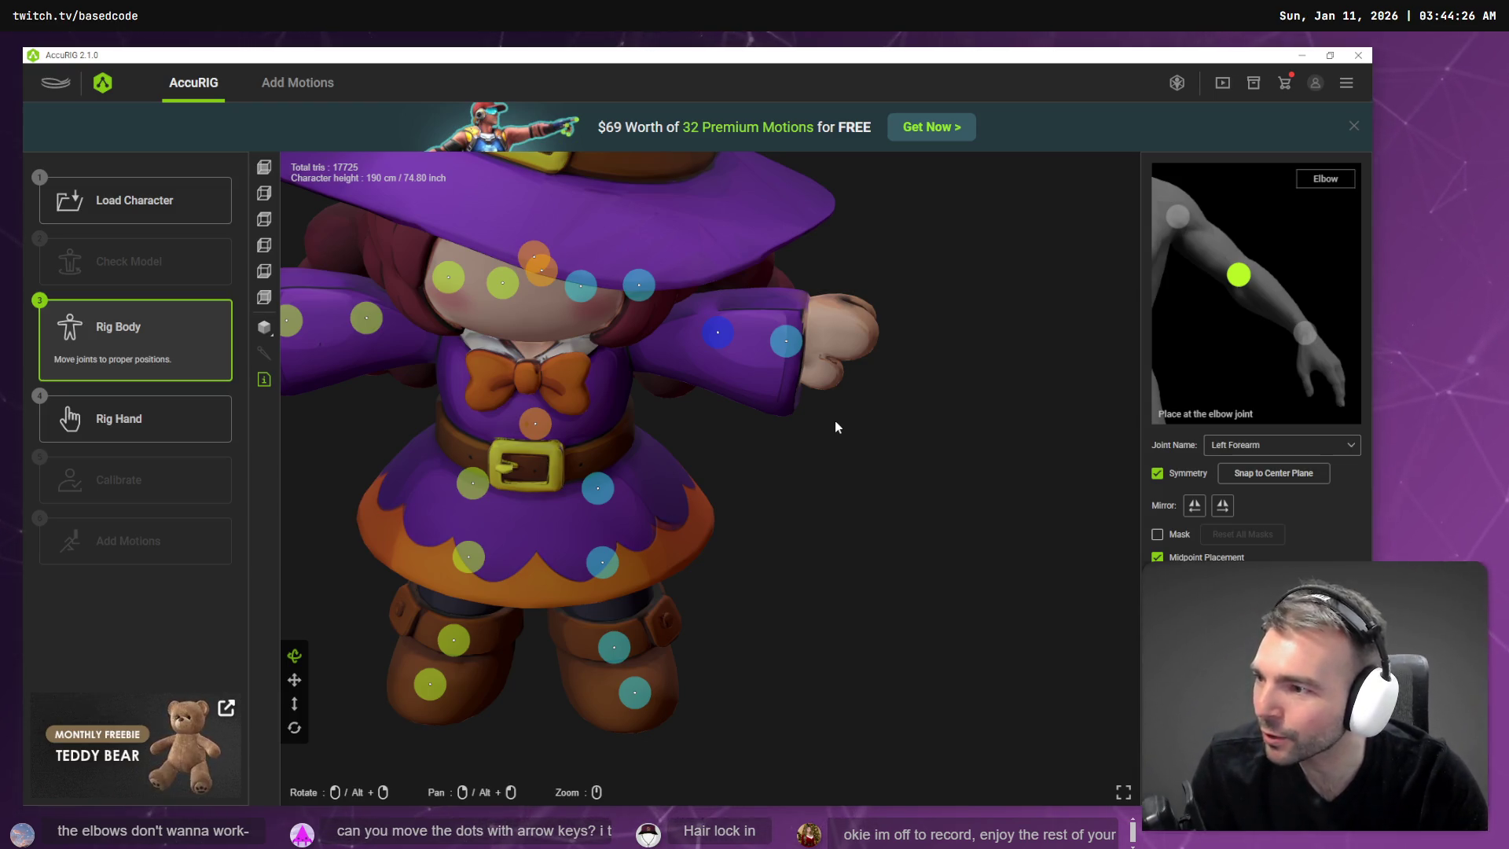
key(Left)
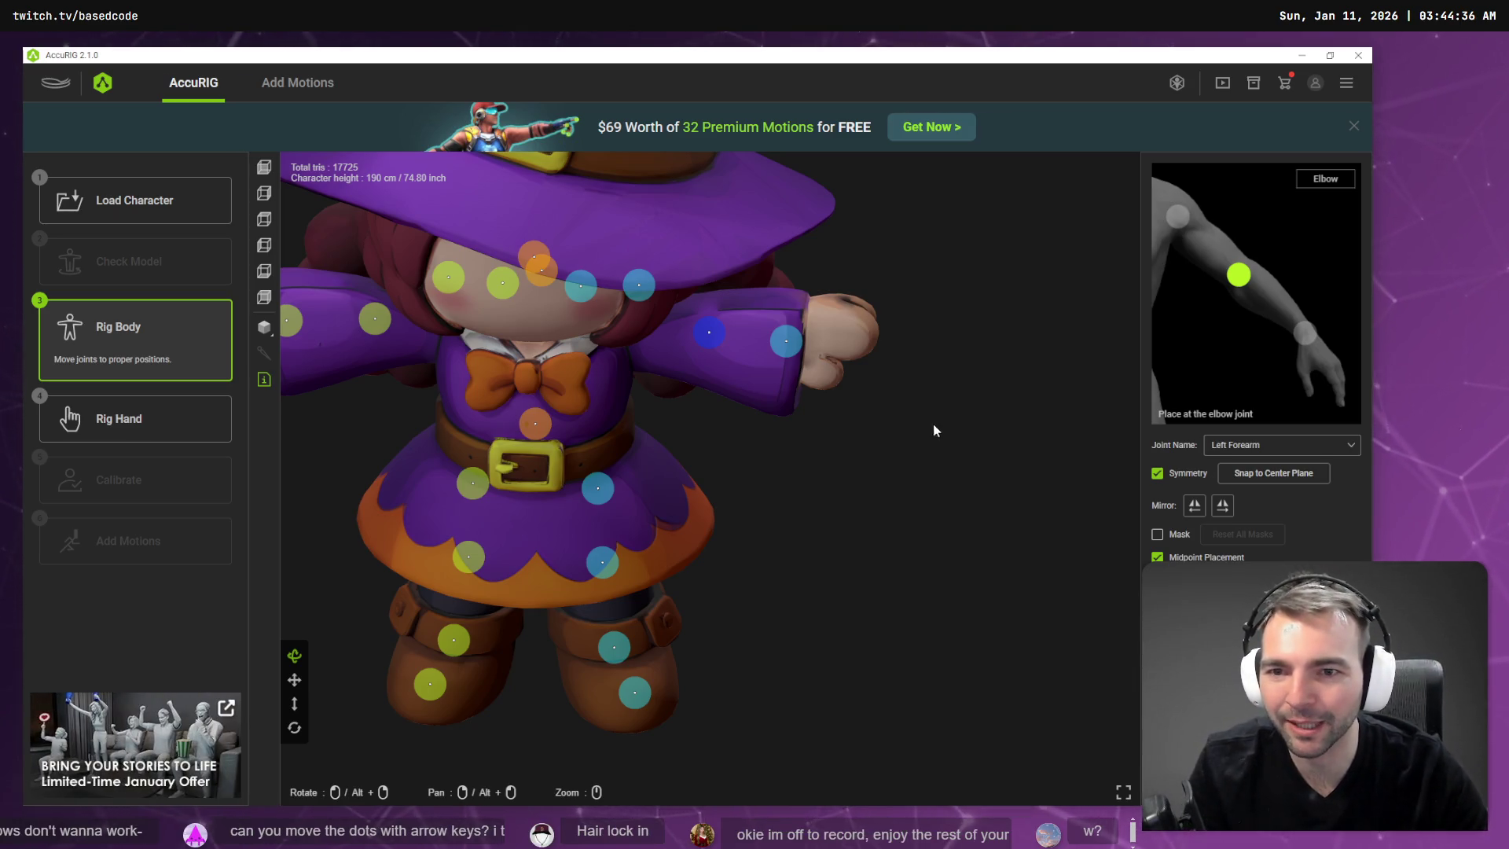
In side view, shift the shoulder, clavicle and right forearm joints to line up with the arm.
mouse_move(932, 422)
middle_down()
mouse_move(855, 370)
mouse_move(988, 470)
middle_up()
right_drag(989, 473, 847, 379)
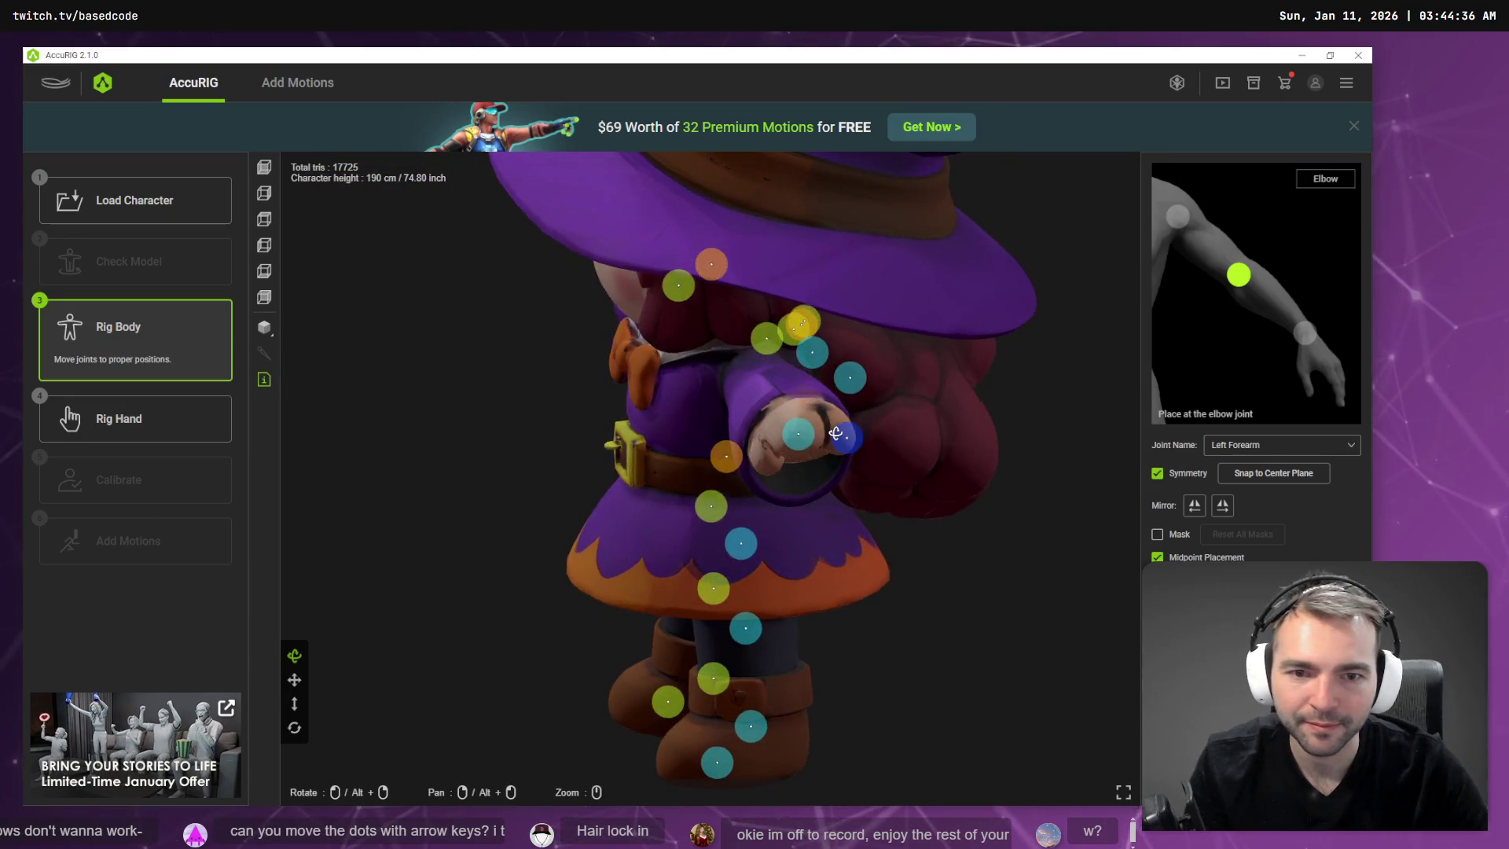
right_drag(1010, 447, 997, 428)
key(Left)
key(Left)
key(Left)
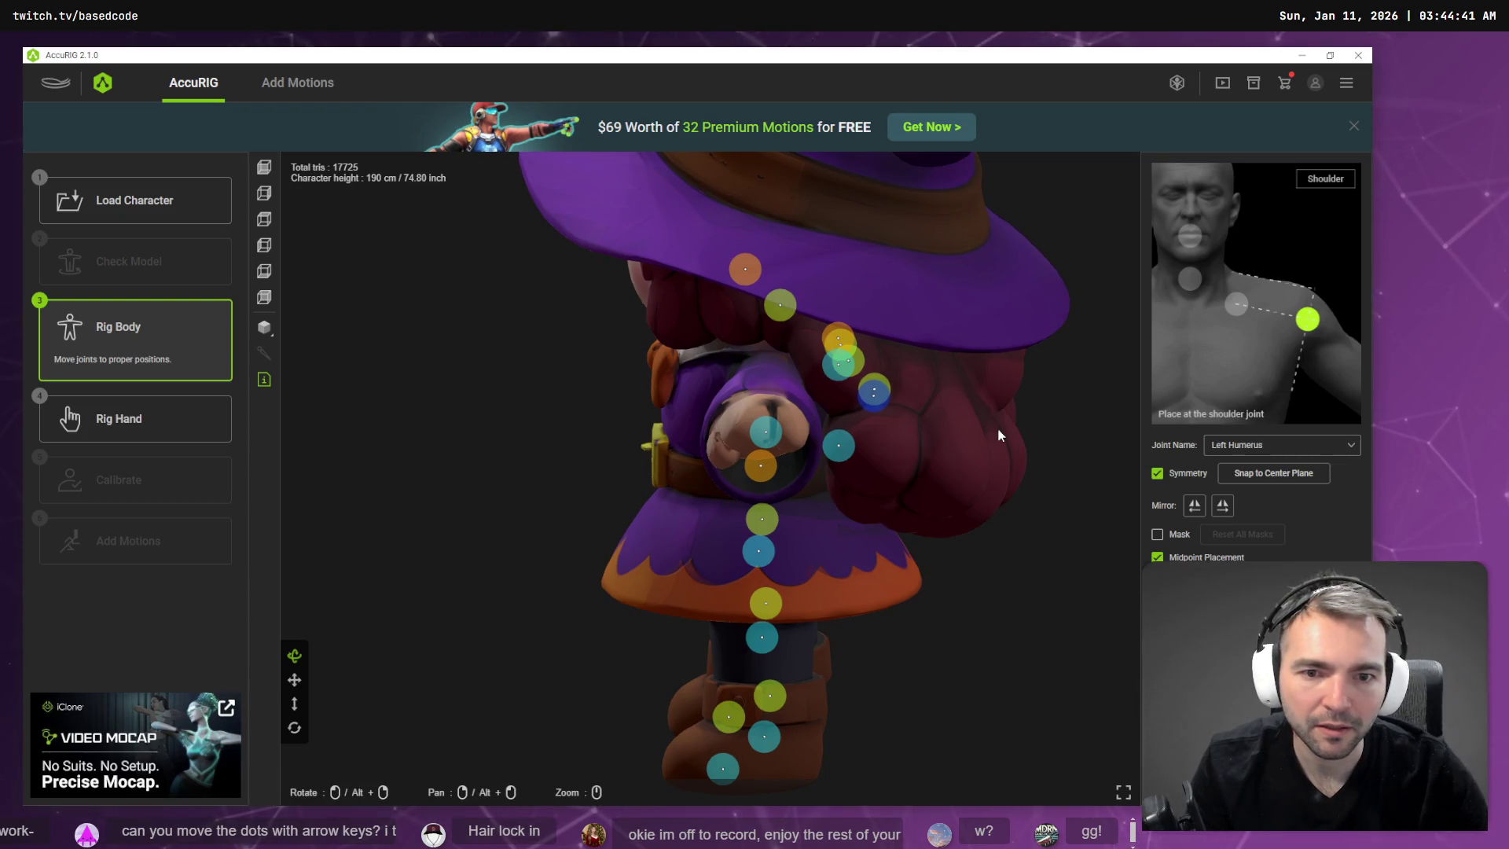
key(Left)
key(Left)
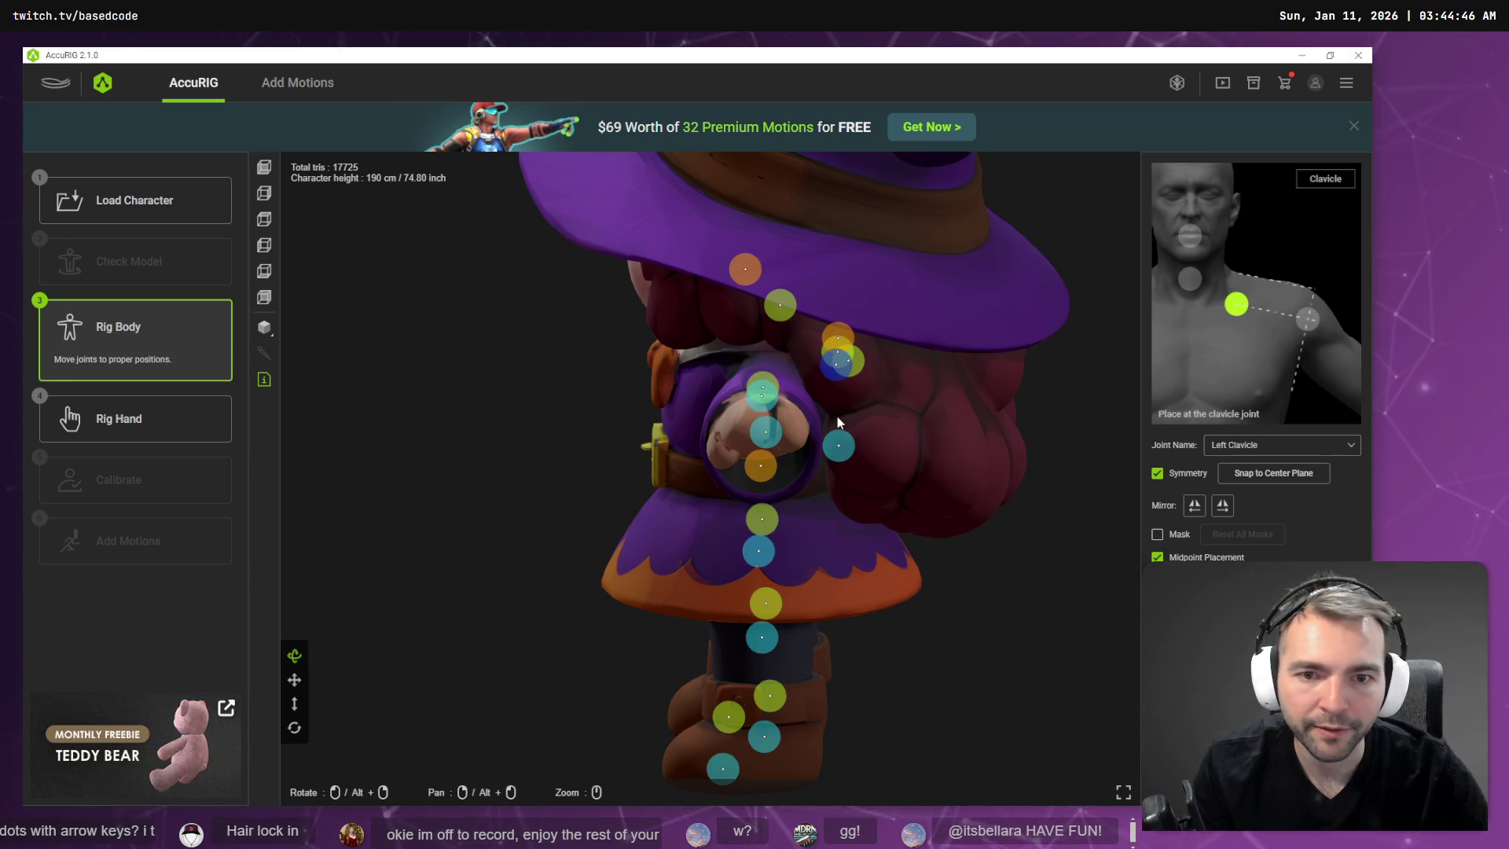
key(Left)
key(Left)
key(Left)
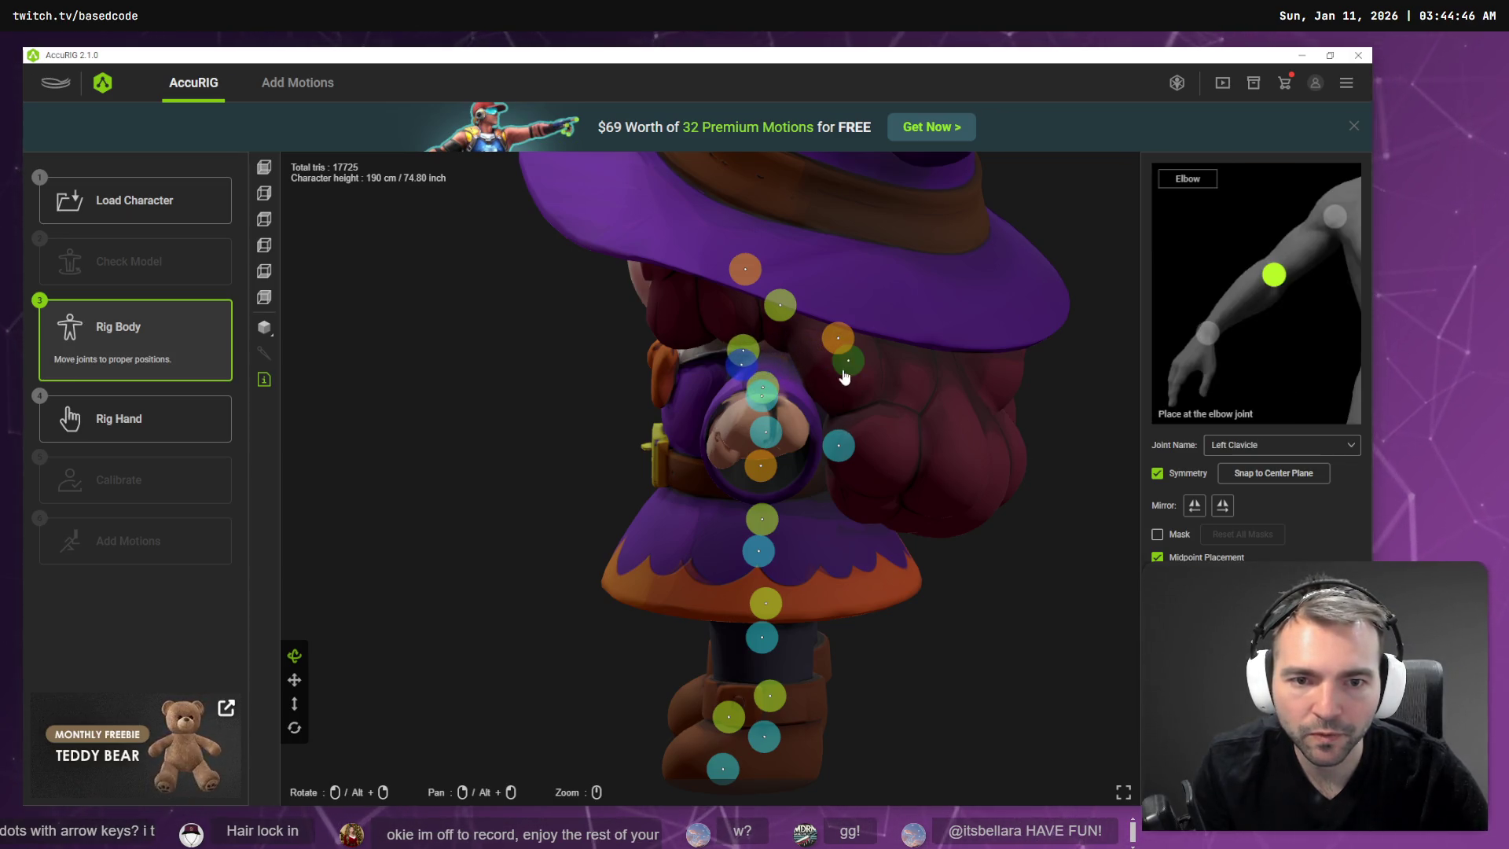
click(850, 363)
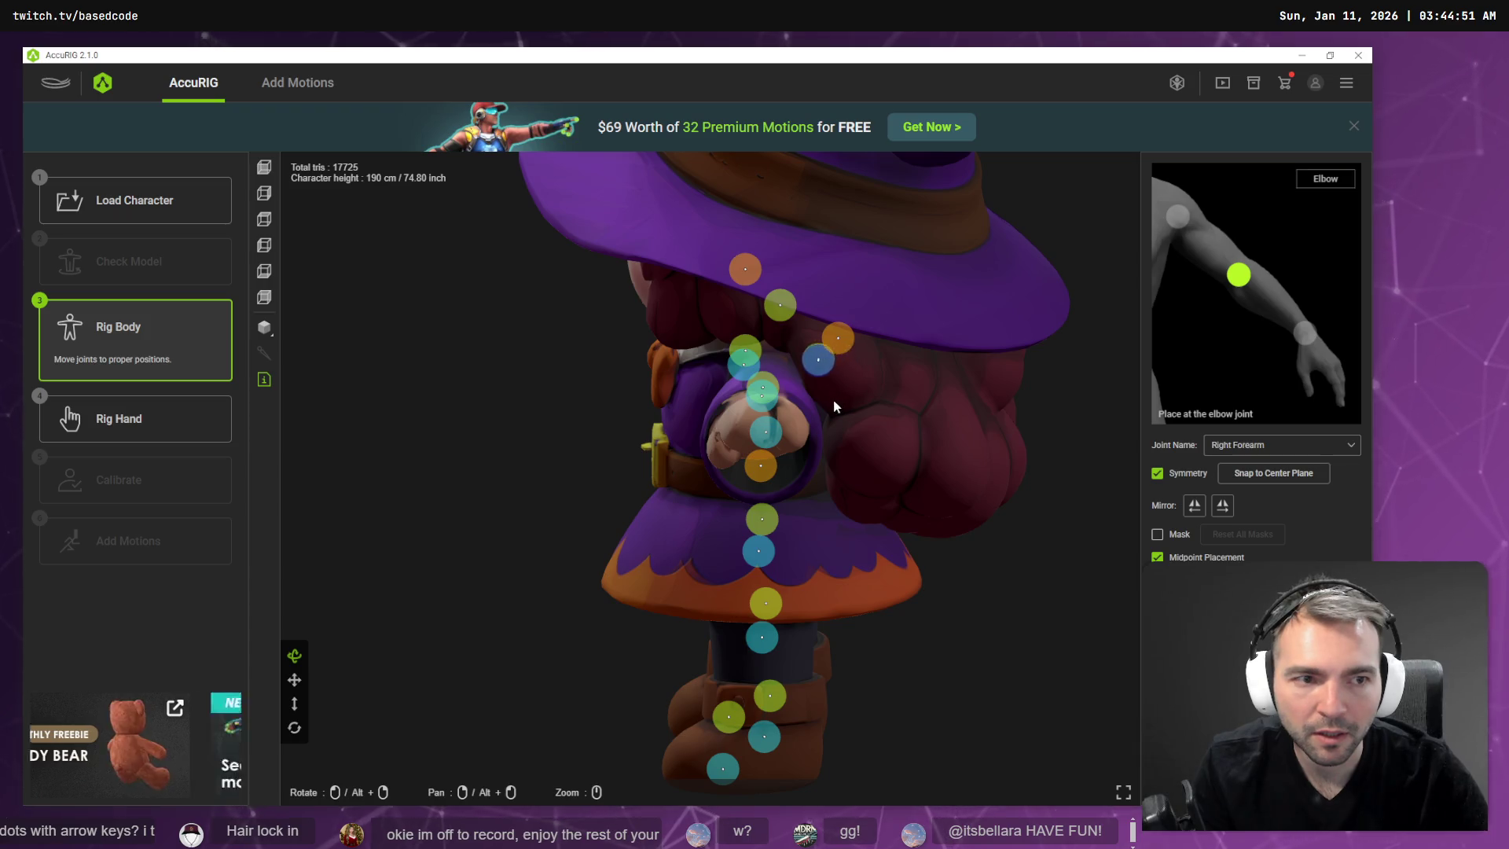
key(Left)
key(Left)
key(Left)
Adjust the overlapping arm joints in profile and spread the mirrored forearm joints apart in front view.
mouse_move(570, 403)
mouse_down()
mouse_move(798, 413)
mouse_move(789, 390)
mouse_up()
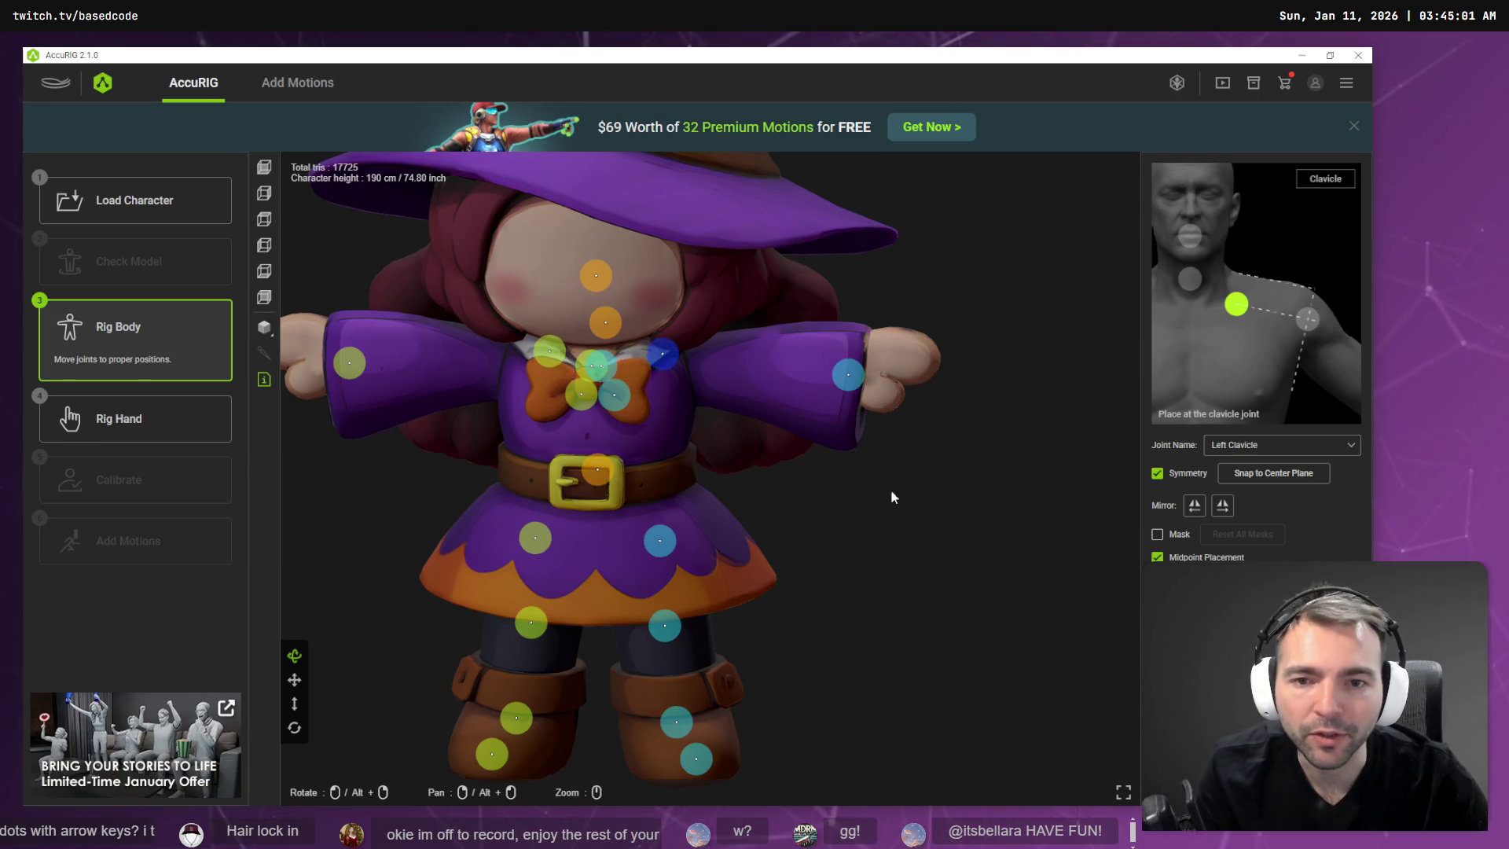
mouse_move(890, 489)
mouse_down()
mouse_move(899, 516)
mouse_move(789, 509)
mouse_up()
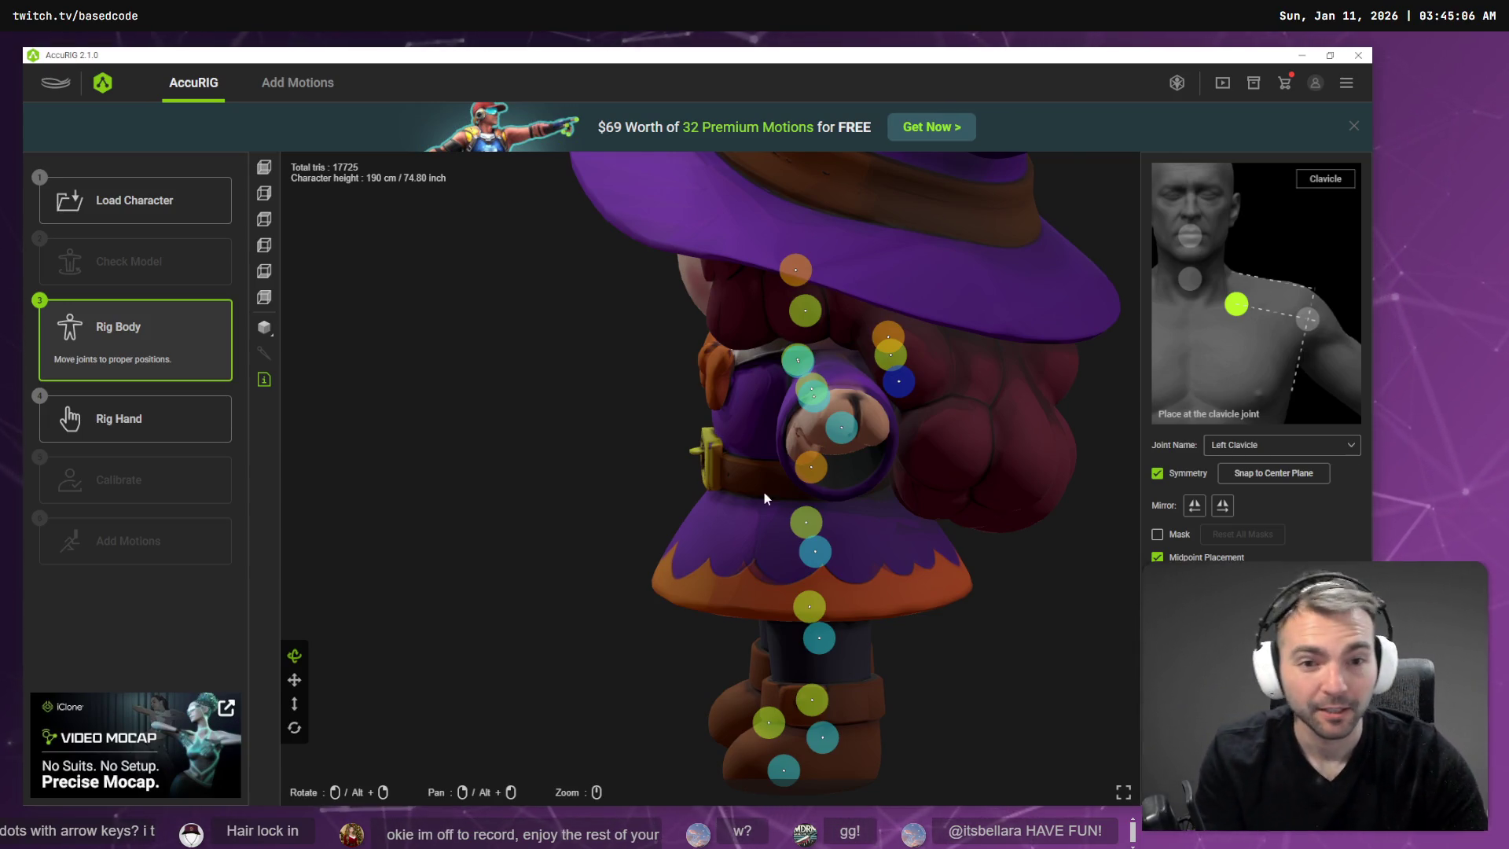
key(Left)
key(Left)
key(Left)
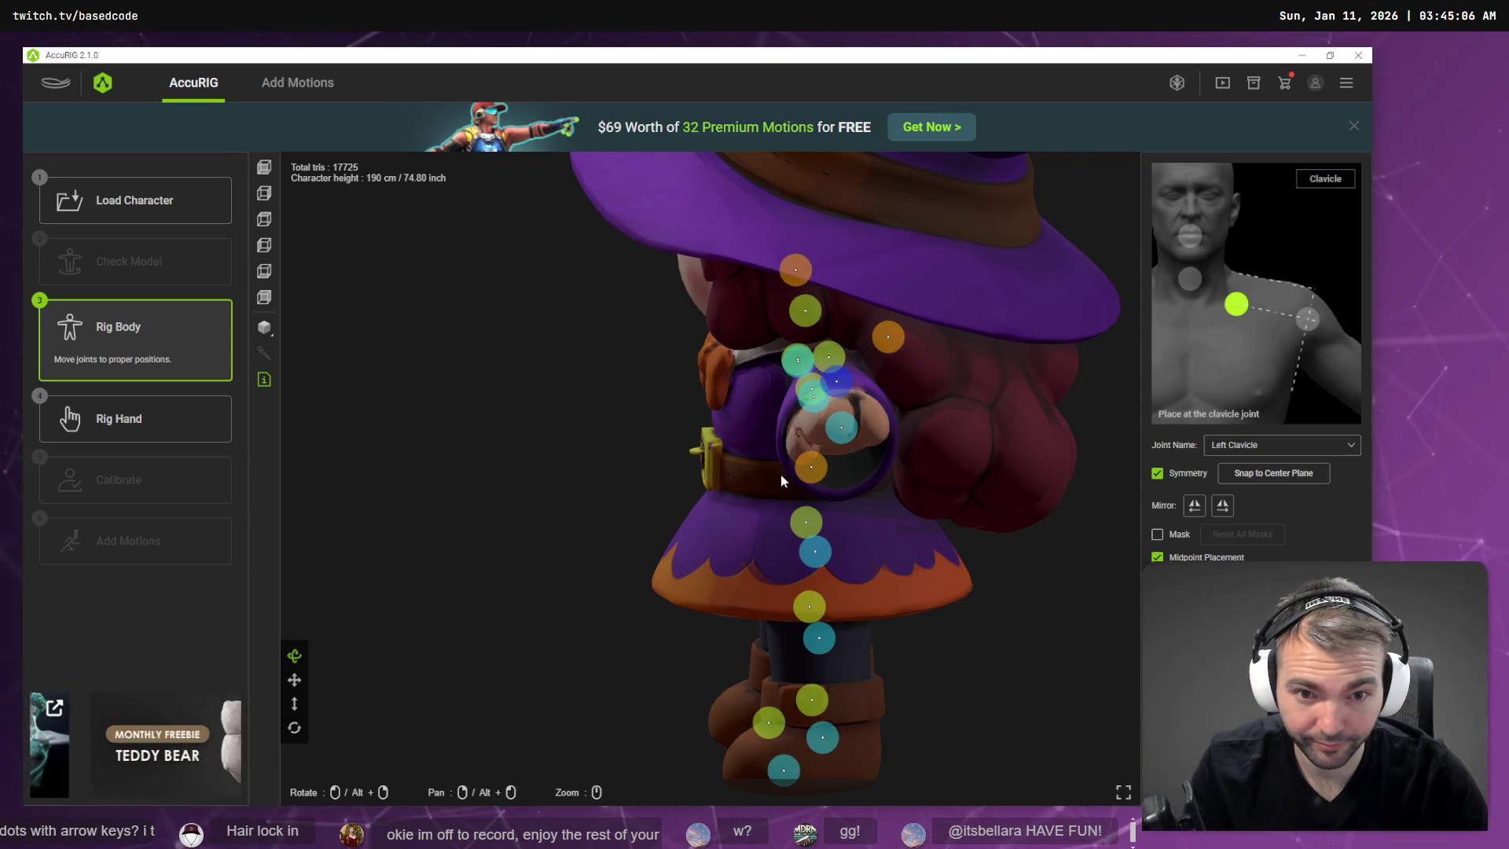
mouse_move(659, 478)
mouse_down()
mouse_move(610, 488)
mouse_move(728, 499)
mouse_move(652, 432)
mouse_up()
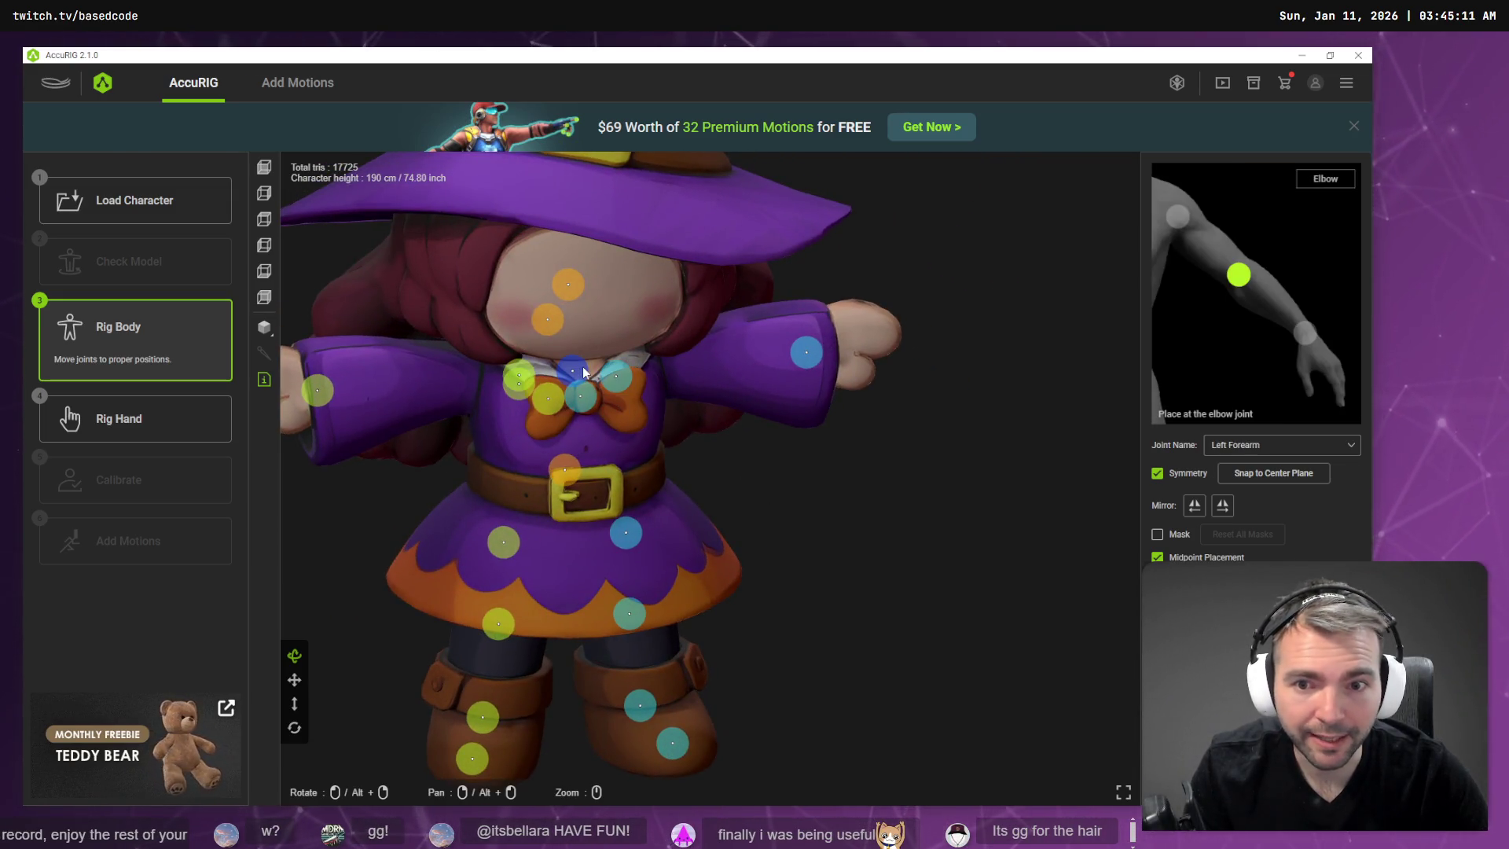
key(Left)
key(Left)
key(Left)
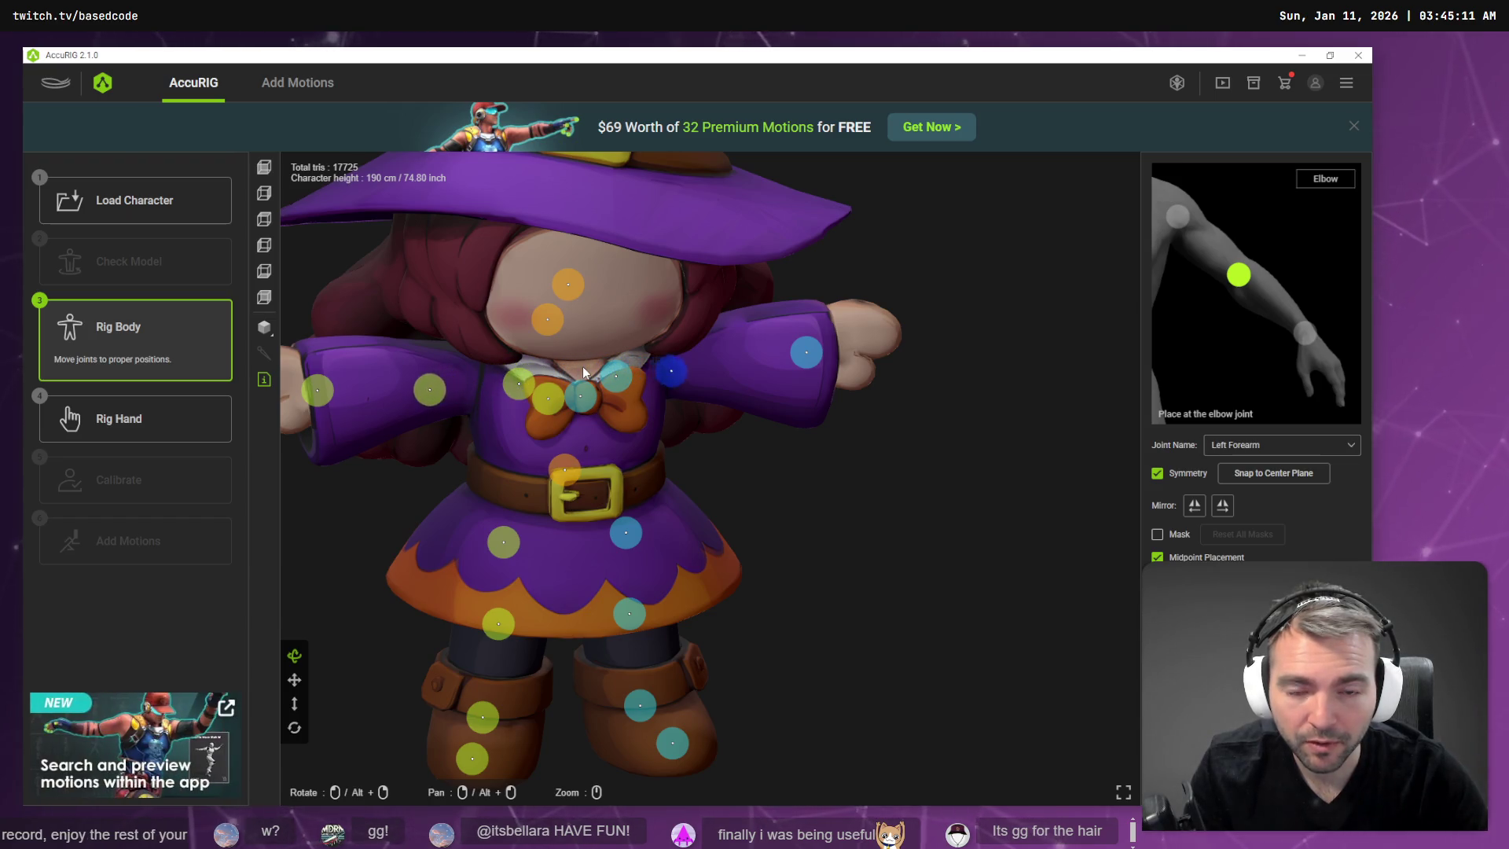
key(Left)
key(Left)
key(Left)
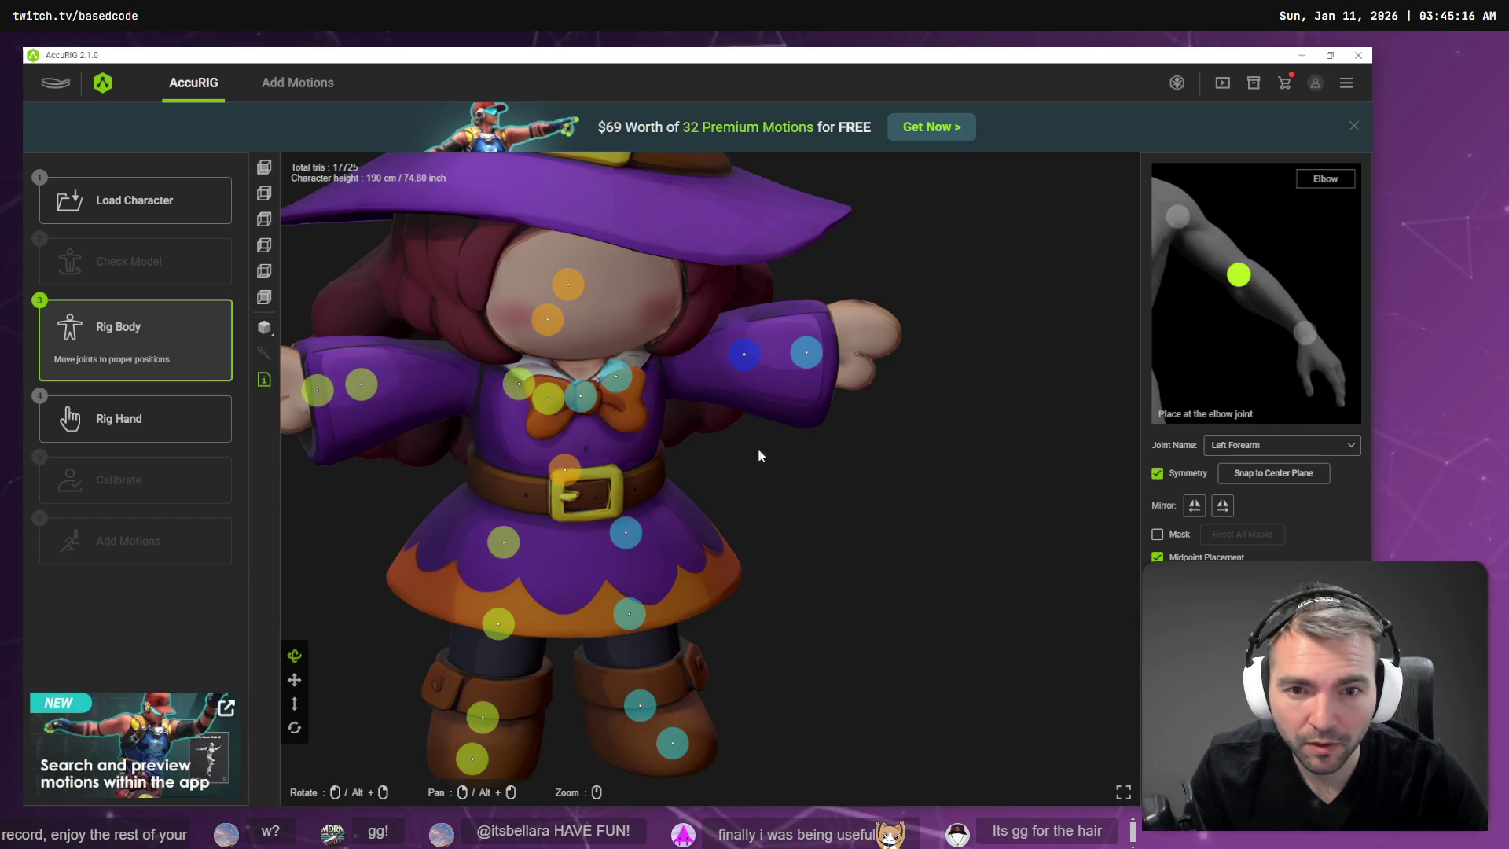
mouse_move(918, 505)
right_down()
mouse_move(785, 499)
mouse_move(700, 441)
mouse_move(671, 441)
mouse_move(636, 485)
mouse_move(704, 559)
mouse_move(804, 545)
mouse_move(822, 516)
mouse_move(828, 549)
mouse_move(828, 468)
mouse_move(745, 486)
mouse_move(839, 475)
mouse_move(830, 490)
right_up()
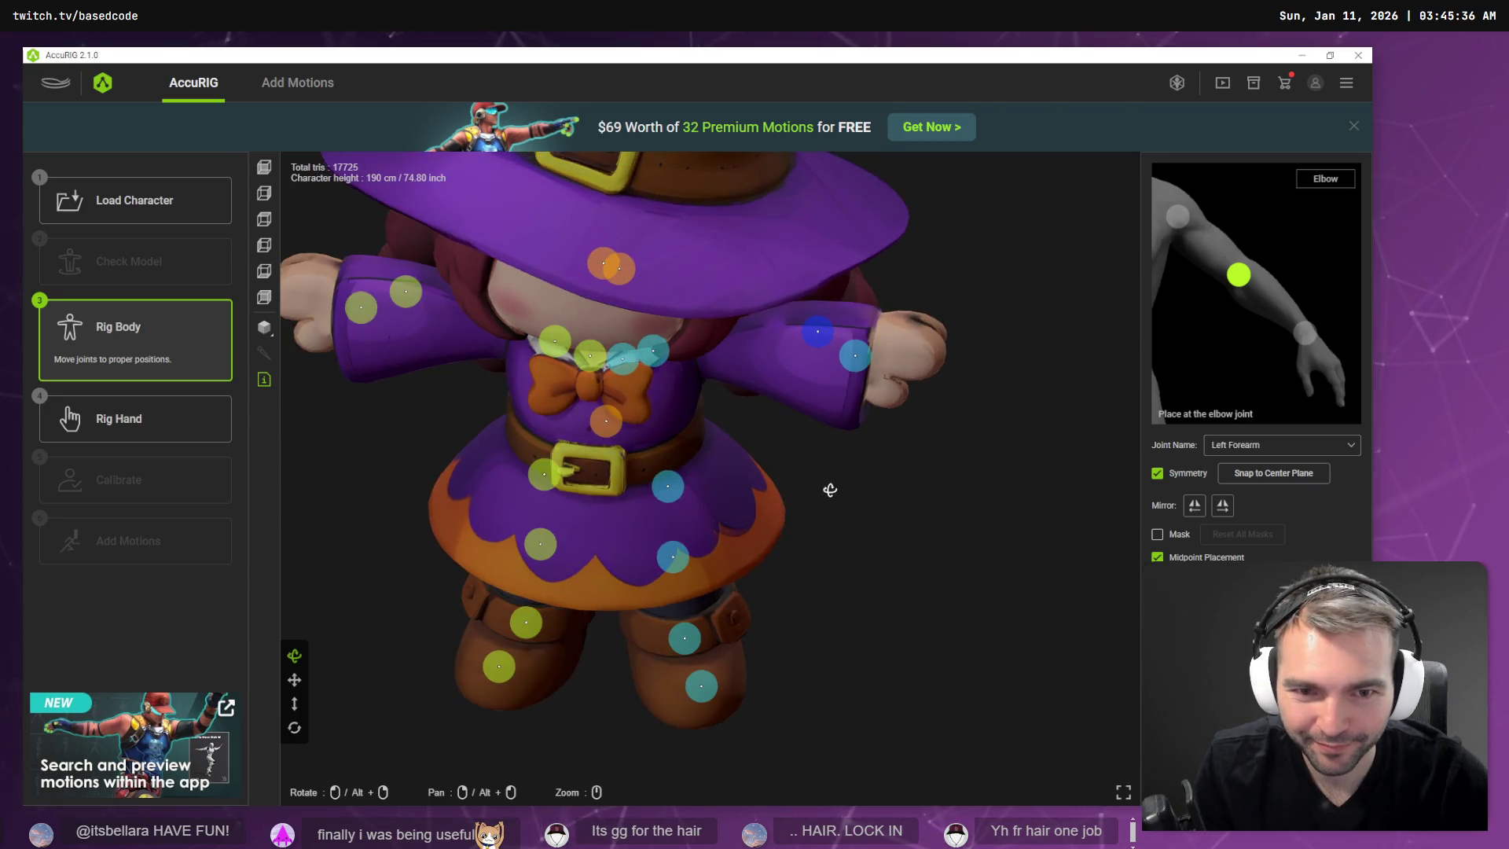
Widen the mirrored Left Humerus shoulder joints, then check the joints from side and front angles.
mouse_move(828, 425)
right_down()
mouse_move(815, 469)
mouse_move(761, 404)
mouse_move(761, 252)
mouse_move(812, 288)
mouse_move(885, 301)
right_up()
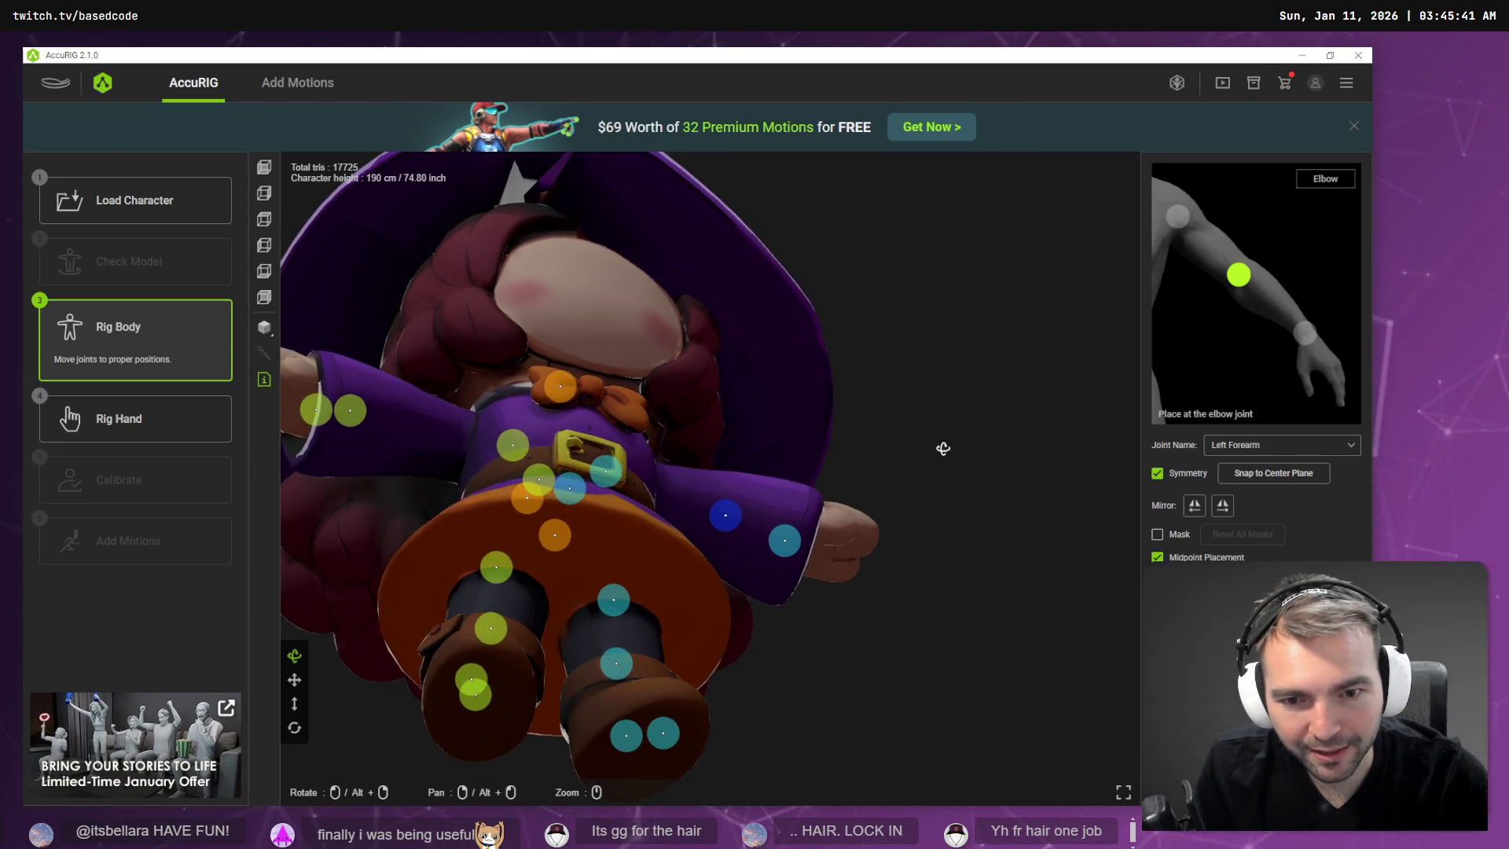
mouse_move(944, 449)
right_down()
mouse_move(920, 525)
mouse_move(883, 550)
mouse_move(792, 546)
right_up()
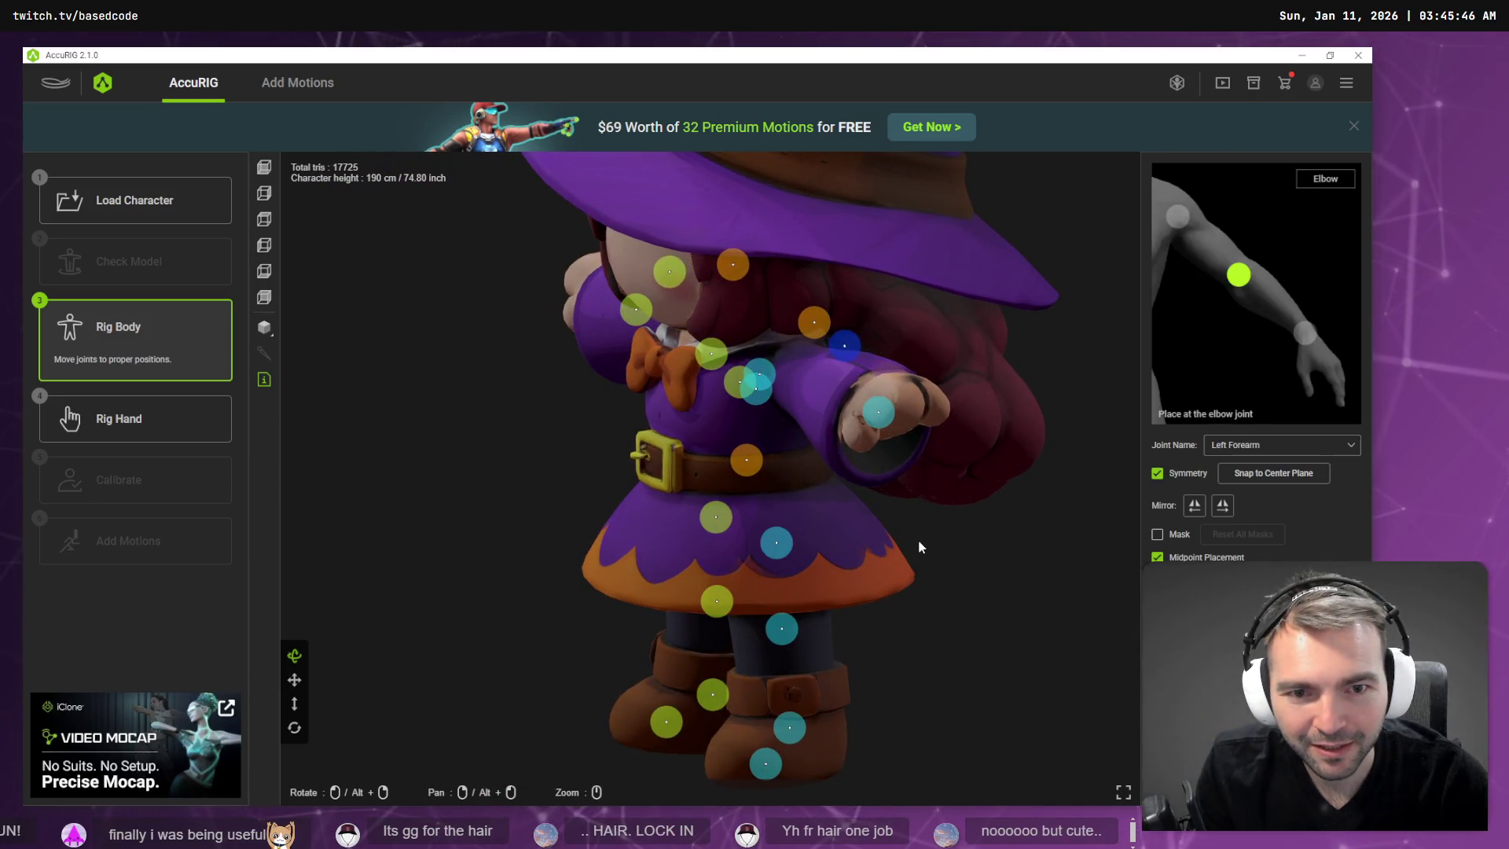
mouse_move(919, 547)
right_down()
mouse_move(1009, 543)
mouse_move(916, 522)
mouse_move(849, 445)
mouse_move(818, 539)
mouse_move(959, 512)
mouse_move(842, 480)
right_up()
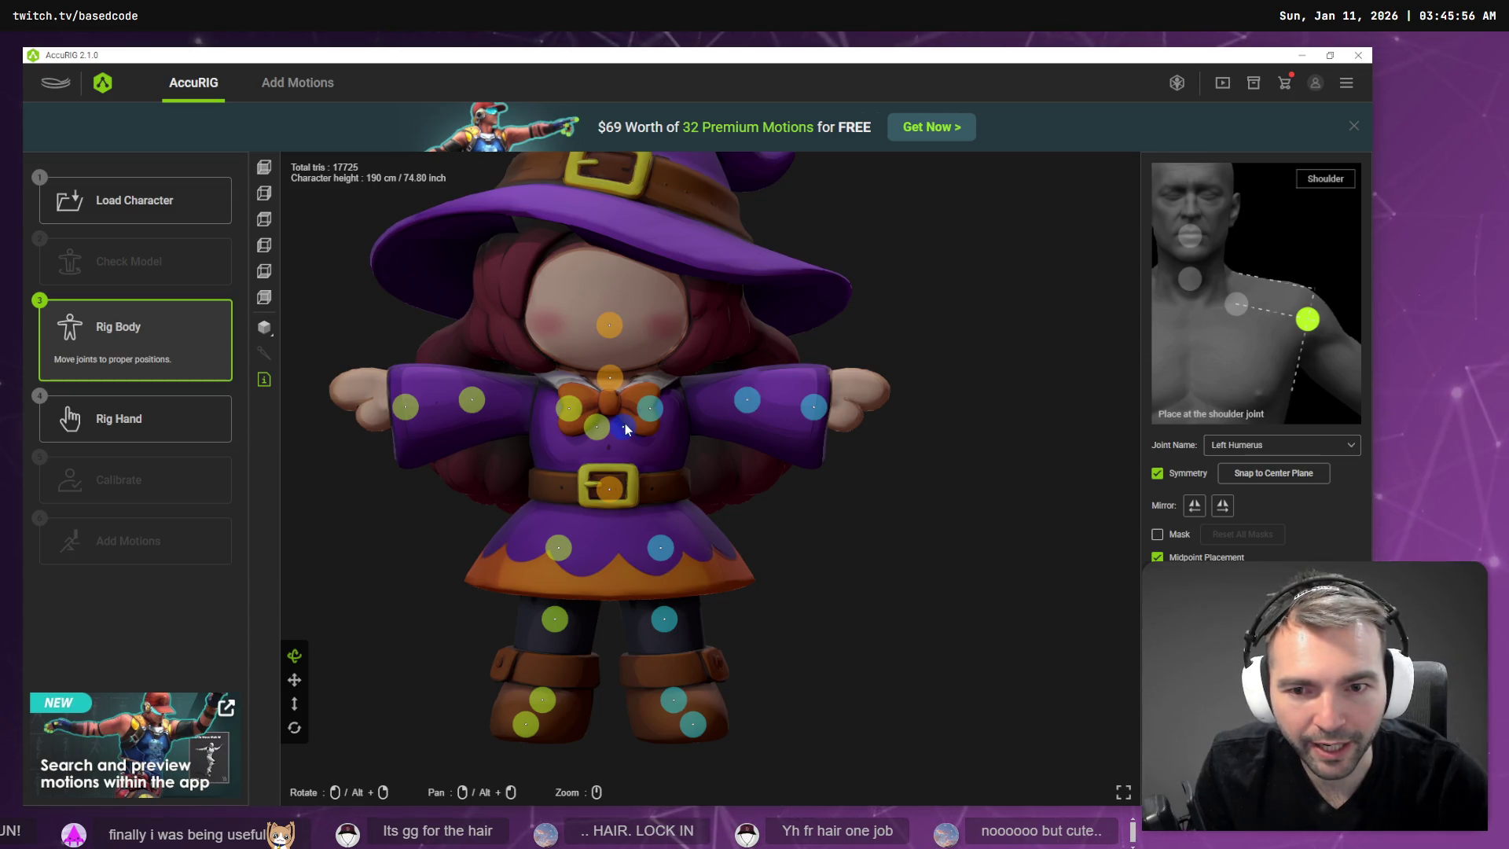
drag(625, 428, 698, 425)
mouse_move(1016, 542)
right_down()
mouse_move(939, 441)
mouse_move(907, 534)
right_up()
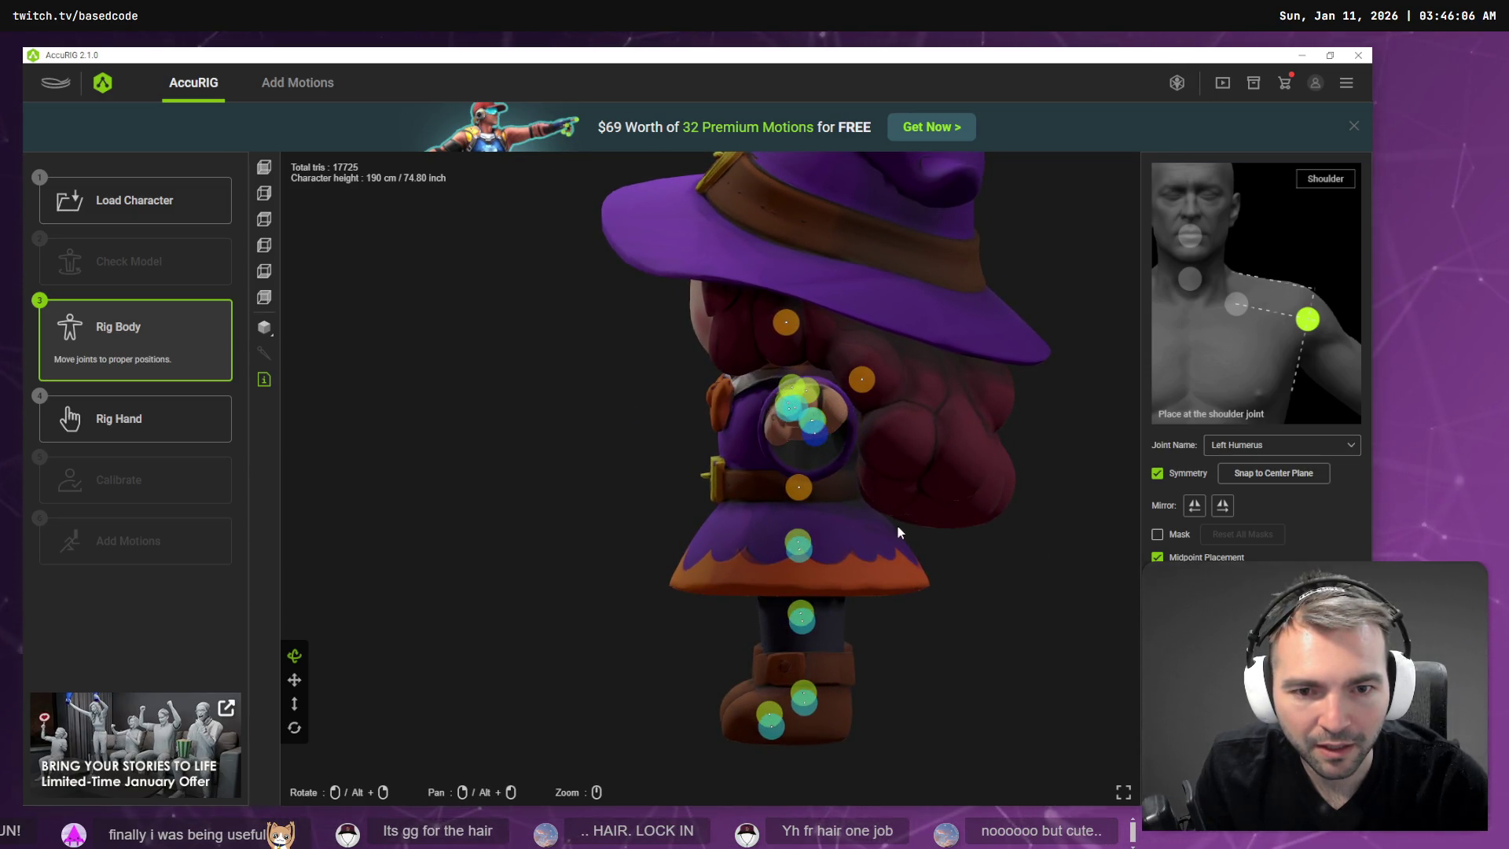
mouse_move(910, 539)
right_down()
mouse_move(1014, 561)
mouse_move(1092, 545)
mouse_move(936, 552)
right_up()
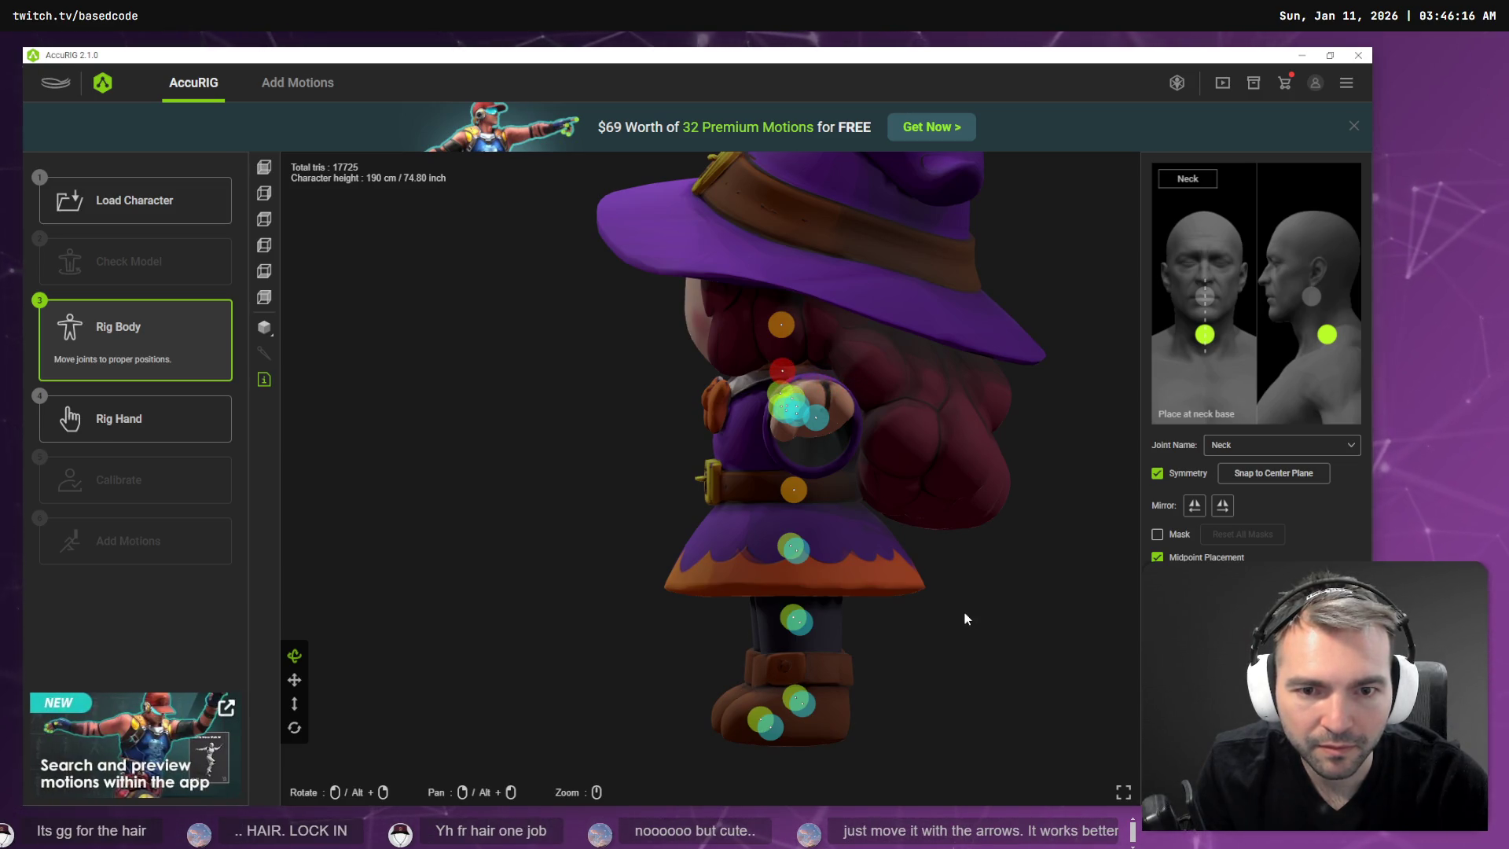
mouse_move(965, 620)
mouse_down()
mouse_move(1121, 614)
mouse_move(929, 627)
mouse_move(1125, 621)
mouse_move(936, 620)
mouse_move(1115, 613)
mouse_move(1132, 645)
mouse_move(966, 627)
mouse_move(1089, 627)
mouse_up()
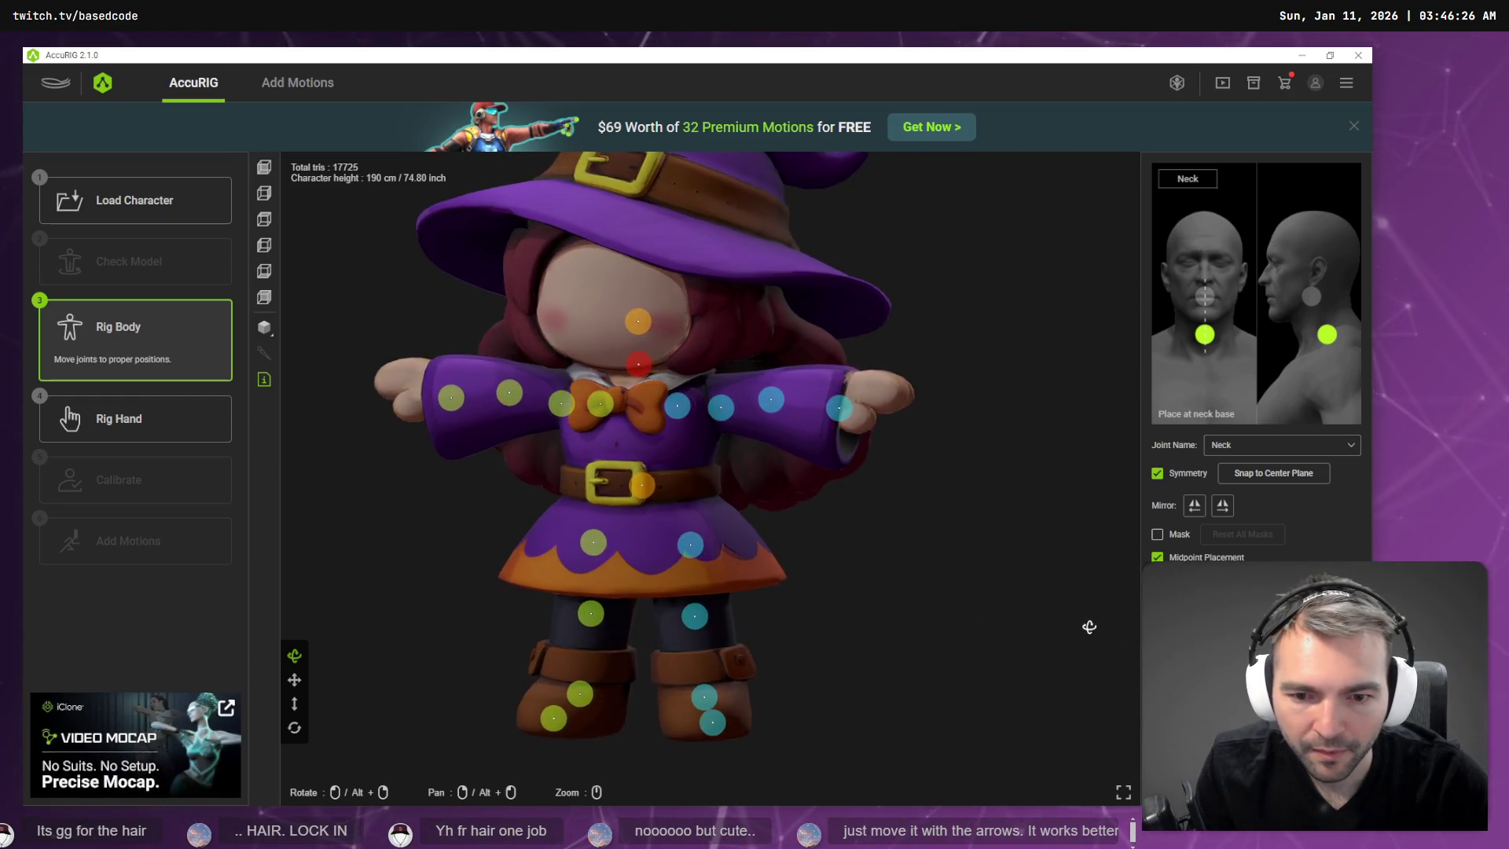
Run Rig Hand, then Calibrate to compute skin weights and show the Preview Motion panel.
click(158, 418)
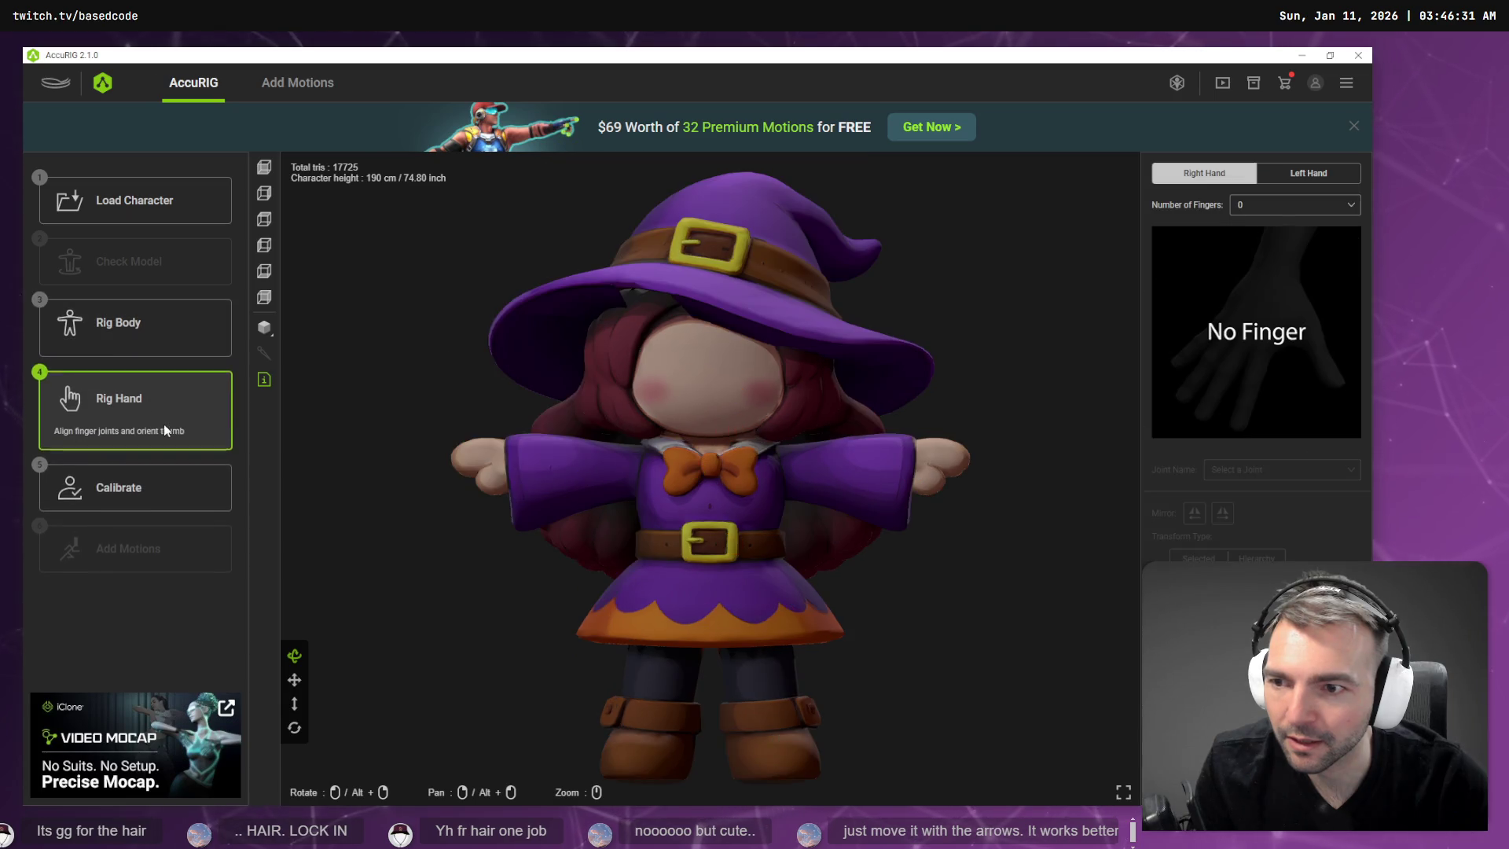
click(141, 493)
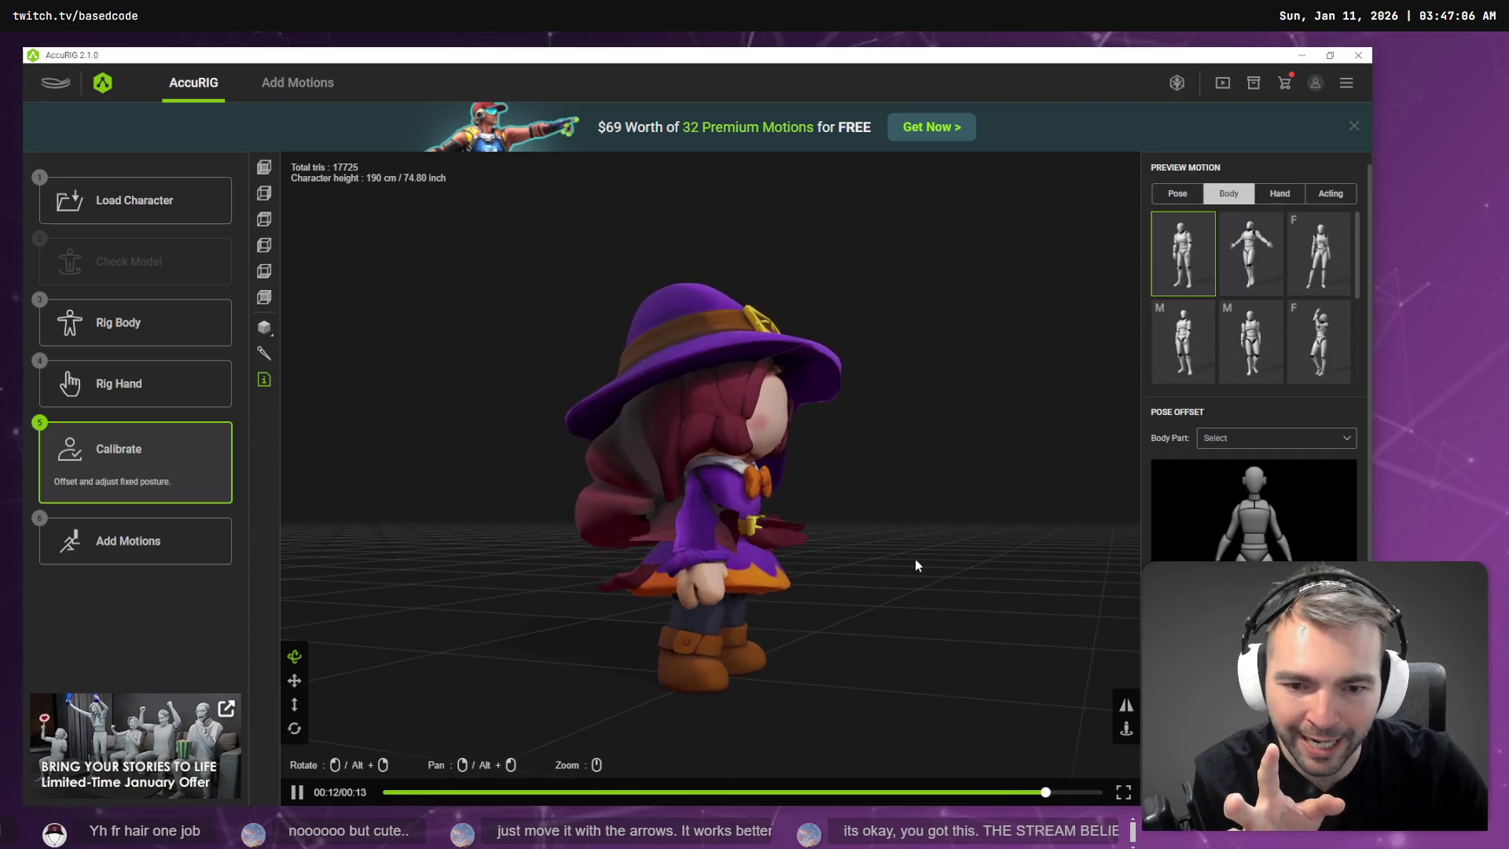
Play the female body preview motions on the witch from several angles, then show the Hand previews.
mouse_move(902, 556)
mouse_down()
mouse_move(835, 559)
mouse_move(832, 507)
mouse_move(826, 584)
mouse_up()
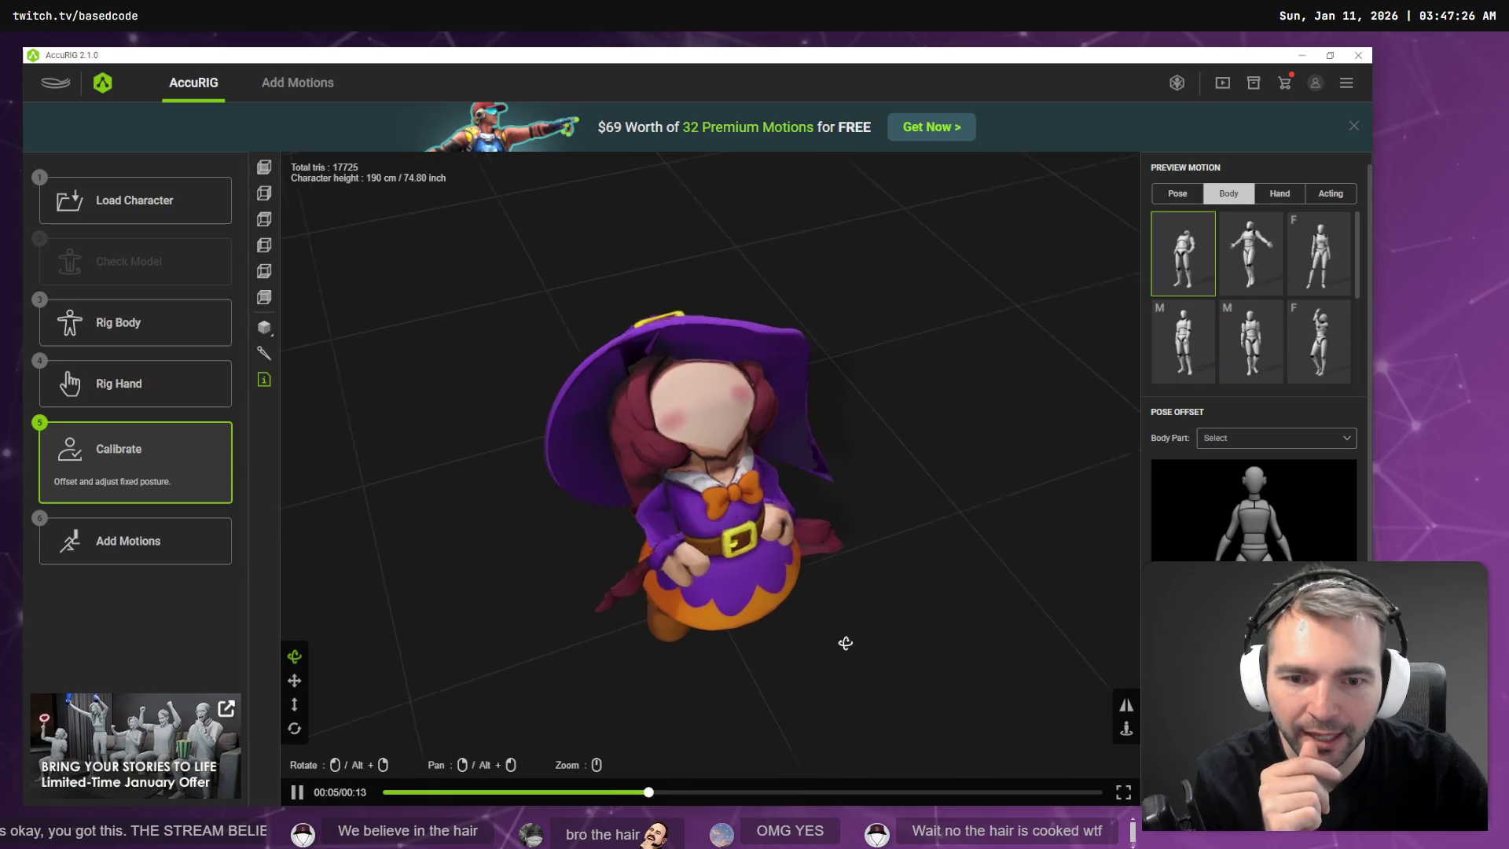
drag(845, 643, 818, 571)
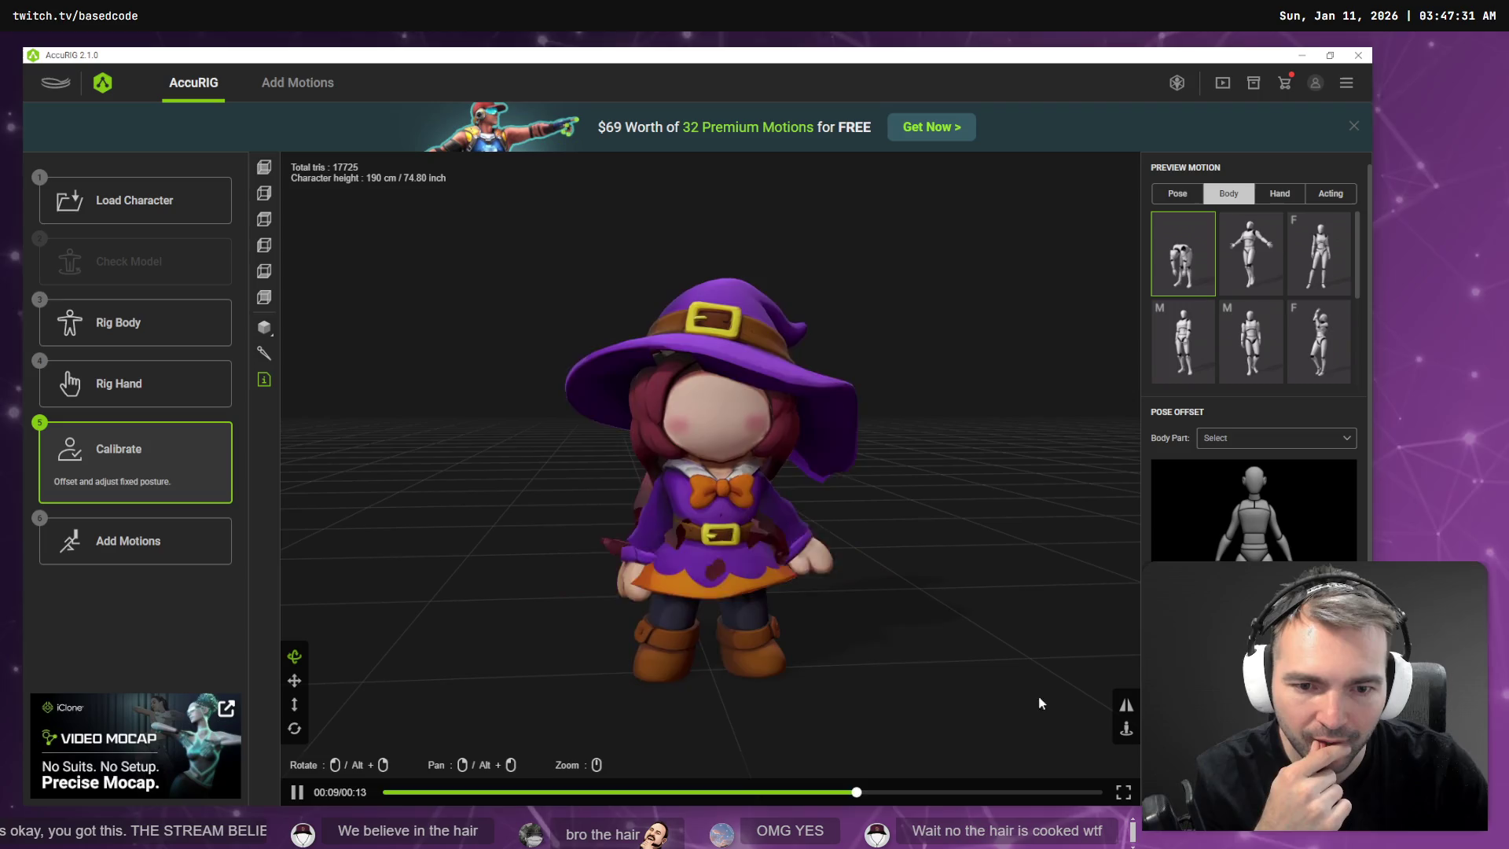
click(1319, 342)
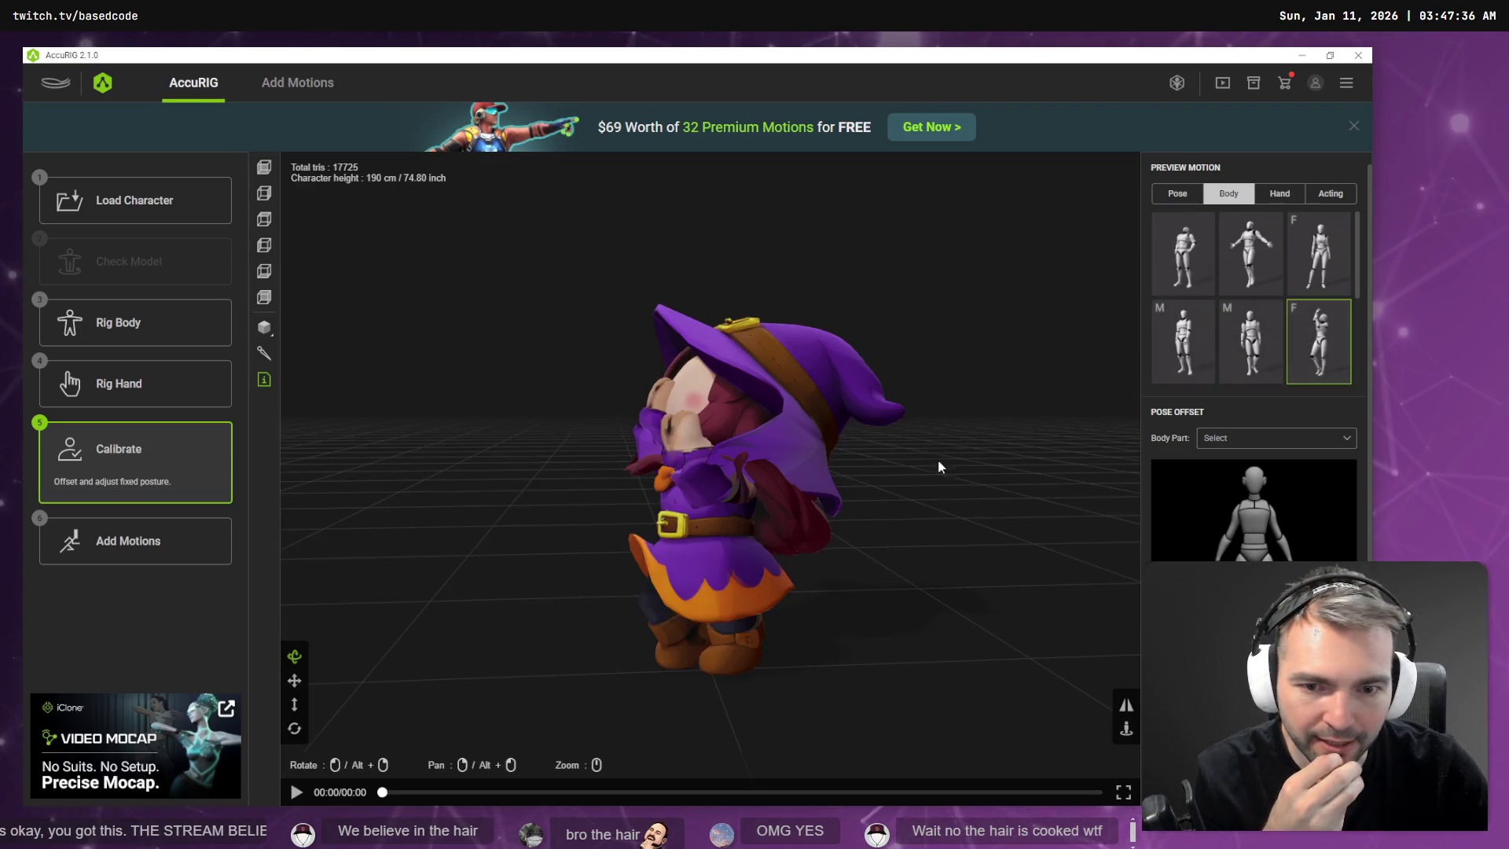
mouse_move(973, 529)
mouse_down()
mouse_move(1037, 501)
mouse_move(1125, 429)
mouse_move(1030, 492)
mouse_move(939, 521)
mouse_move(811, 516)
mouse_move(916, 549)
mouse_up()
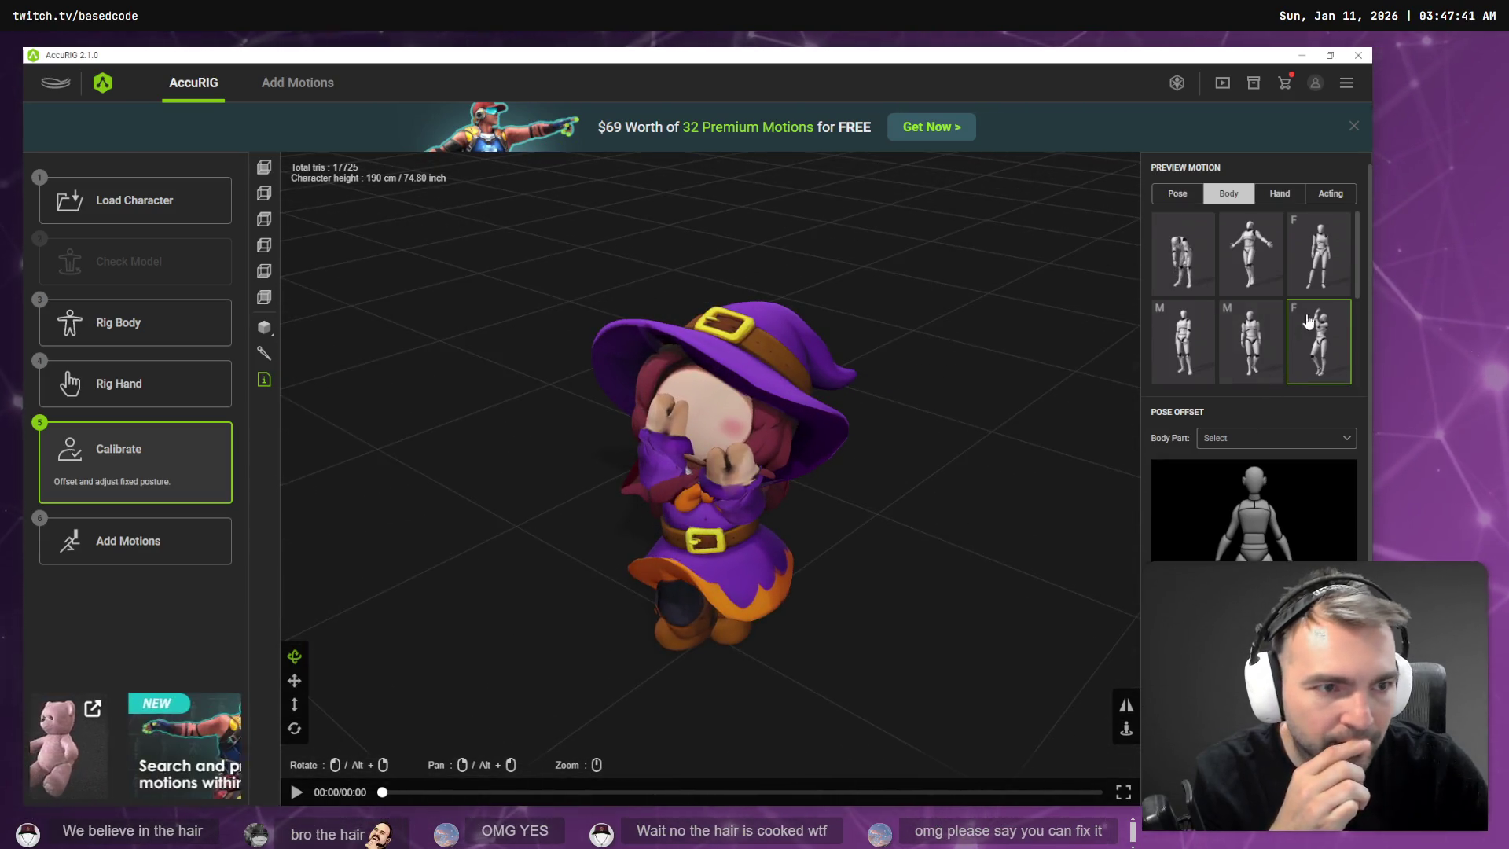
click(1319, 253)
mouse_move(1014, 409)
mouse_down()
mouse_move(859, 398)
mouse_move(832, 377)
mouse_move(815, 397)
mouse_move(833, 408)
mouse_move(1047, 401)
mouse_move(906, 401)
mouse_move(720, 346)
mouse_move(361, 378)
mouse_up()
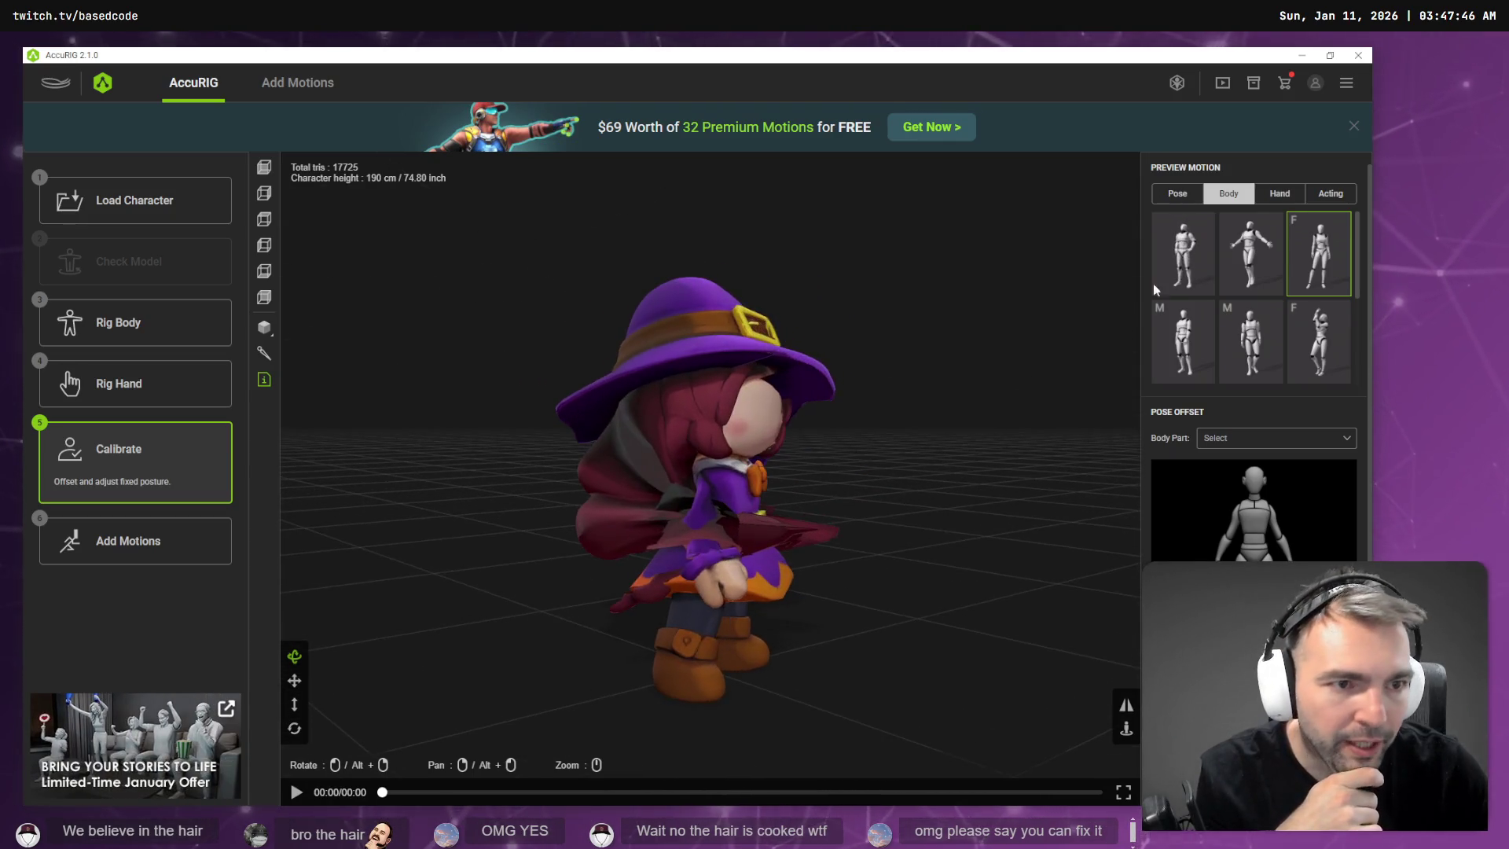
click(1201, 256)
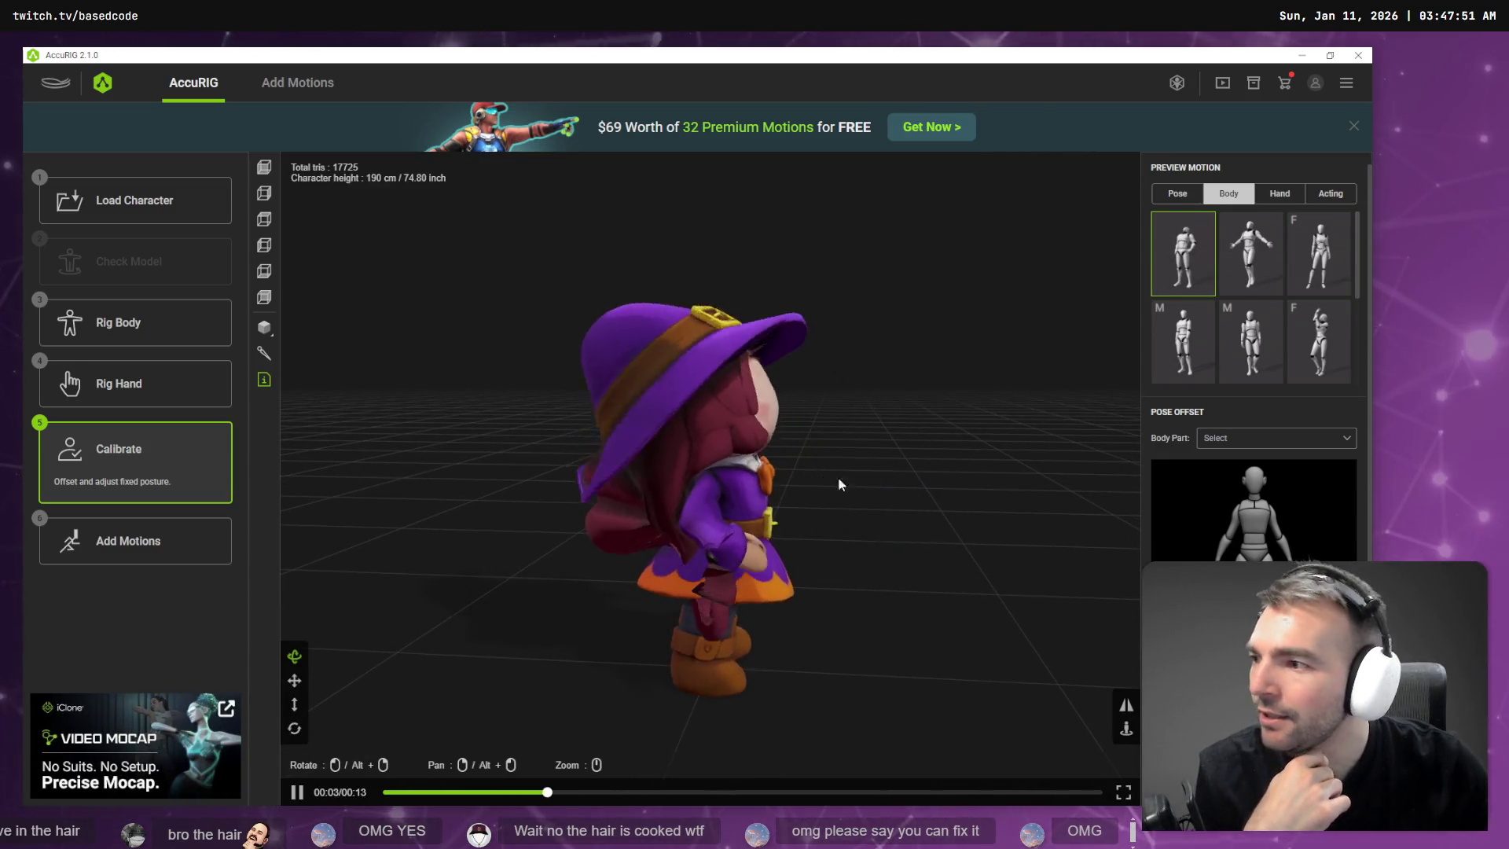
click(1281, 196)
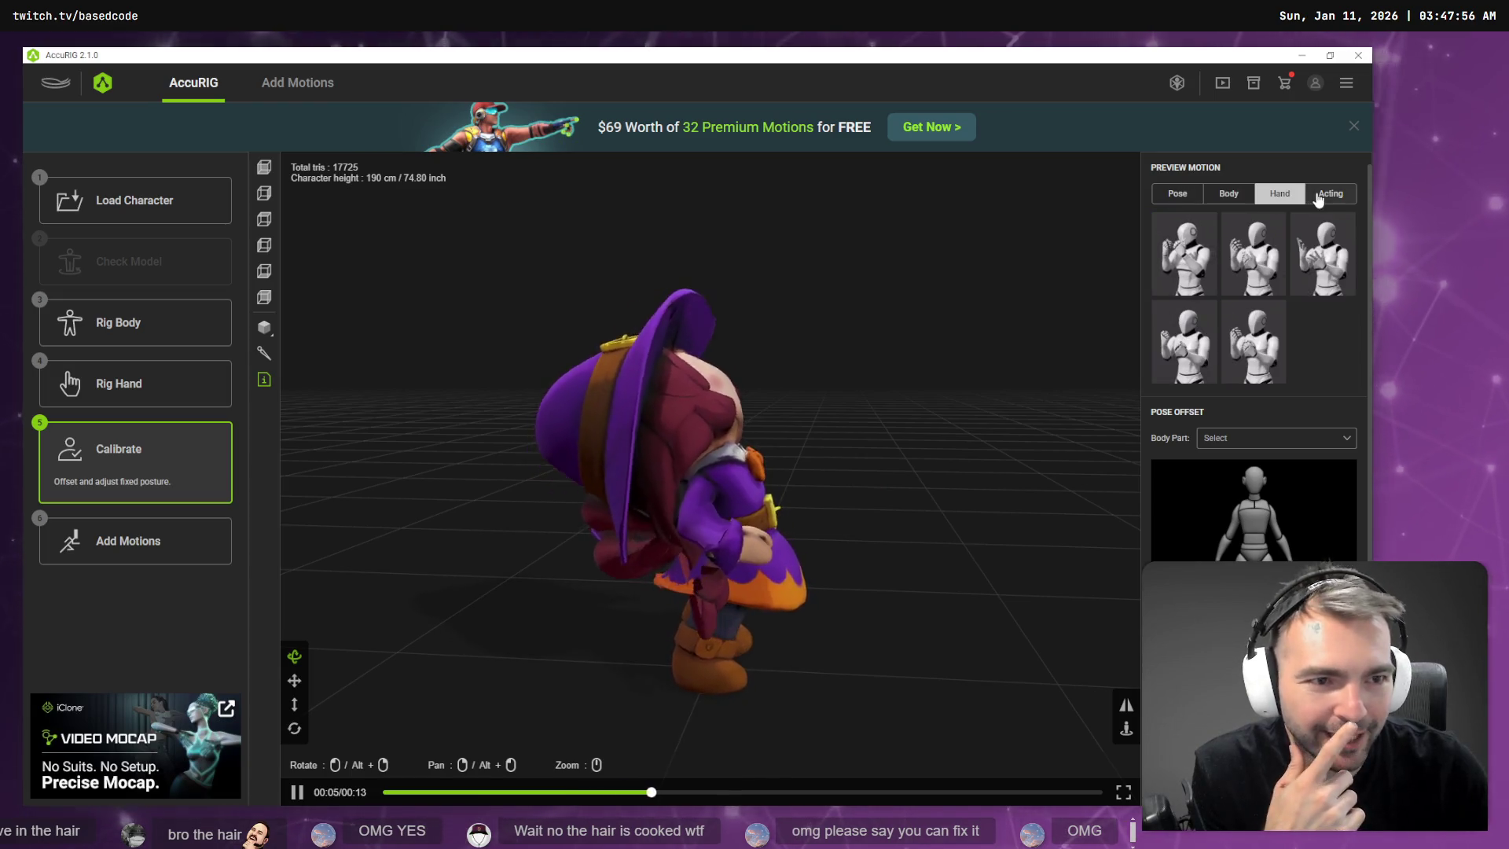
Play the third Acting thumbnail, the 17-second female motion, and watch it from front and side.
click(1320, 197)
click(1254, 341)
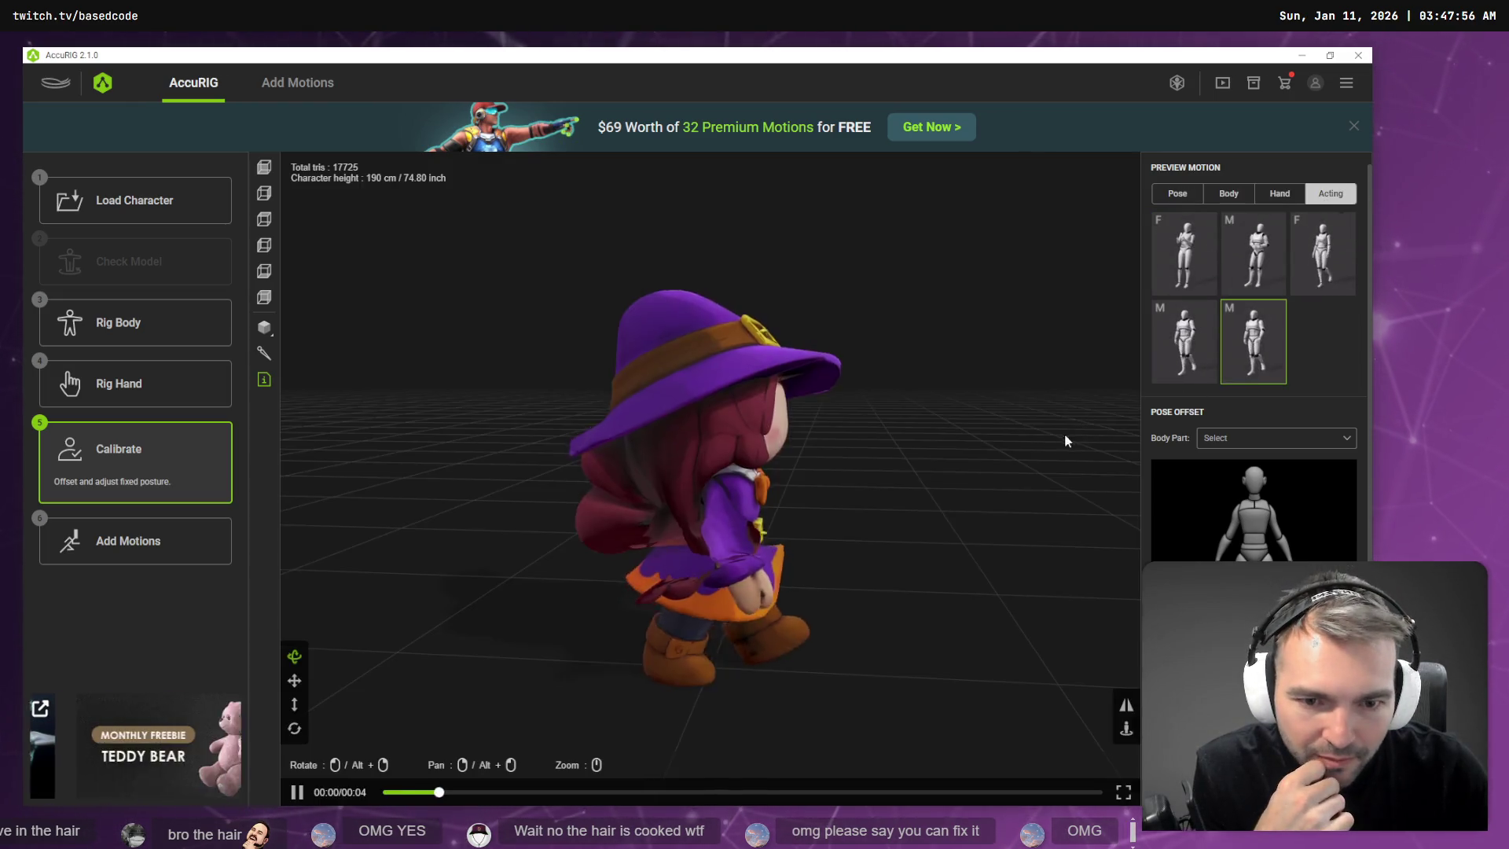
mouse_move(1065, 437)
mouse_down()
mouse_move(1004, 475)
mouse_move(852, 484)
mouse_up()
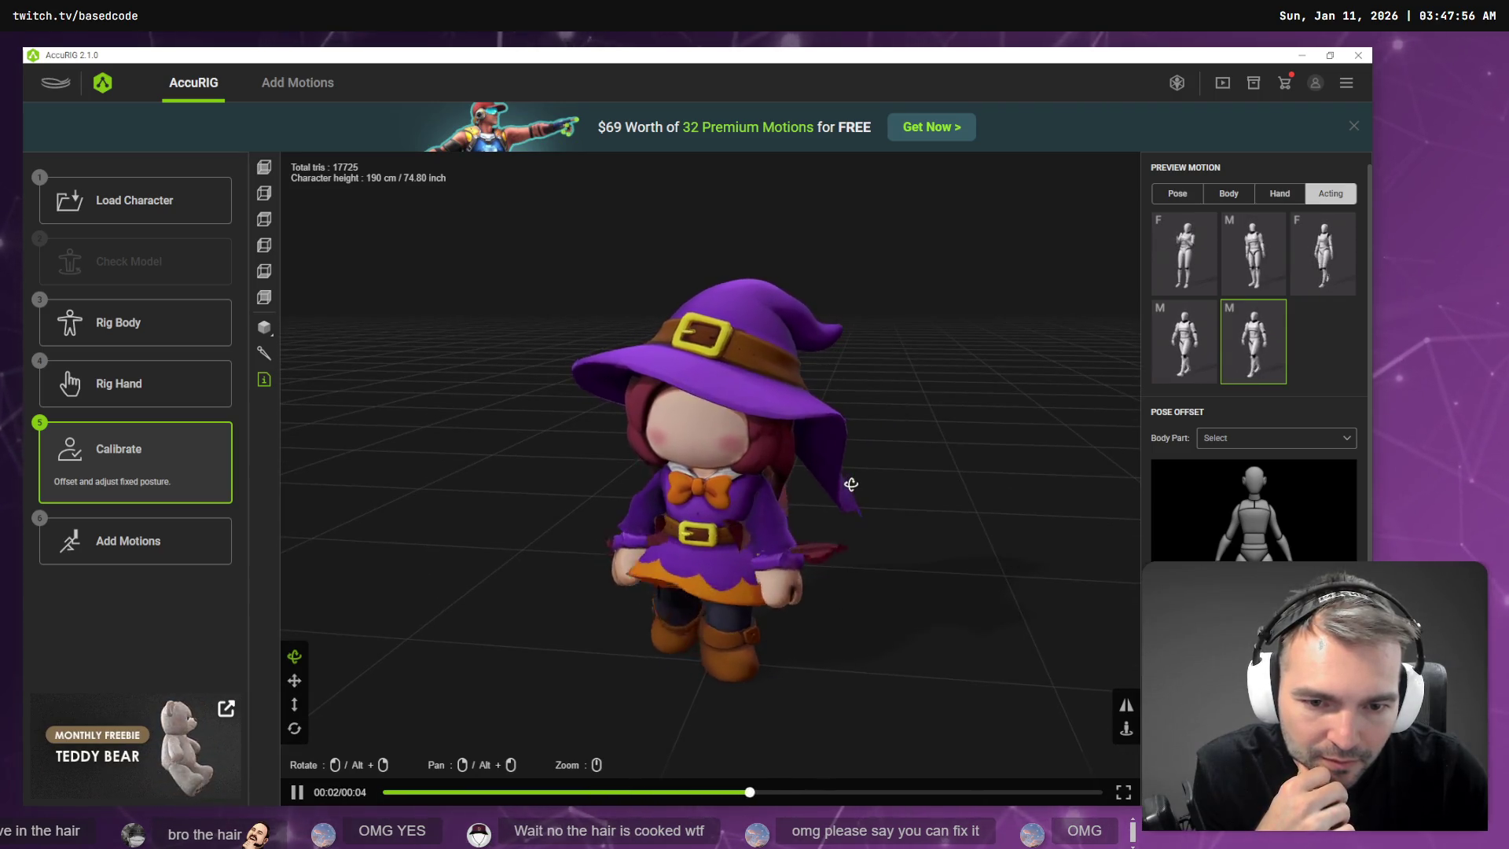
click(1323, 255)
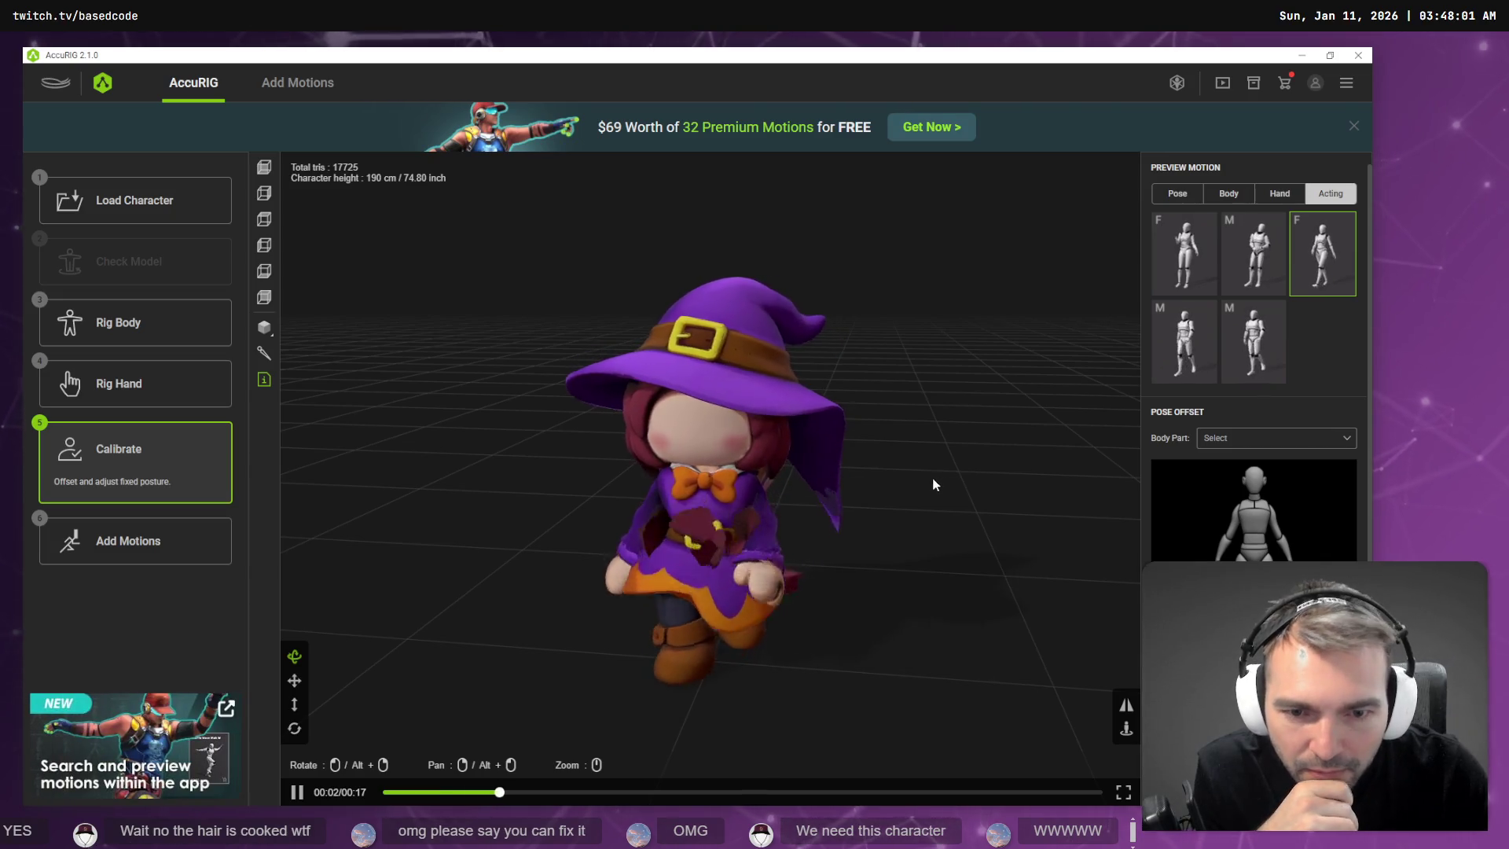
mouse_move(875, 509)
mouse_down()
mouse_move(1011, 507)
mouse_move(869, 509)
mouse_move(794, 486)
mouse_up()
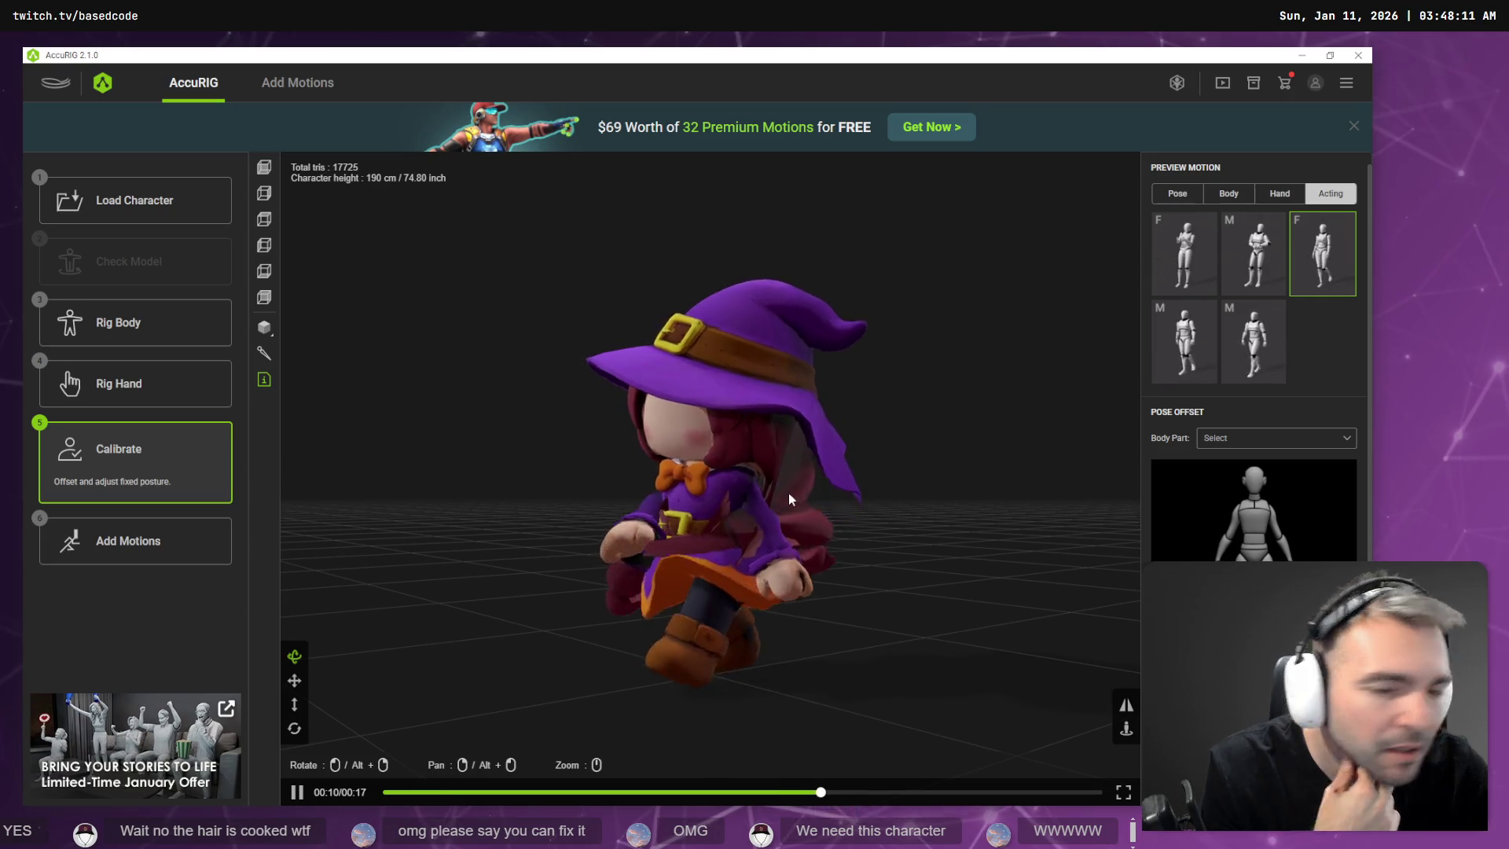
mouse_move(794, 411)
mouse_down()
mouse_move(920, 529)
mouse_move(1098, 502)
mouse_move(777, 490)
mouse_move(865, 522)
mouse_move(1034, 516)
mouse_move(1071, 479)
mouse_move(1019, 491)
mouse_up()
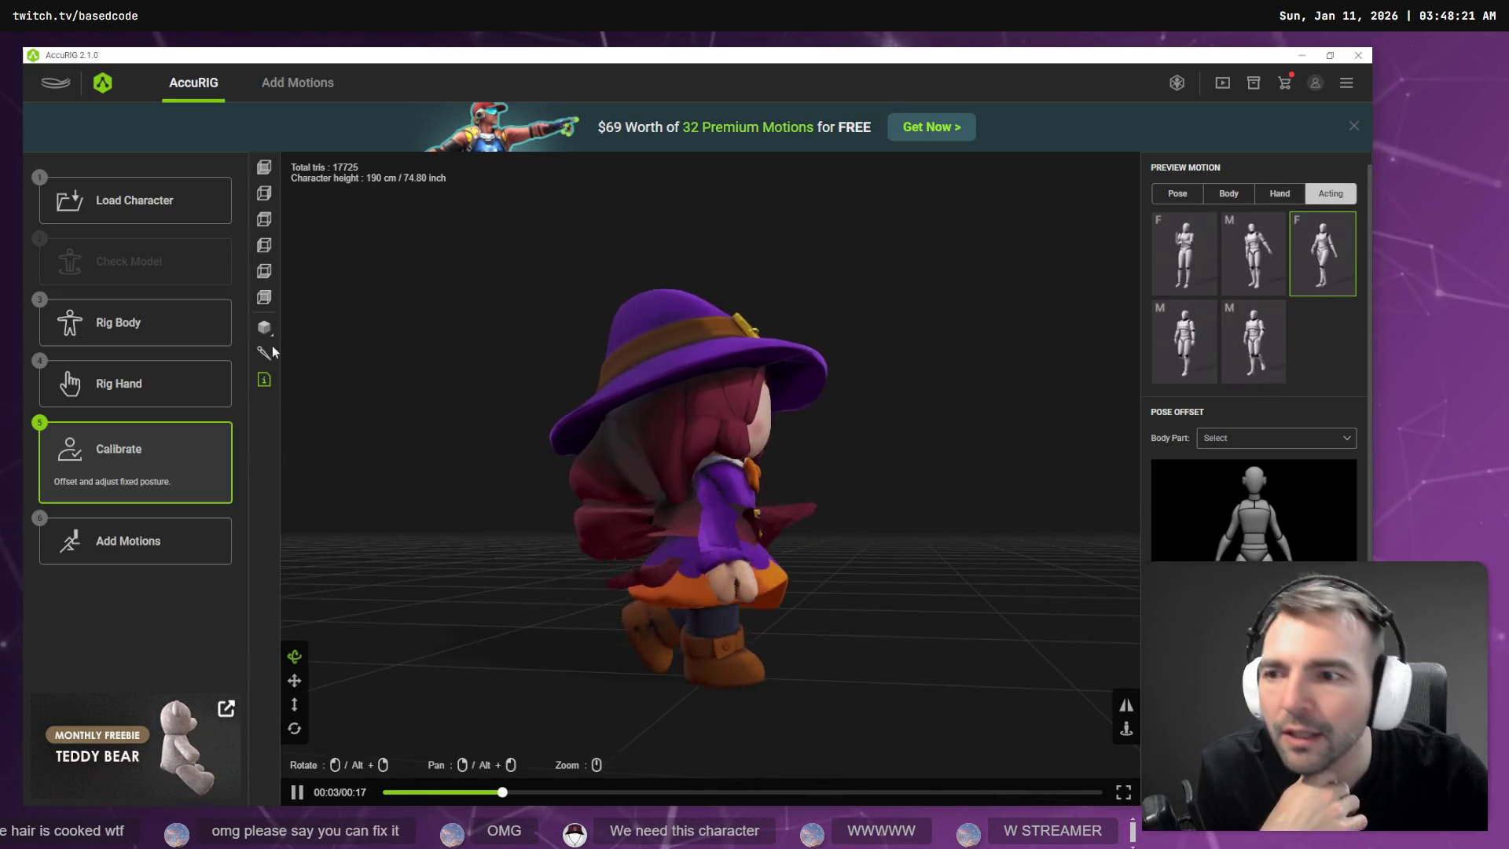
Return to Rig Body and inspect the joint markers from side, behind, front and above.
click(180, 314)
mouse_move(894, 469)
mouse_down()
mouse_move(943, 482)
mouse_move(859, 495)
mouse_move(717, 447)
mouse_move(859, 507)
mouse_move(954, 502)
mouse_move(829, 455)
mouse_up()
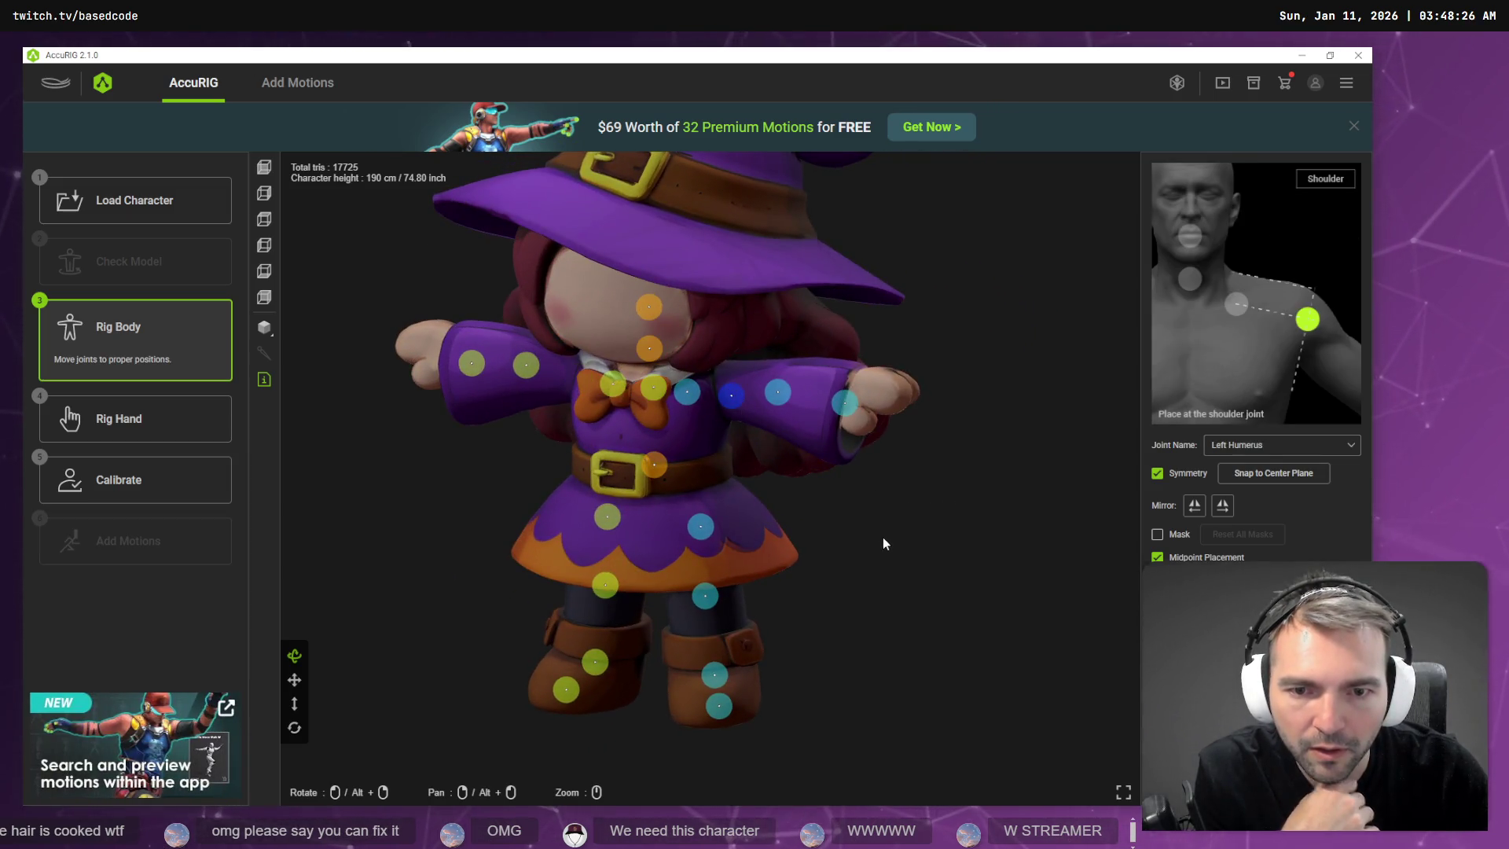
drag(913, 519, 708, 441)
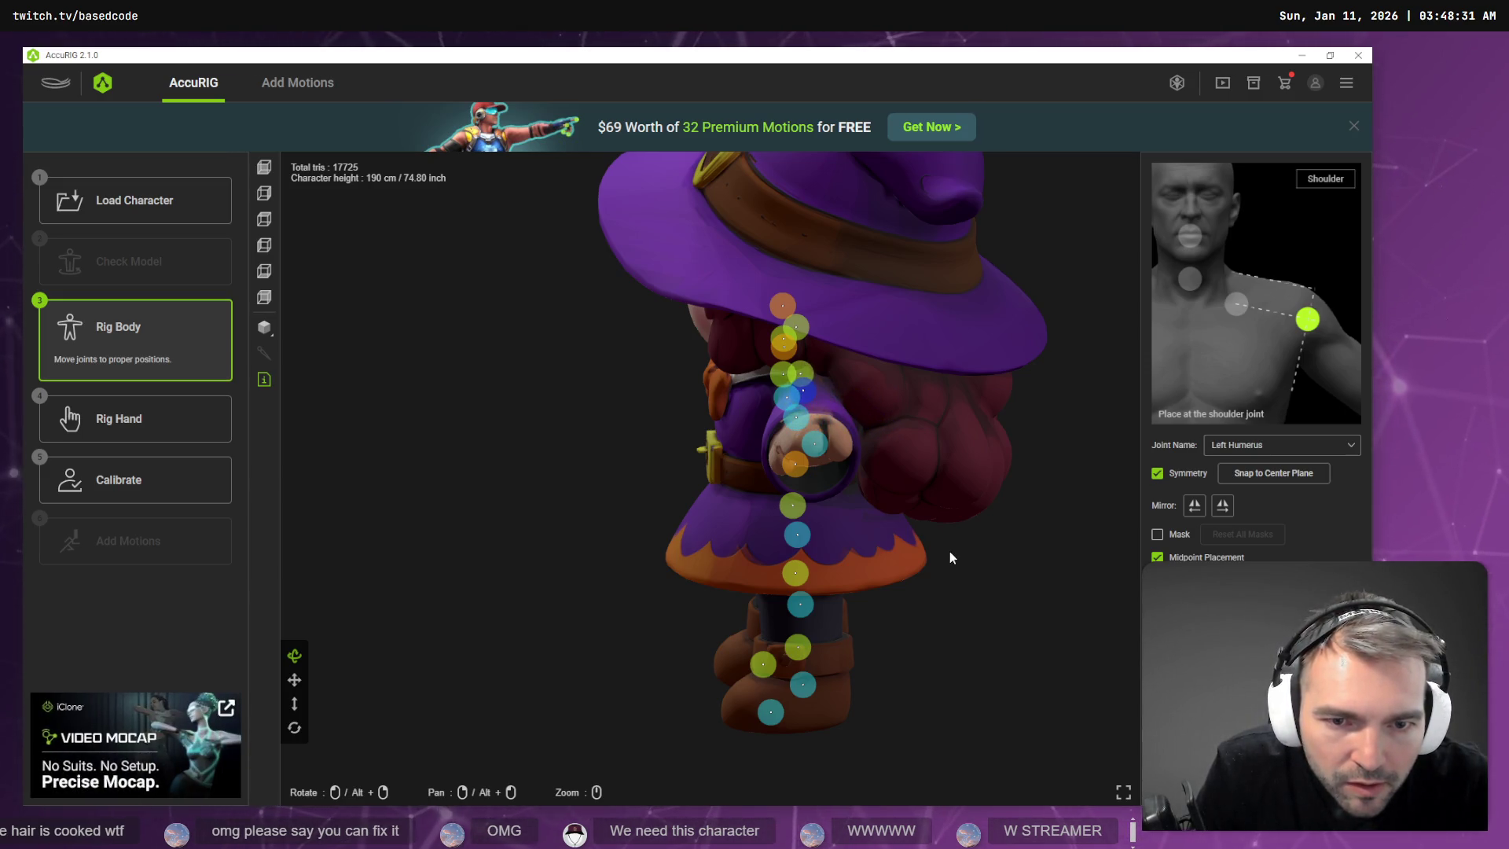
mouse_move(955, 571)
mouse_down()
mouse_move(990, 579)
mouse_move(1084, 557)
mouse_up()
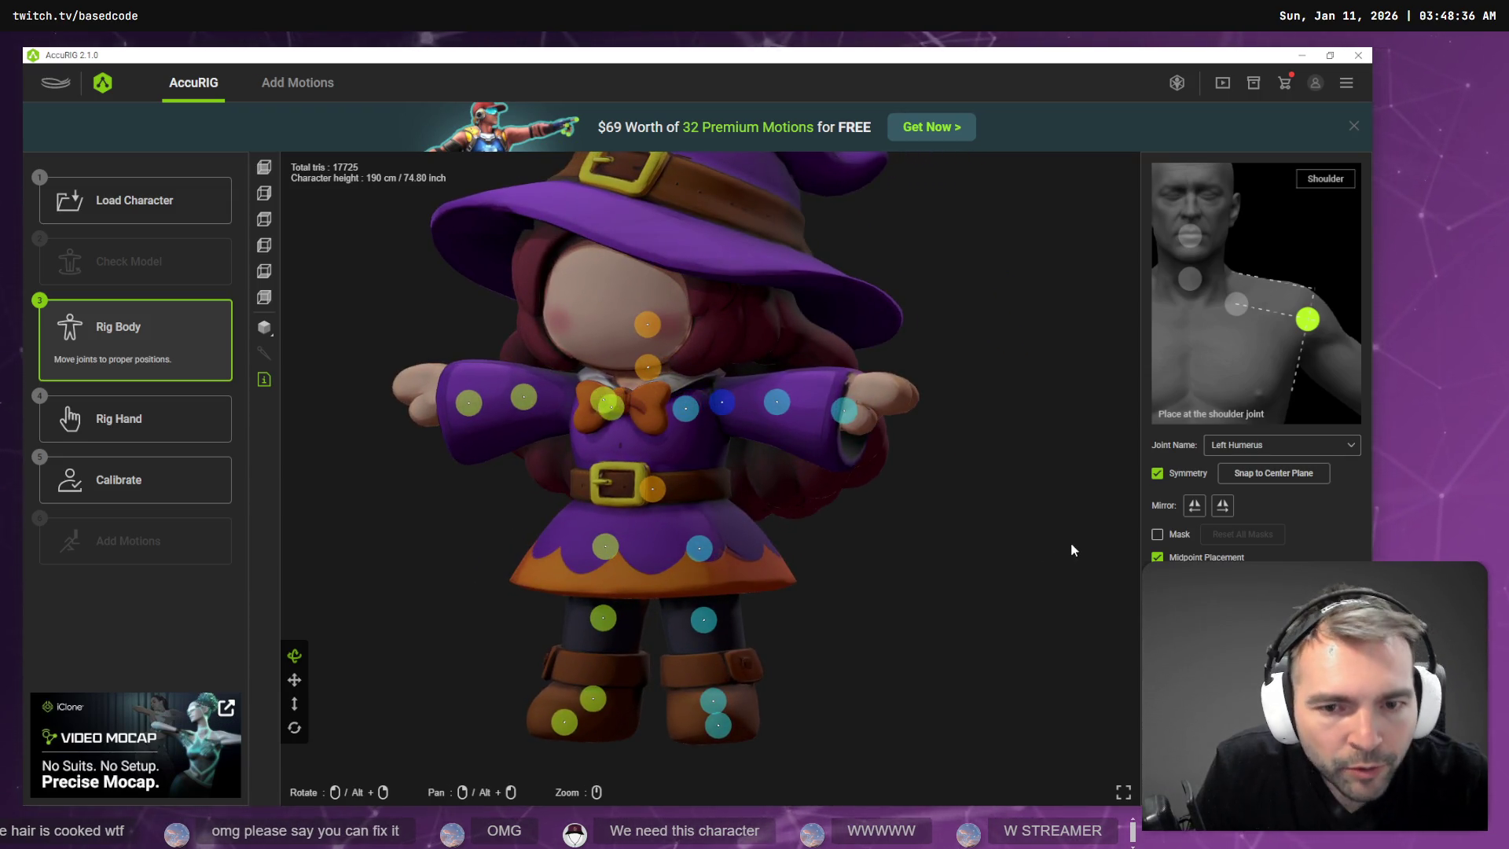
mouse_move(1071, 544)
mouse_down()
mouse_move(959, 566)
mouse_move(954, 581)
mouse_move(1088, 563)
mouse_move(969, 638)
mouse_move(1035, 610)
mouse_move(842, 448)
mouse_up()
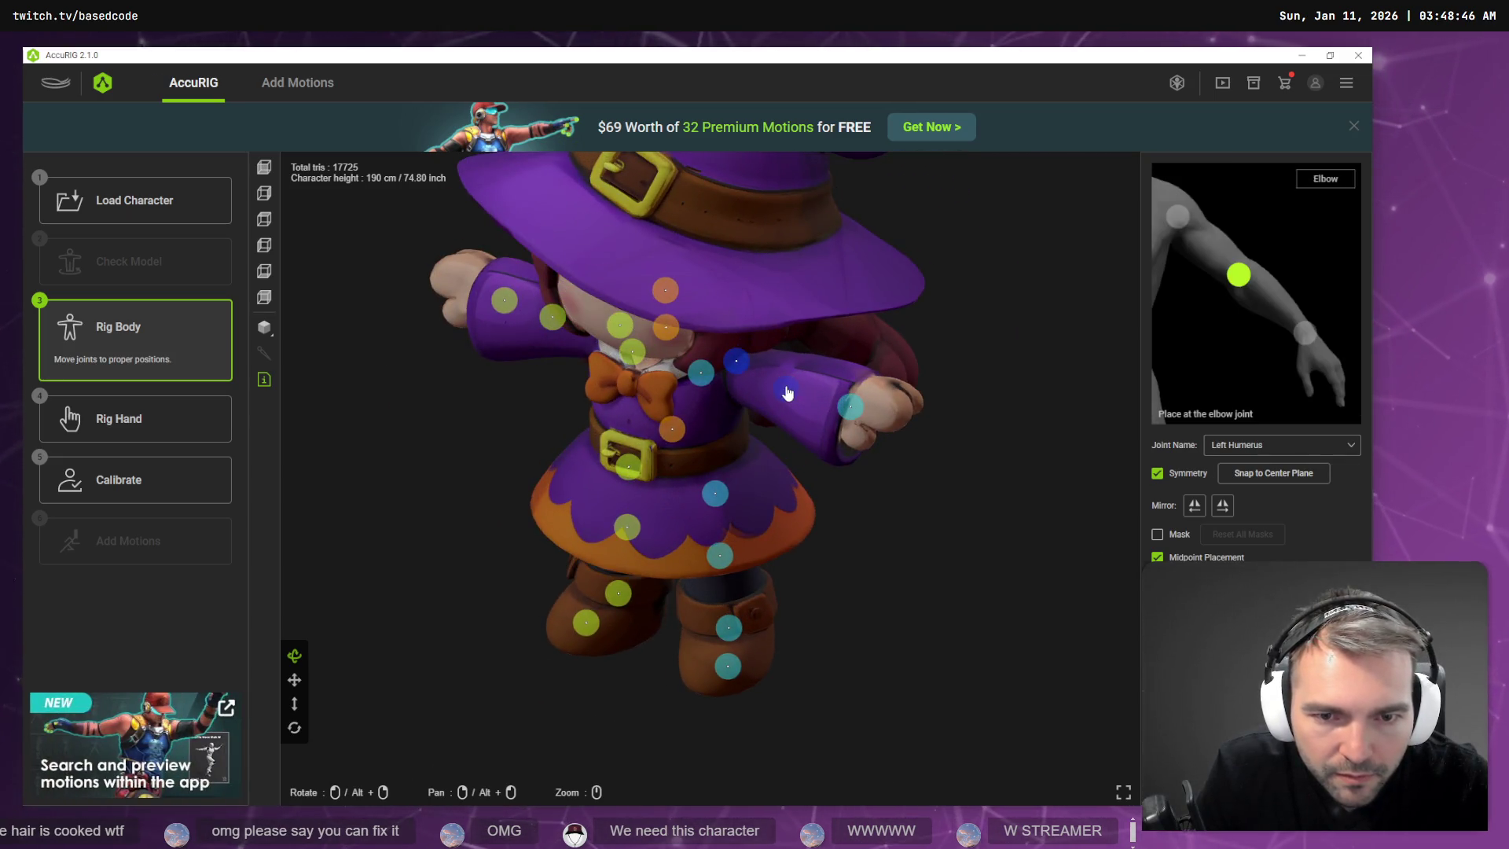
mouse_move(979, 505)
mouse_down()
mouse_move(970, 529)
mouse_move(908, 519)
mouse_up()
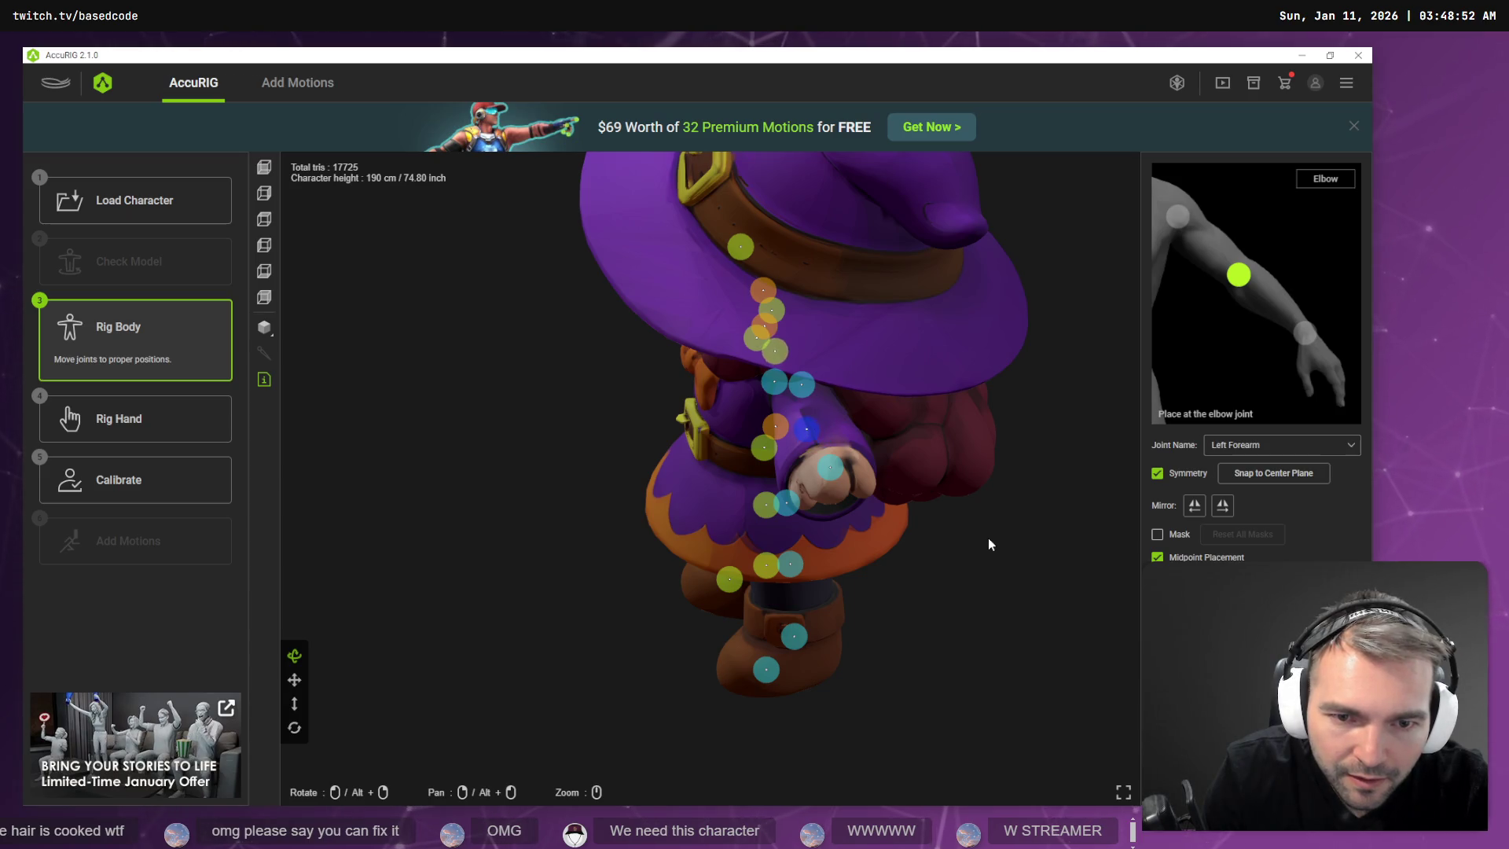
mouse_move(988, 541)
mouse_down()
mouse_move(1004, 573)
mouse_move(1159, 534)
mouse_up()
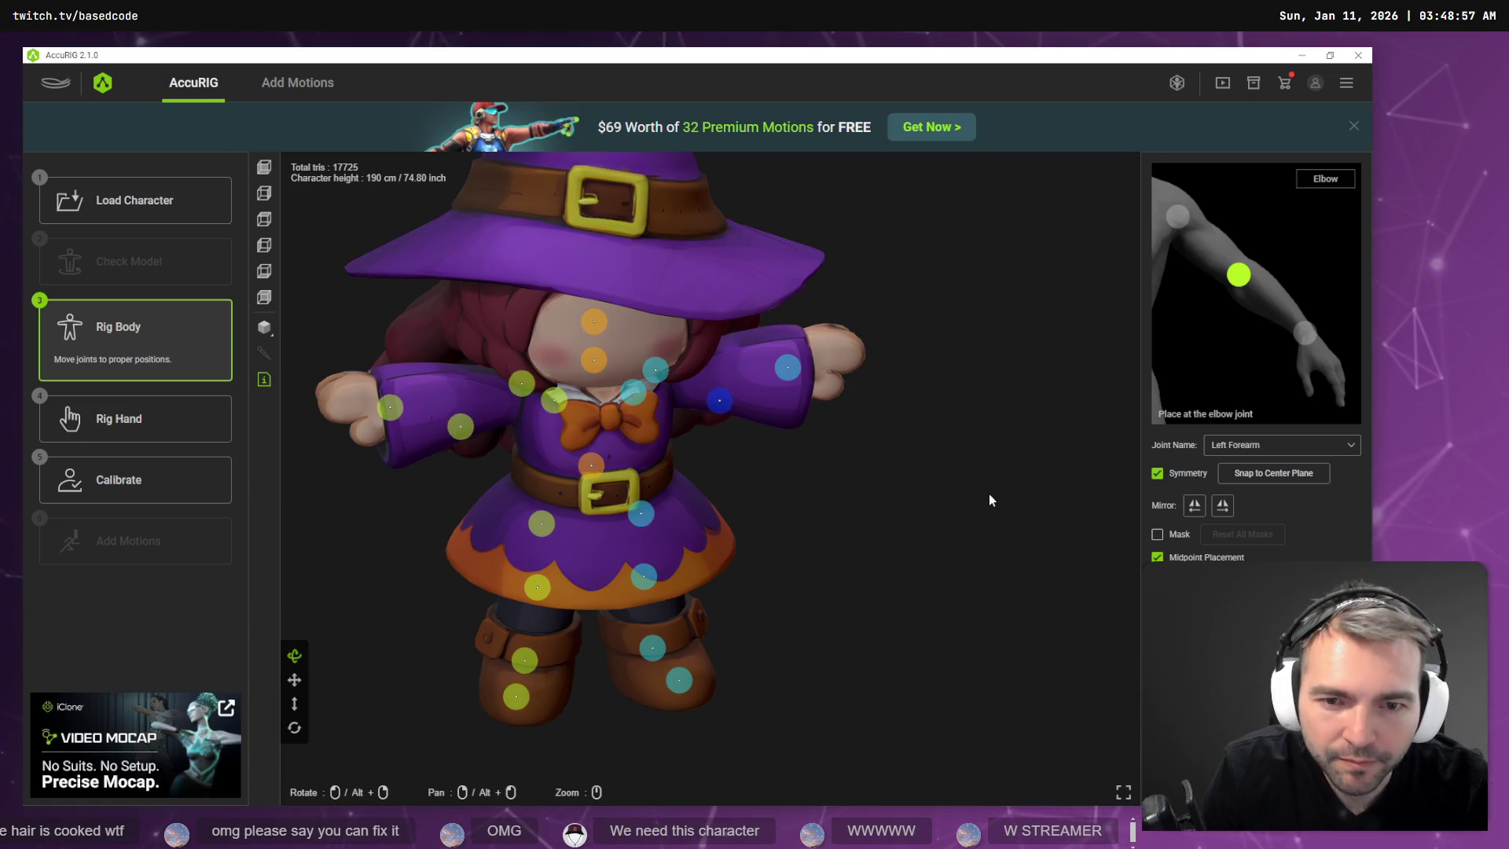
Select the left wrist joint and orbit around the witch to confirm it sits just past the sleeve cuff.
mouse_move(988, 497)
mouse_down()
mouse_move(953, 498)
mouse_move(870, 411)
mouse_move(817, 513)
mouse_move(905, 569)
mouse_move(966, 552)
mouse_move(1021, 510)
mouse_up()
click(848, 410)
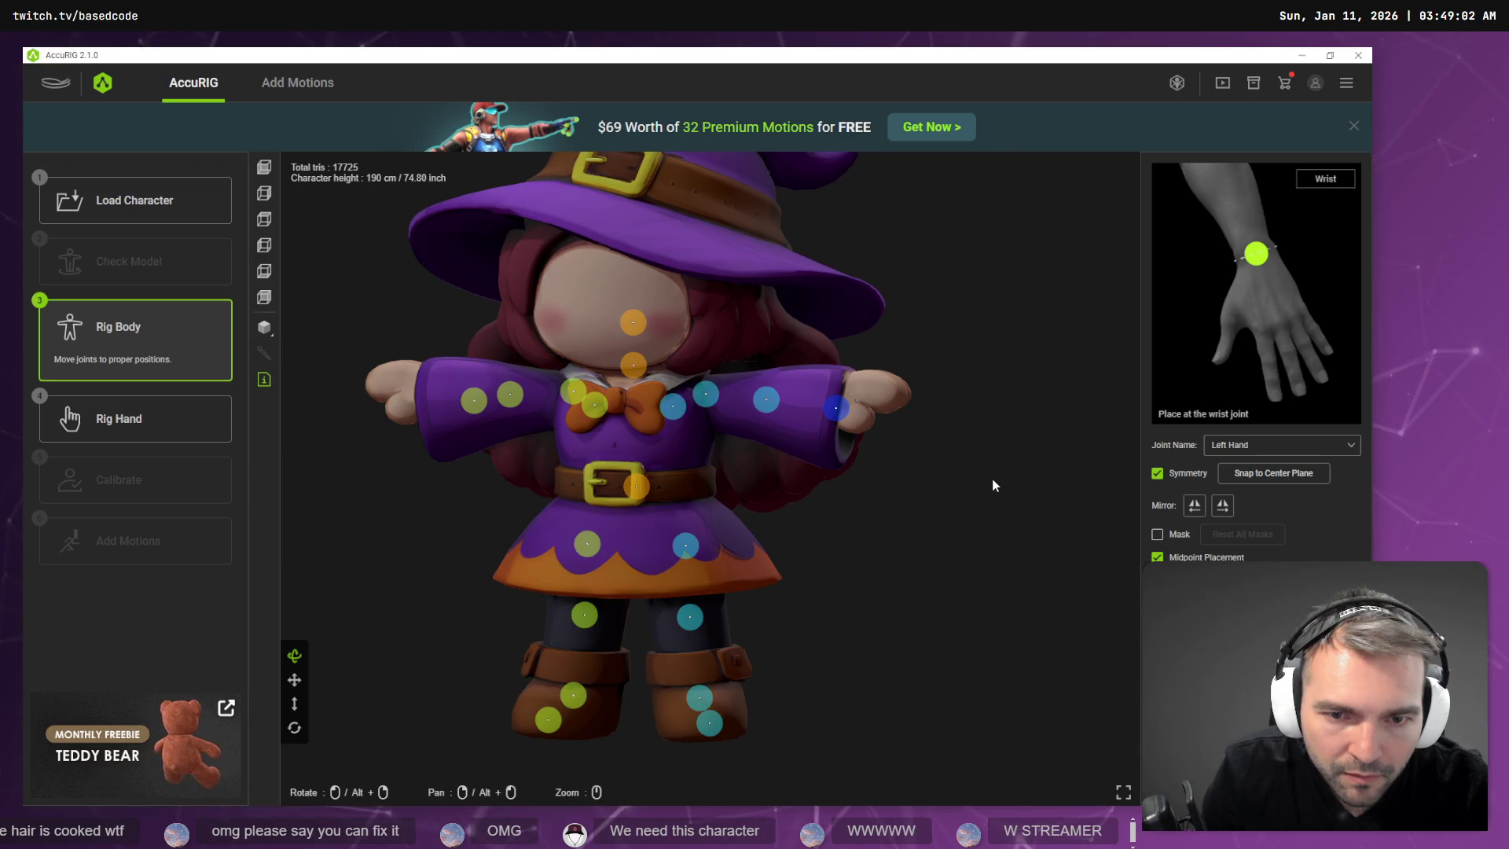
mouse_move(983, 484)
mouse_down()
mouse_move(882, 553)
mouse_move(979, 532)
mouse_move(959, 568)
mouse_up()
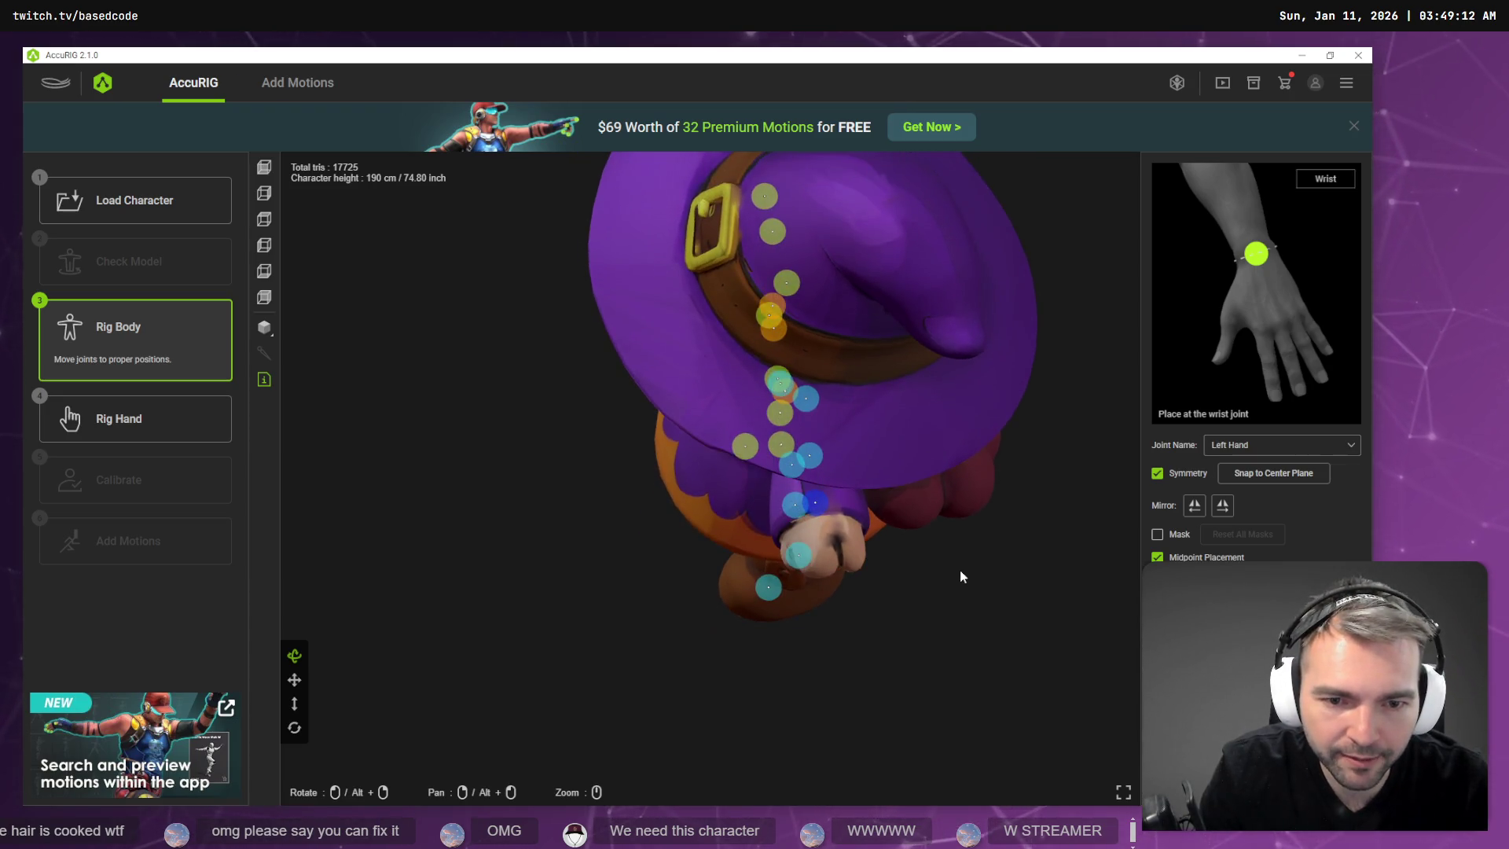
mouse_move(916, 618)
mouse_down()
mouse_move(913, 650)
mouse_move(985, 595)
mouse_move(1007, 529)
mouse_move(903, 555)
mouse_move(902, 535)
mouse_up()
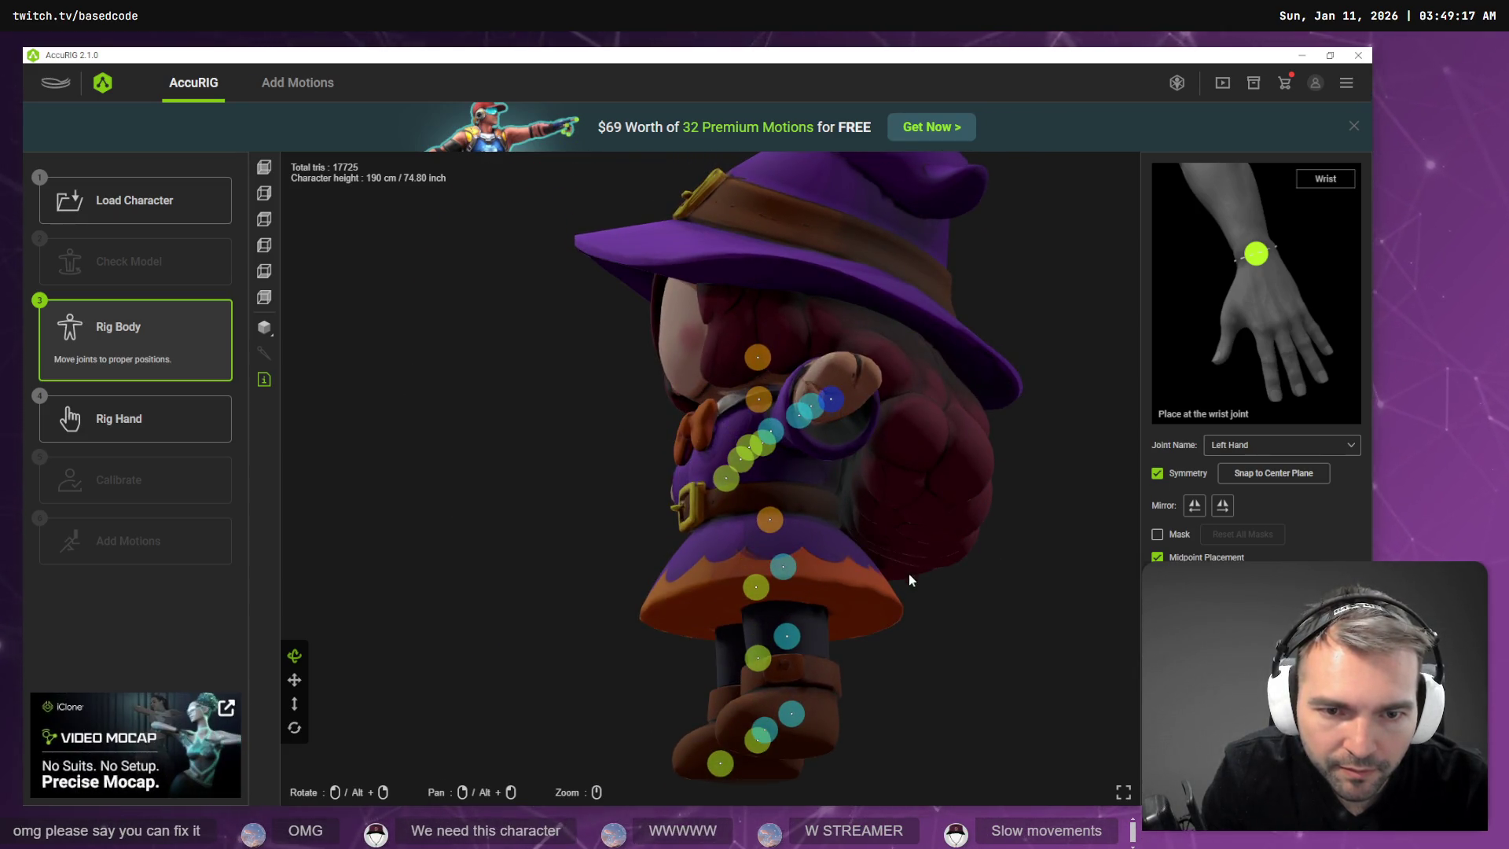
mouse_move(978, 593)
mouse_down()
mouse_move(1006, 694)
mouse_move(1064, 687)
mouse_move(1127, 619)
mouse_move(1099, 610)
mouse_up()
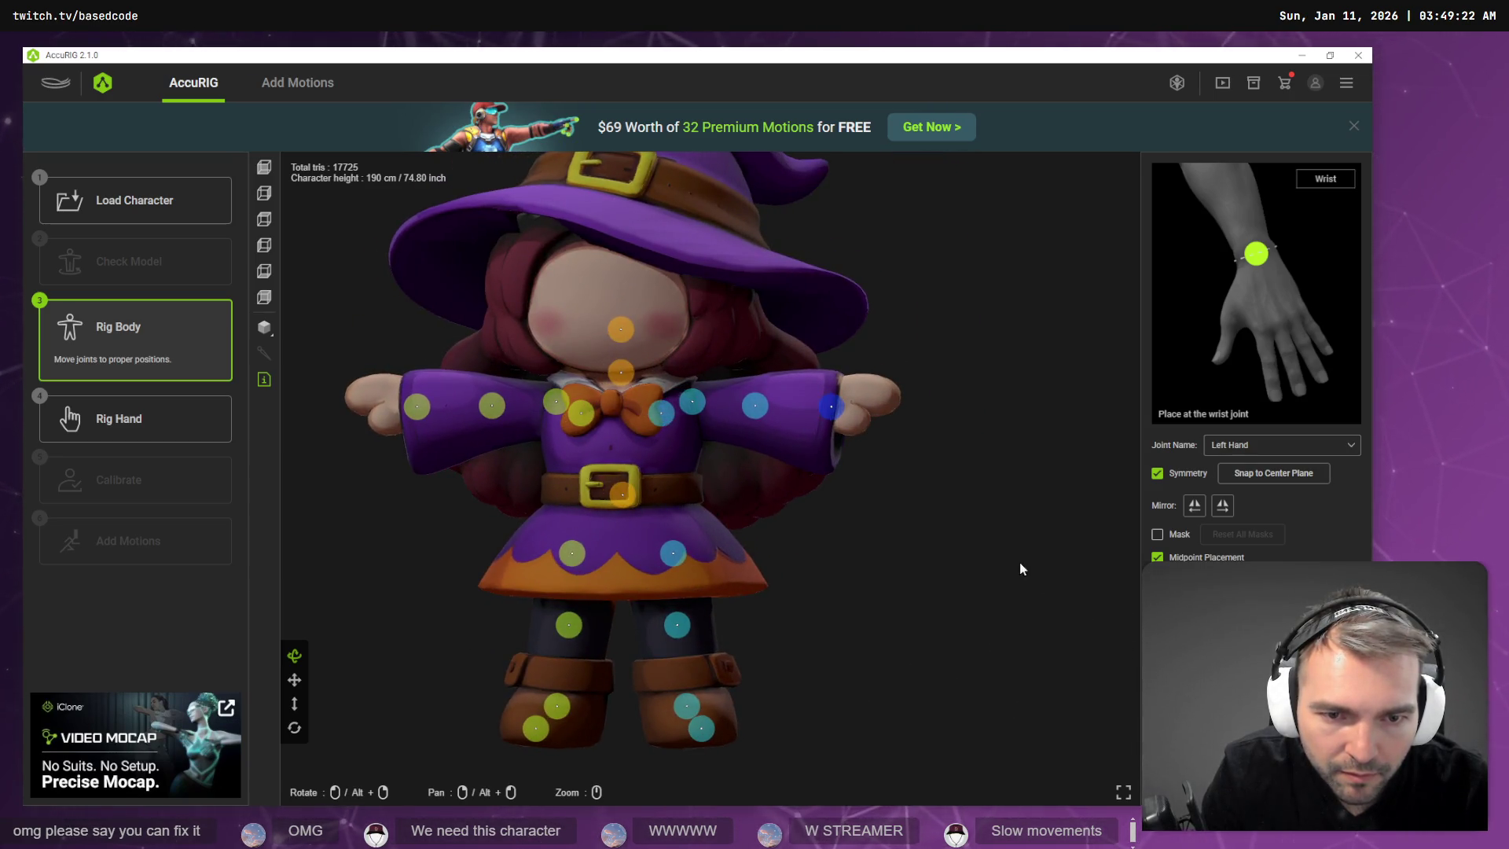
mouse_move(1020, 563)
mouse_down()
mouse_move(1024, 588)
mouse_move(909, 579)
mouse_move(863, 603)
mouse_move(870, 640)
mouse_move(1007, 599)
mouse_move(981, 578)
mouse_move(1037, 613)
mouse_move(876, 616)
mouse_move(869, 640)
mouse_move(941, 631)
mouse_move(882, 498)
mouse_up()
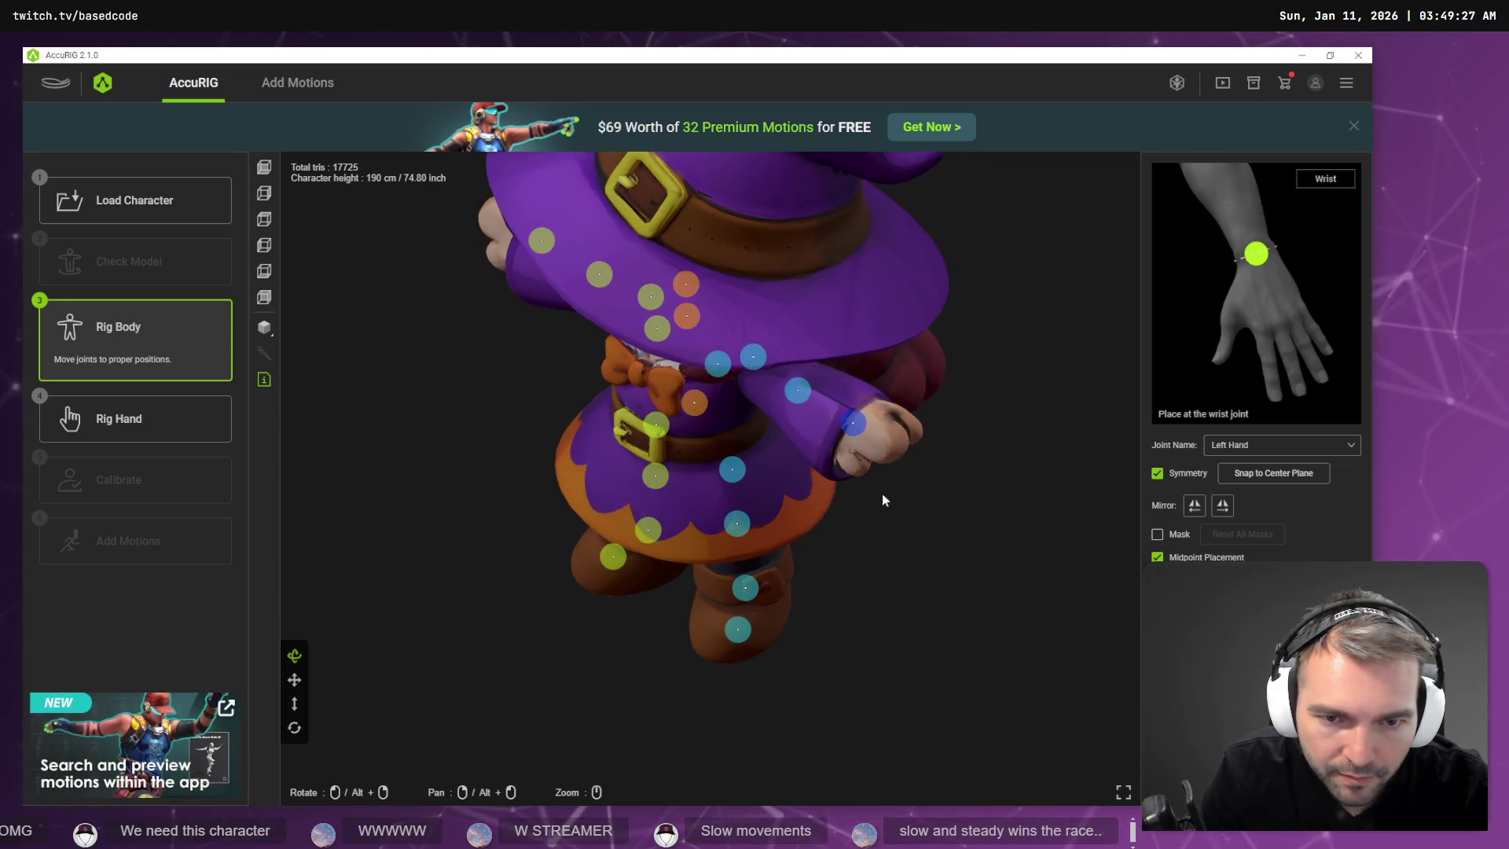
Pick the Left Forearm elbow joint from the Joint Name list and orbit to inspect it.
click(1250, 445)
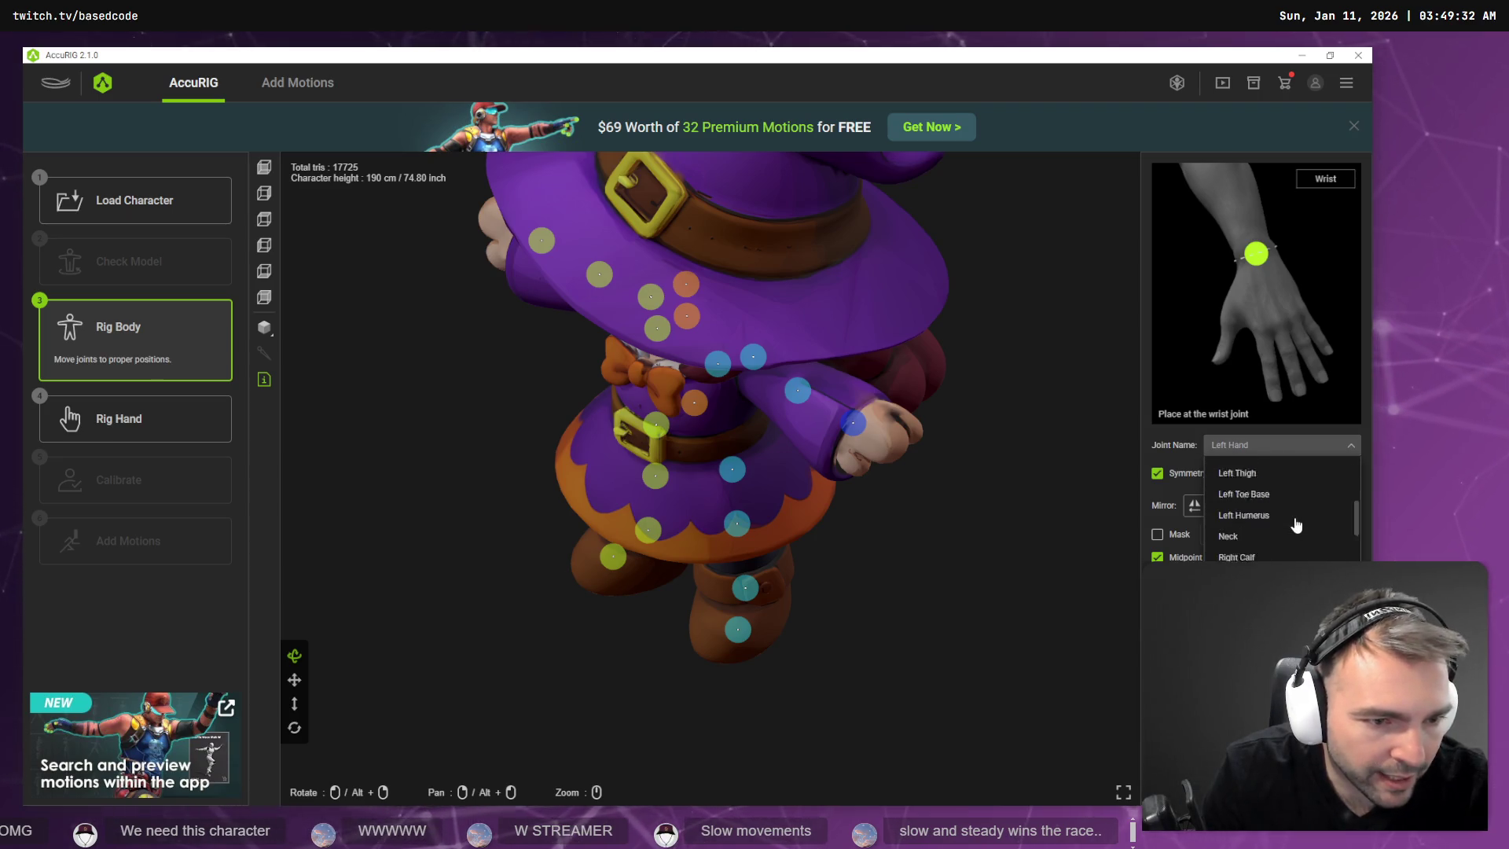
scroll(1294, 524, down, 1)
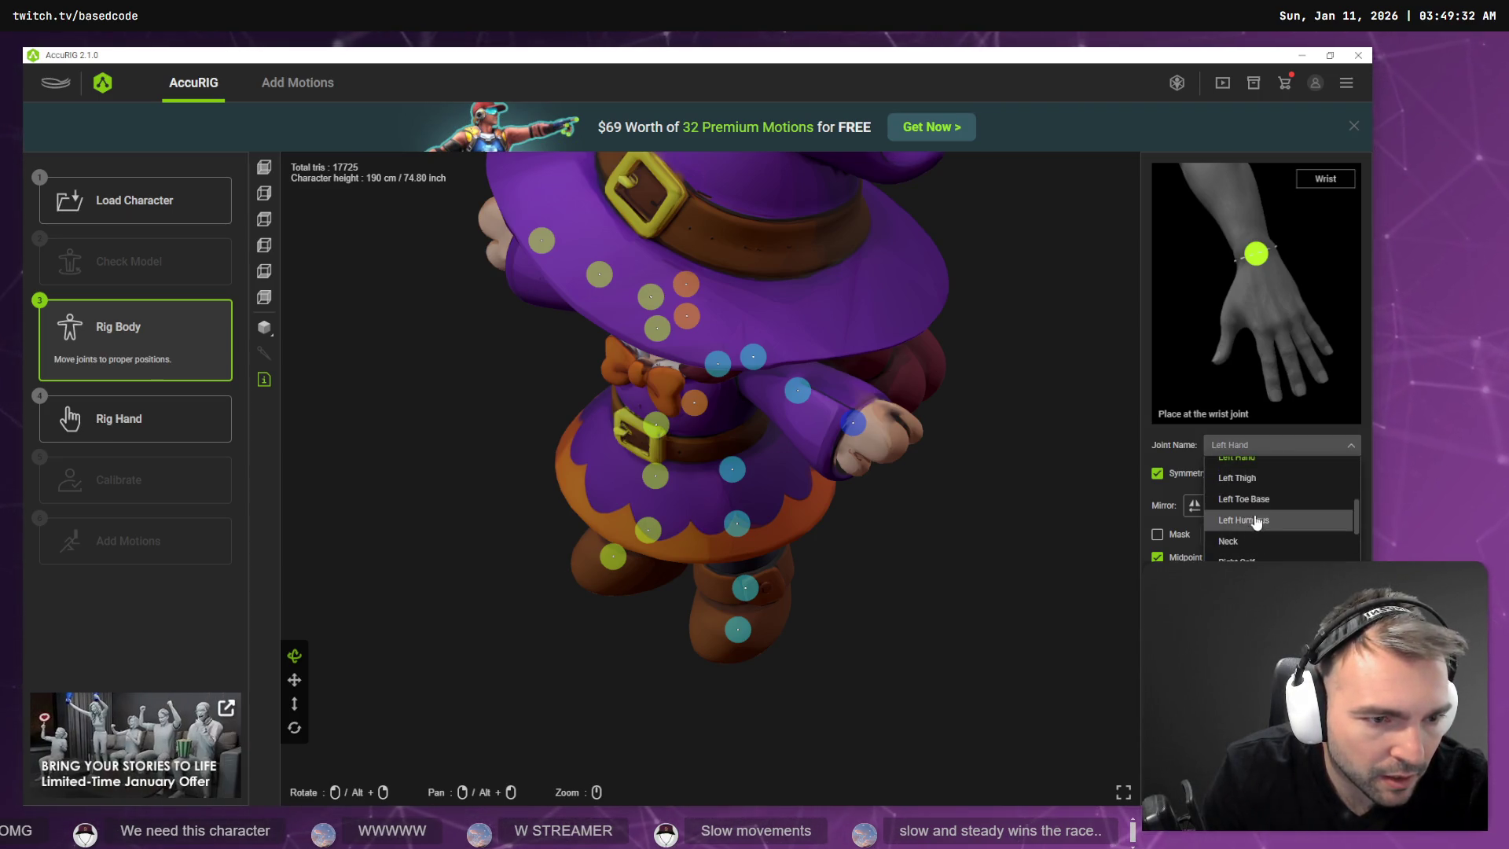
click(1252, 512)
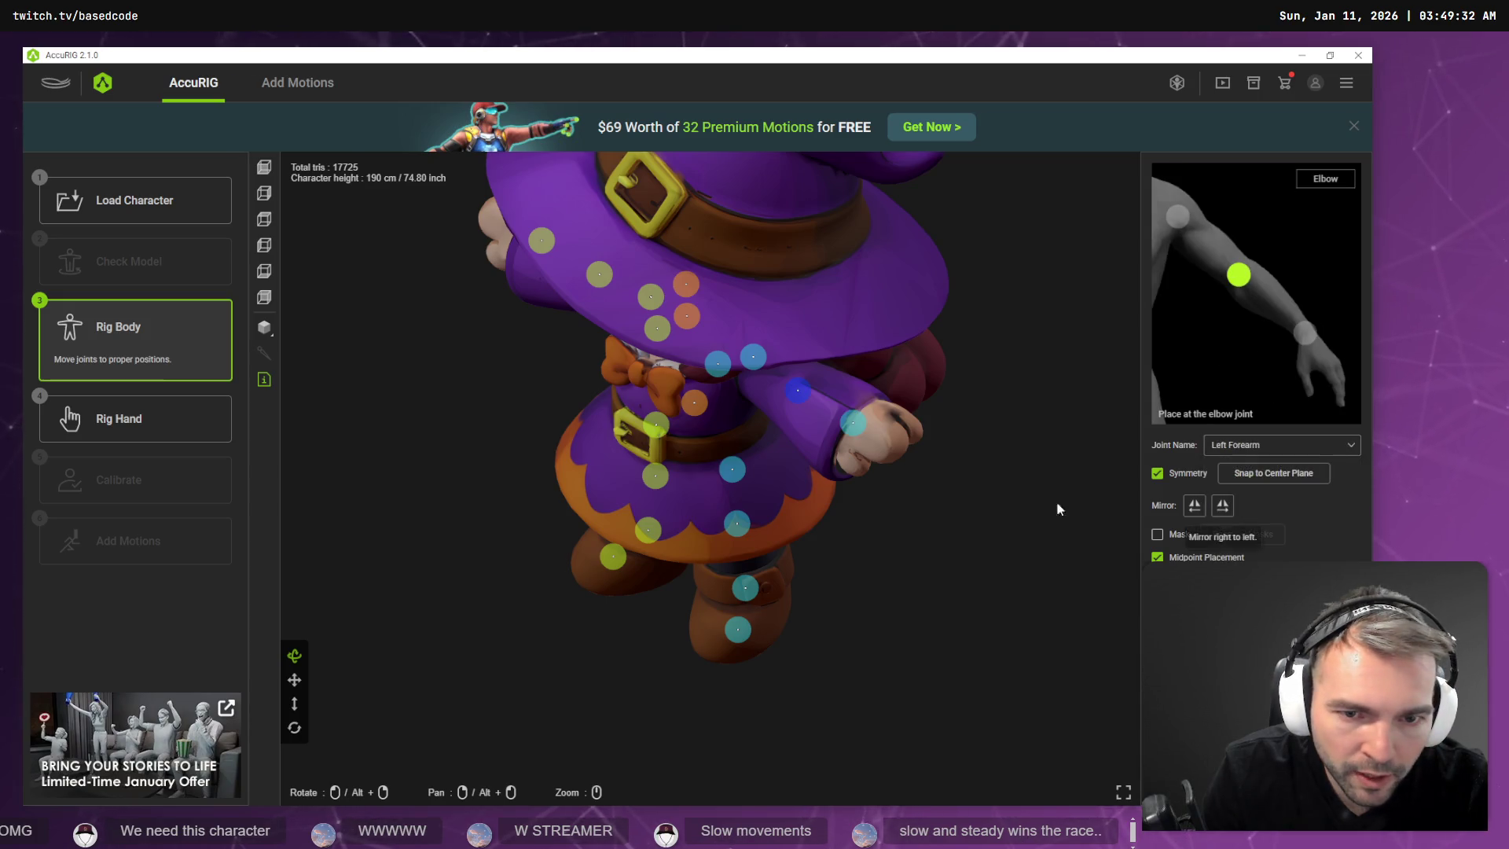
mouse_move(1020, 514)
mouse_down()
mouse_move(956, 515)
mouse_move(959, 532)
mouse_up()
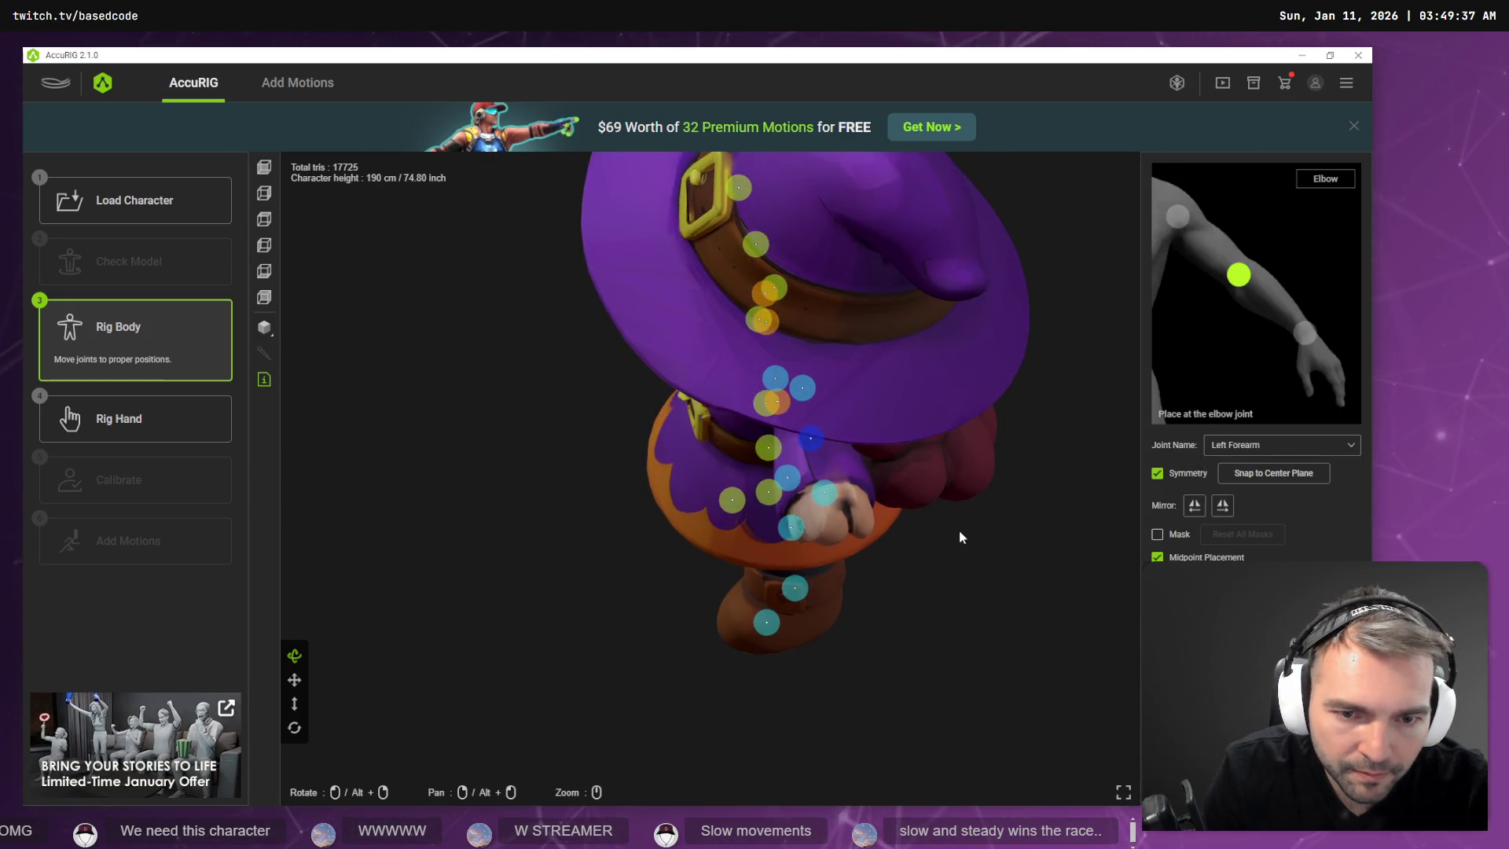
mouse_move(933, 589)
mouse_down()
mouse_move(974, 550)
mouse_move(936, 533)
mouse_move(923, 550)
mouse_move(1014, 539)
mouse_move(916, 554)
mouse_move(1082, 542)
mouse_move(1034, 555)
mouse_move(933, 525)
mouse_up()
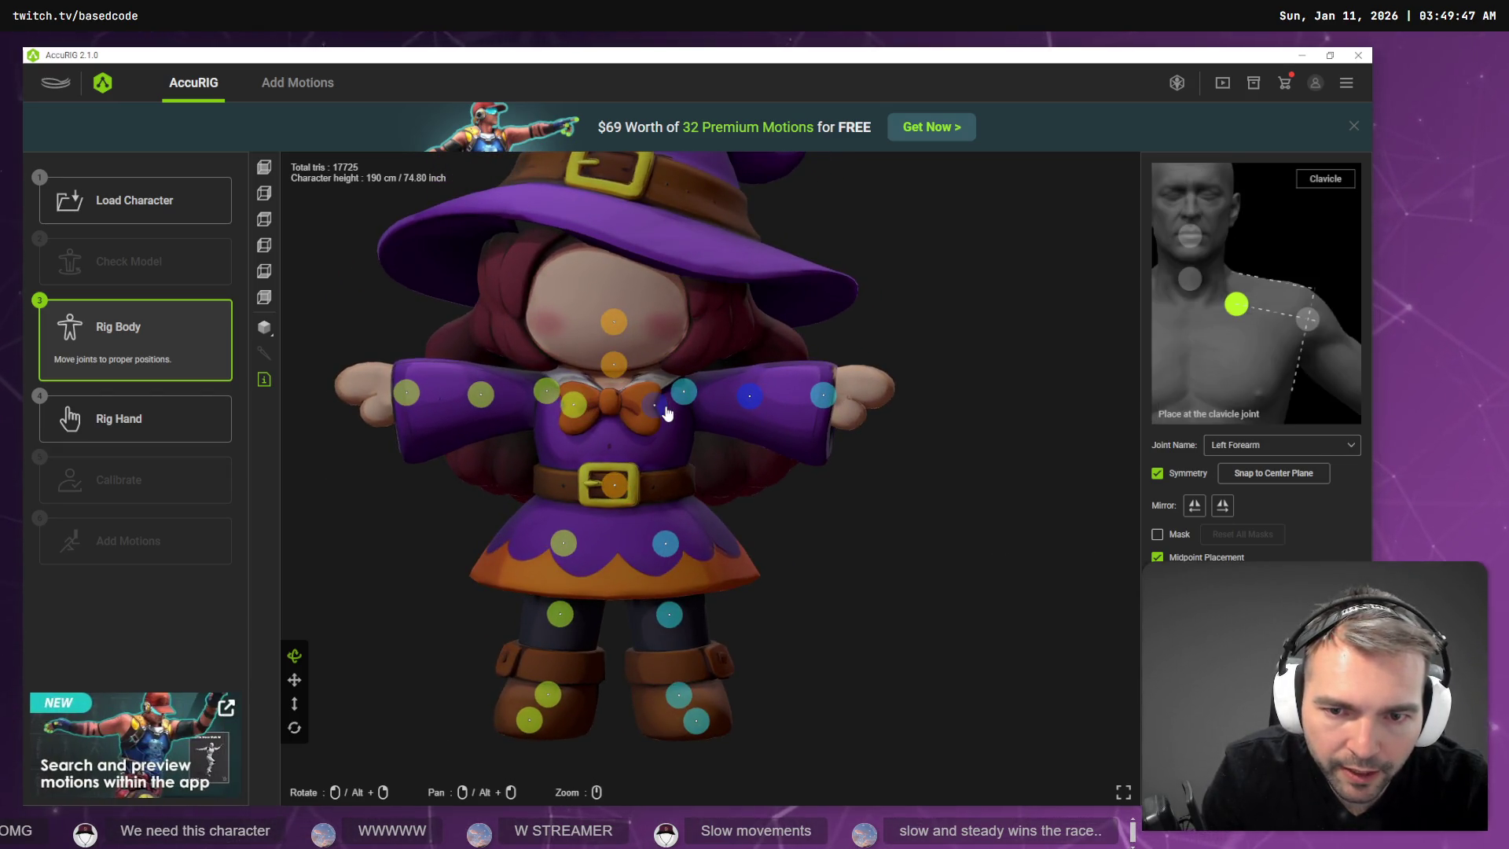
Pick the Left Clavicle joint to check it, then deselect it.
click(1277, 445)
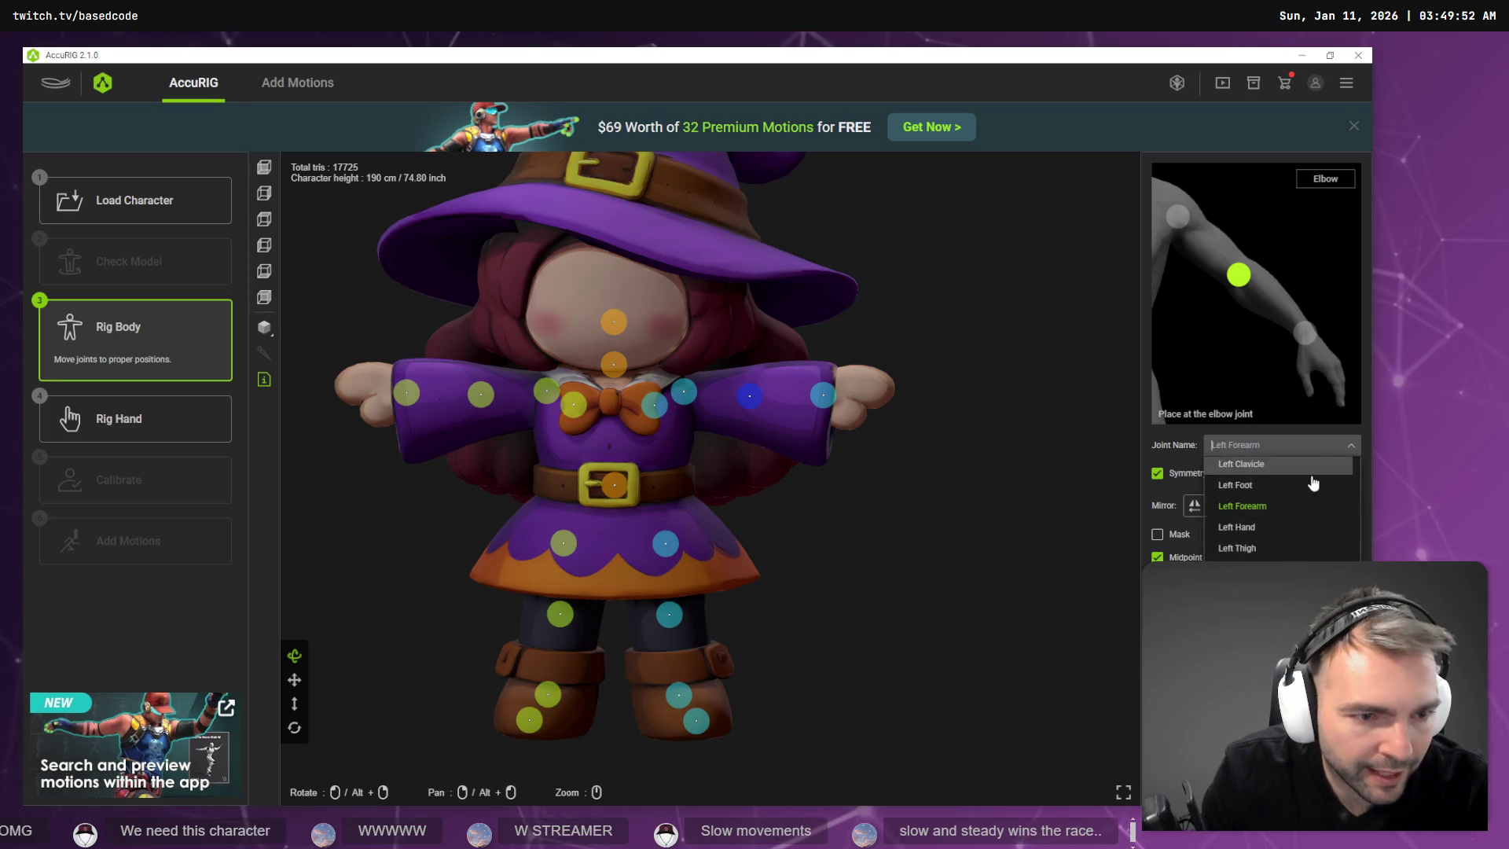
click(1286, 465)
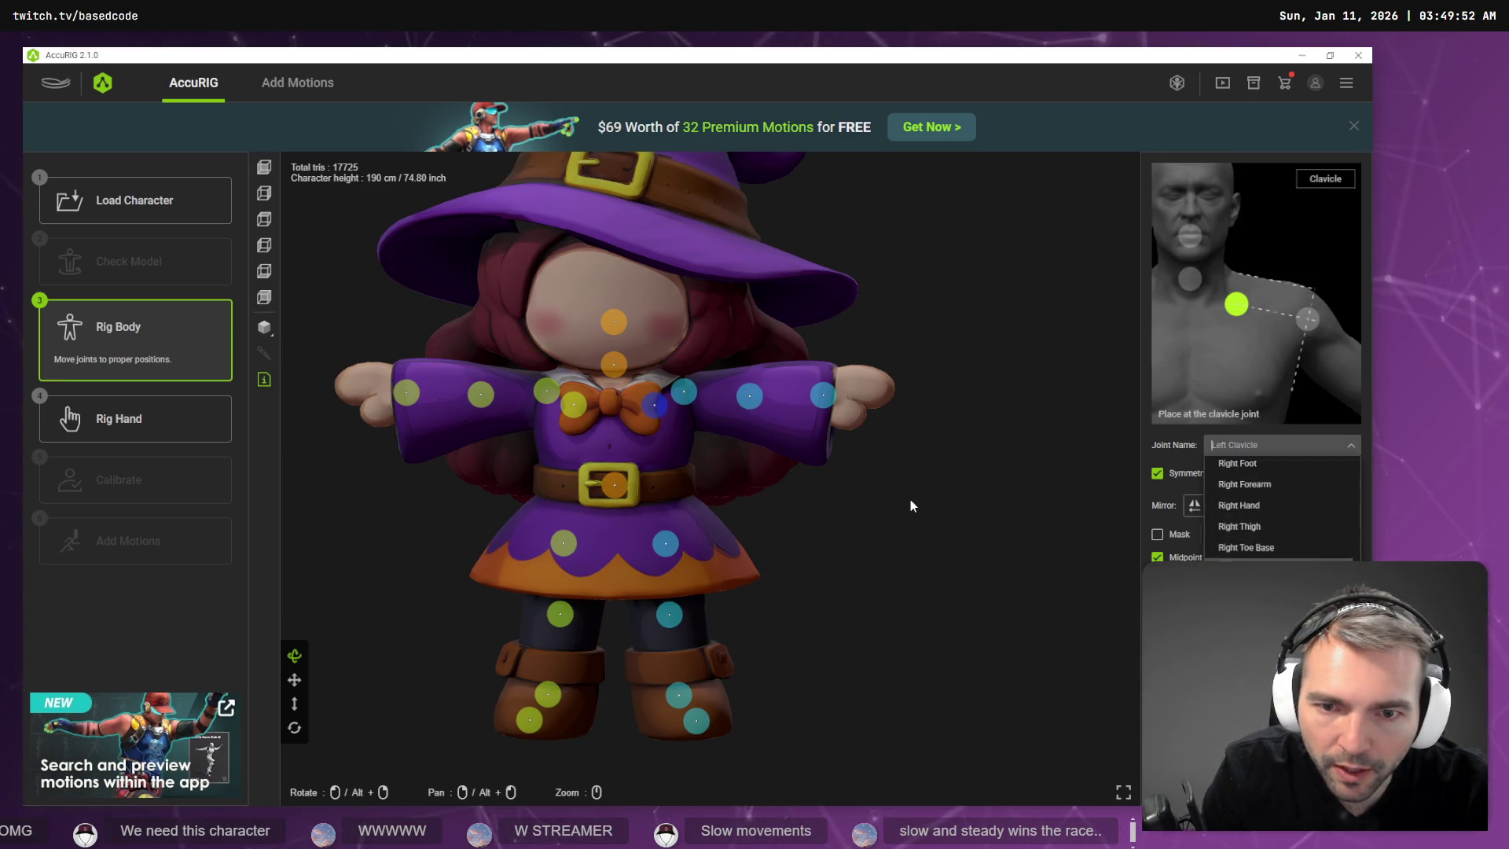
click(1082, 463)
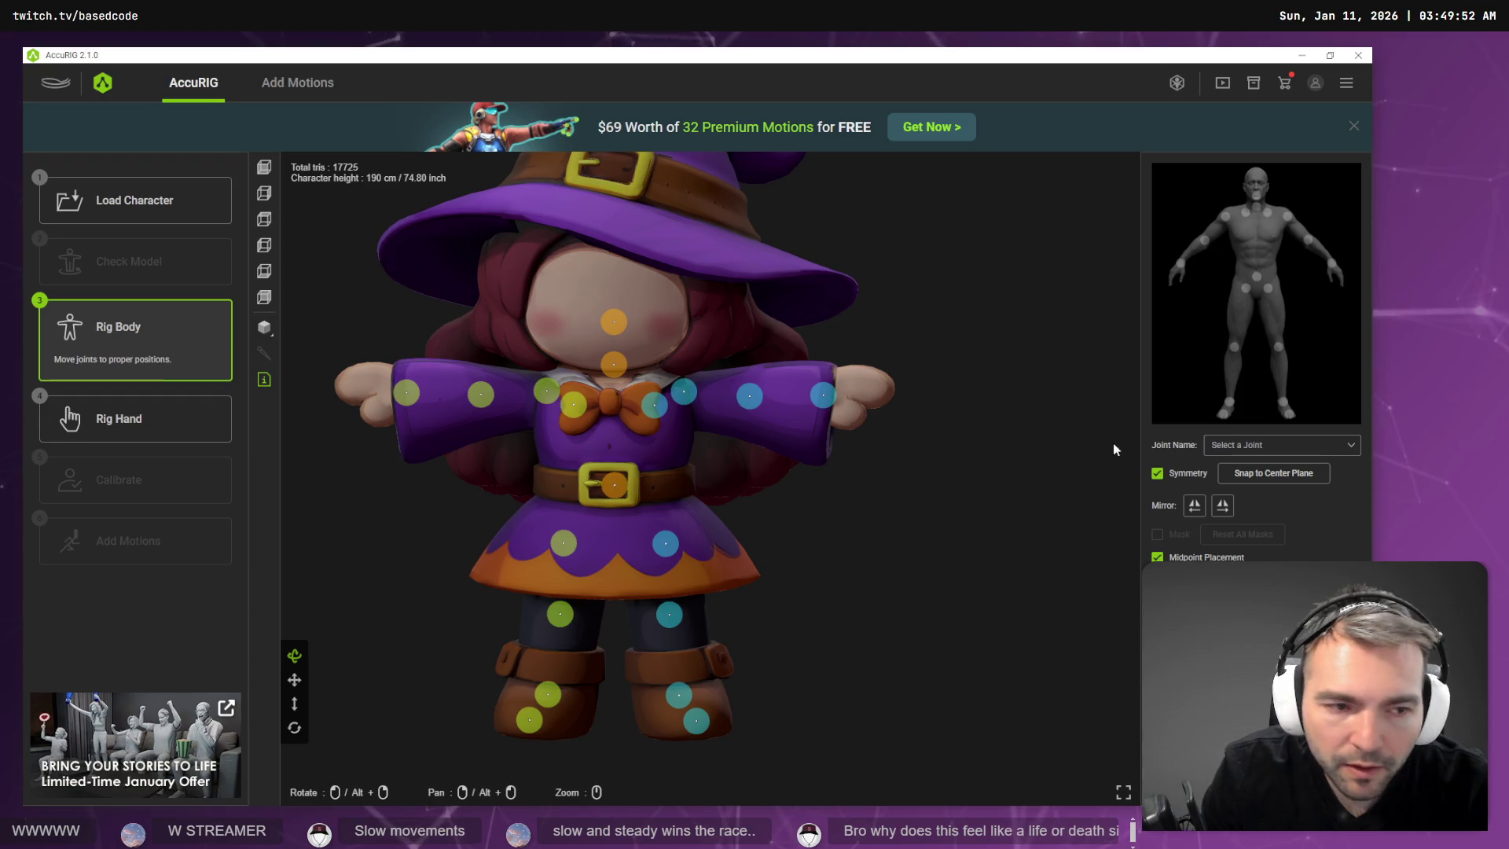
click(1248, 450)
click(1268, 472)
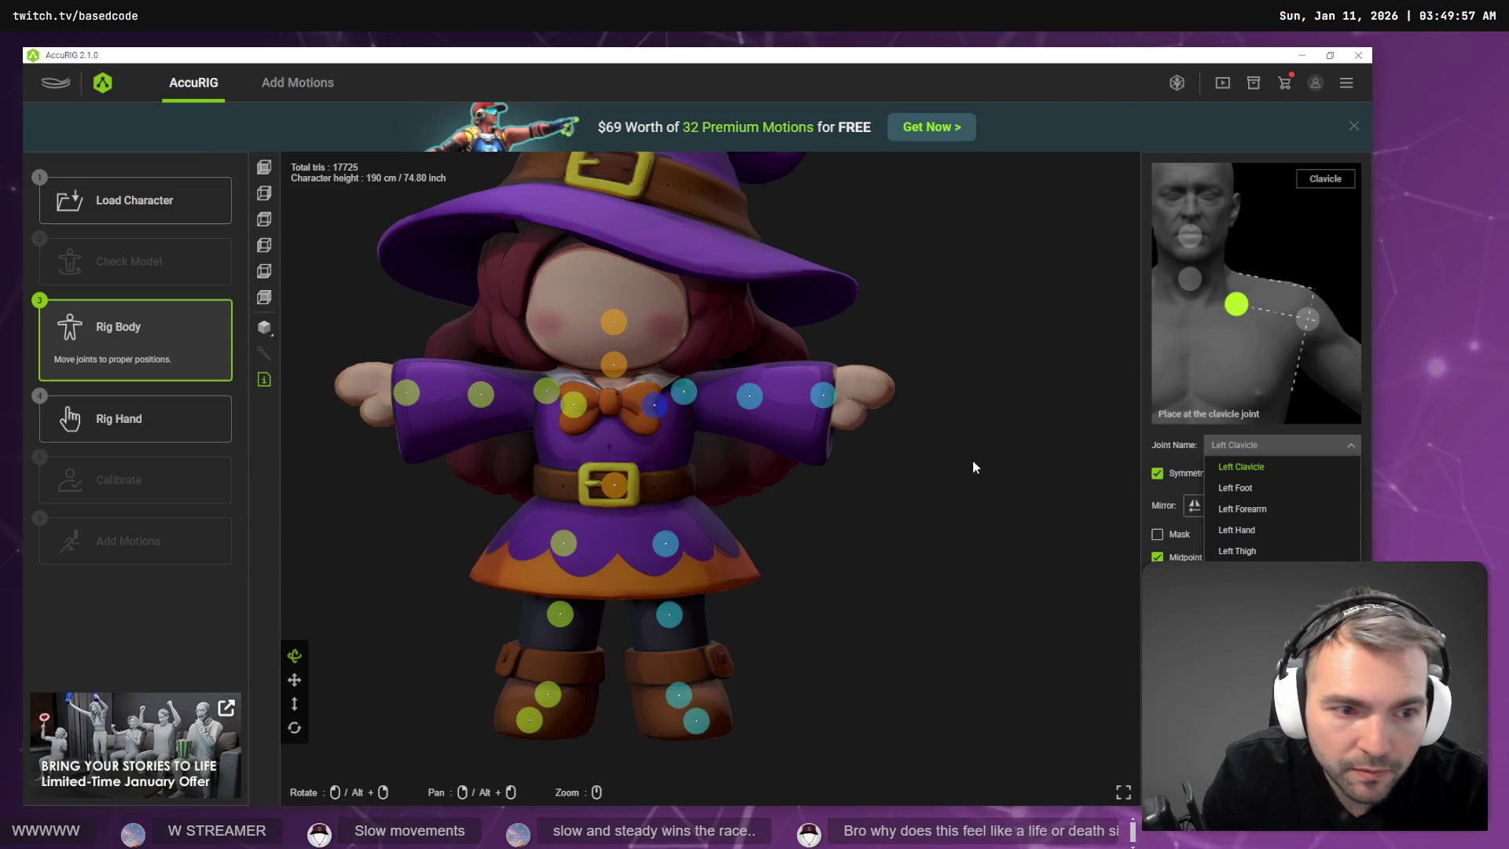
click(1110, 445)
click(1096, 397)
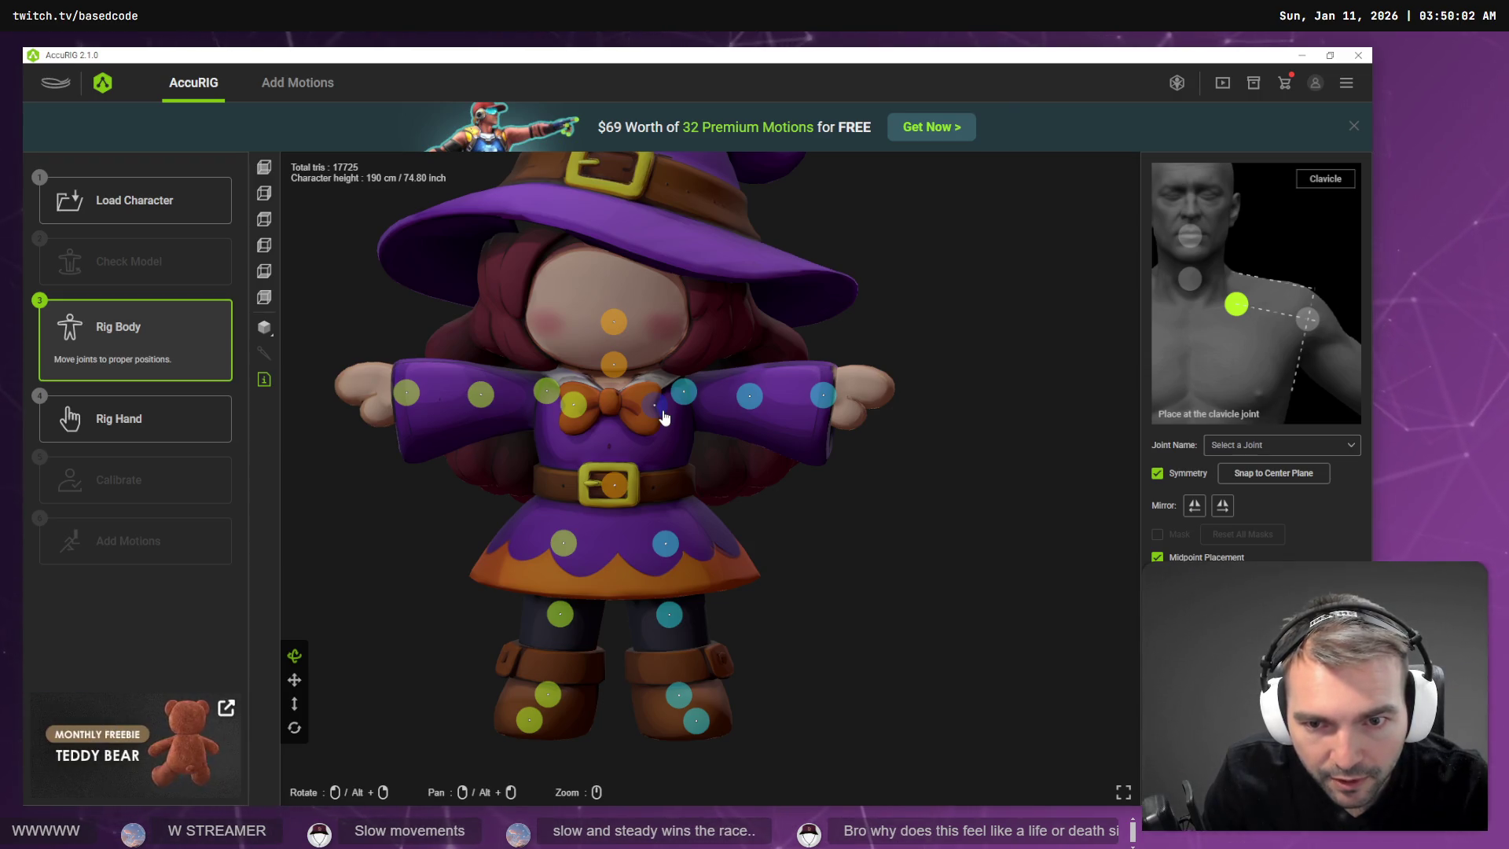
Orbit around the witch, front, side and back, to verify joint placement, then proceed to skin-weight calculation.
mouse_move(965, 502)
mouse_down()
mouse_move(869, 515)
mouse_move(883, 529)
mouse_move(812, 529)
mouse_move(825, 541)
mouse_up()
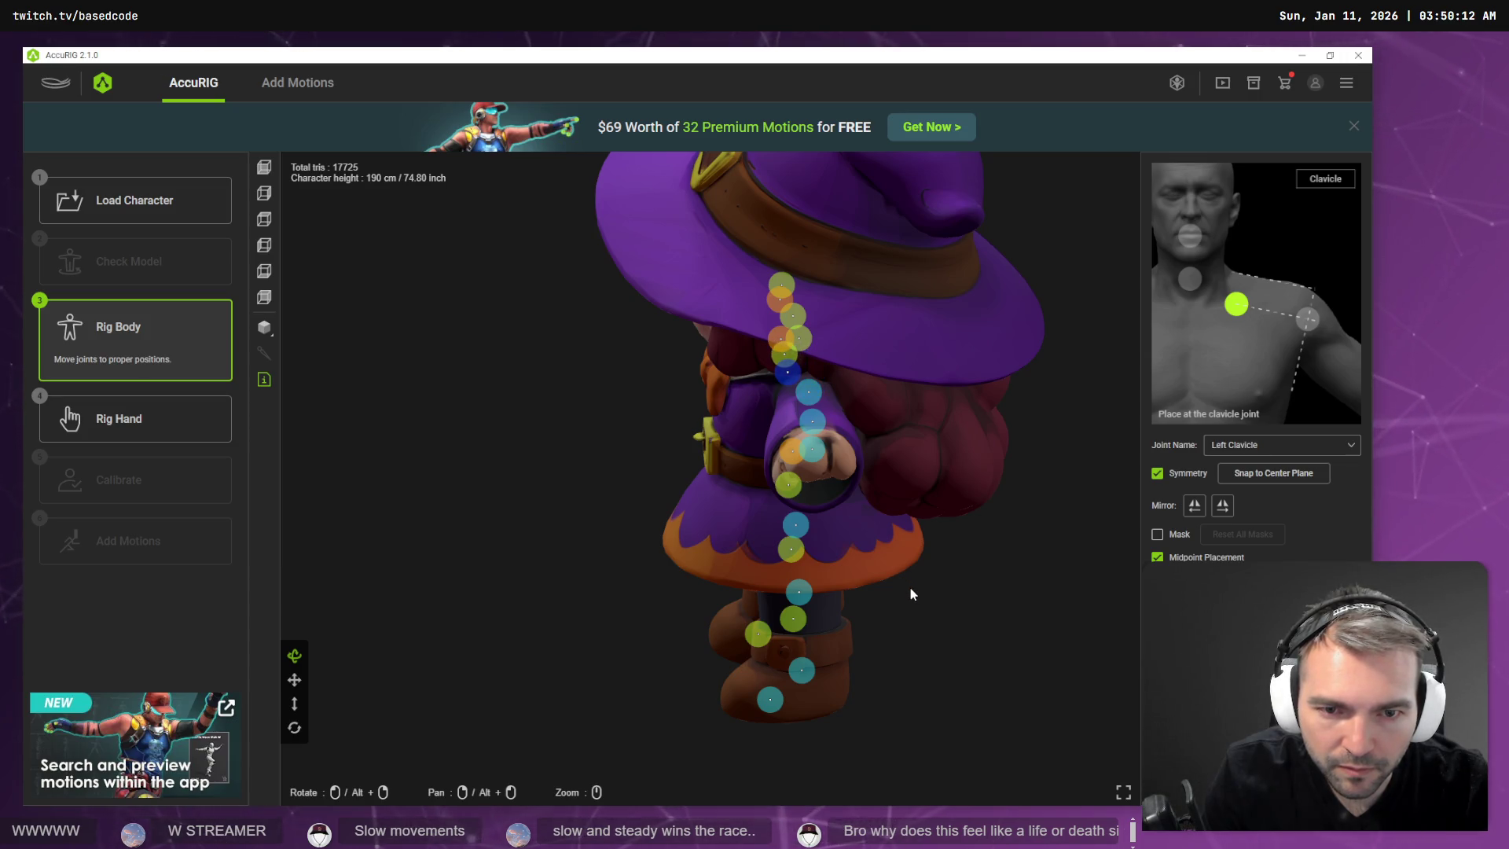
mouse_move(910, 597)
mouse_down()
mouse_move(1065, 556)
mouse_move(1210, 544)
mouse_up()
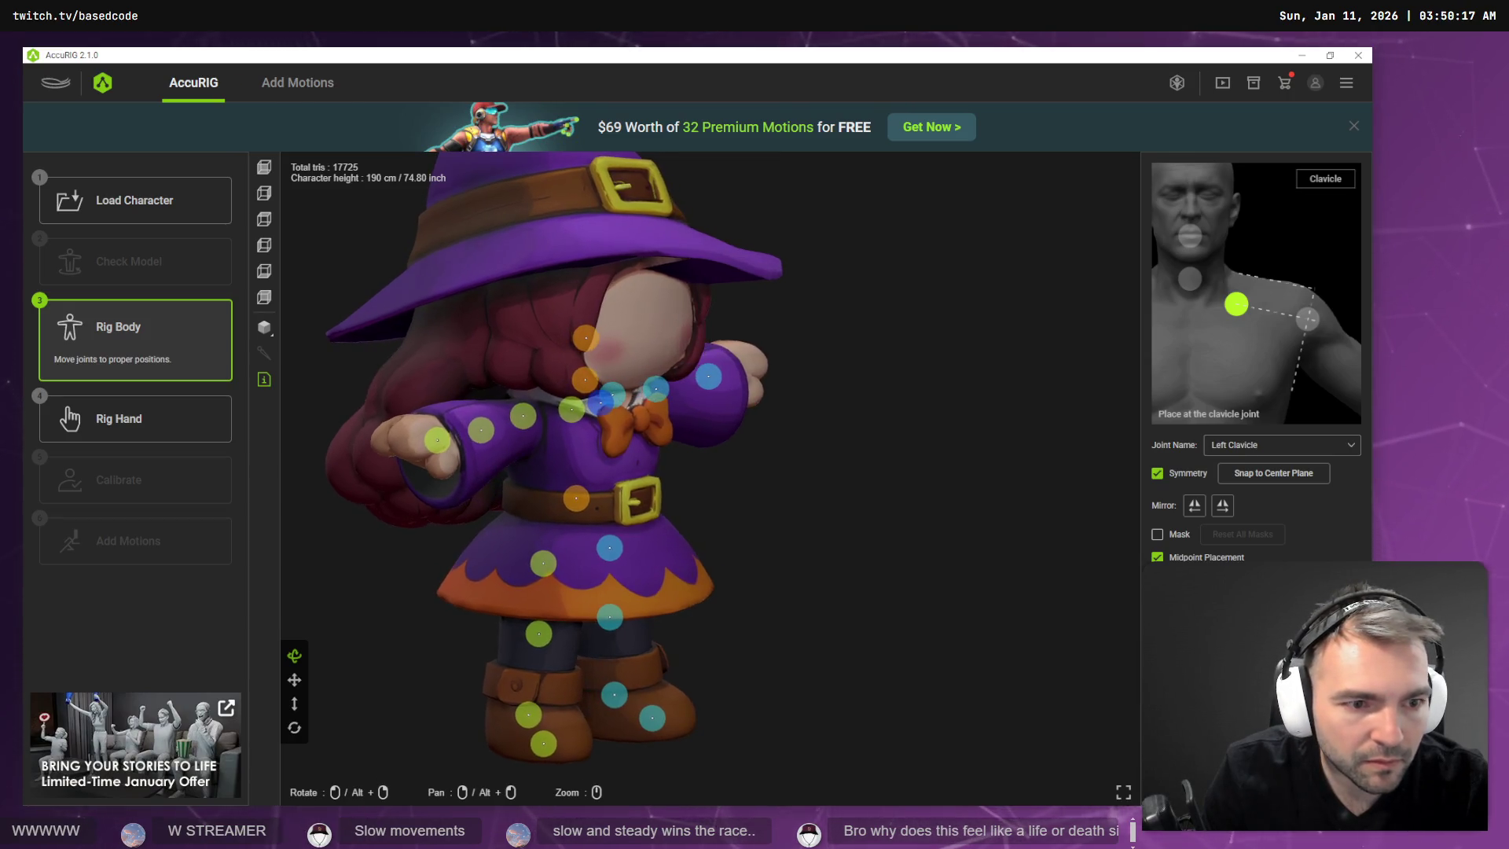
drag(1076, 564, 1072, 562)
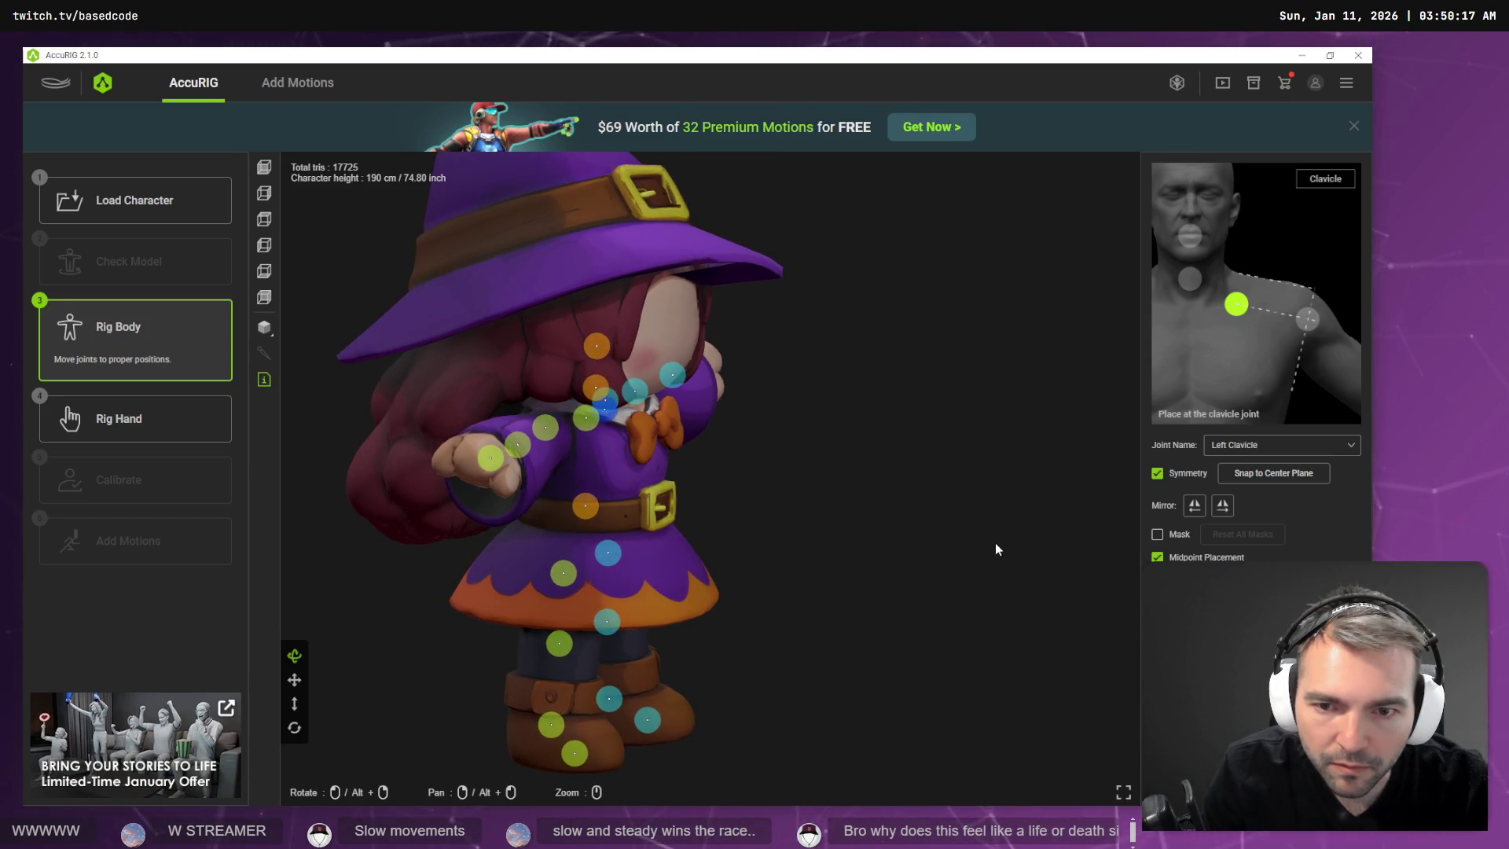
mouse_move(973, 549)
mouse_down()
mouse_move(756, 530)
mouse_move(809, 510)
mouse_move(766, 494)
mouse_up()
mouse_move(632, 525)
mouse_down()
mouse_move(885, 522)
mouse_move(936, 576)
mouse_move(919, 539)
mouse_move(789, 519)
mouse_move(939, 556)
mouse_move(903, 548)
mouse_up()
mouse_move(795, 538)
mouse_down()
mouse_move(927, 550)
mouse_move(761, 522)
mouse_move(798, 545)
mouse_move(889, 552)
mouse_move(932, 548)
mouse_move(953, 519)
mouse_move(879, 502)
mouse_move(633, 519)
mouse_move(632, 531)
mouse_up()
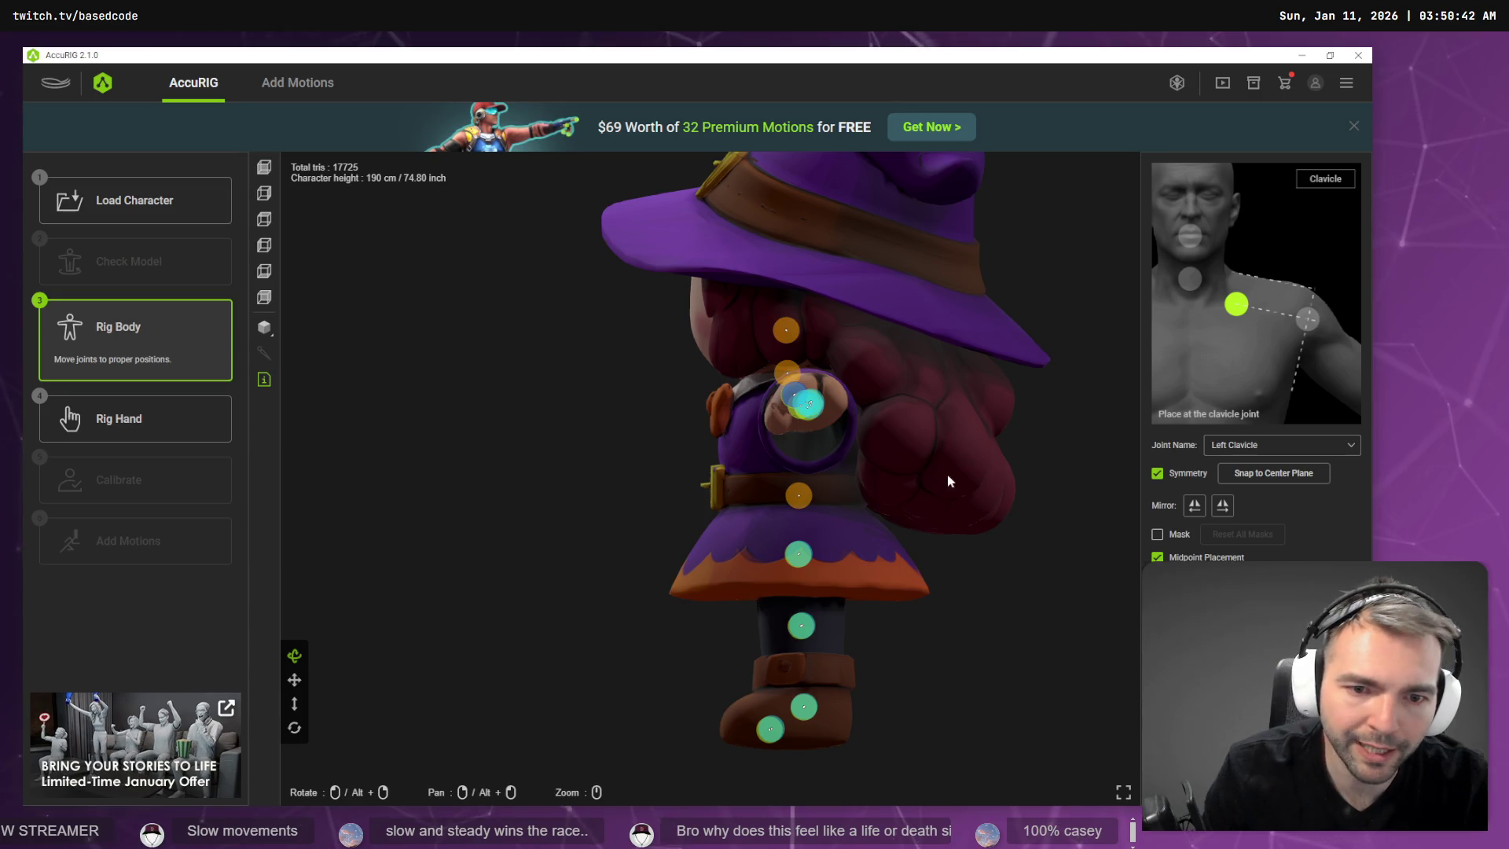
mouse_move(424, 474)
mouse_down()
mouse_move(734, 472)
mouse_move(586, 501)
mouse_up()
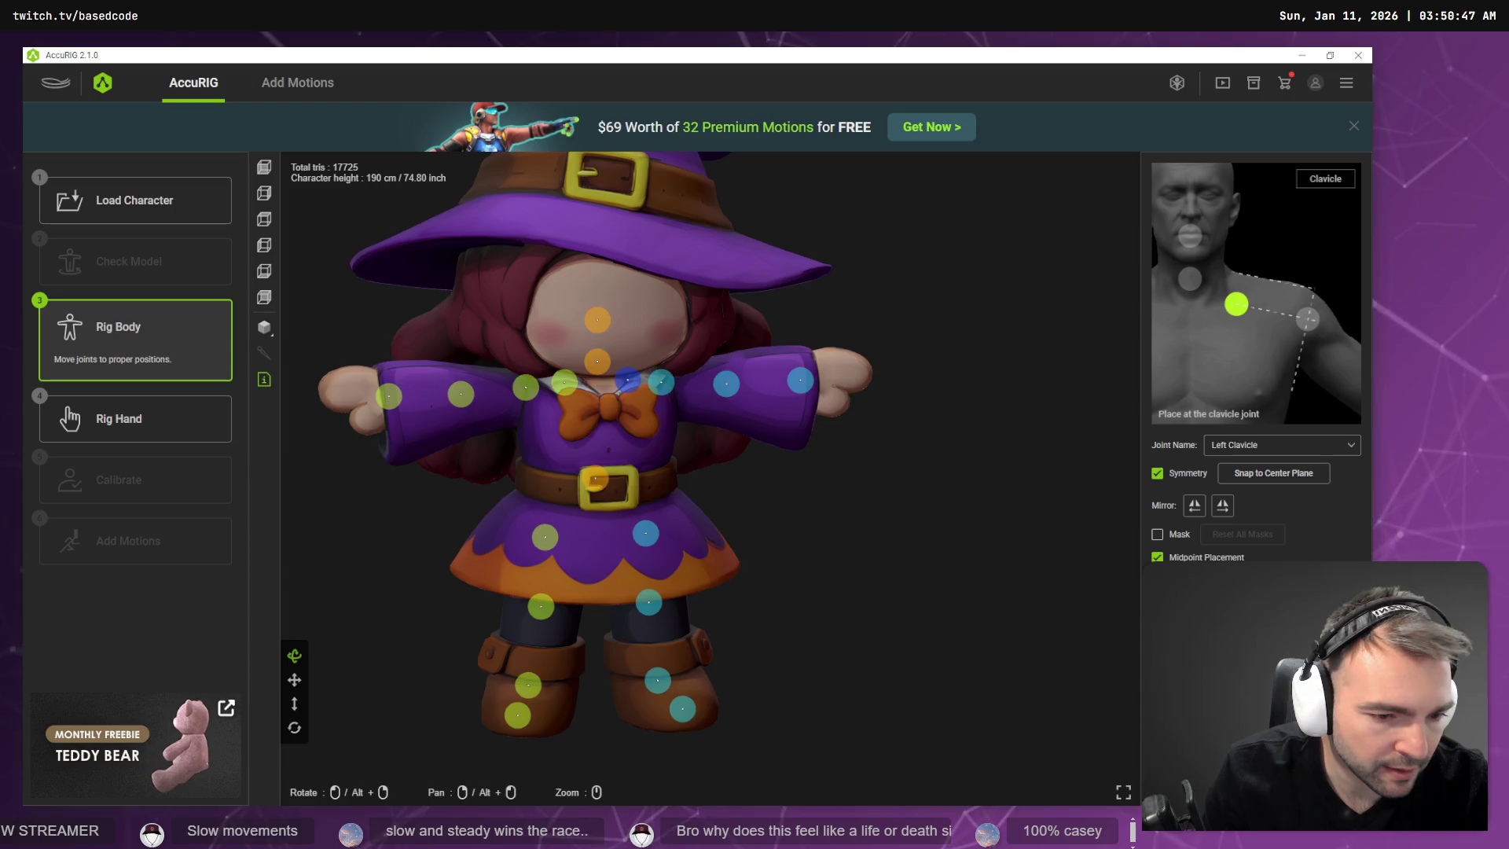
click(126, 418)
Proceed to Calibrate to compute the skin weights, and view the witch from front and behind.
click(162, 495)
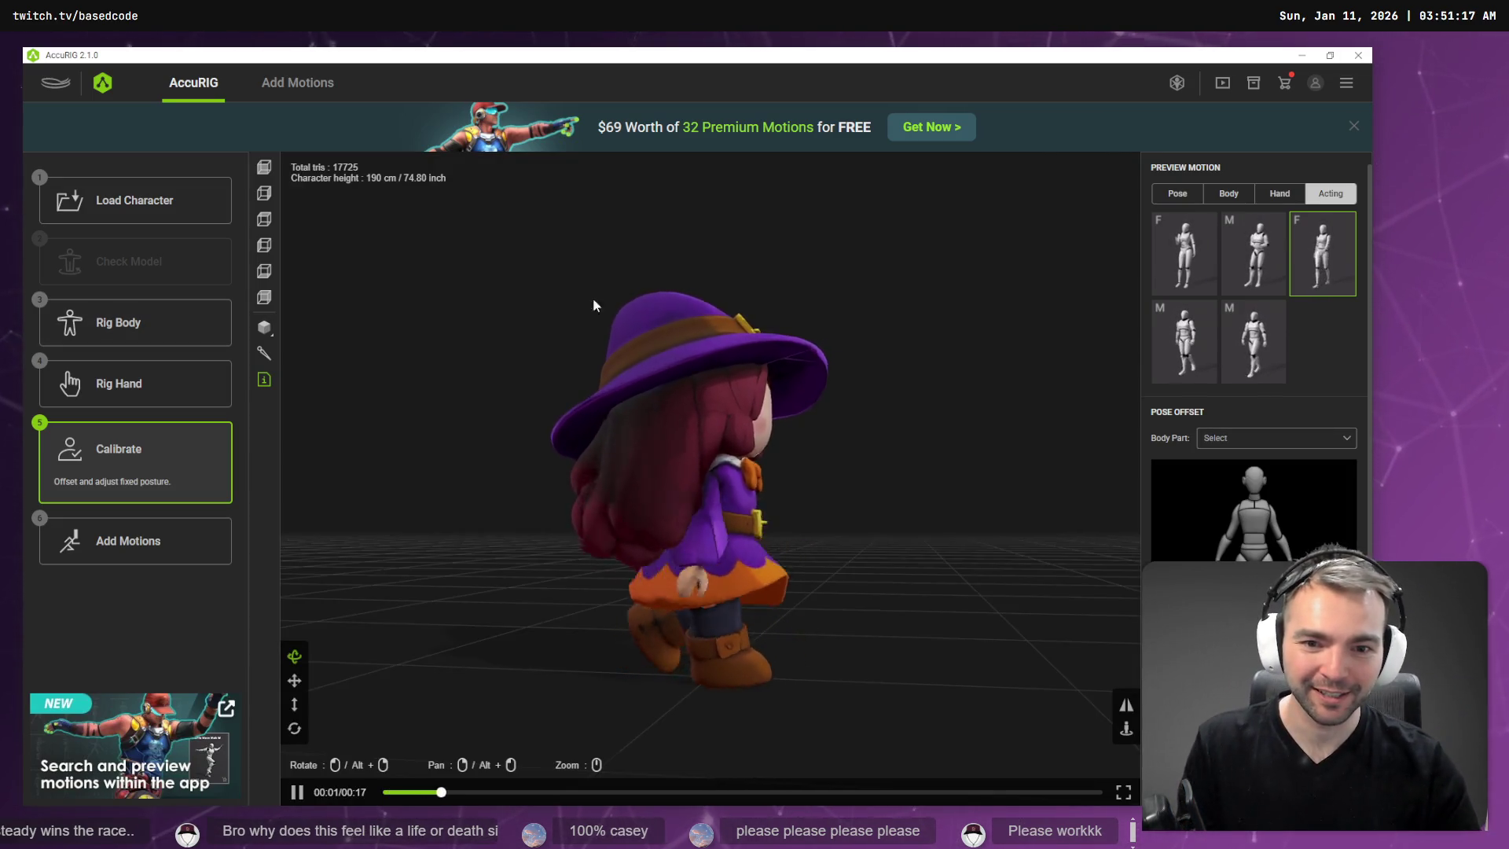
drag(949, 554, 793, 570)
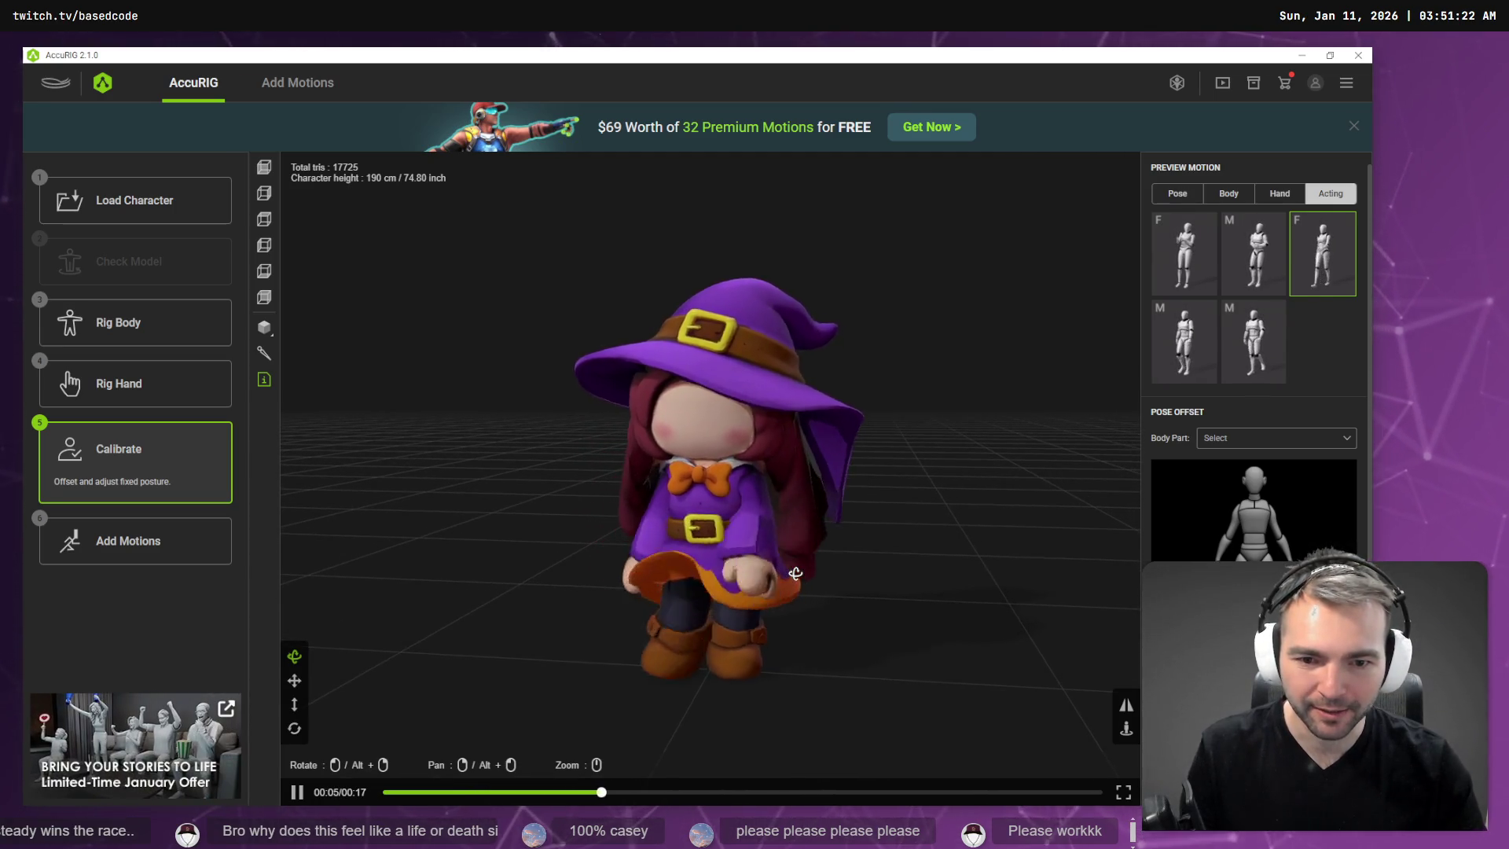
mouse_move(795, 574)
mouse_down()
mouse_move(907, 576)
mouse_move(917, 558)
mouse_move(739, 564)
mouse_up()
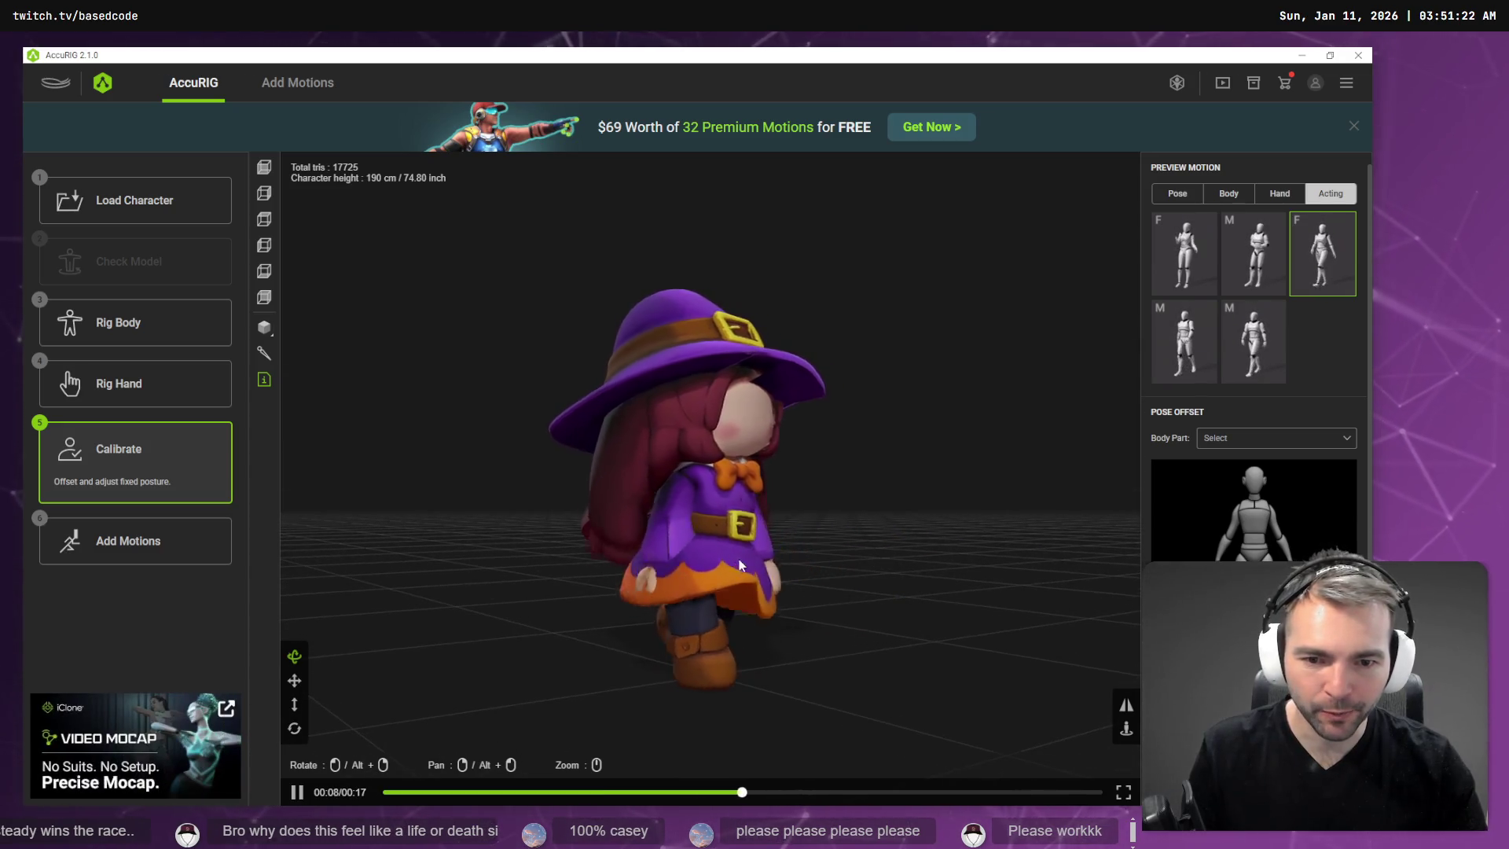
Play the first Body motion preview on the witch and orbit around her as she animates.
click(1234, 341)
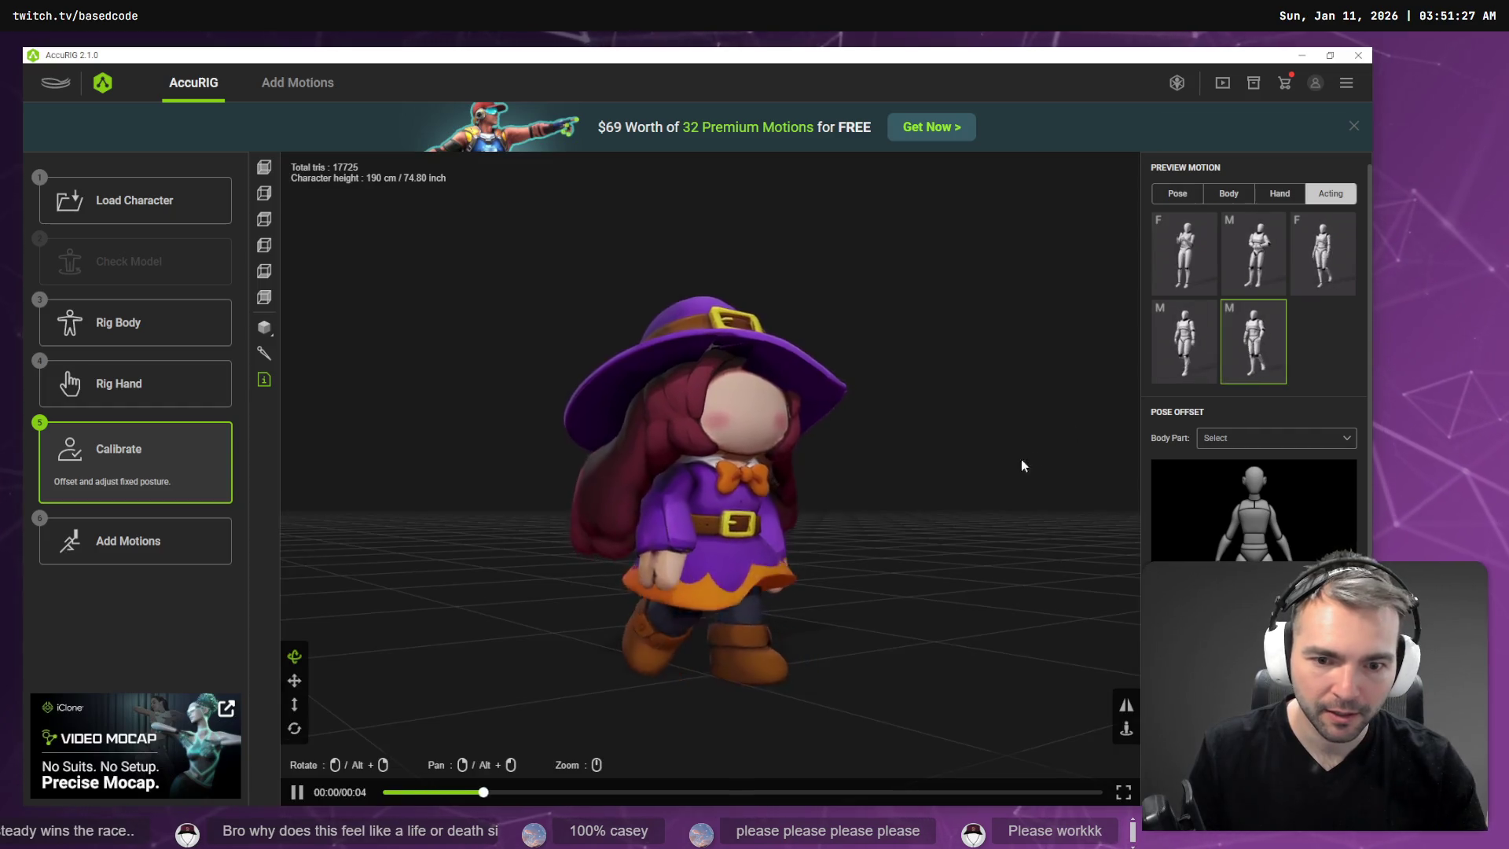
click(1177, 193)
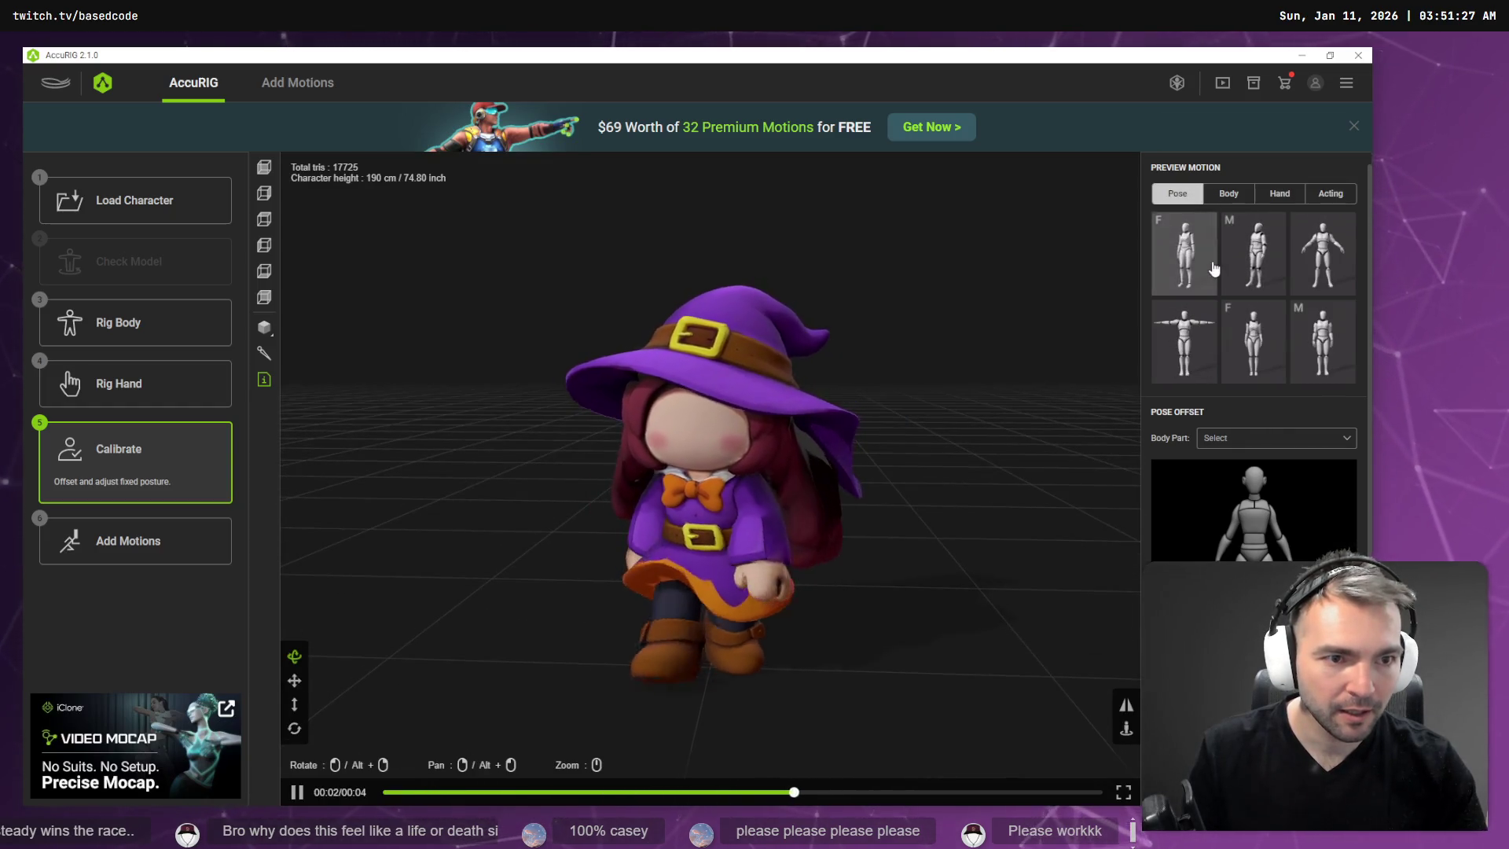
click(1240, 194)
click(1187, 277)
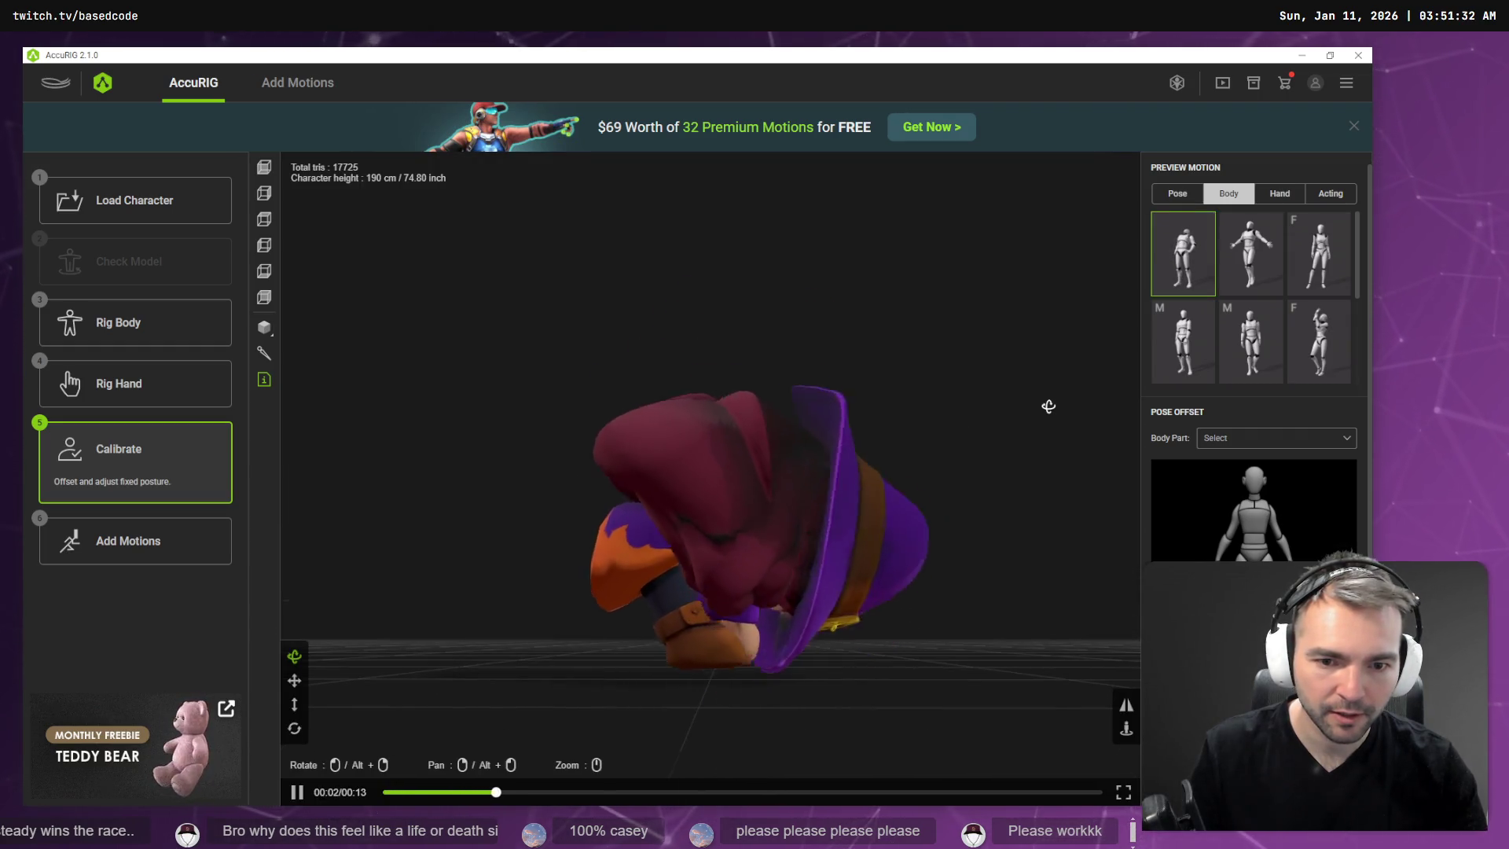
mouse_move(1045, 404)
mouse_down()
mouse_move(999, 433)
mouse_move(882, 453)
mouse_up()
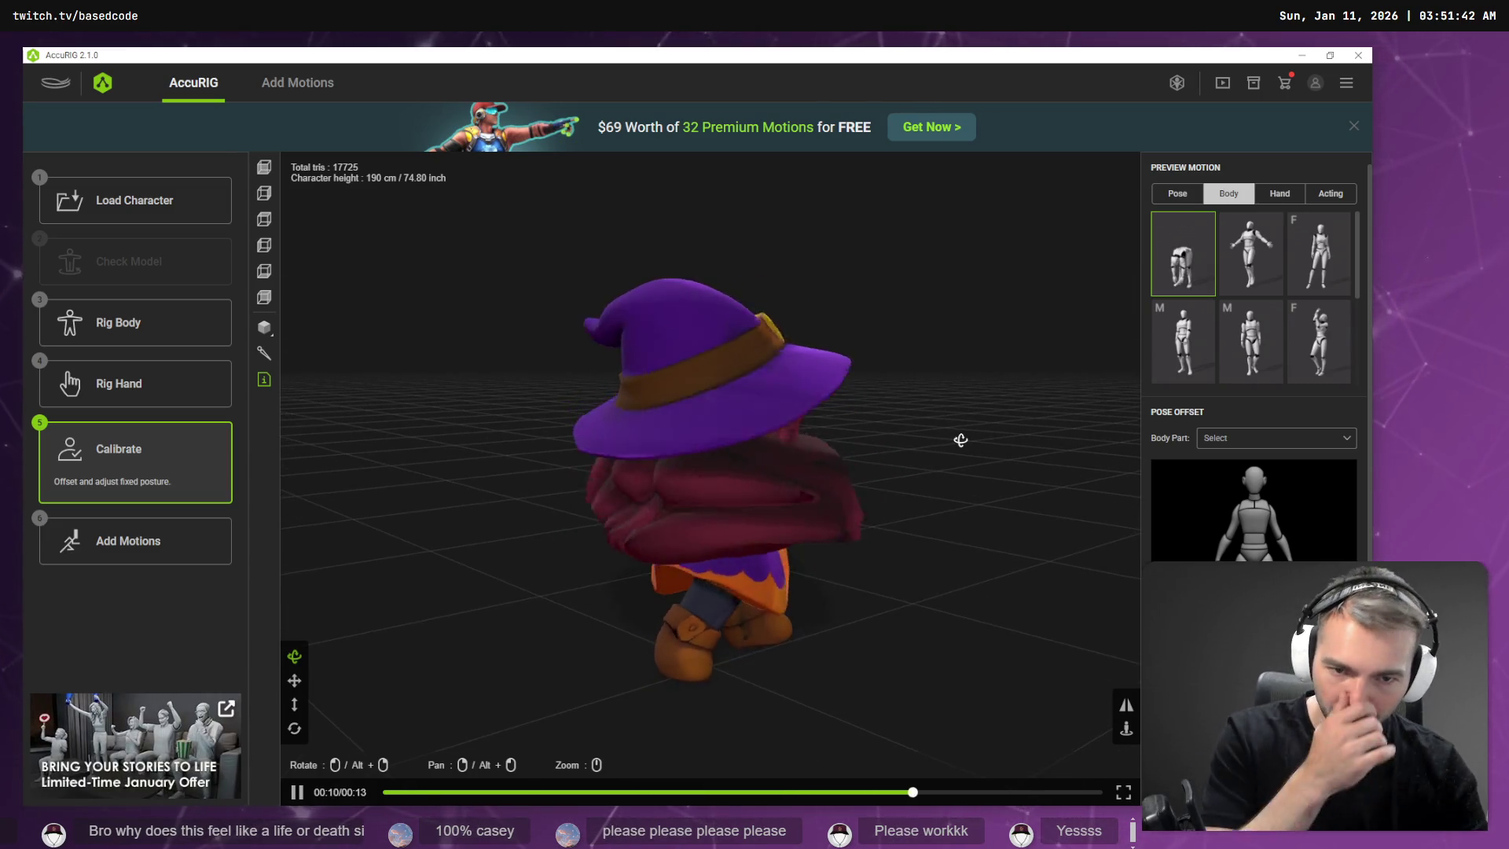
drag(962, 440, 898, 443)
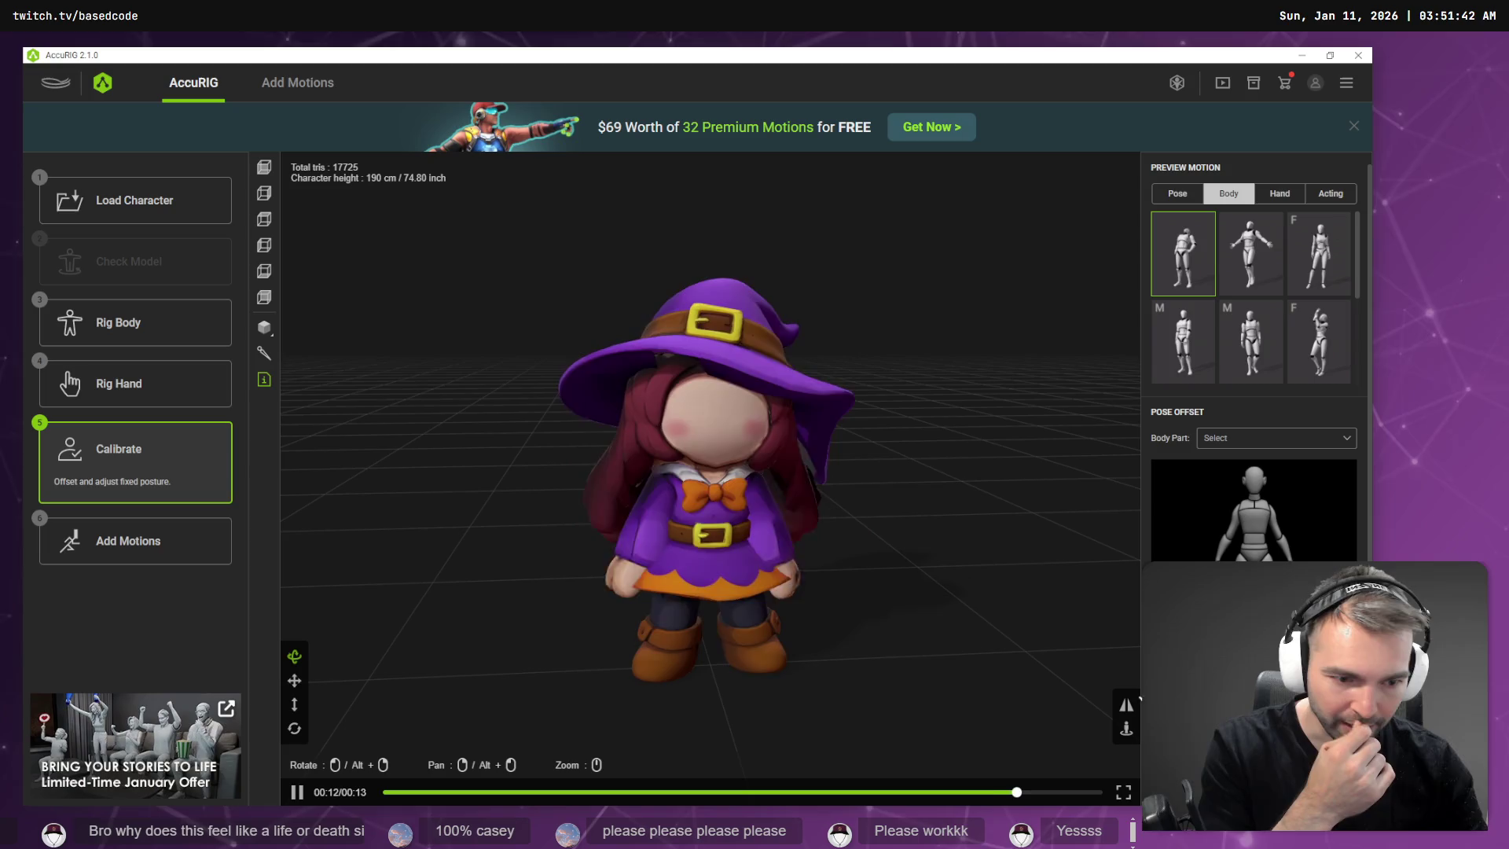
From Add Motions, export the rigged witch as FBX into the Monsters\Witch folder.
click(202, 554)
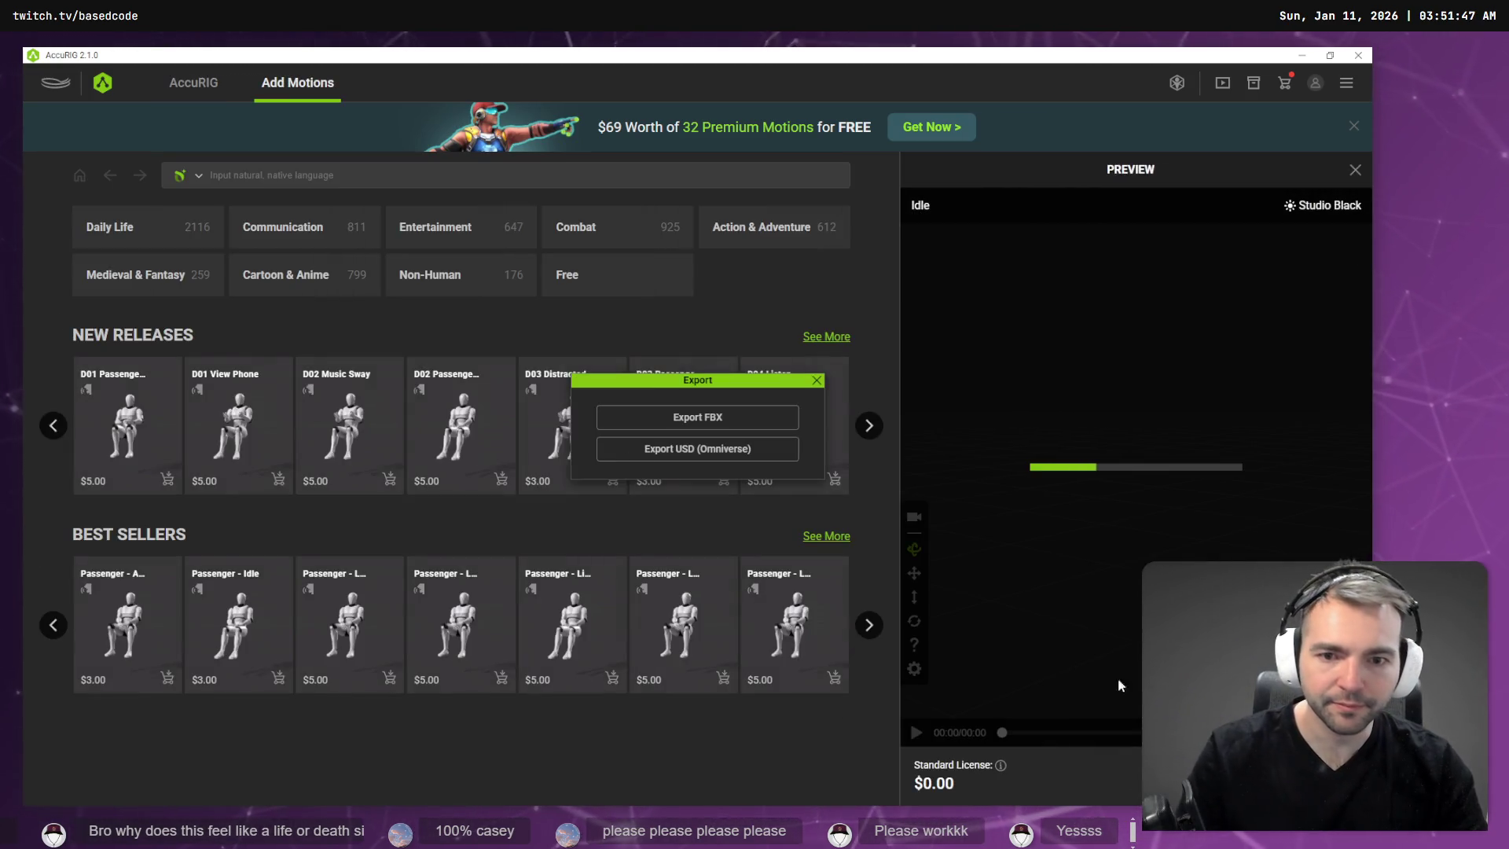
click(734, 413)
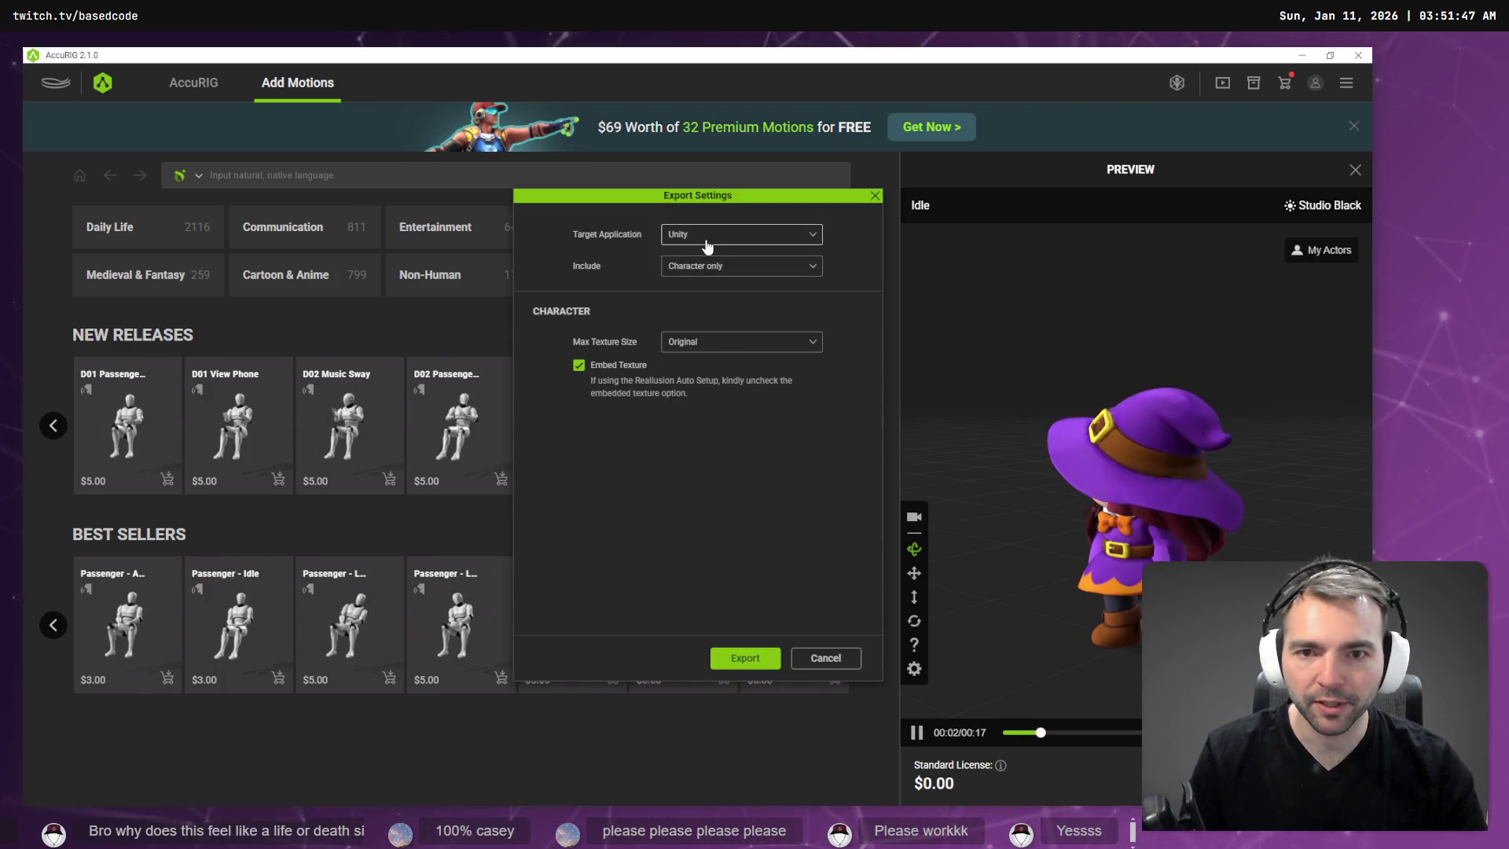
click(745, 659)
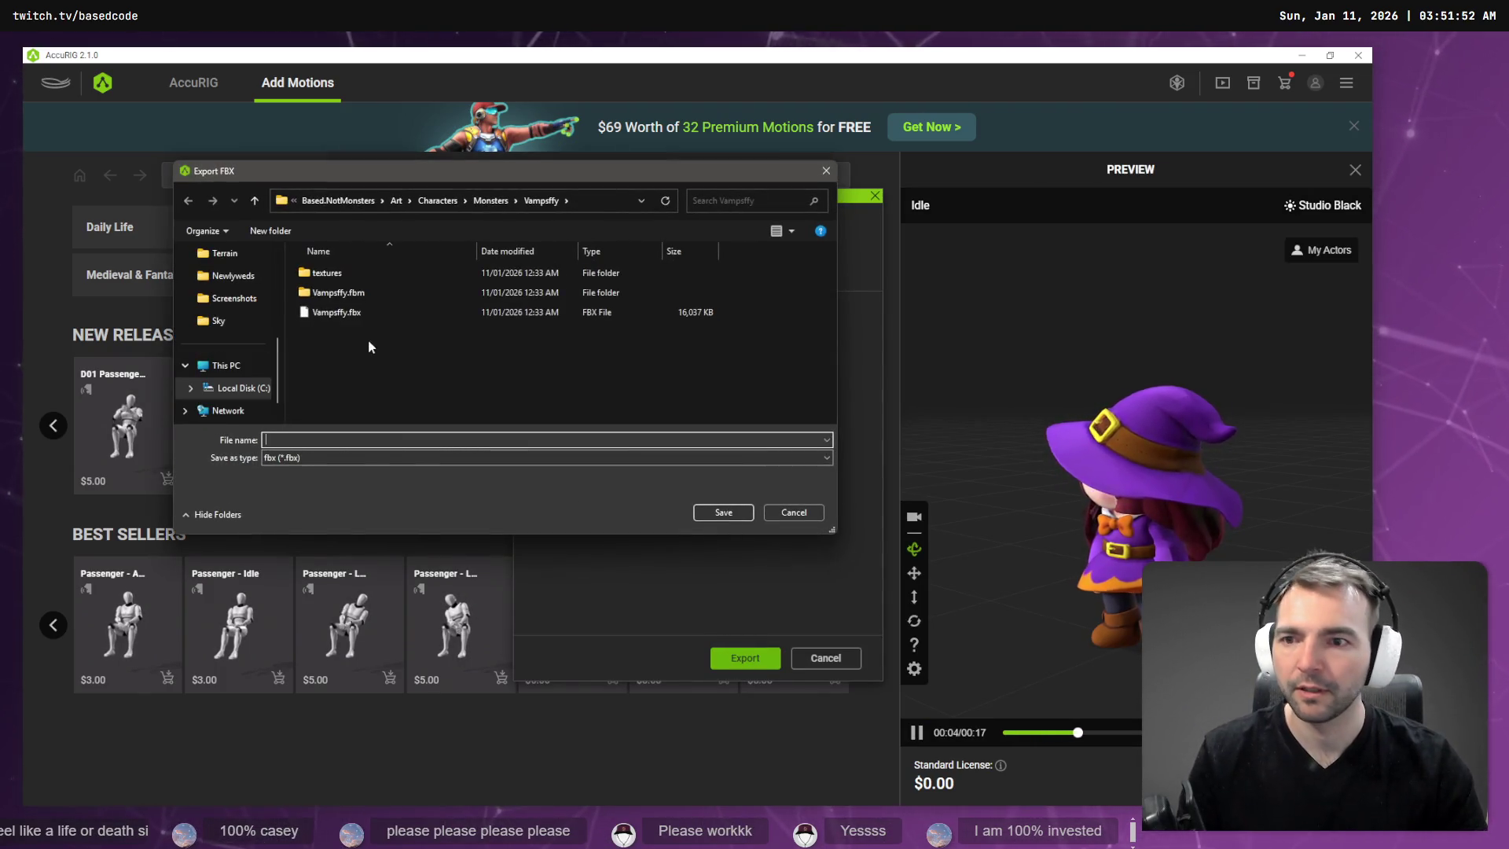
click(521, 201)
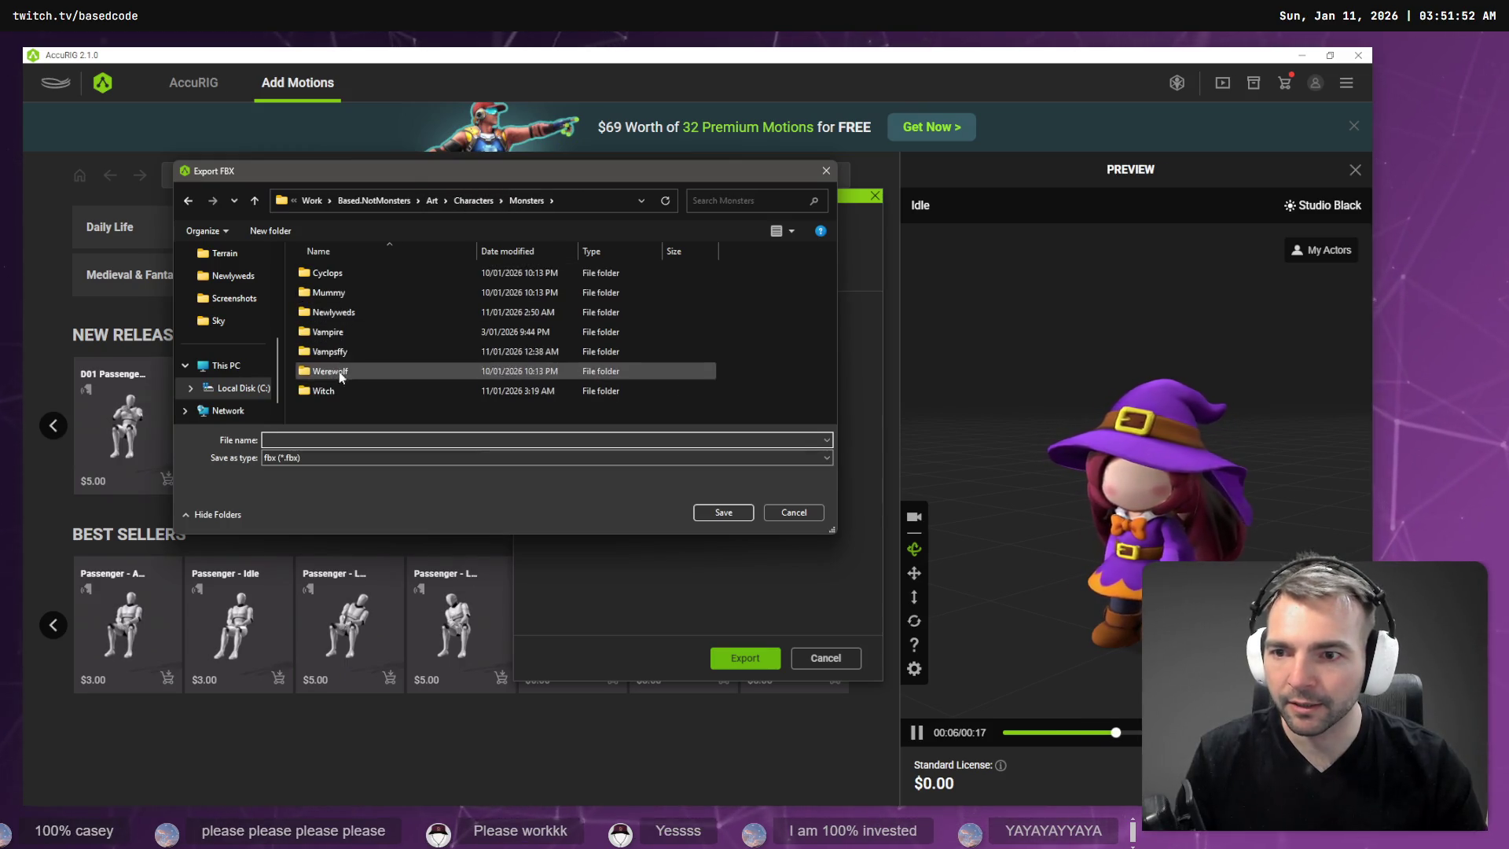
double_click(336, 393)
click(337, 438)
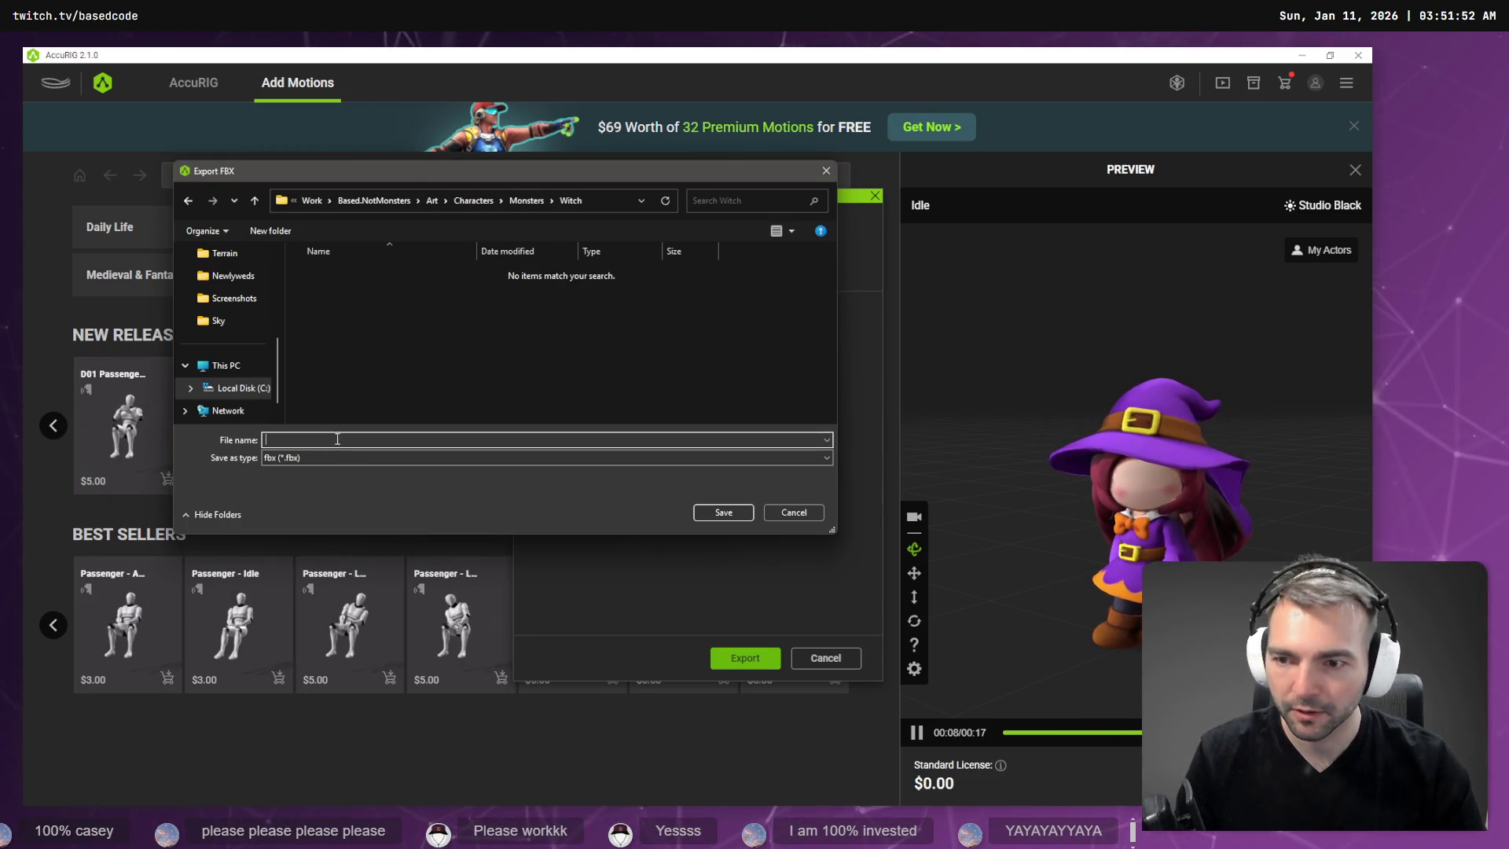
text(Witch)
key(Return)
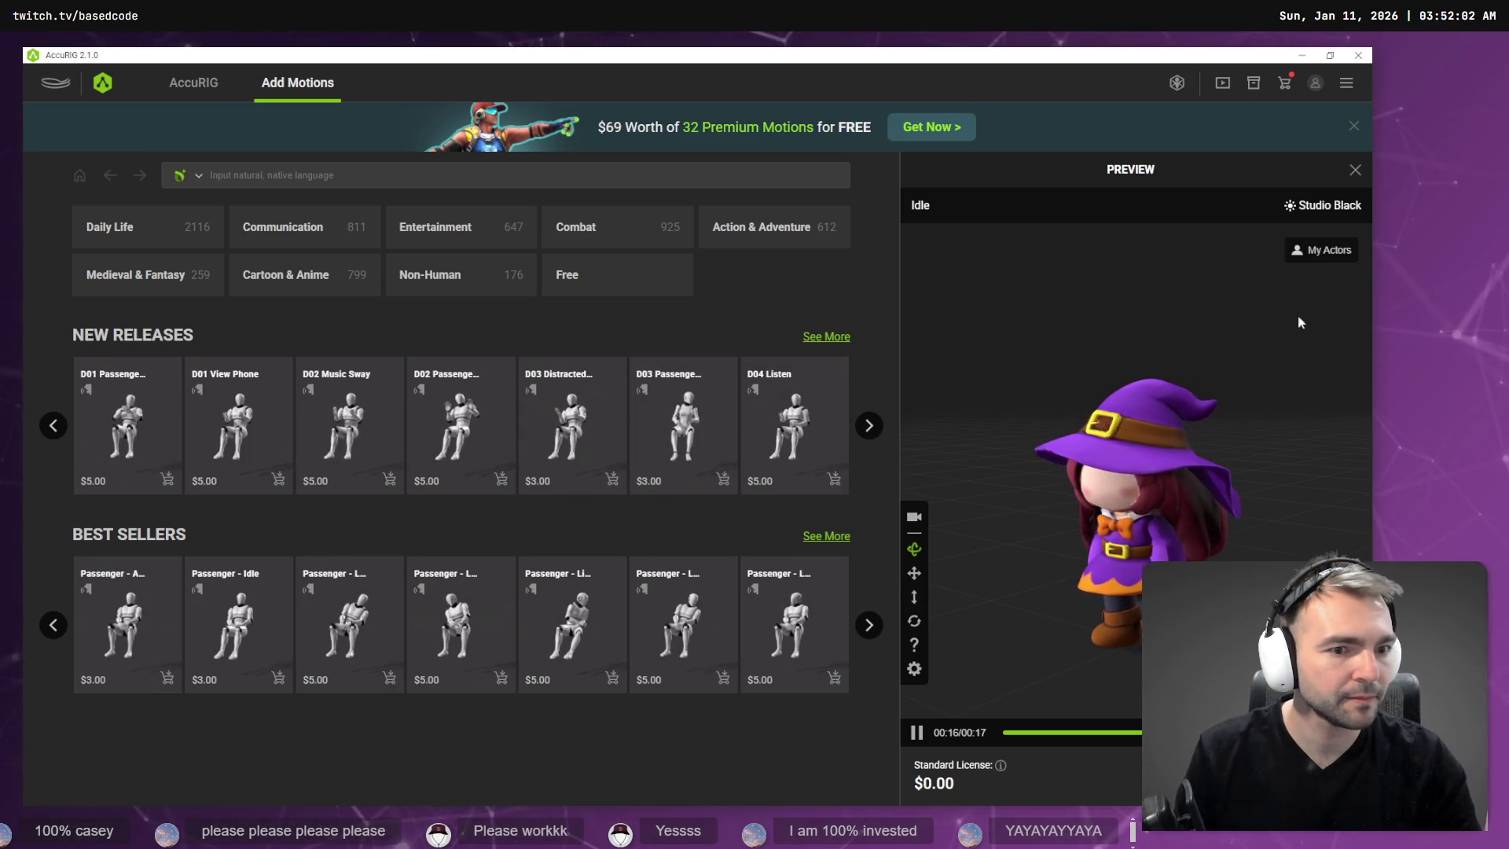
In Blender, select all objects in the current scene and delete them.
key(alt+Tab)
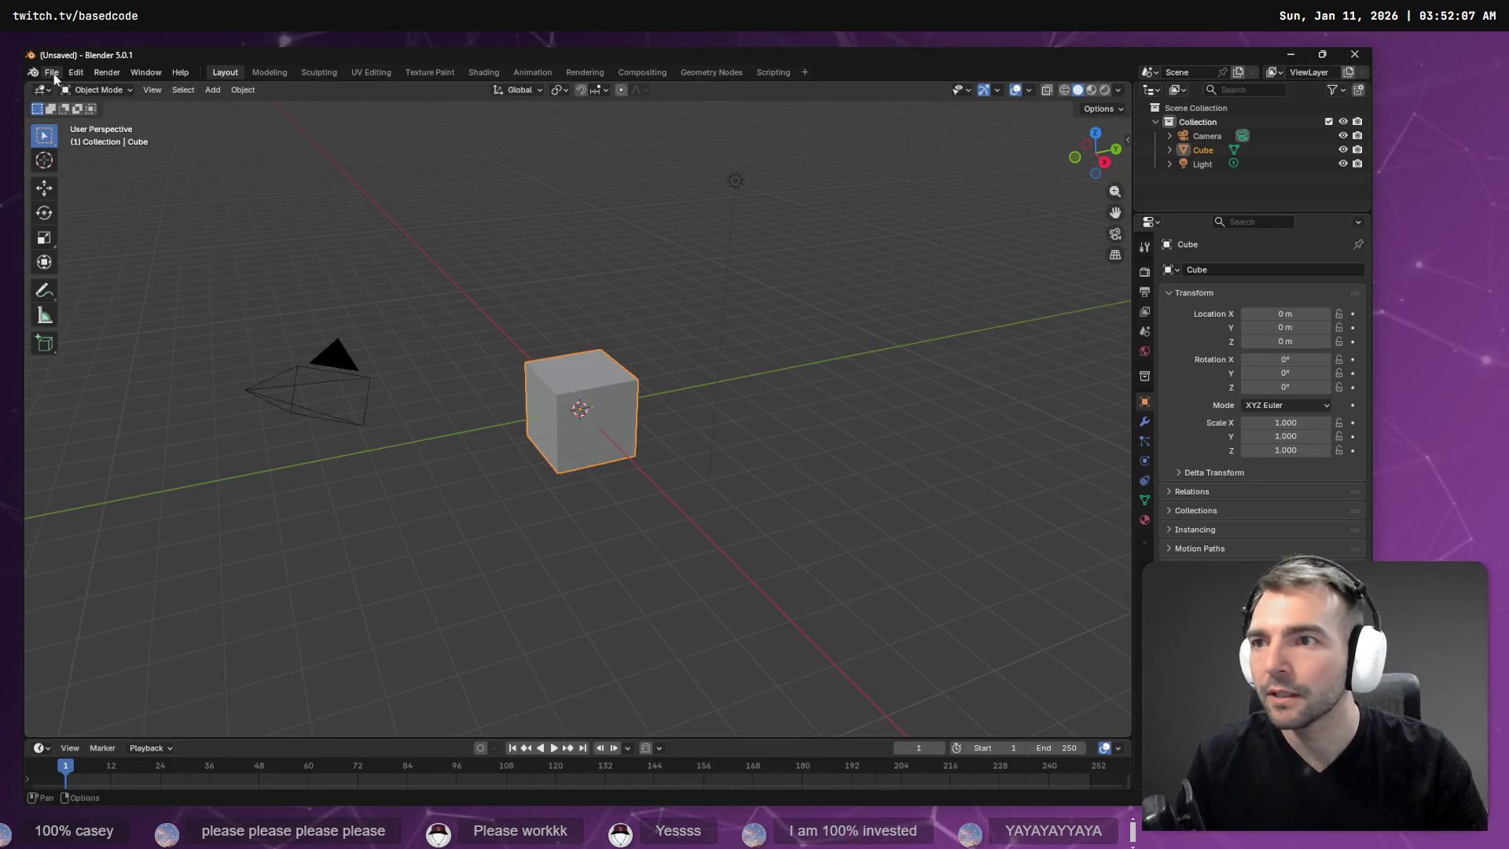
click(52, 72)
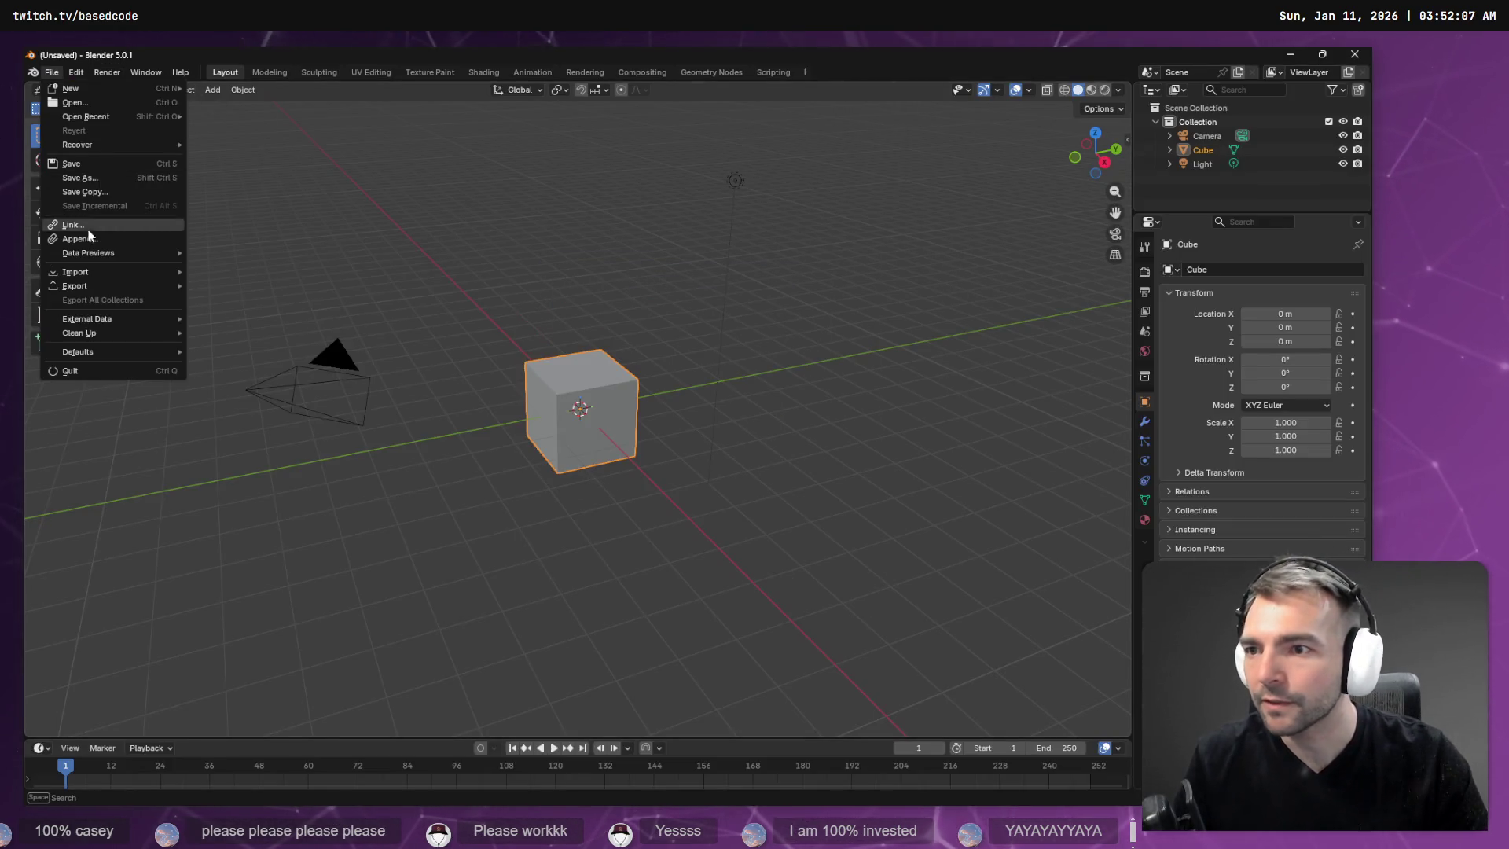
click(1208, 121)
key(a)
key(Delete)
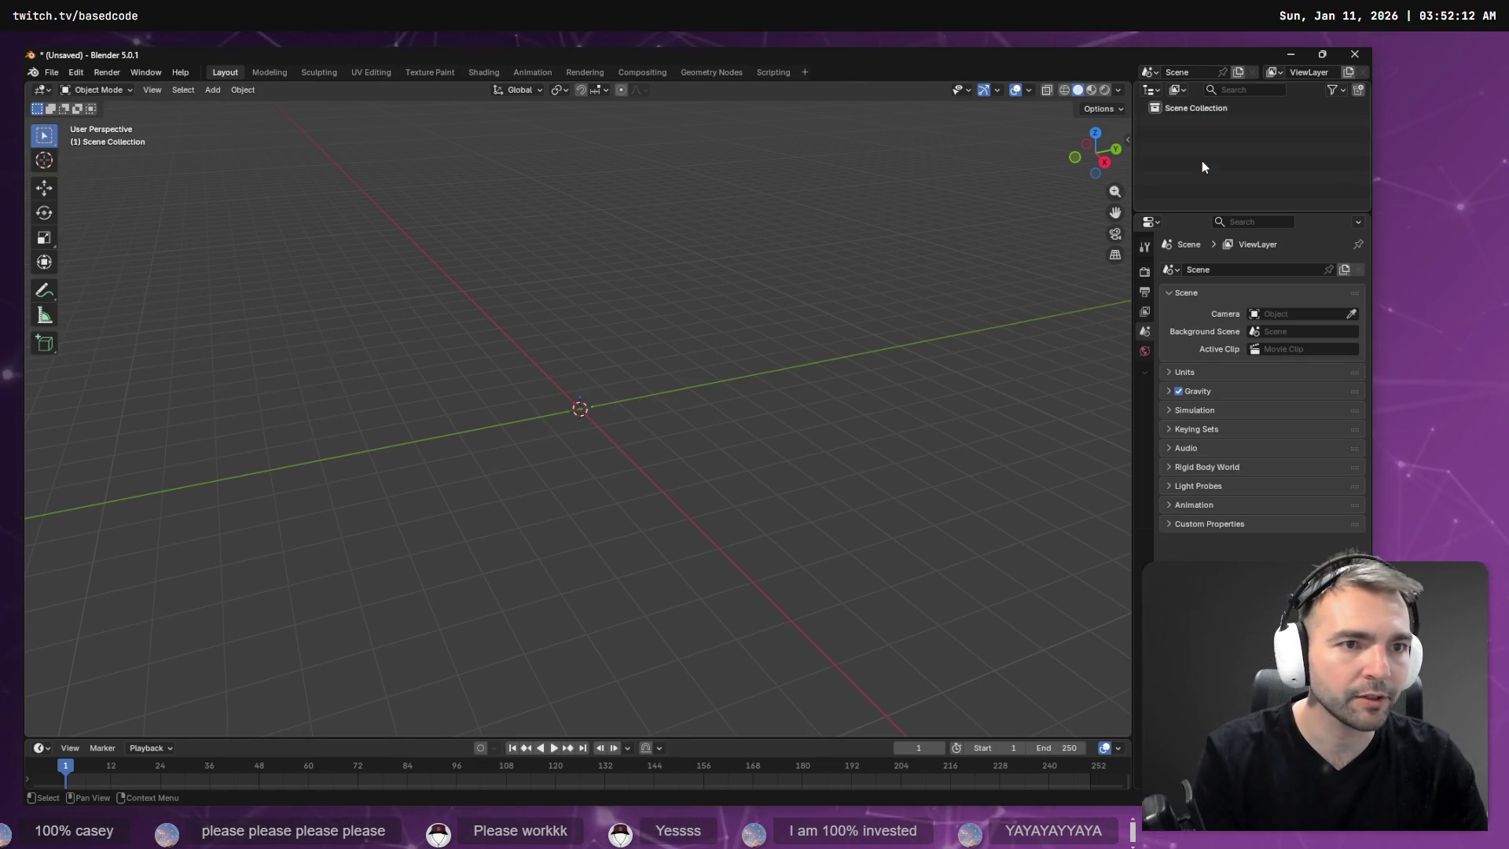
Create a new General scene and delete its default Cube.
click(52, 72)
mouse_move(69, 87)
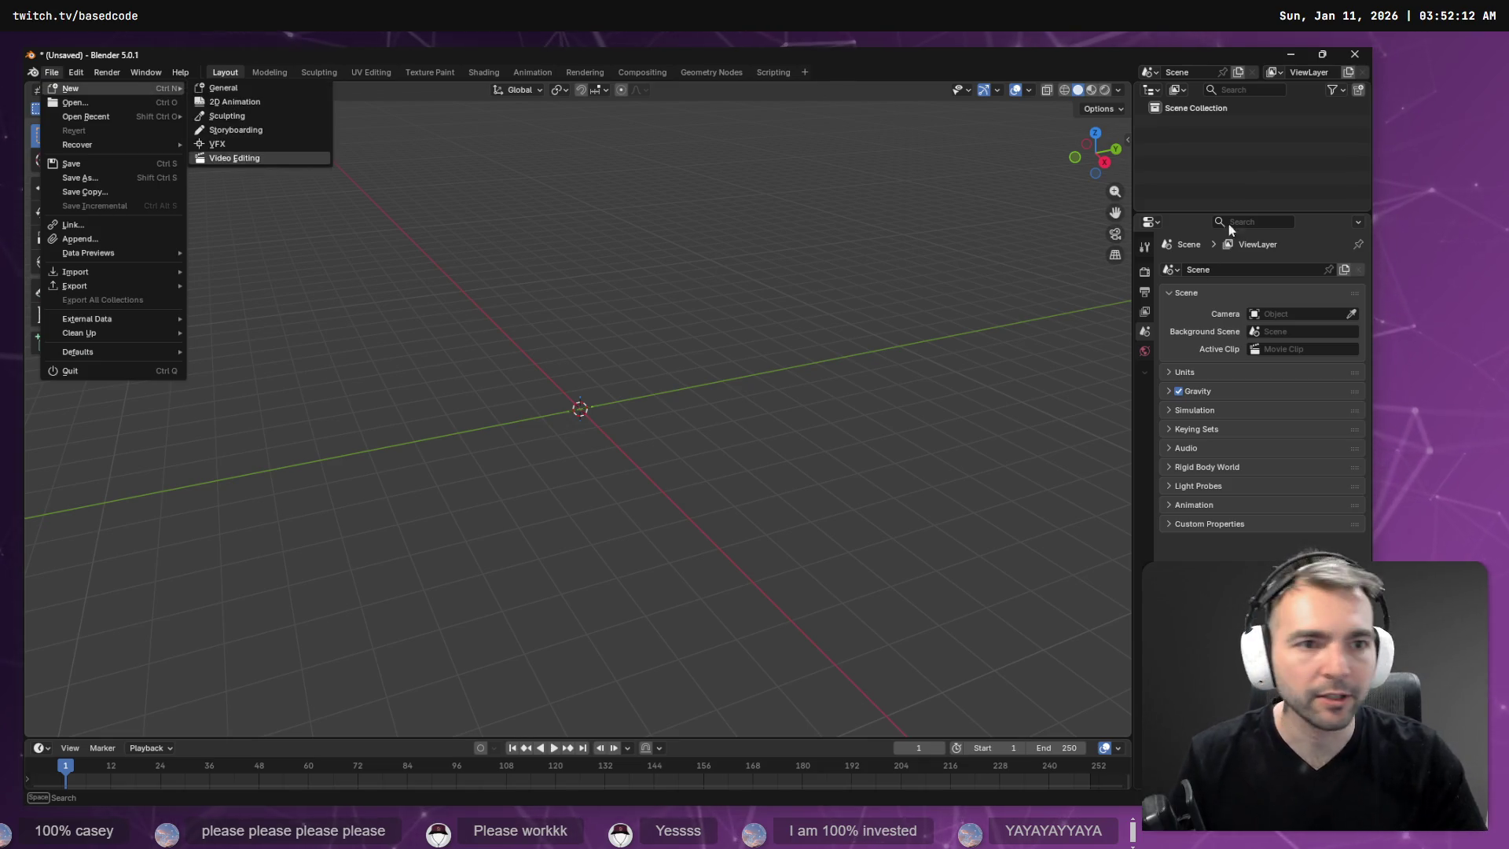
click(236, 153)
click(1199, 200)
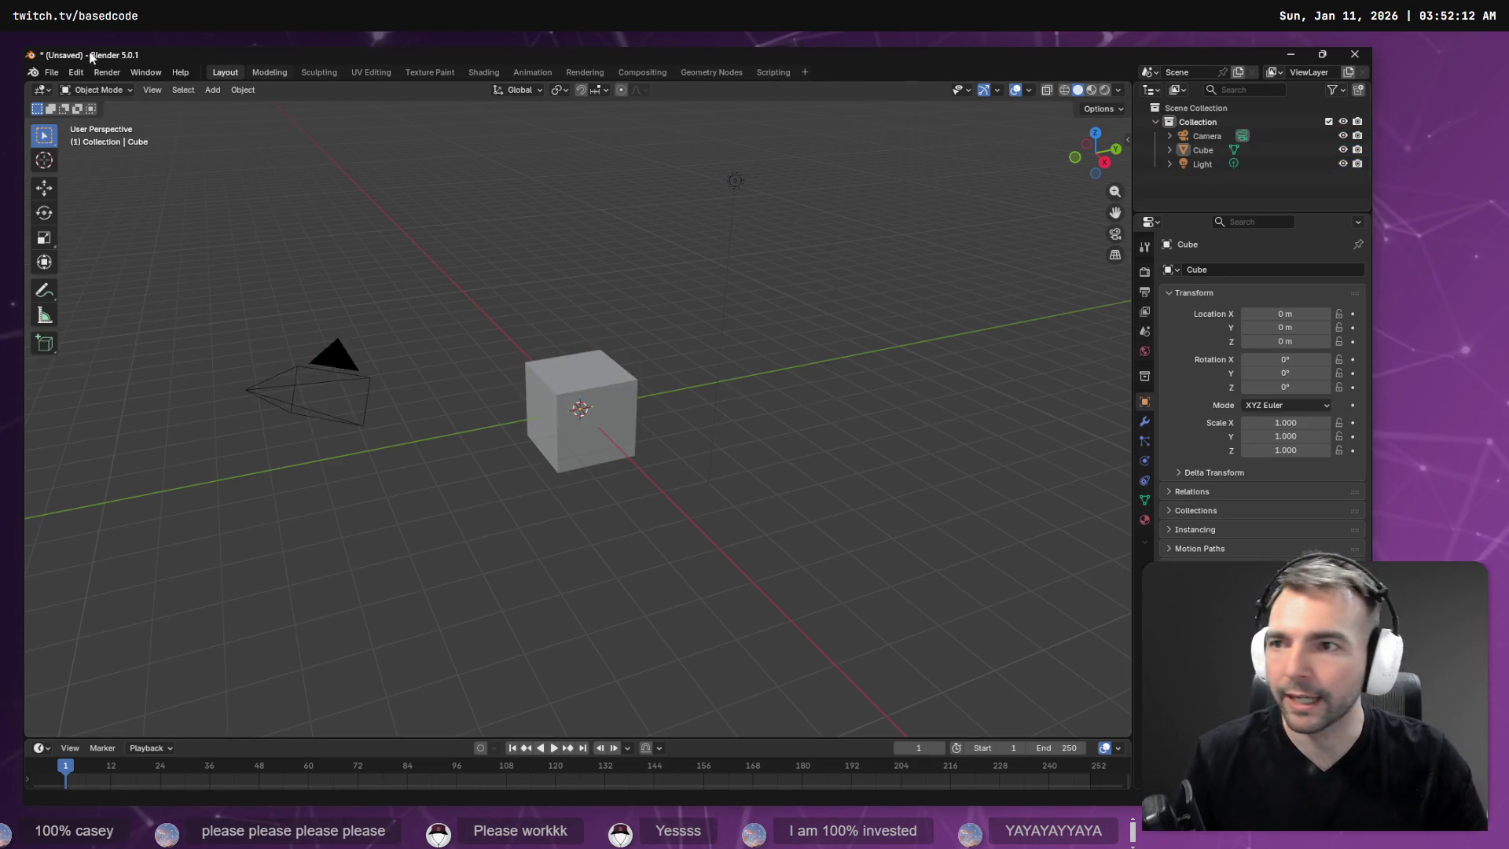
click(1202, 150)
key(Delete)
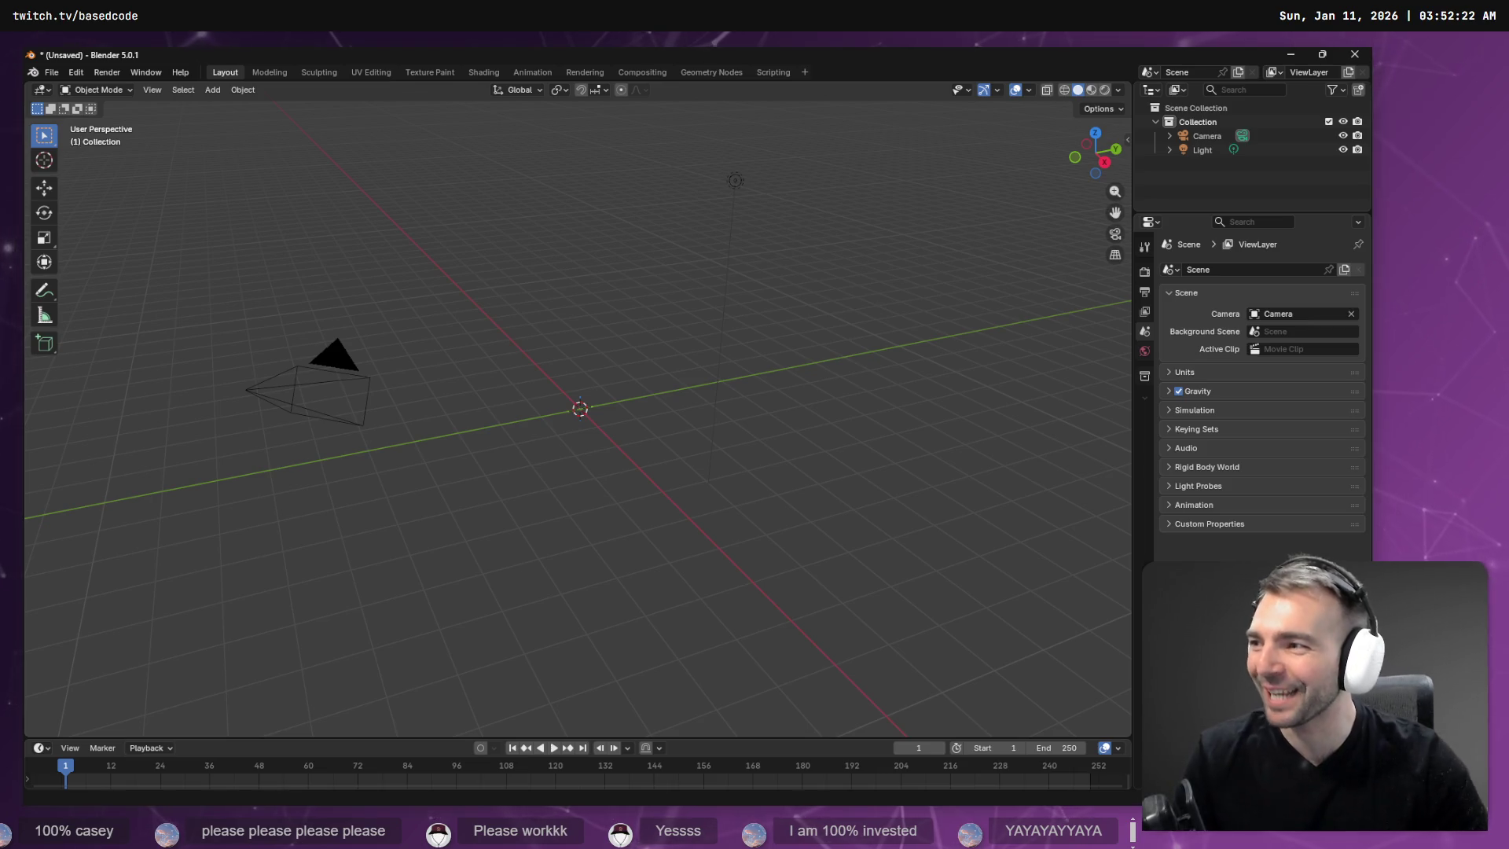
Start an FBX import via File > Import, then switch to the Godot editor.
click(51, 72)
mouse_move(103, 286)
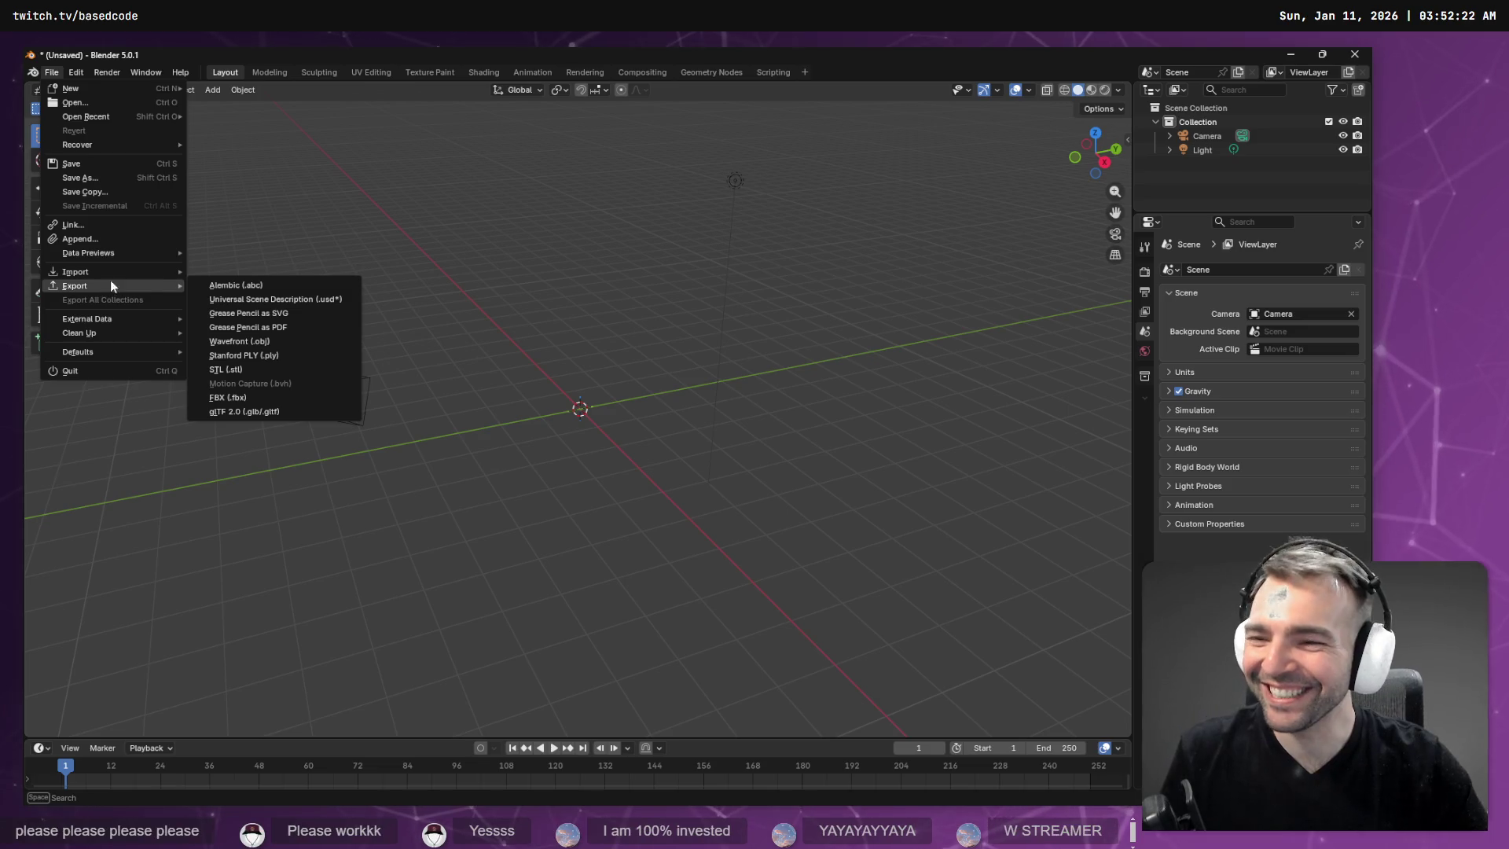
mouse_move(140, 271)
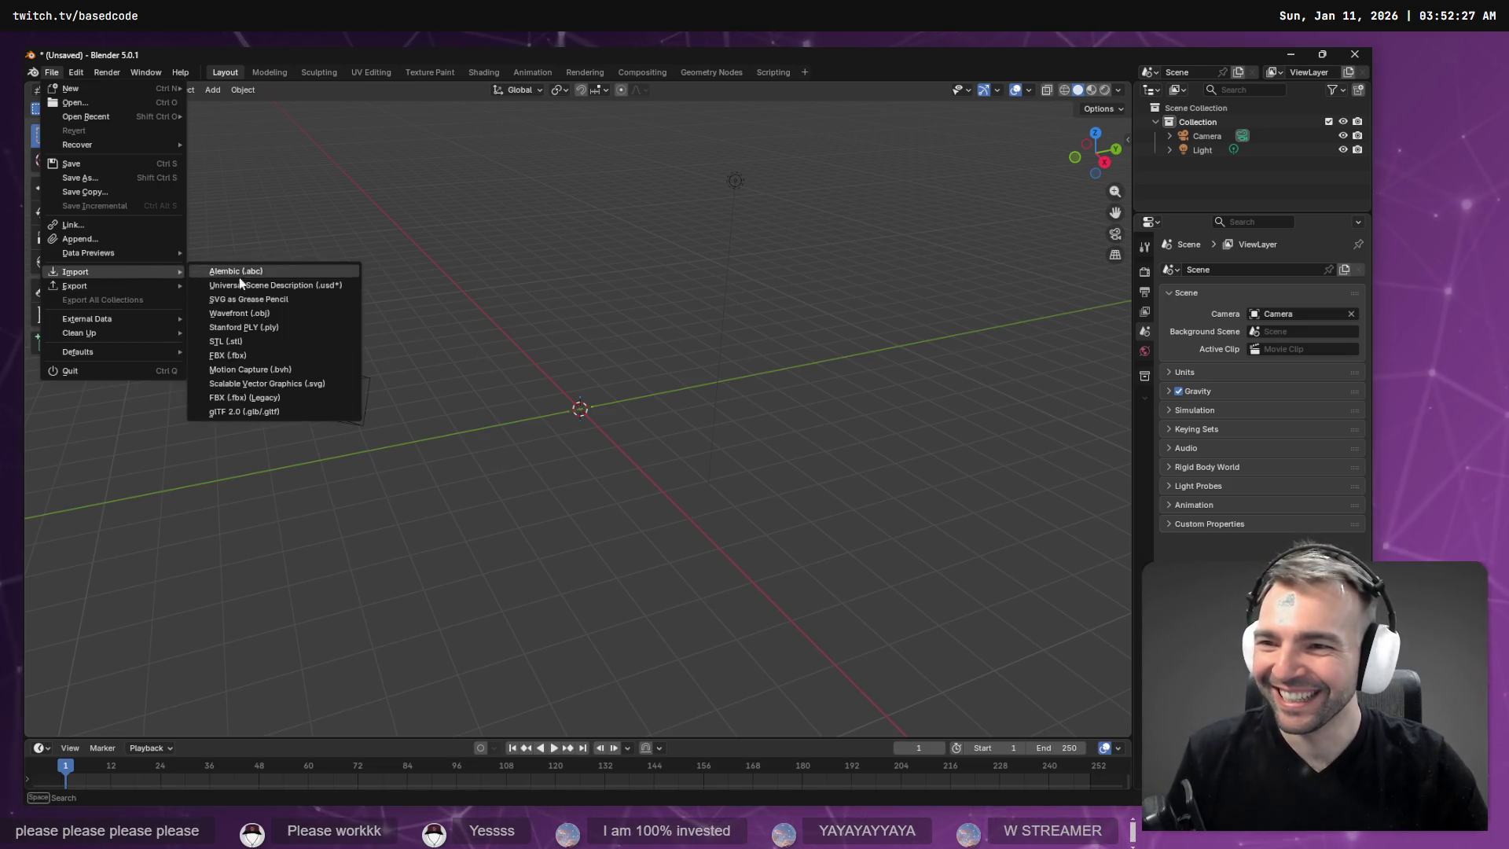
click(267, 348)
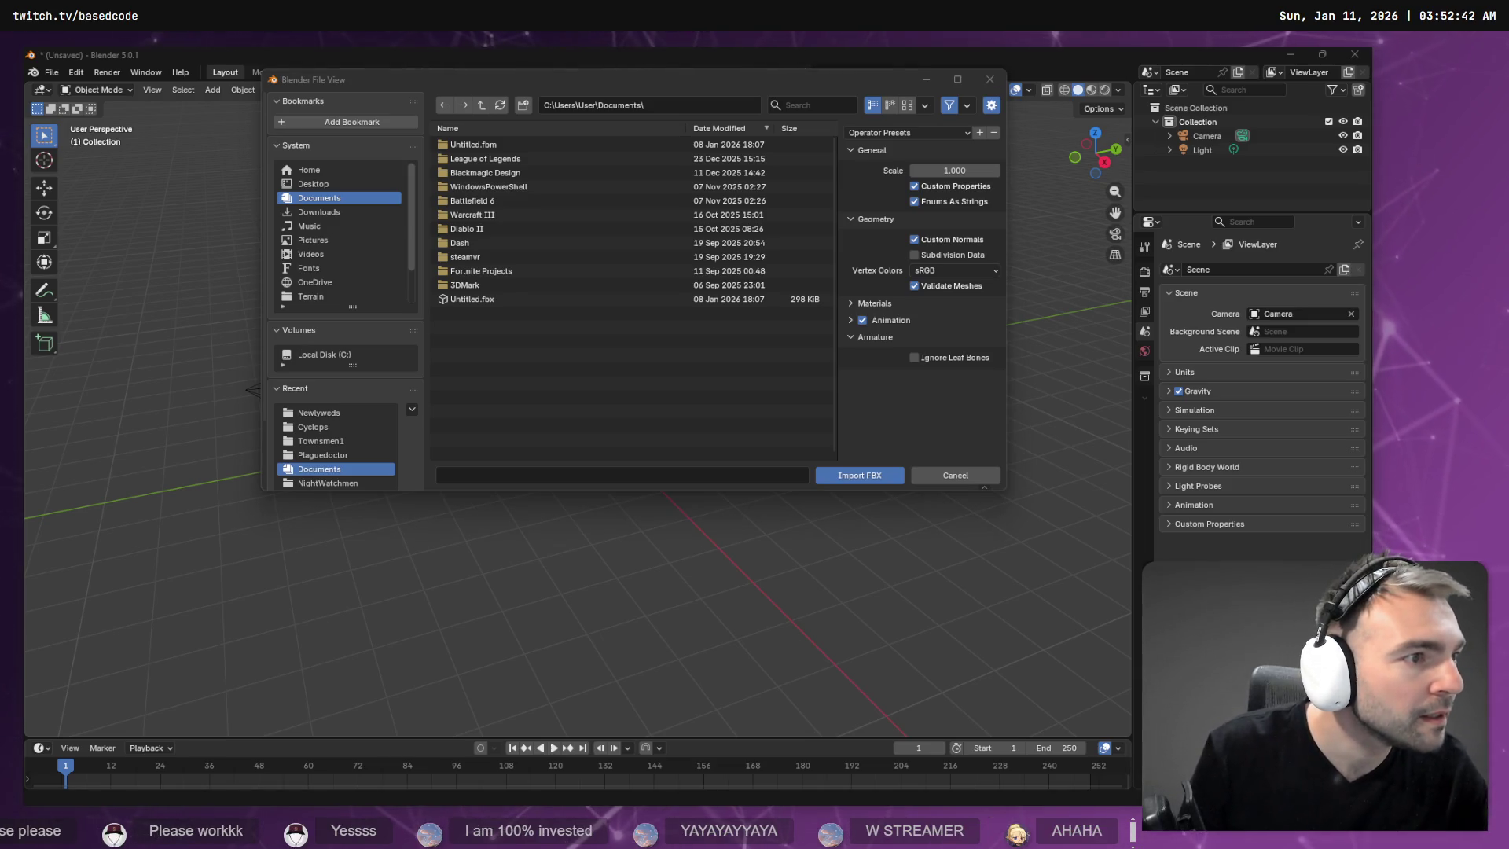
key(alt+Tab)
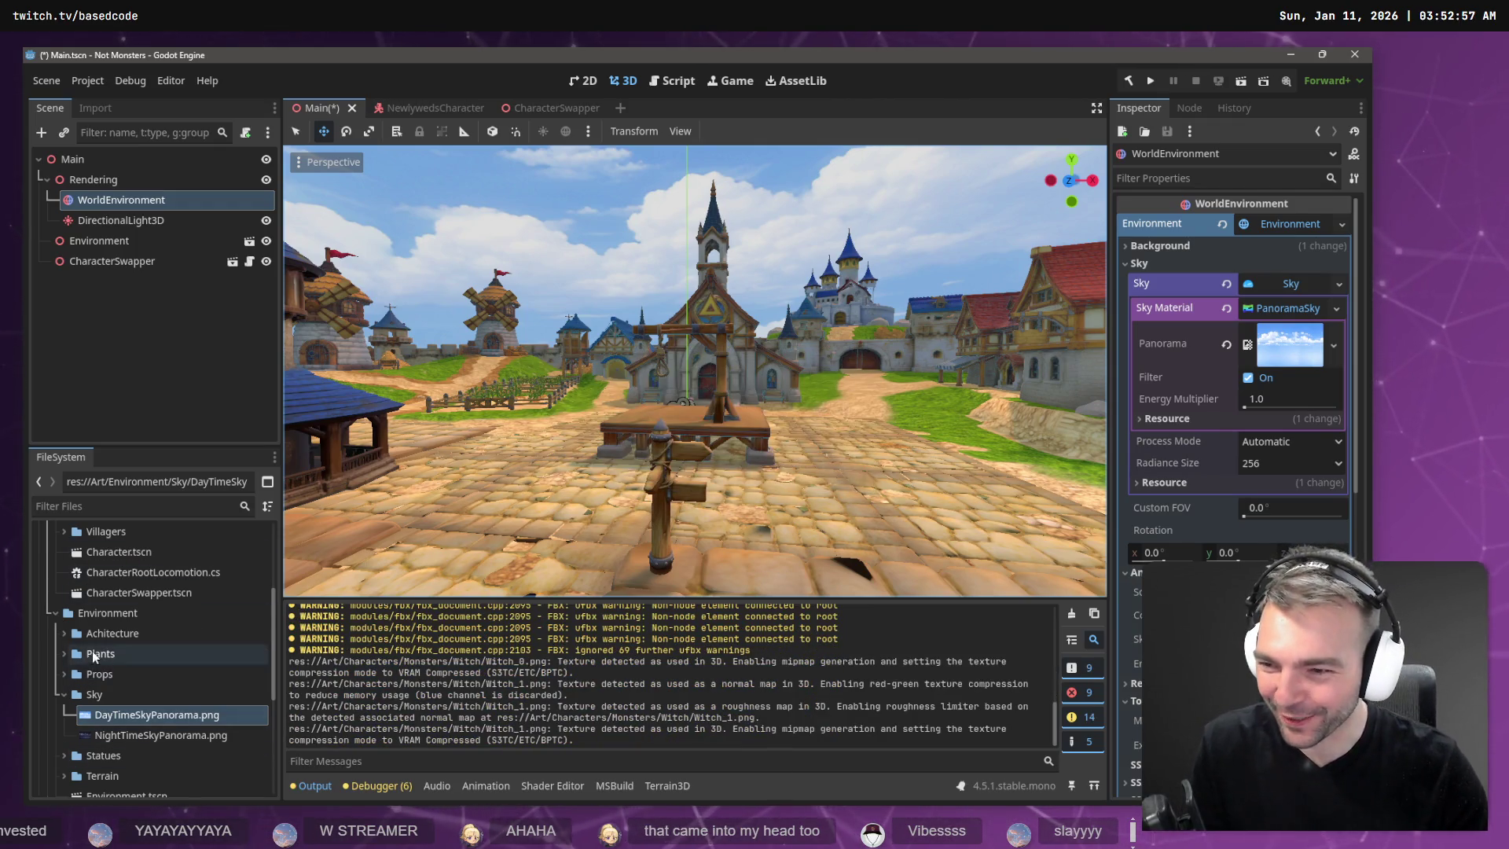
Expand Monsters > Witch, filter the FileSystem for 'ArtT', and open ArtTests.tscn.
scroll(65, 698, up, 5)
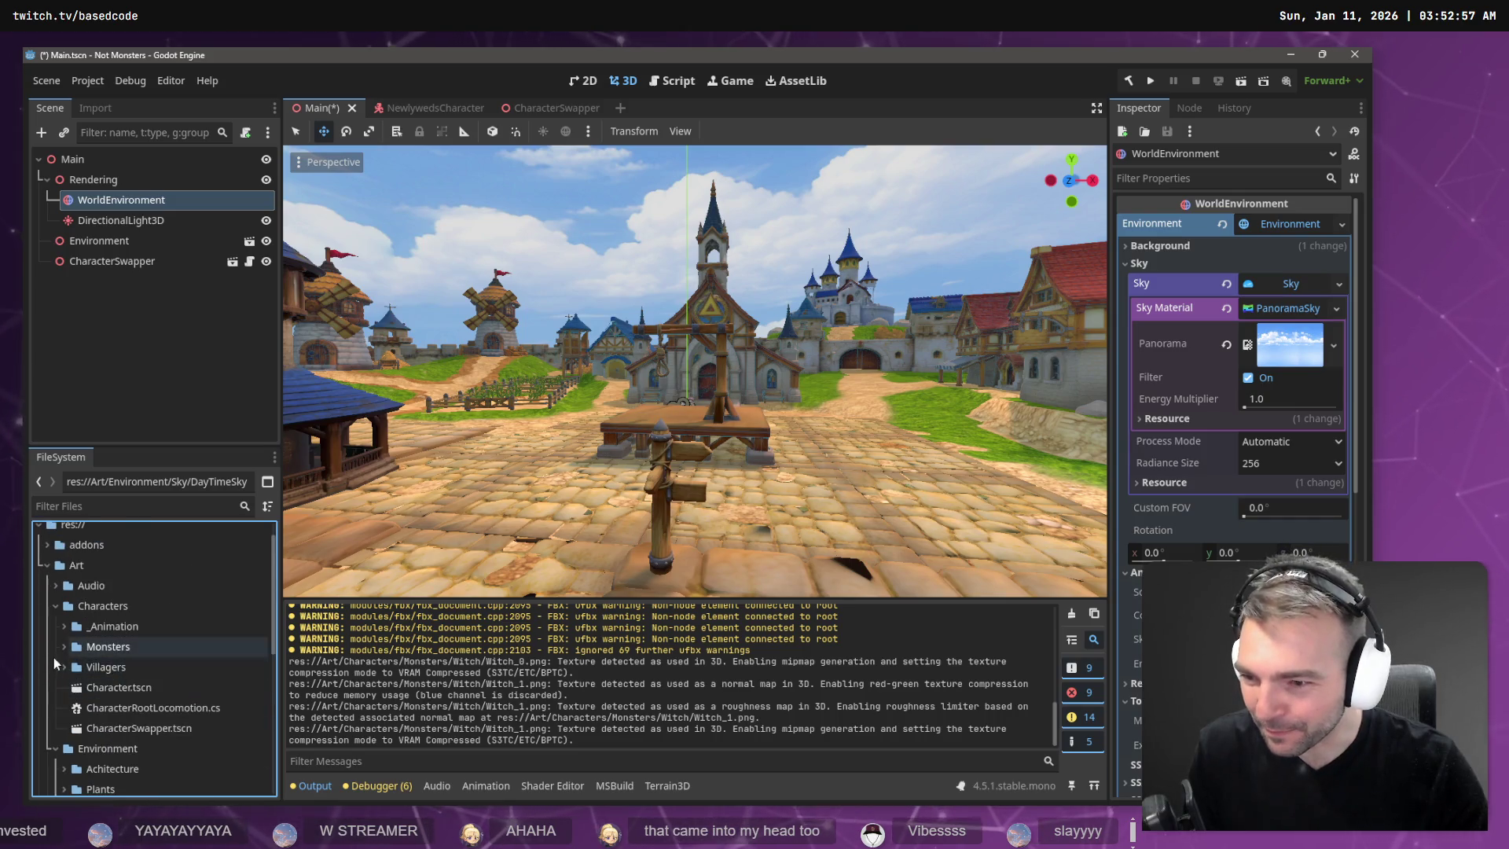
click(65, 647)
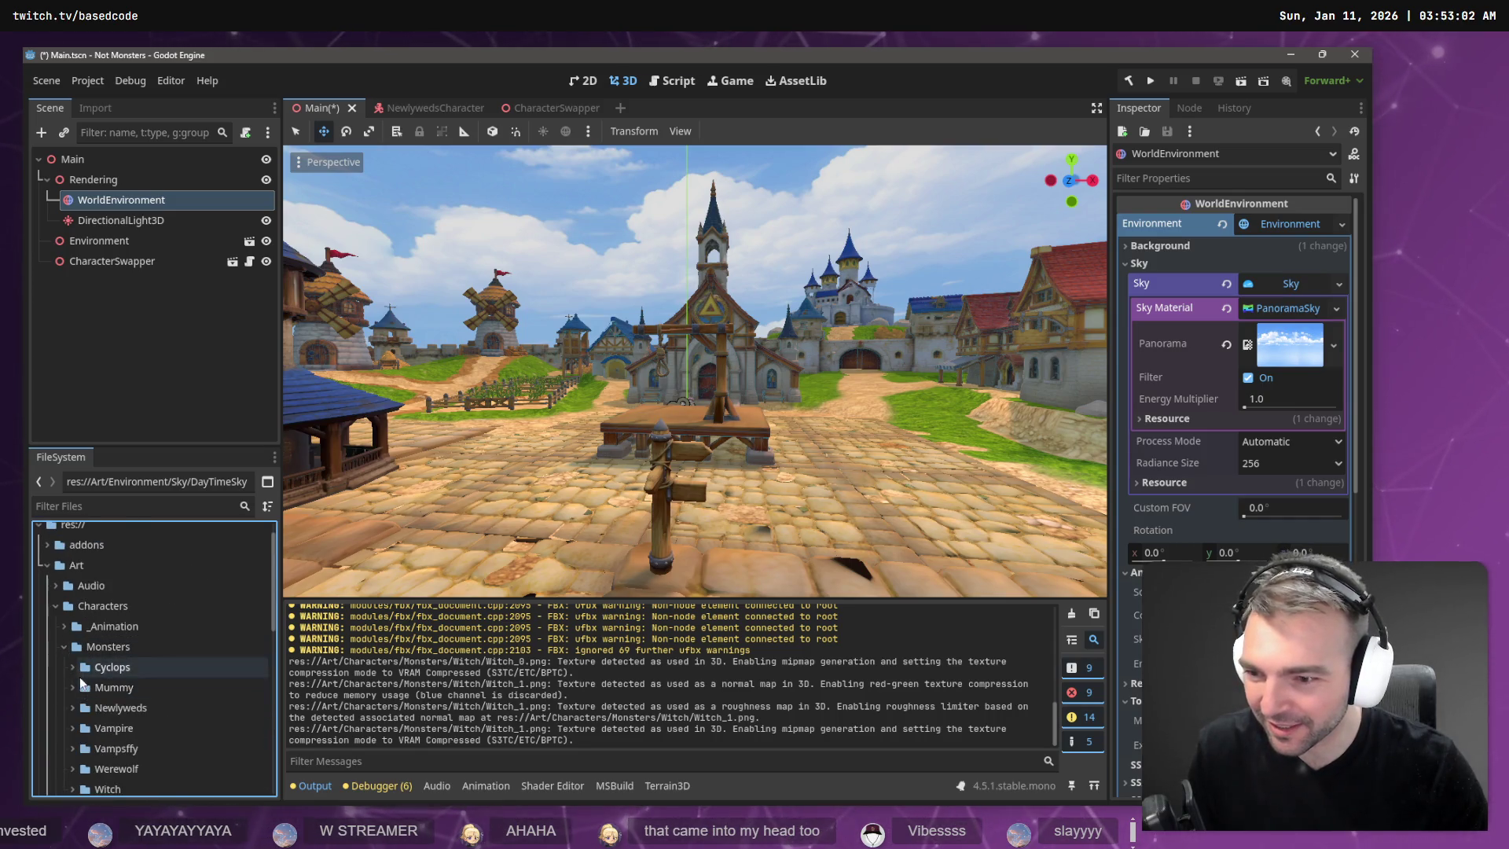
scroll(70, 704, down, 3)
click(72, 722)
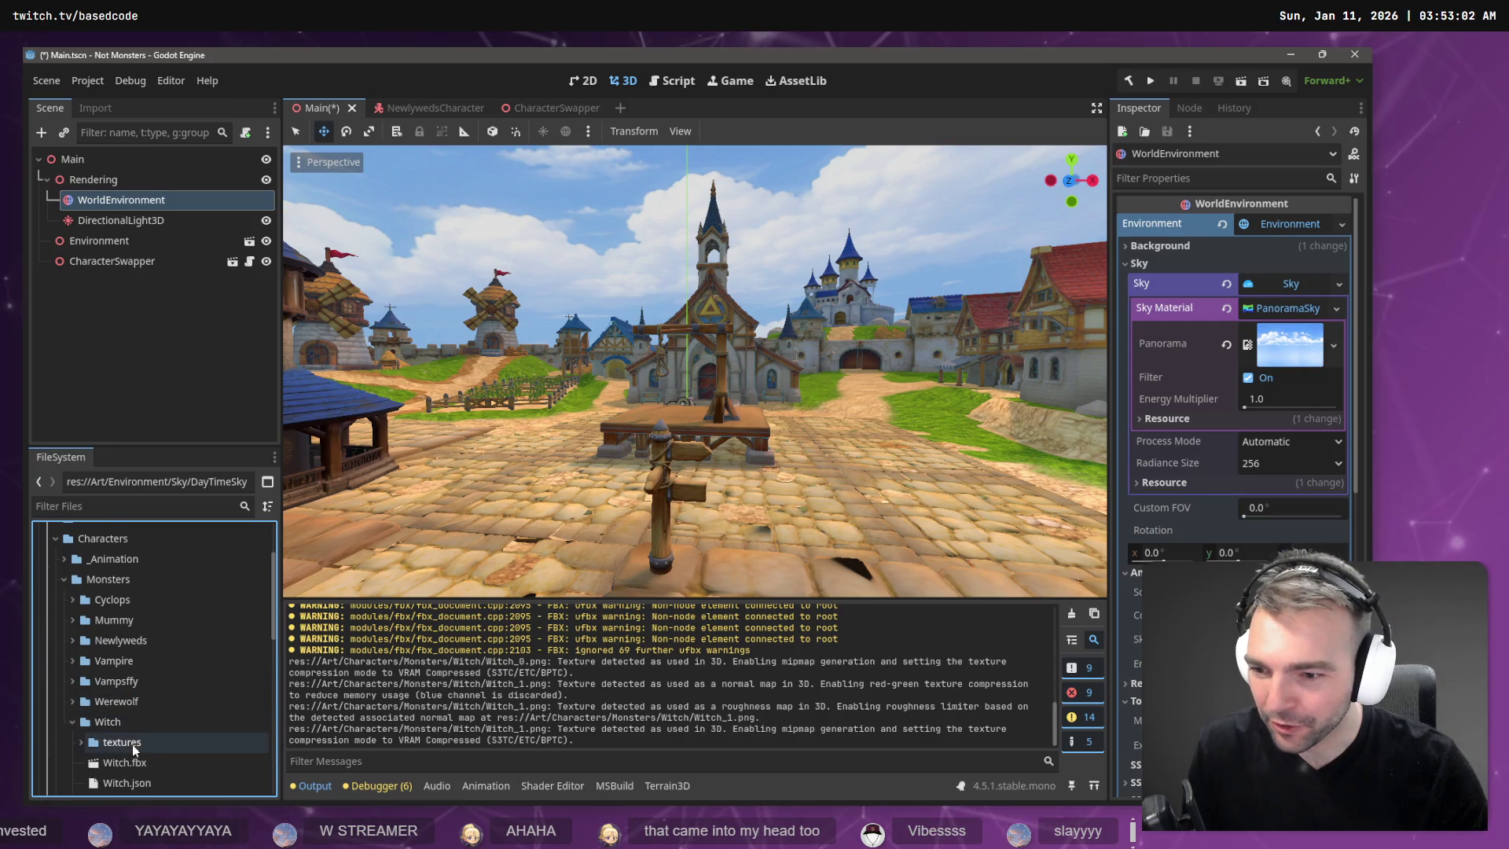
scroll(94, 723, down, 2)
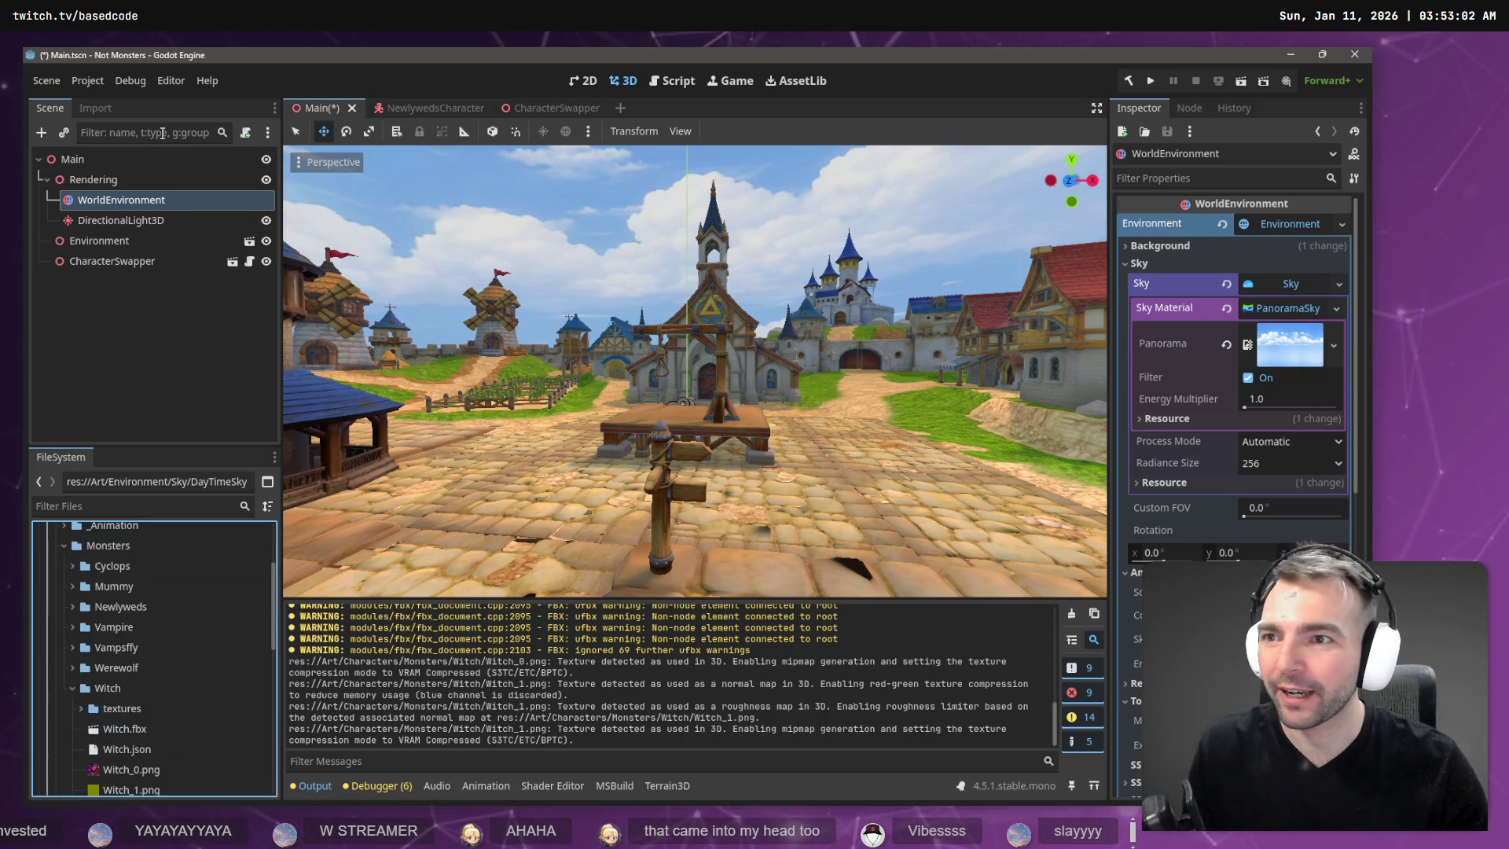
click(110, 507)
text(ArtT)
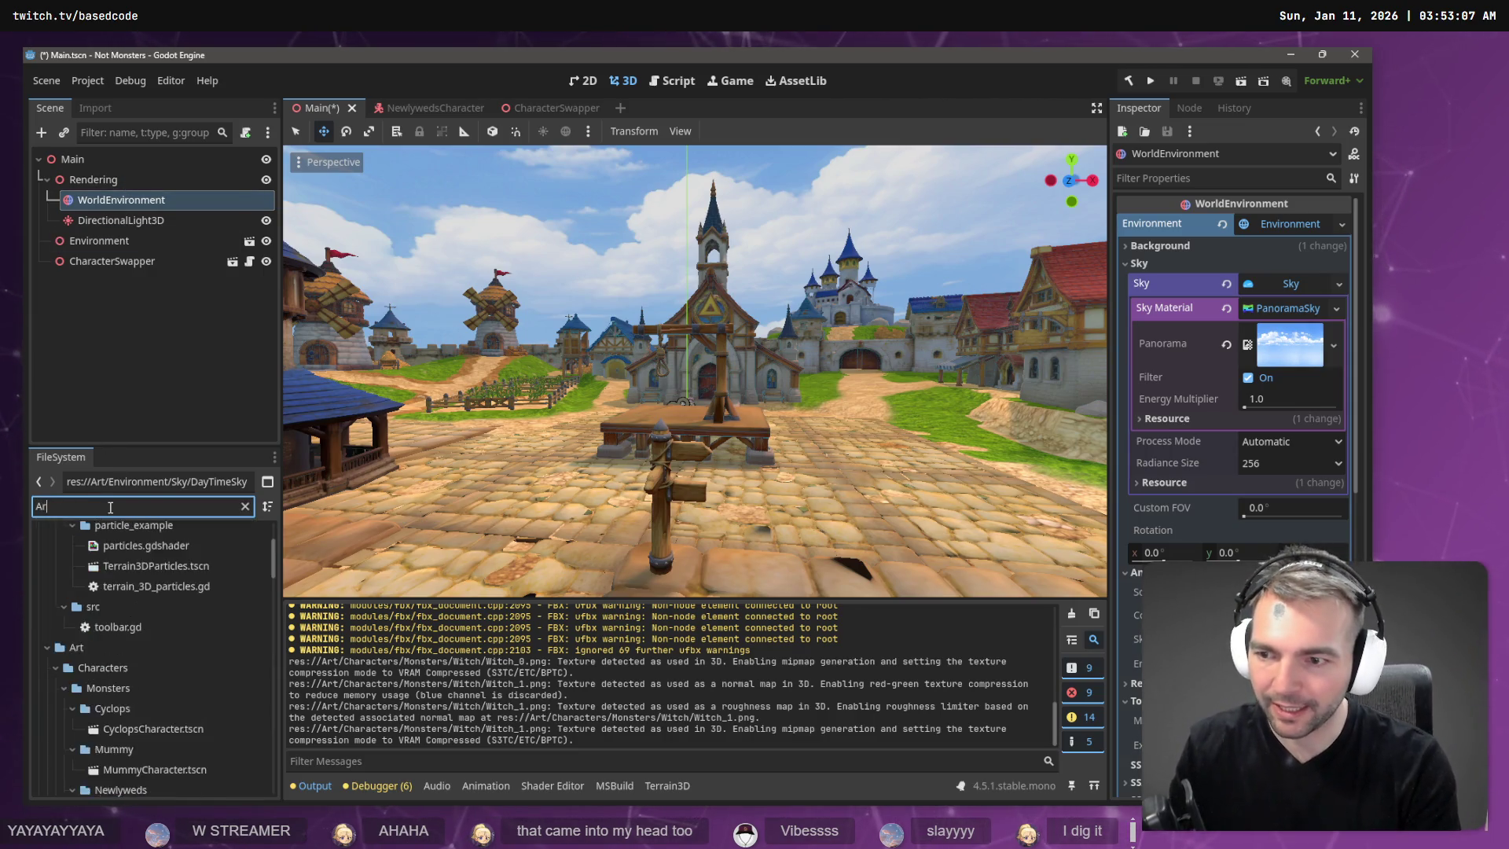
click(96, 595)
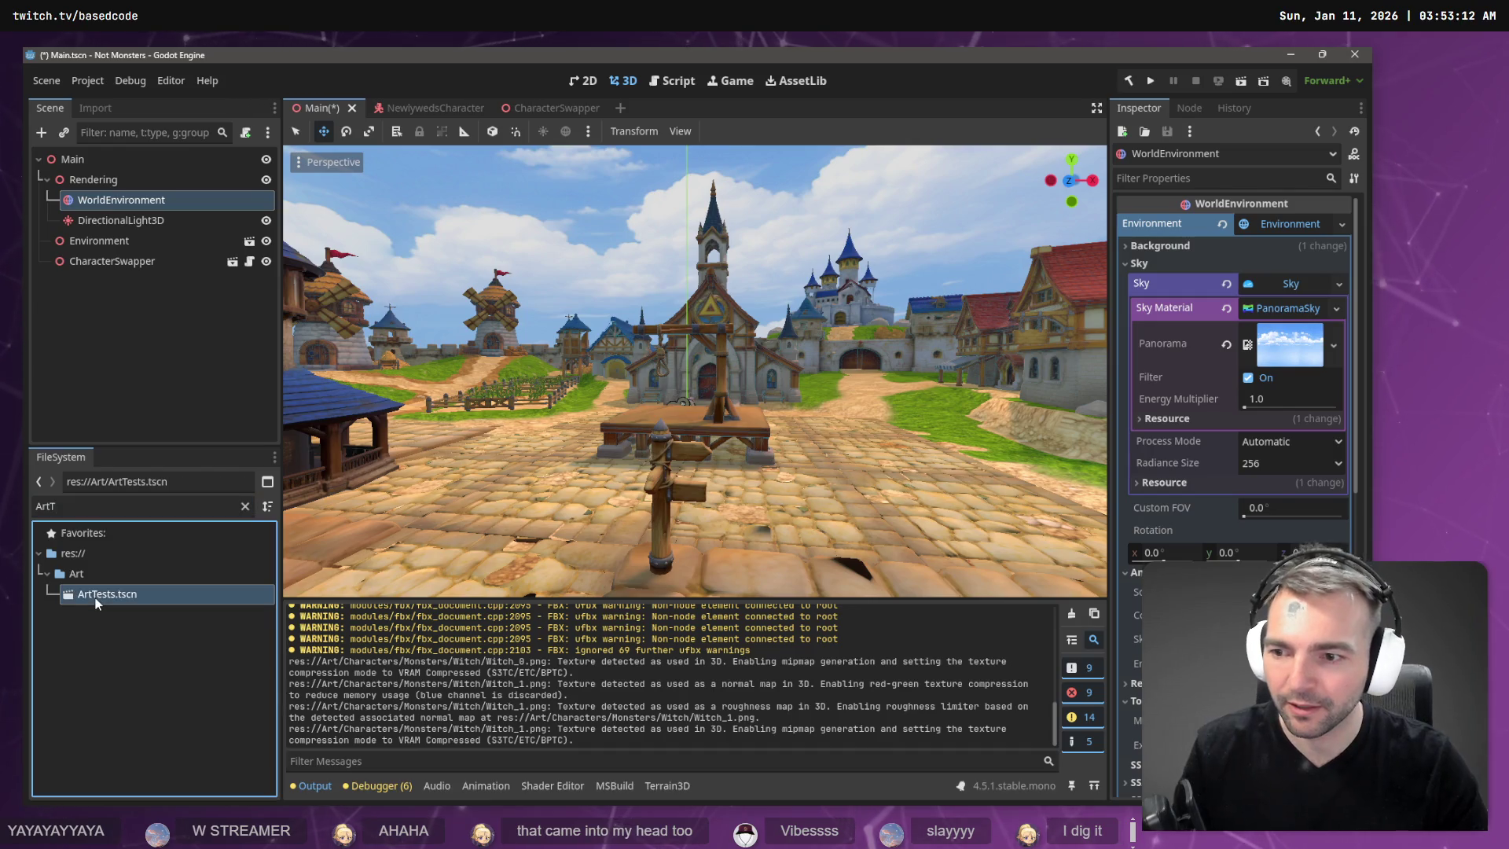
double_click(103, 602)
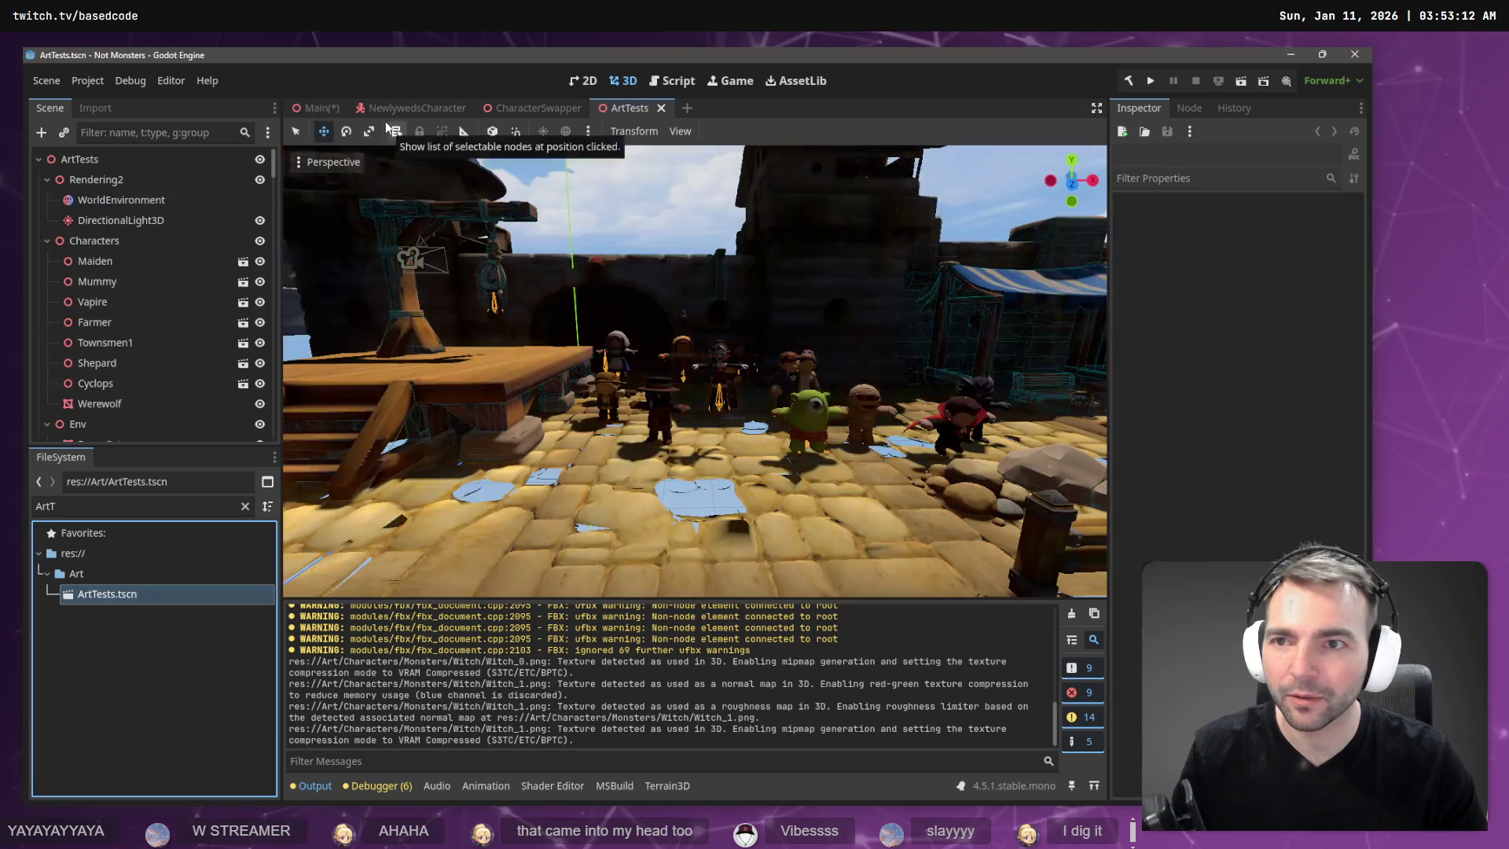
Filter the Scene tree for 'maide' and move the Maiden character in the square.
key(w)
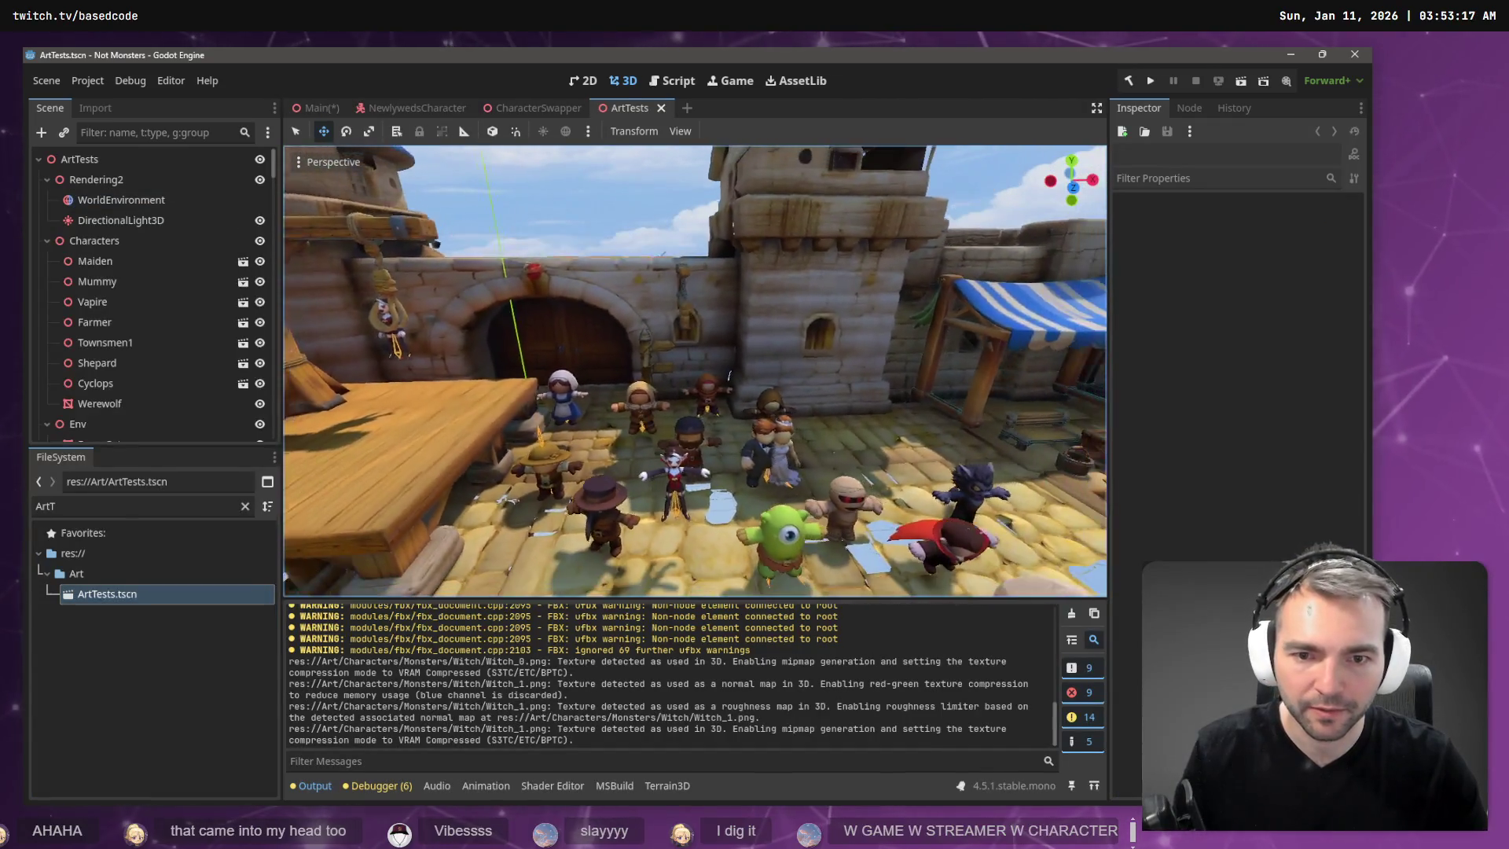
key(s)
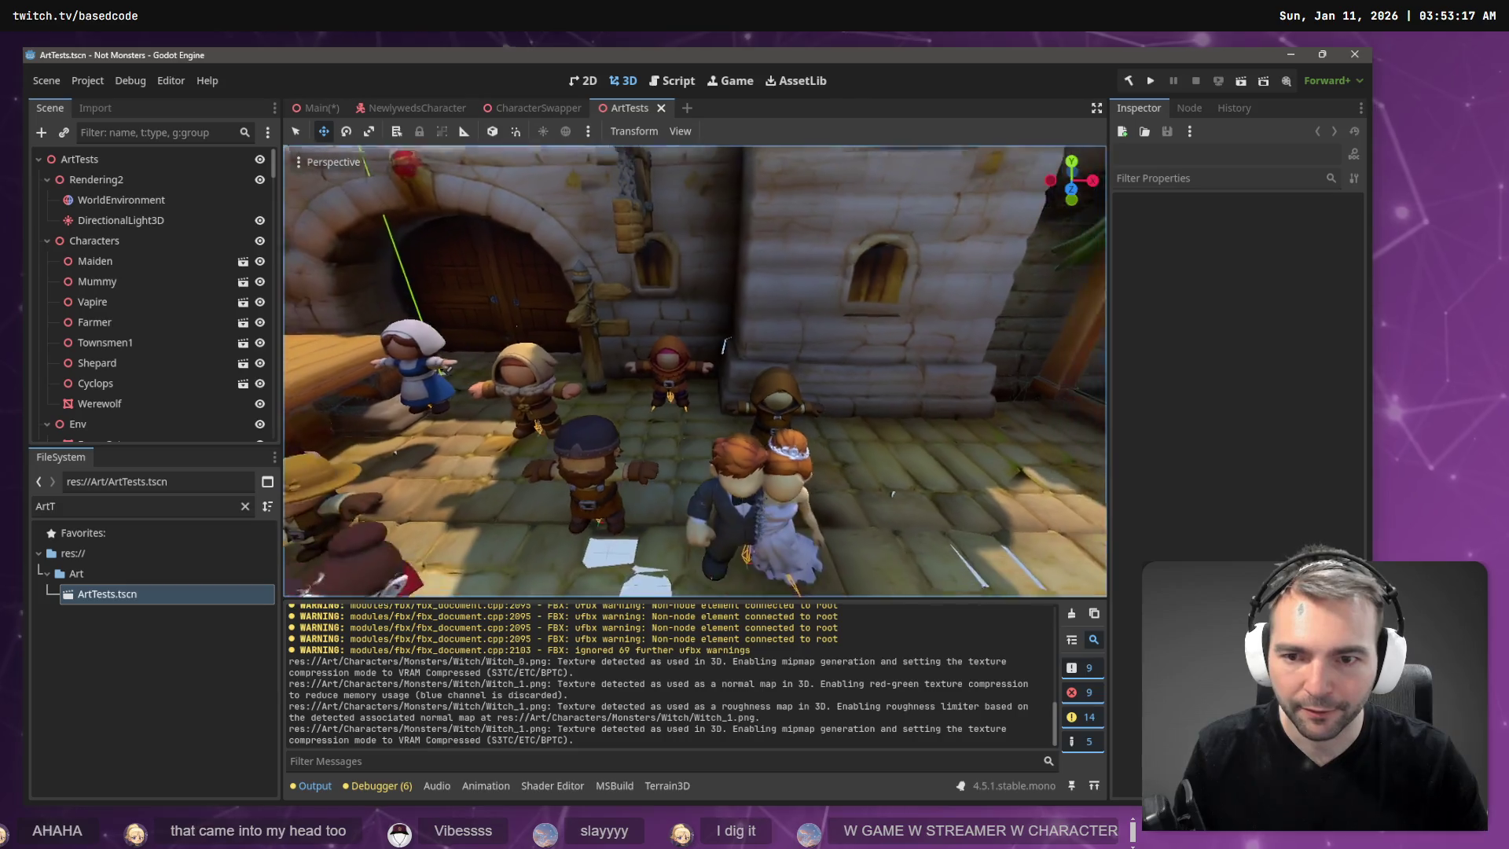
key(w)
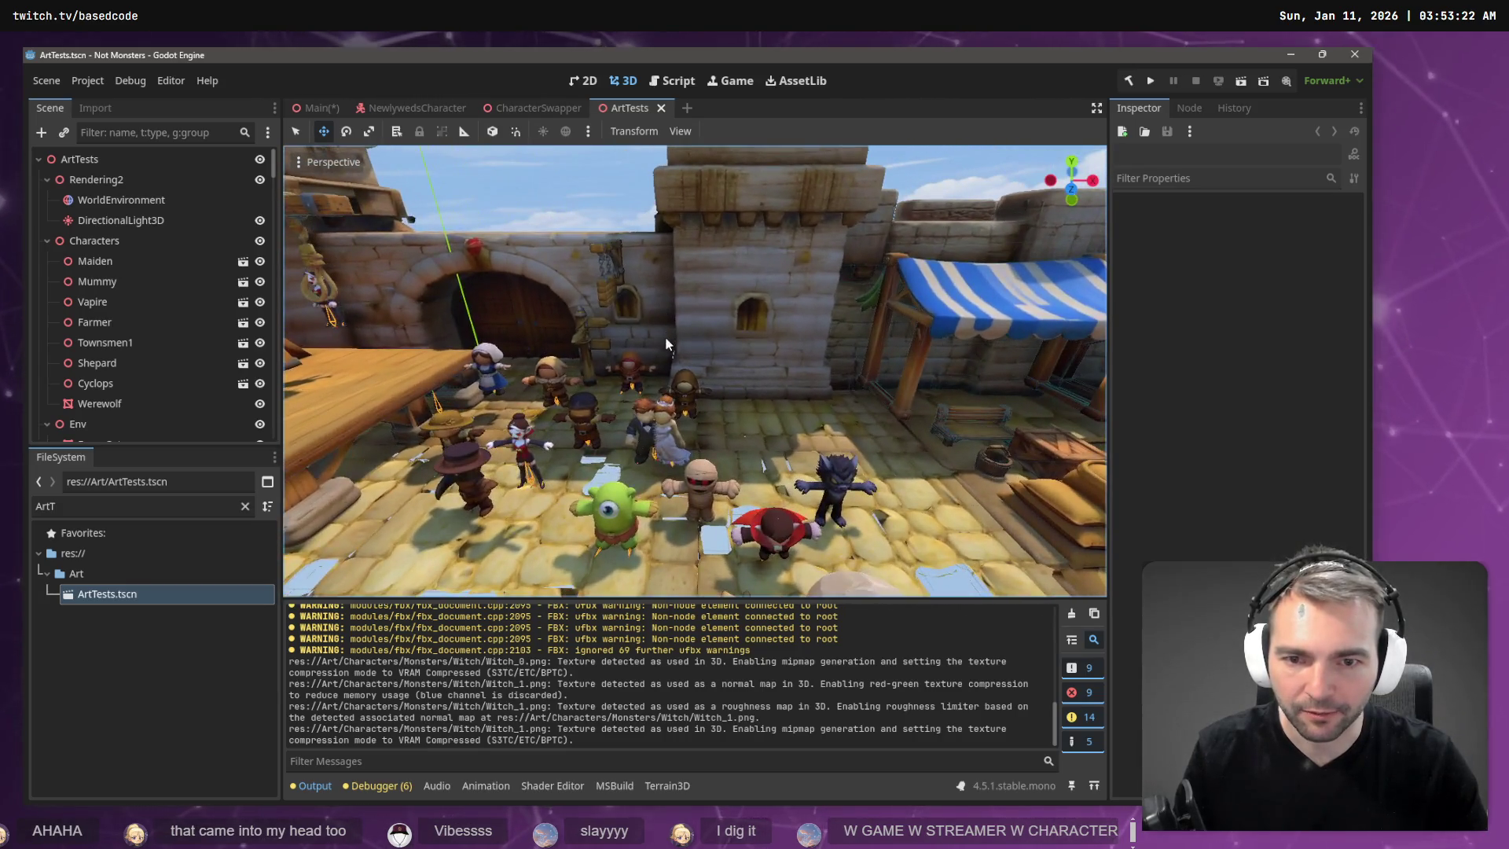
click(553, 382)
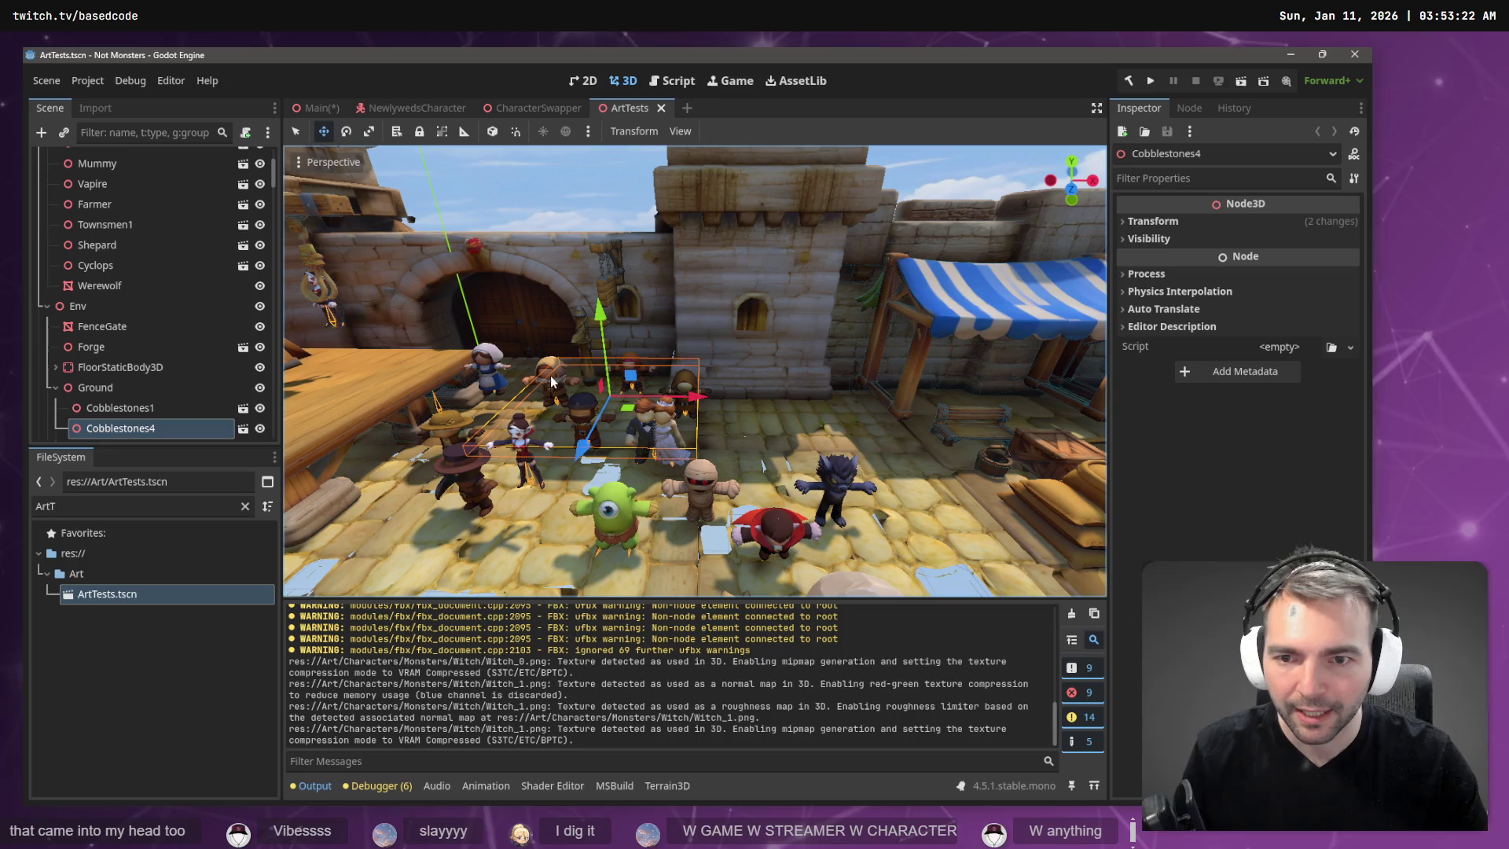
click(487, 373)
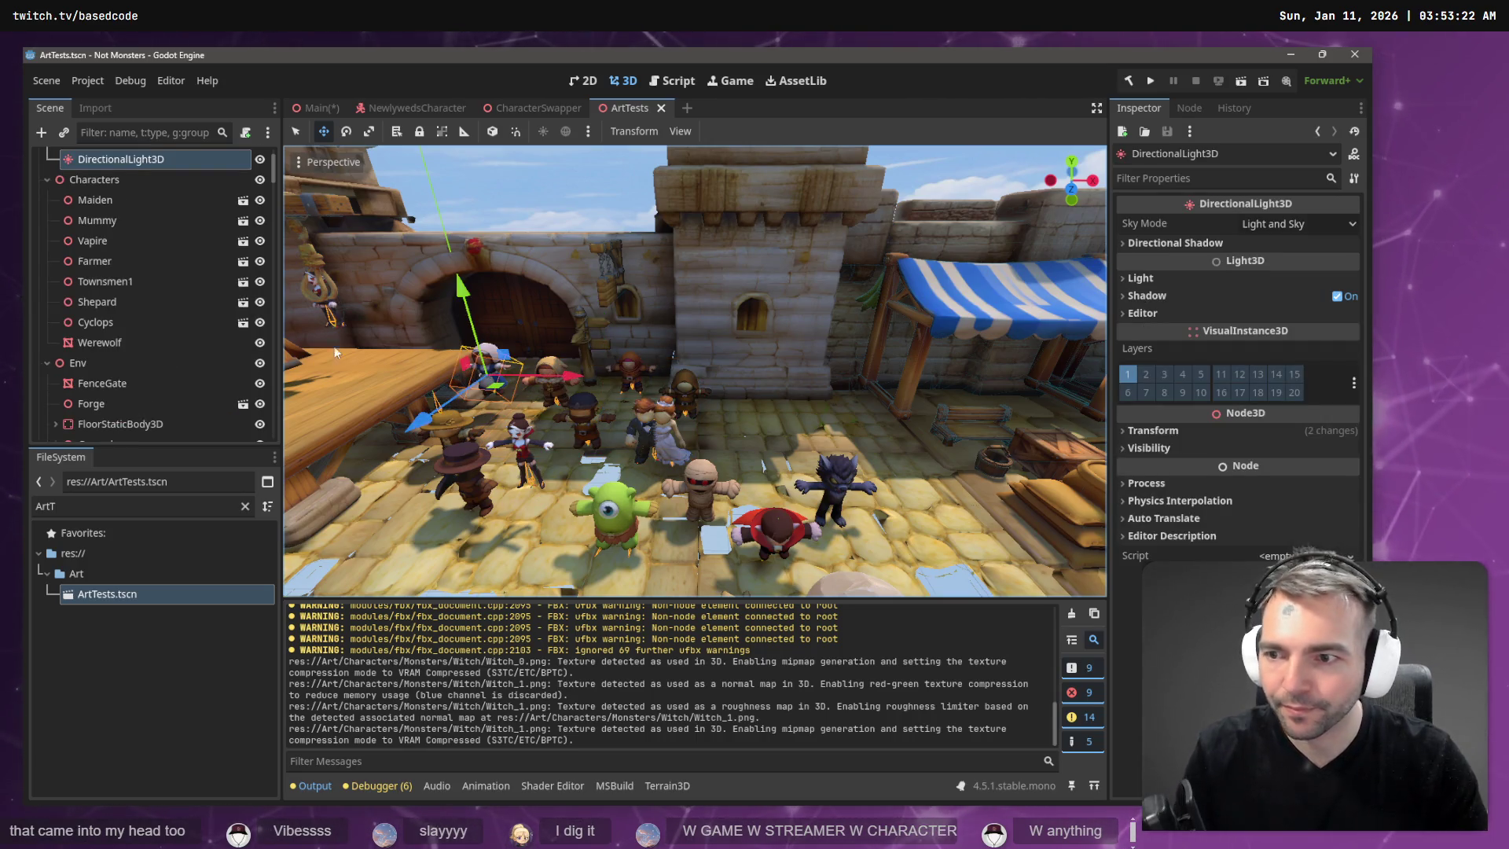
scroll(130, 157, up, 1)
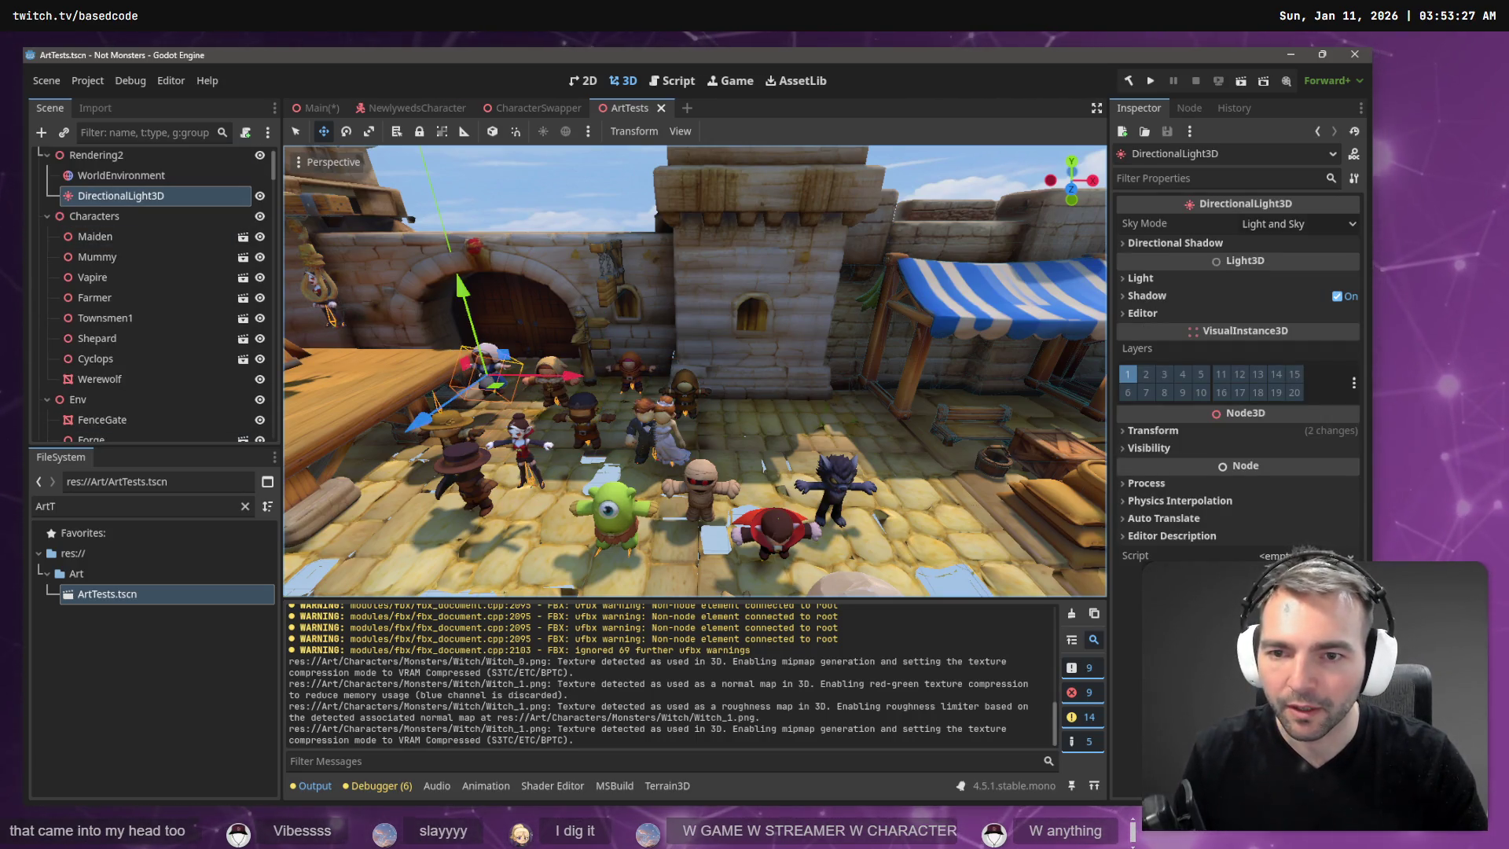
scroll(503, 284, up, 2)
click(153, 131)
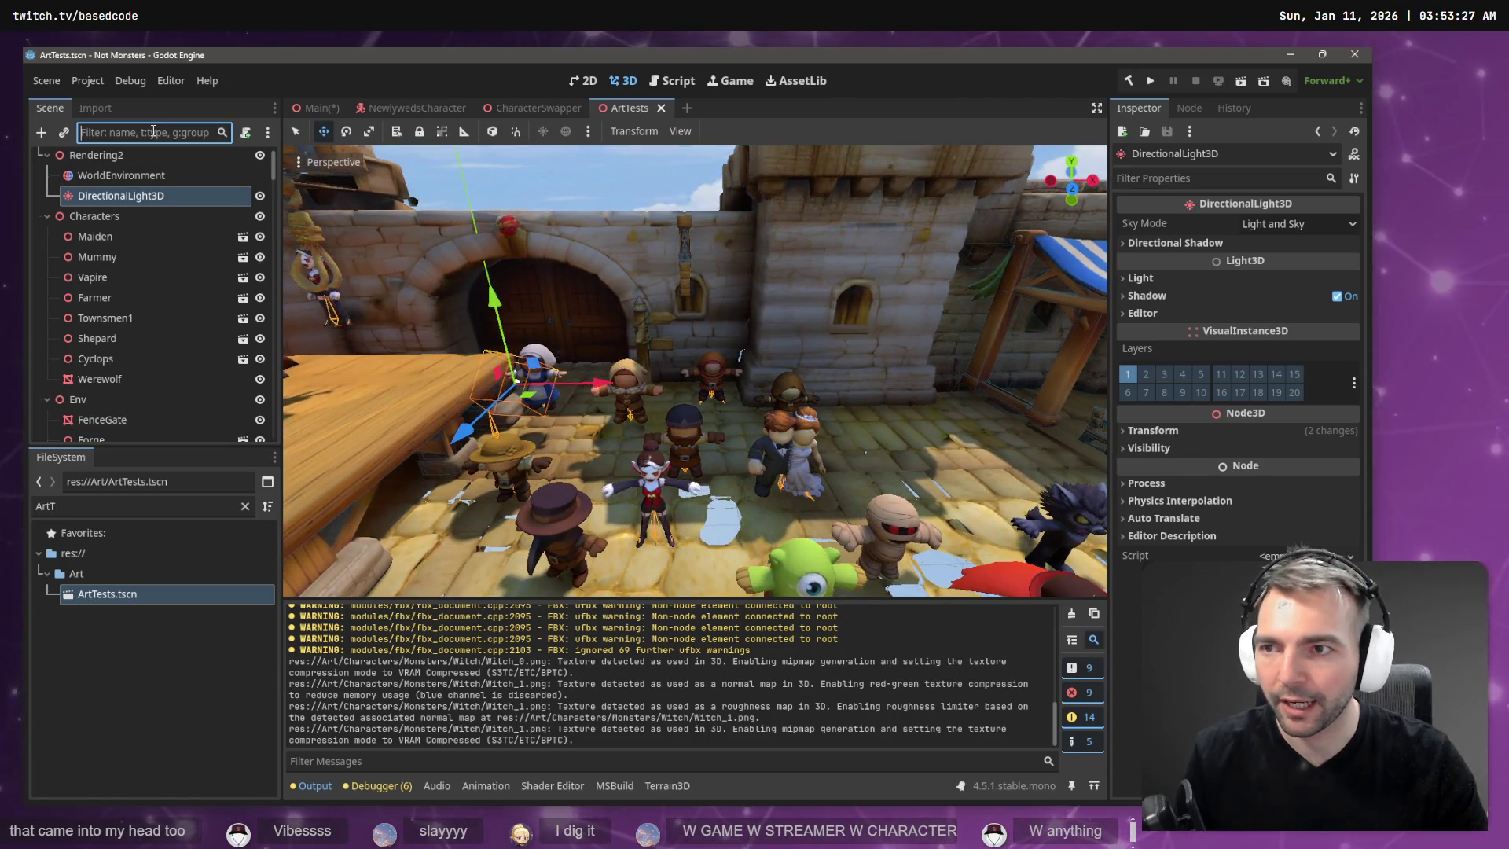
text(maide)
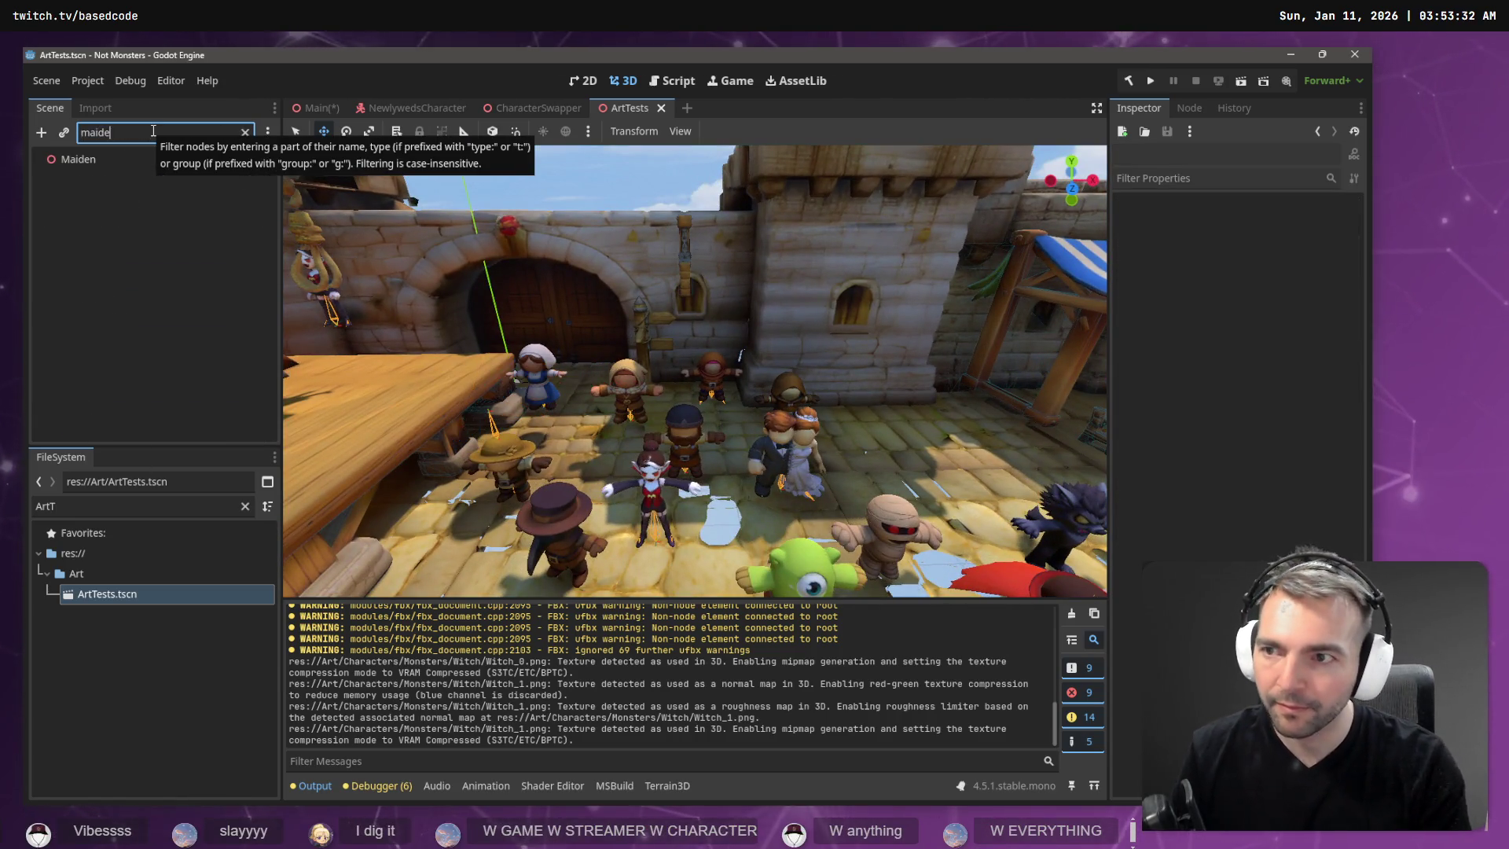
click(122, 160)
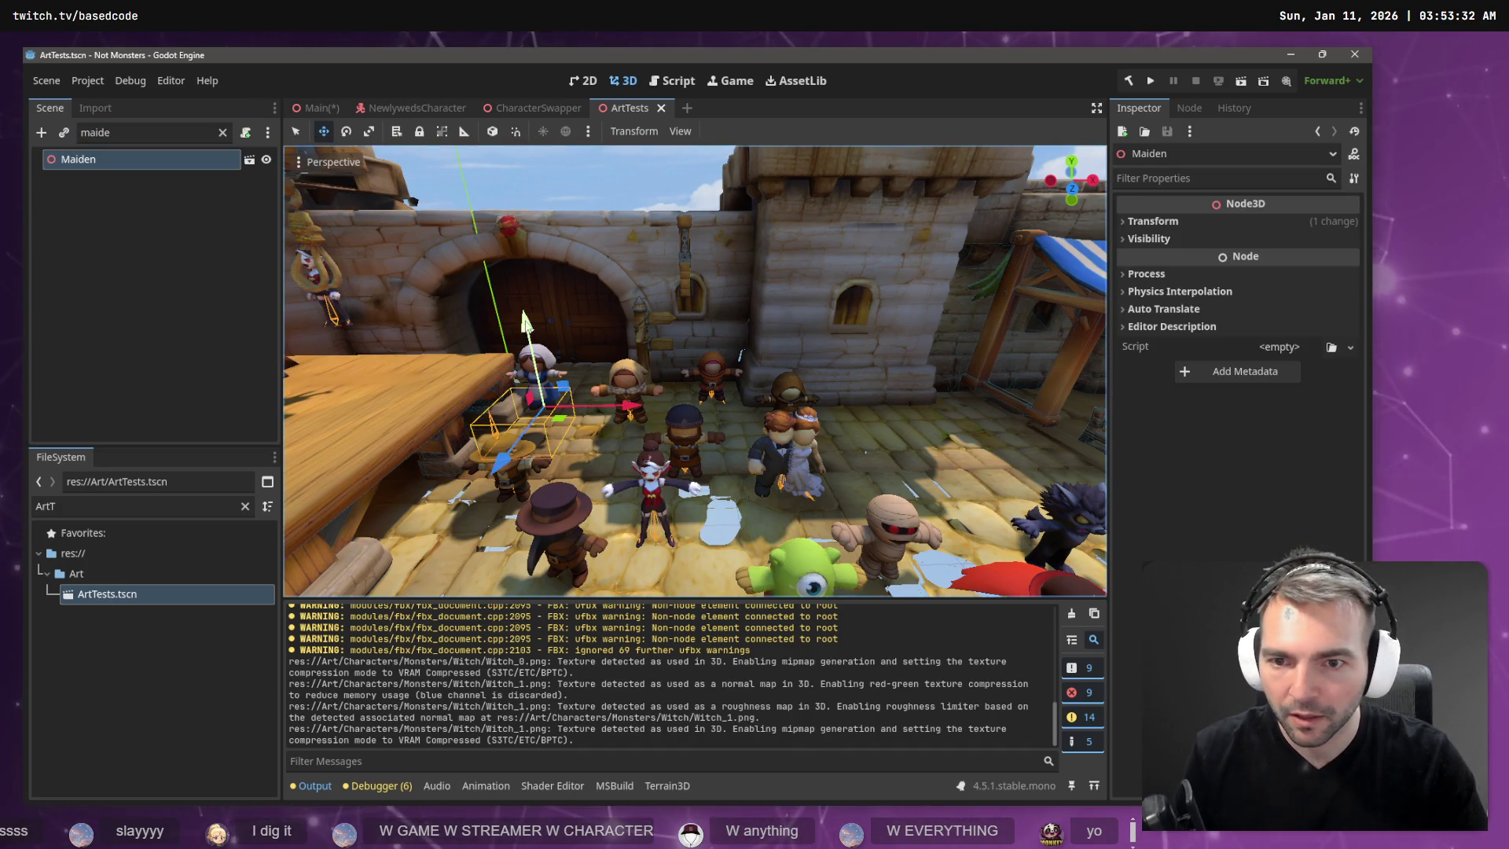
drag(525, 321, 526, 370)
Filter for 'Shep' and lower Shepard about one unit onto the floor.
click(643, 385)
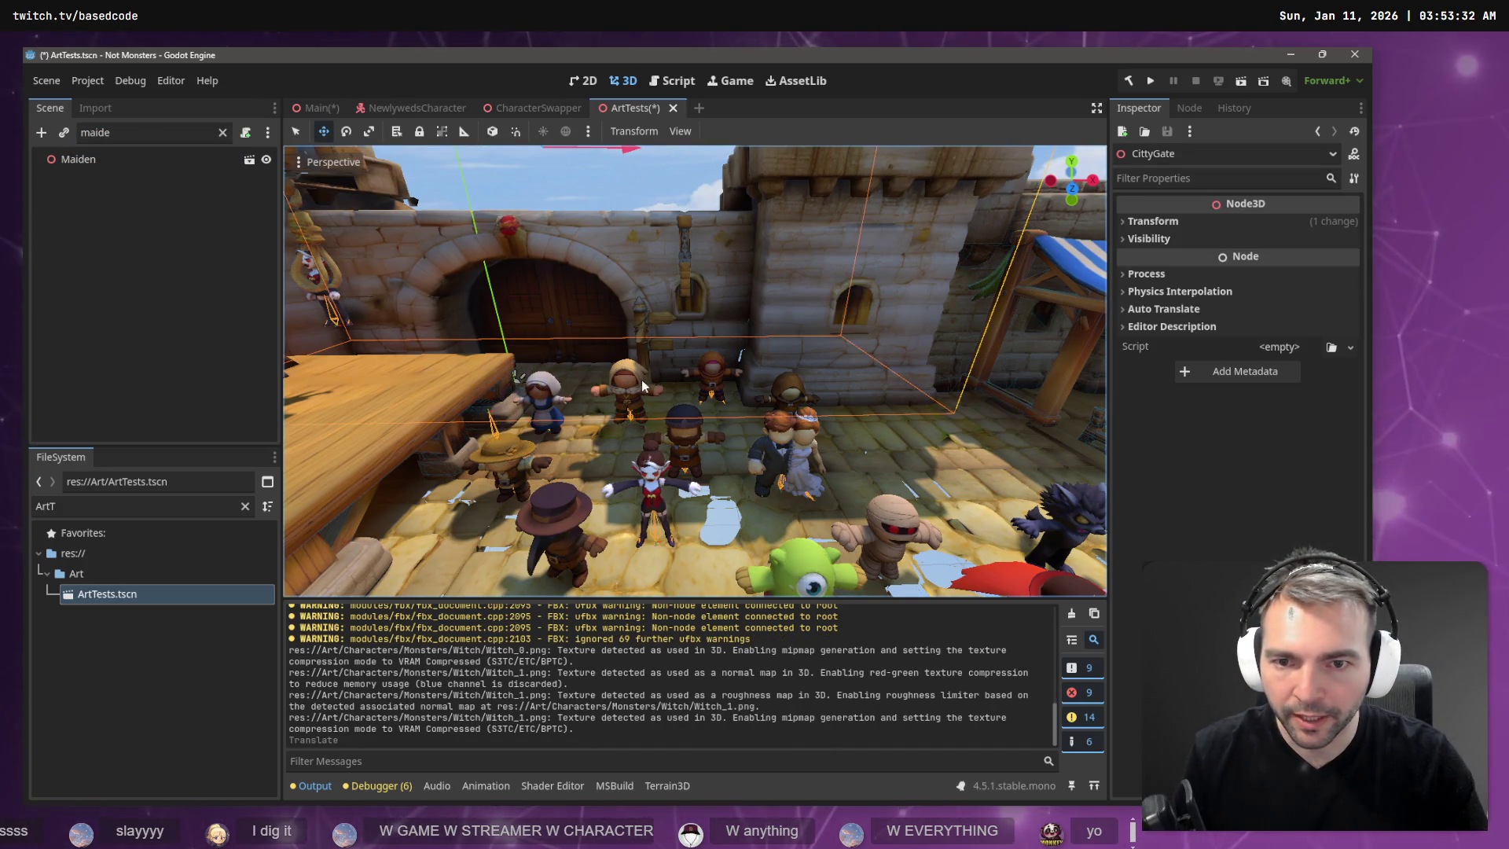
click(136, 137)
text(Shep)
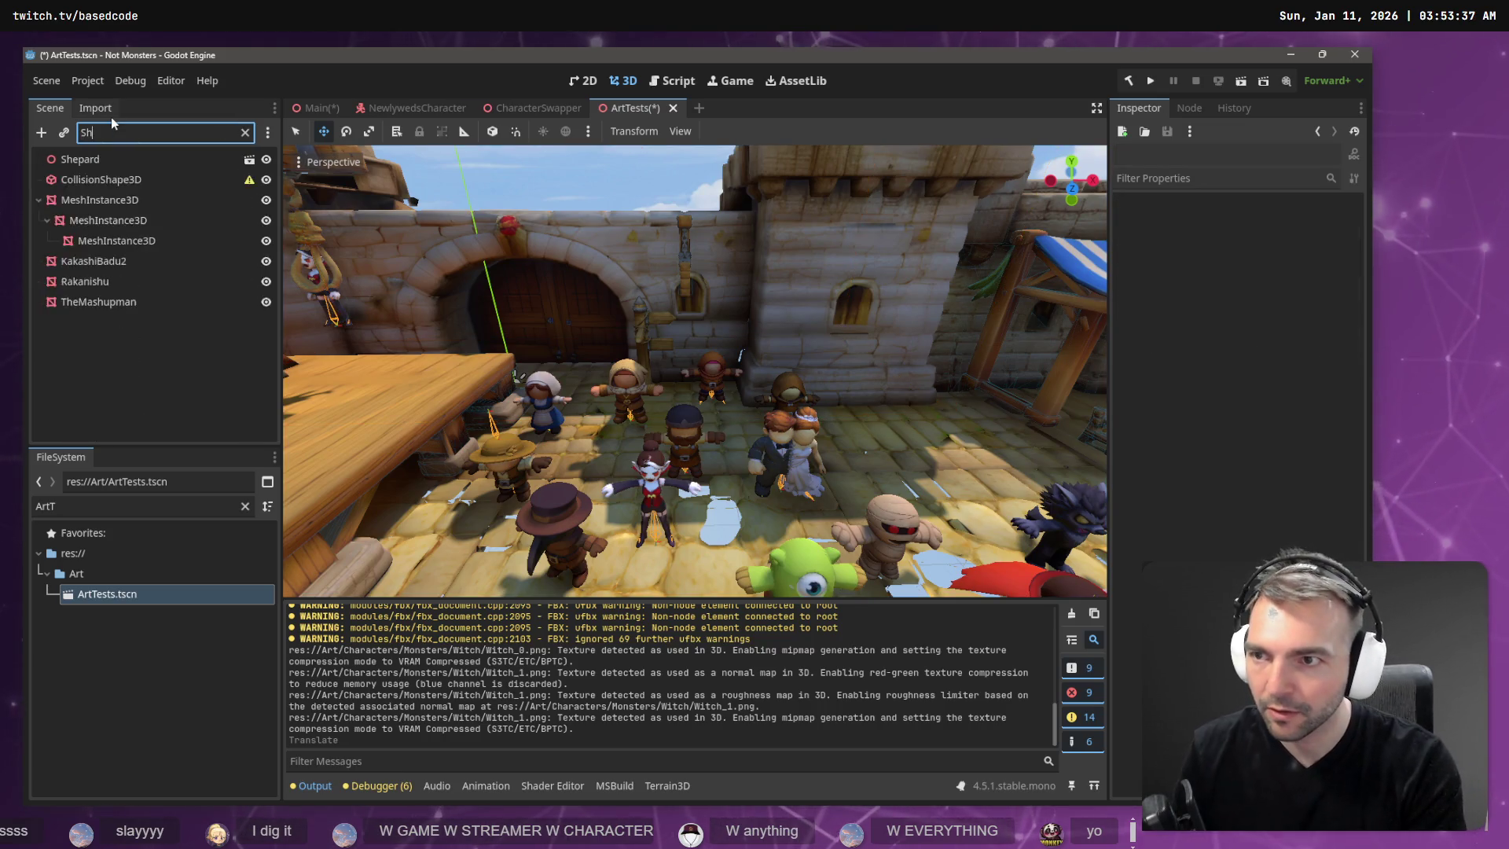
click(157, 160)
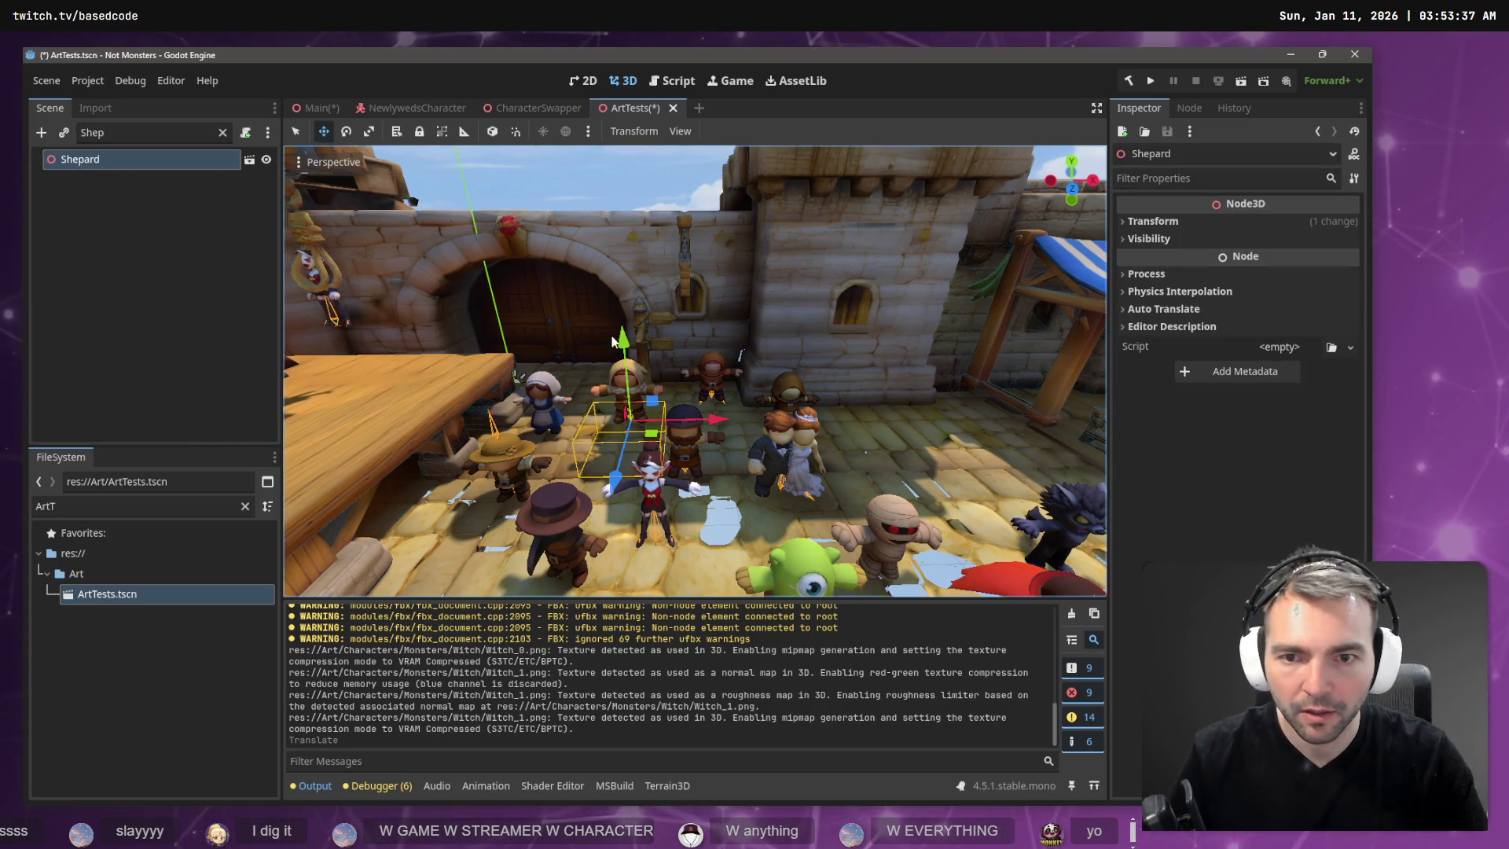
mouse_move(627, 350)
mouse_down()
mouse_move(636, 383)
mouse_move(685, 376)
mouse_up()
scroll(695, 371, down, 6)
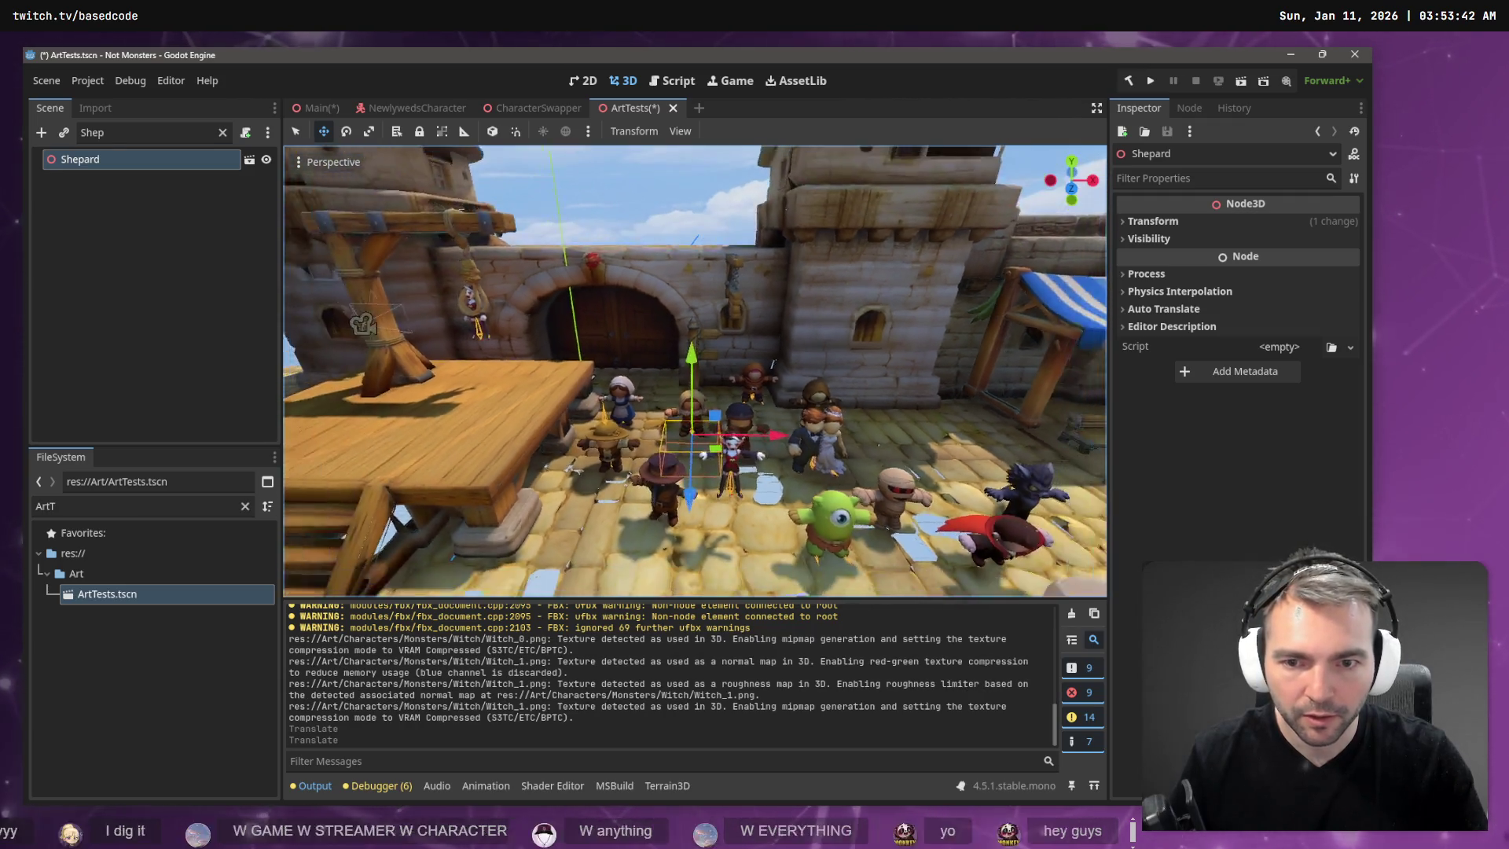
scroll(696, 371, up, 8)
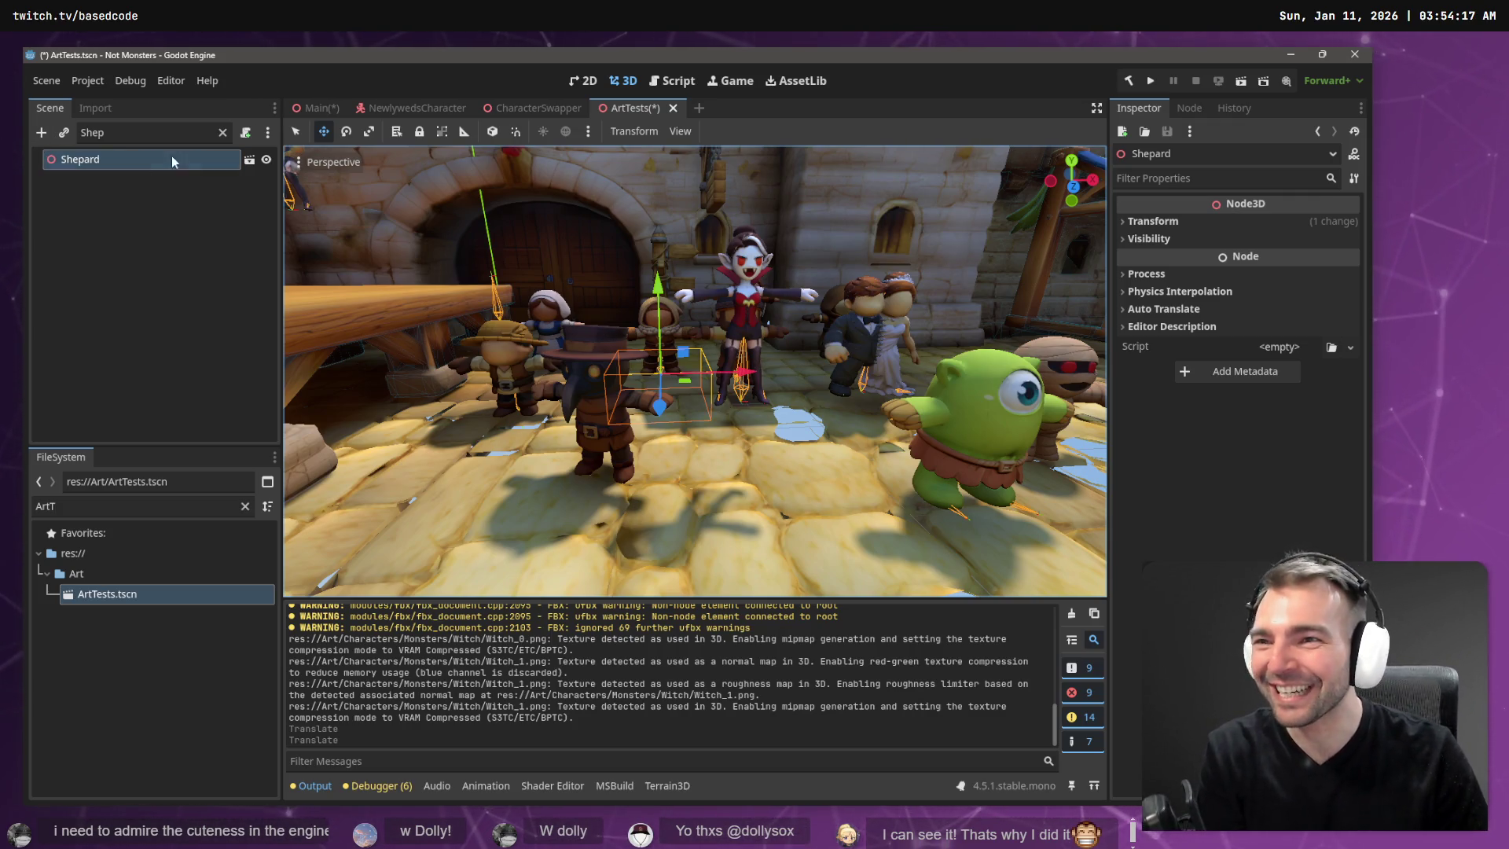
Filter for 'Va', lower Vampsffy about 1.1 units onto the floor, and save the scene.
click(222, 132)
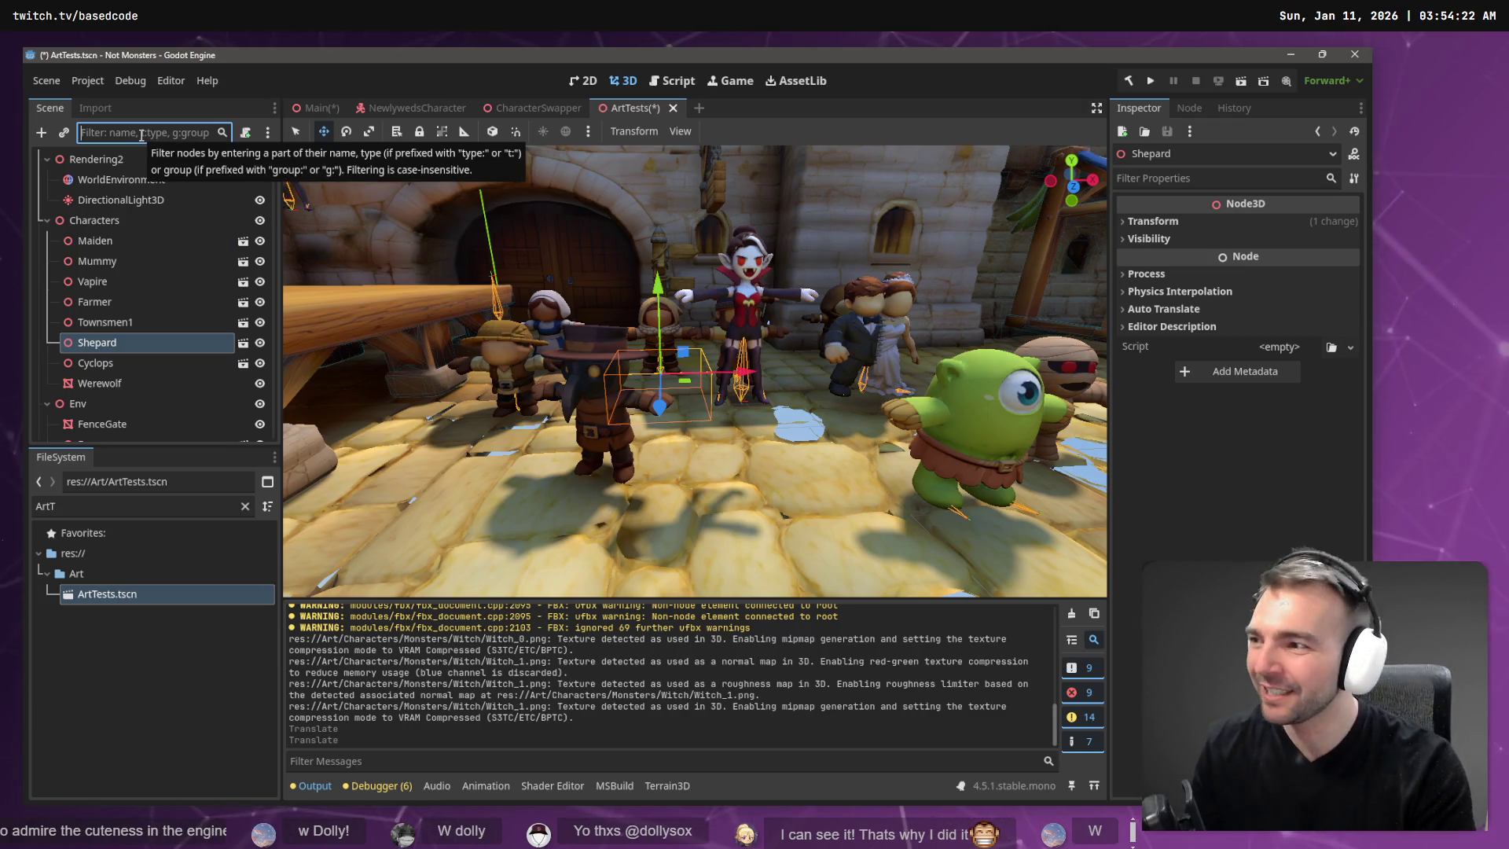
text(Vamps)
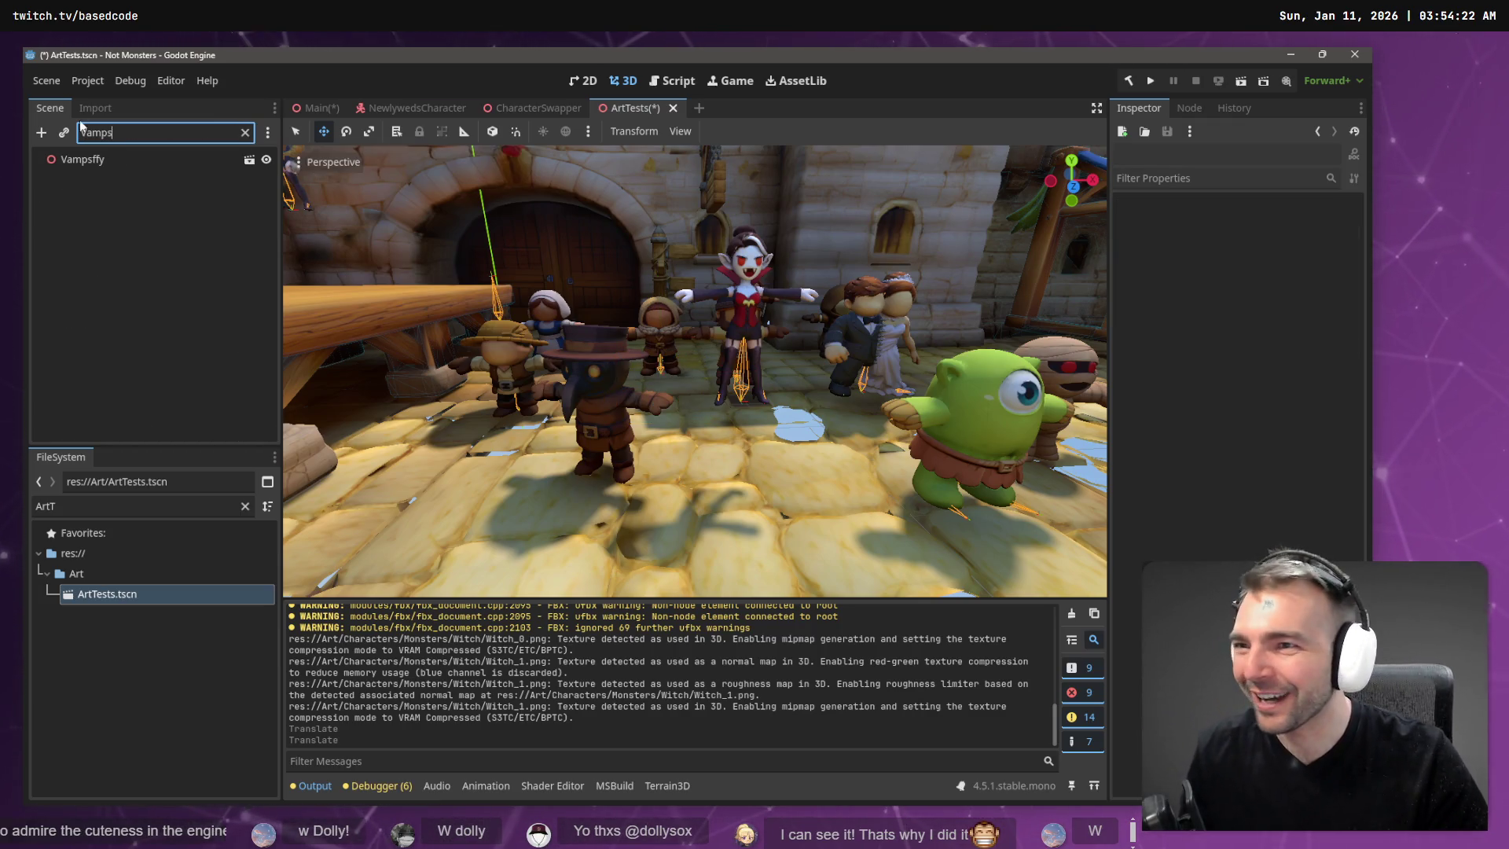
click(110, 160)
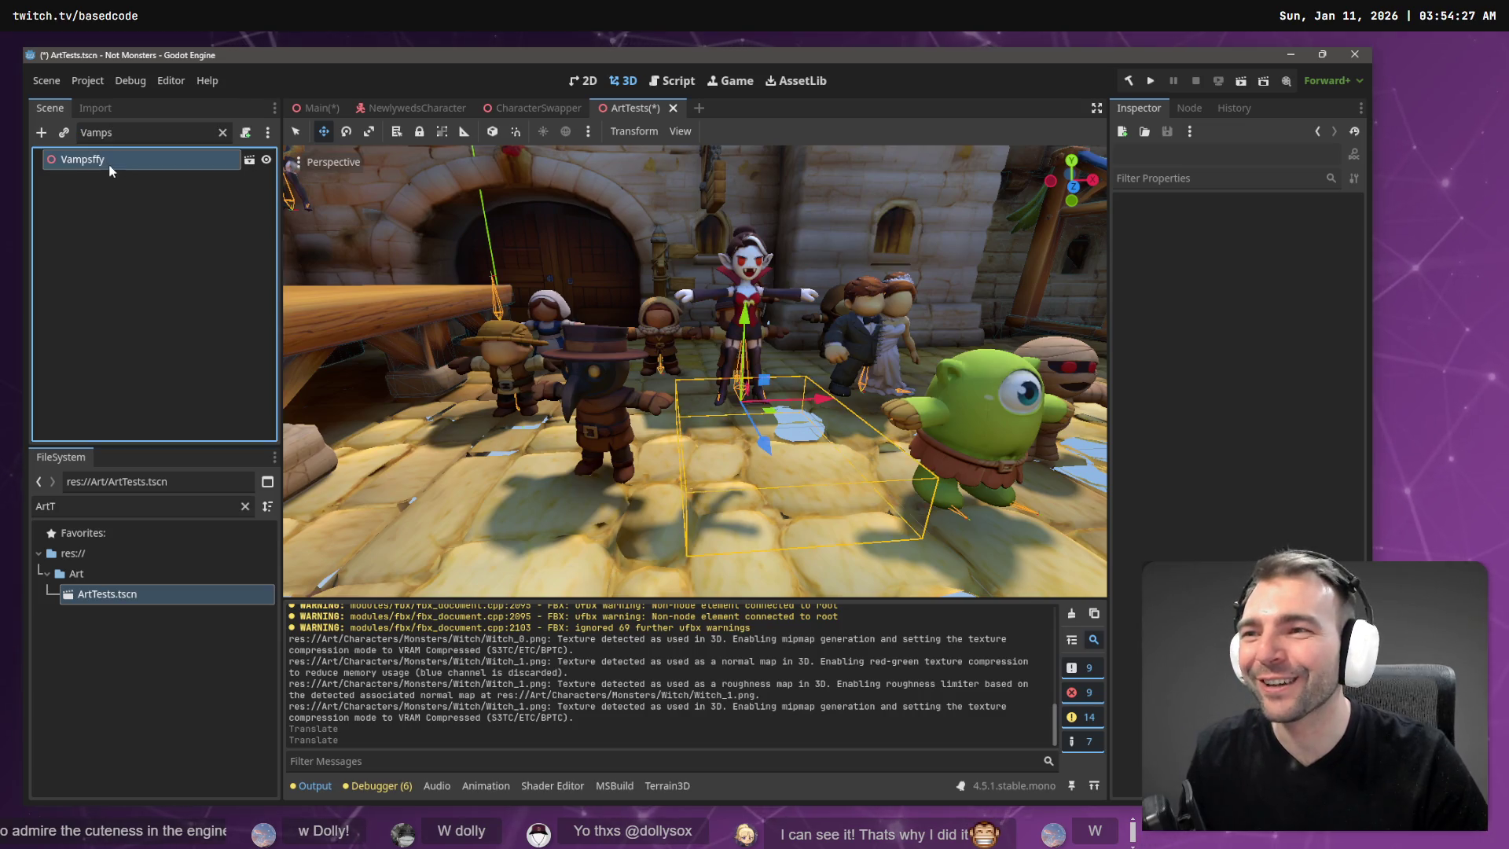
click(223, 133)
drag(743, 314, 742, 412)
mouse_move(742, 411)
middle_down()
mouse_move(633, 420)
mouse_move(753, 366)
middle_up()
key(ctrl+s)
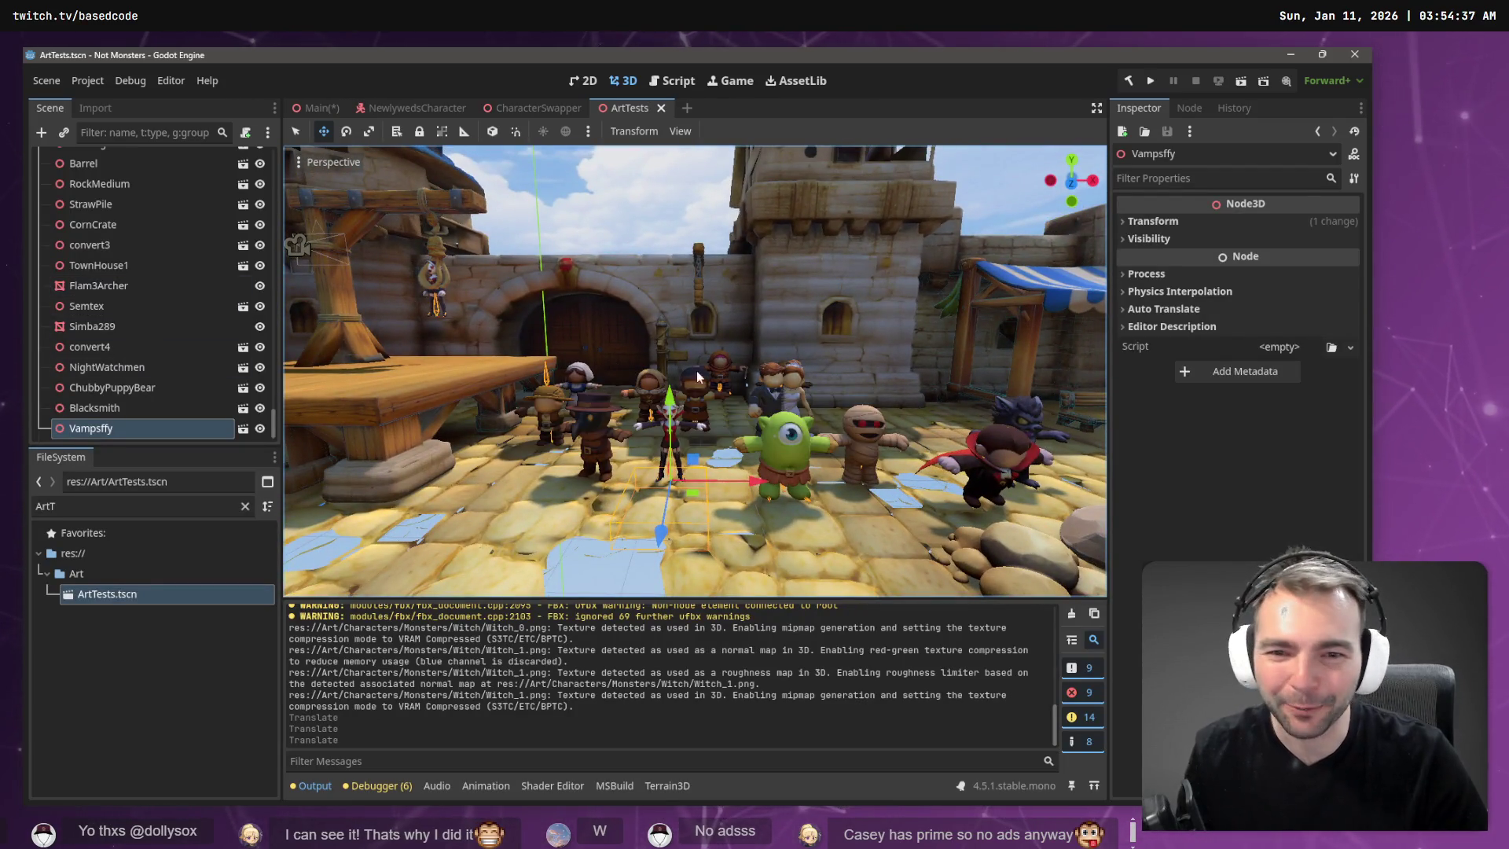
Orbit to see more of the square and filter the Scene tree for 'Town'.
click(724, 383)
scroll(724, 383, up, 10)
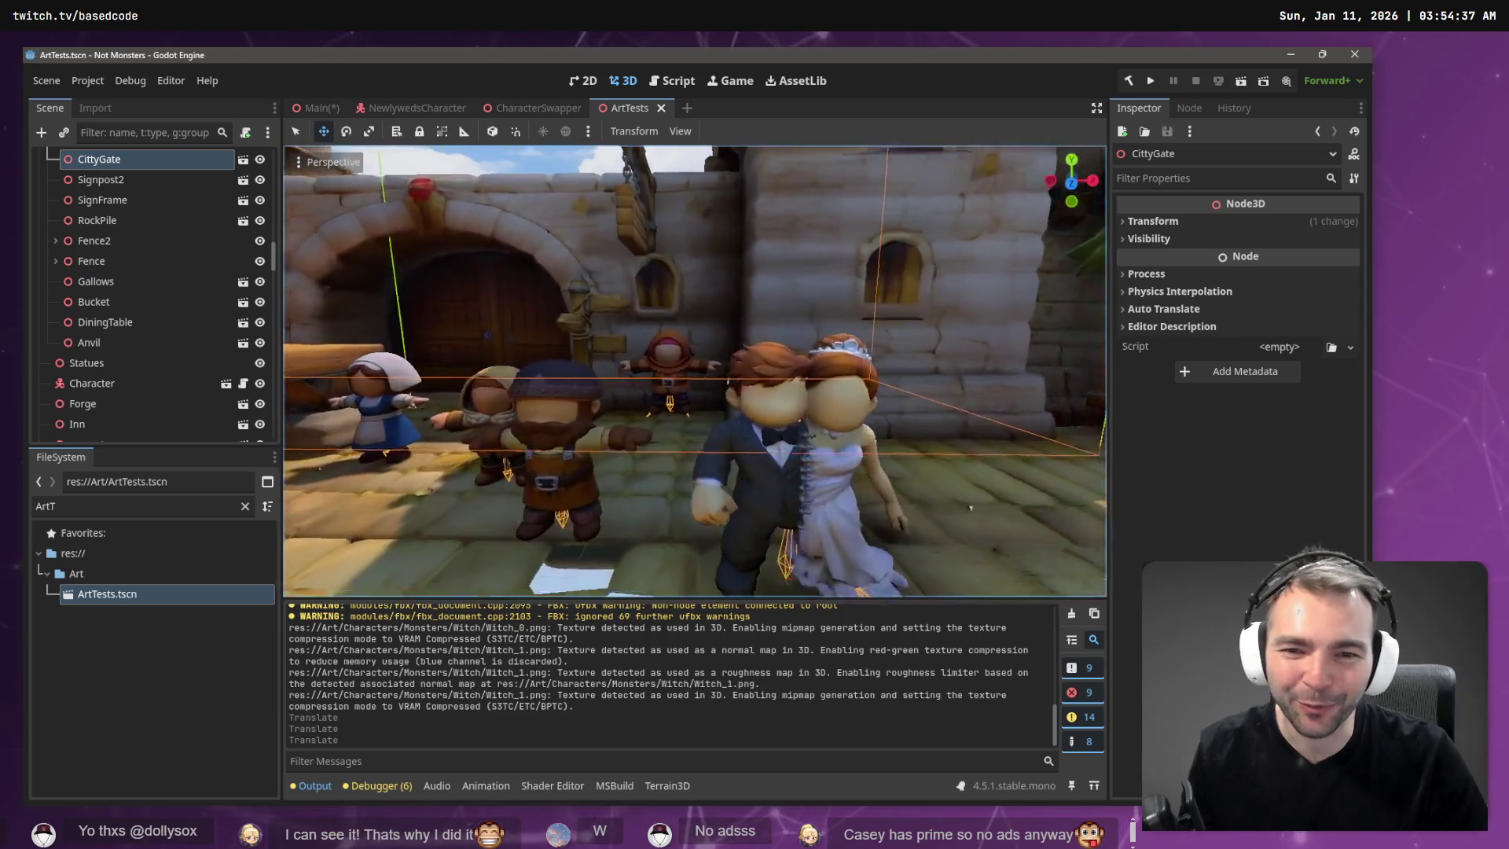
middle_drag(757, 383, 794, 336)
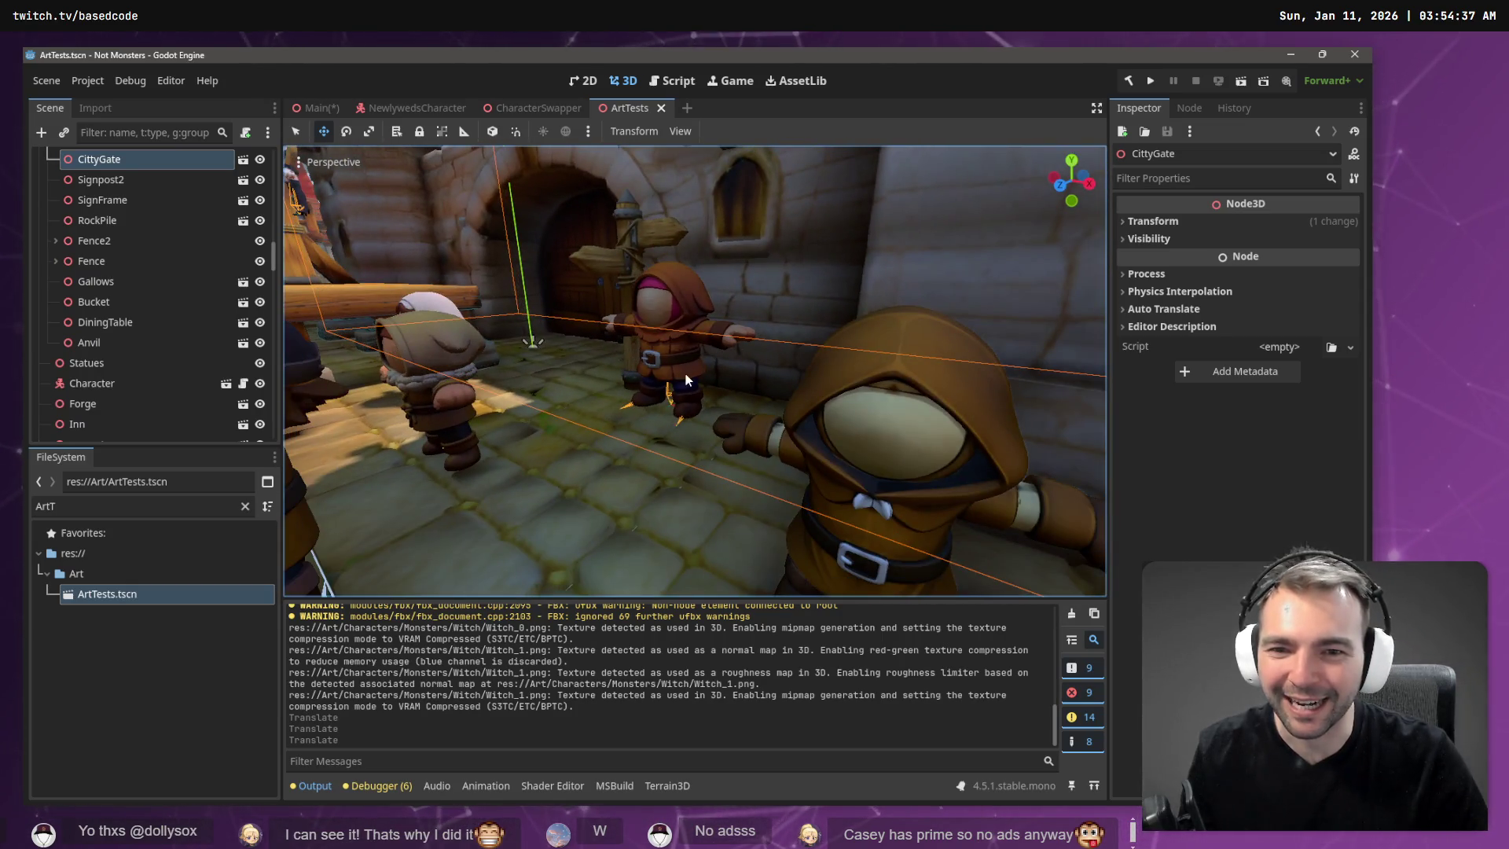
scroll(126, 267, down, 10)
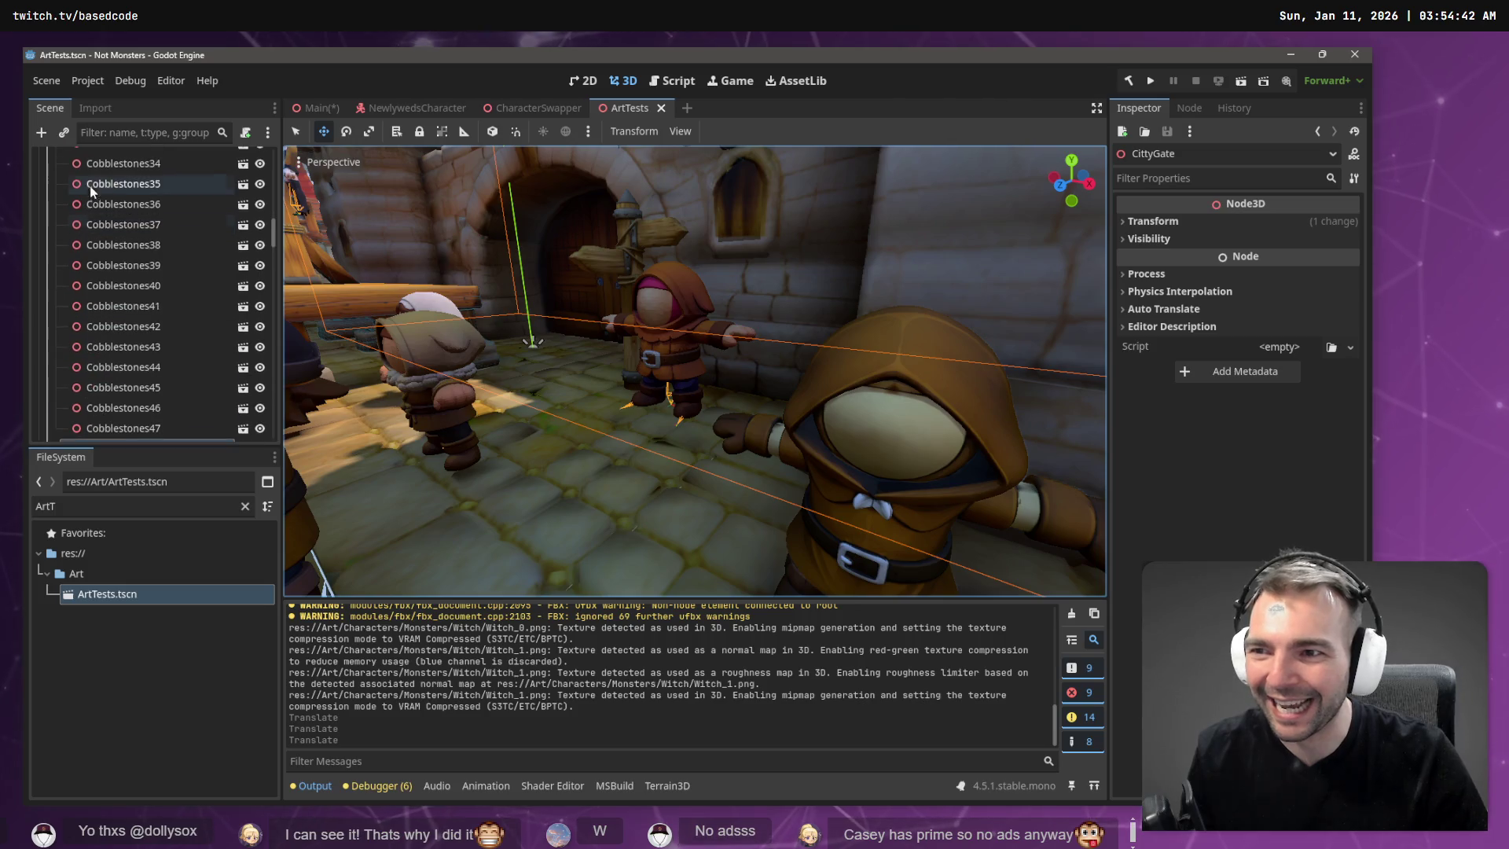
click(102, 131)
text(Villa)
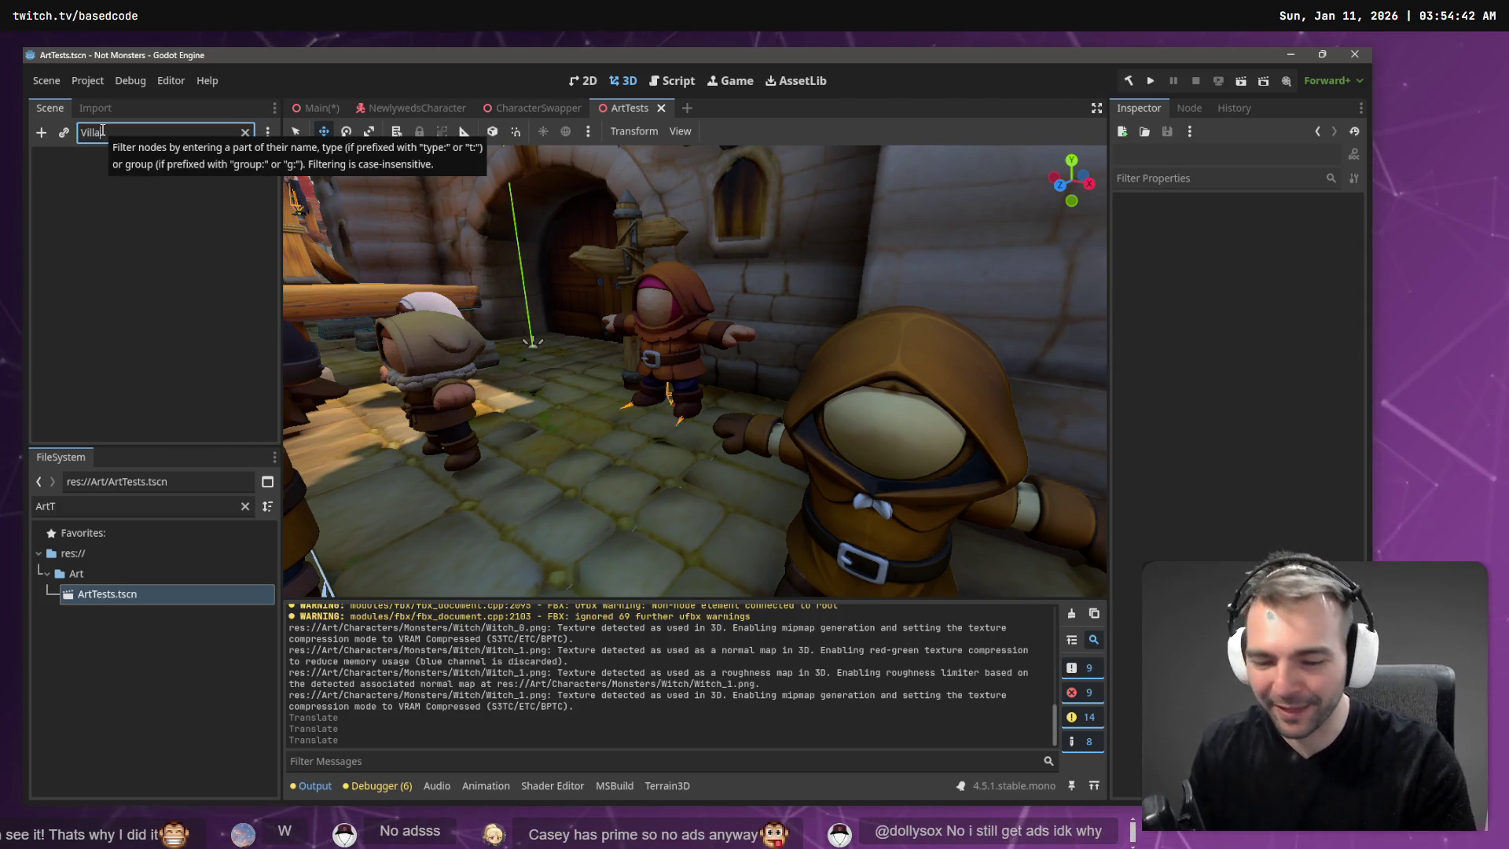
key(BackSpace)
key(BackSpace)
key(BackSpace)
text(Town)
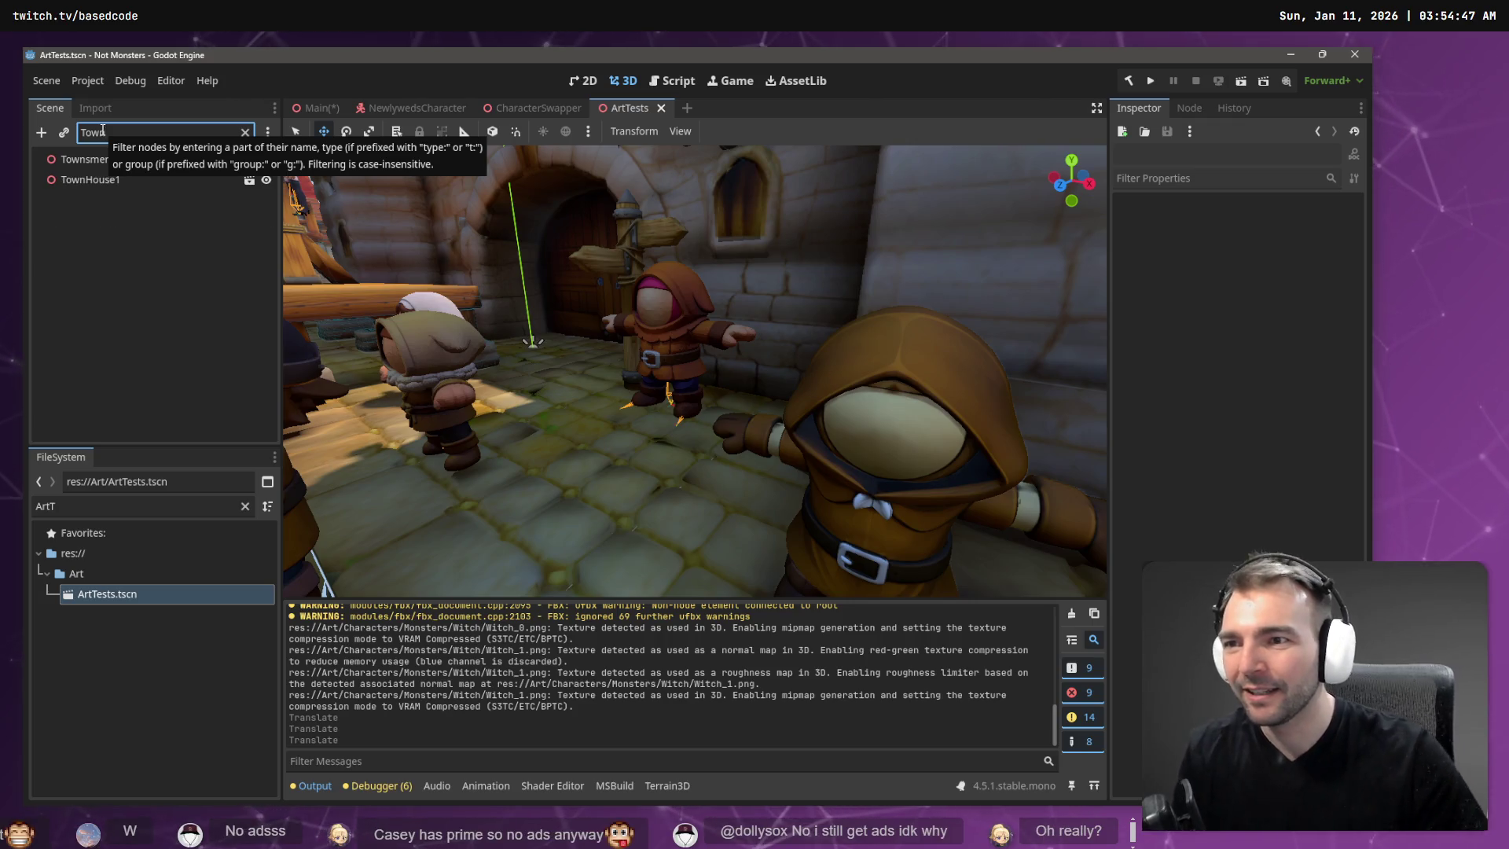
Lower Townsmen1 about 0.75 units onto the floor and save ArtTests.
click(88, 159)
drag(668, 324, 681, 409)
drag(683, 403, 695, 363)
scroll(786, 303, up, 3)
scroll(786, 302, down, 8)
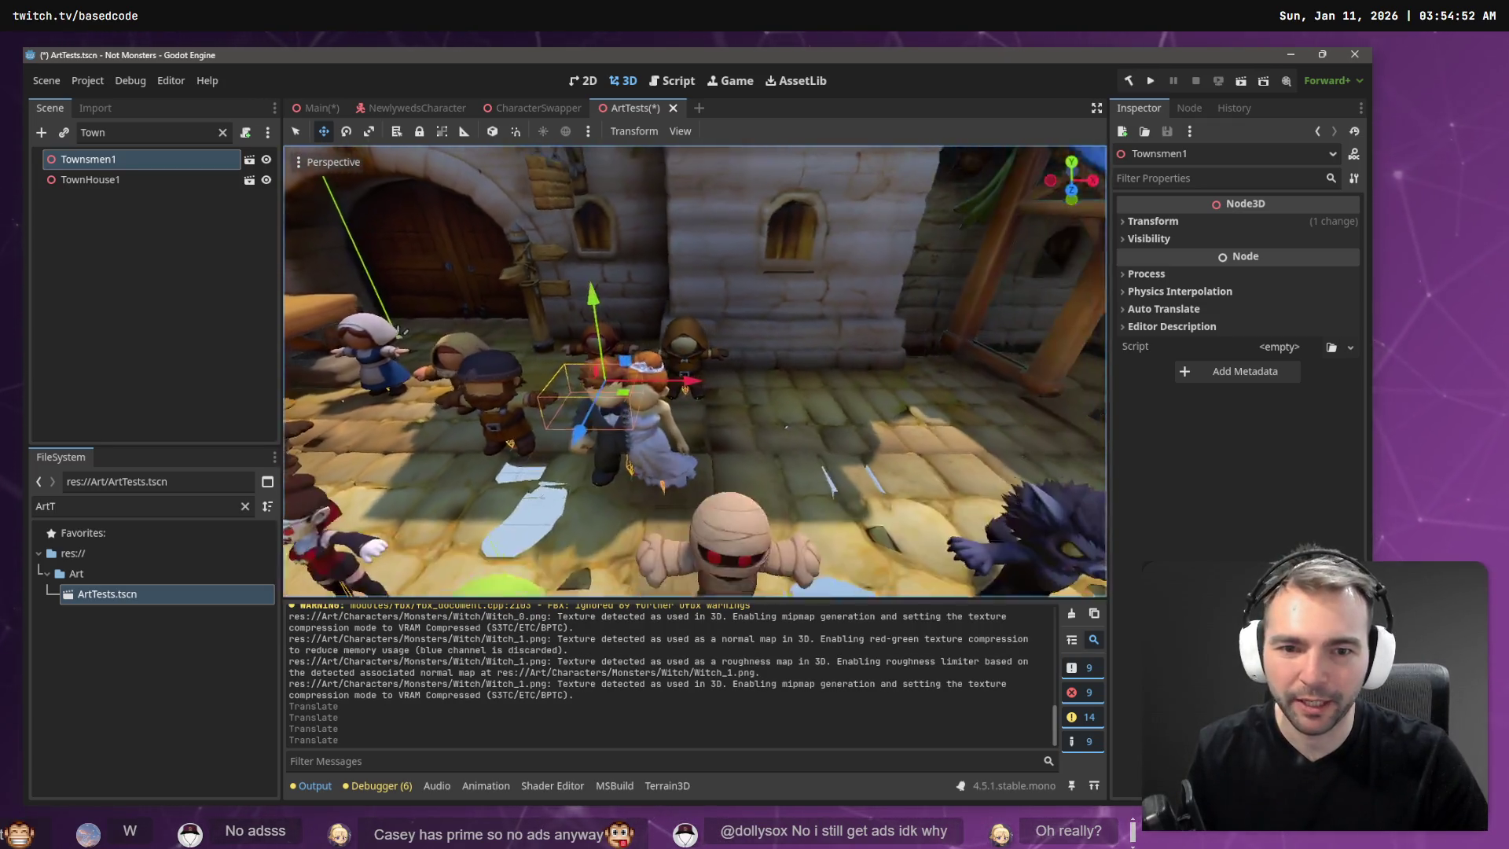
scroll(696, 371, up, 3)
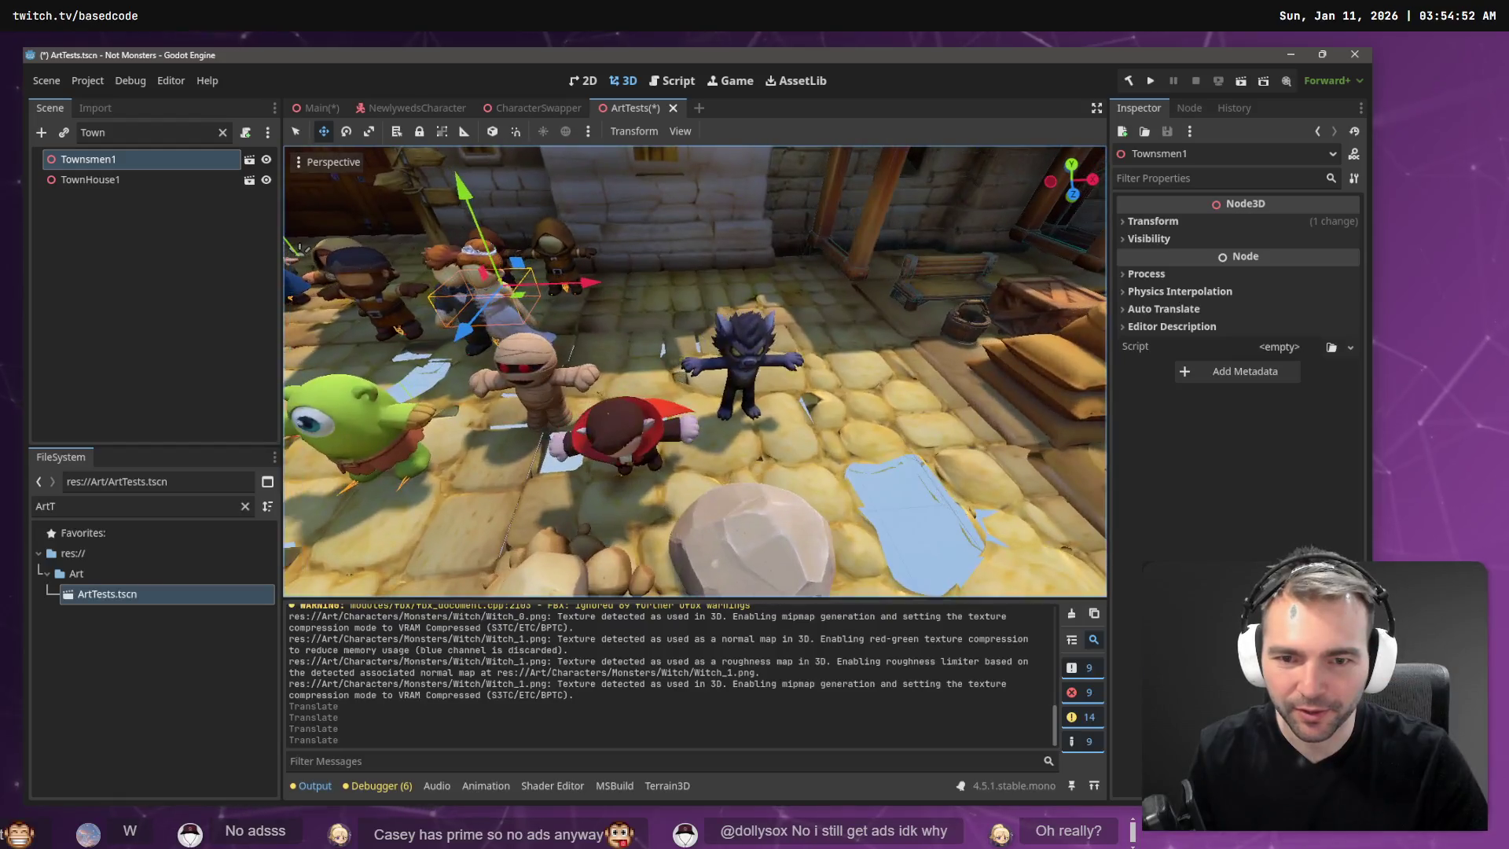
key(ctrl+s)
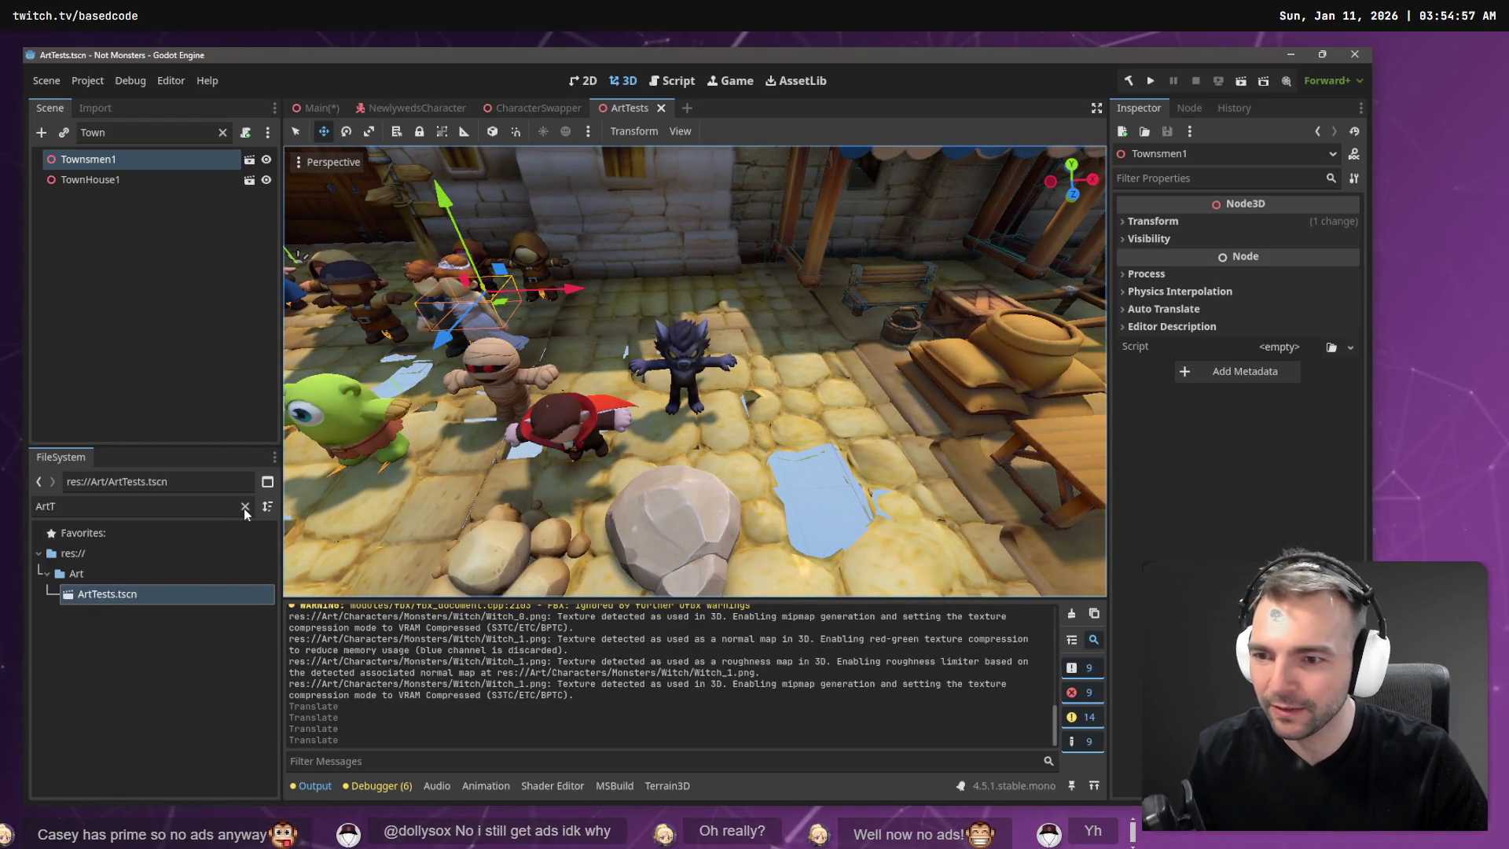
click(245, 507)
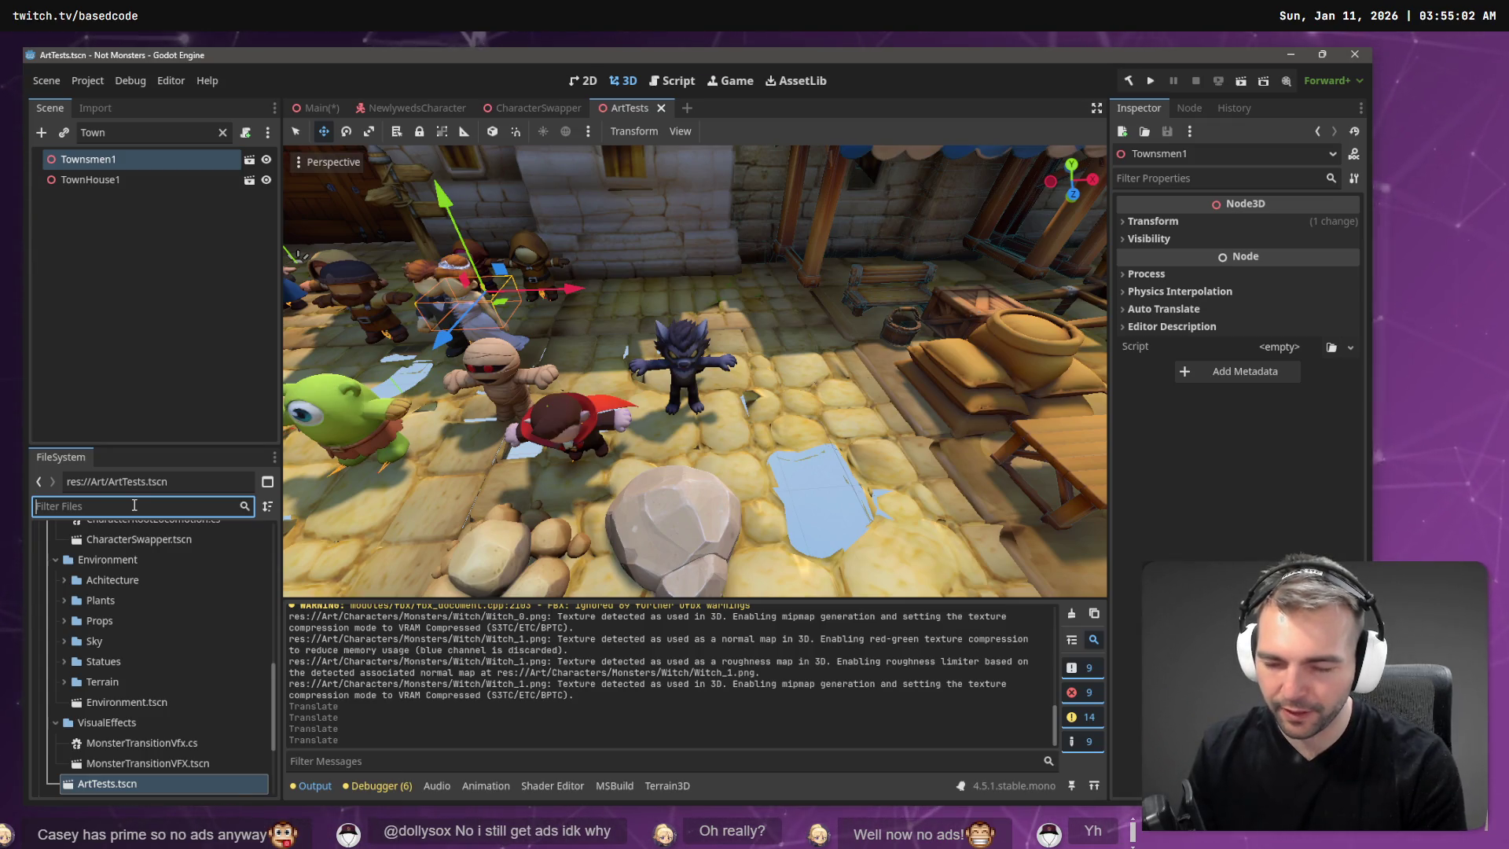
Filter the FileSystem for 'witch' and drag Witch.fbx into the 3D viewport.
text(With)
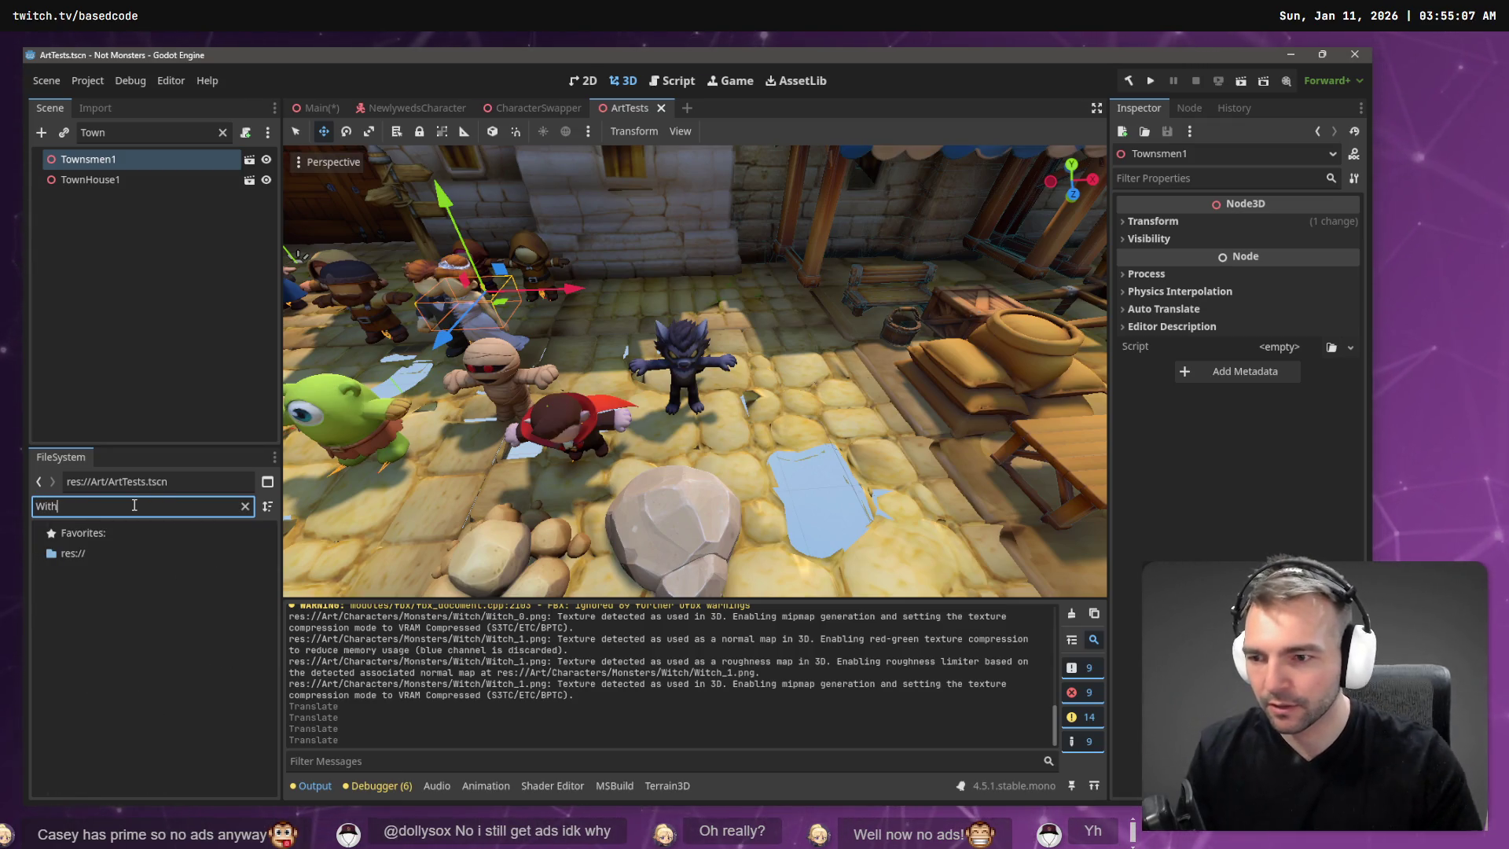
key(BackSpace)
key(BackSpace)
key(BackSpace)
text(witch)
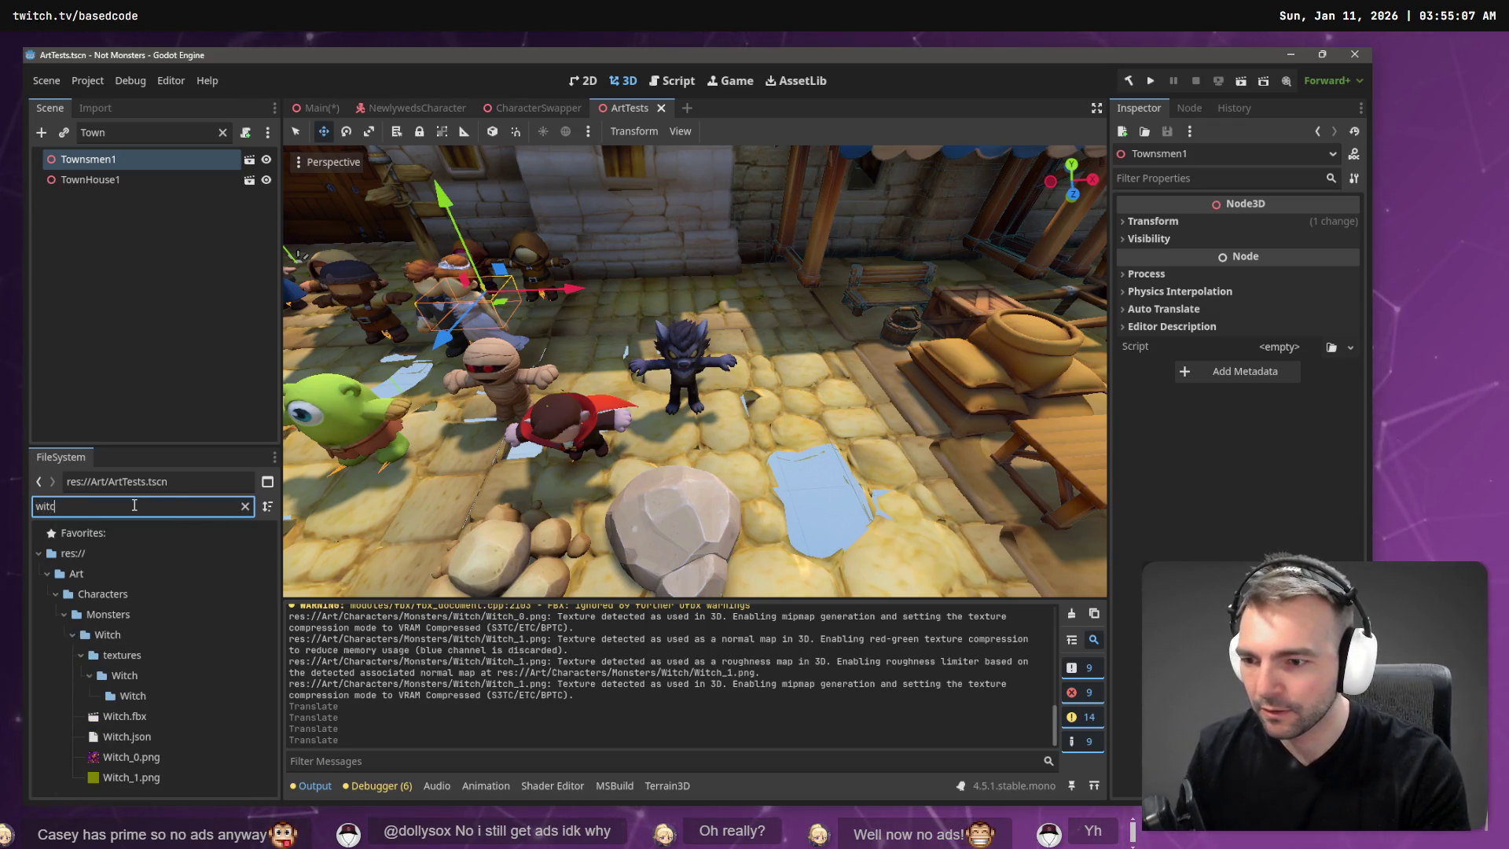
click(132, 700)
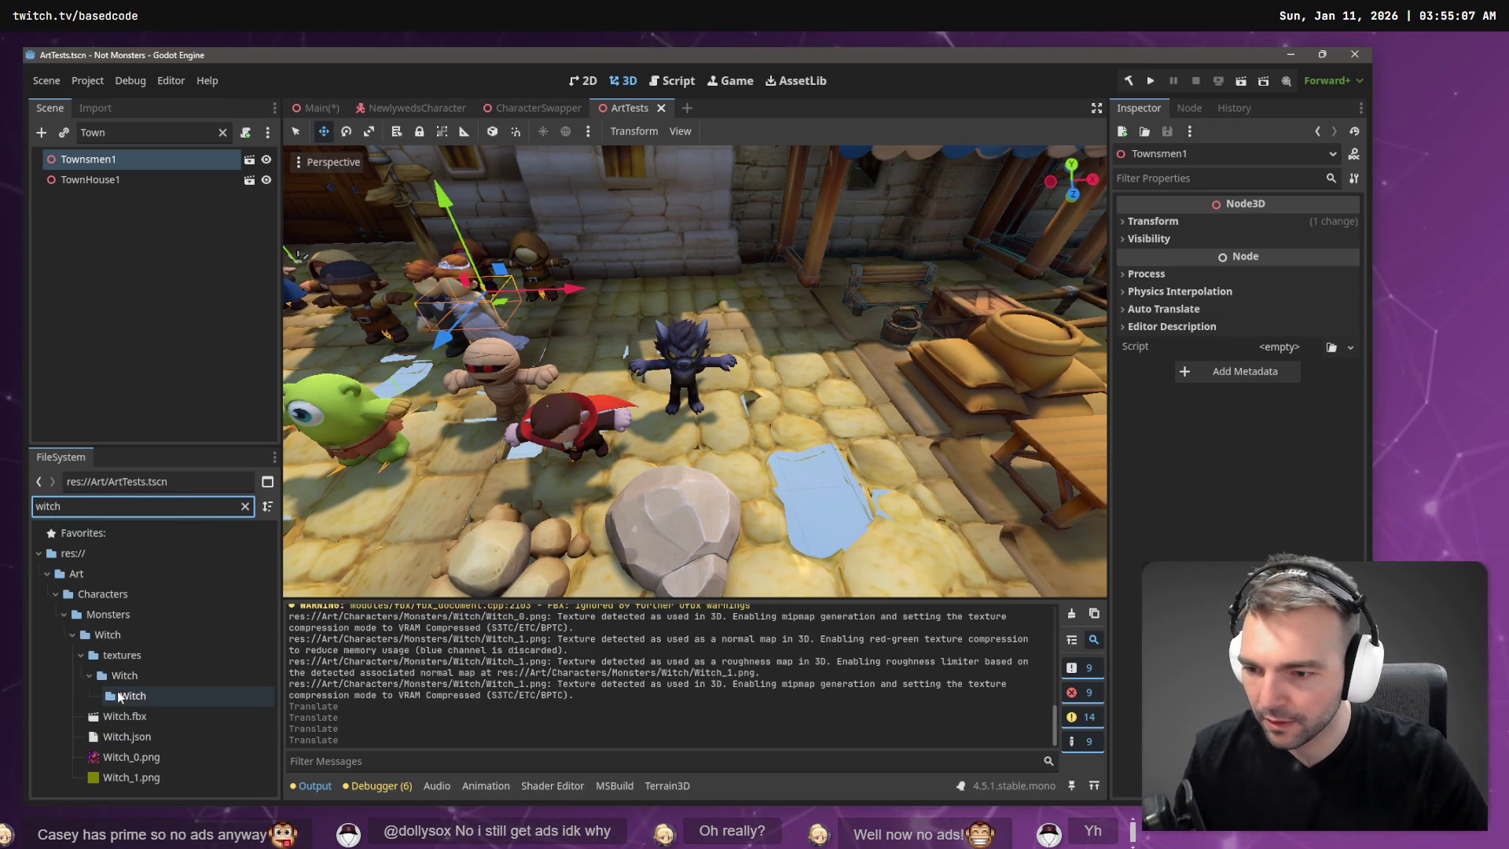
mouse_move(124, 716)
mouse_down()
mouse_move(550, 488)
mouse_move(773, 423)
mouse_move(782, 358)
mouse_up()
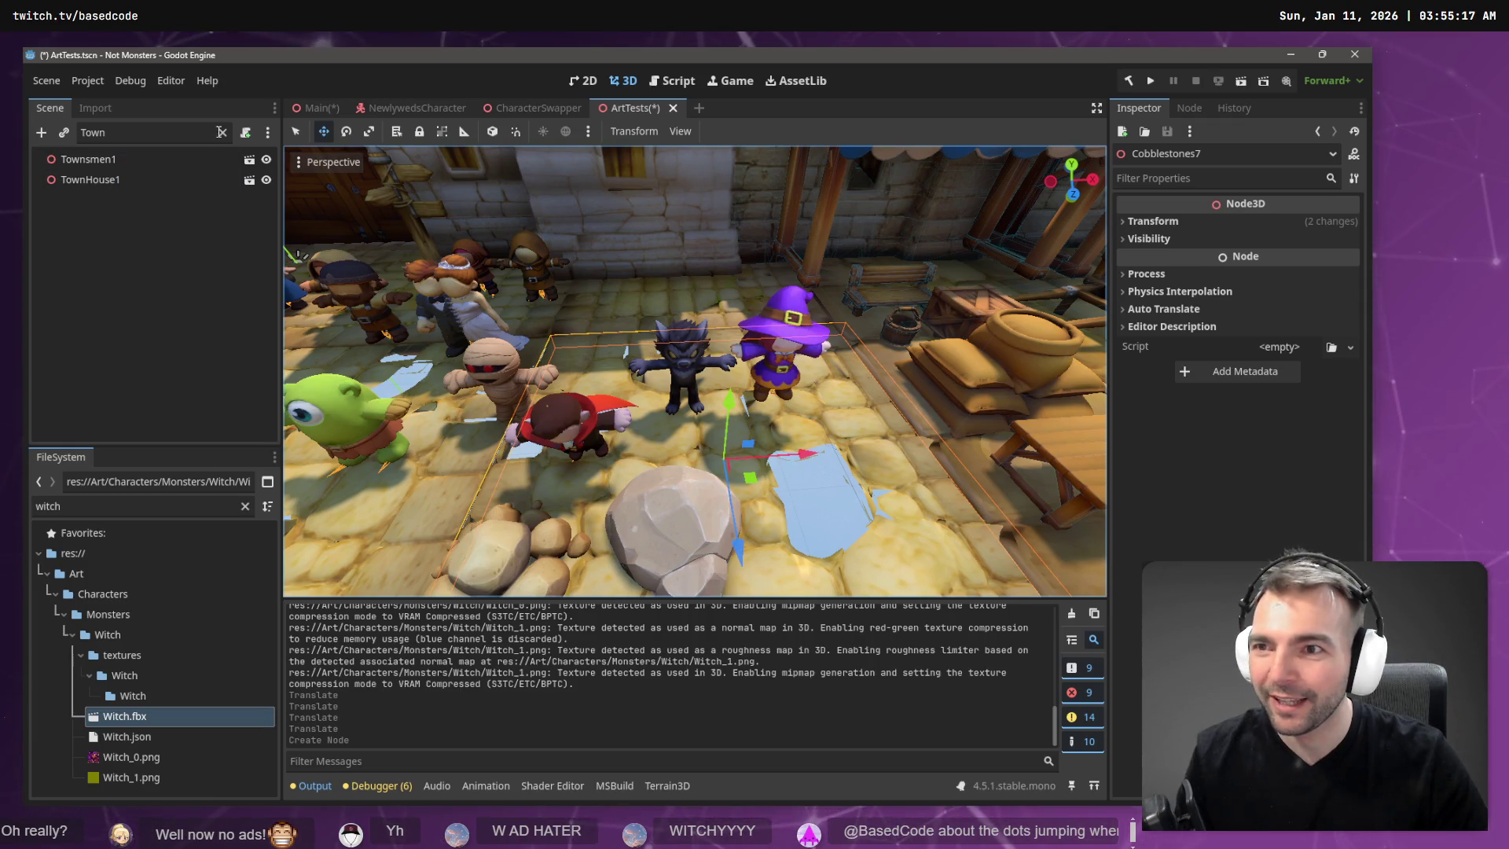
Select the new Witch node, lower her onto the cobblestones, and slide her along Z.
click(223, 132)
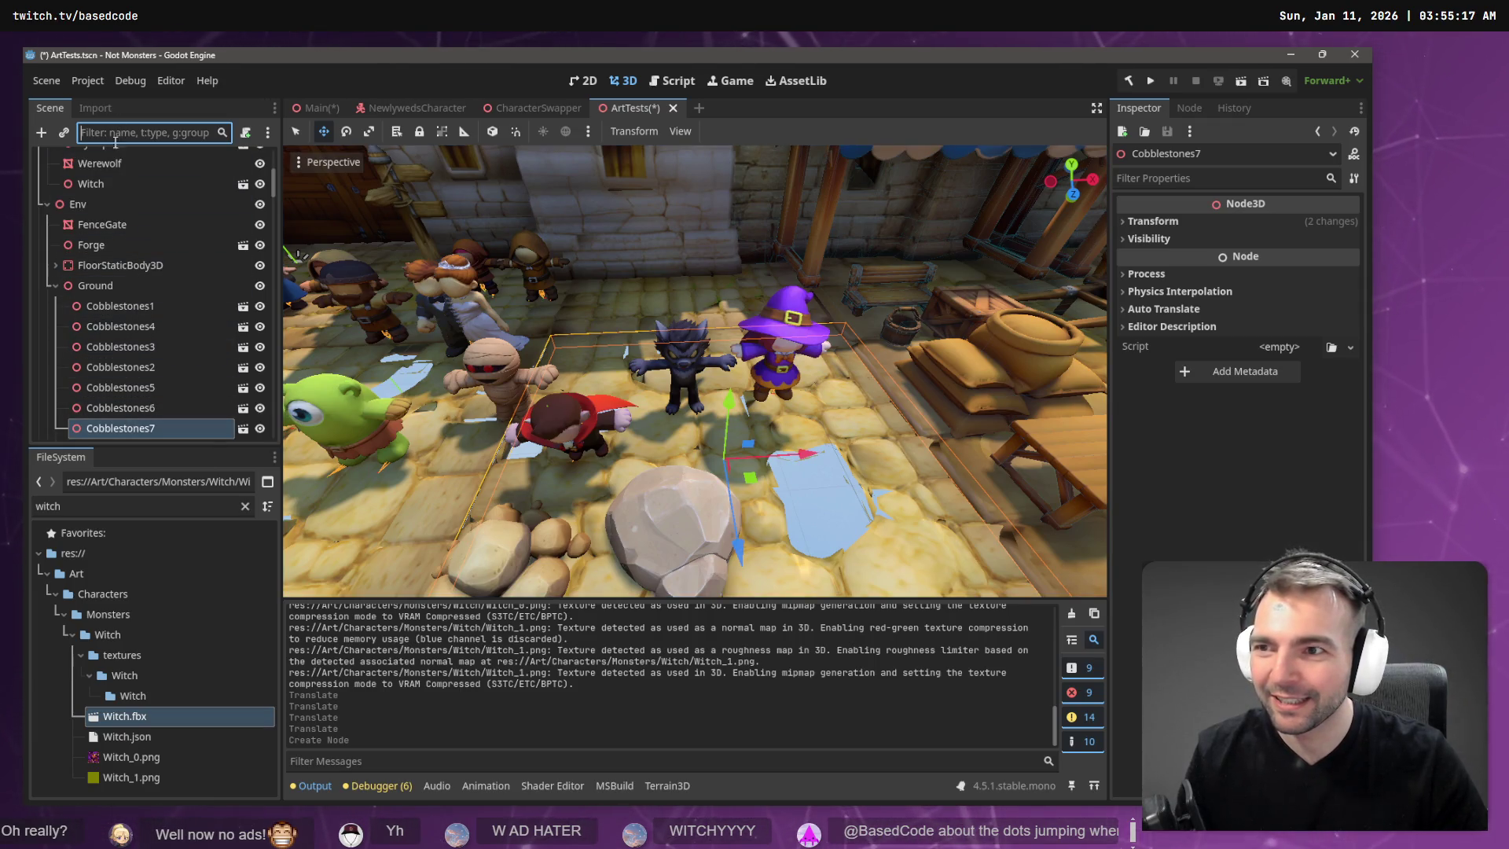
click(101, 184)
mouse_move(792, 318)
mouse_down()
mouse_move(841, 407)
mouse_move(868, 404)
mouse_up()
drag(826, 491, 852, 544)
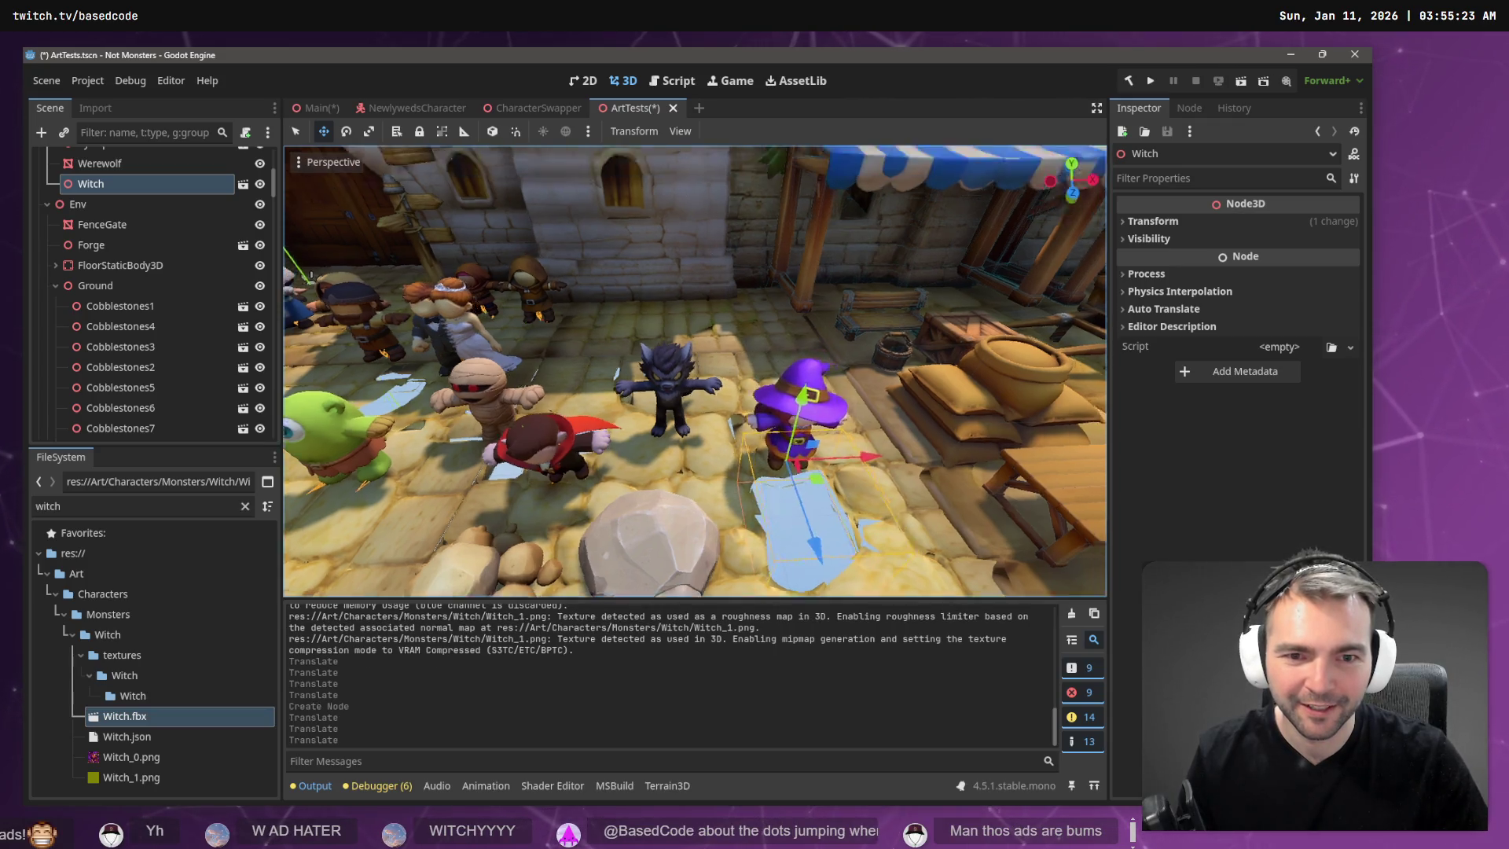
mouse_move(852, 544)
right_down()
mouse_move(770, 495)
mouse_move(660, 513)
right_up()
key(w)
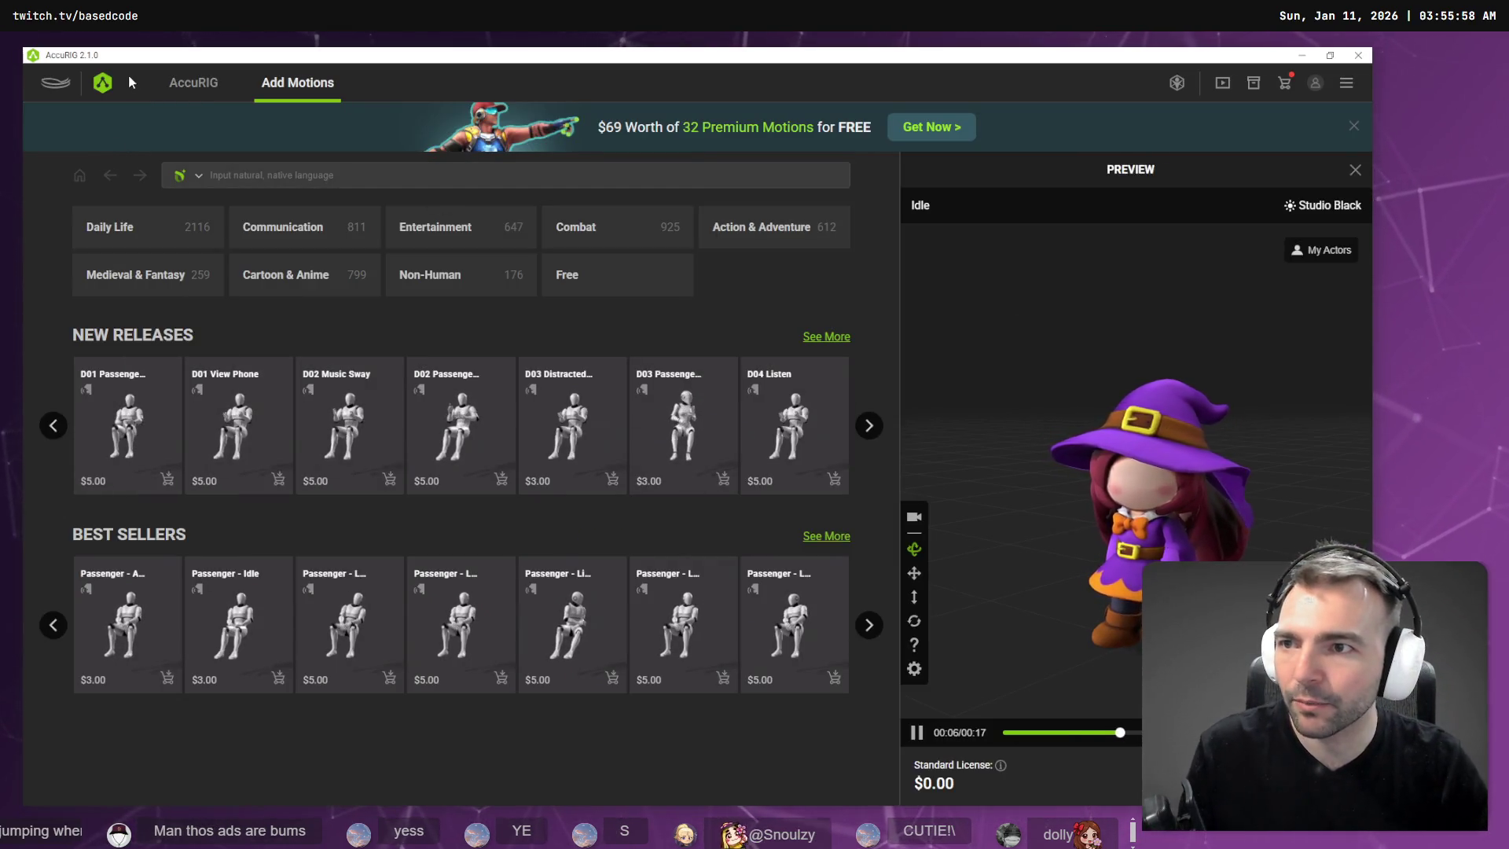
Recheck AccuRIG's Rig Body joint placement, leaving the arm joints unmasked, then return to Godot.
click(193, 83)
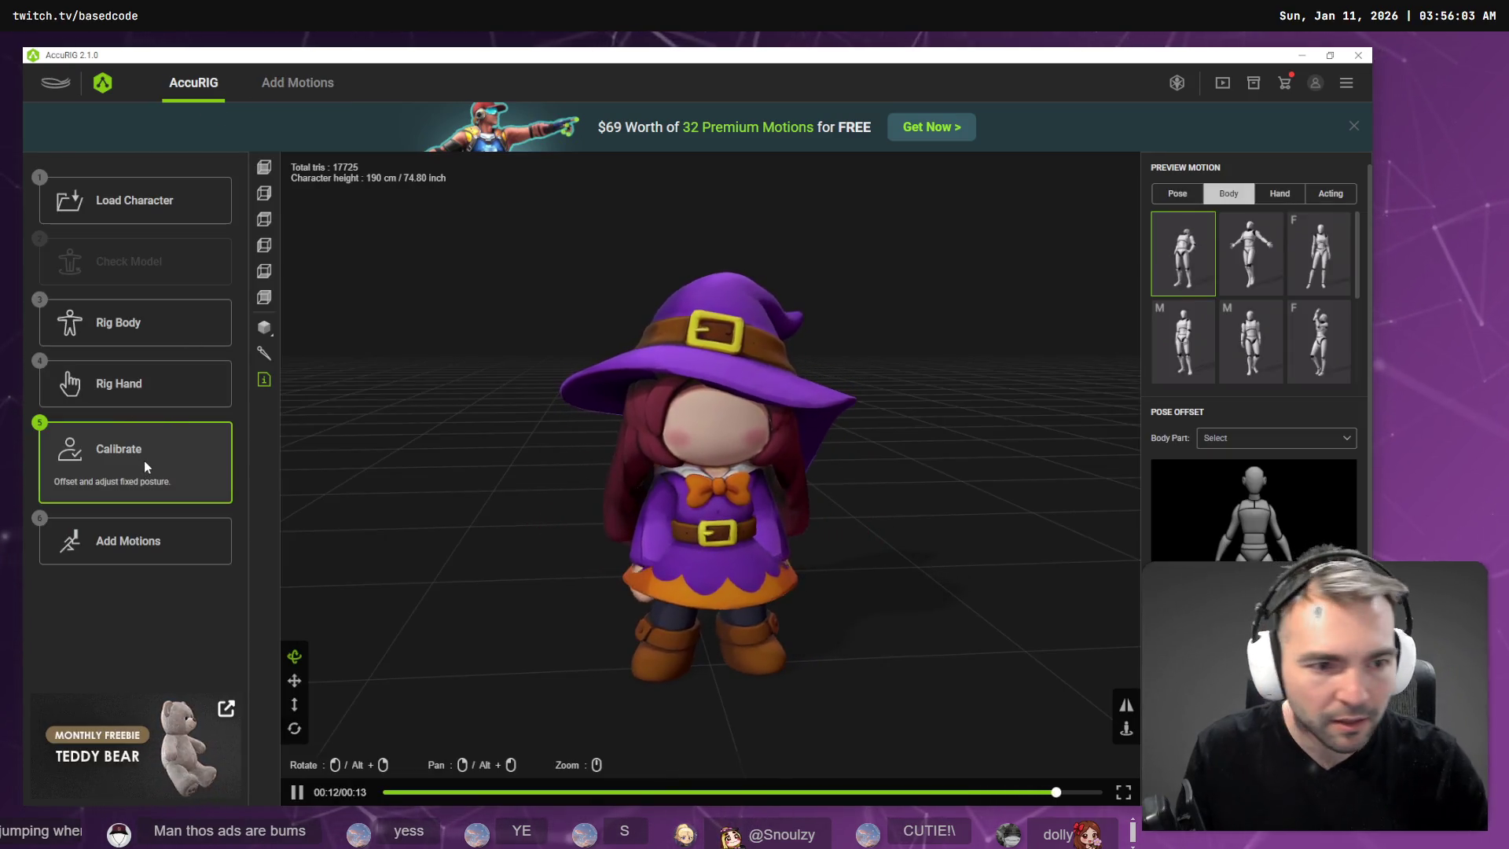
click(121, 332)
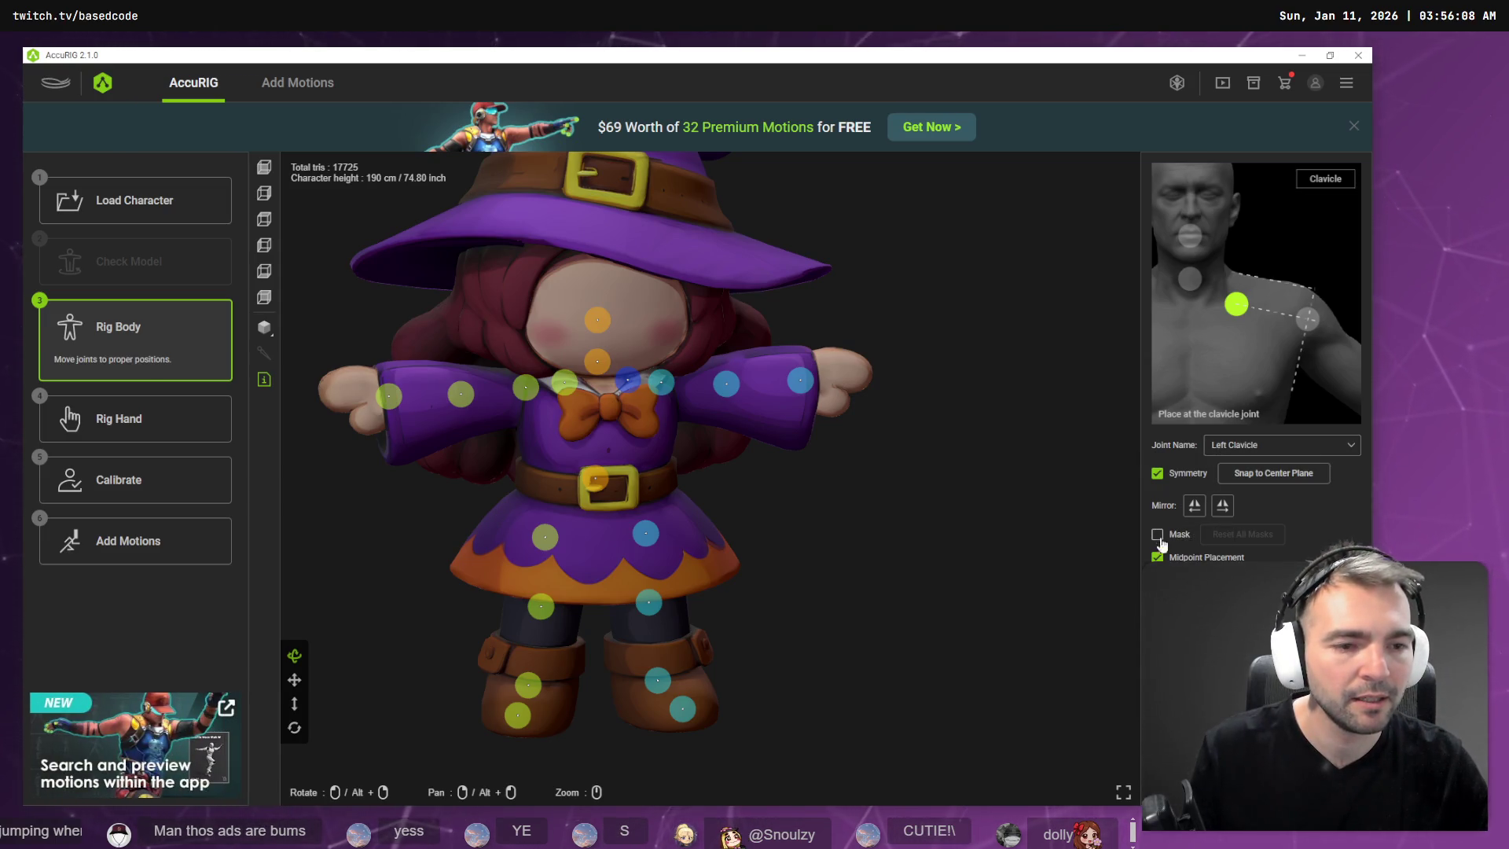
click(1159, 537)
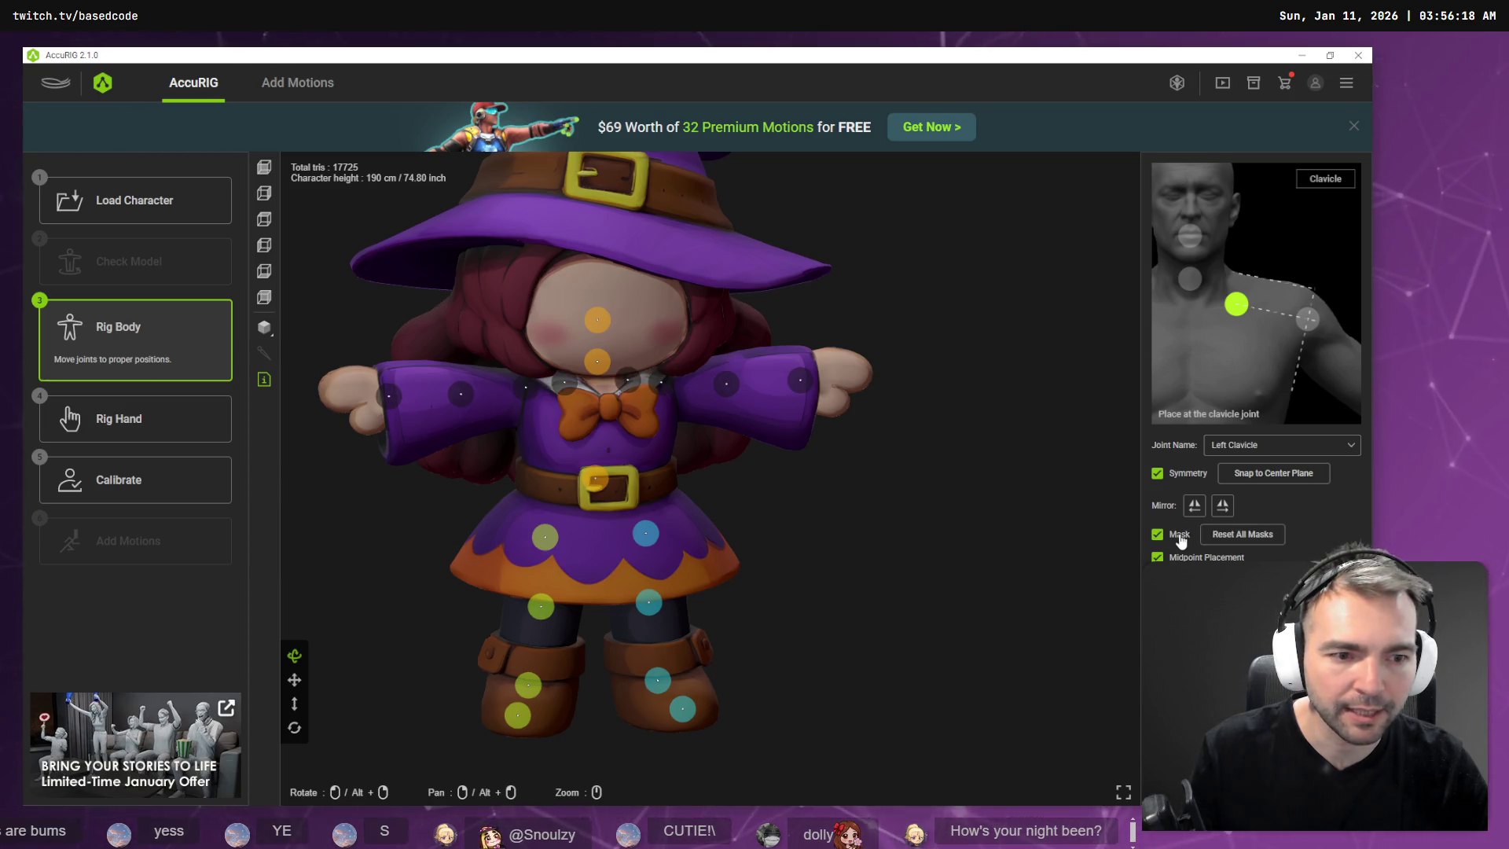
click(1180, 537)
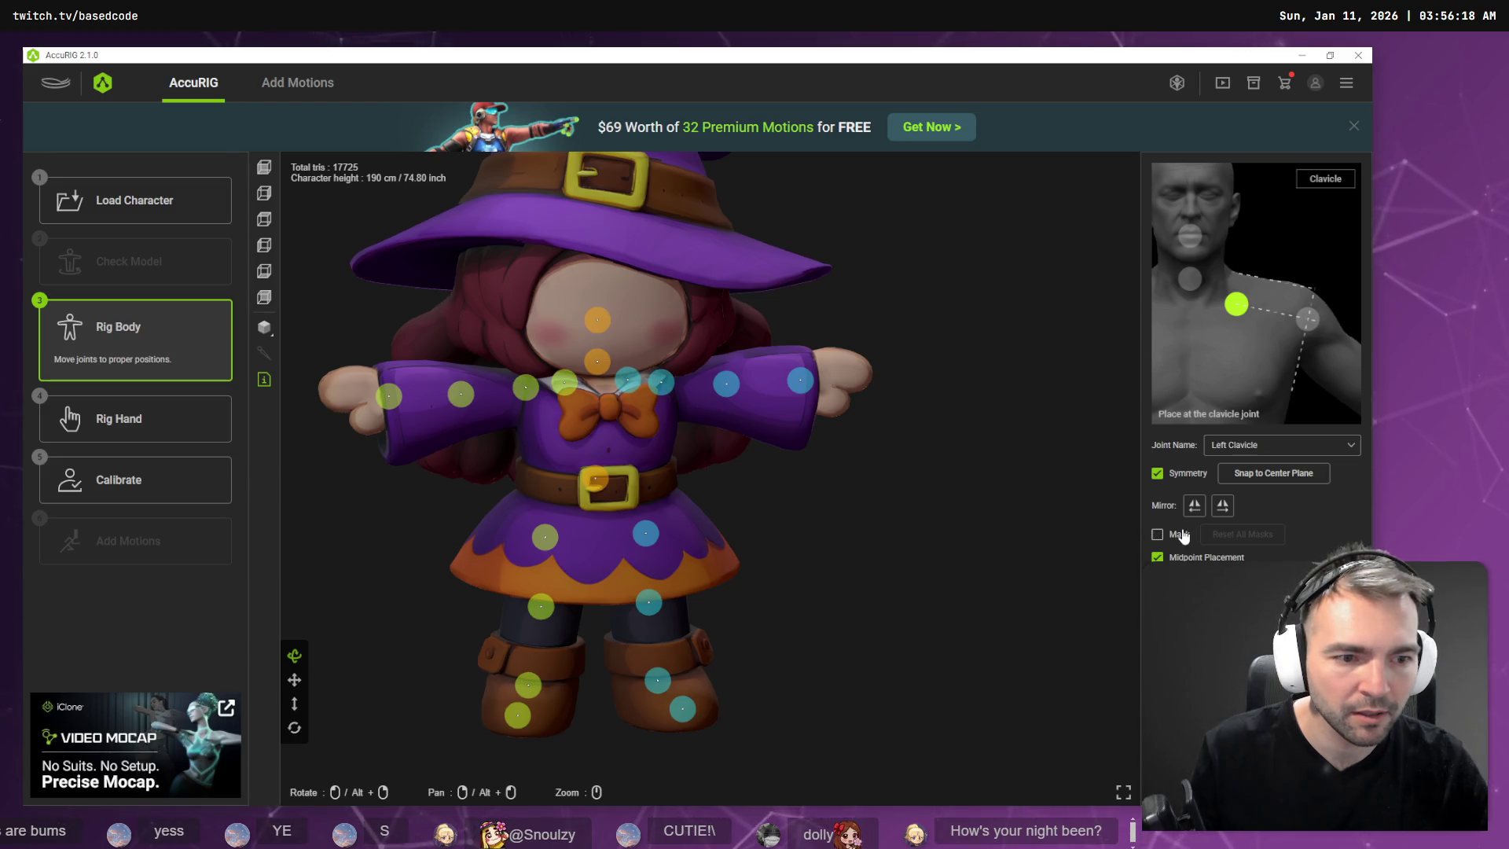
click(1183, 536)
click(1195, 536)
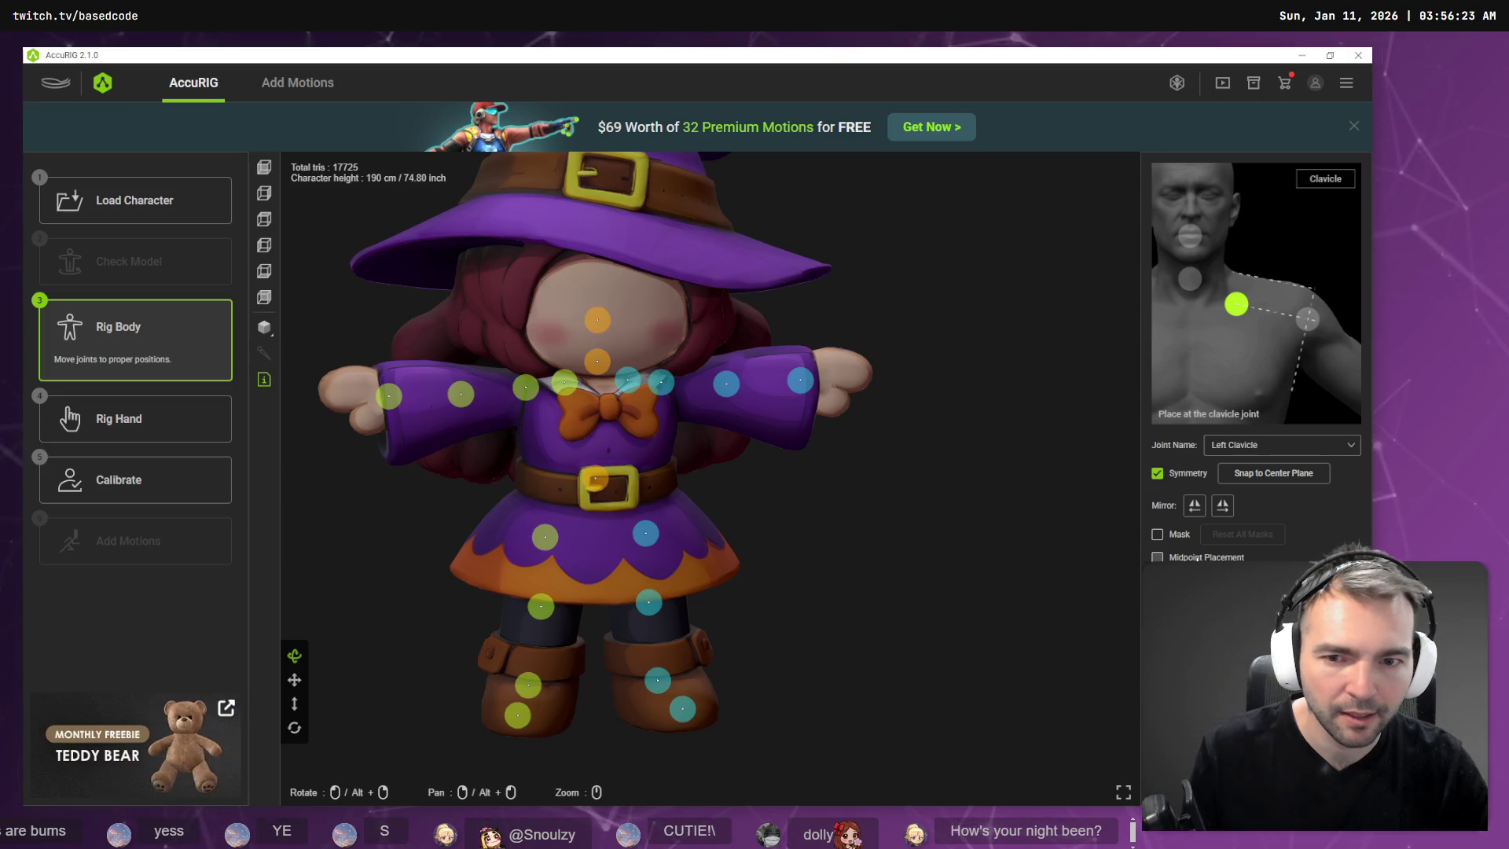
key(alt+Tab)
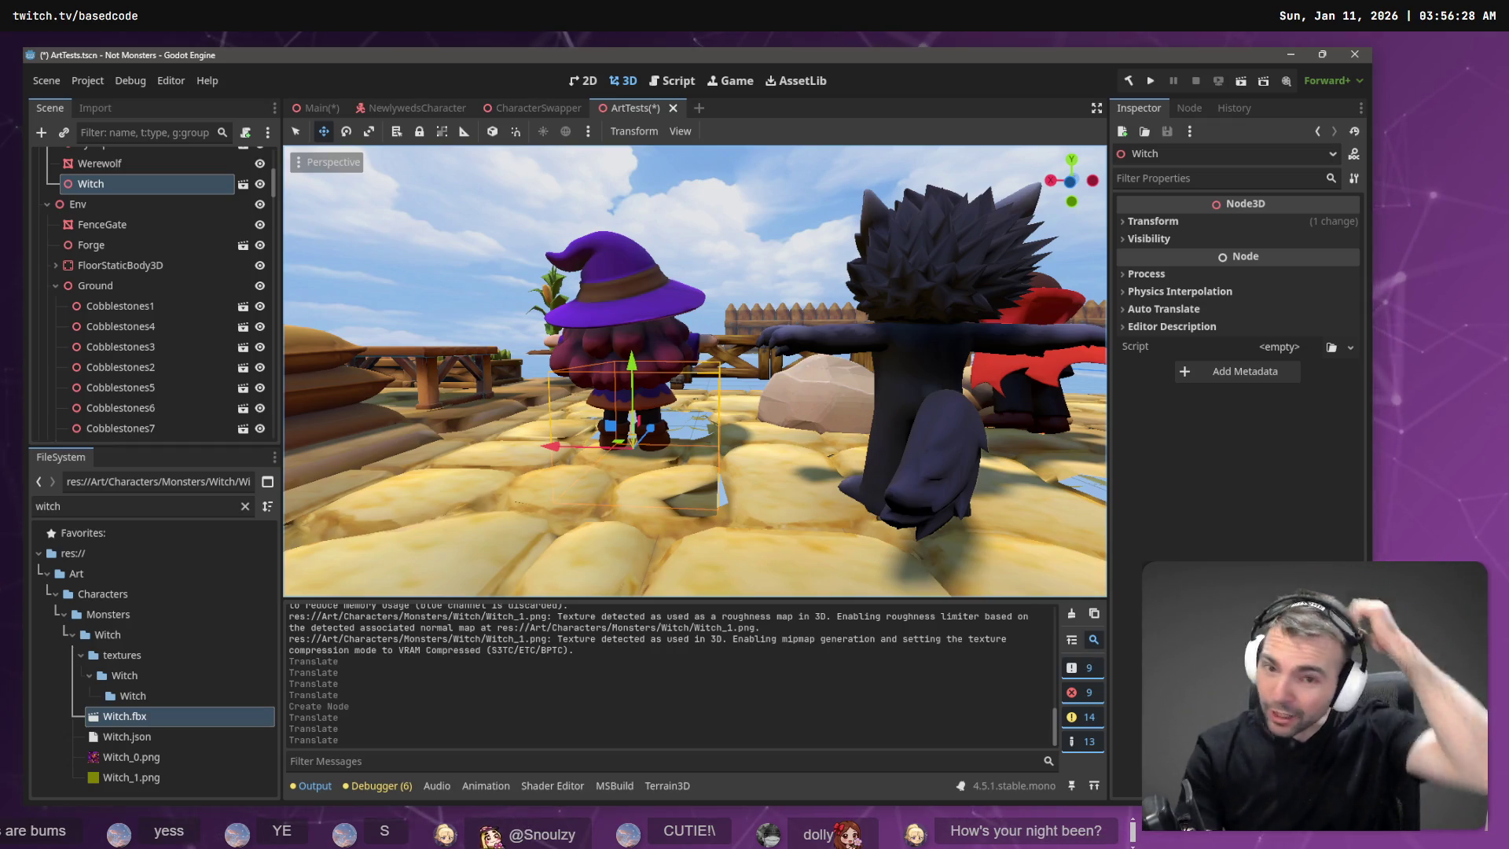
Orbit the Godot viewport around the witch to view her among the town.
middle_drag(353, 279, 707, 291)
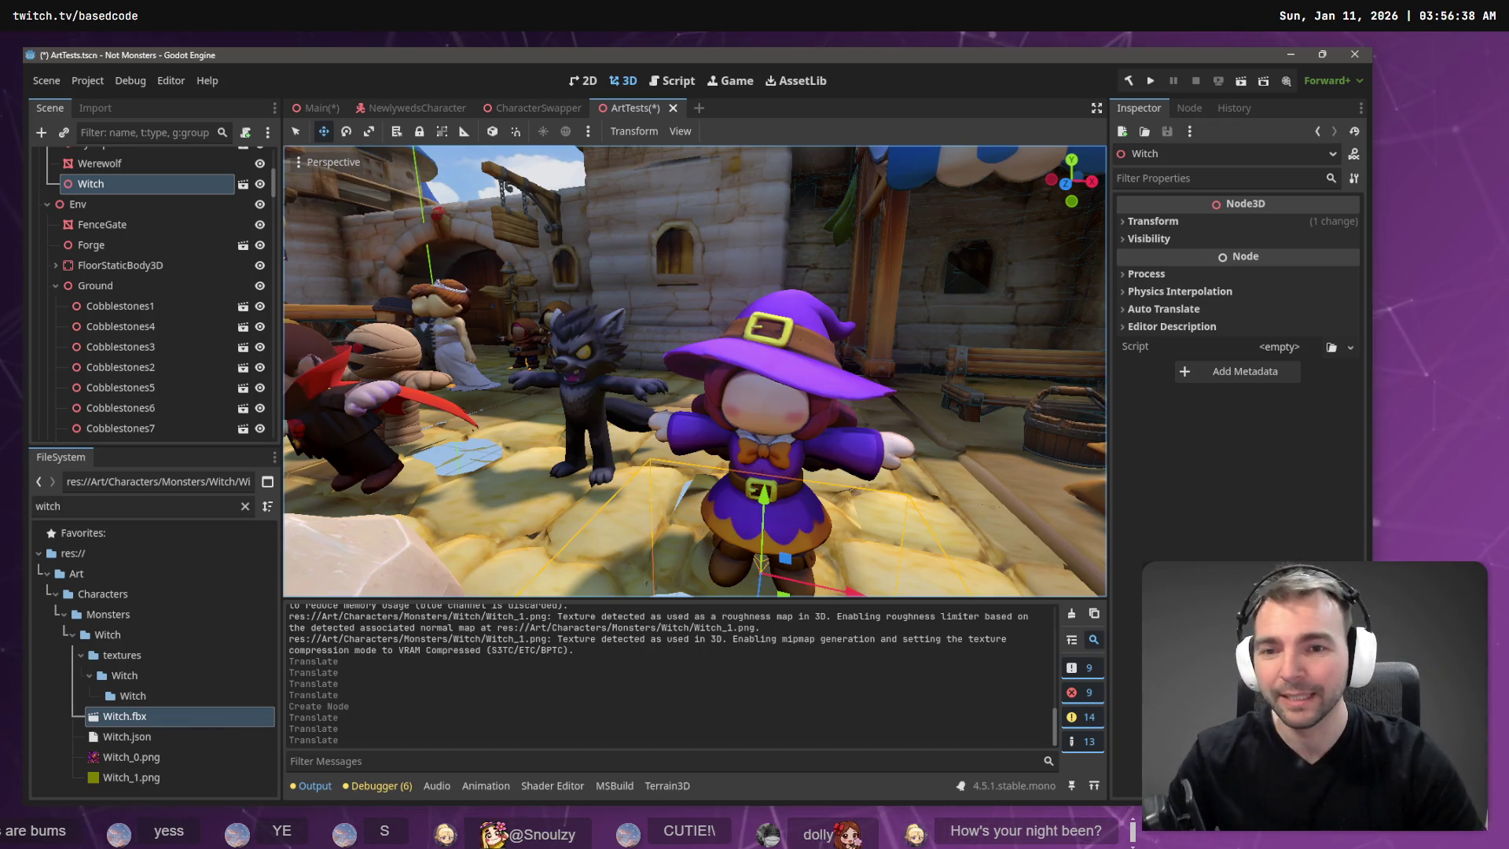
middle_drag(894, 487, 786, 448)
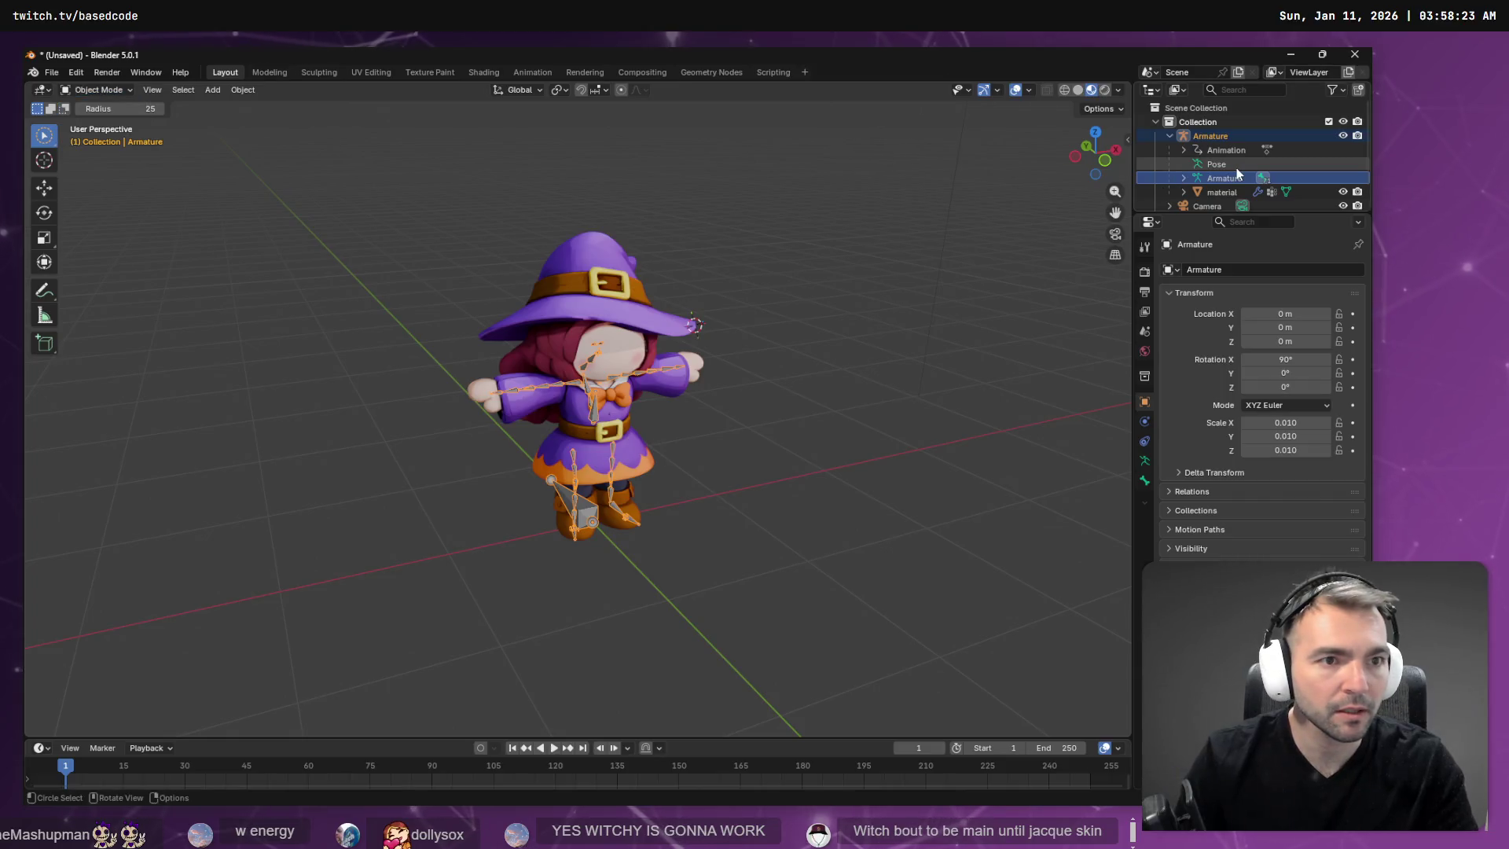
scroll(1220, 209, down, 1)
Select the witch's material mesh in Blender and switch it to Weight Paint mode.
click(1223, 174)
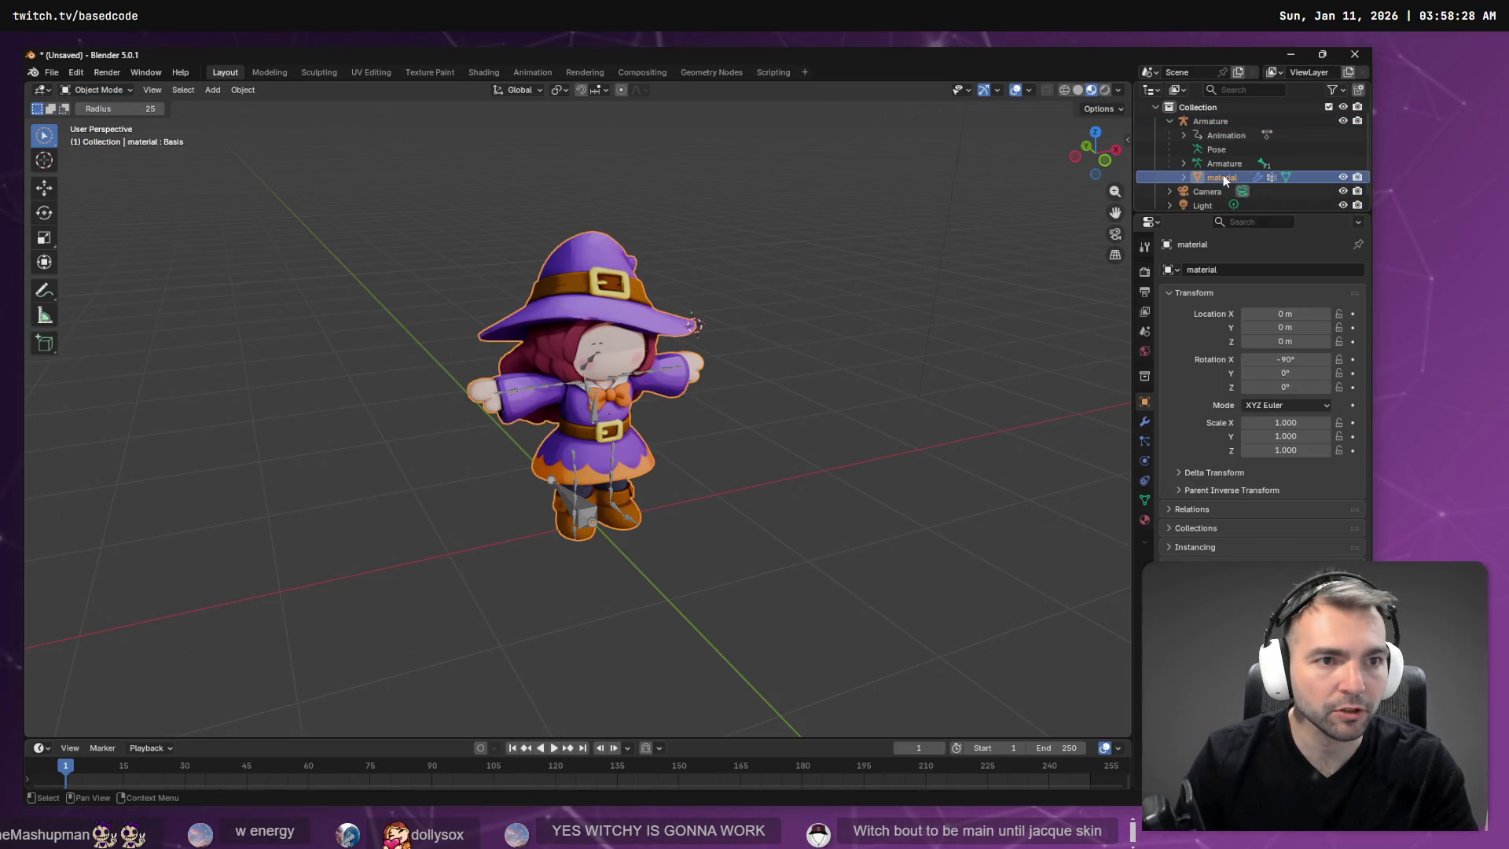
click(124, 91)
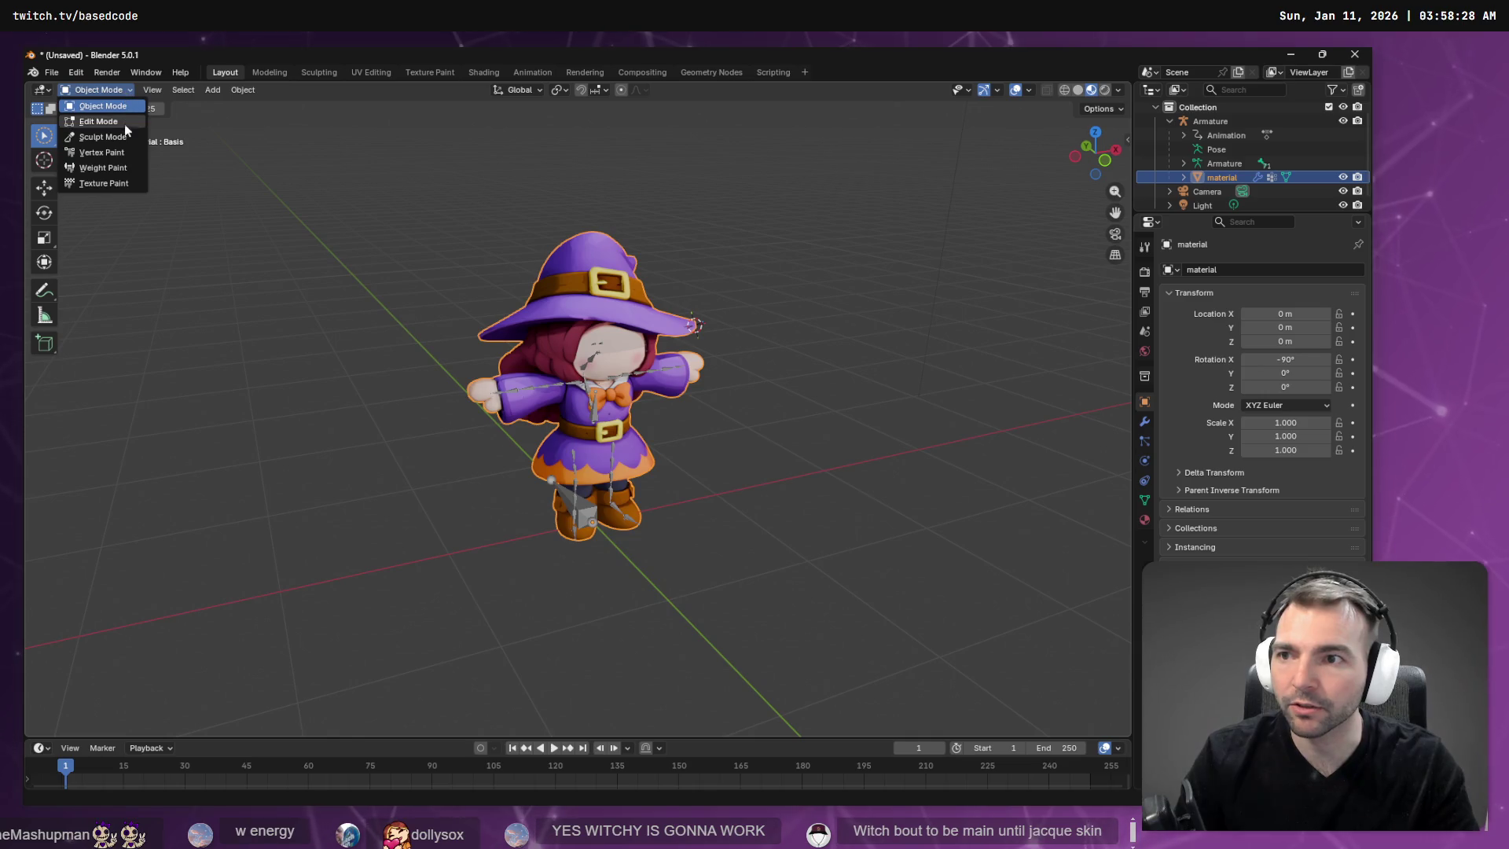
click(122, 167)
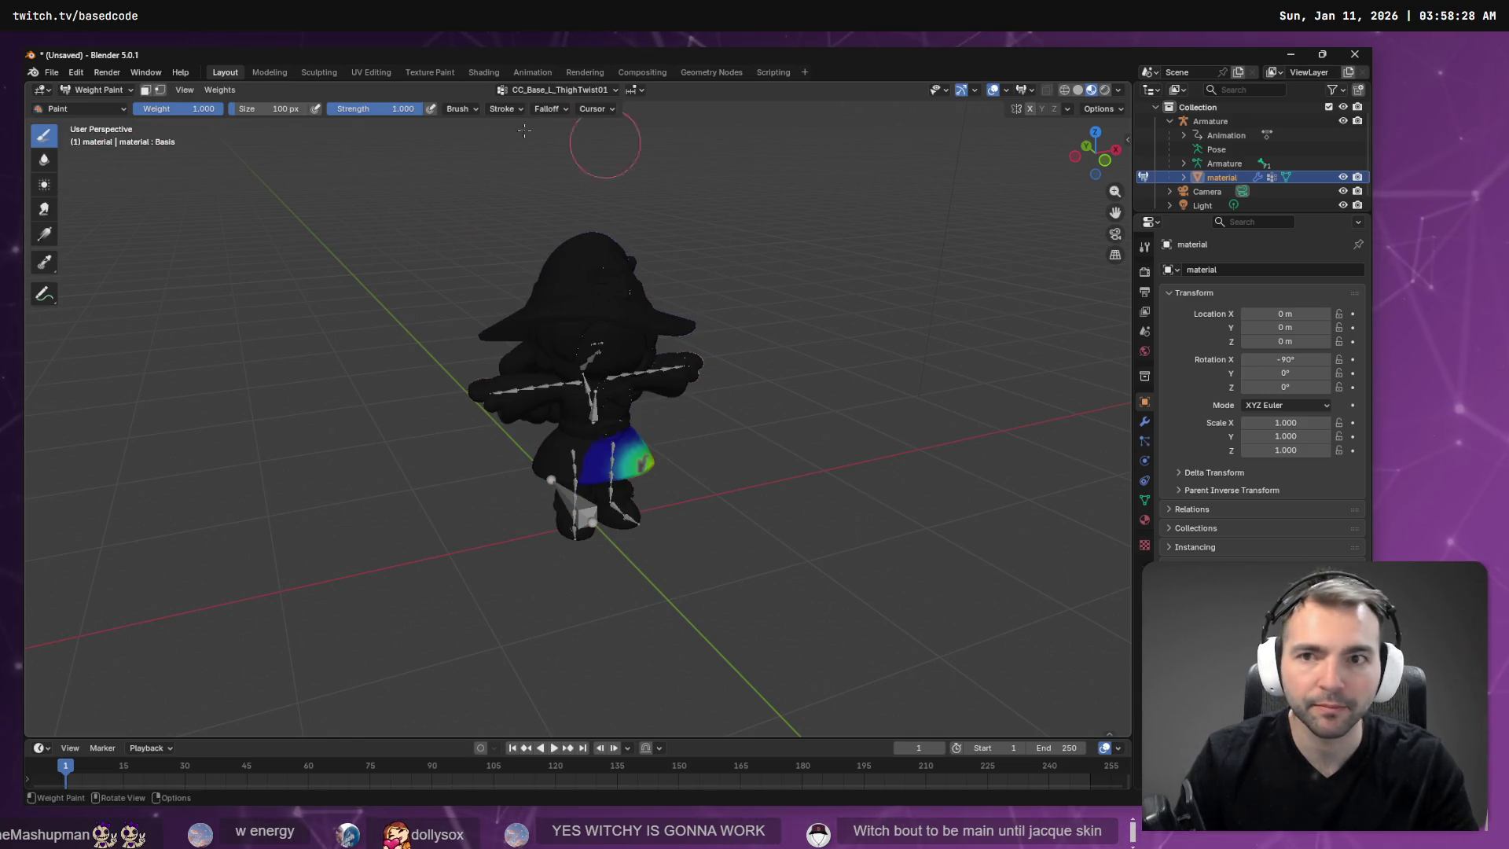
Browse the vertex groups, make CC_Base_R_ForearmTwist01 active, and bring up the brush settings.
click(530, 89)
click(536, 132)
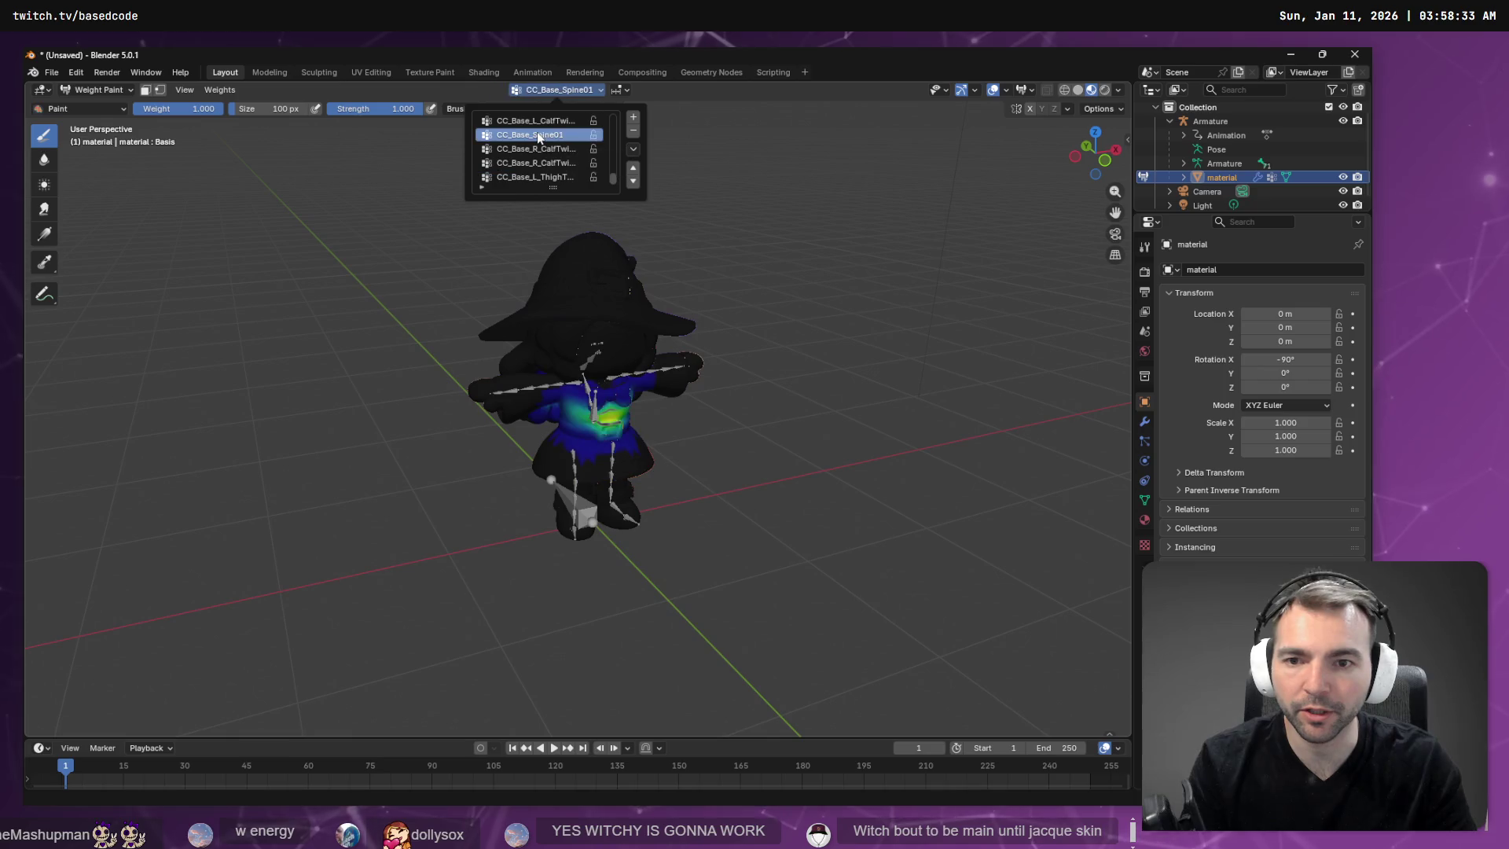
ctrl+scroll(538, 136, down, 3)
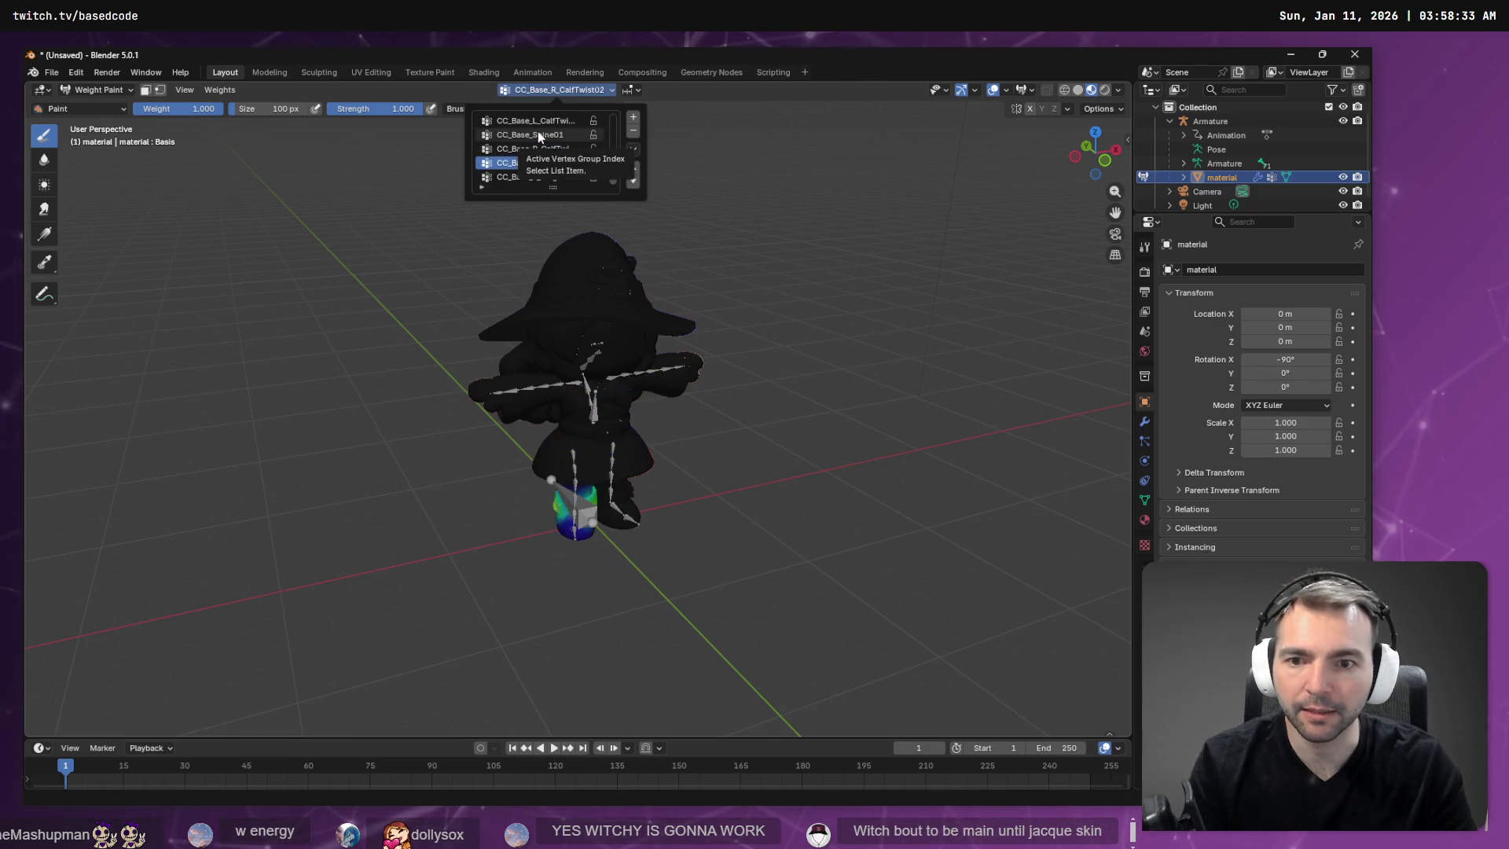
ctrl+scroll(538, 135, up, 8)
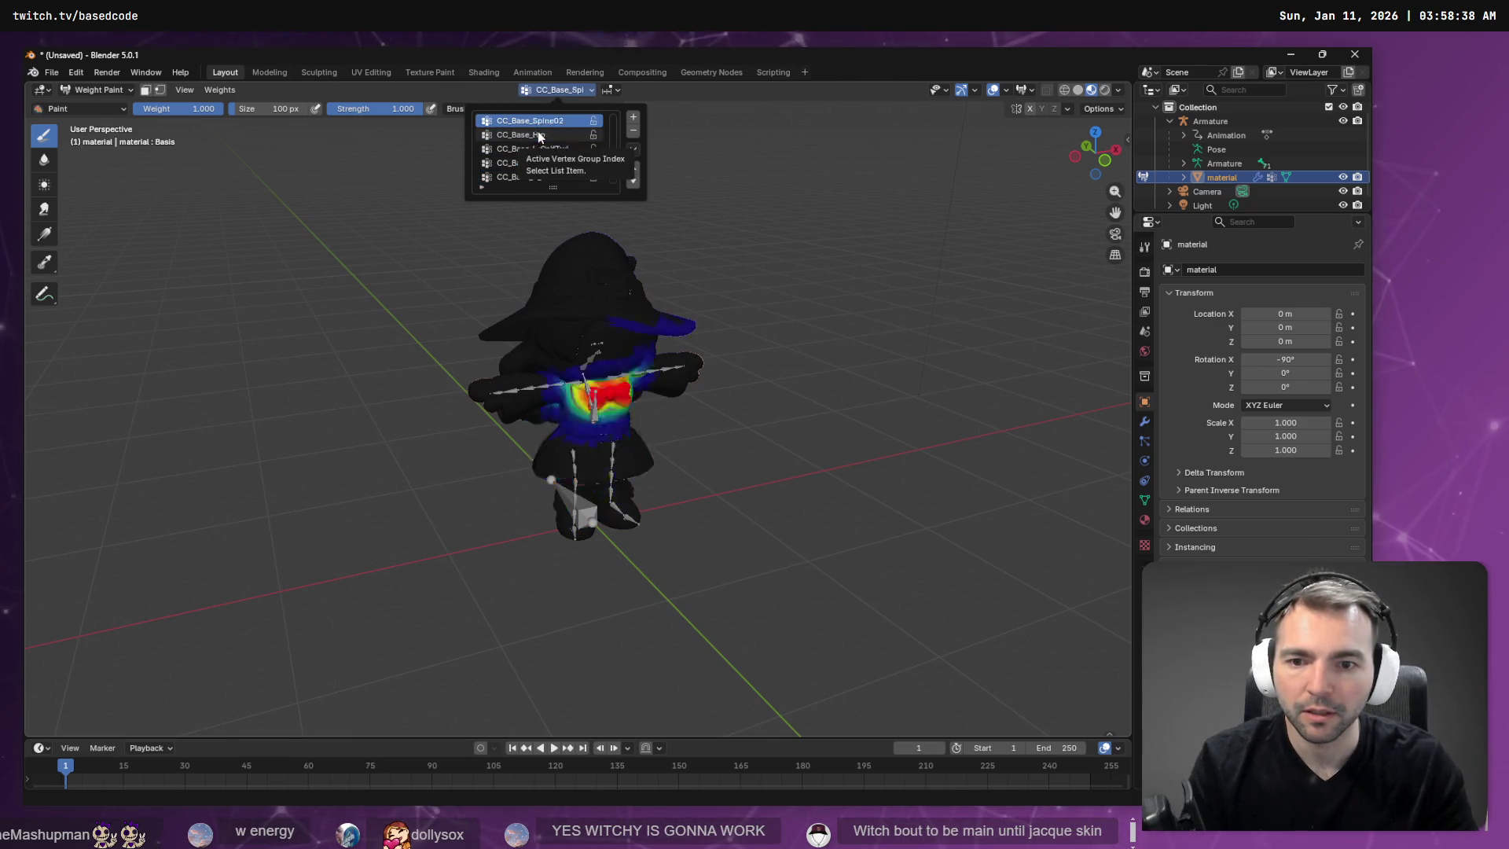
ctrl+scroll(539, 137, up, 4)
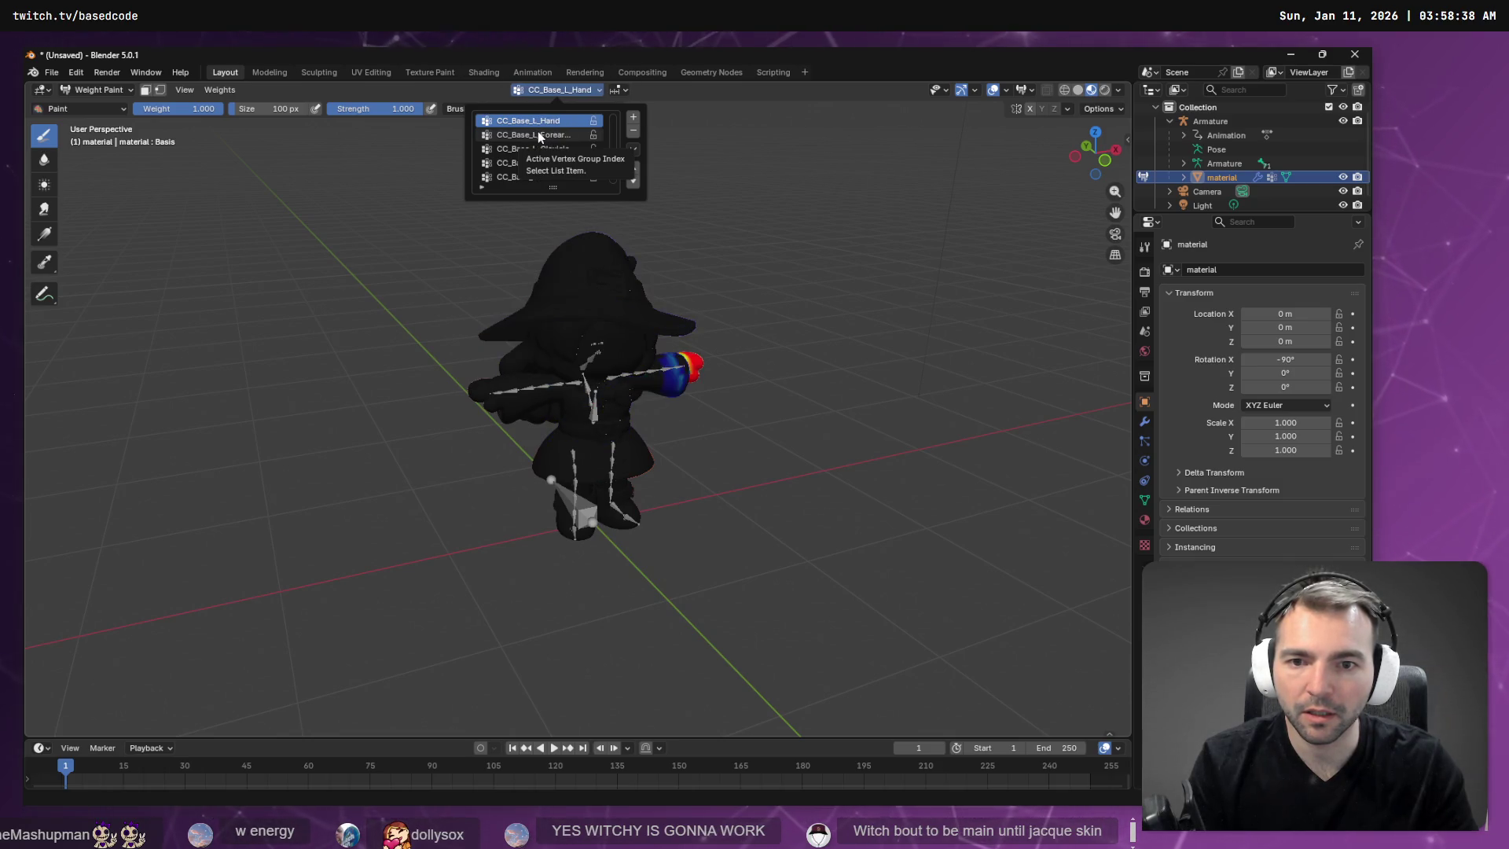
ctrl+scroll(539, 137, down, 3)
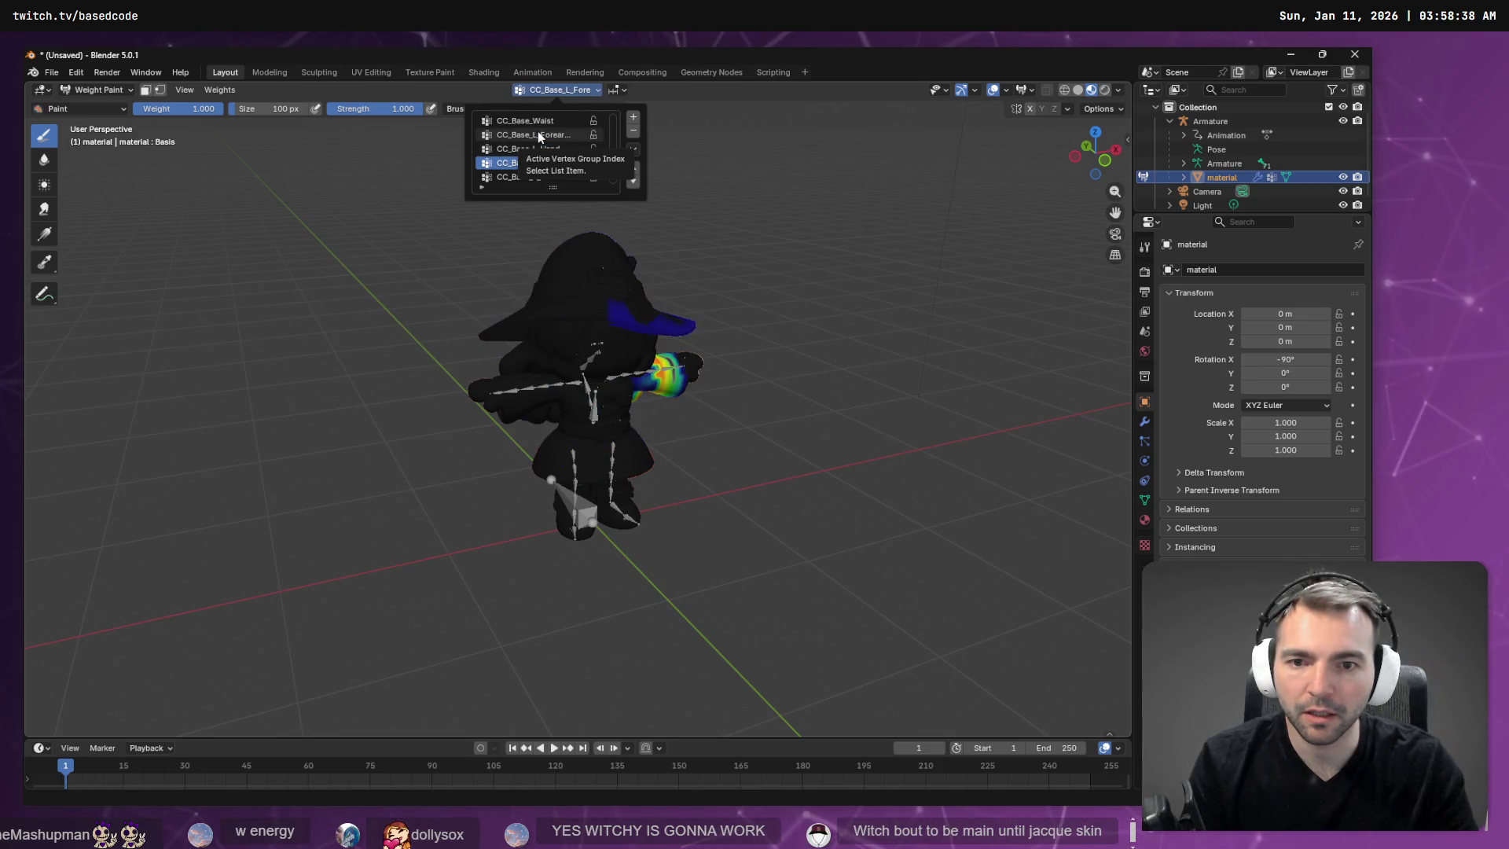
ctrl+scroll(539, 137, down, 4)
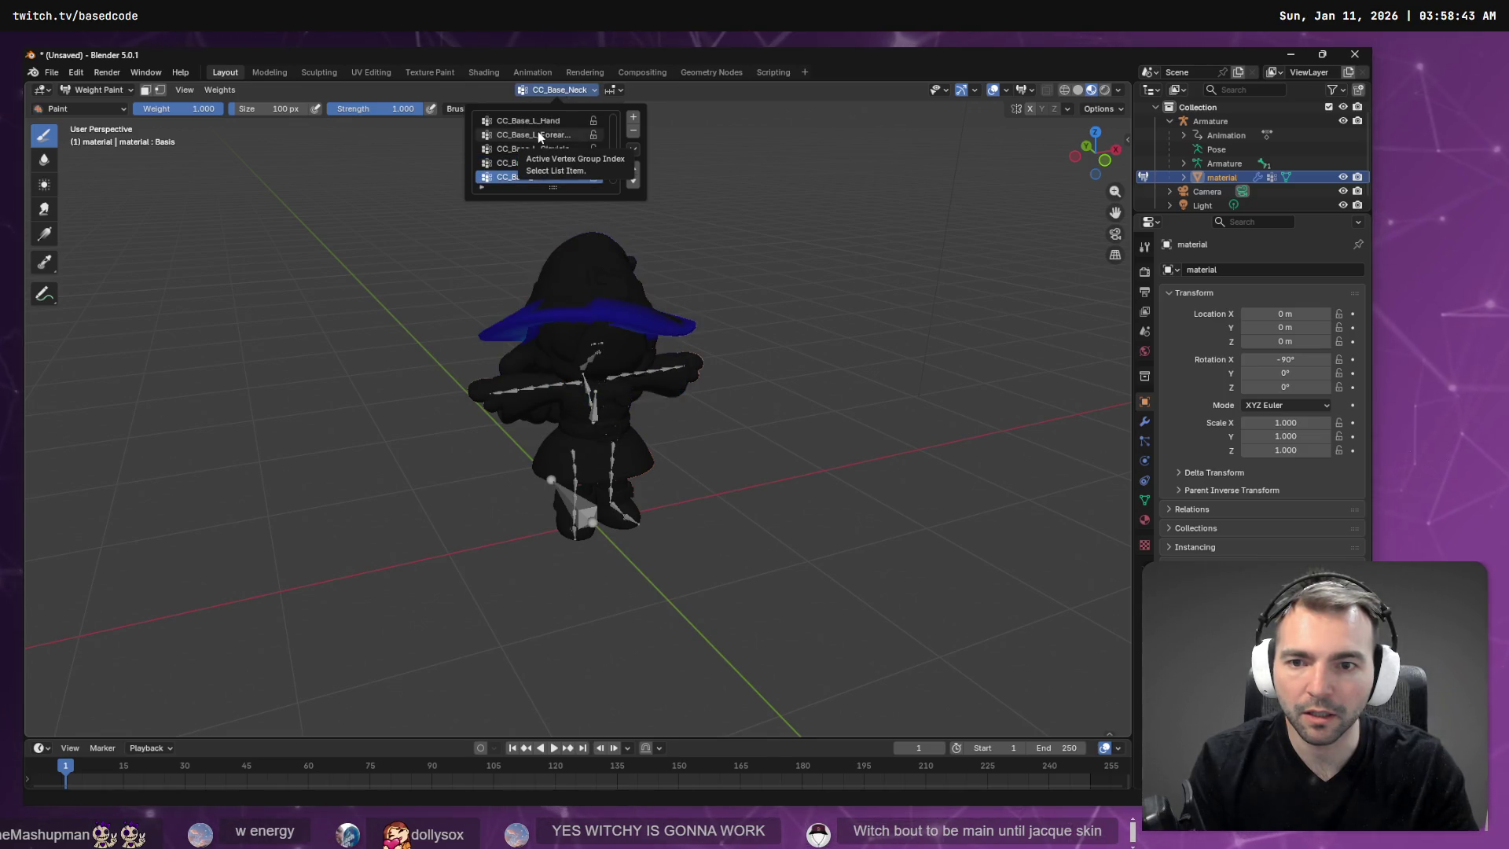
ctrl+scroll(538, 134, up, 7)
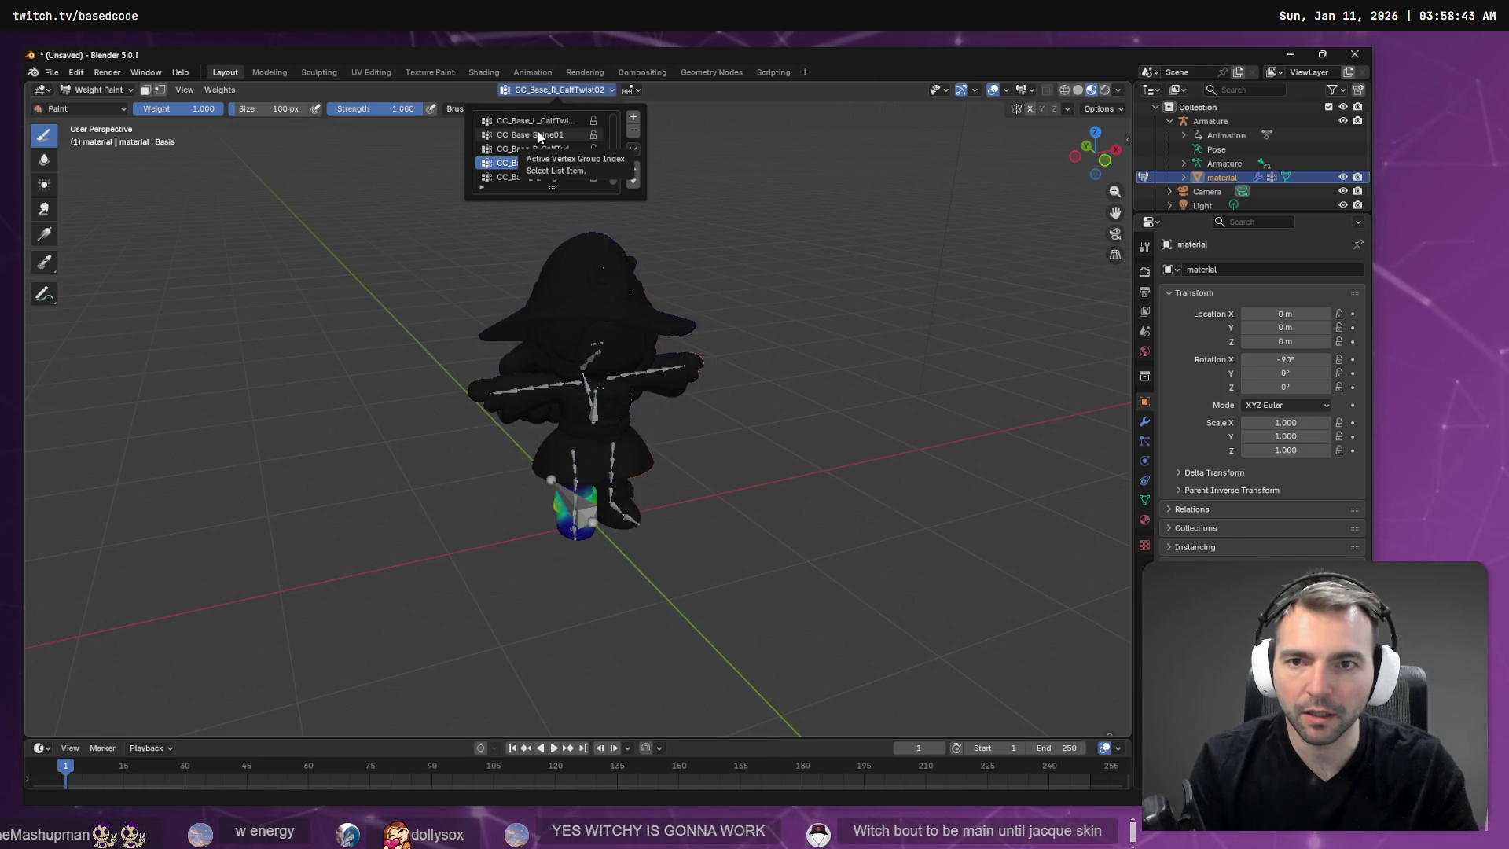
ctrl+scroll(540, 136, down, 5)
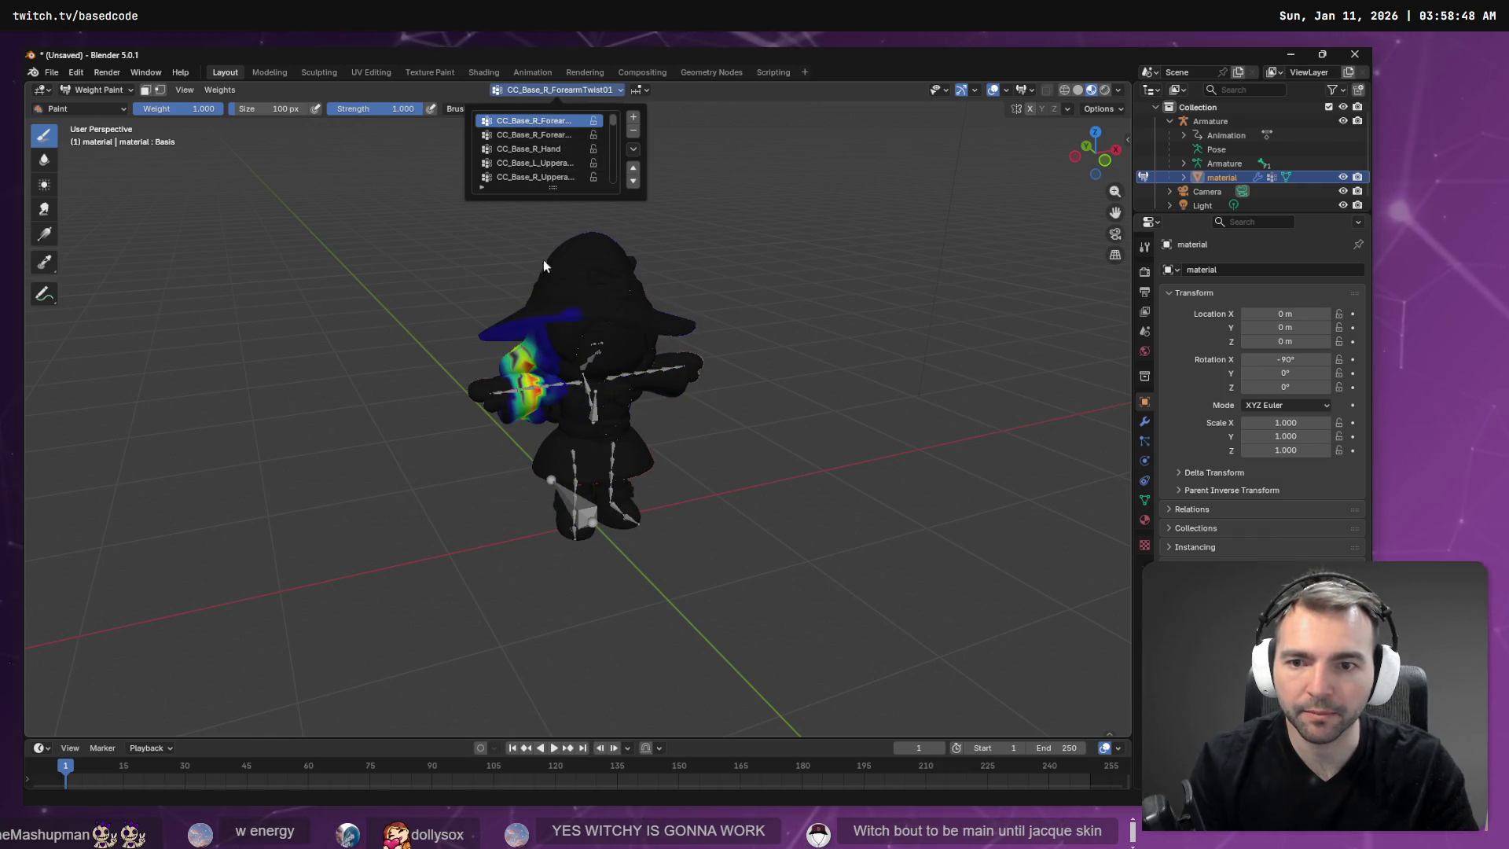
right_click(424, 301)
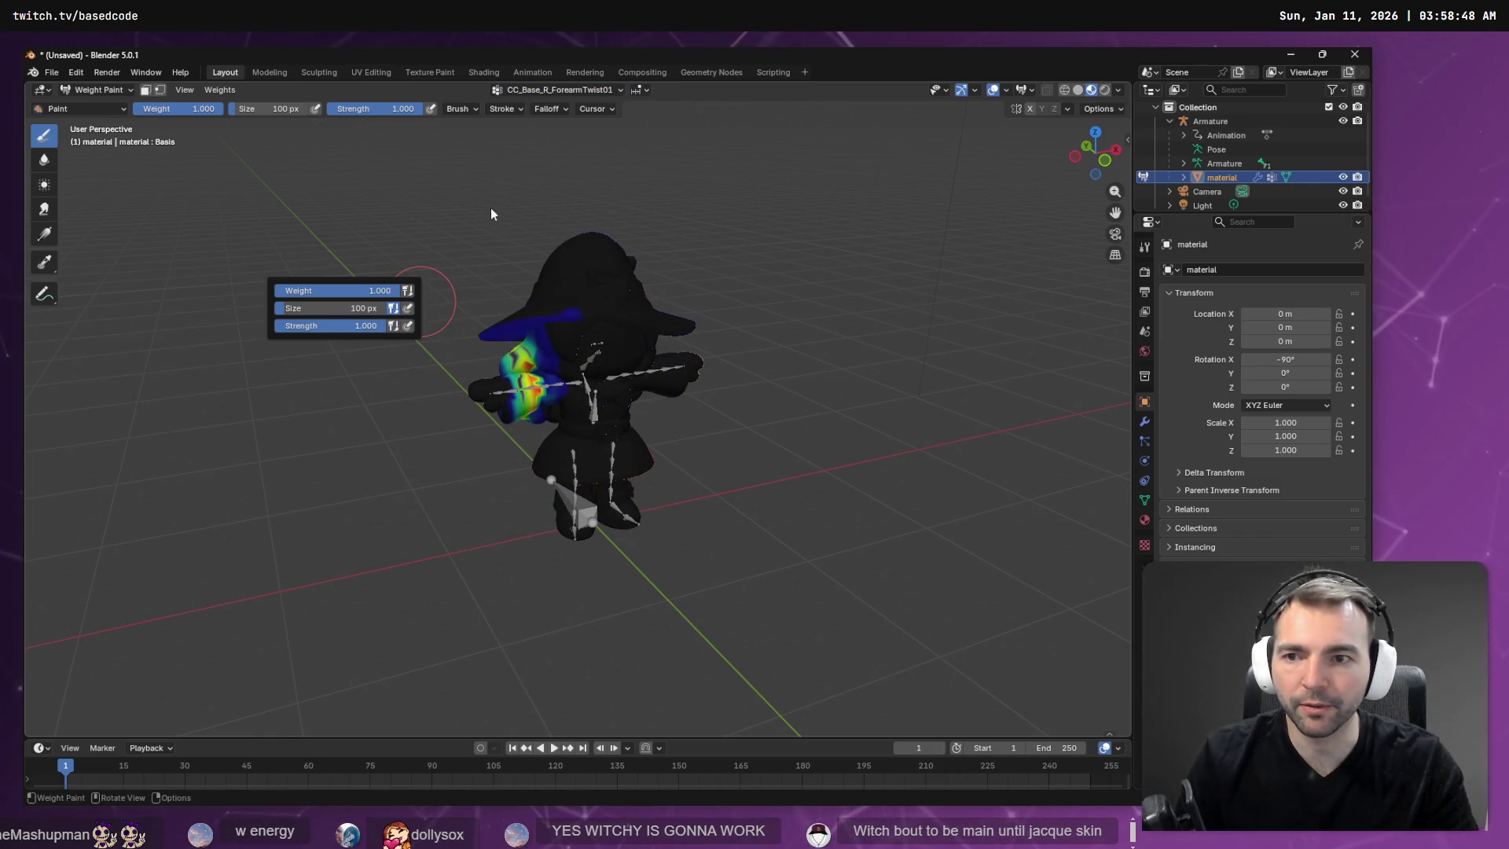
Orbit under the right arm and paint its yellow forearm-twist streak blue.
mouse_move(498, 223)
middle_down()
mouse_move(713, 236)
mouse_move(859, 286)
mouse_move(663, 308)
middle_up()
scroll(713, 236, up, 3)
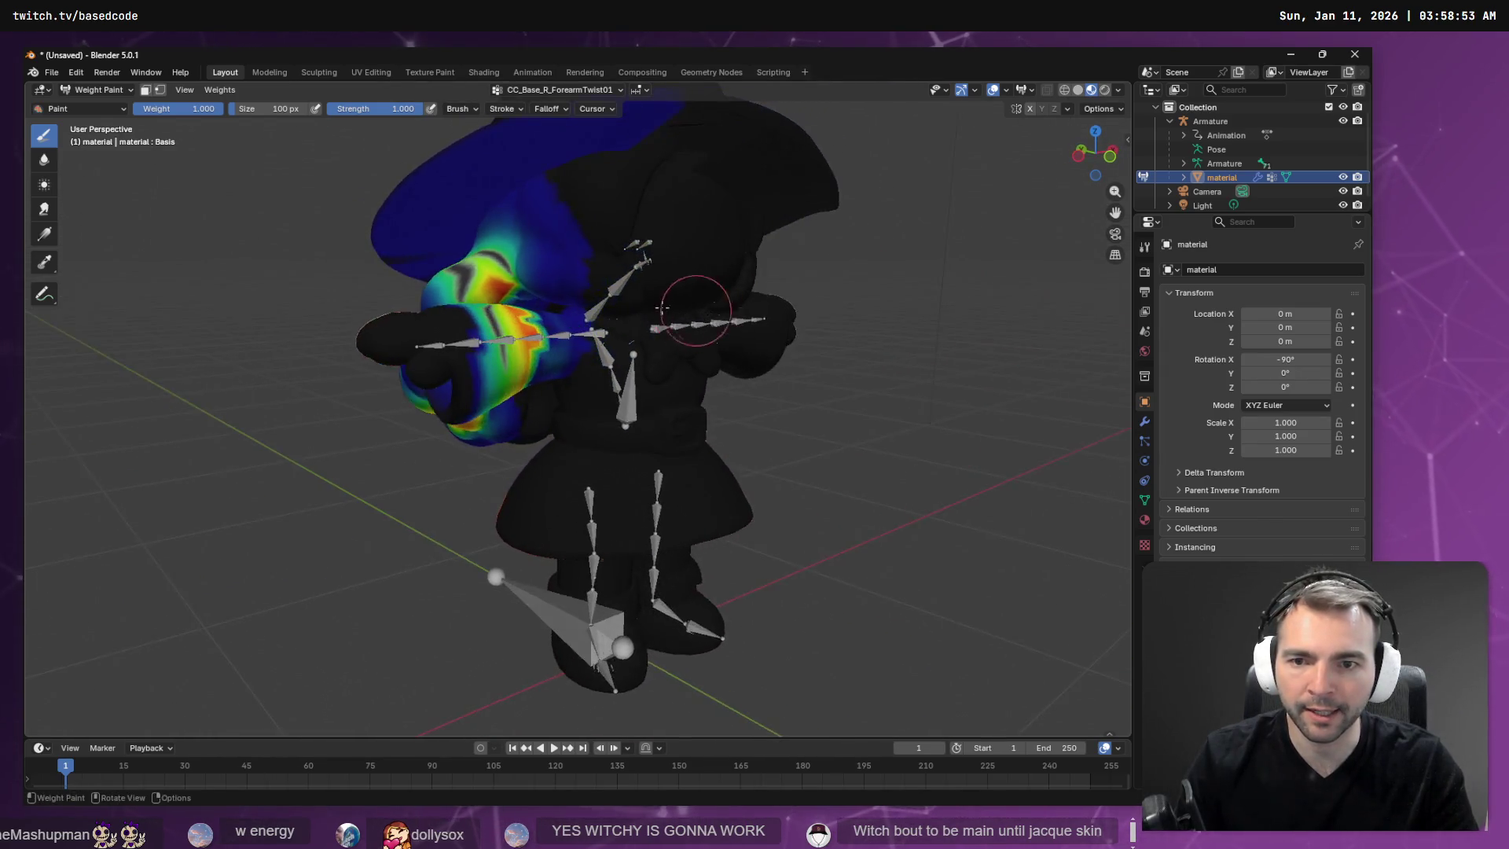
scroll(663, 308, up, 2)
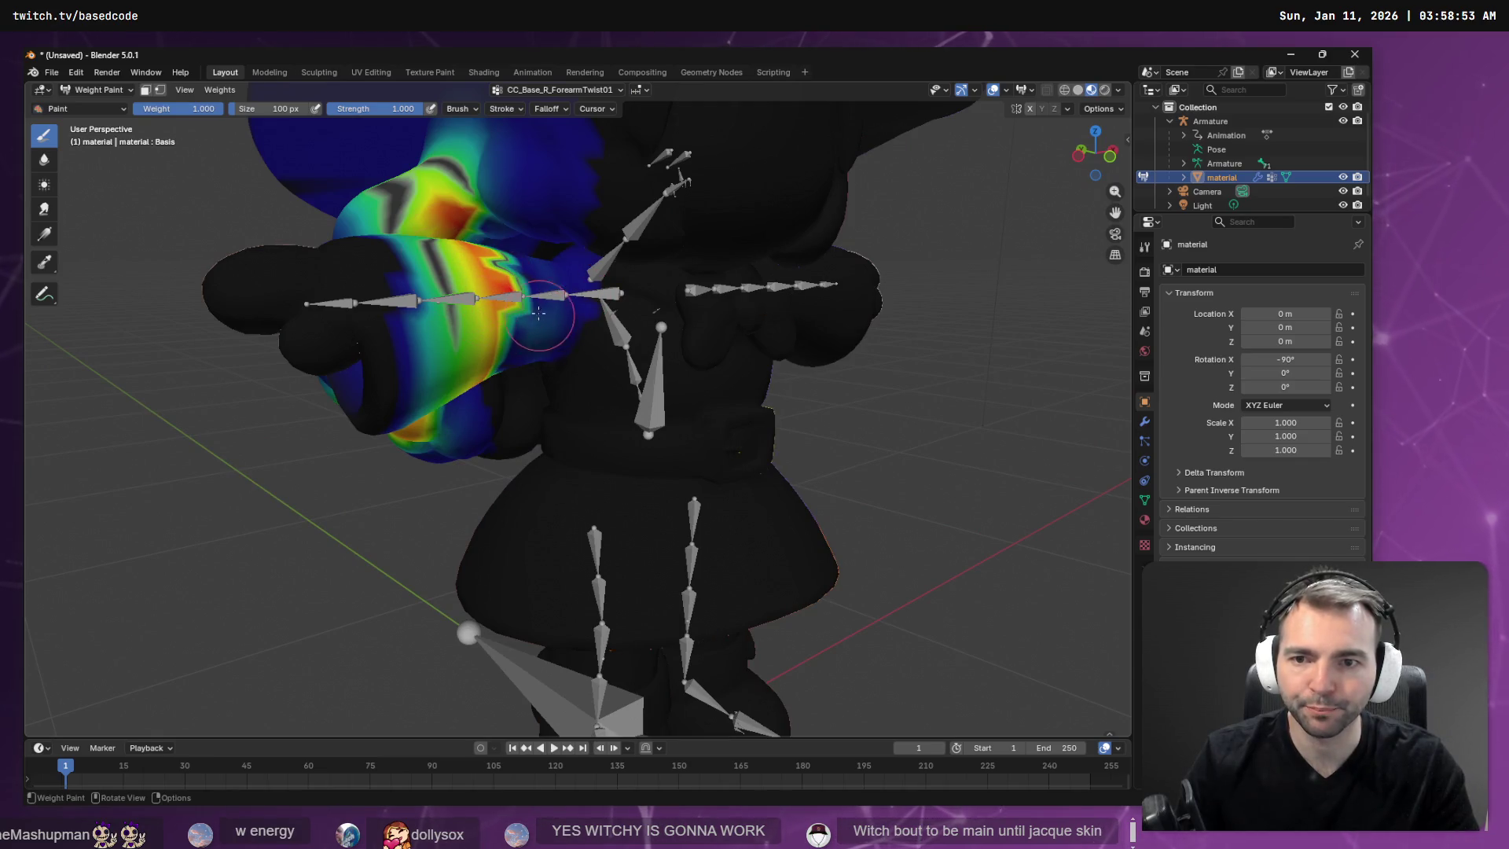
mouse_move(538, 313)
middle_down()
mouse_move(457, 405)
mouse_move(273, 371)
middle_up()
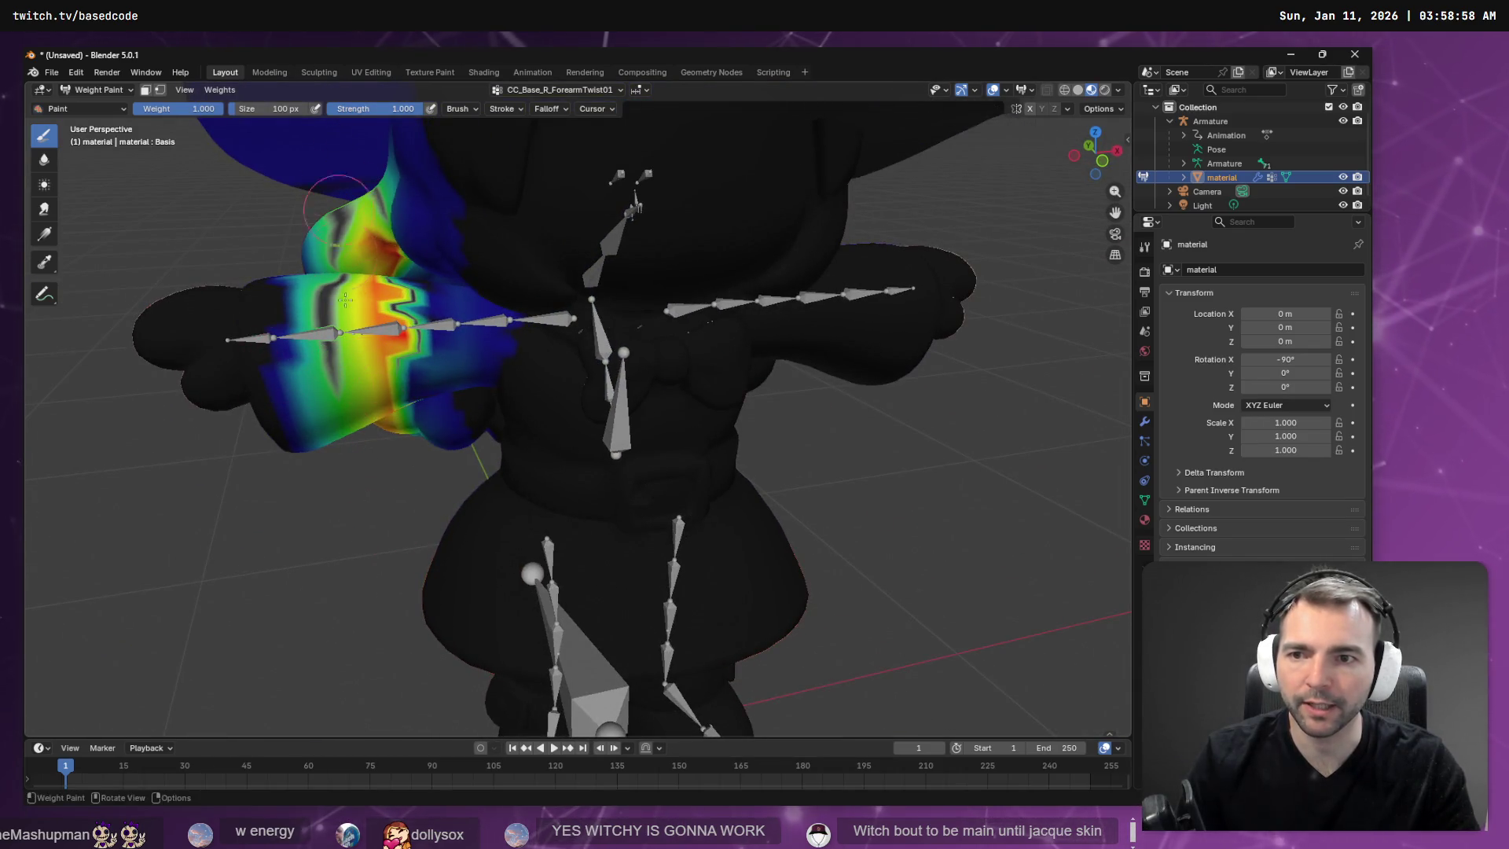
mouse_move(344, 300)
middle_down()
mouse_move(477, 432)
mouse_move(488, 321)
middle_up()
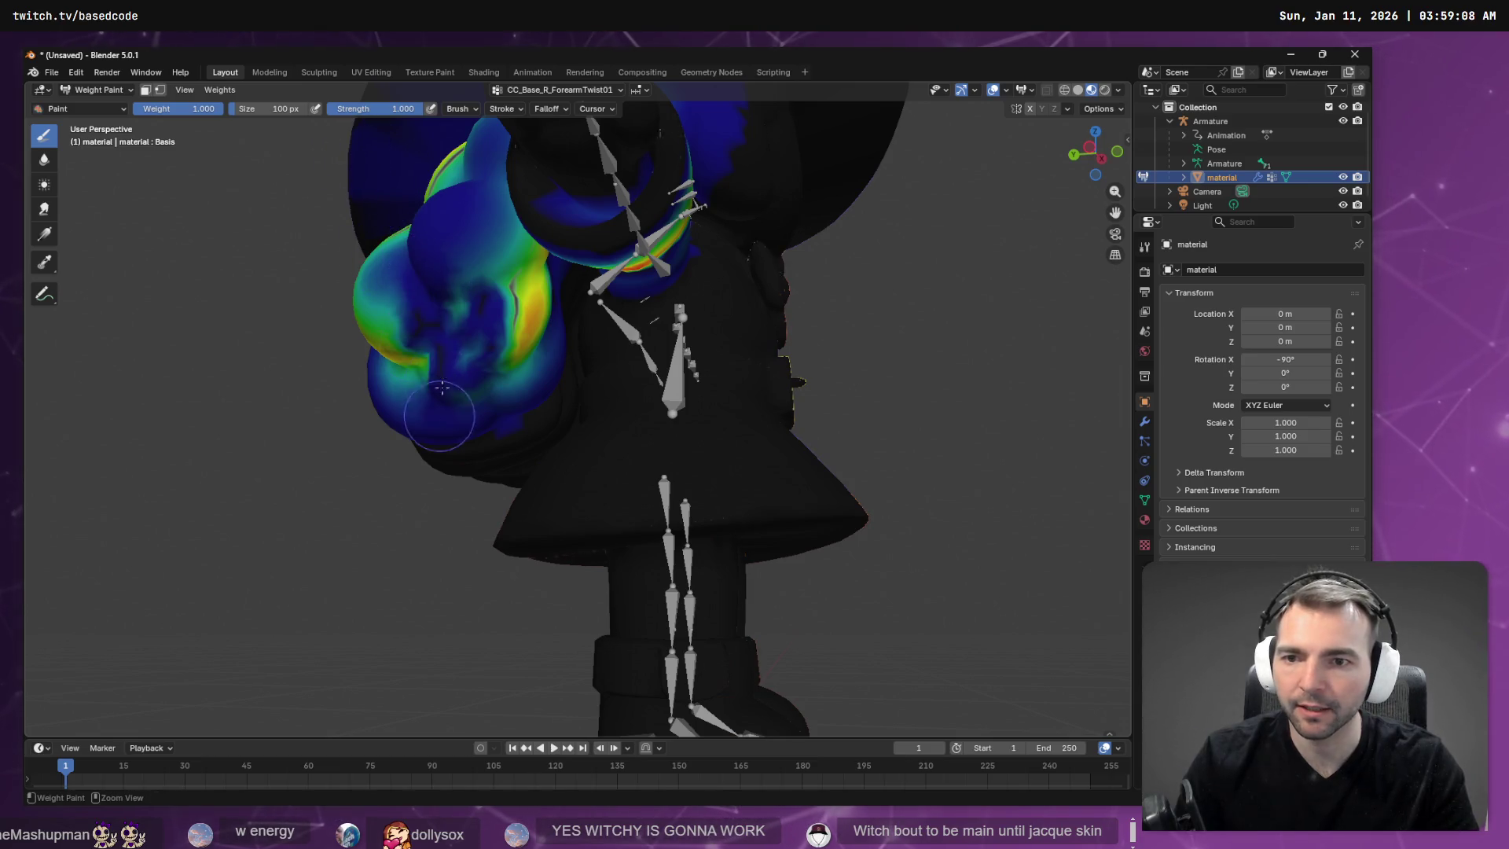
drag(537, 322, 499, 250)
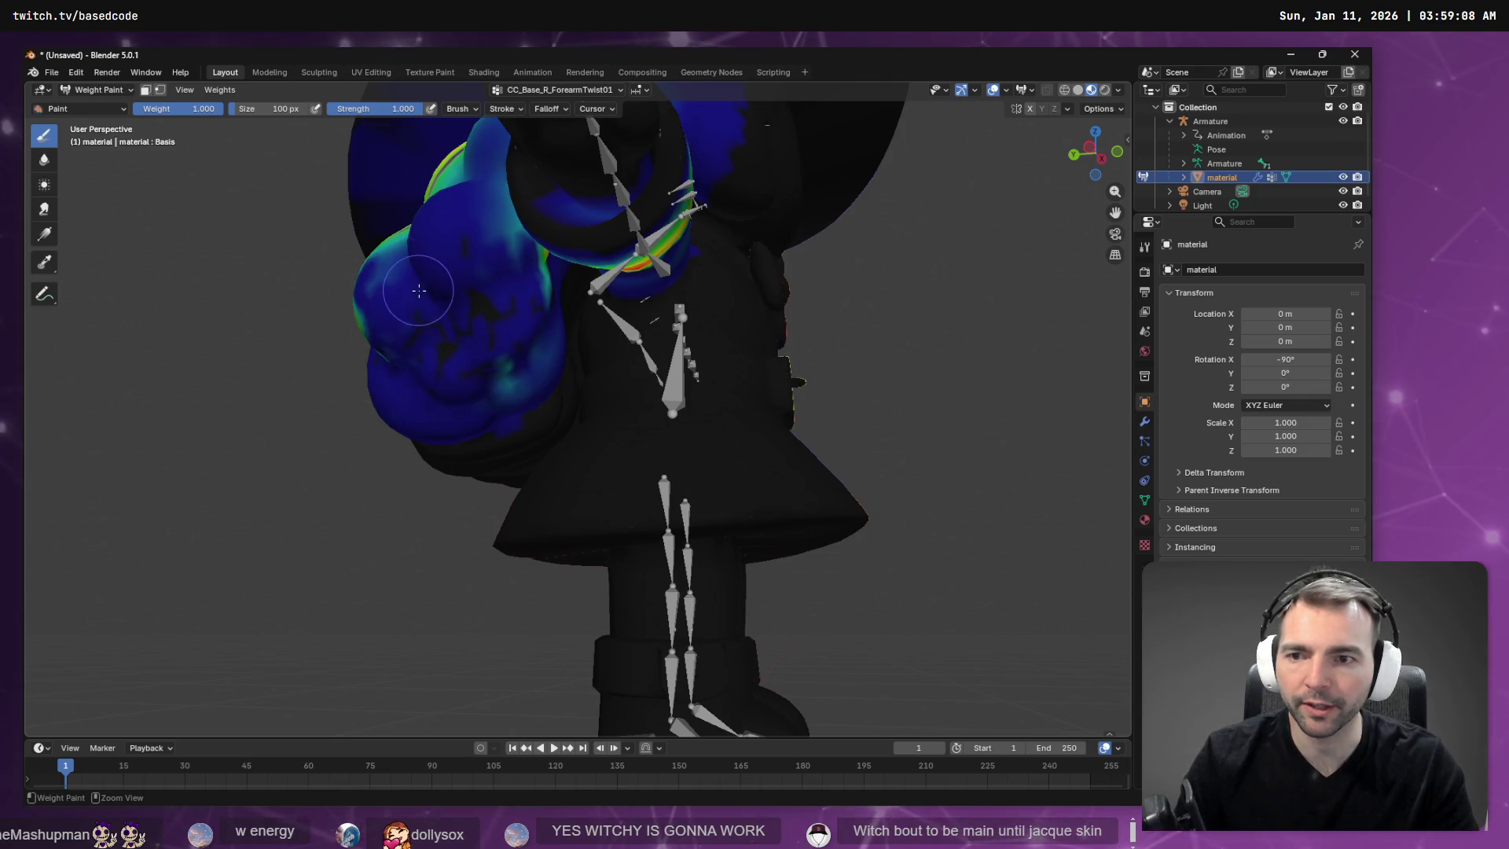
Paint the stray weights on the lower chest and upper shoulder down to blue.
mouse_move(421, 286)
middle_down()
mouse_move(554, 382)
mouse_move(401, 353)
middle_up()
mouse_move(401, 353)
mouse_down()
mouse_move(369, 362)
mouse_move(410, 288)
mouse_up()
middle_drag(317, 407, 365, 418)
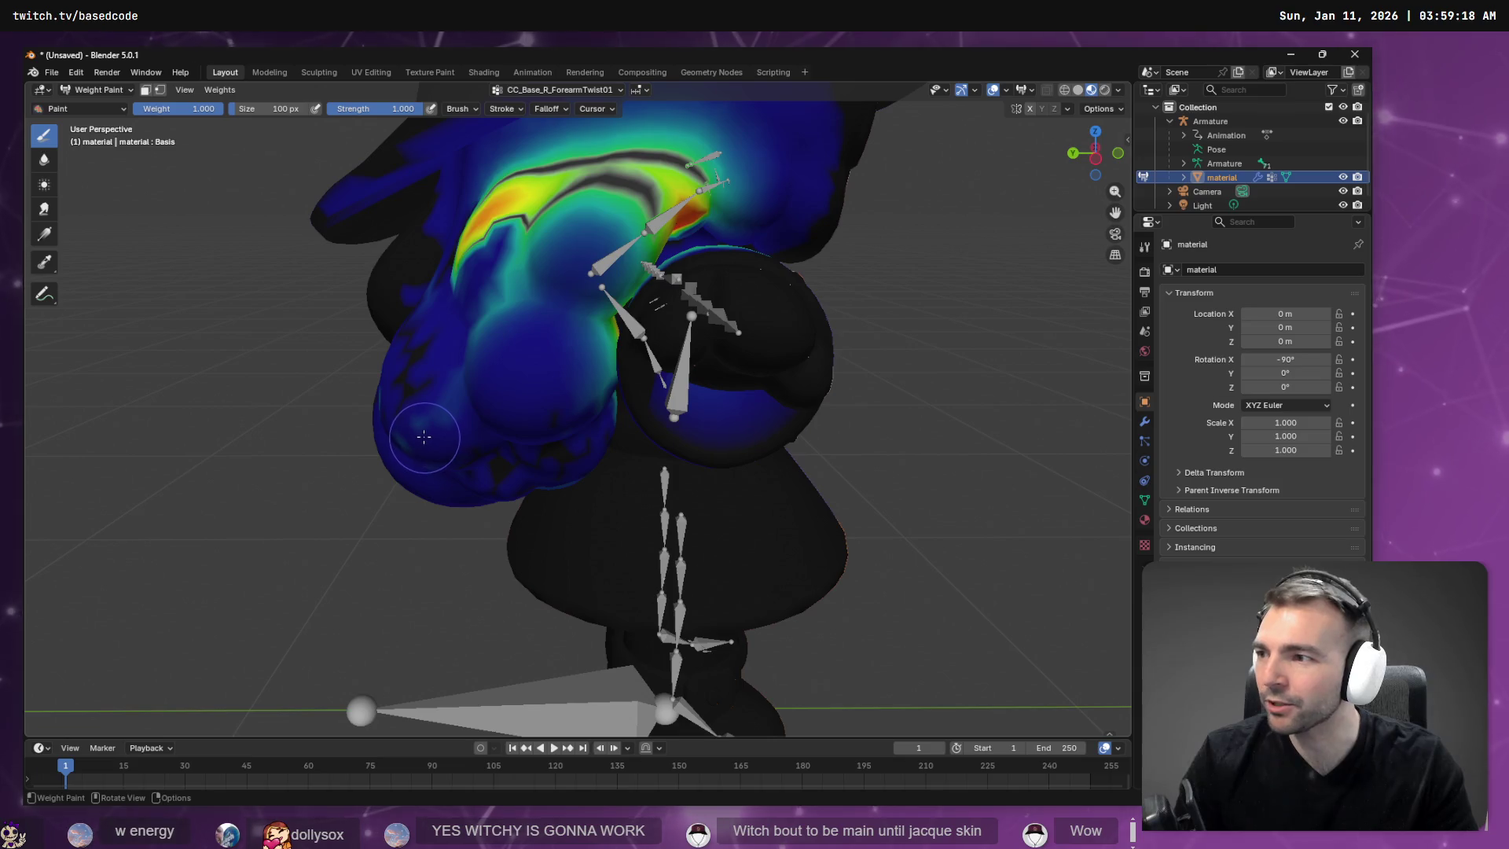
mouse_move(534, 236)
middle_down()
mouse_move(550, 260)
mouse_move(500, 301)
middle_up()
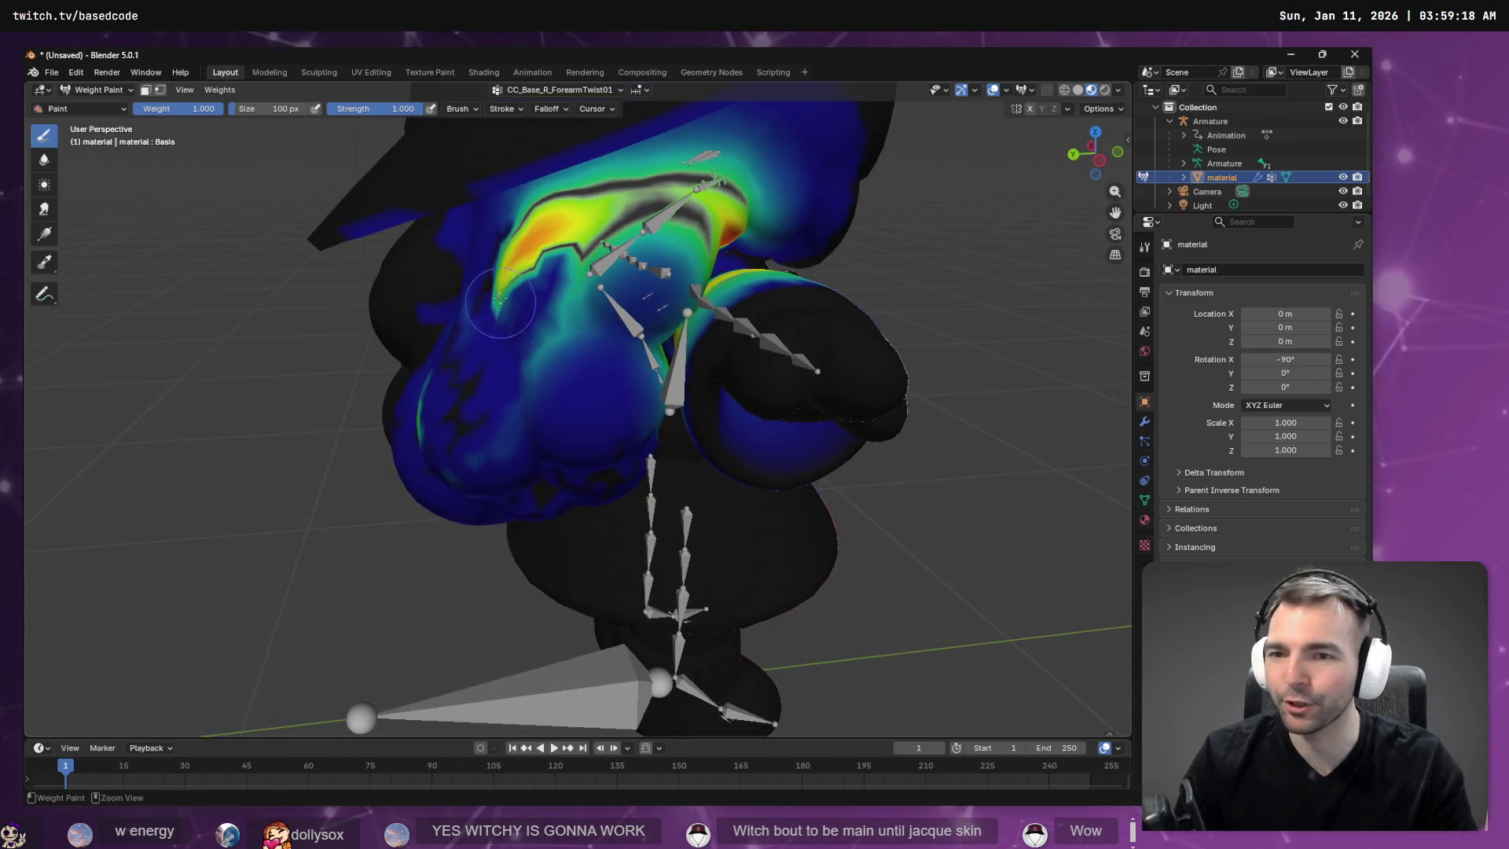
mouse_move(500, 301)
mouse_down()
mouse_move(503, 204)
mouse_move(511, 307)
mouse_up()
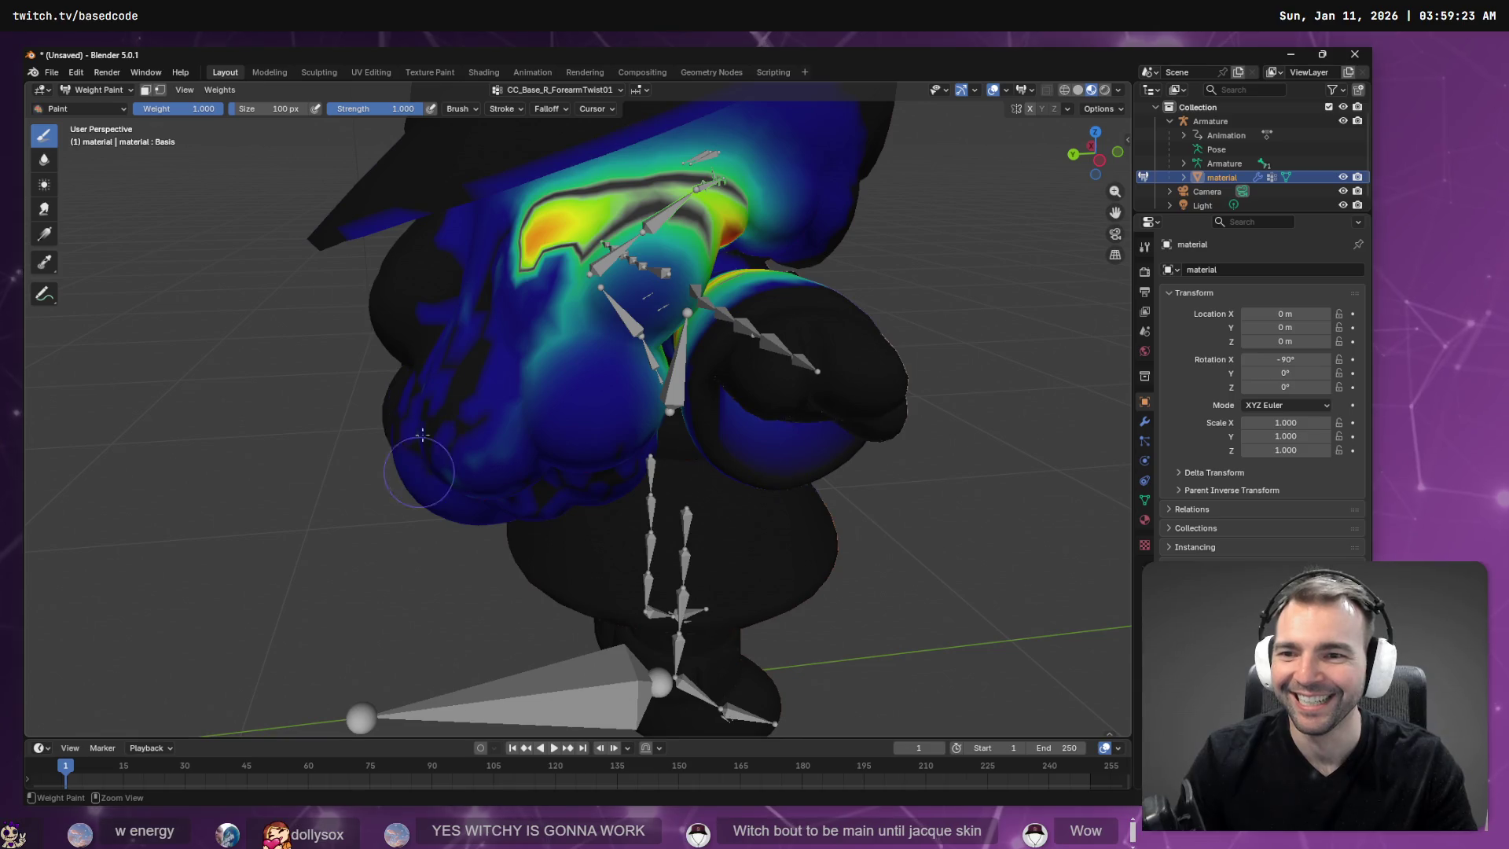
middle_drag(429, 425, 487, 307)
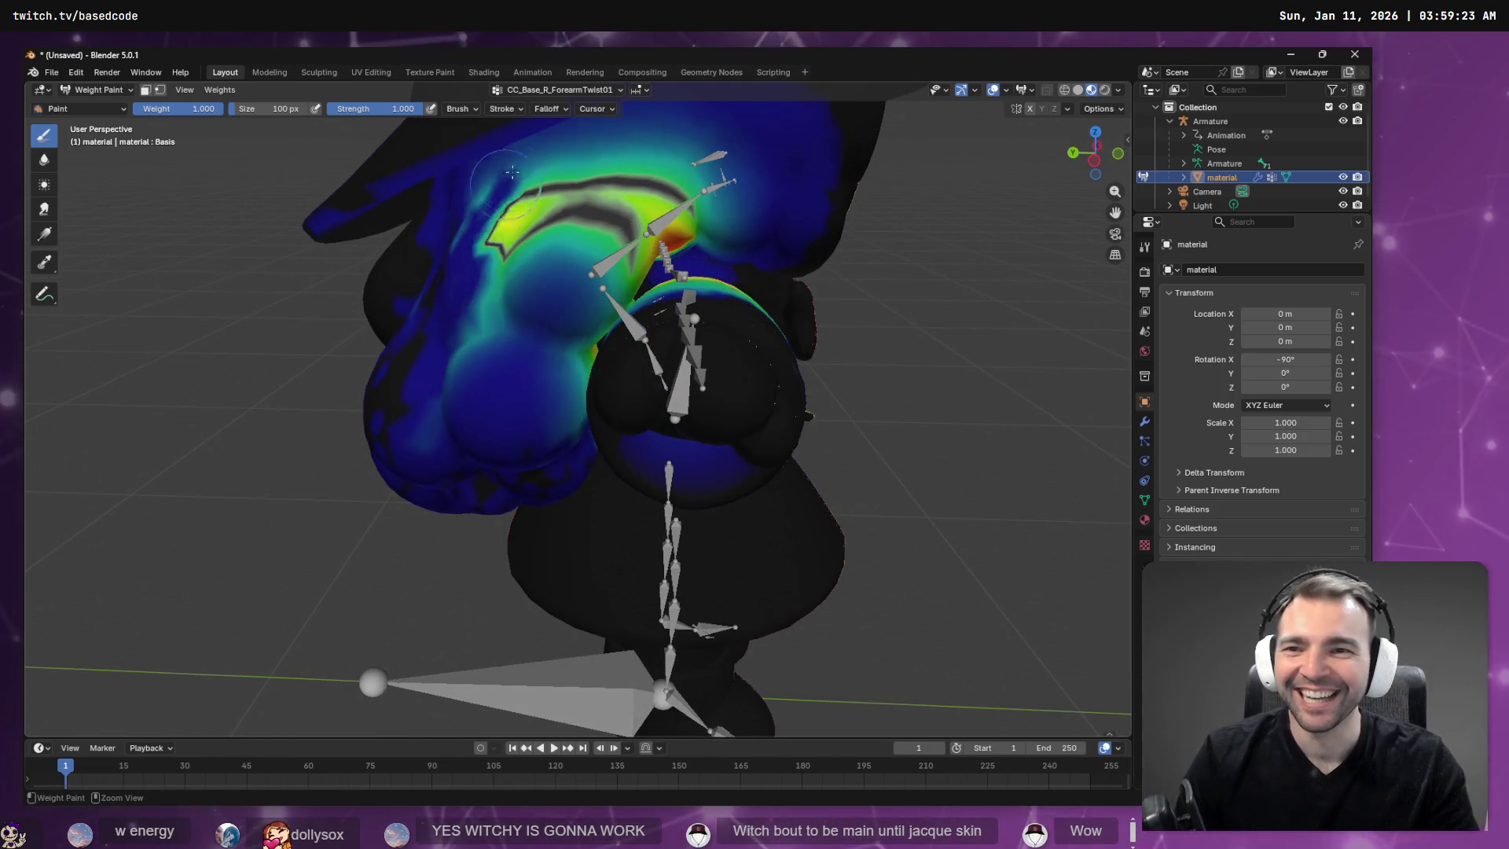
mouse_move(512, 172)
mouse_down()
mouse_move(487, 251)
mouse_move(503, 204)
mouse_move(574, 236)
mouse_move(626, 150)
mouse_up()
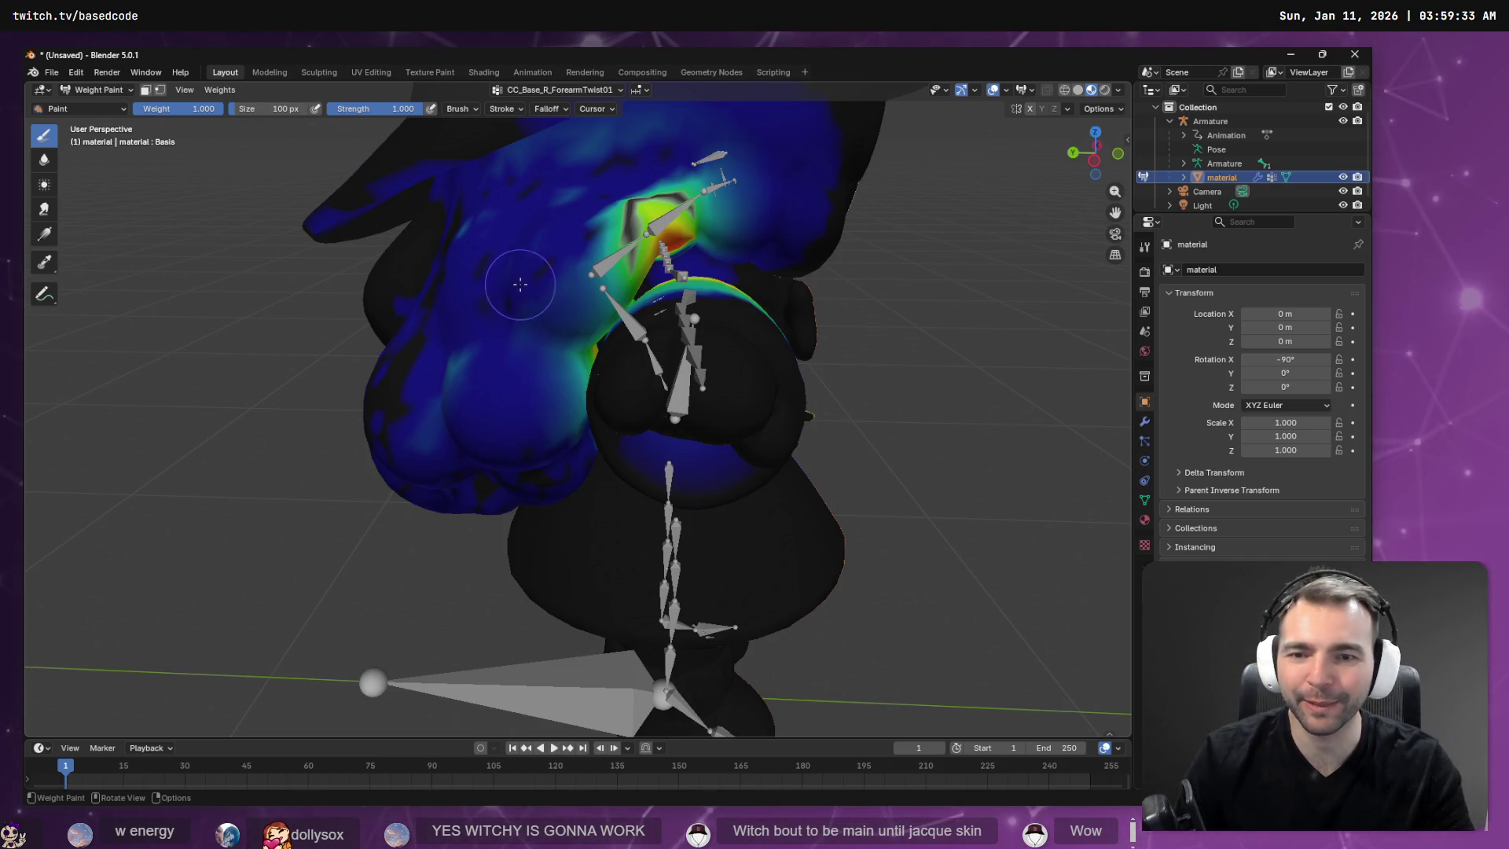
mouse_move(520, 284)
middle_down()
mouse_move(547, 213)
mouse_move(525, 231)
middle_up()
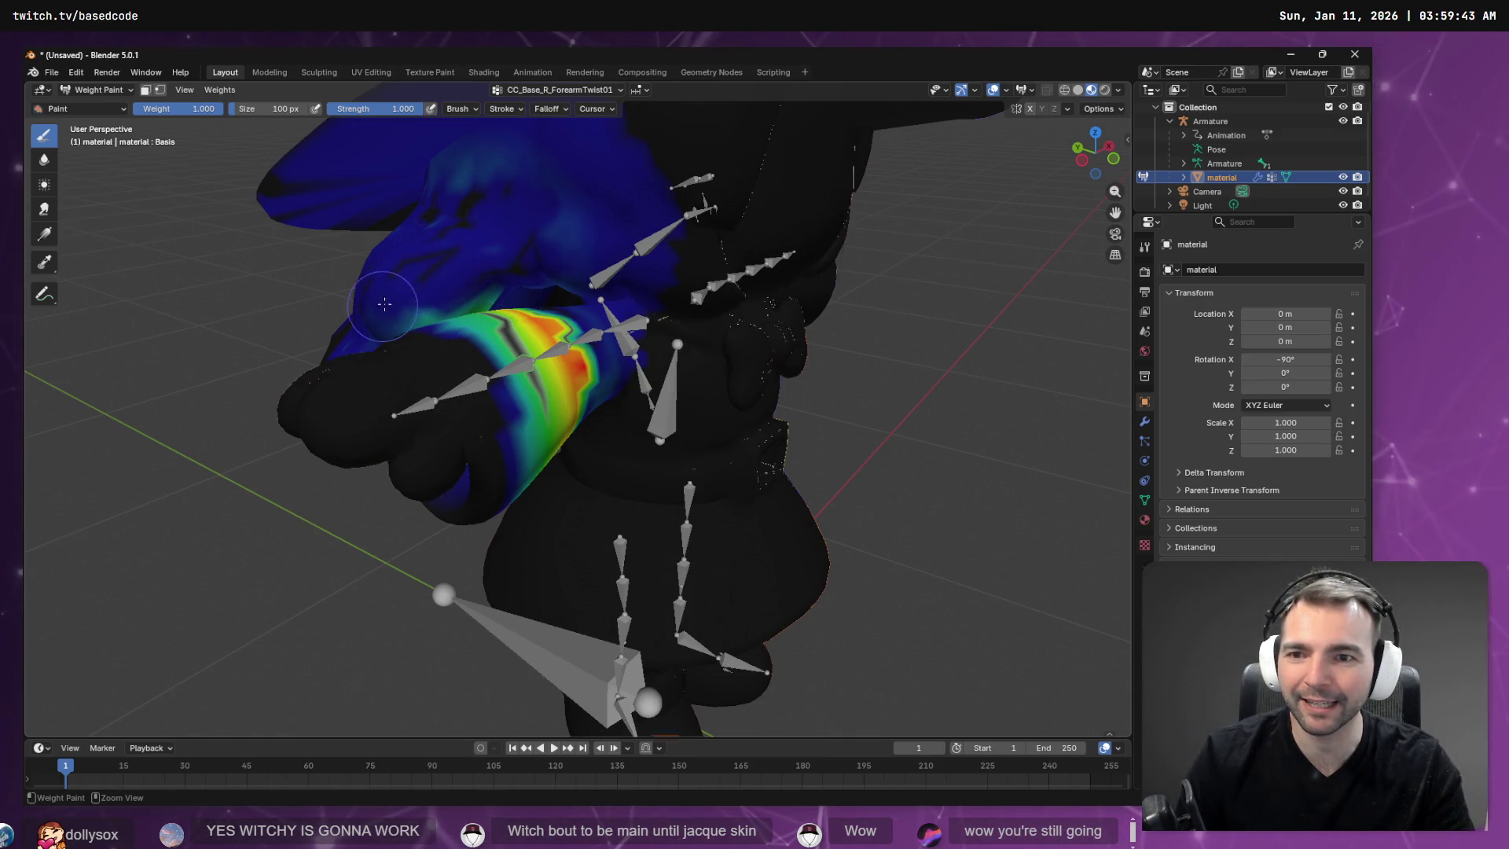
mouse_move(439, 304)
middle_down()
mouse_move(455, 262)
mouse_move(507, 271)
mouse_move(542, 251)
middle_up()
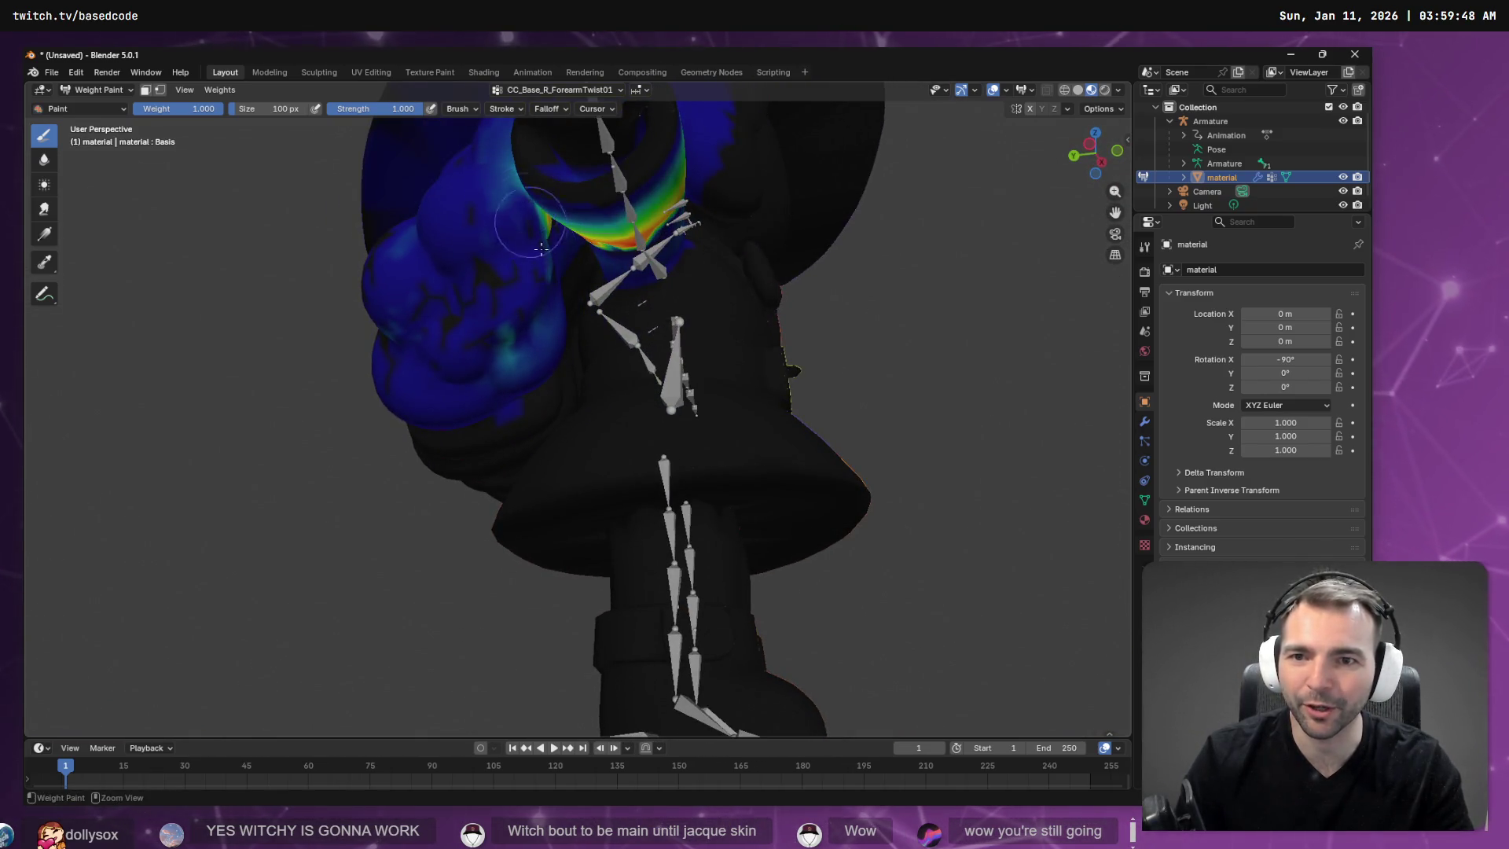
mouse_move(511, 180)
middle_down()
mouse_move(534, 277)
mouse_move(593, 338)
middle_up()
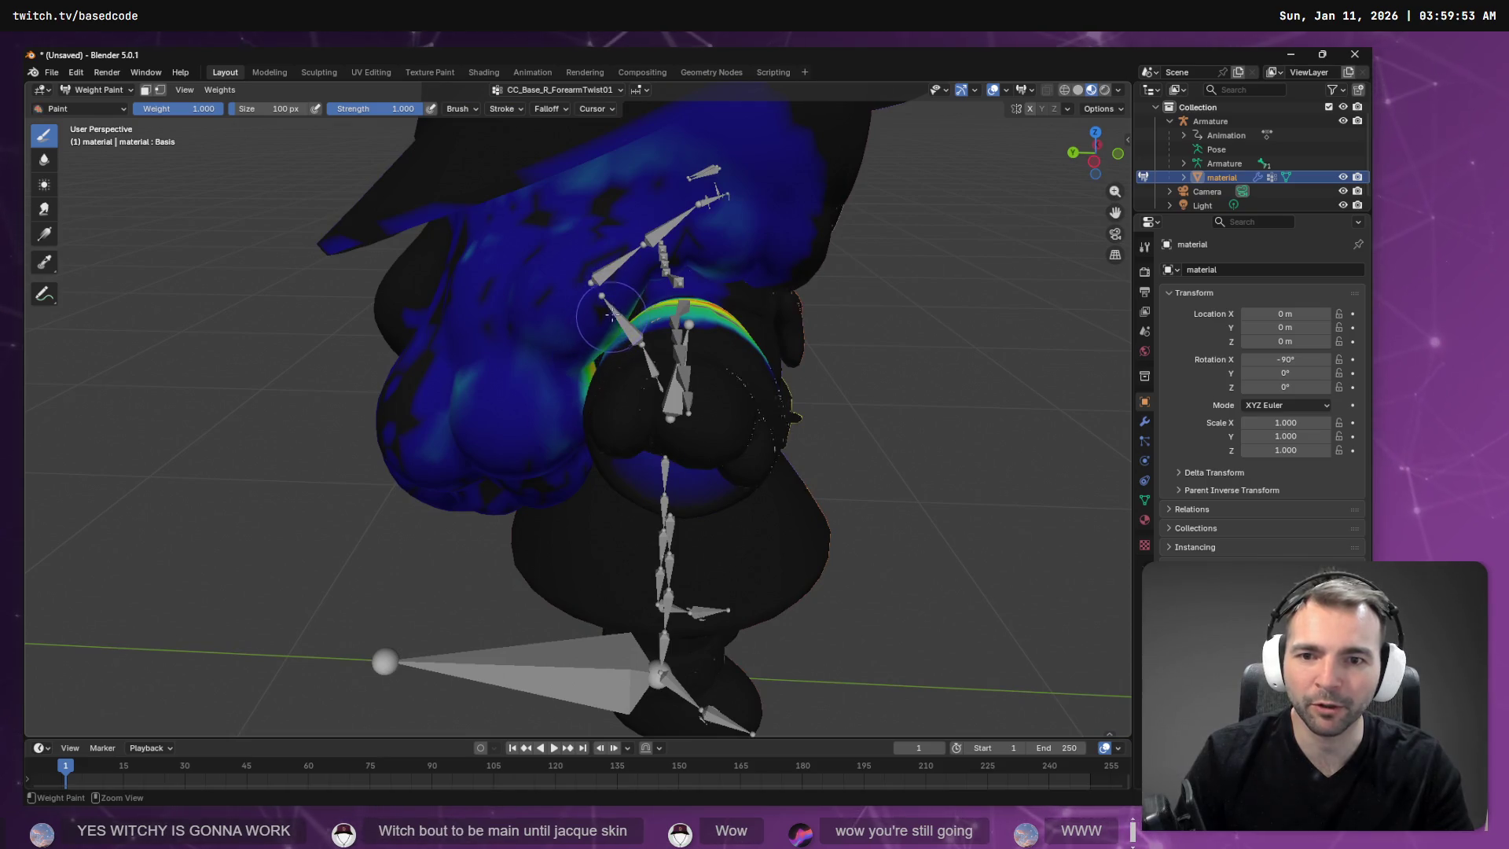
middle_drag(543, 428, 533, 373)
mouse_move(518, 311)
middle_down()
mouse_move(500, 386)
mouse_move(505, 290)
middle_up()
scroll(508, 373, up, 3)
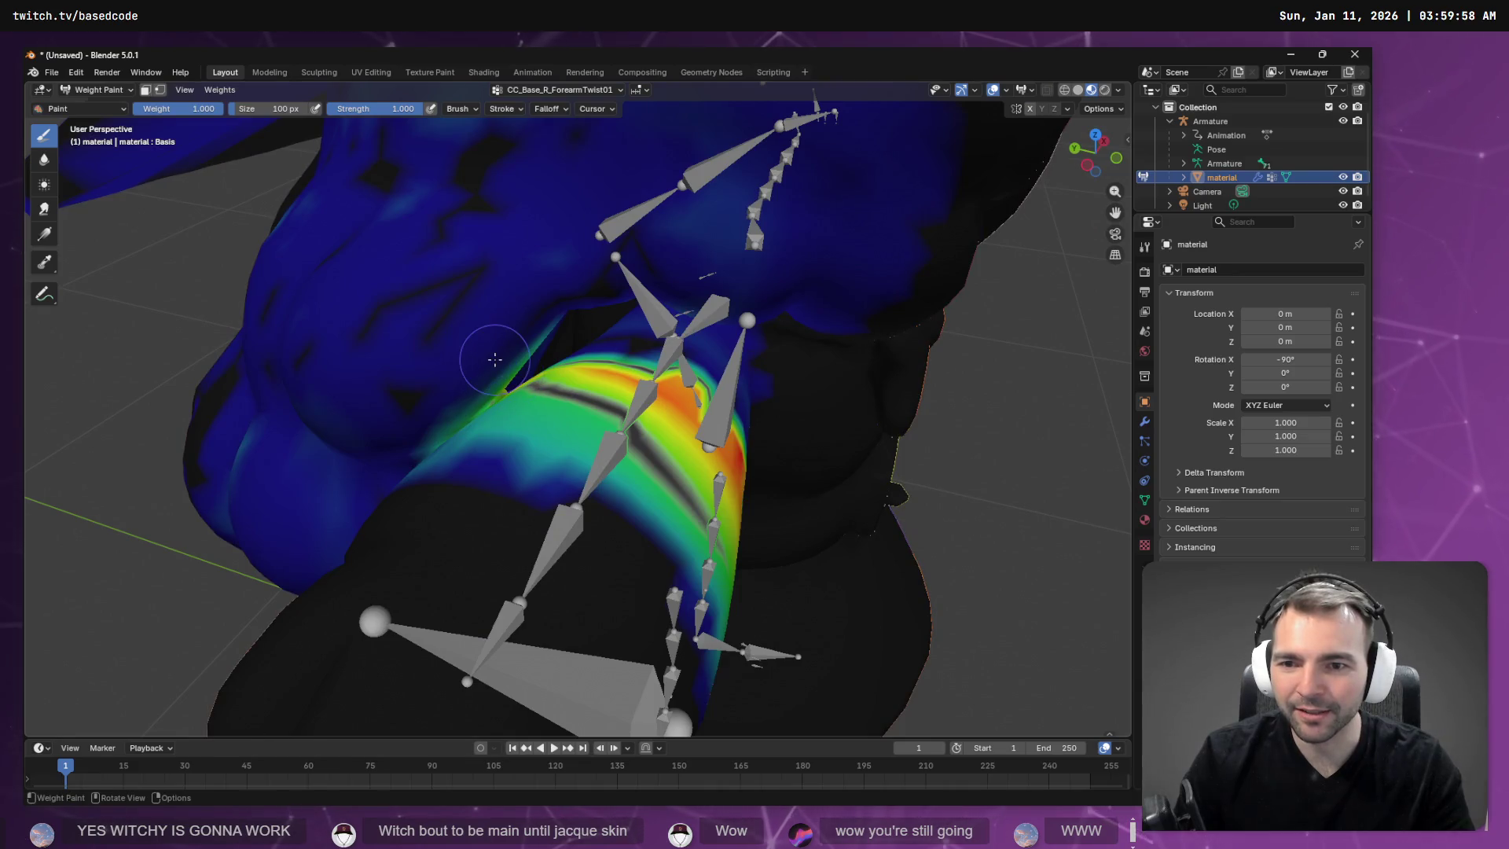
ctrl+middle_drag(495, 360, 495, 336)
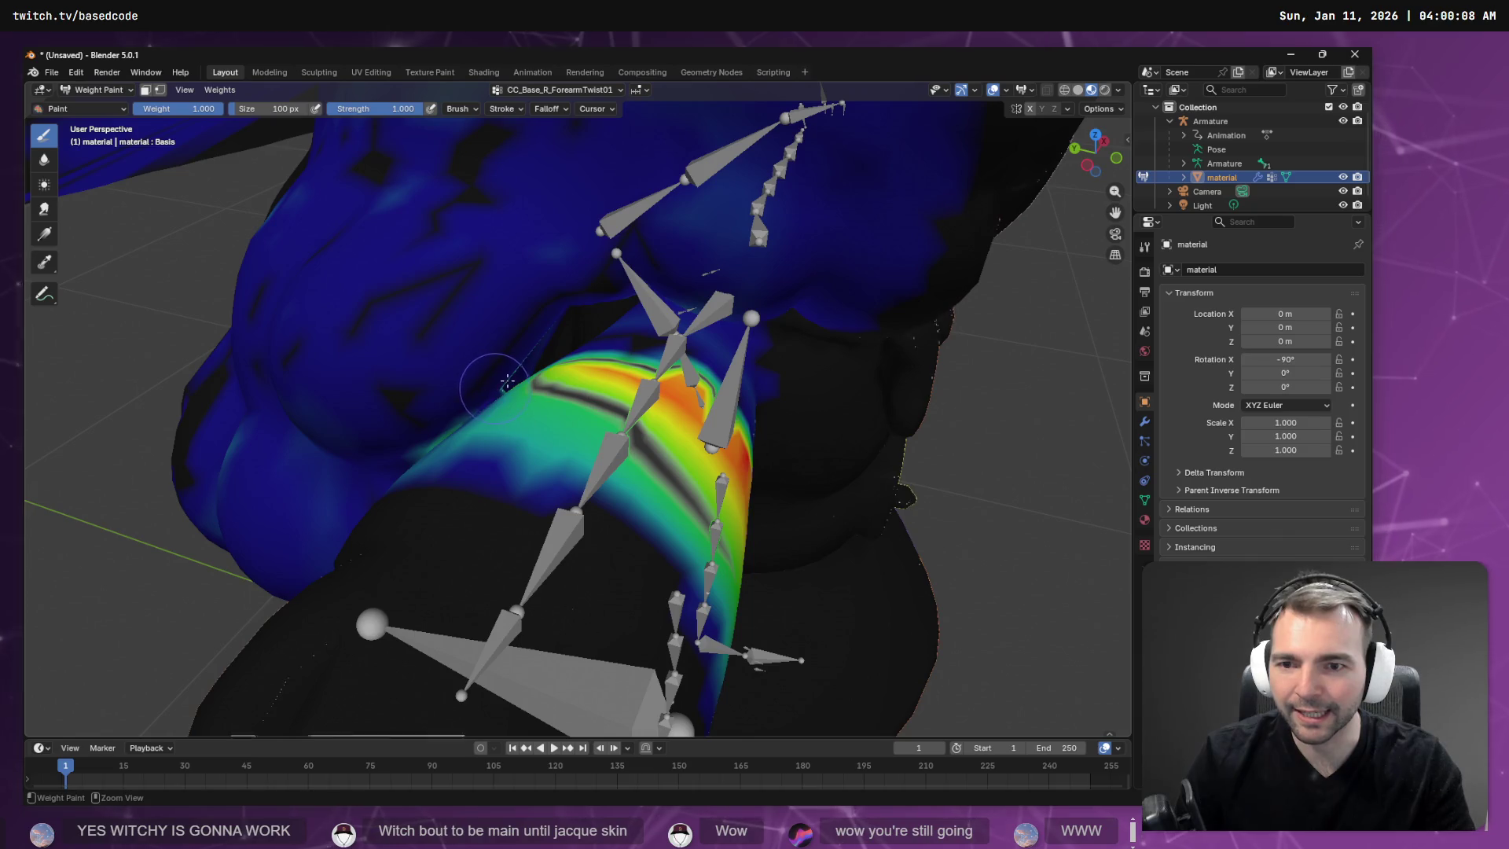
middle_drag(529, 345, 501, 346)
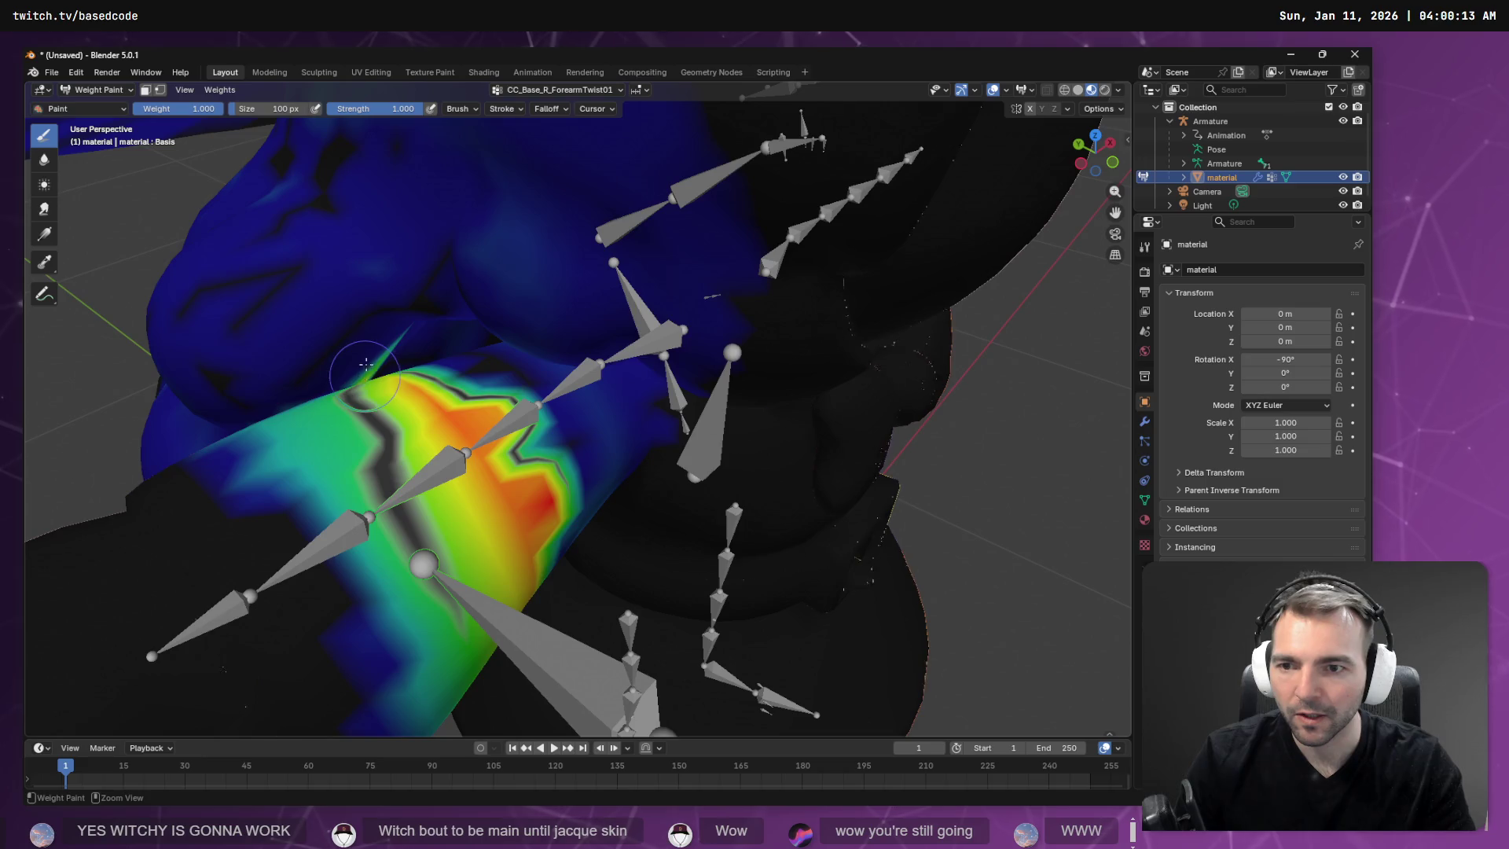
middle_drag(366, 364, 371, 363)
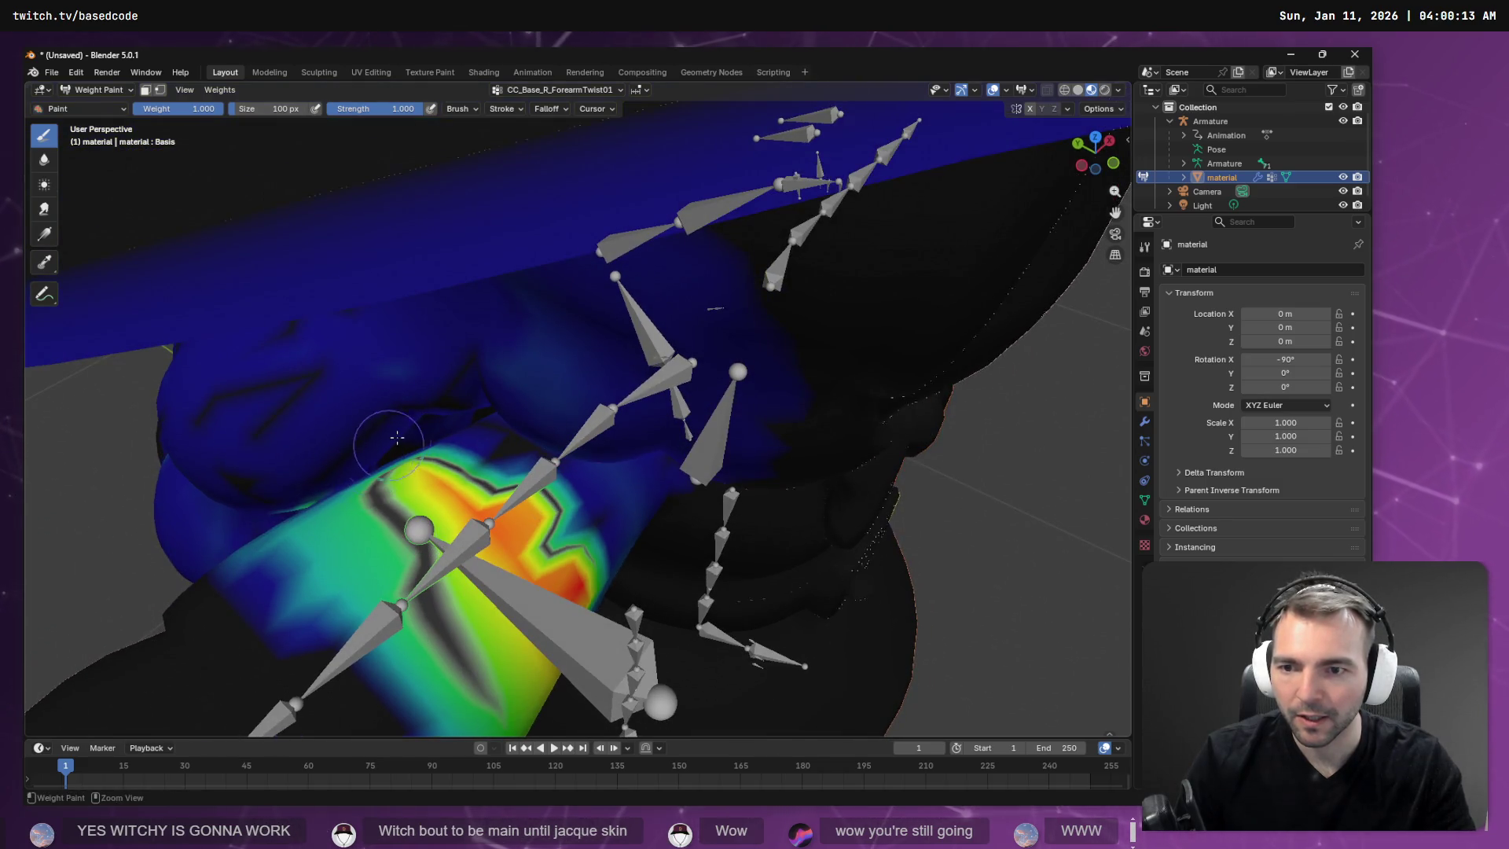
mouse_move(347, 464)
middle_down()
mouse_move(361, 369)
mouse_move(338, 287)
mouse_move(383, 191)
mouse_move(415, 194)
mouse_move(579, 346)
mouse_move(639, 270)
middle_up()
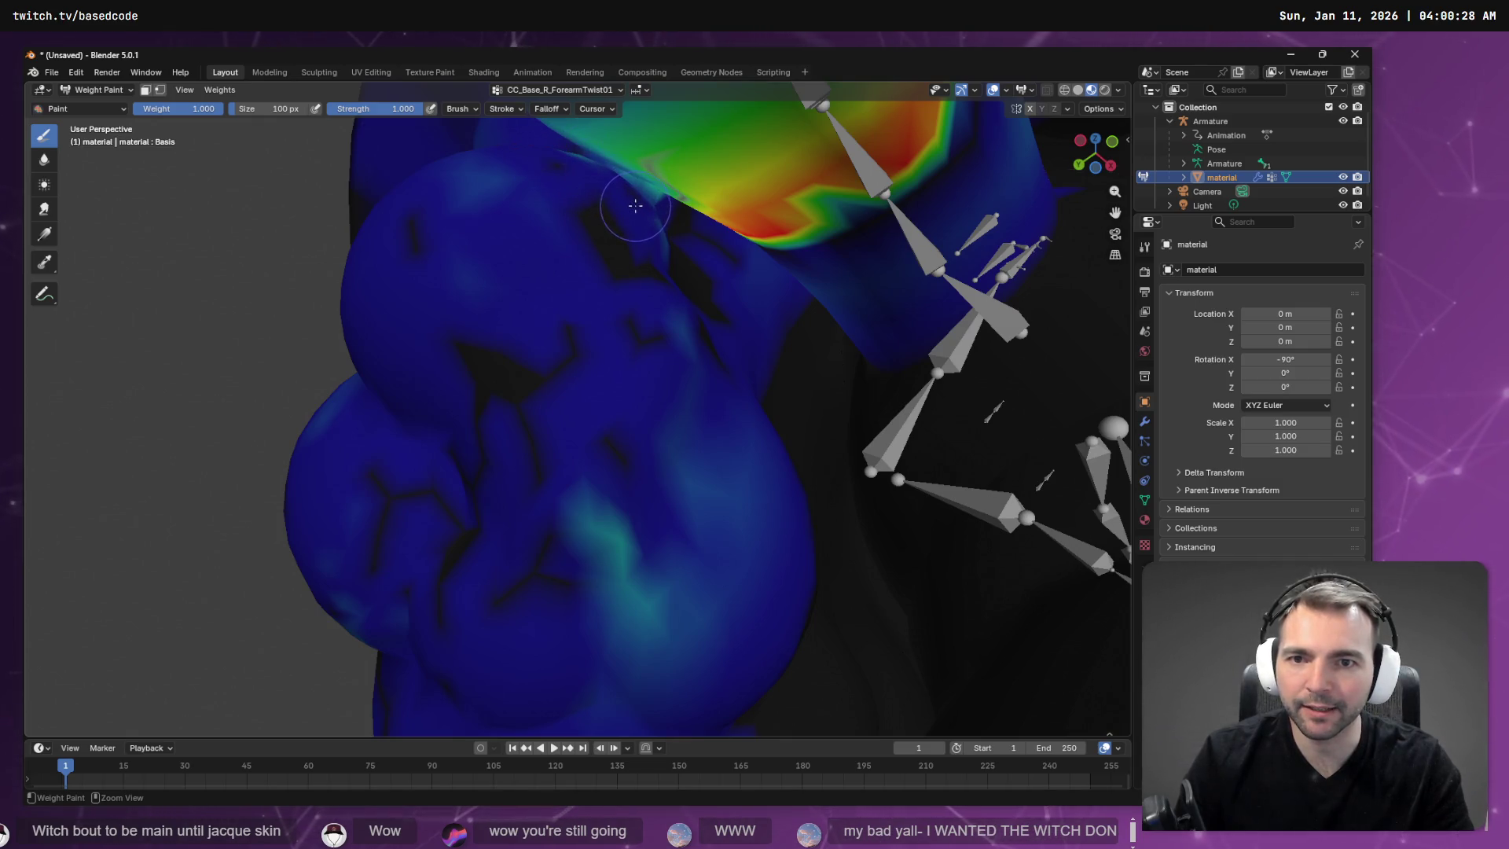
mouse_move(612, 174)
middle_down()
mouse_move(781, 338)
mouse_move(854, 437)
mouse_move(869, 411)
mouse_move(840, 318)
middle_up()
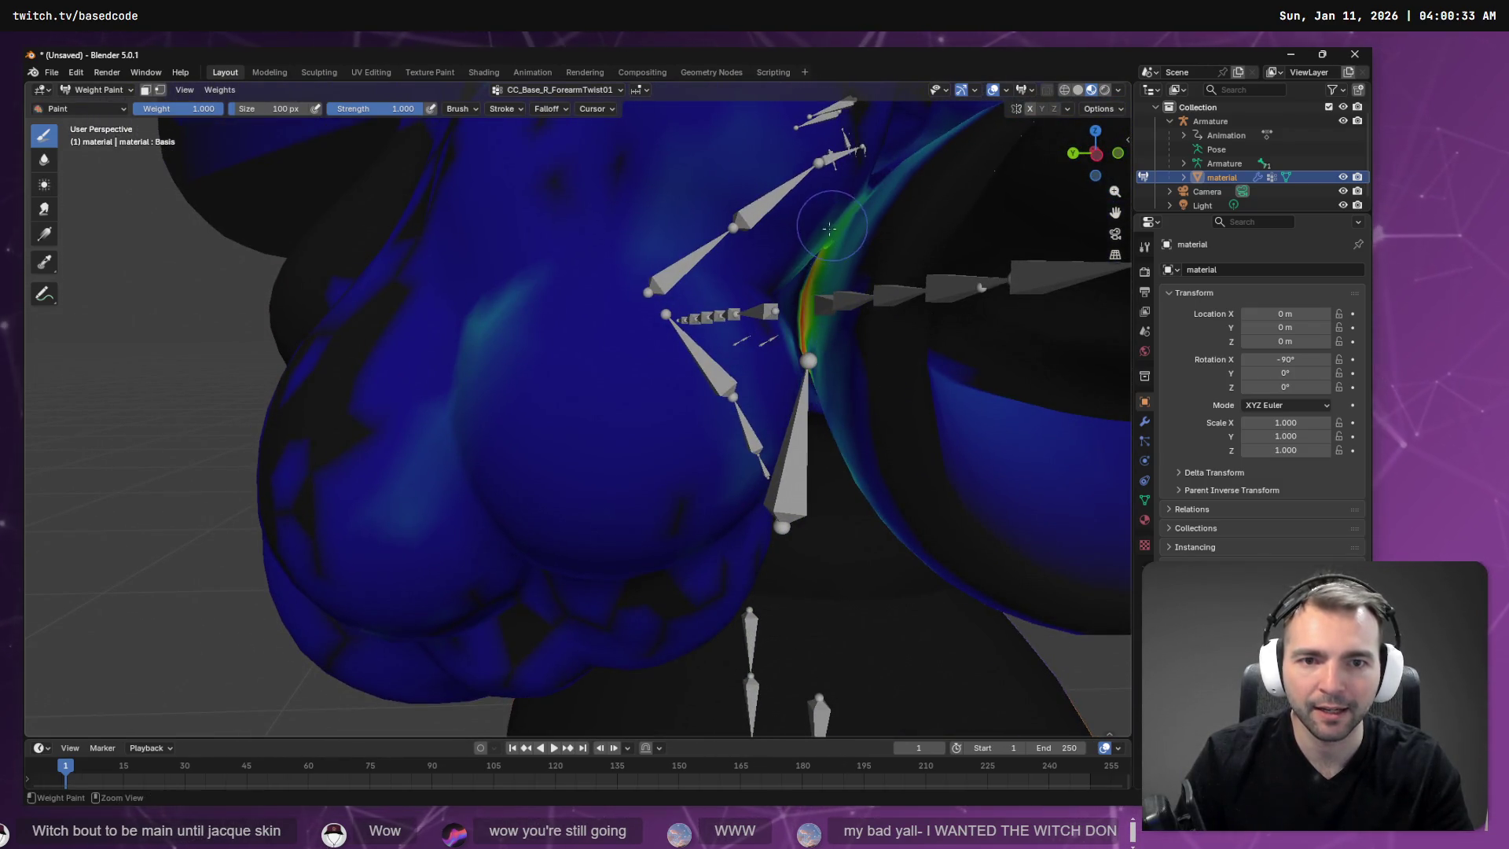
ctrl+middle_drag(829, 228, 786, 295)
Switch from Weight Paint to Object Mode and select the witch's armature.
click(100, 89)
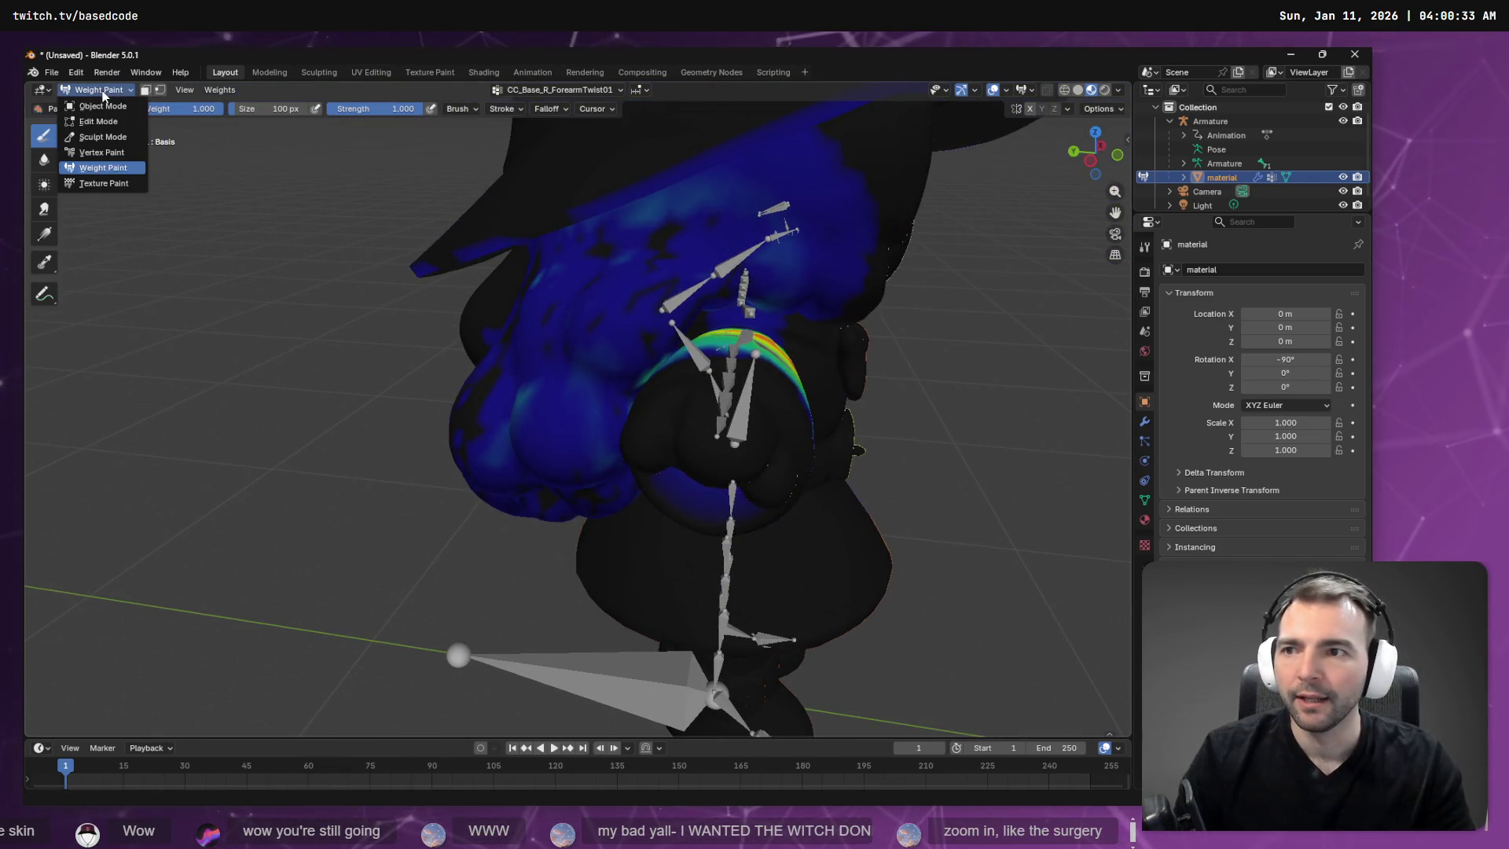
click(106, 105)
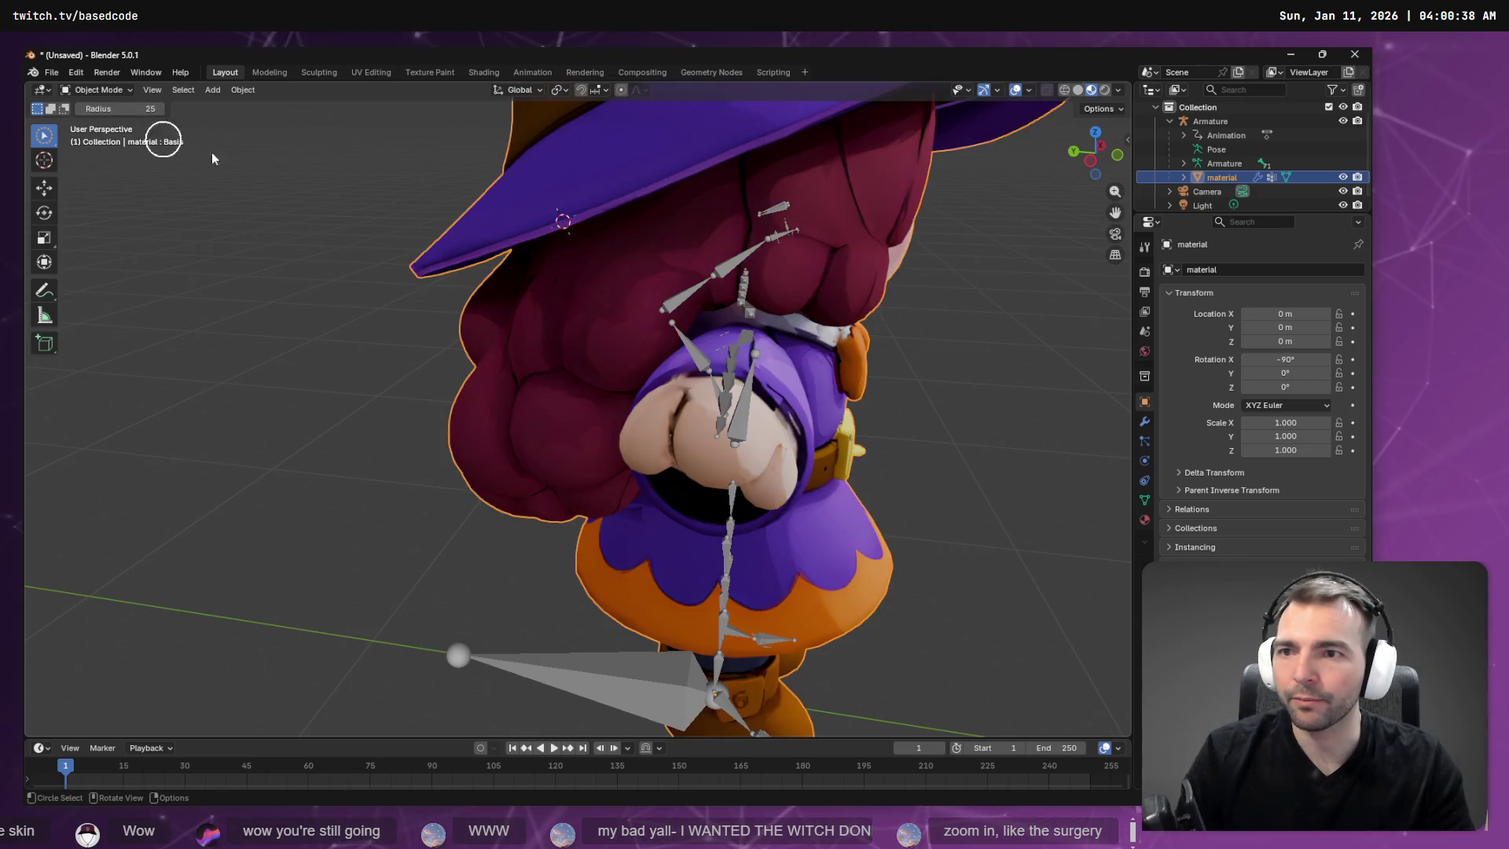
click(114, 93)
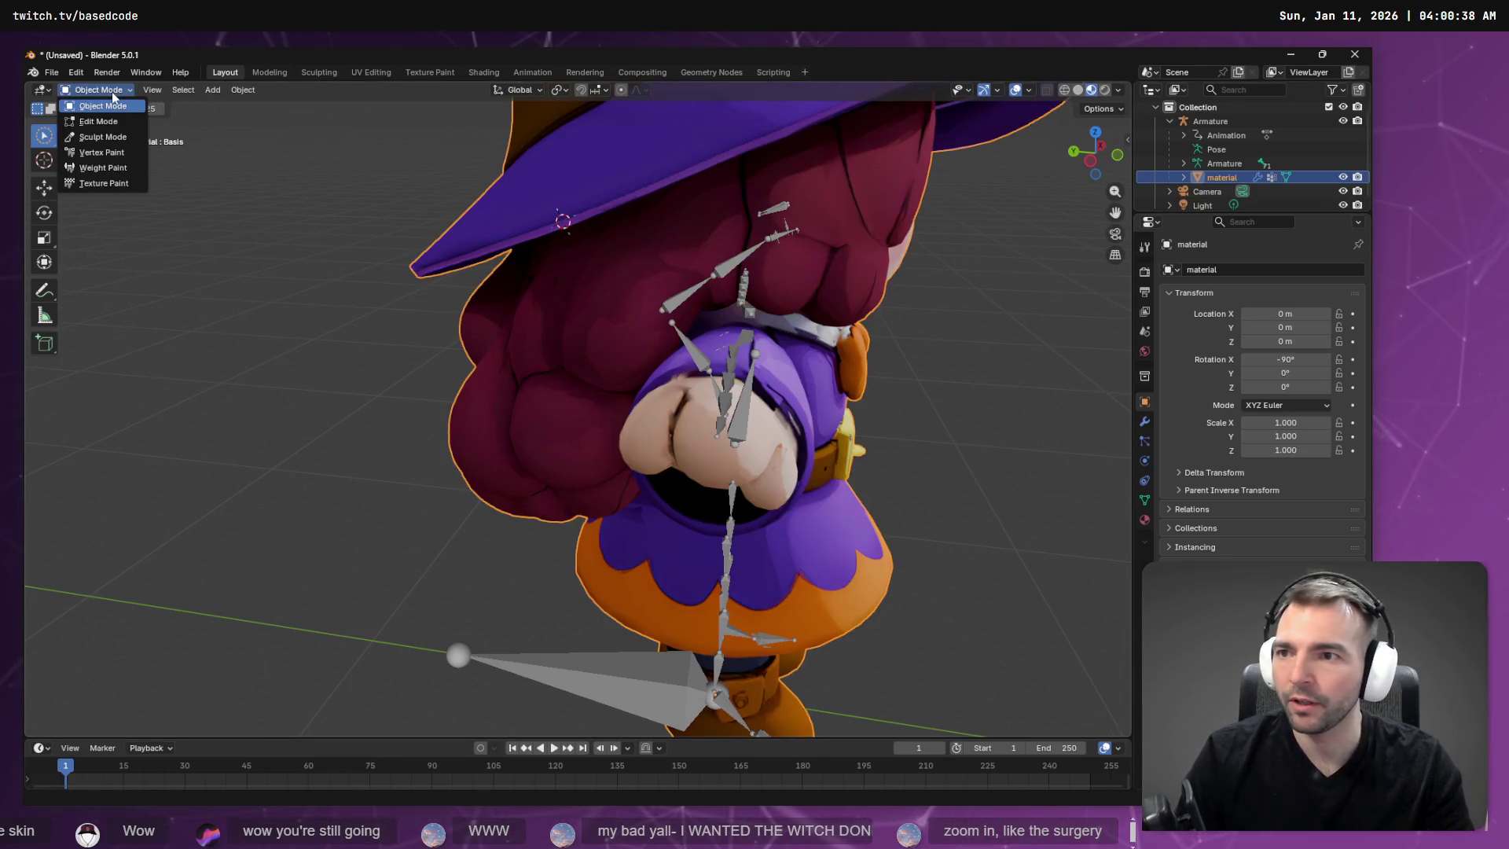
click(113, 92)
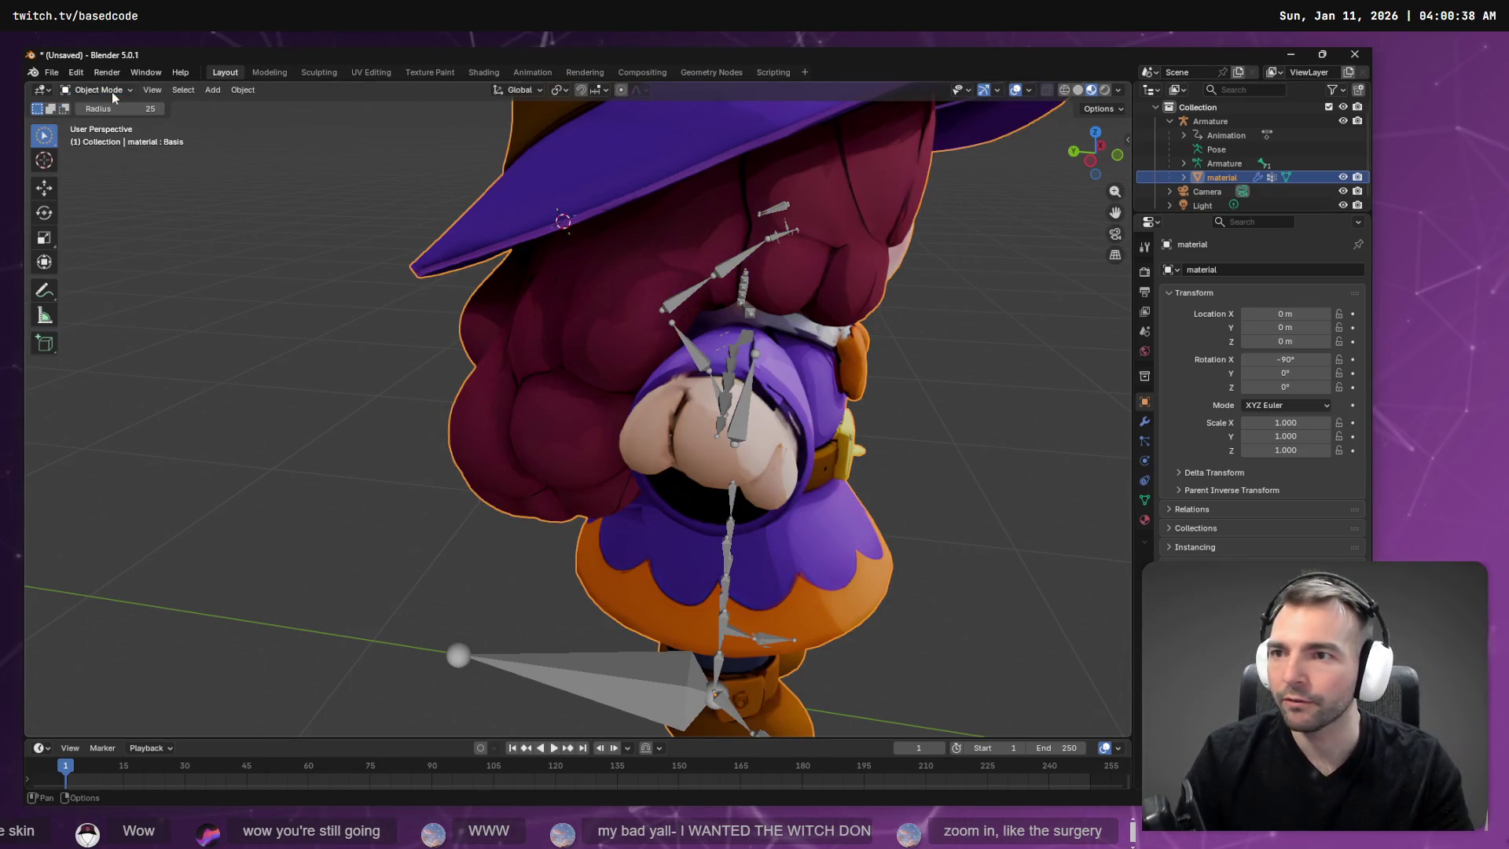
click(1223, 163)
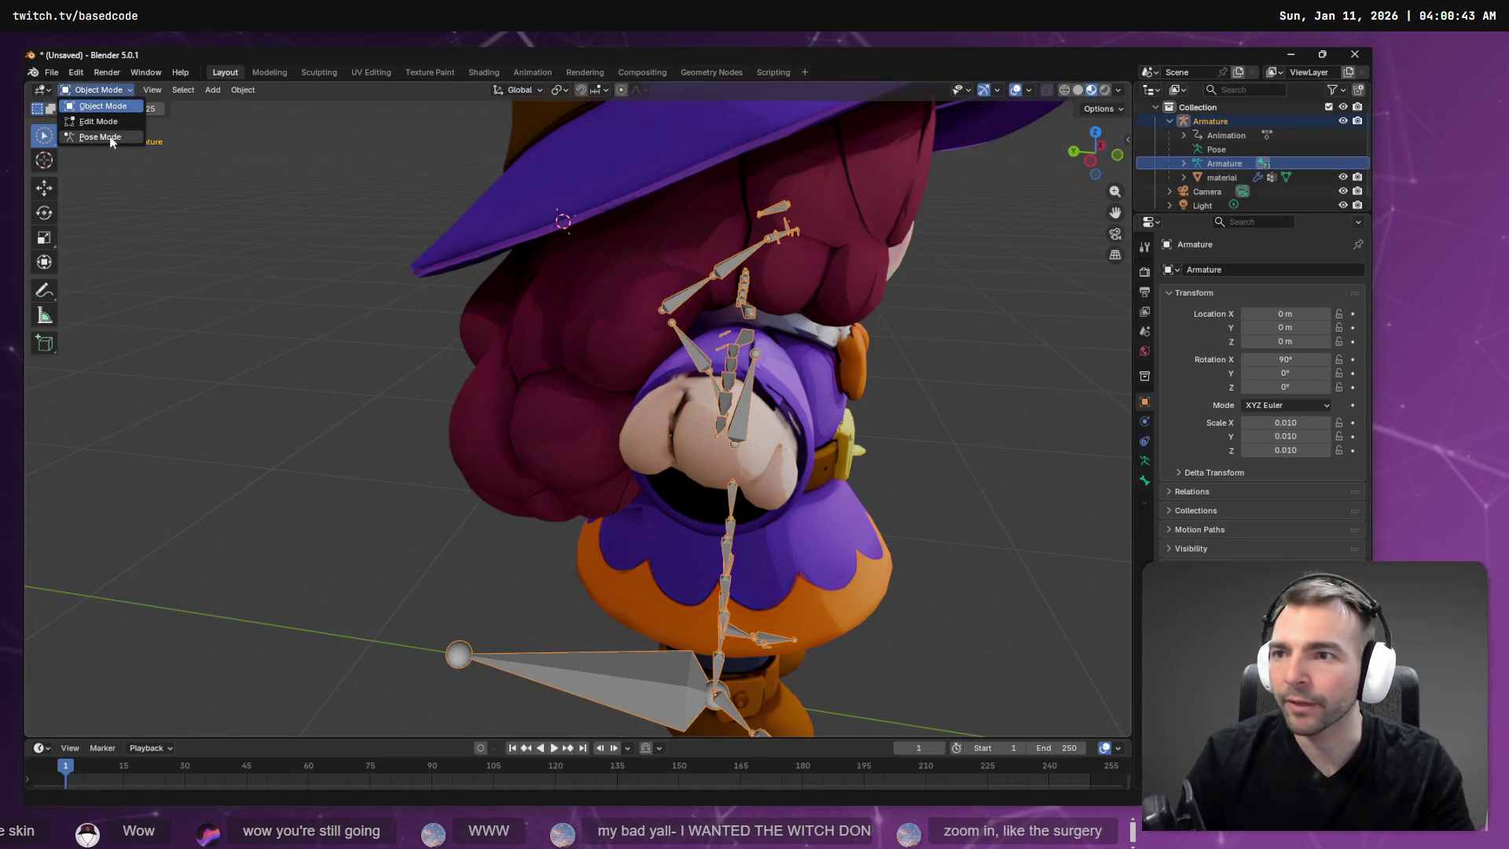
Put the armature in Pose Mode and select the right upper-arm bones with the rotate tool.
click(99, 137)
click(737, 349)
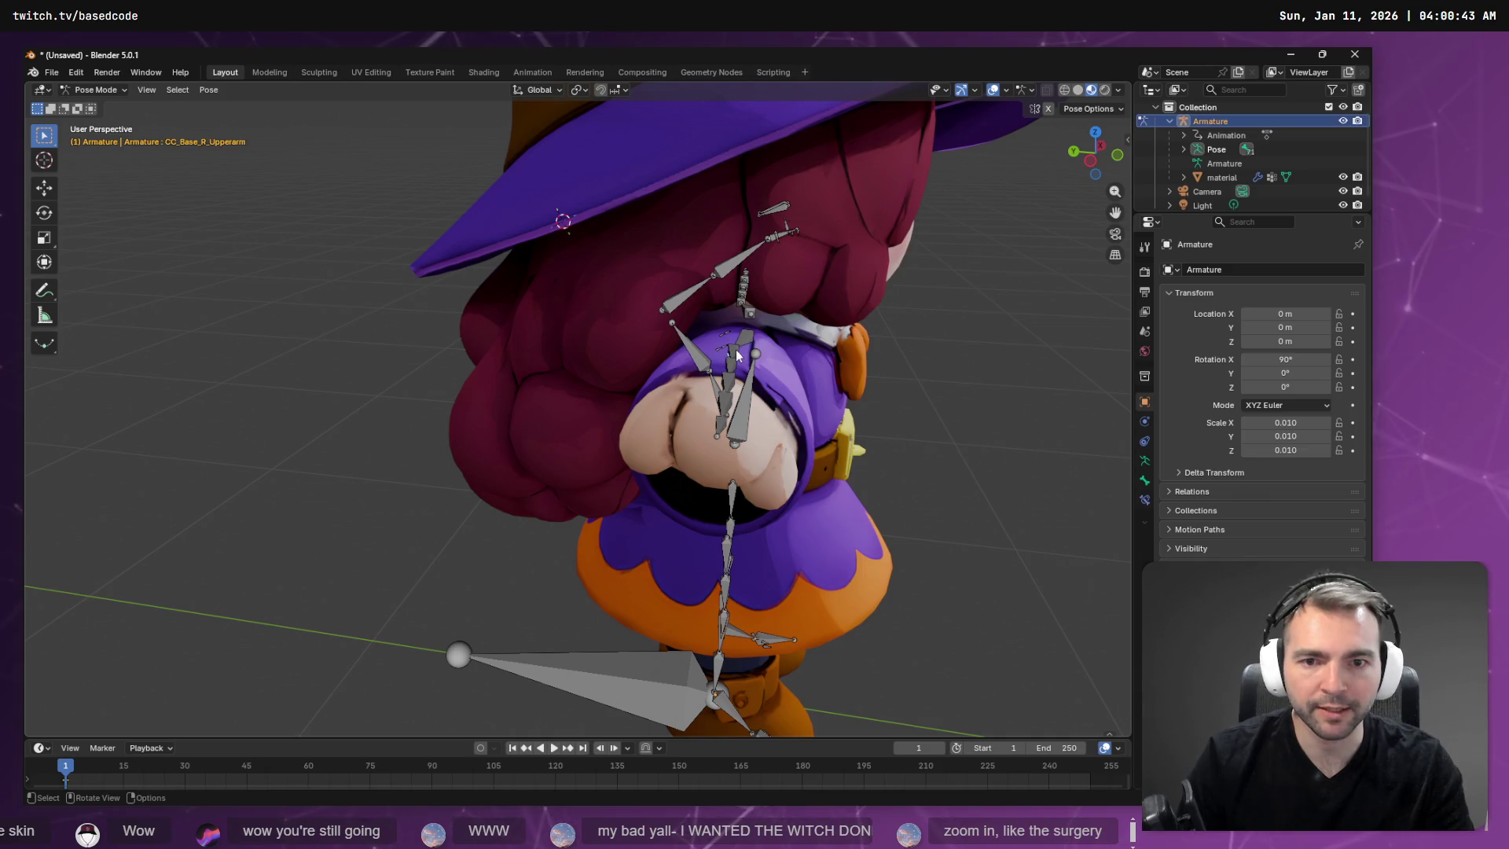
mouse_move(762, 365)
middle_down()
mouse_move(981, 441)
mouse_move(940, 455)
mouse_move(724, 421)
middle_up()
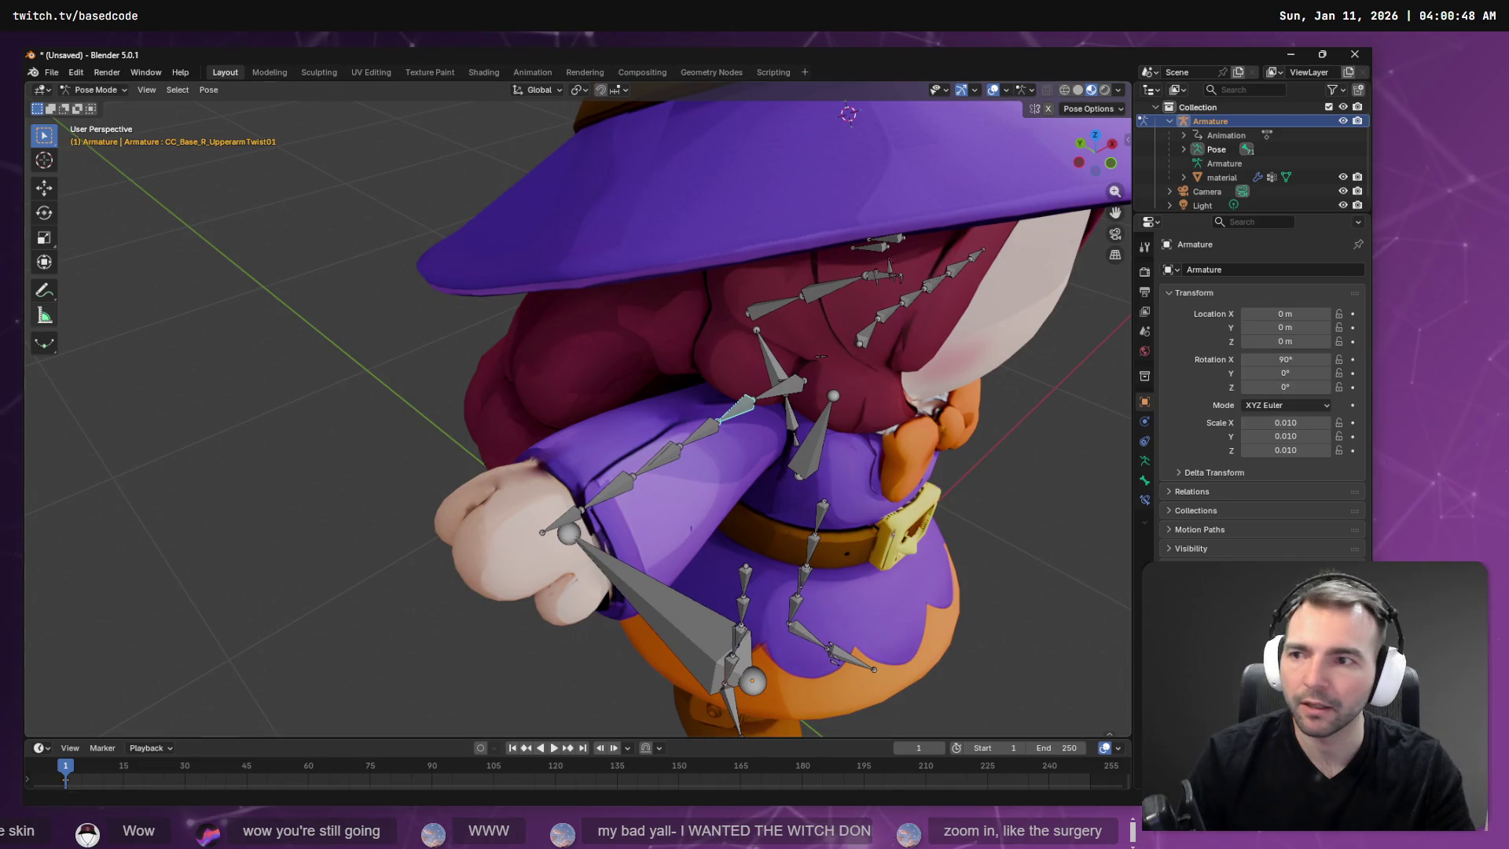
click(44, 212)
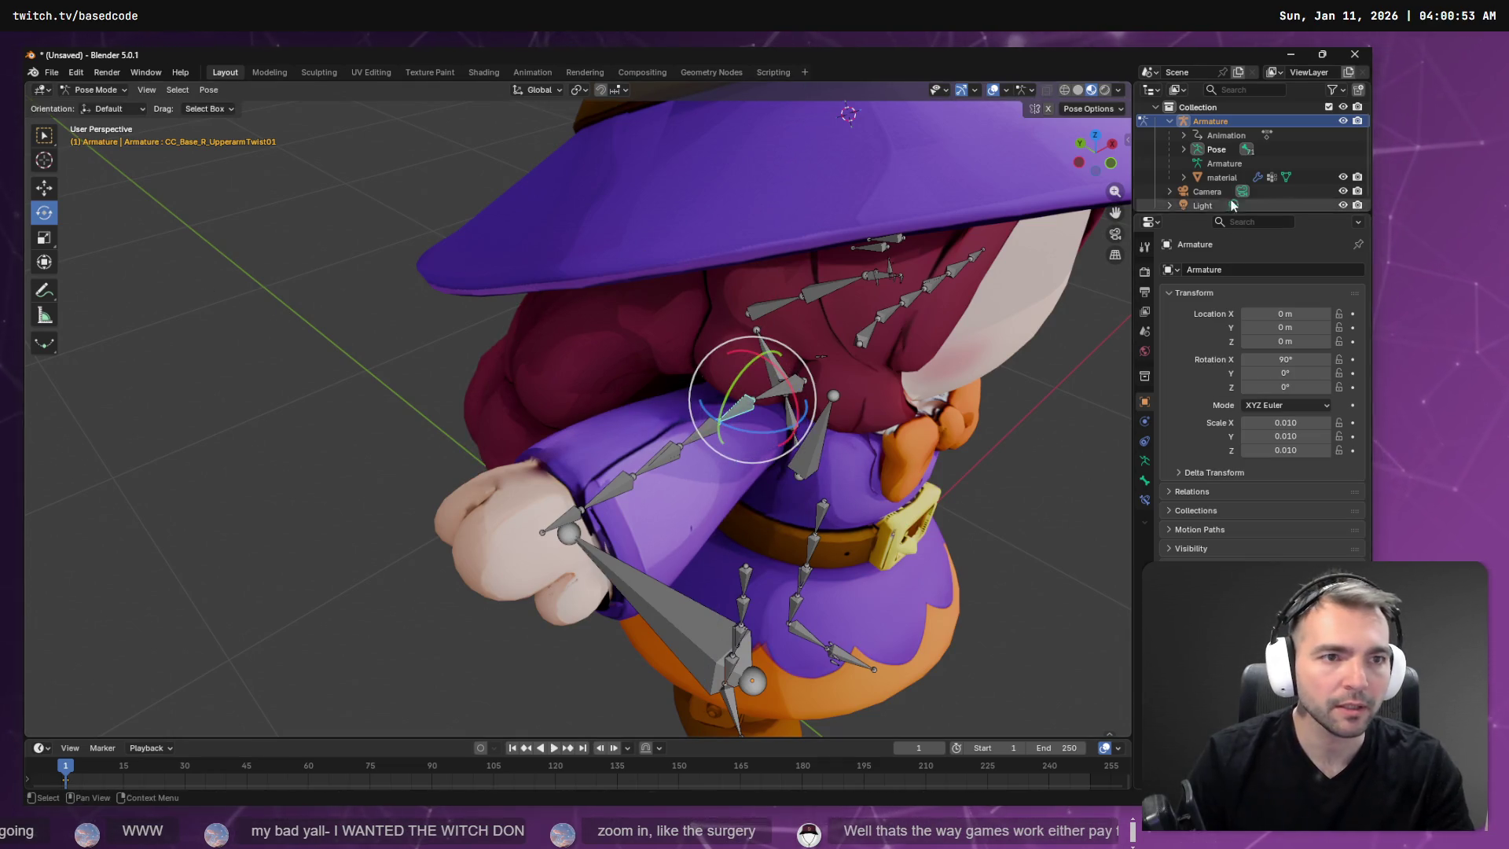
click(1184, 148)
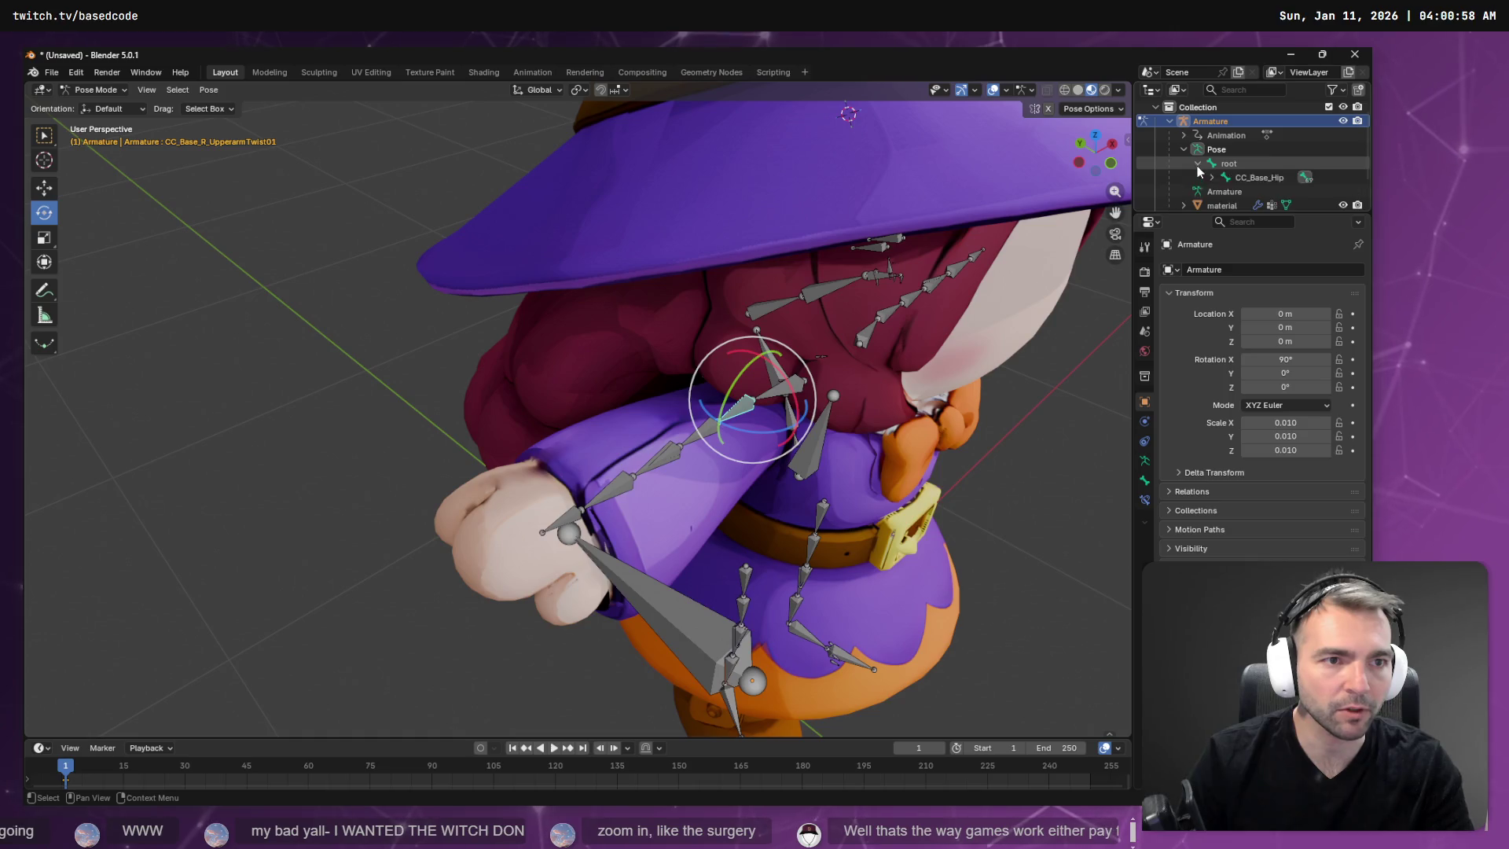
click(1197, 163)
click(692, 436)
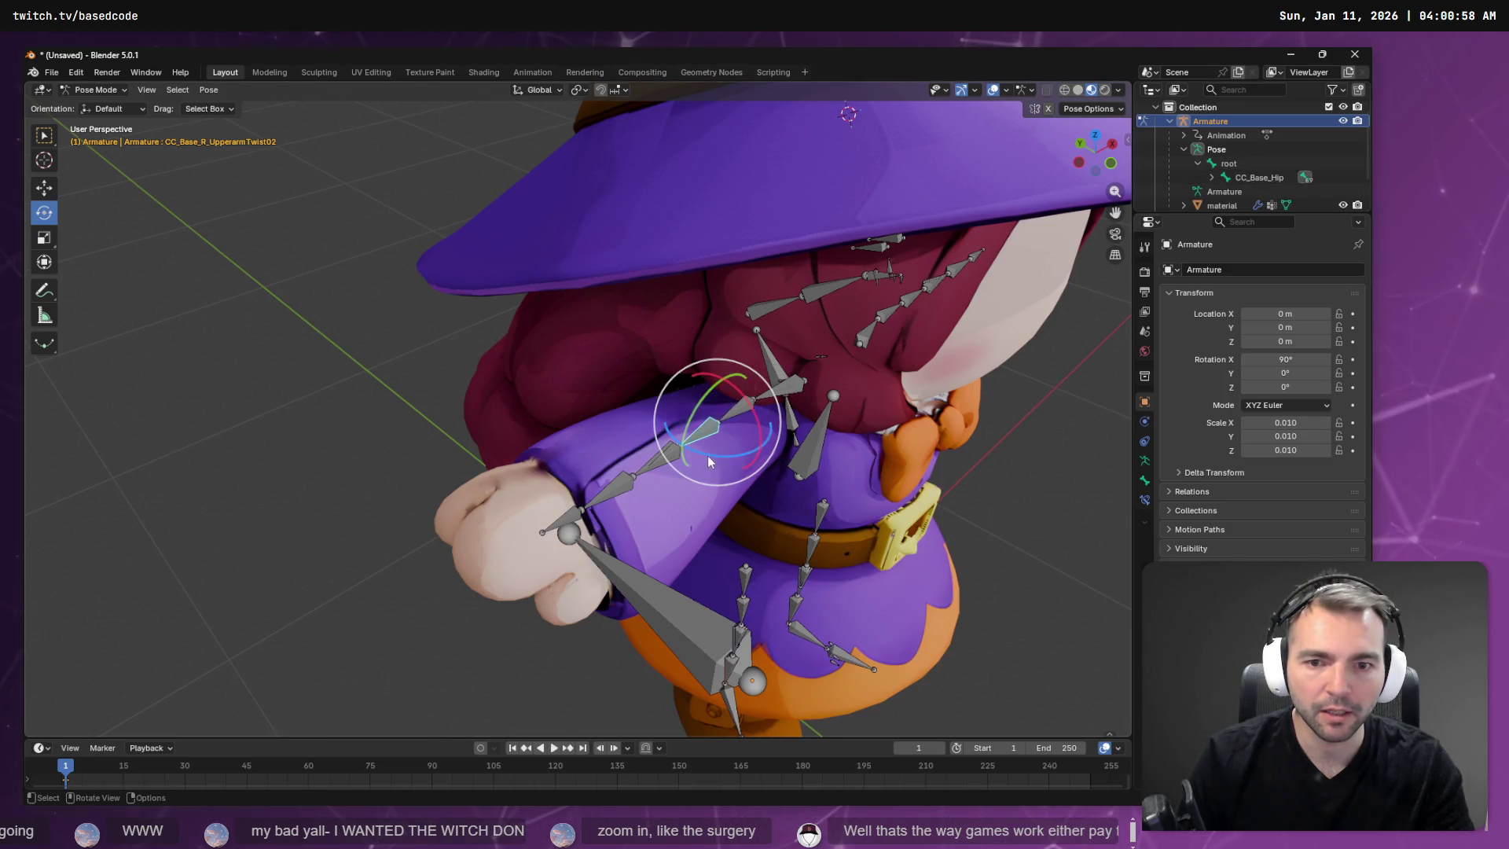
Try rotating the upper-arm twist bone and right clavicle, then undo the clavicle rotation.
key(r)
right_click(728, 454)
click(802, 389)
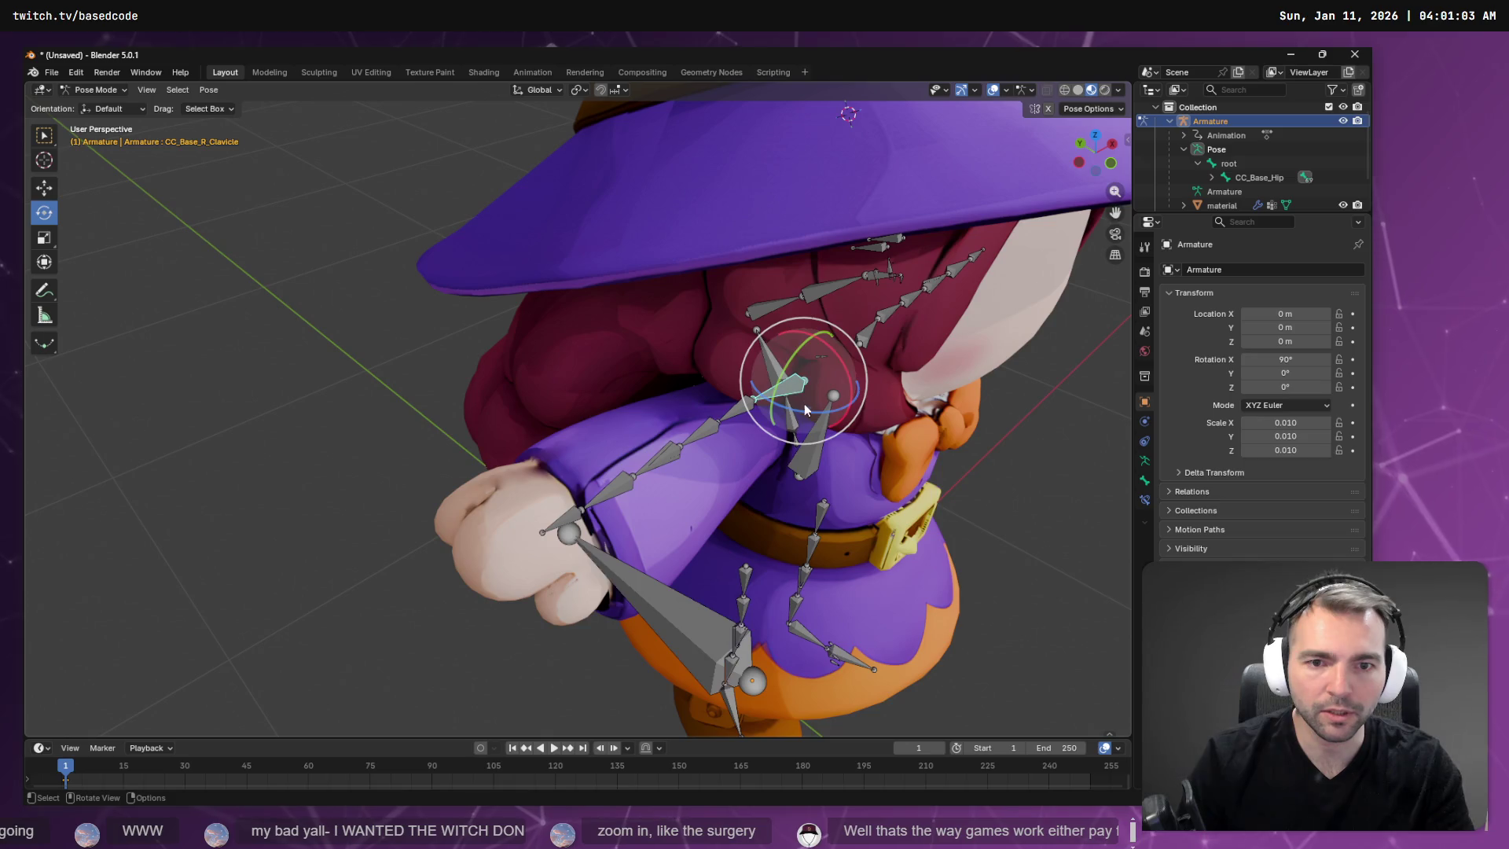
key(r)
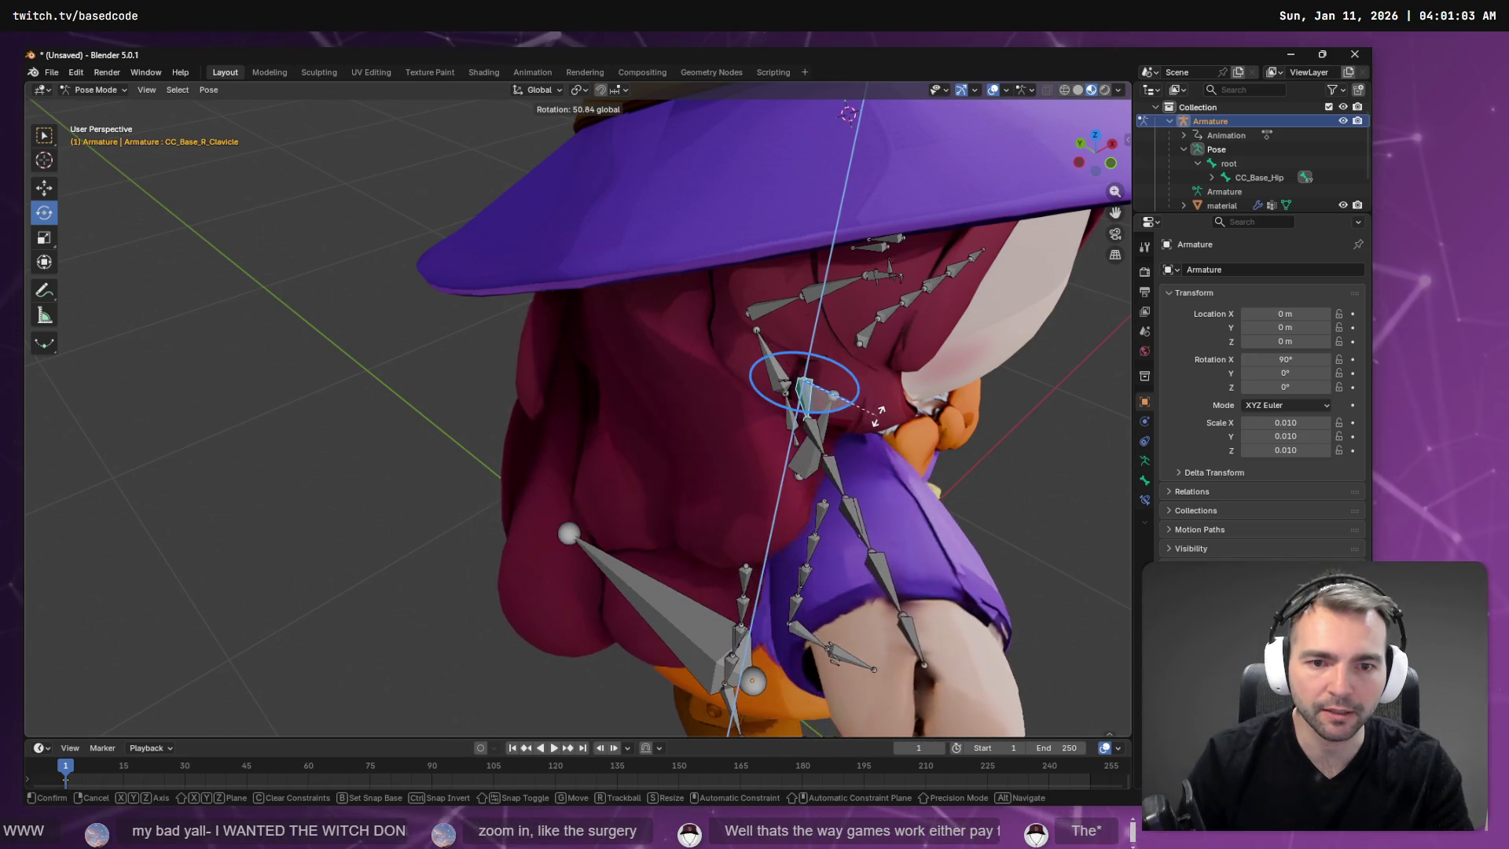
click(918, 413)
mouse_move(918, 412)
middle_down()
mouse_move(916, 469)
mouse_move(889, 442)
mouse_move(851, 459)
middle_up()
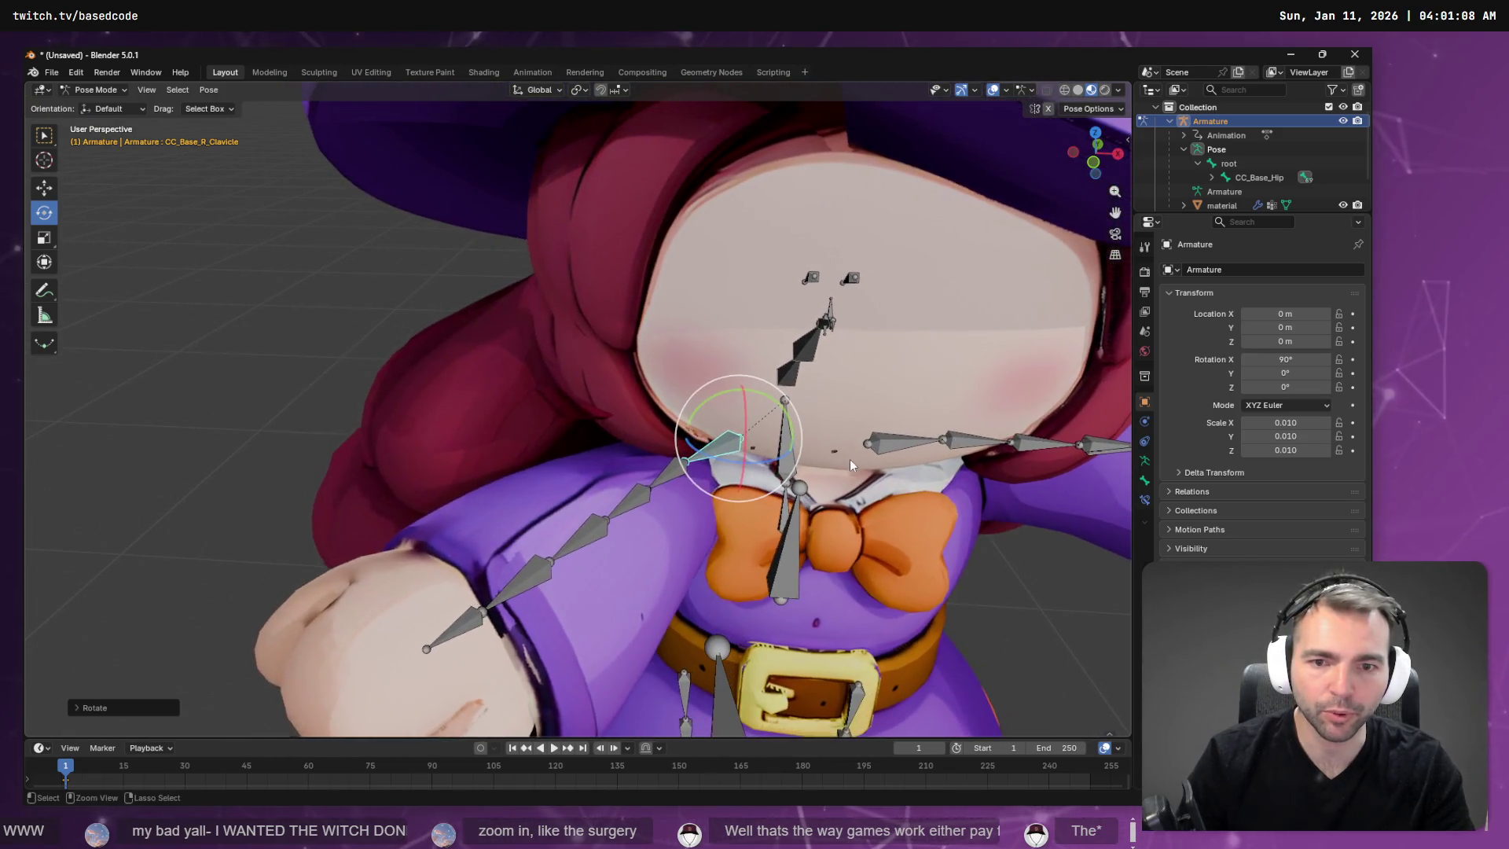
key(ctrl+z)
Rotate CC_Base_R_Upperarm down around Z, then view the mesh in Edit Mode at rest.
click(638, 427)
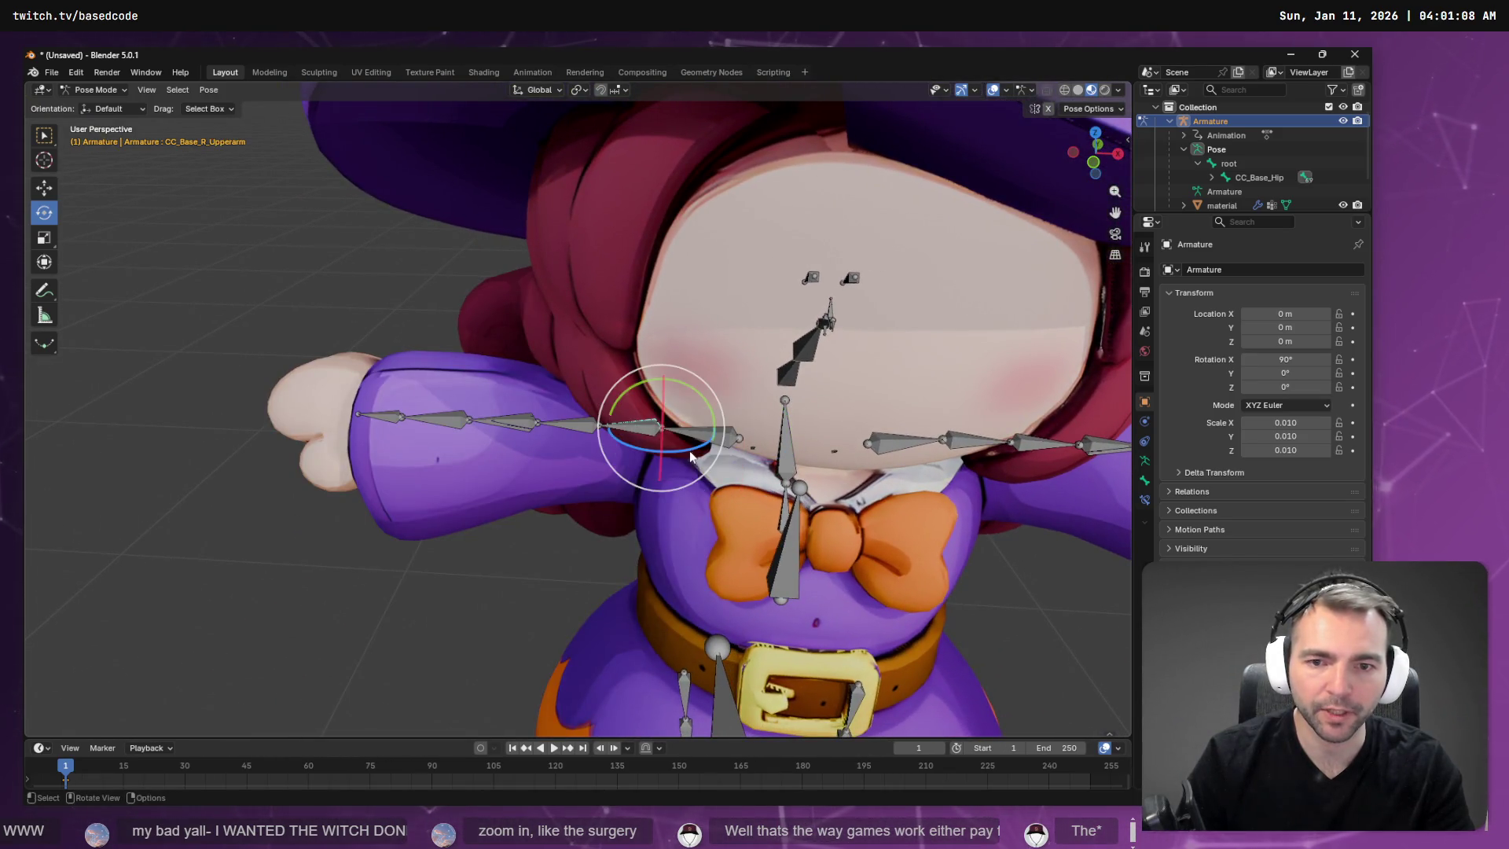
key(r)
key(z)
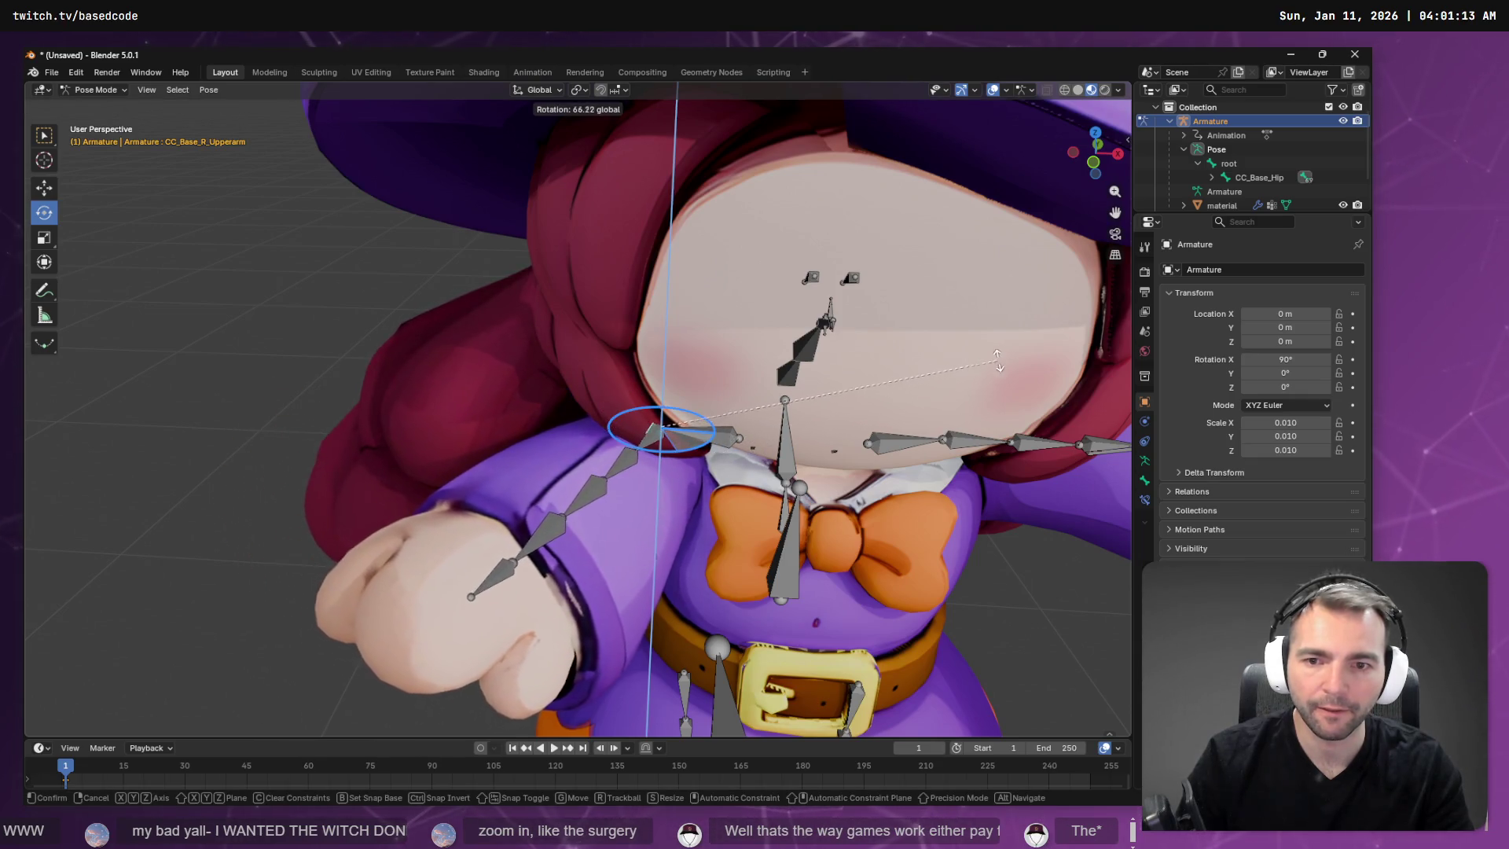
click(741, 475)
drag(657, 458, 663, 442)
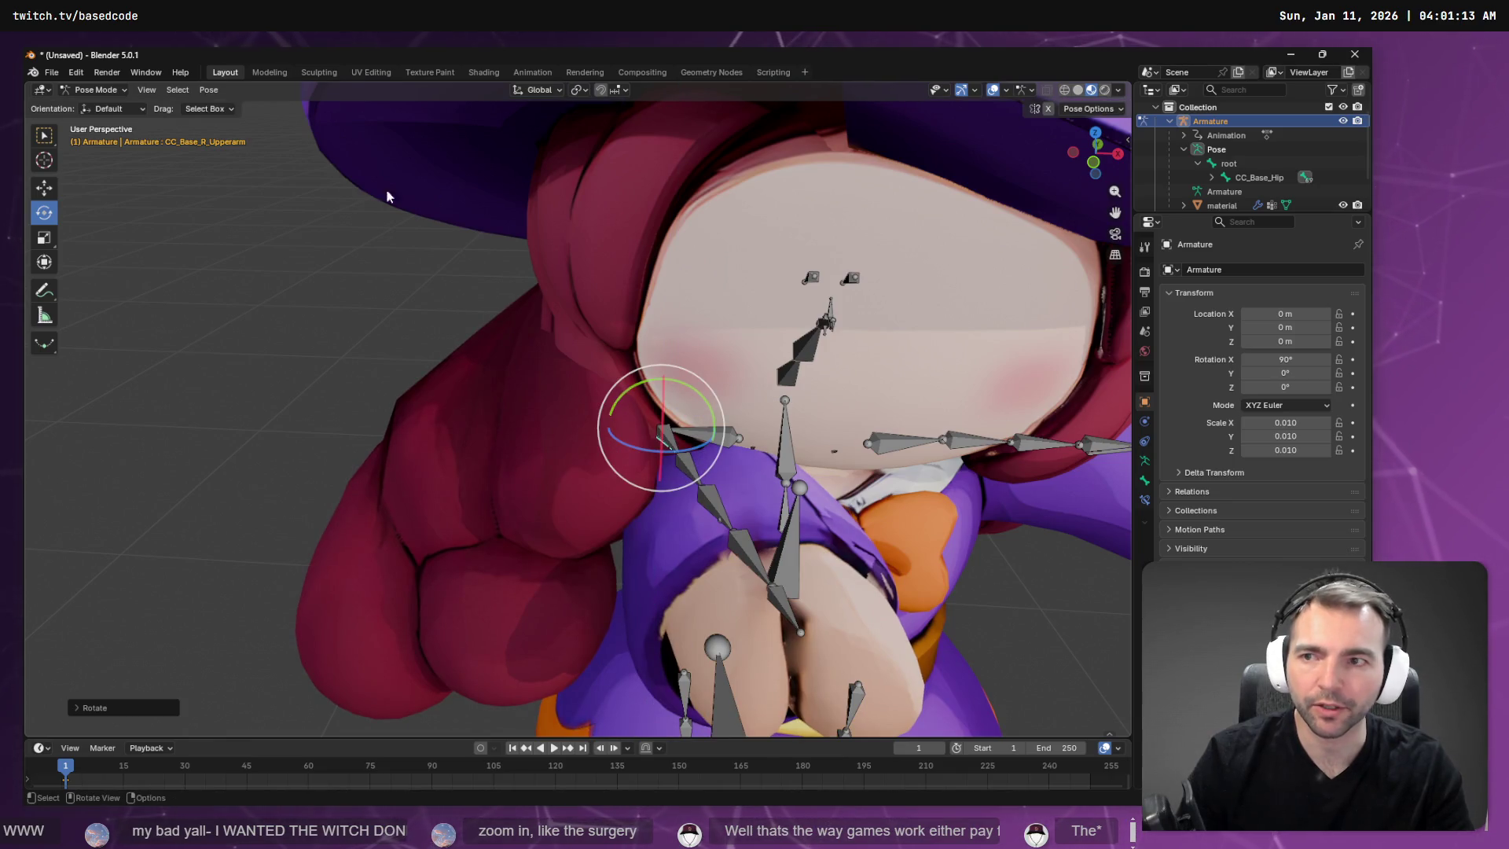
click(1195, 205)
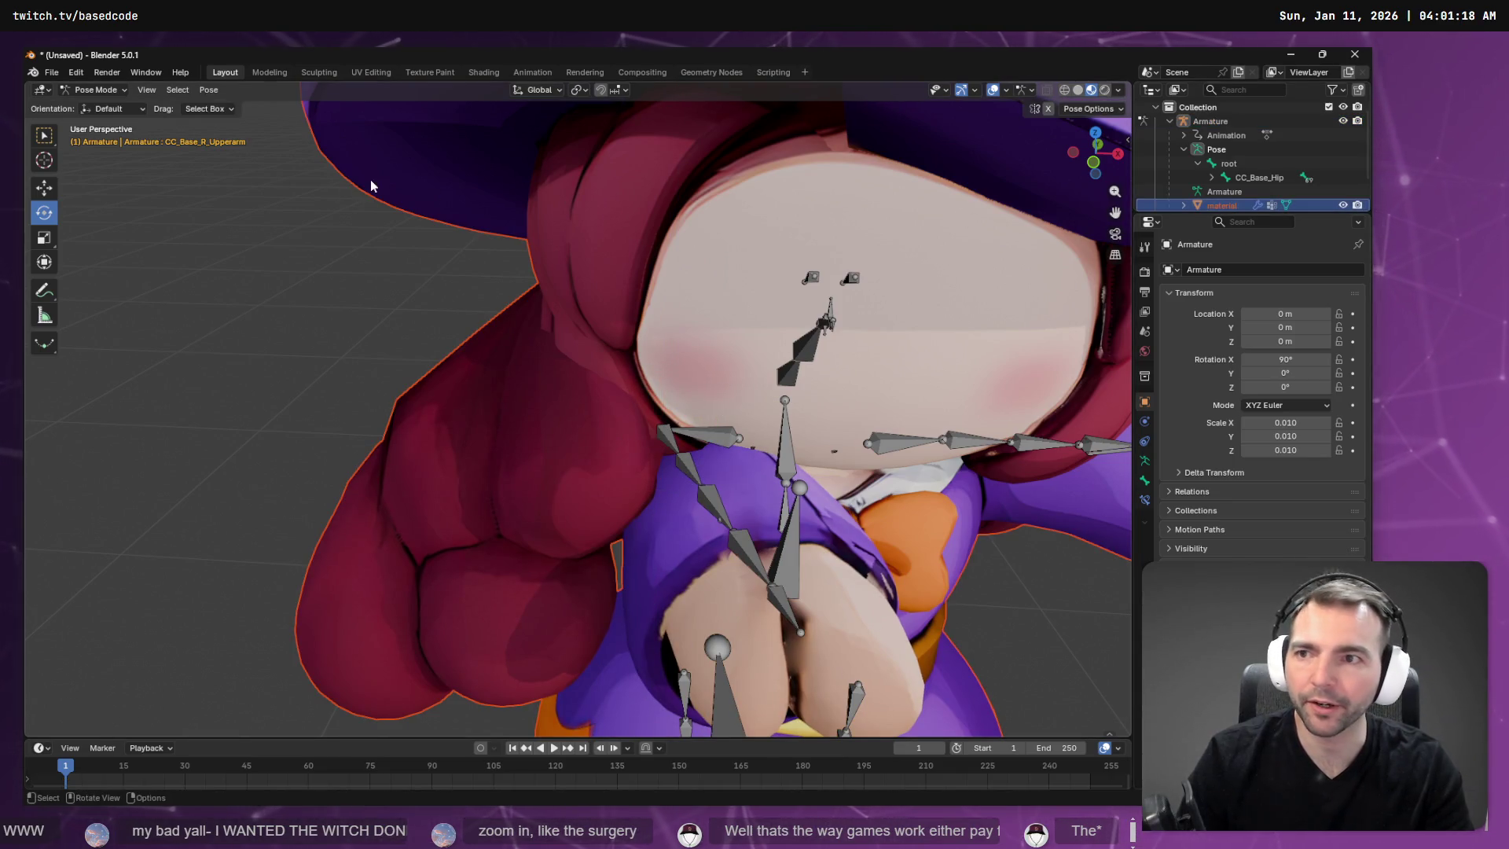
key(Tab)
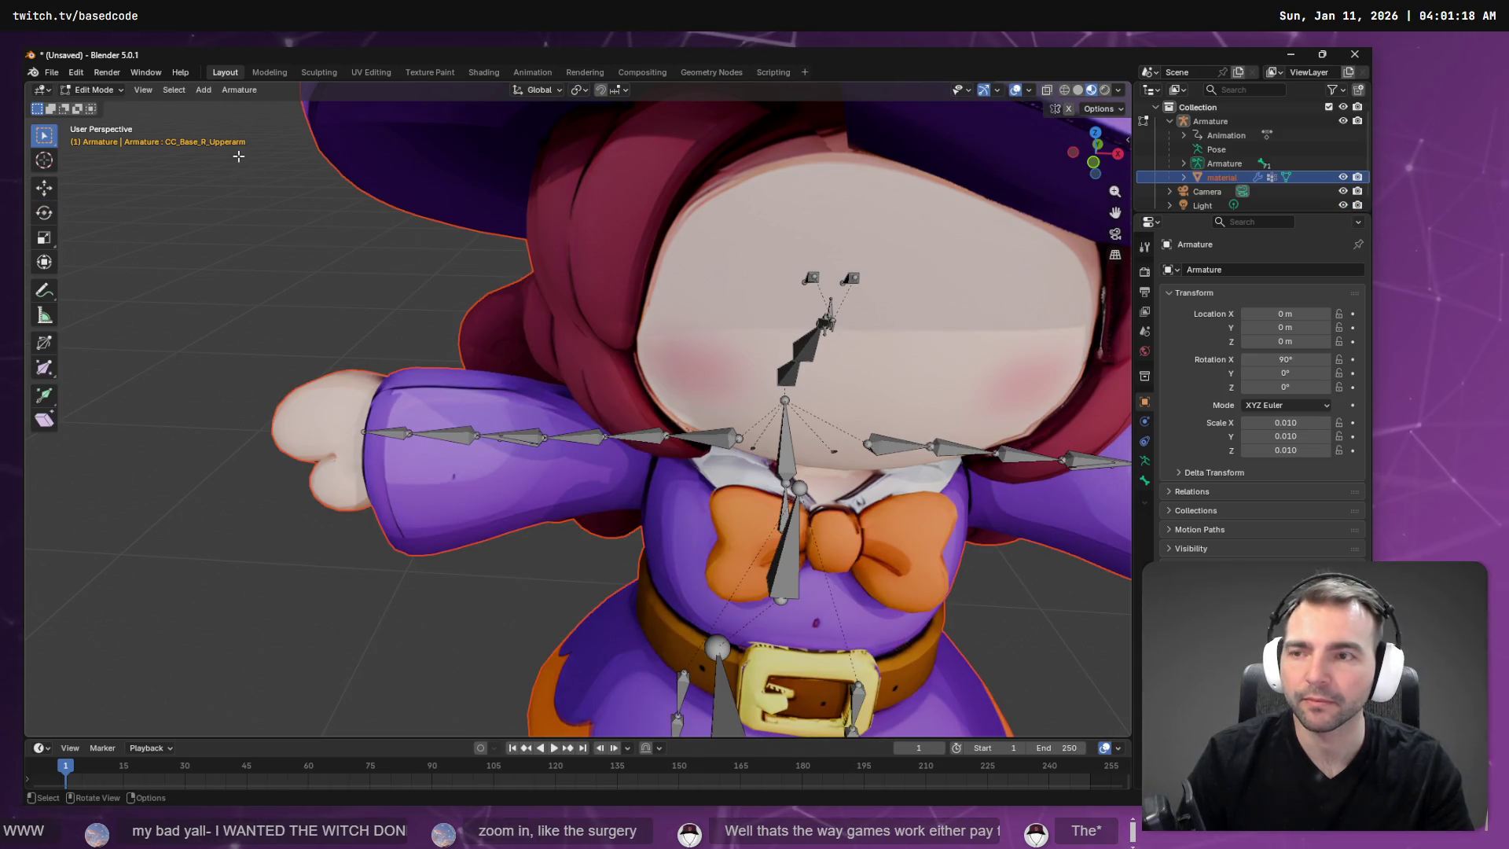
Return the armature to Pose Mode and select CC_Base_R_UpperarmTwist02.
click(93, 90)
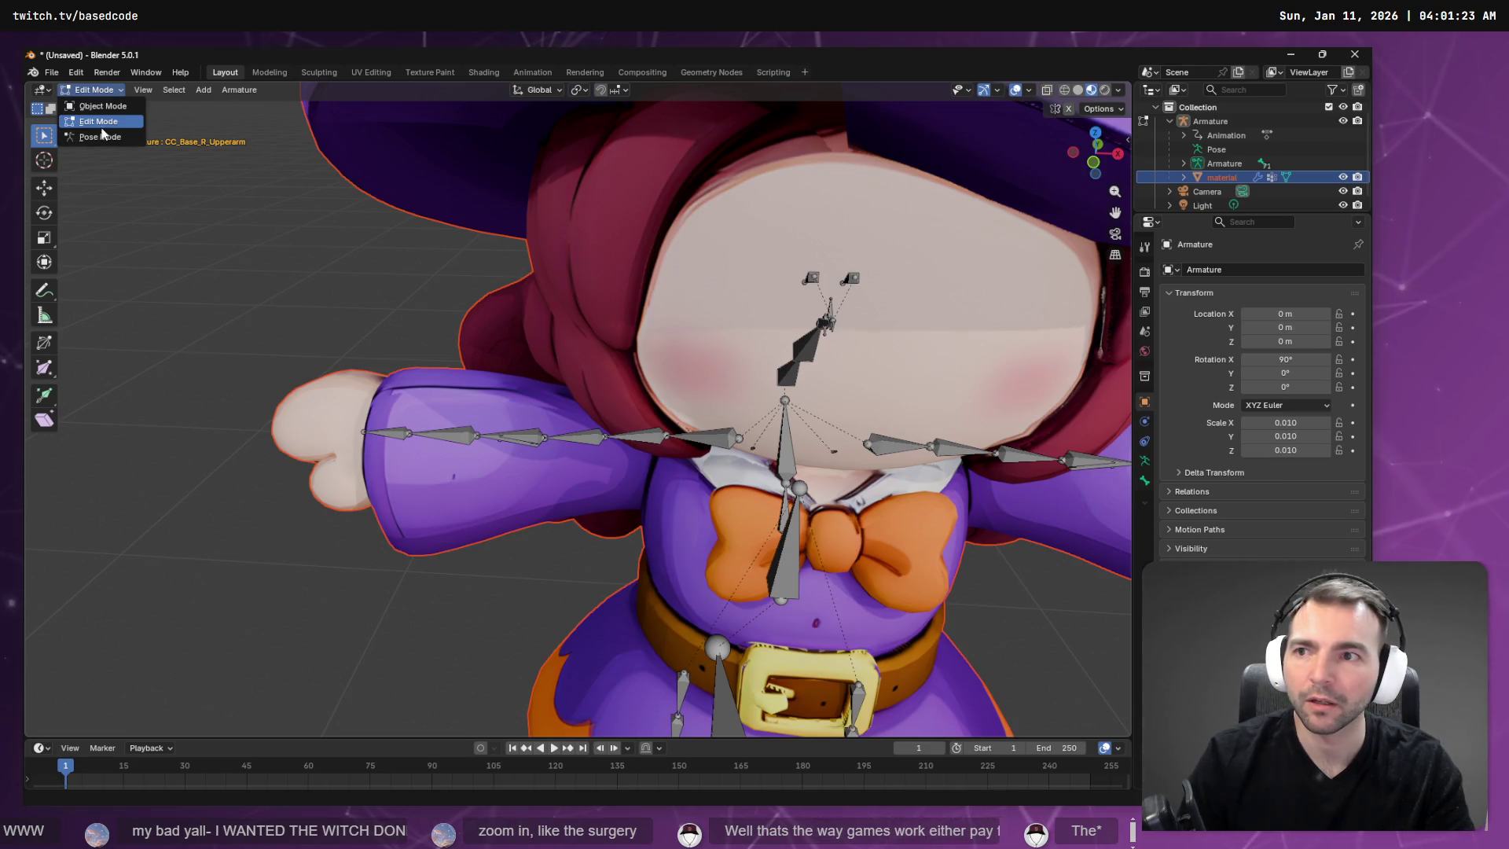
click(100, 136)
click(572, 423)
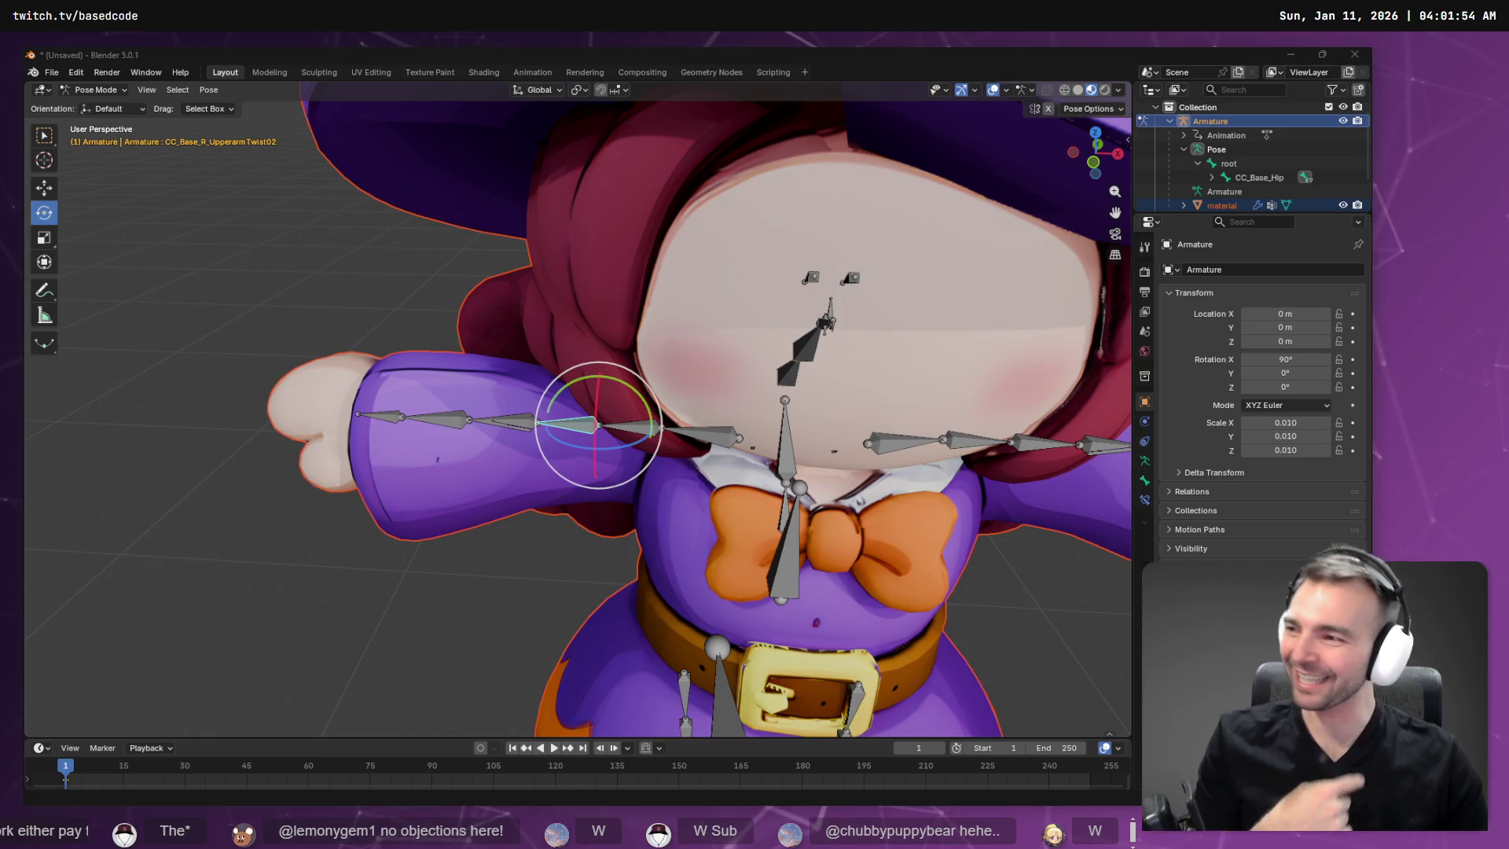
Try rotating the upper-arm and forearm twist bones, cancelling both rotations.
key(r)
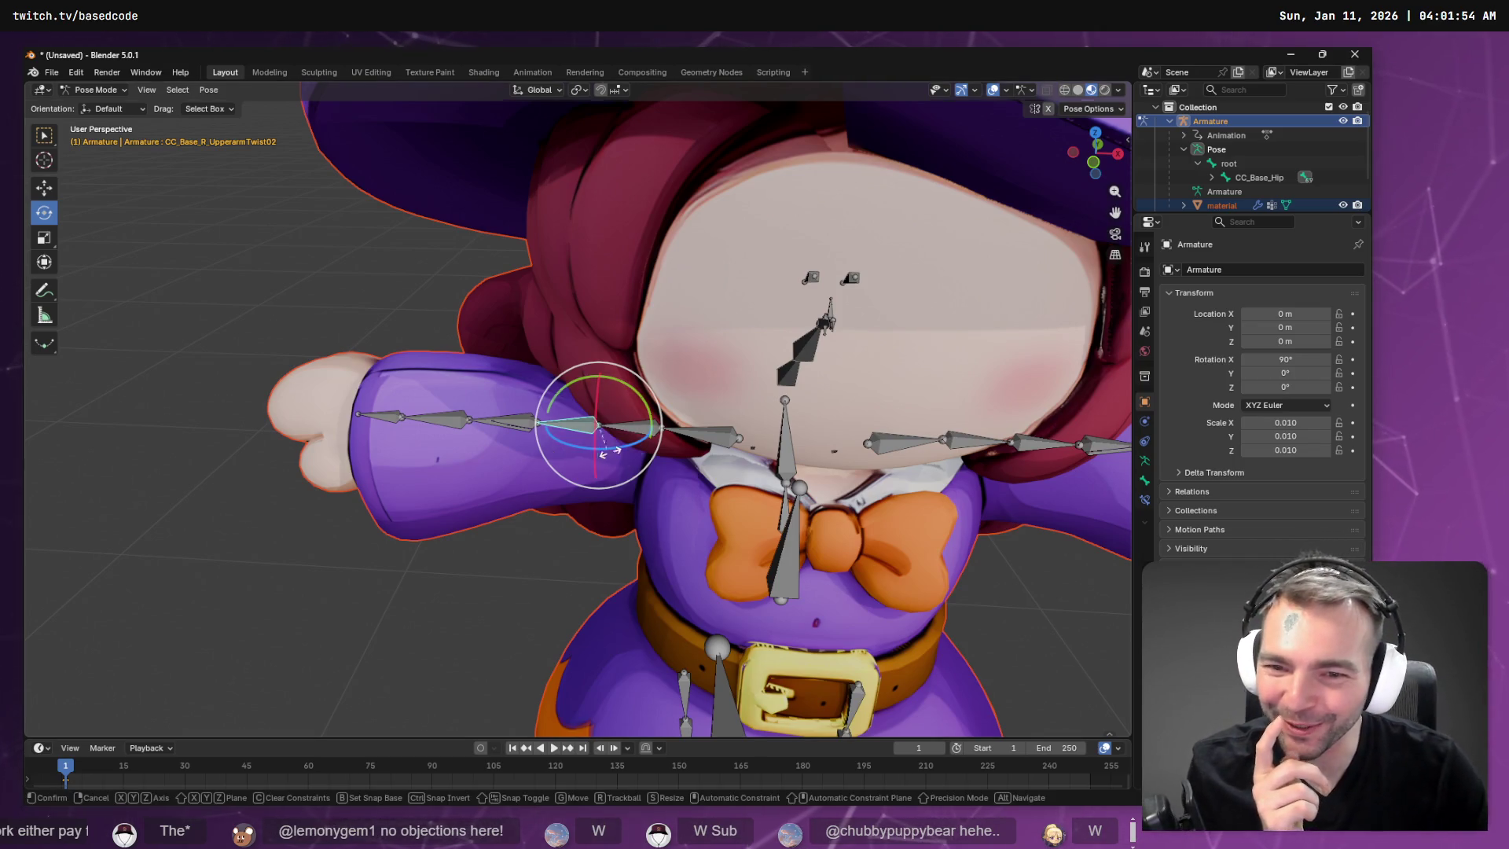
key(Escape)
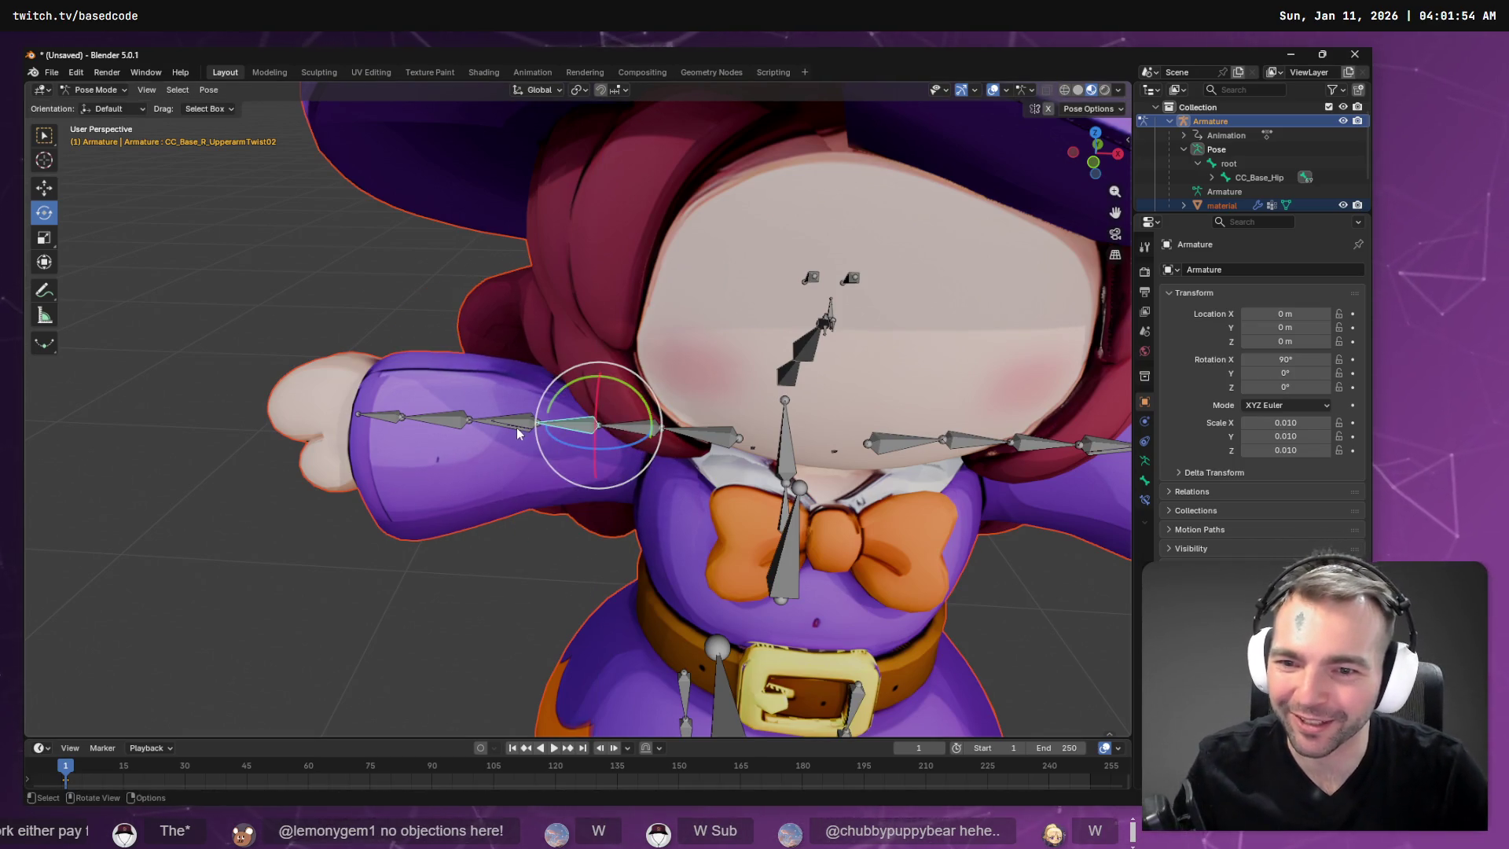
click(515, 427)
key(r)
key(z)
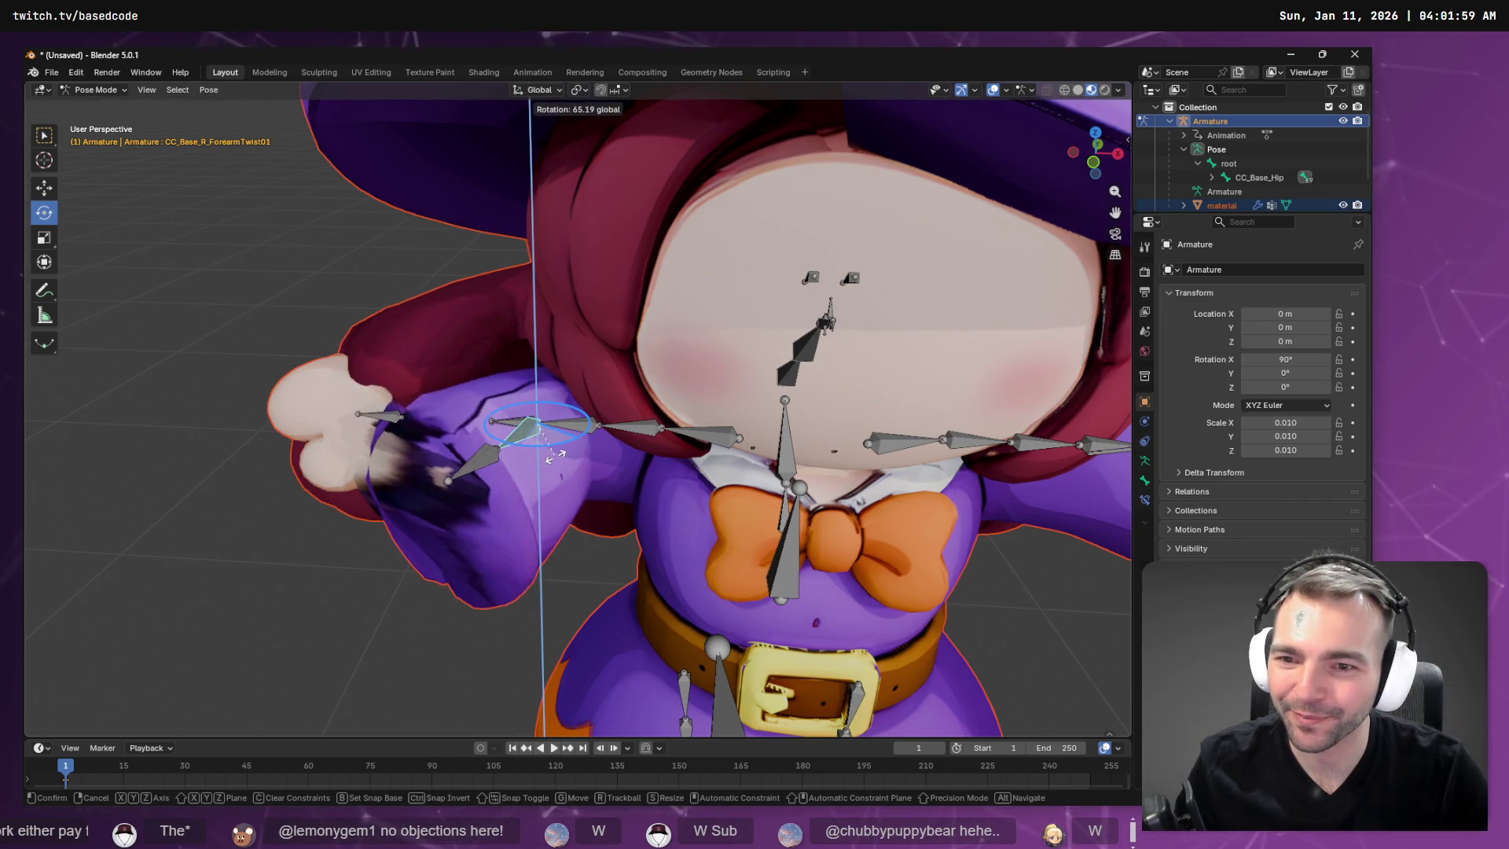
key(Escape)
Rotate CC_Base_R_Upperarm on Z down across her body, then deselect it.
click(633, 432)
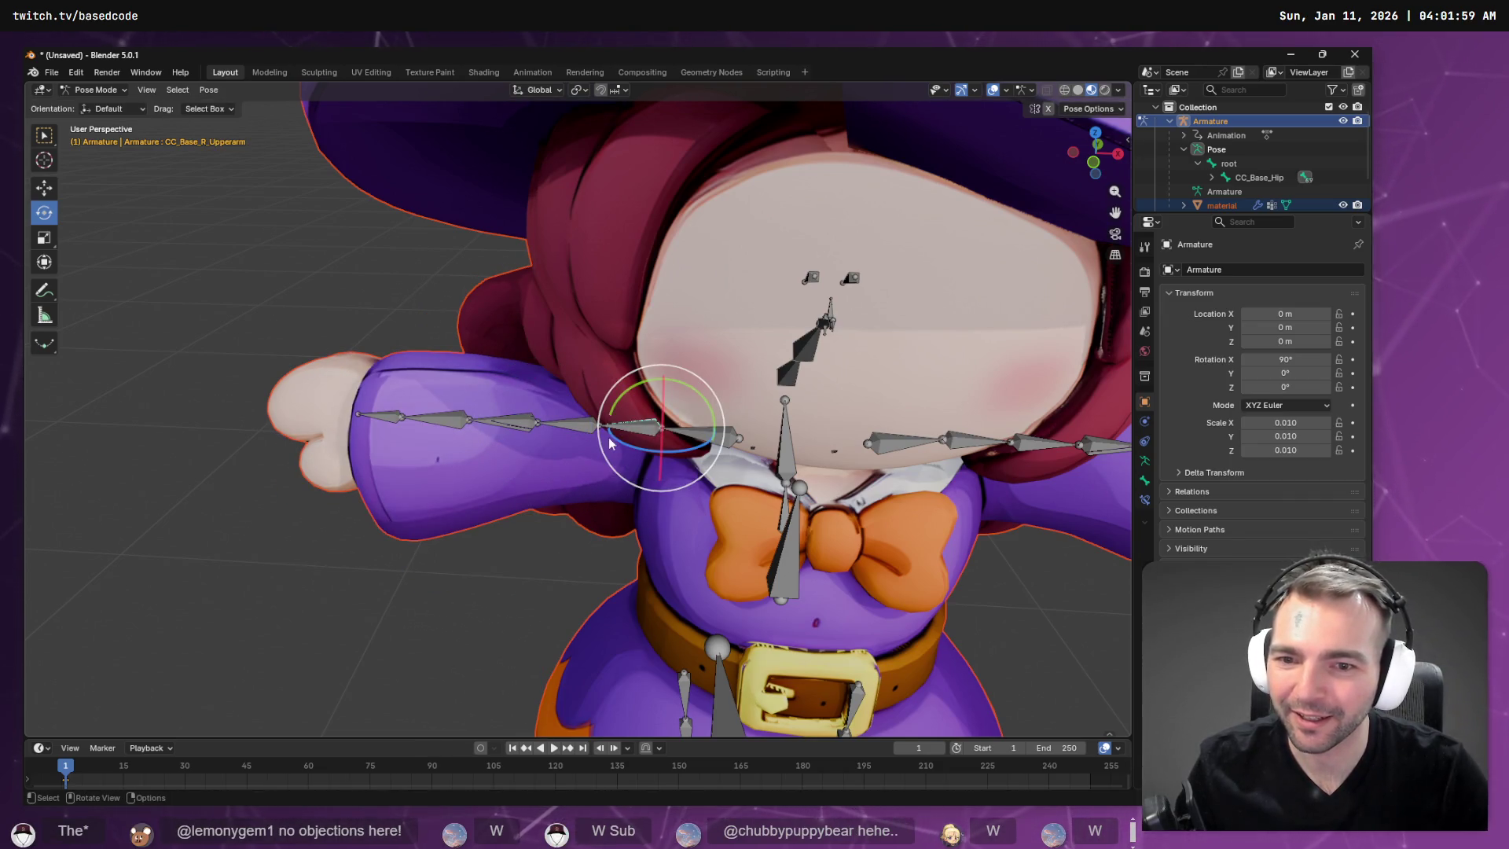
key(r)
key(z)
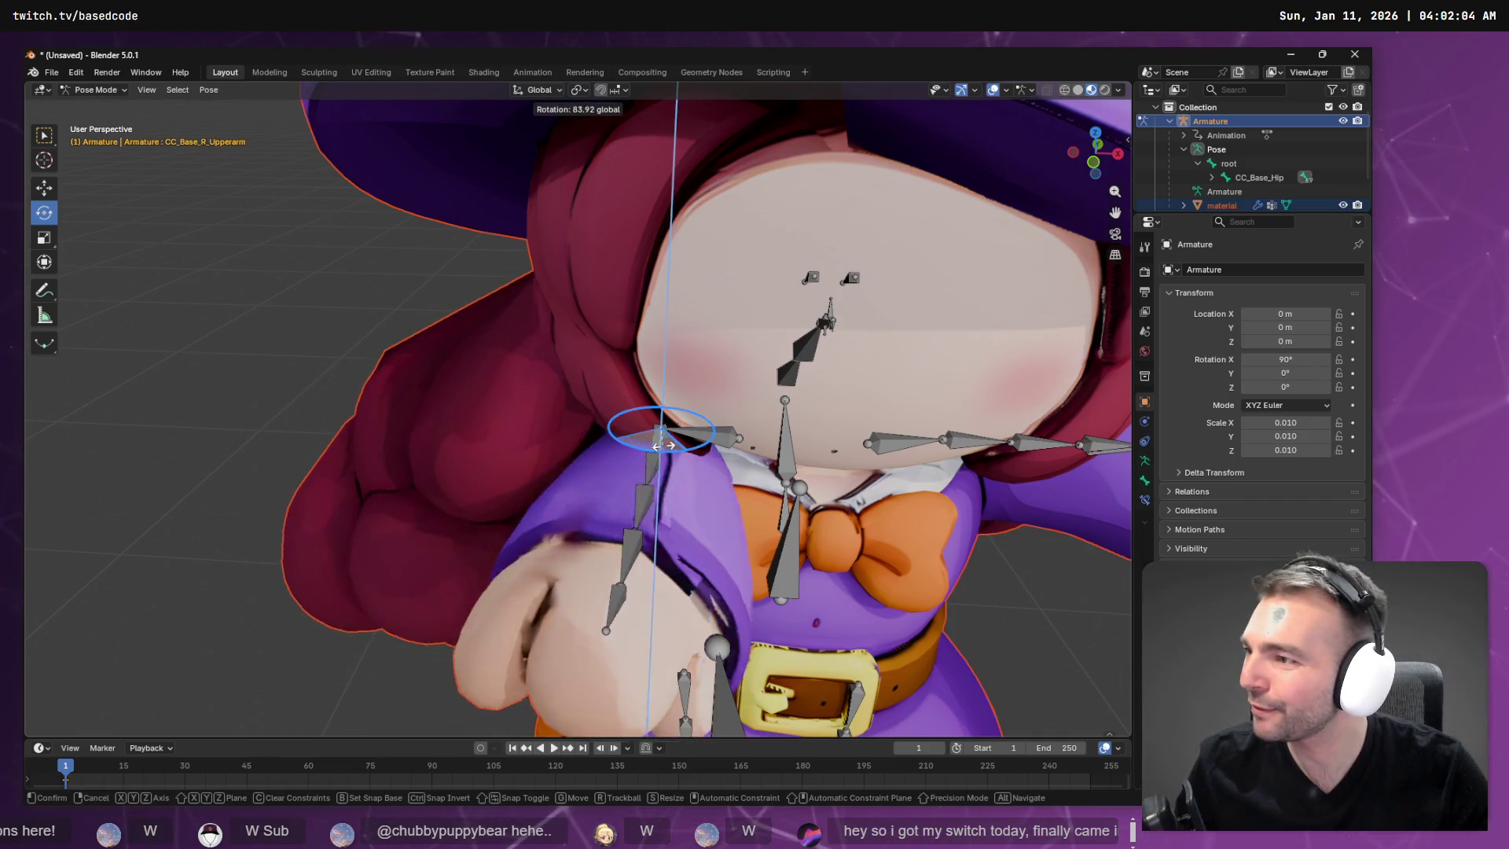
click(500, 427)
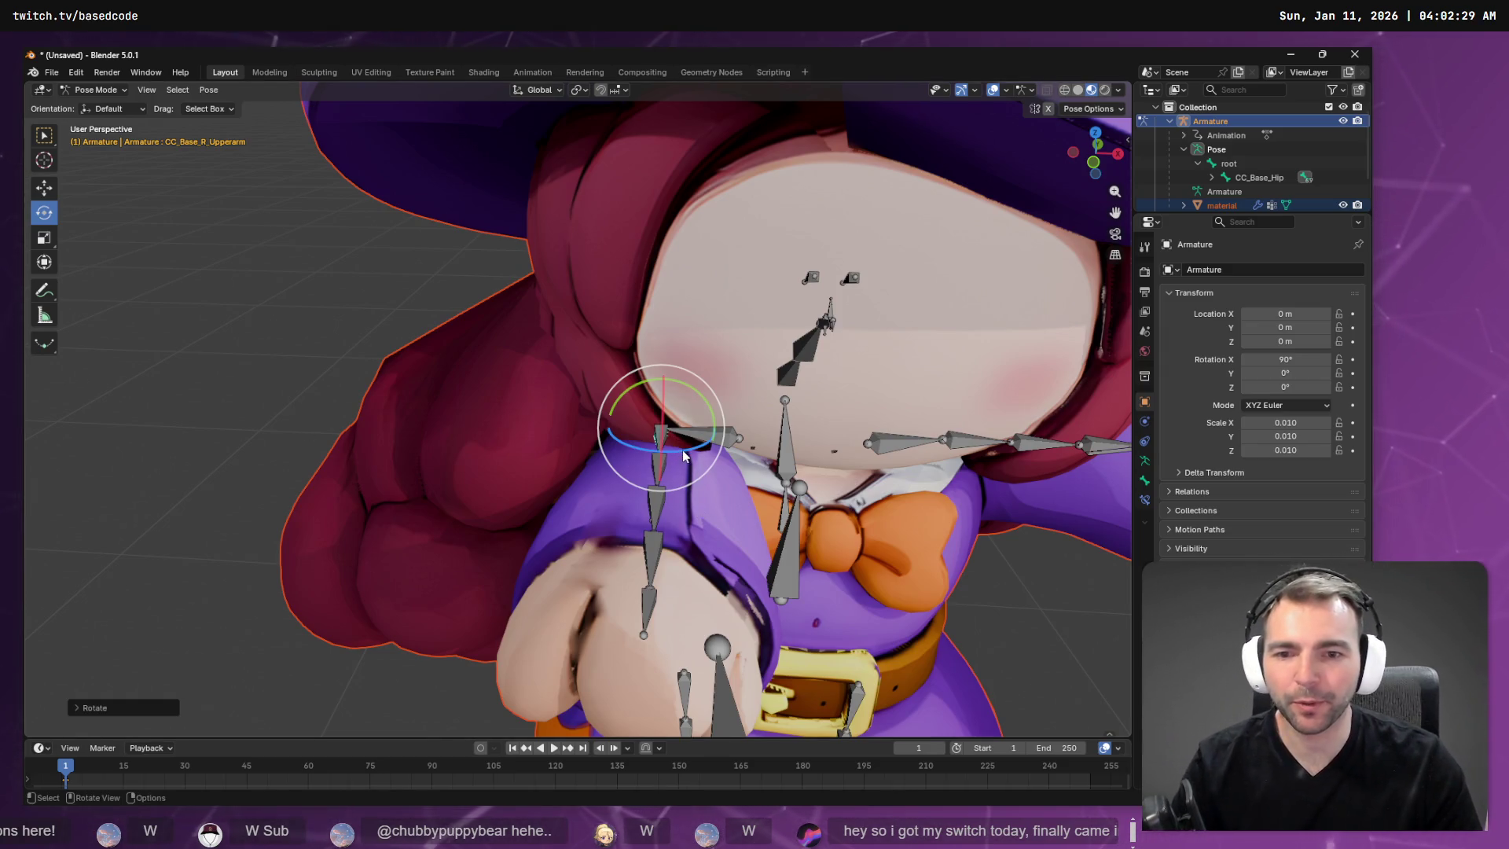
drag(680, 449, 692, 450)
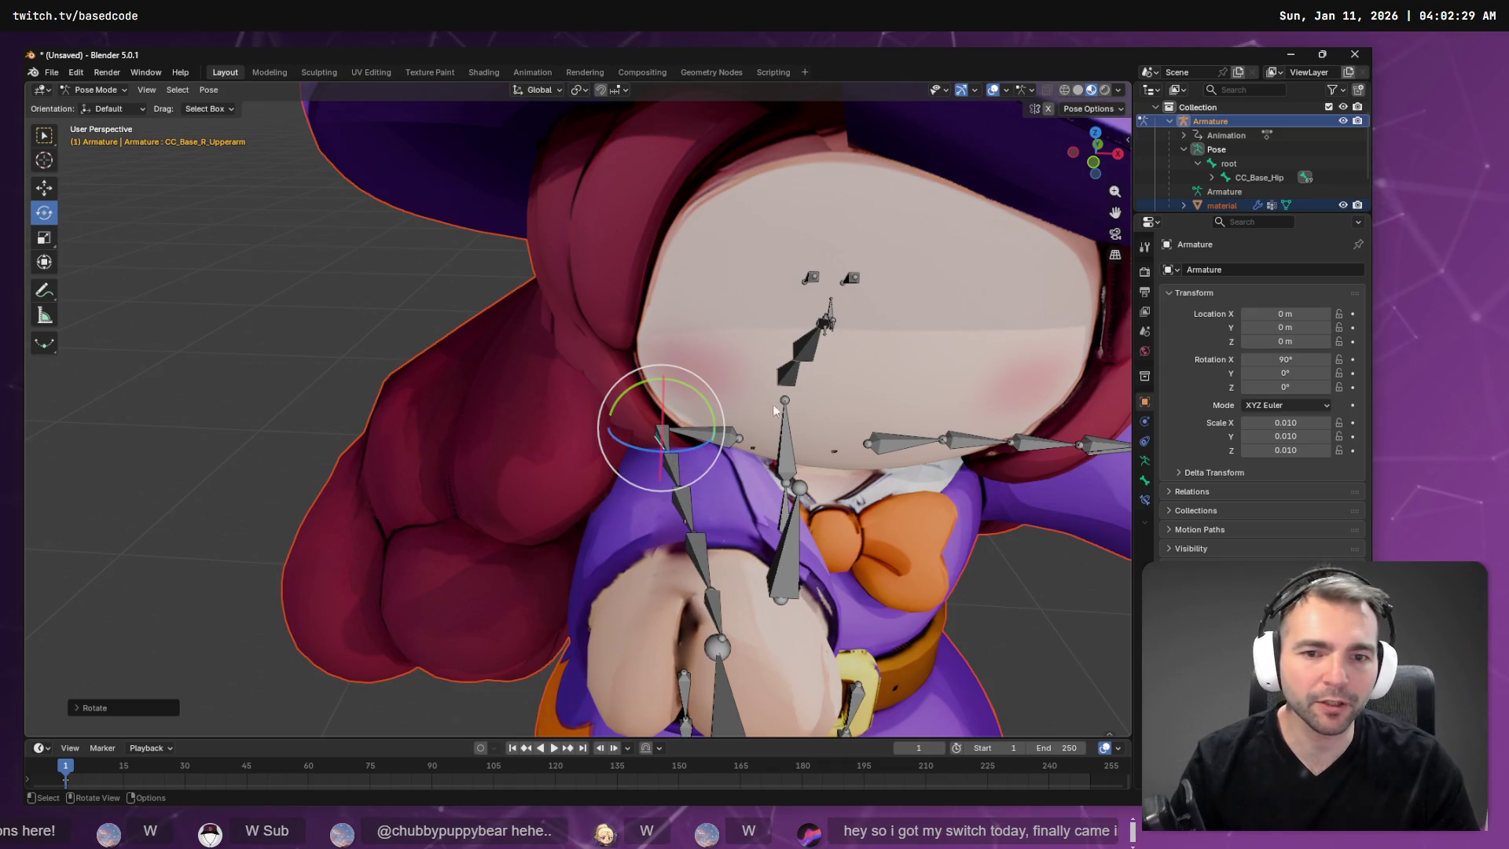
click(713, 185)
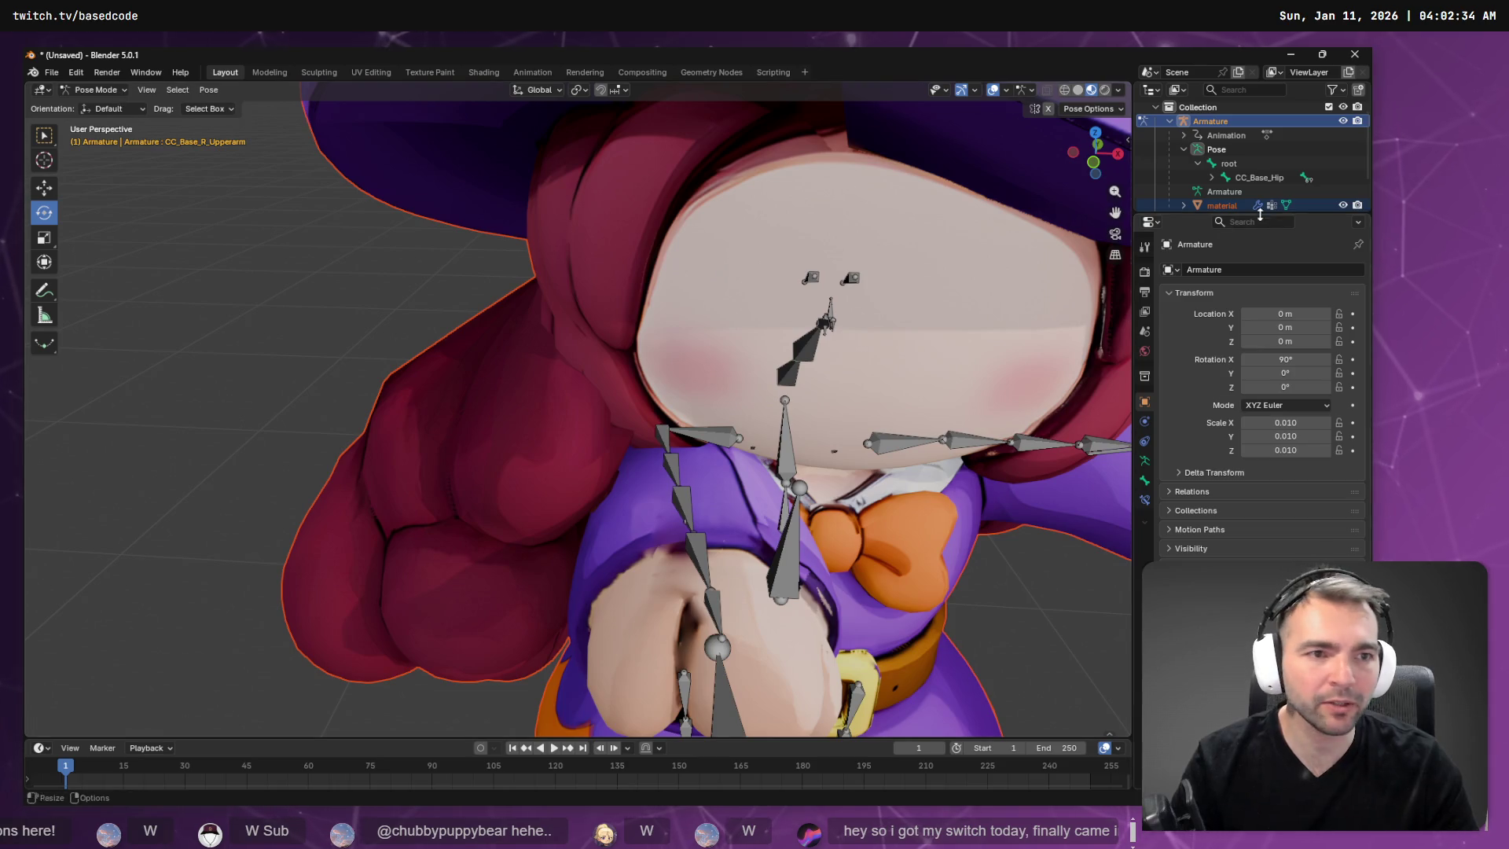
Take the armature out of Pose Mode and back into Object Mode.
scroll(1182, 177, down, 2)
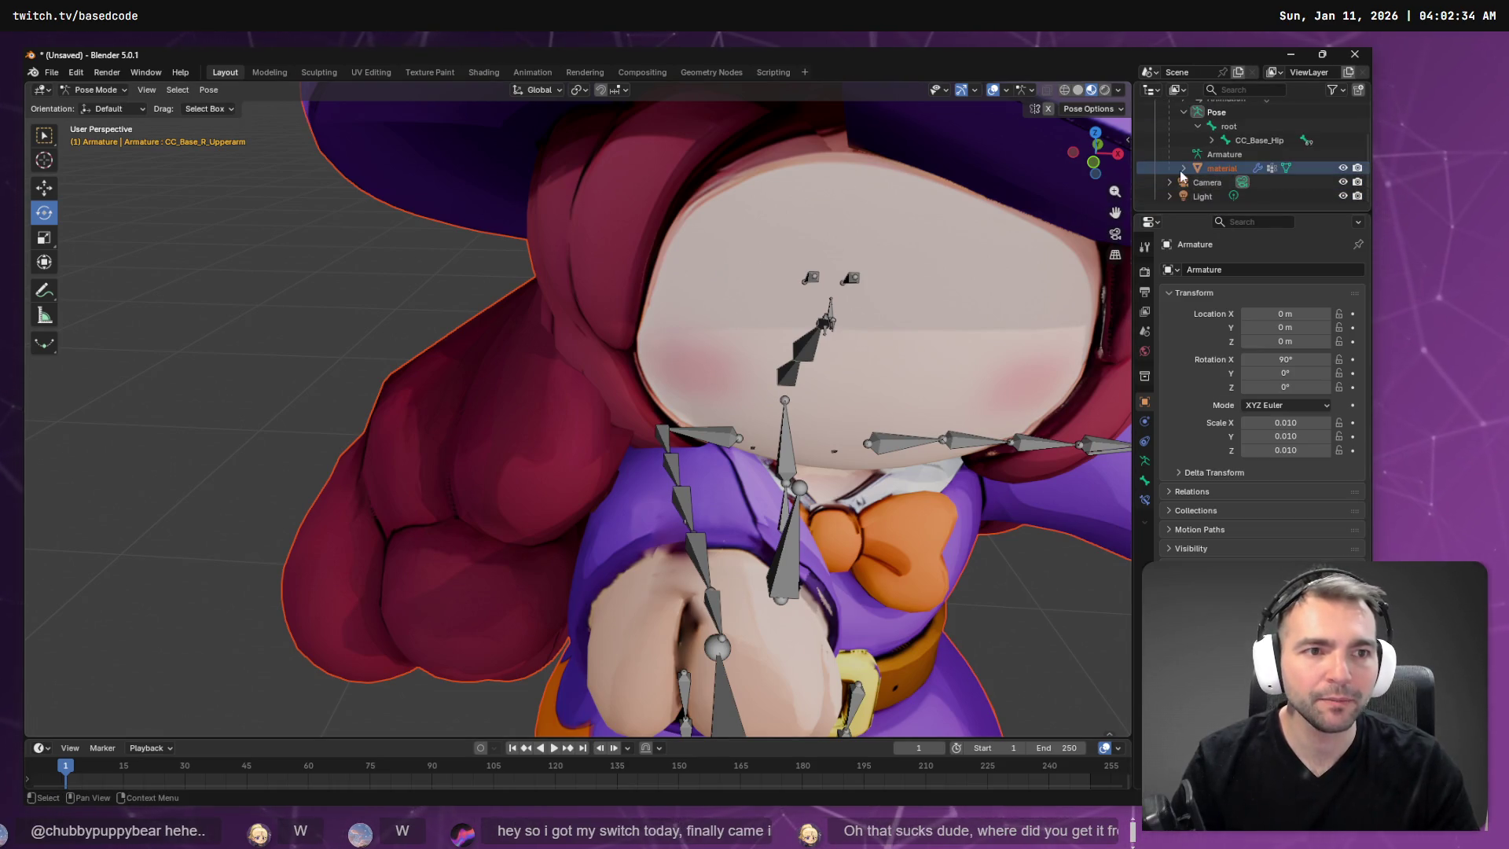
click(1183, 168)
click(1235, 182)
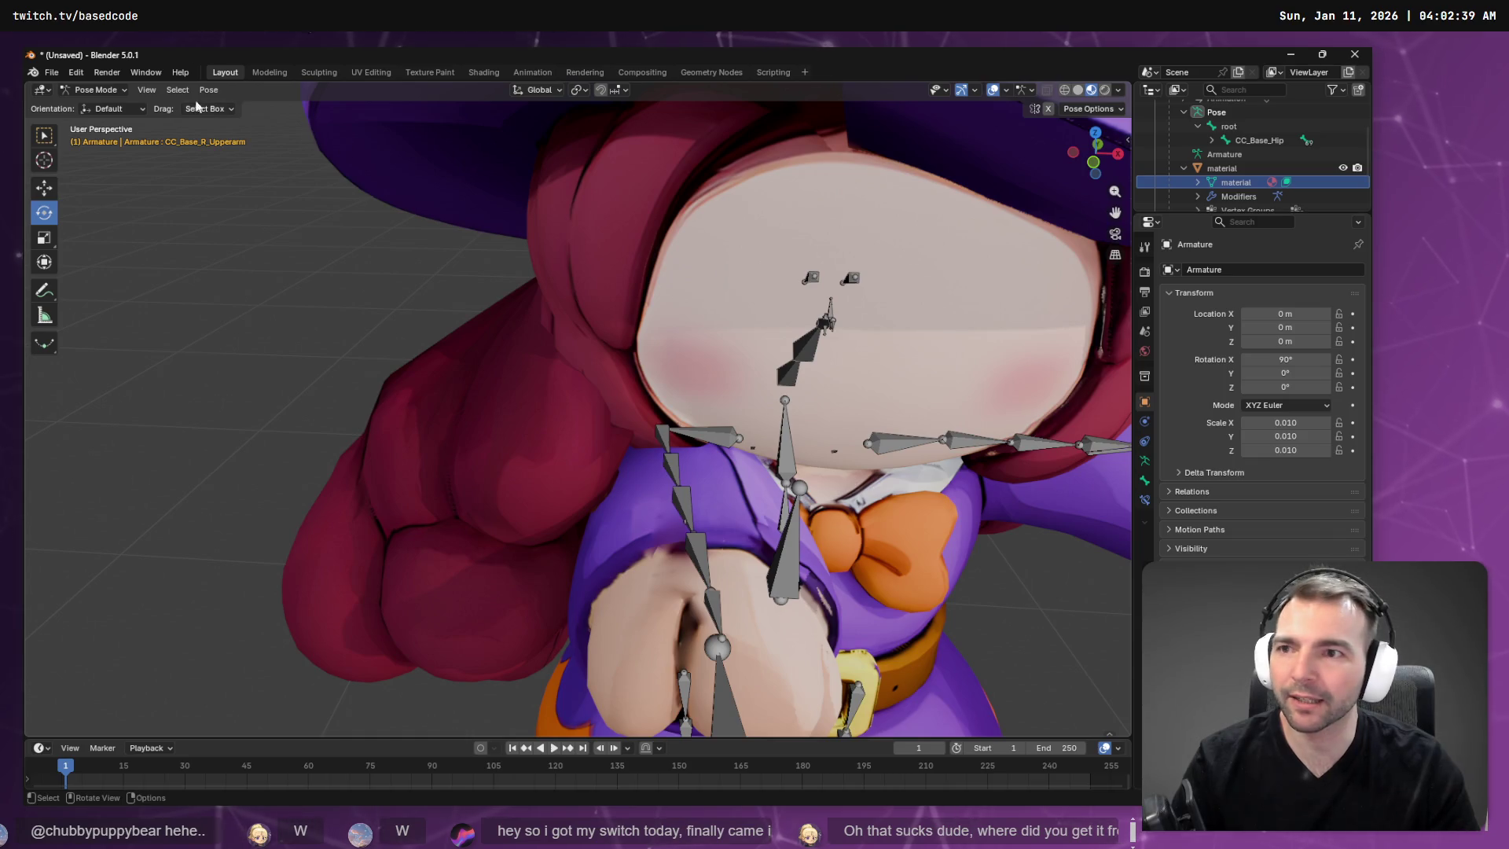
click(98, 90)
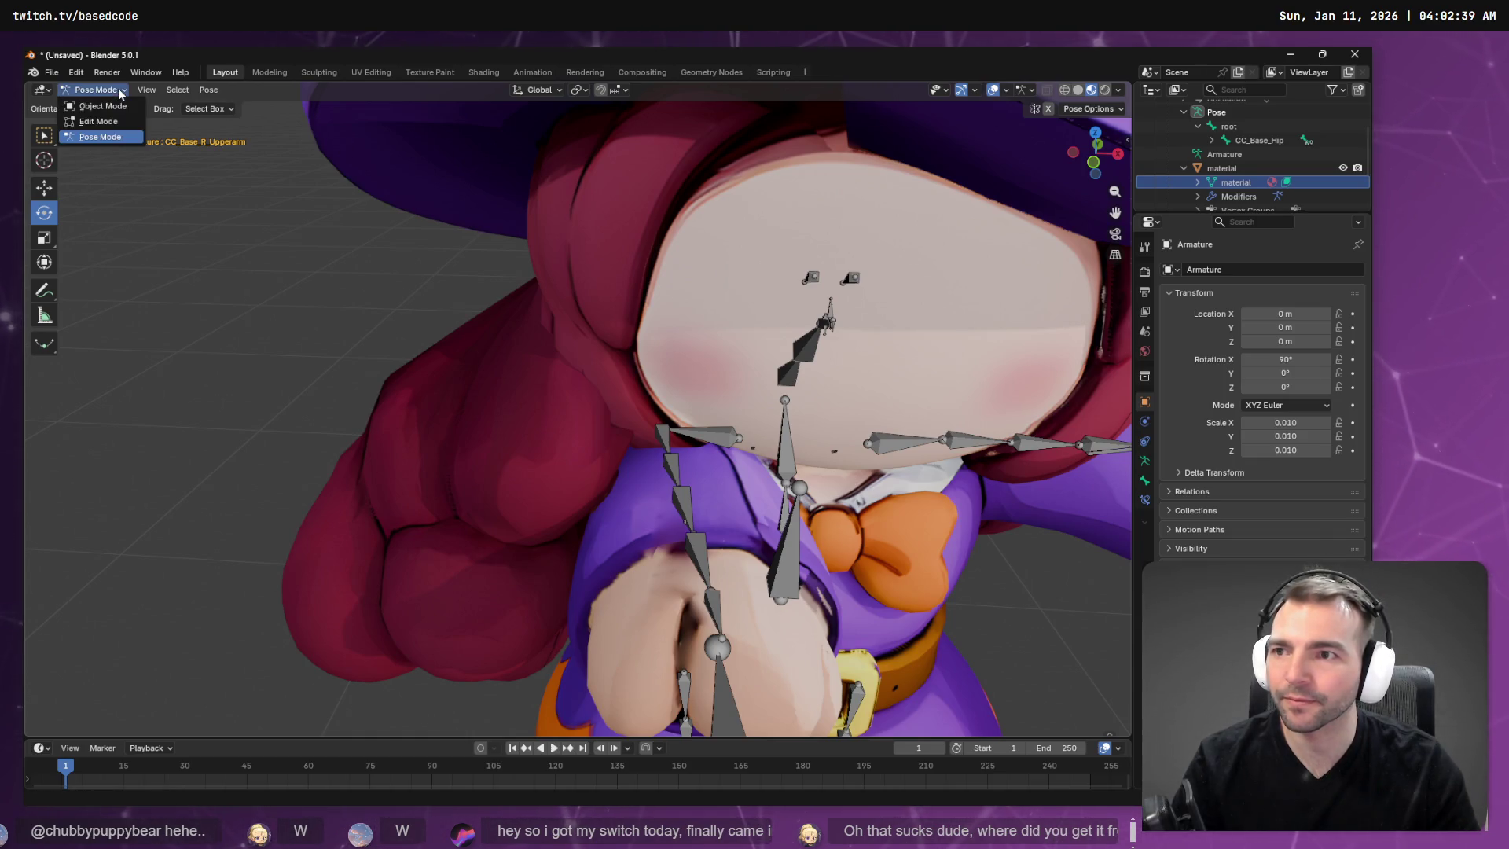
click(118, 120)
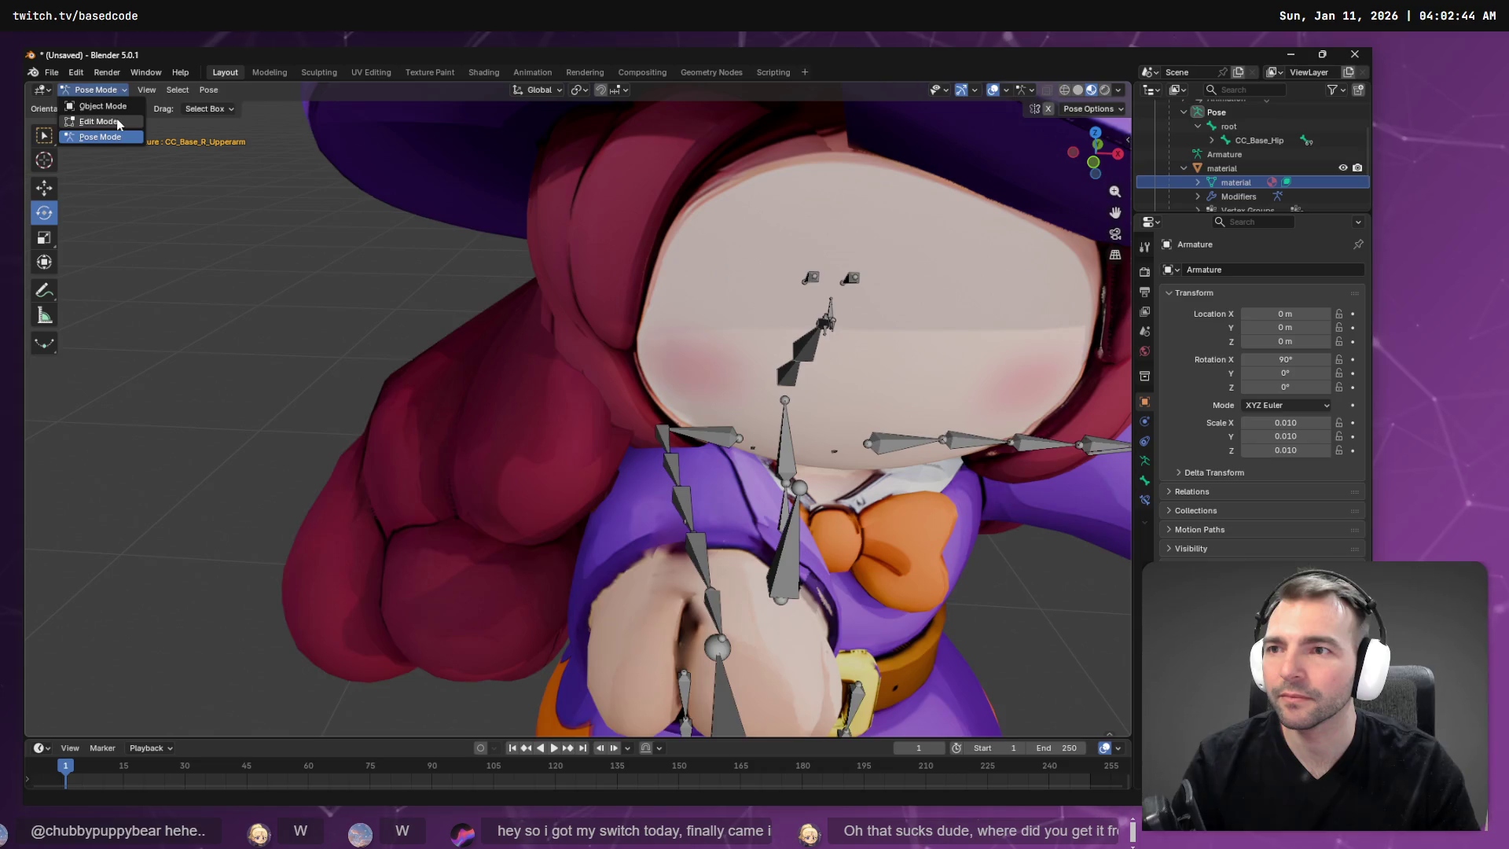
click(98, 90)
click(102, 106)
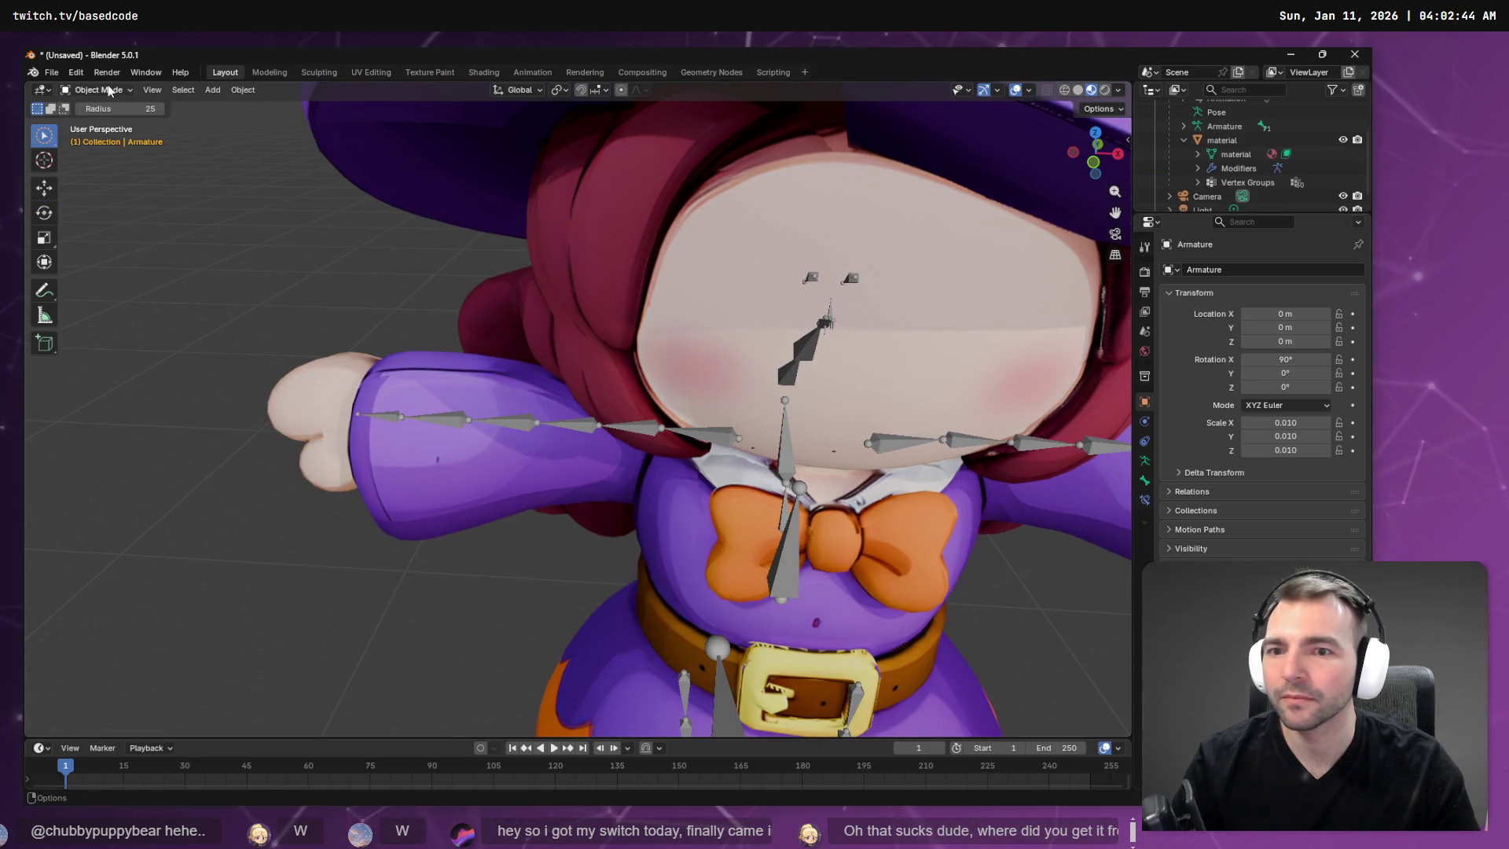
Select the witch's body mesh and put it into Edit Mode.
click(106, 90)
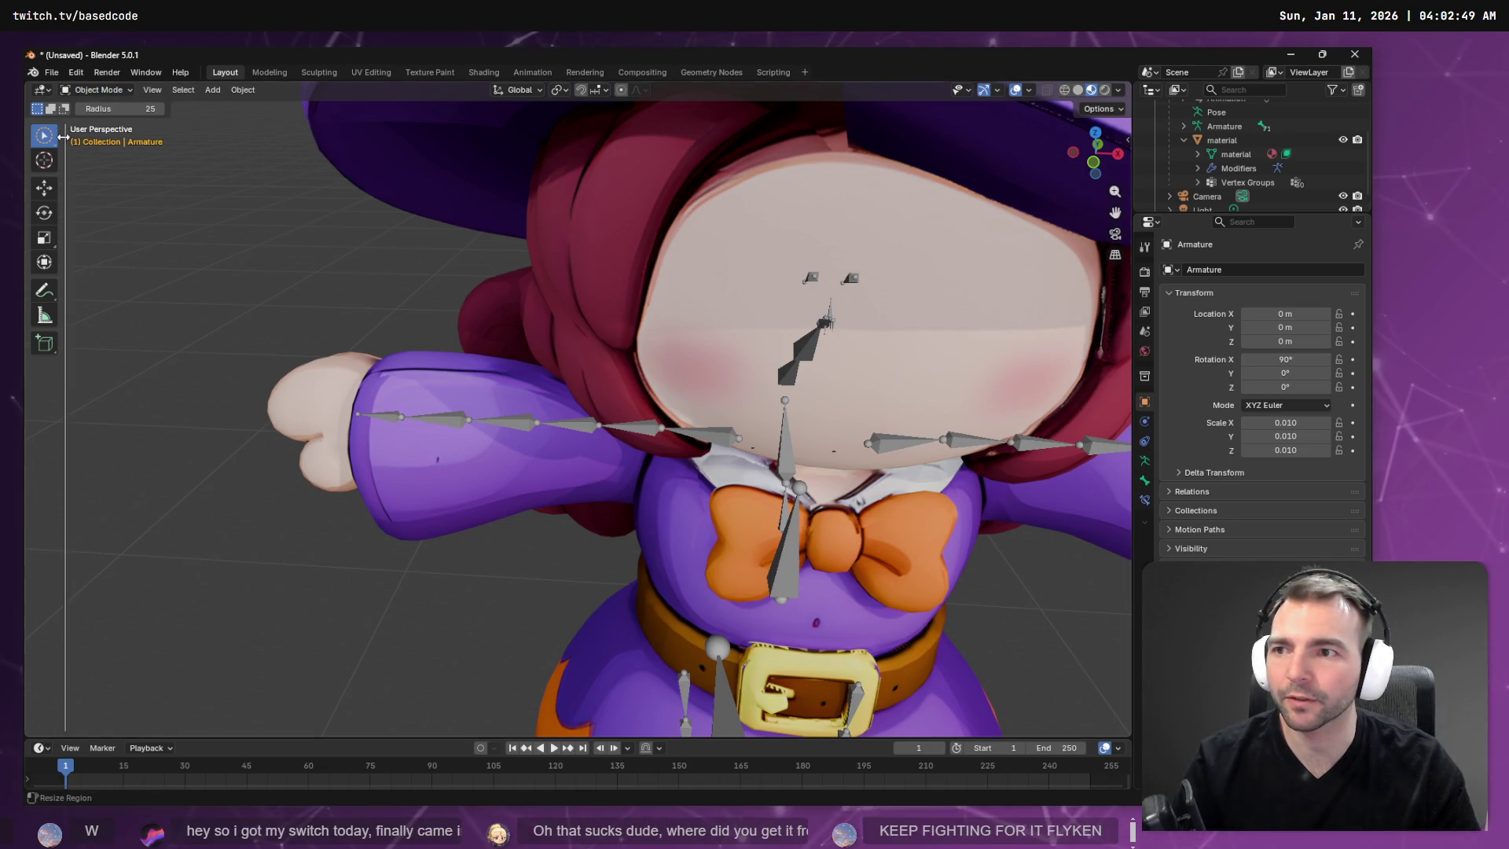
click(1239, 144)
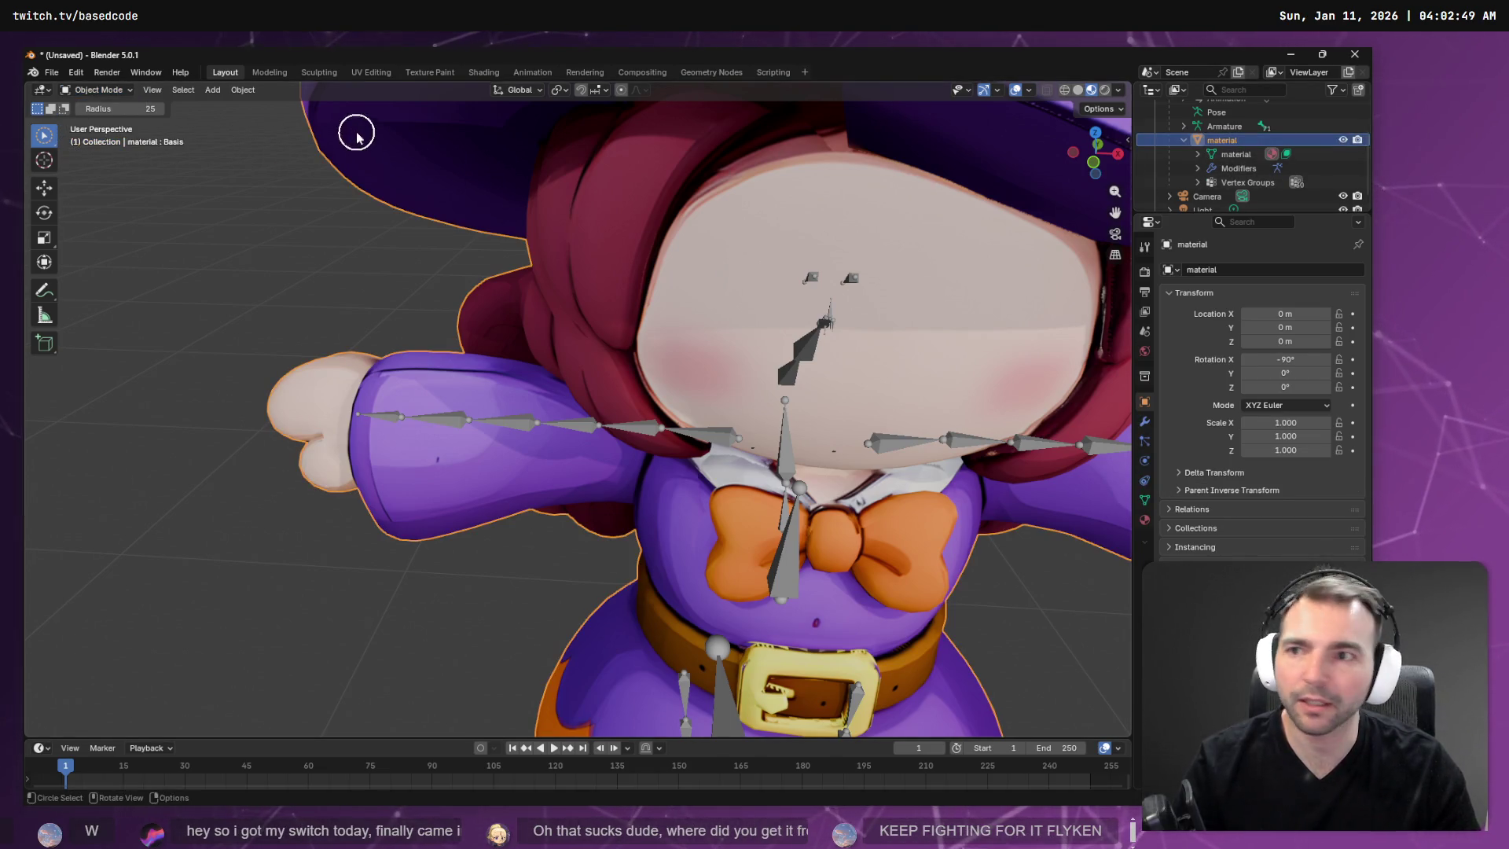
key(Tab)
click(107, 91)
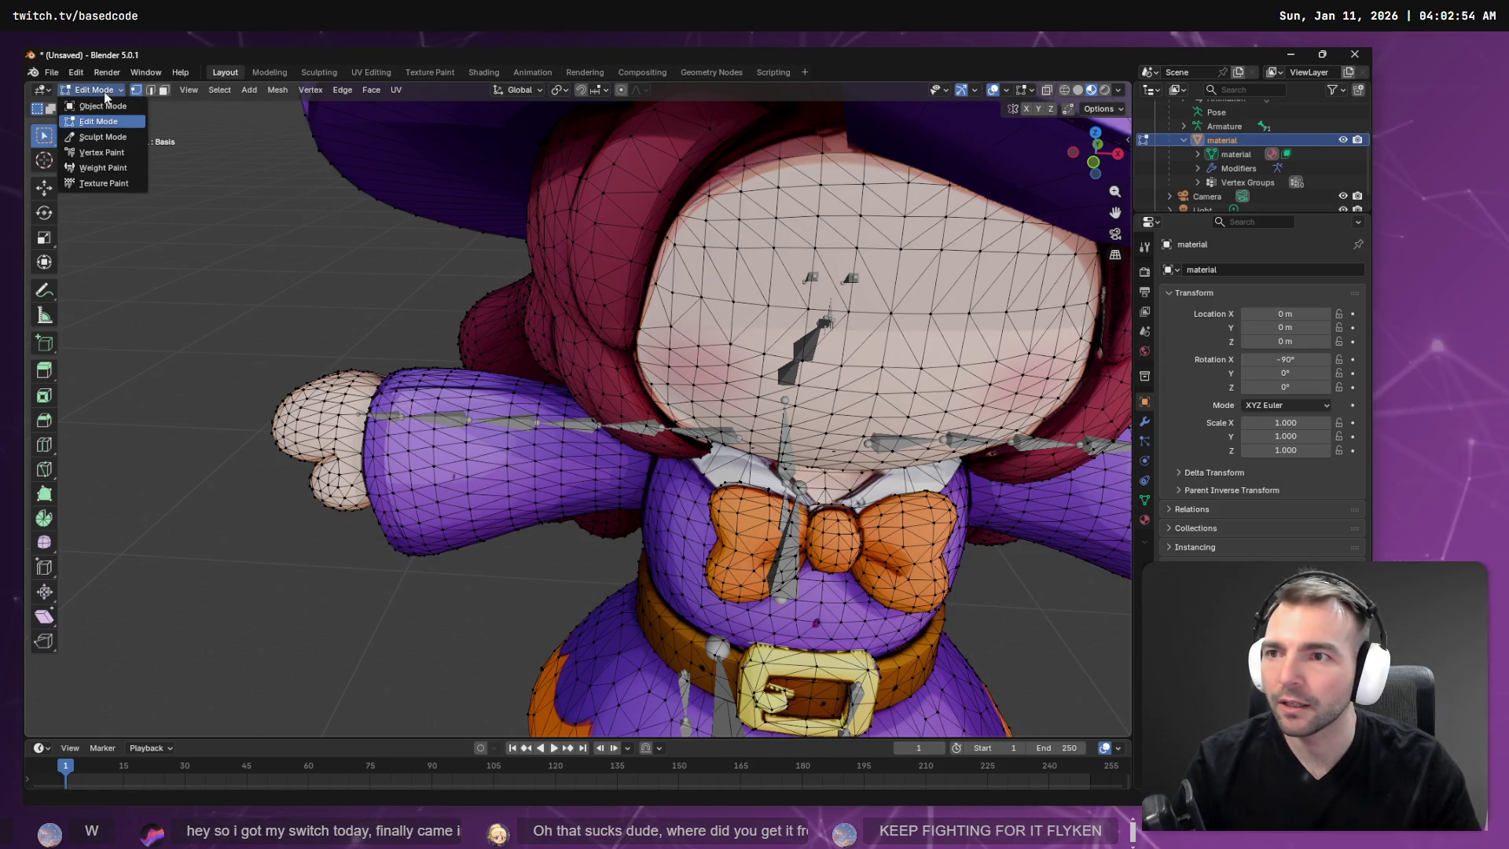
Switch the body mesh to Weight Paint and make CC_Base_R_ForearmTwist02 the active group.
click(103, 169)
mouse_move(550, 354)
middle_down()
mouse_move(733, 248)
mouse_move(621, 362)
mouse_move(100, 196)
middle_up()
click(584, 91)
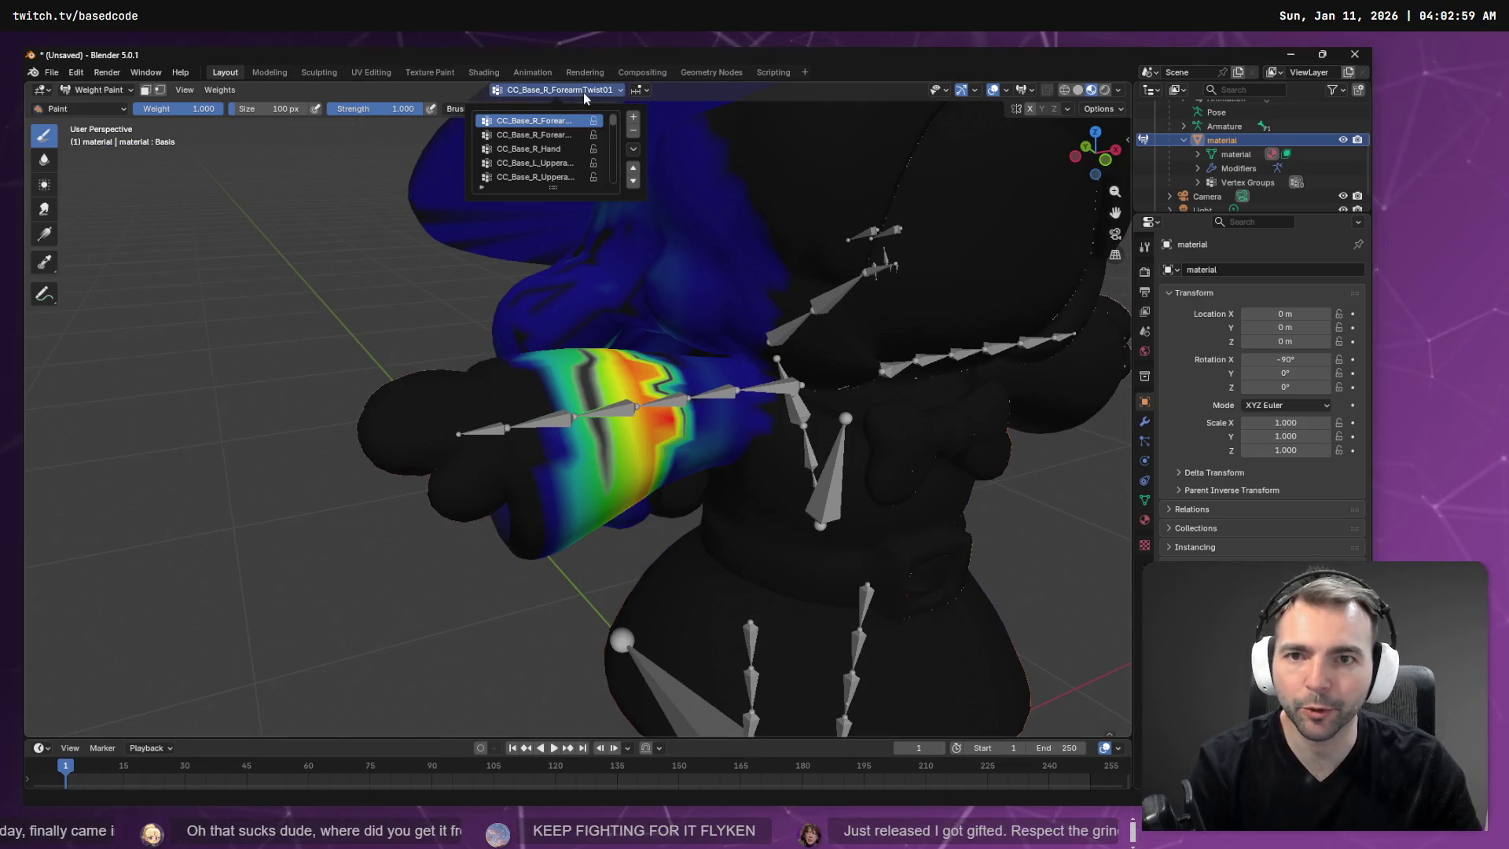
click(555, 137)
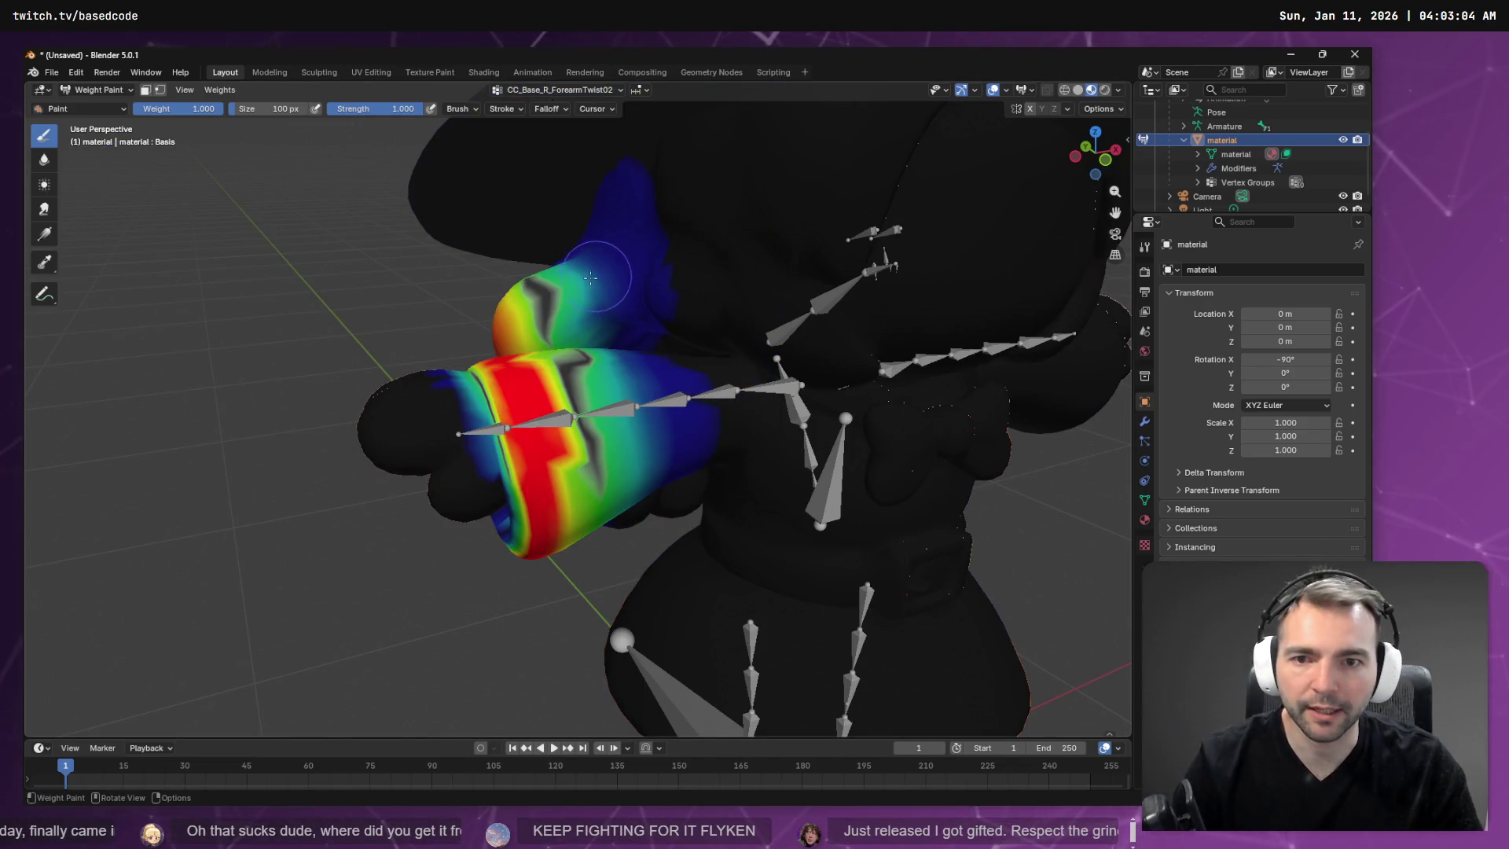
Paint the shoulder's red and yellow ForearmTwist02 weights down to blue.
middle_drag(599, 236, 581, 308)
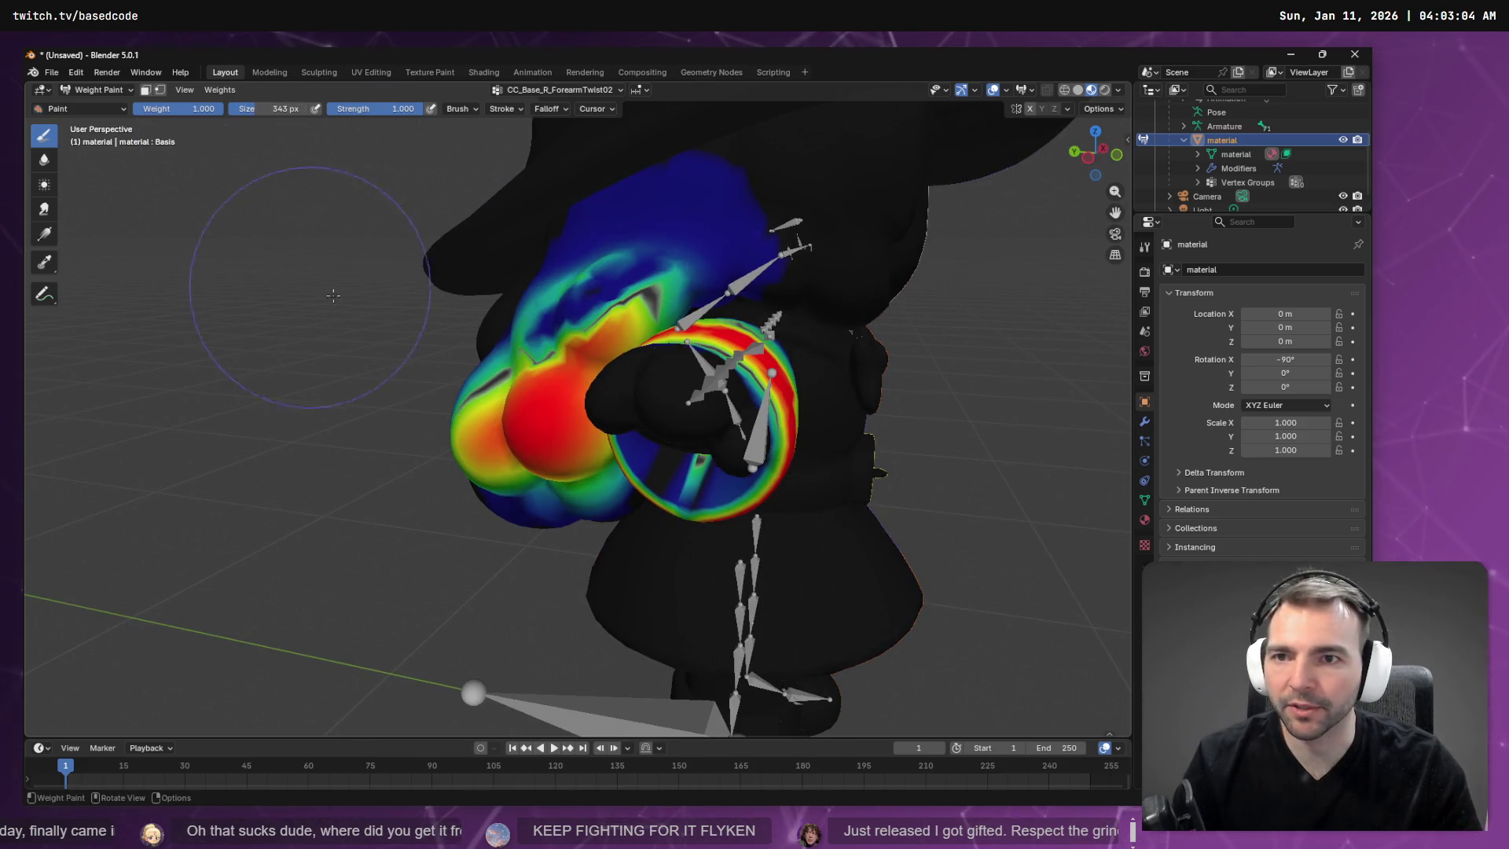
middle_drag(461, 329, 547, 289)
mouse_move(548, 291)
ctrl+mouse_down()
mouse_move(573, 269)
mouse_move(581, 315)
mouse_move(565, 340)
mouse_move(621, 346)
ctrl+mouse_up()
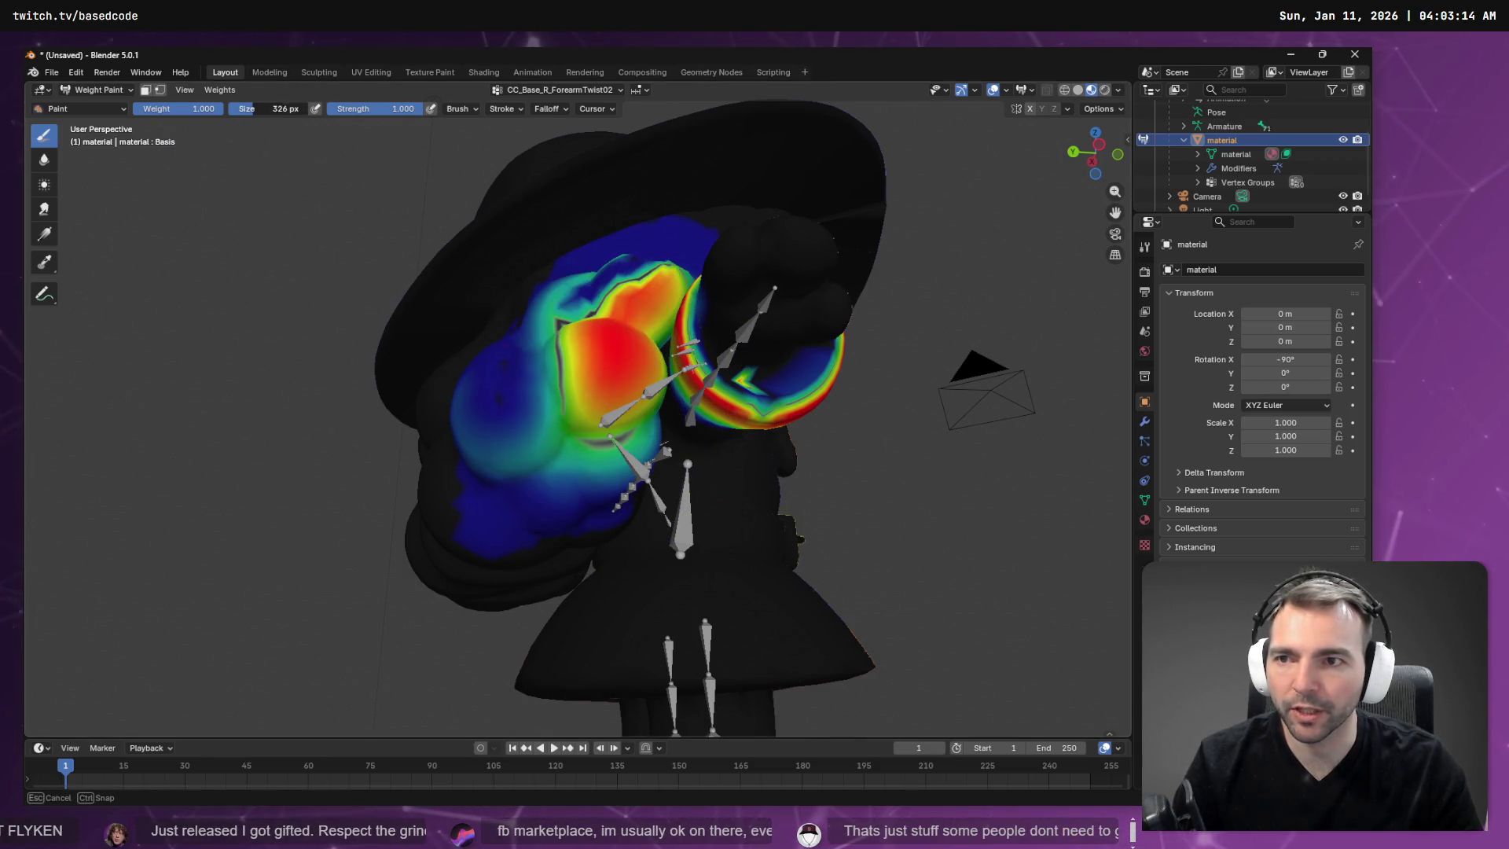
mouse_move(571, 354)
ctrl+mouse_down()
mouse_move(595, 383)
mouse_move(542, 425)
mouse_move(512, 508)
ctrl+mouse_up()
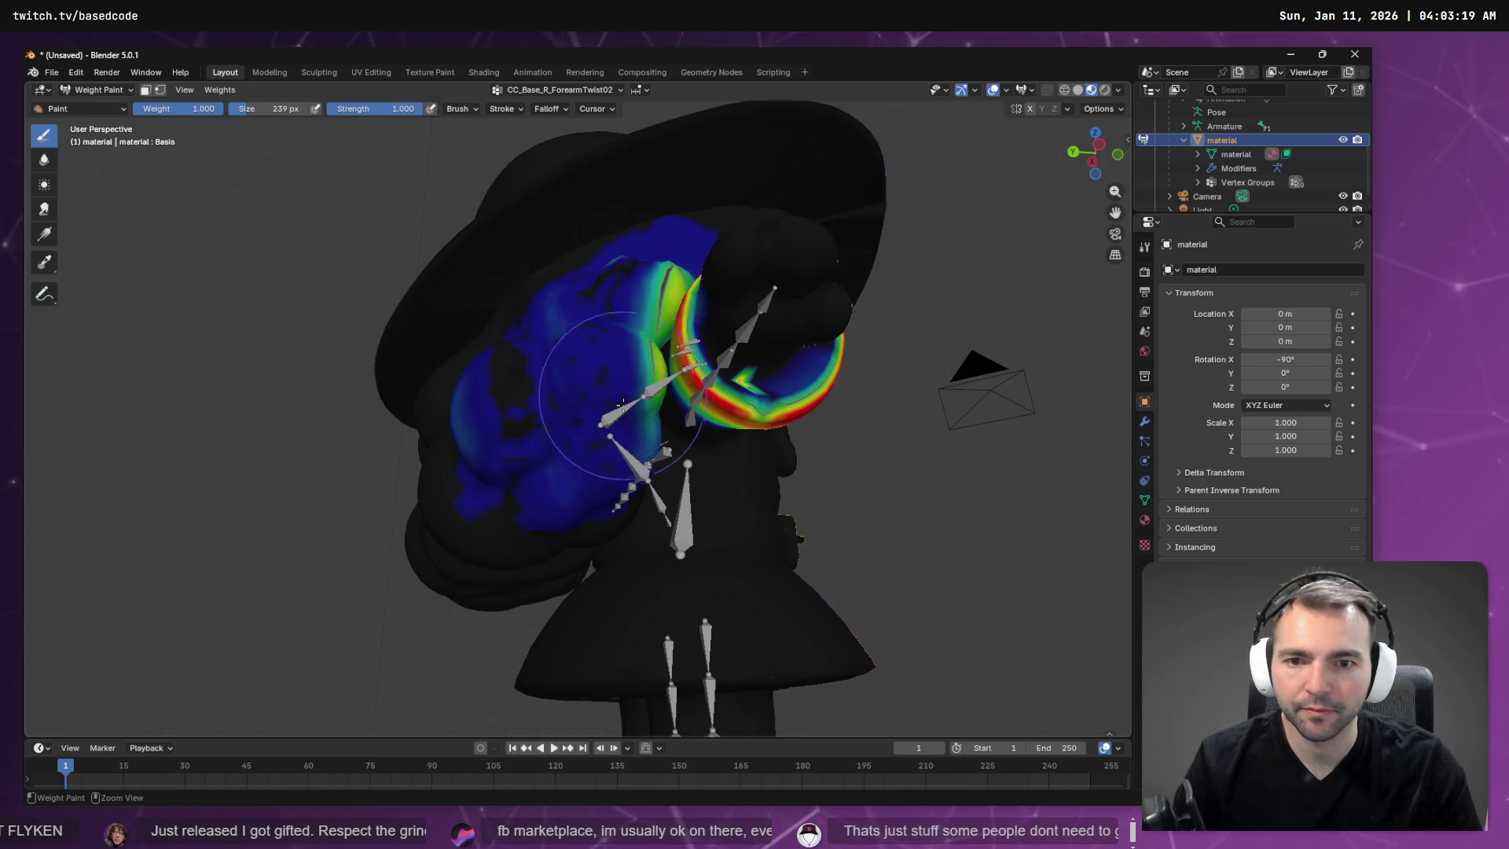
drag(641, 372, 586, 392)
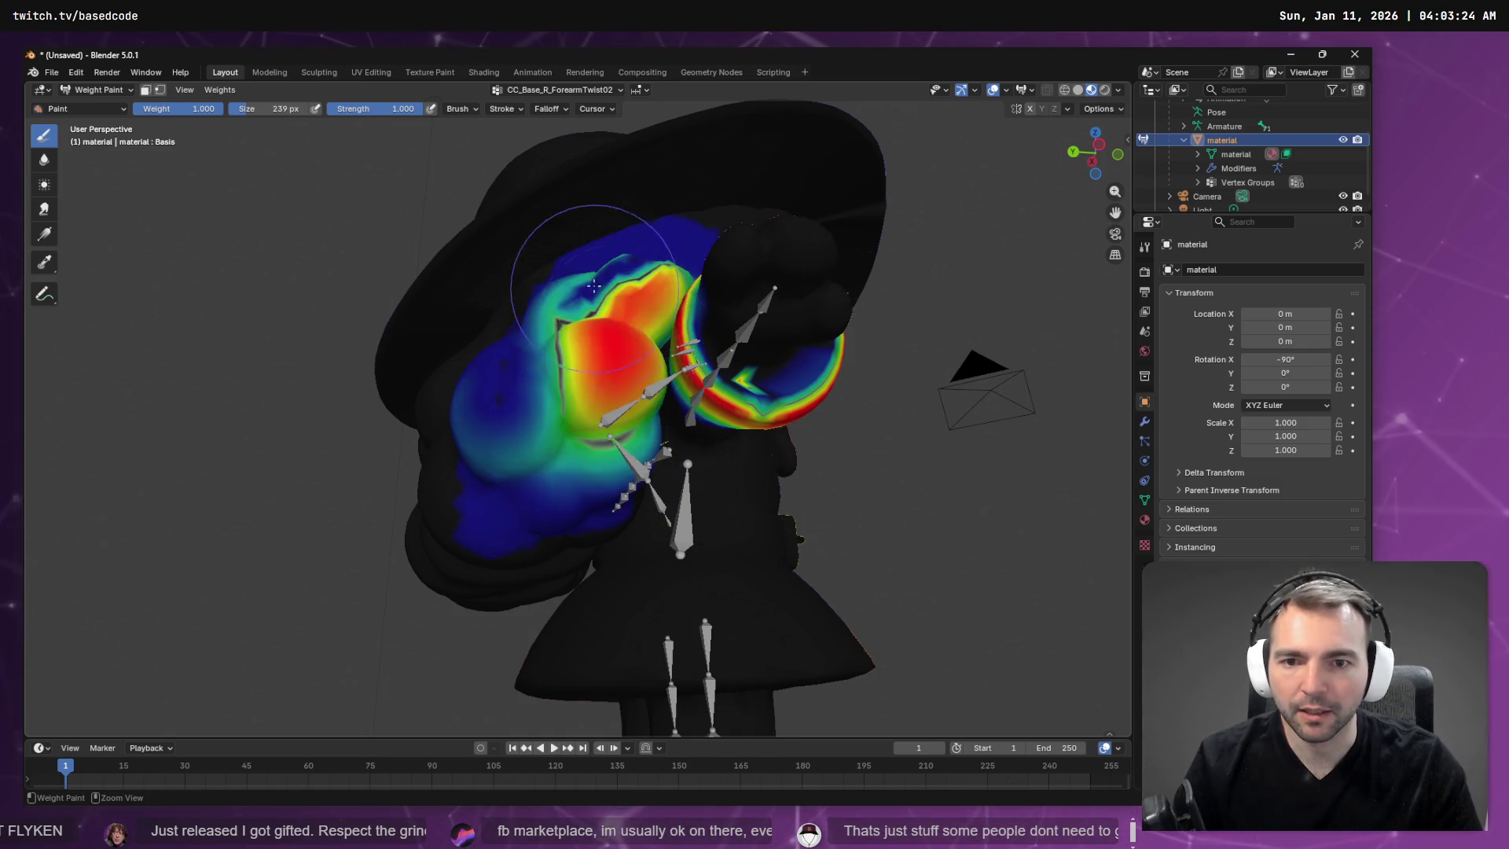
ctrl+drag(594, 286, 604, 356)
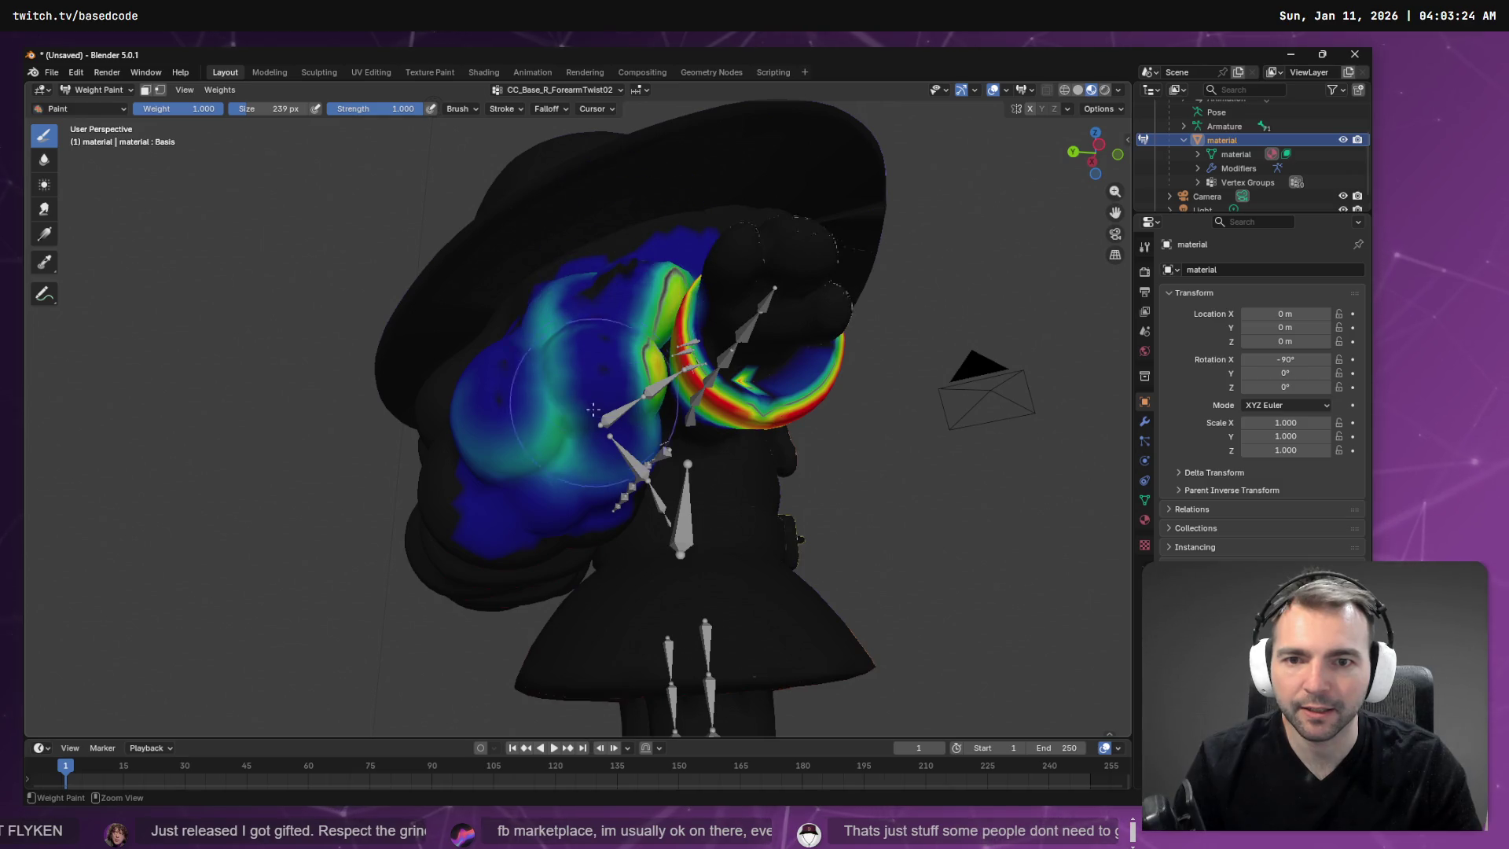
scroll(593, 405, up, 6)
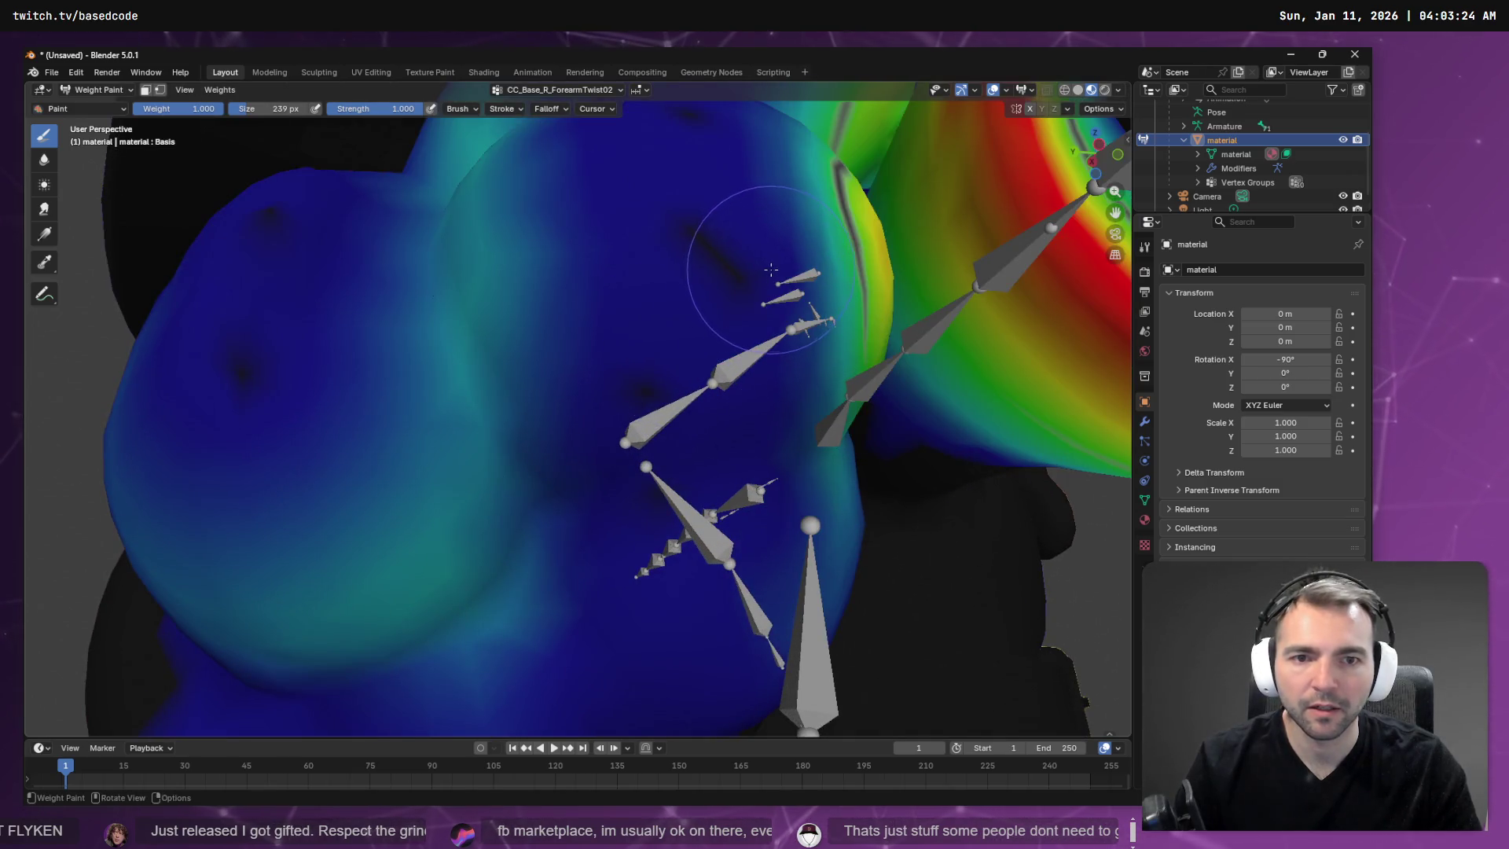
Paint the armpit and upper-arm green and teal weights to zero on ForearmTwist02.
mouse_move(770, 269)
middle_down()
mouse_move(683, 231)
mouse_move(540, 298)
middle_up()
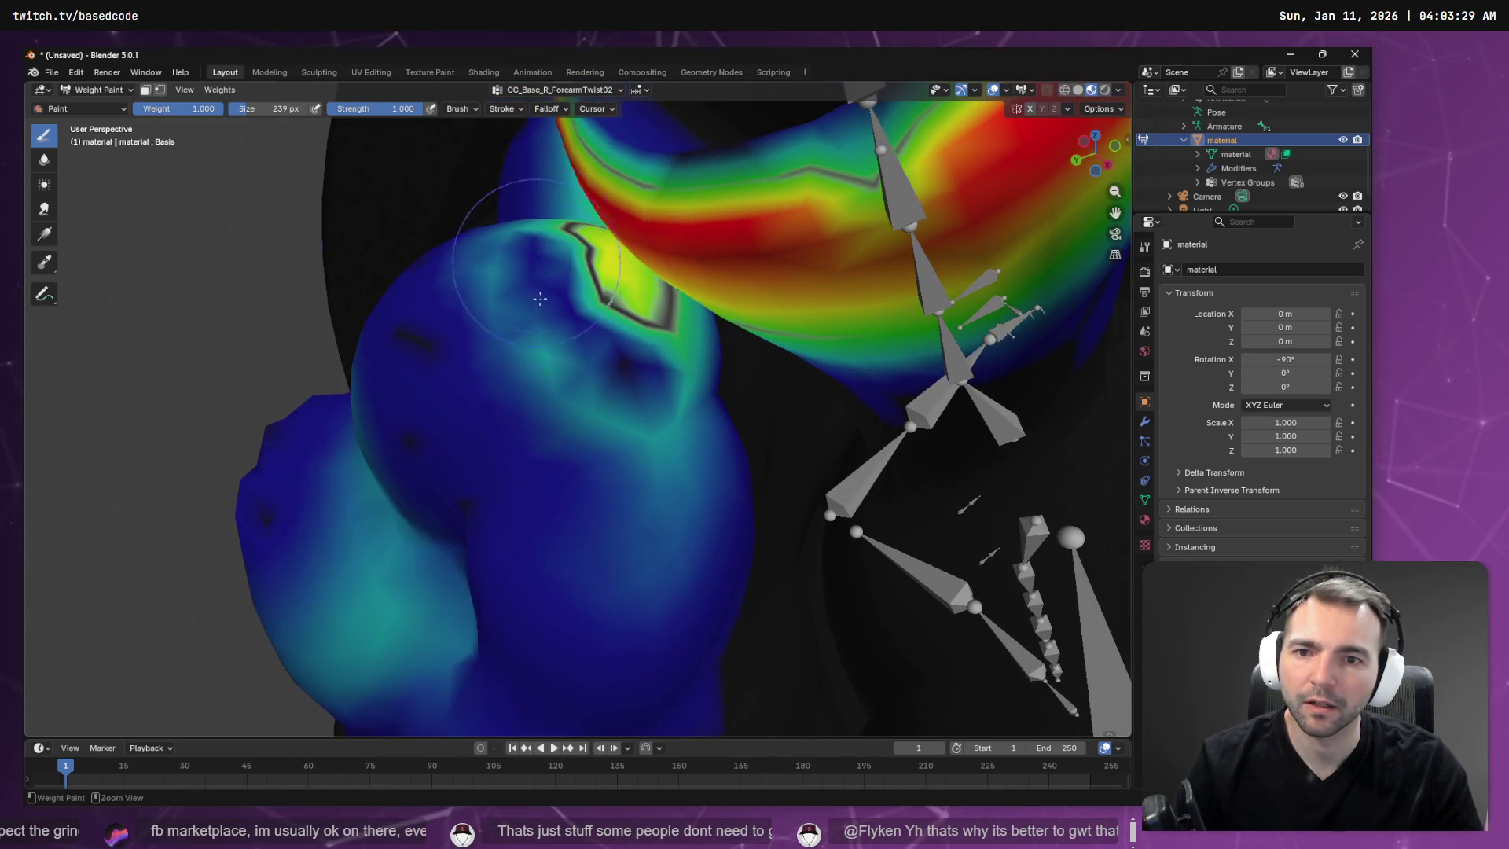
middle_drag(573, 397, 573, 337)
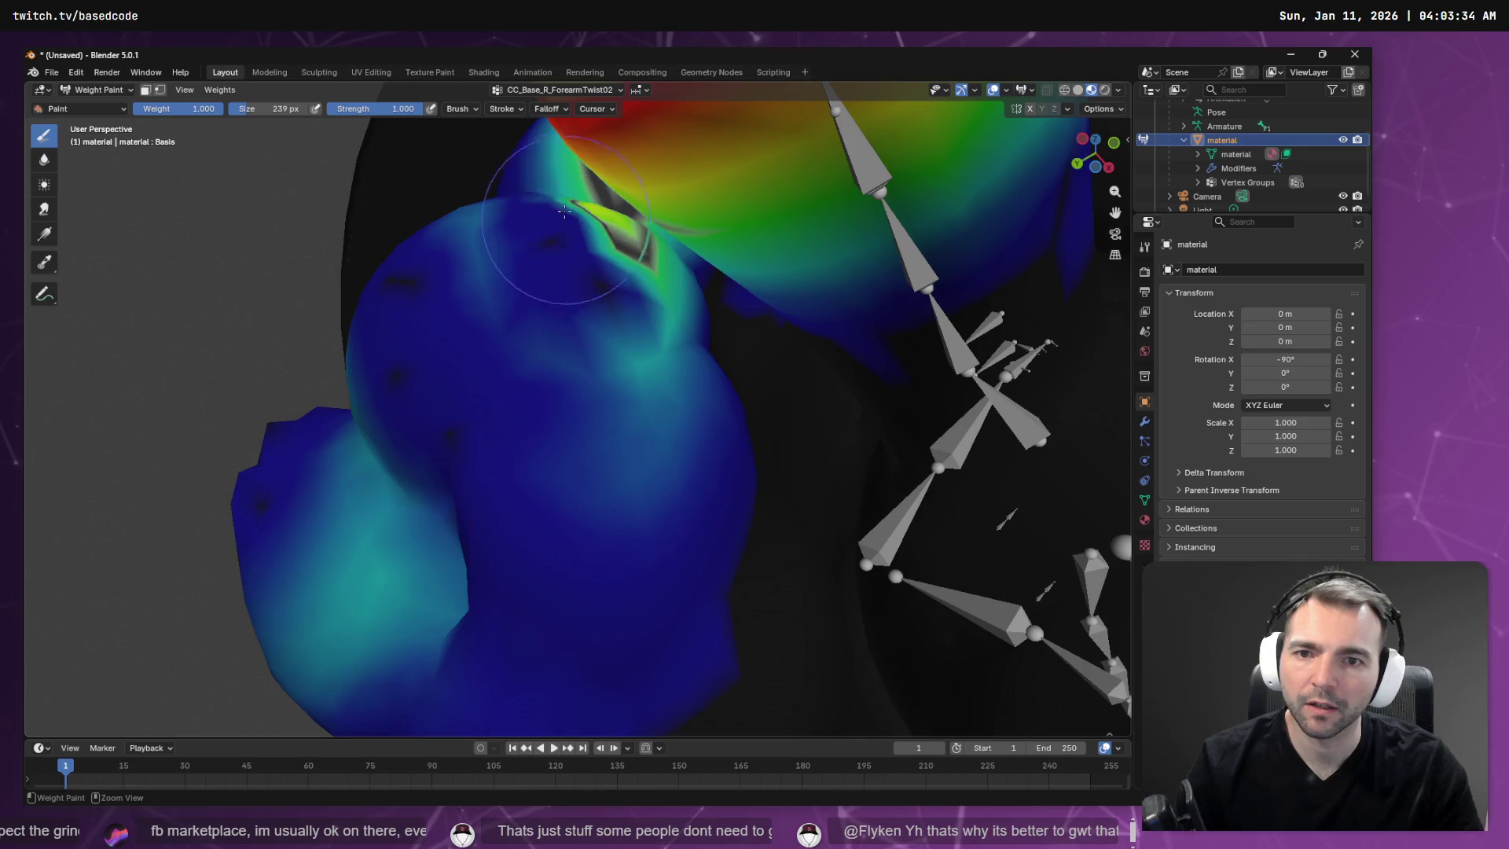
drag(564, 210, 633, 263)
mouse_move(708, 350)
mouse_down()
mouse_move(330, 677)
mouse_move(327, 354)
mouse_move(437, 337)
mouse_move(454, 245)
mouse_move(626, 437)
mouse_move(499, 328)
mouse_move(411, 520)
mouse_move(449, 571)
mouse_move(438, 640)
mouse_move(267, 558)
mouse_move(616, 370)
mouse_move(498, 270)
mouse_up()
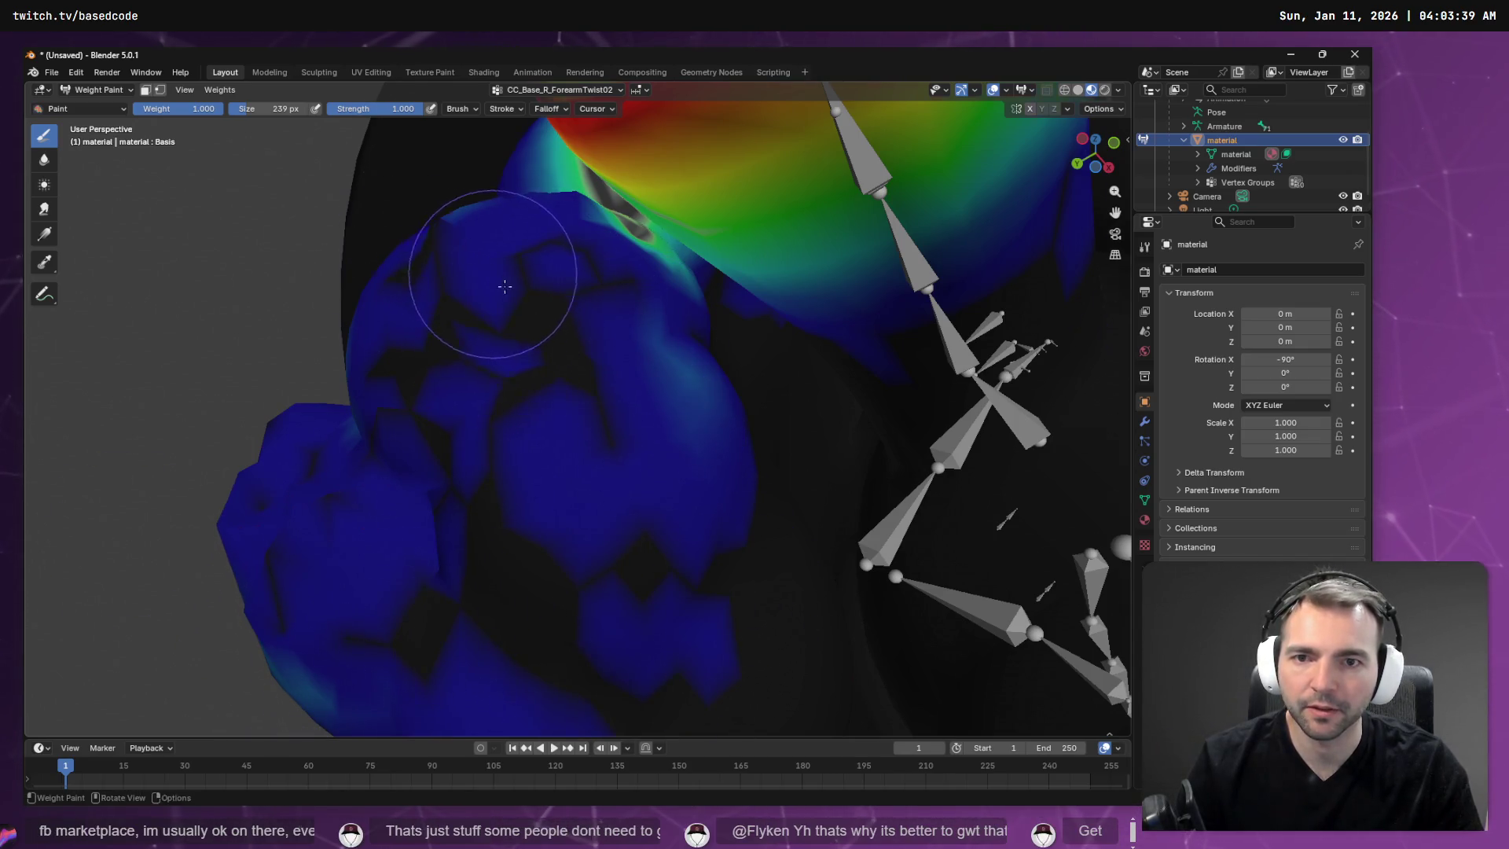
middle_drag(498, 270, 556, 367)
mouse_move(556, 367)
ctrl+mouse_down()
mouse_move(661, 177)
mouse_move(738, 189)
mouse_move(691, 353)
mouse_move(712, 314)
mouse_move(724, 340)
ctrl+mouse_up()
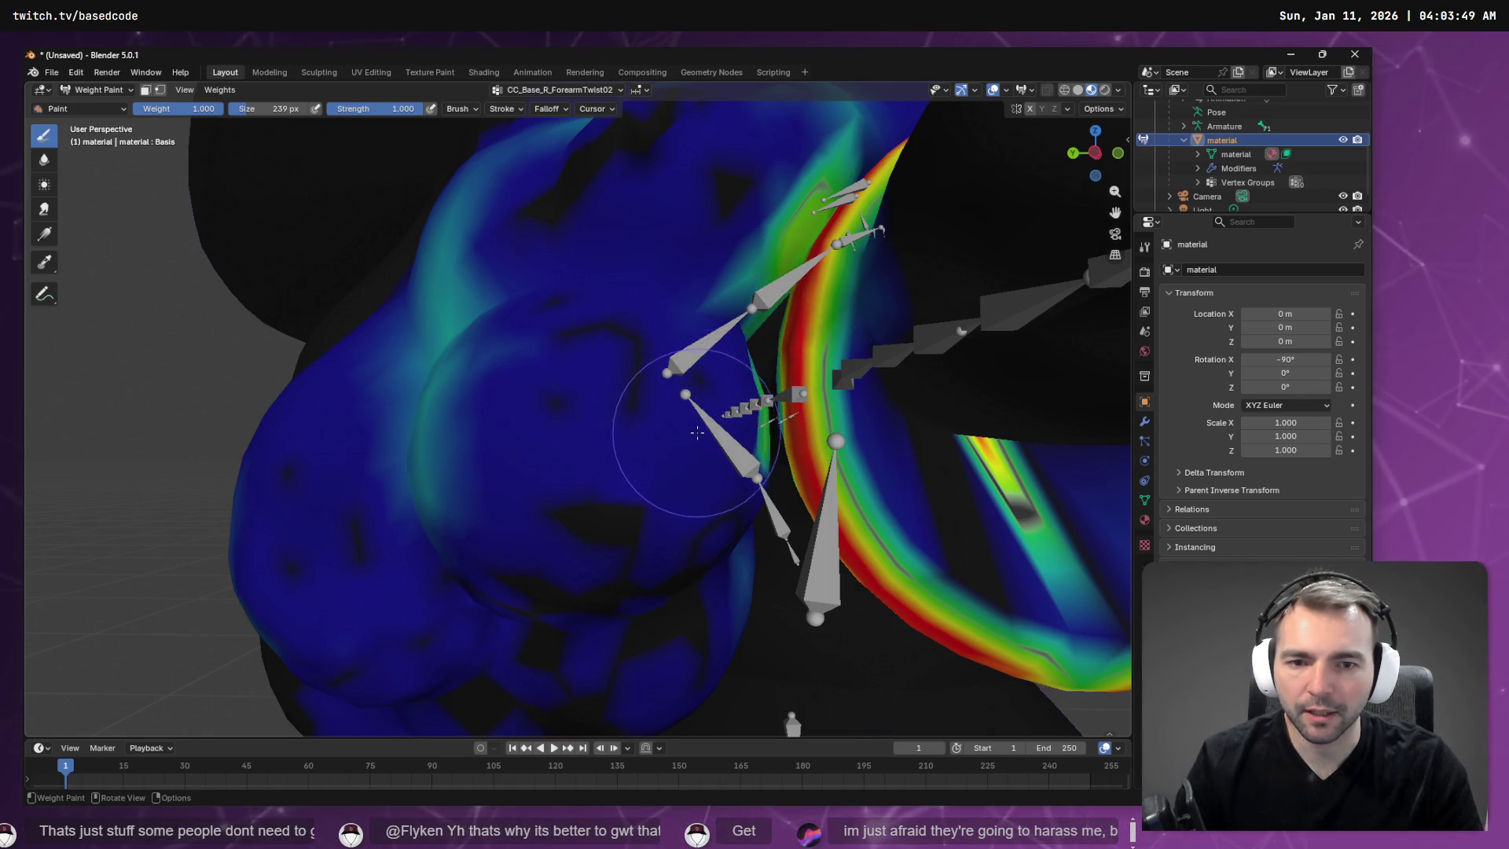
Repaint the remaining cyan and green patches lower on the arm to dark blue.
mouse_move(747, 388)
middle_down()
mouse_move(668, 306)
mouse_move(704, 327)
middle_up()
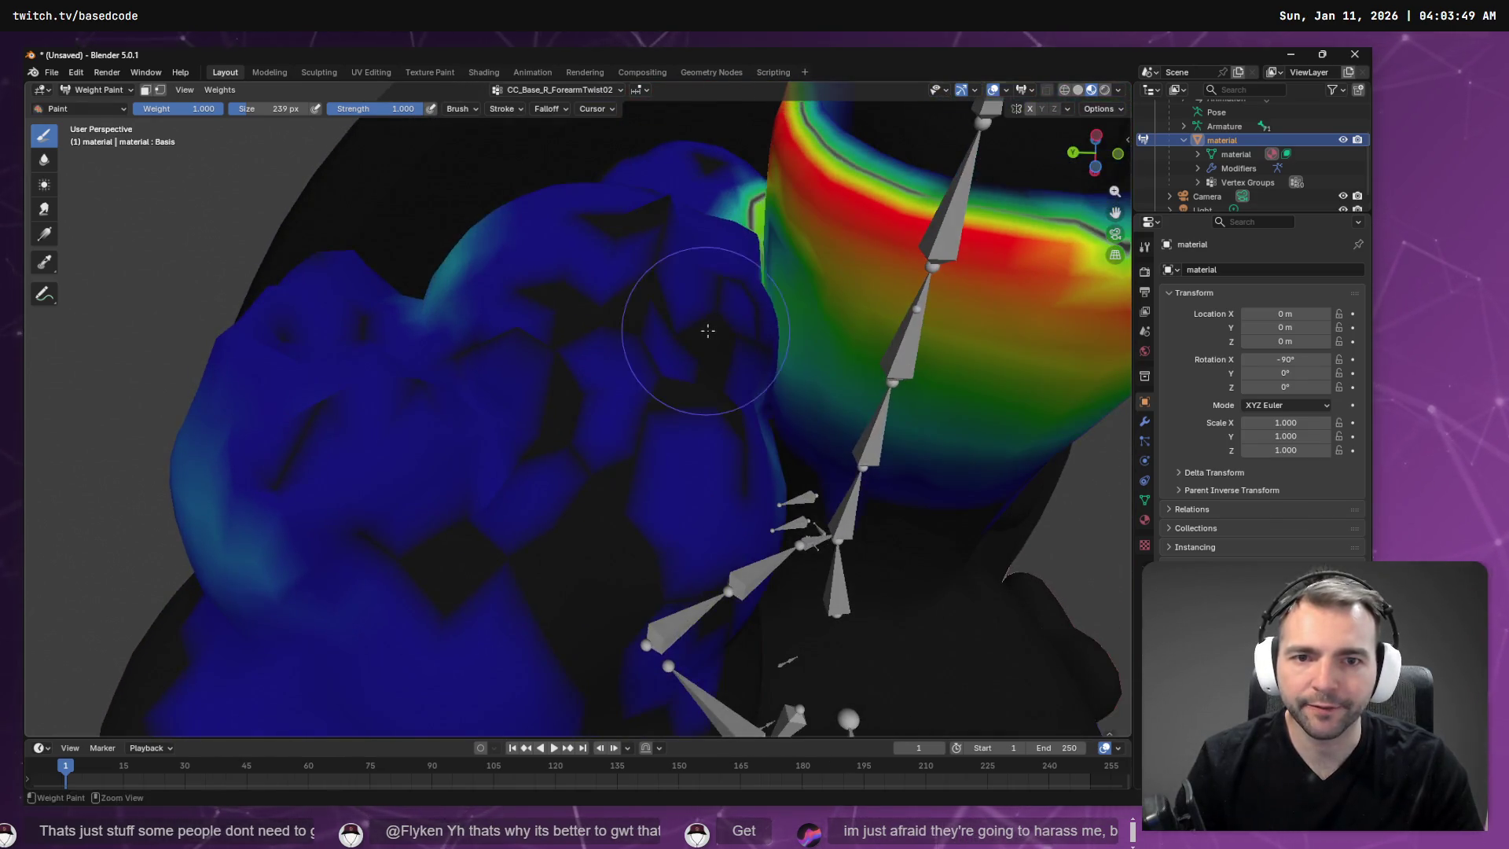
mouse_move(731, 339)
mouse_down()
mouse_move(690, 338)
mouse_move(640, 286)
mouse_move(639, 336)
mouse_move(270, 561)
mouse_move(283, 472)
mouse_move(377, 535)
mouse_up()
middle_drag(377, 534, 621, 485)
drag(620, 485, 374, 292)
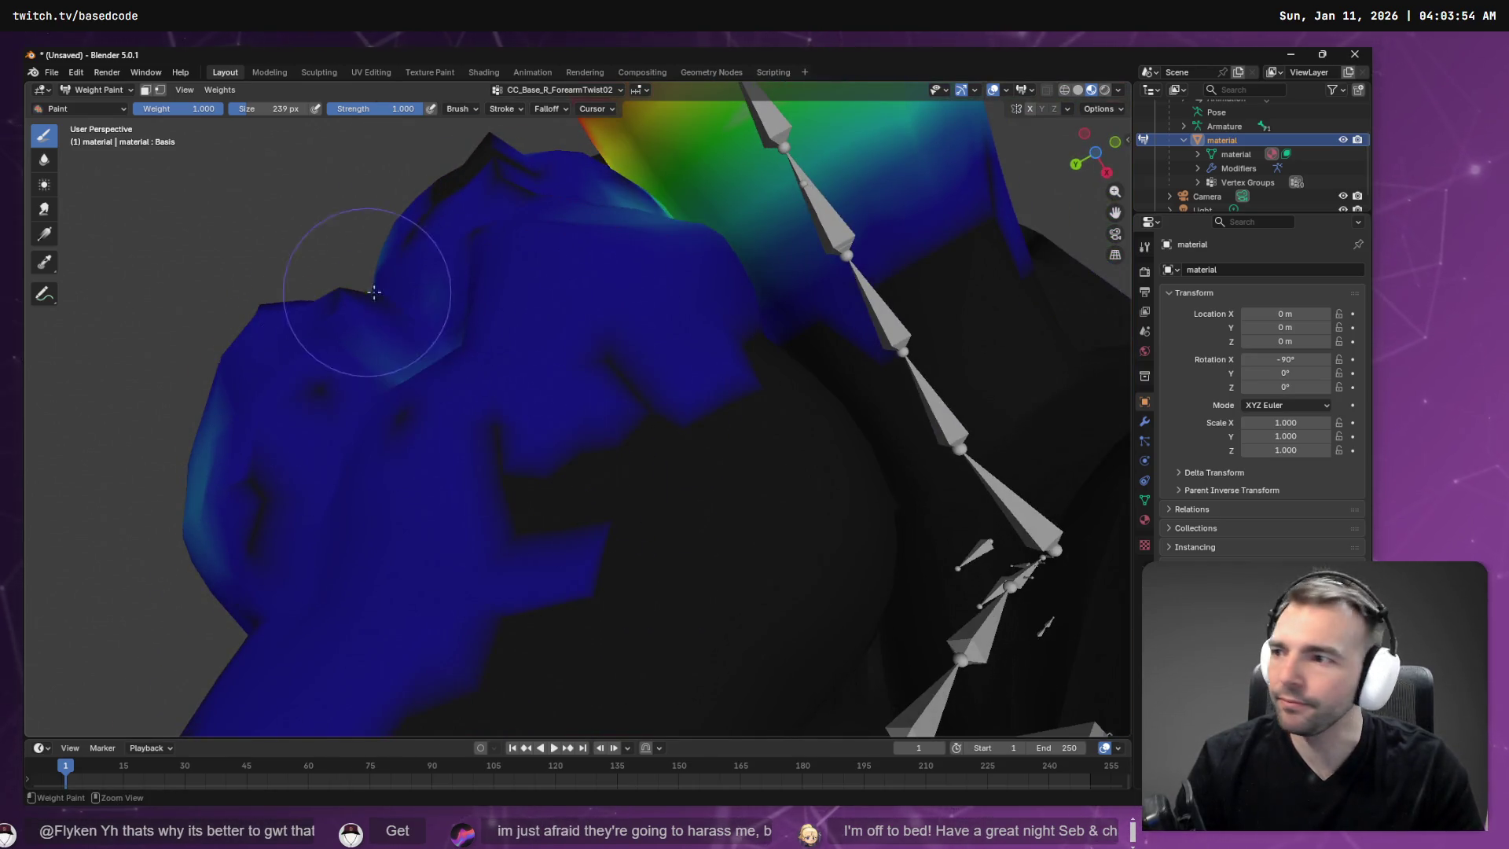
drag(227, 314, 420, 492)
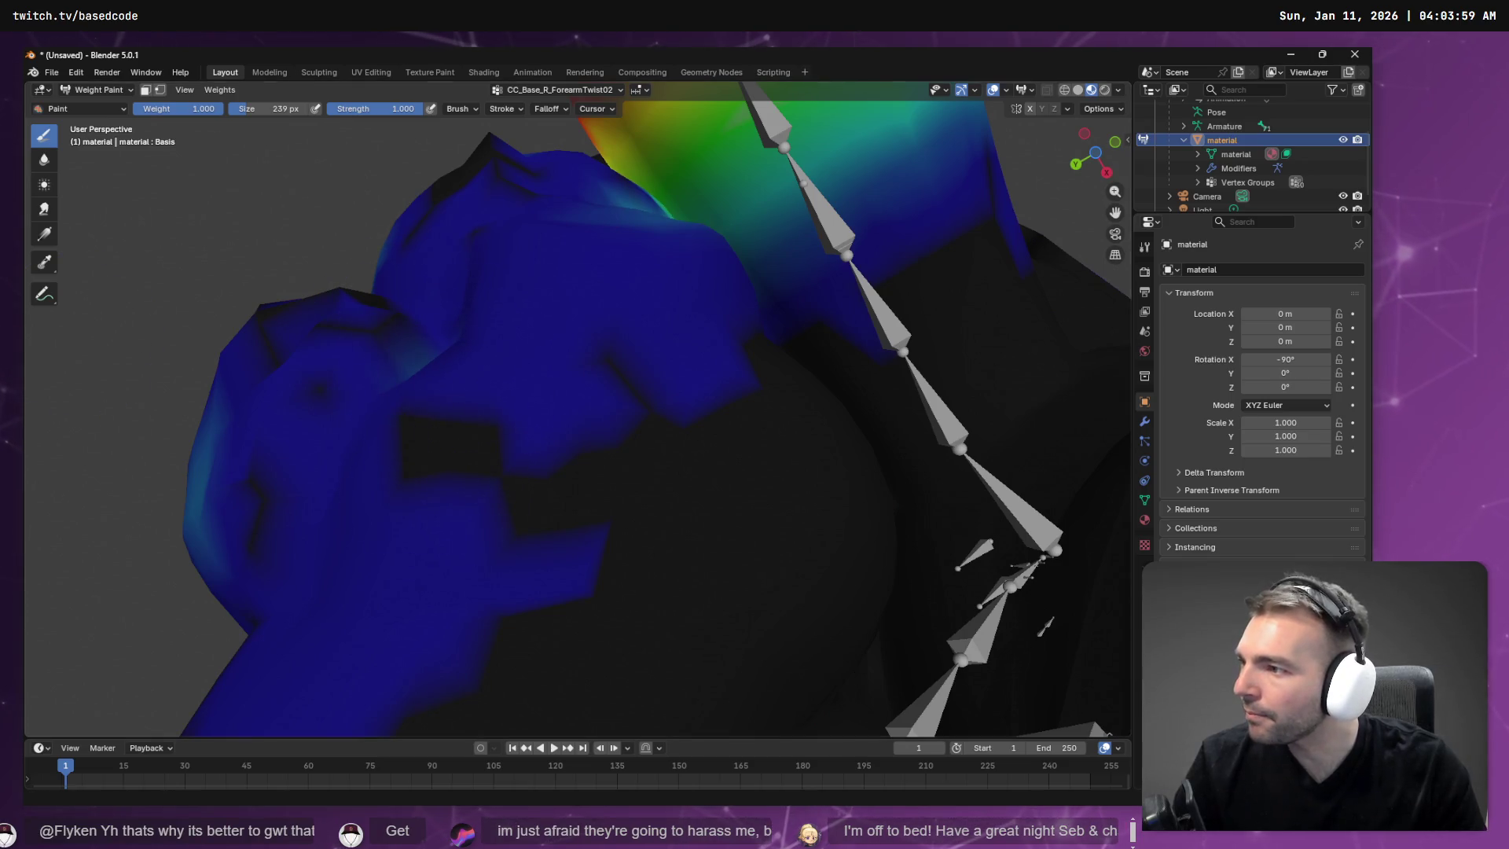
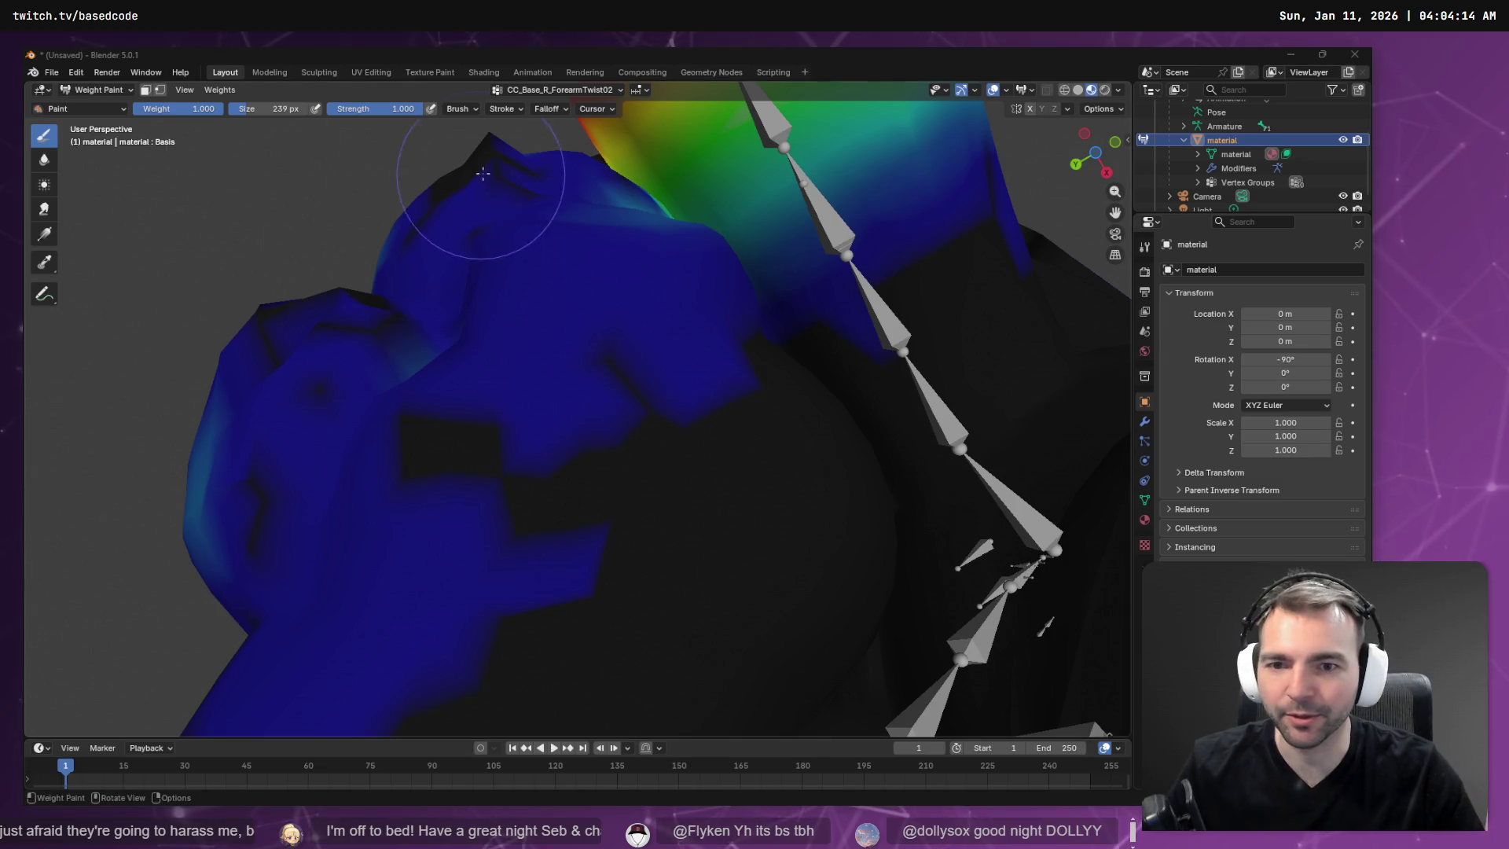
Shrink the brush to 74 px and paint the light cyan weight near the upper arm back to blue.
middle_drag(472, 133, 510, 239)
mouse_move(657, 280)
mouse_down()
mouse_move(589, 252)
mouse_move(606, 252)
mouse_move(573, 286)
mouse_move(588, 243)
mouse_up()
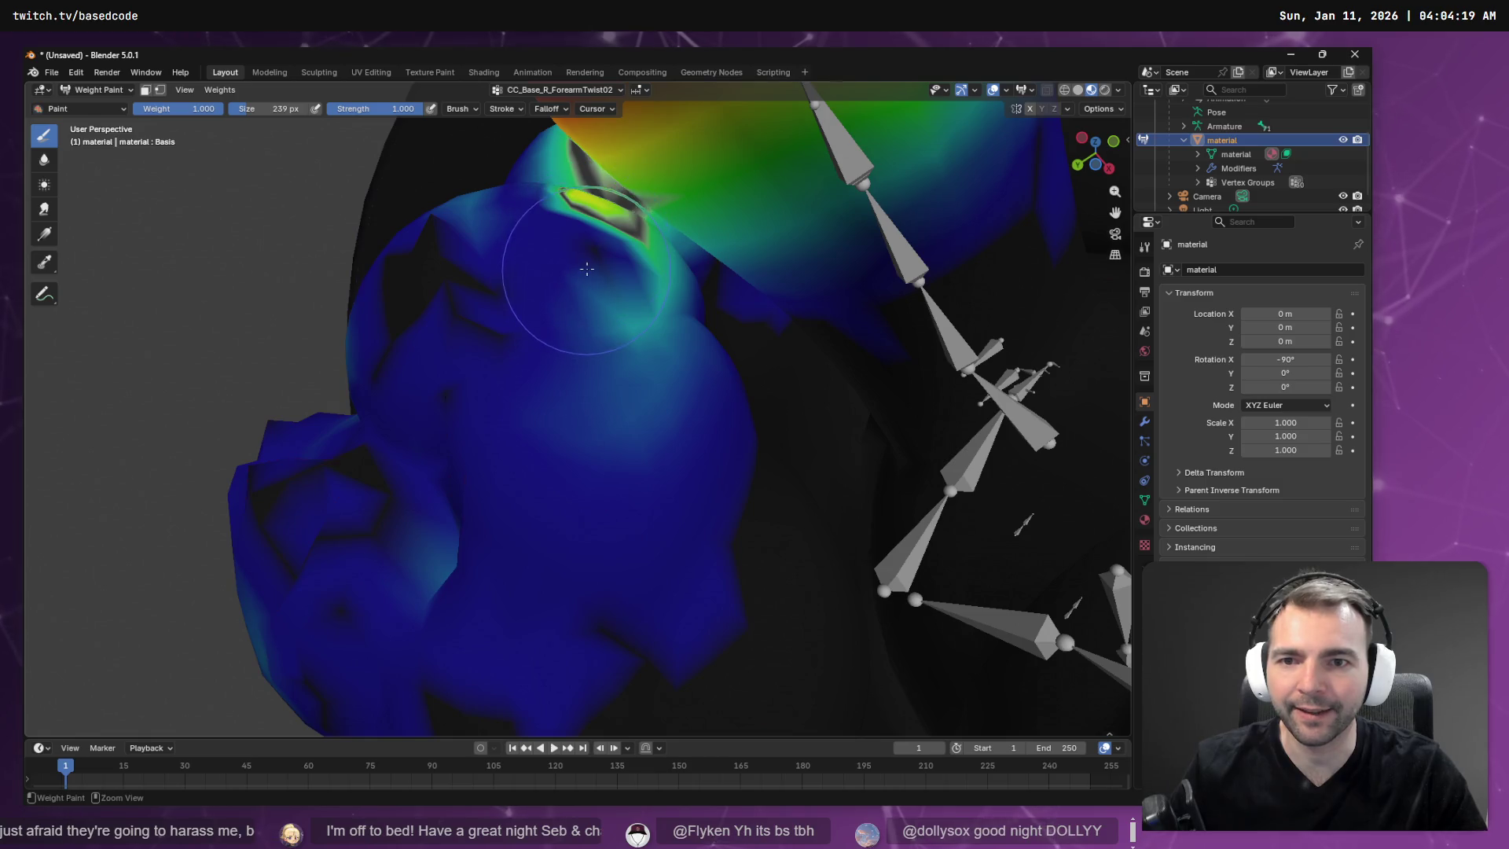
drag(267, 108, 232, 109)
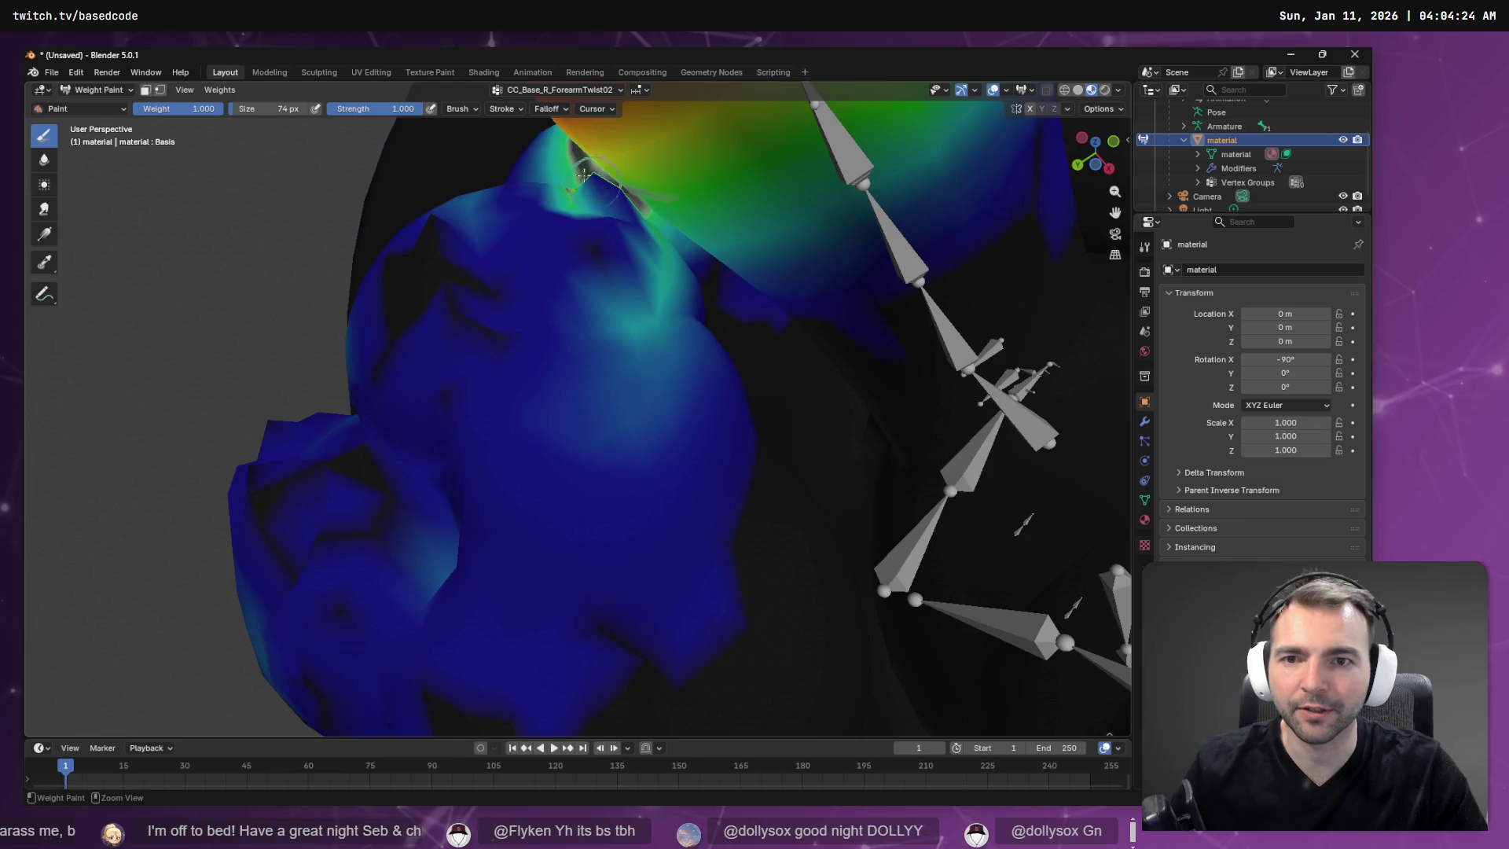
mouse_move(640, 305)
ctrl+mouse_down()
mouse_move(692, 330)
mouse_move(621, 440)
mouse_move(684, 422)
mouse_move(653, 261)
ctrl+mouse_up()
middle_drag(653, 262, 687, 321)
mouse_move(687, 322)
ctrl+mouse_down()
mouse_move(695, 369)
mouse_move(711, 236)
mouse_move(697, 229)
mouse_move(629, 408)
mouse_move(616, 290)
mouse_move(464, 236)
mouse_move(442, 442)
ctrl+mouse_up()
Lower the green weight around the upper arm bone to blue and blend the arm-band edge.
middle_drag(442, 442, 522, 384)
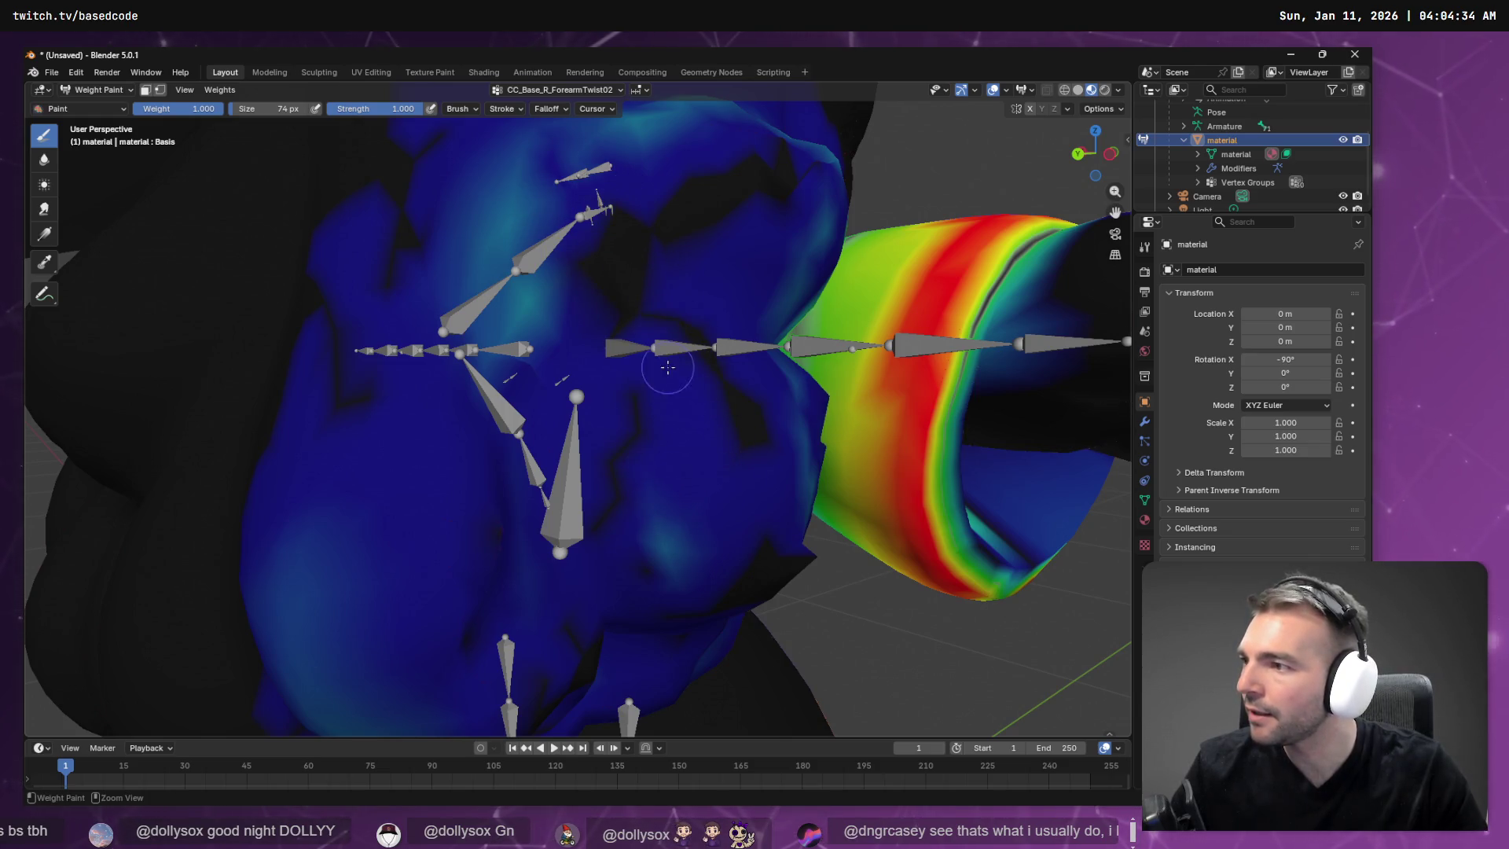
middle_drag(746, 440, 698, 379)
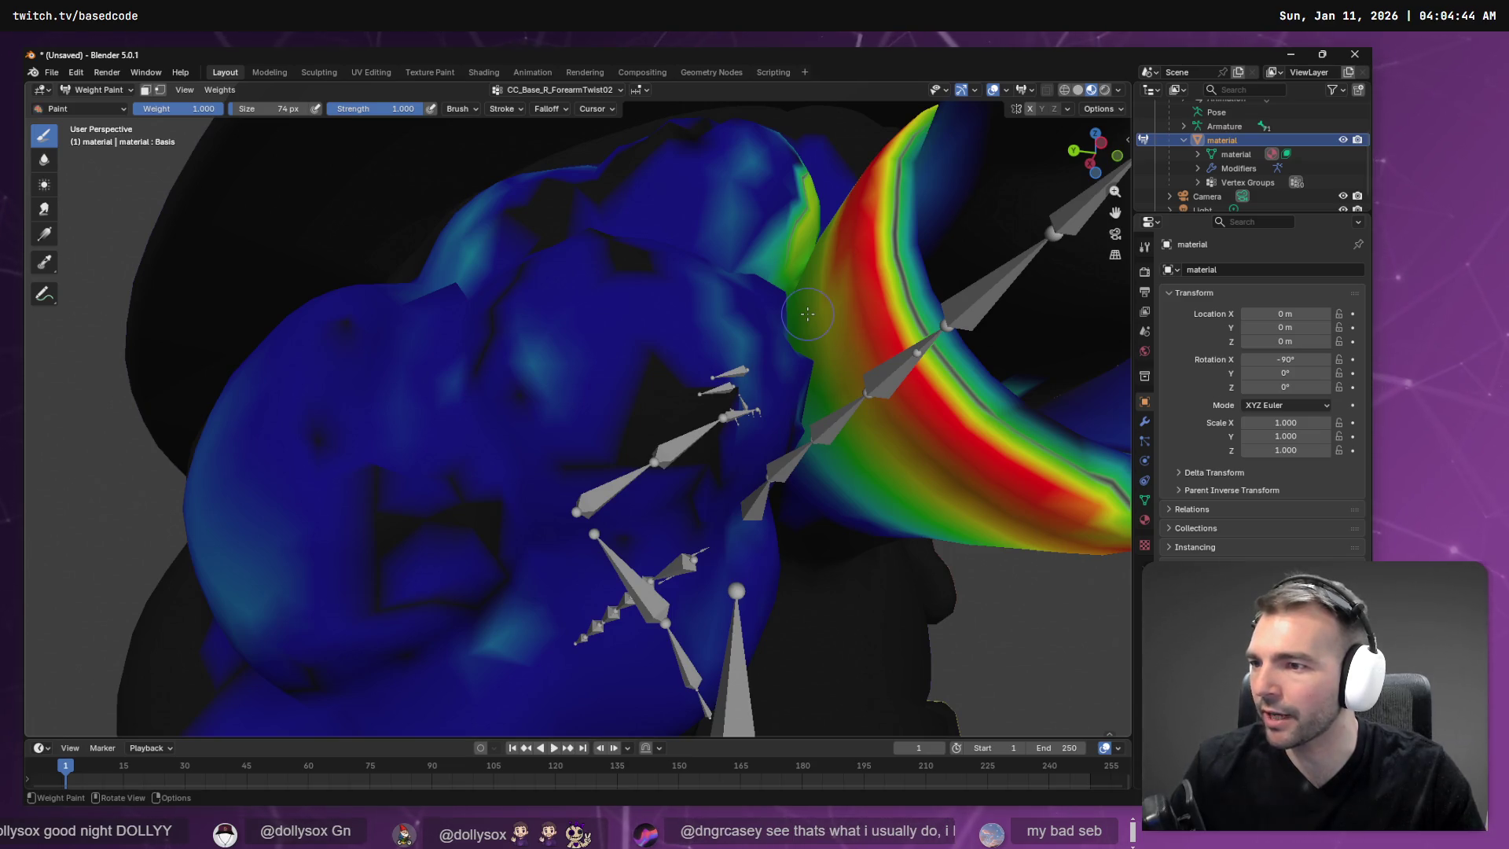
middle_drag(827, 275, 771, 378)
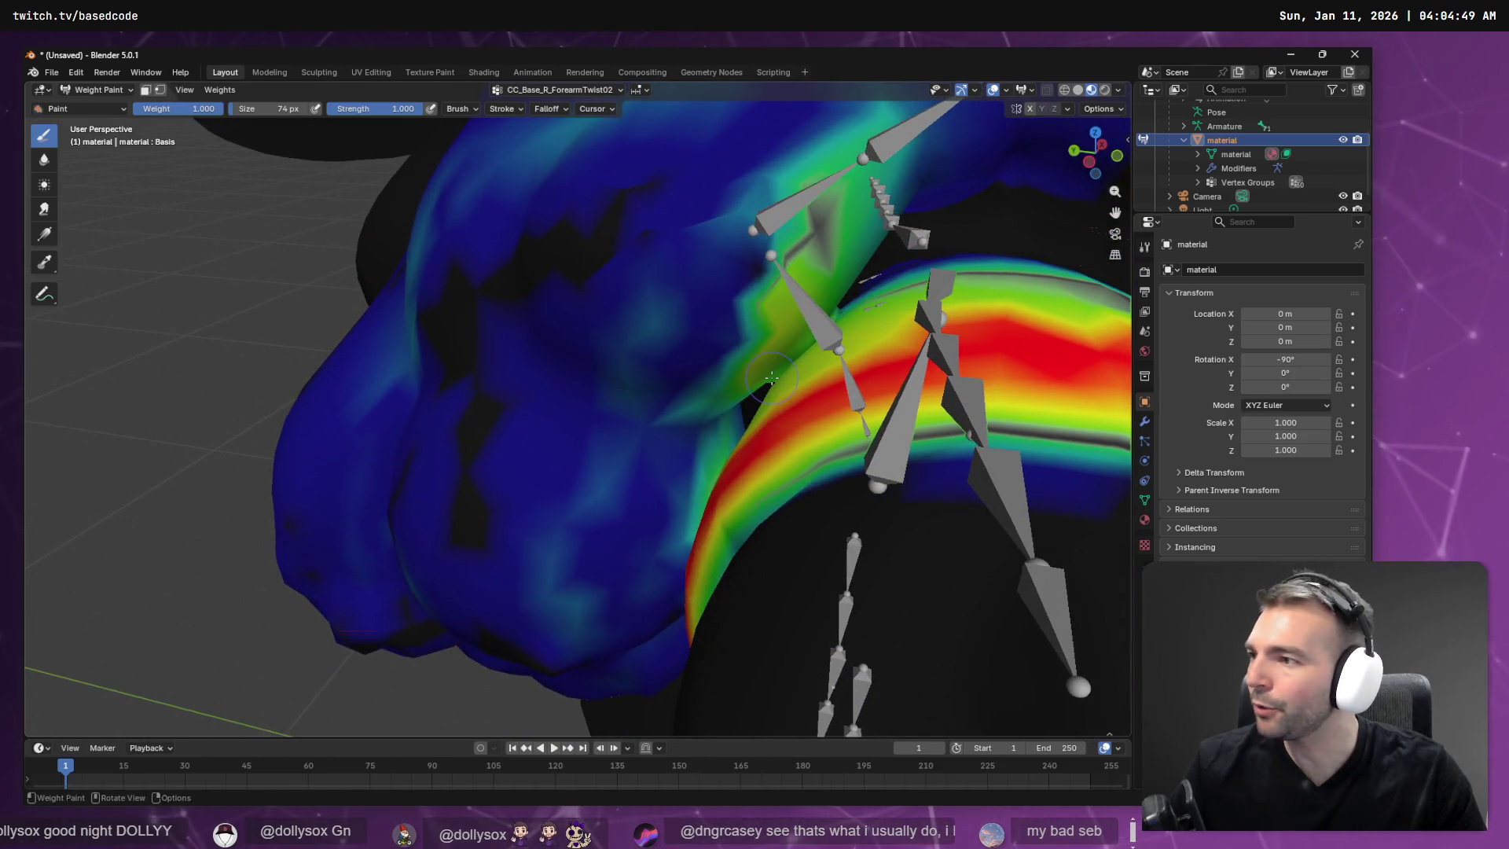
mouse_move(773, 368)
ctrl+mouse_down()
mouse_move(766, 267)
mouse_move(690, 259)
mouse_move(795, 182)
ctrl+mouse_up()
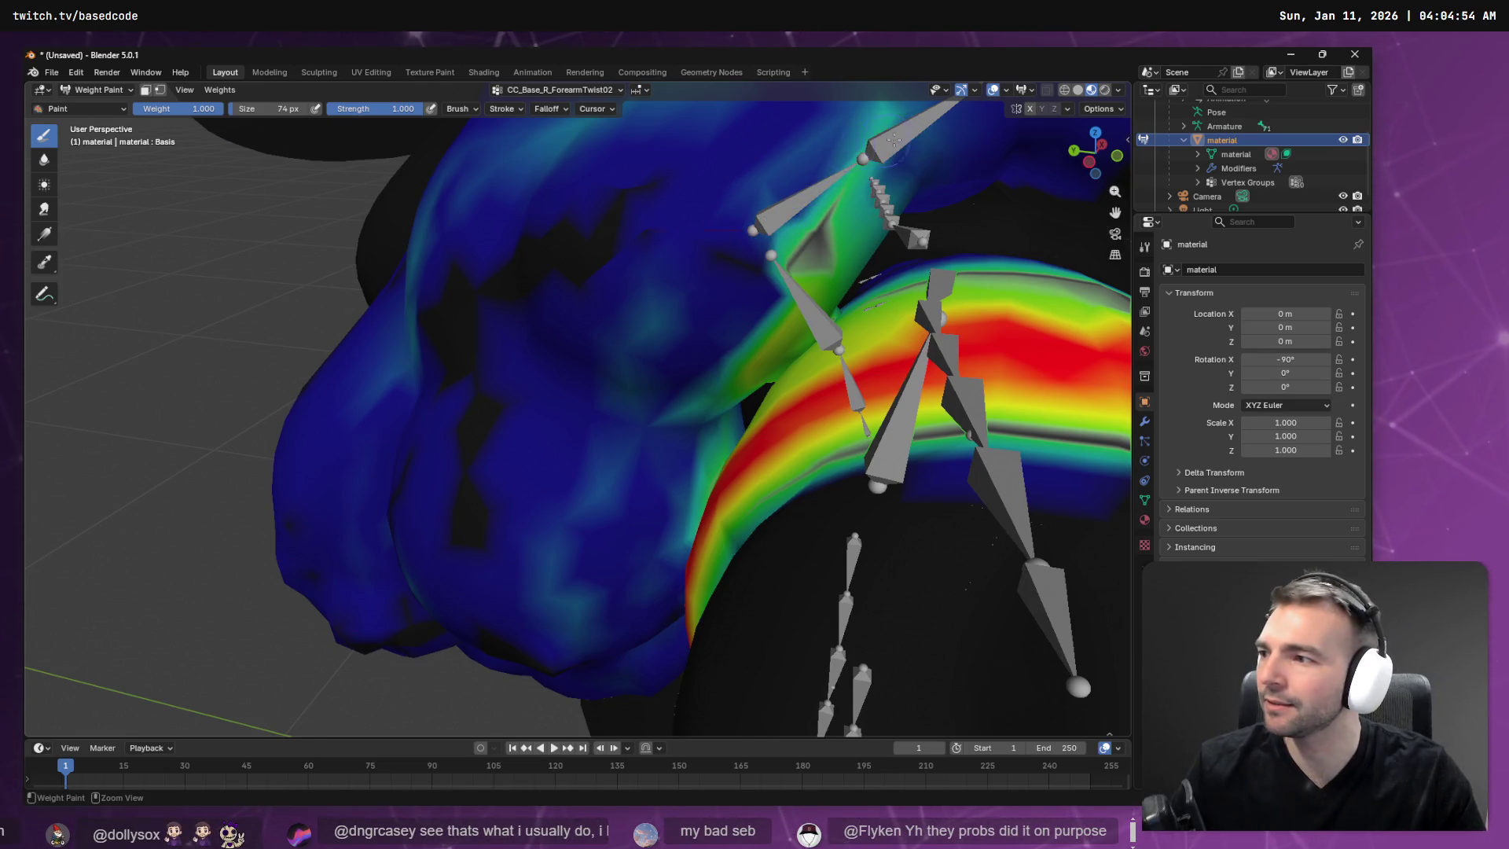
mouse_move(861, 181)
ctrl+mouse_down()
mouse_move(794, 251)
mouse_move(865, 212)
mouse_move(778, 240)
mouse_move(872, 189)
mouse_move(786, 236)
mouse_move(864, 212)
mouse_move(810, 260)
mouse_move(819, 278)
mouse_move(747, 330)
mouse_move(806, 301)
mouse_move(713, 410)
ctrl+mouse_up()
middle_drag(694, 436, 714, 431)
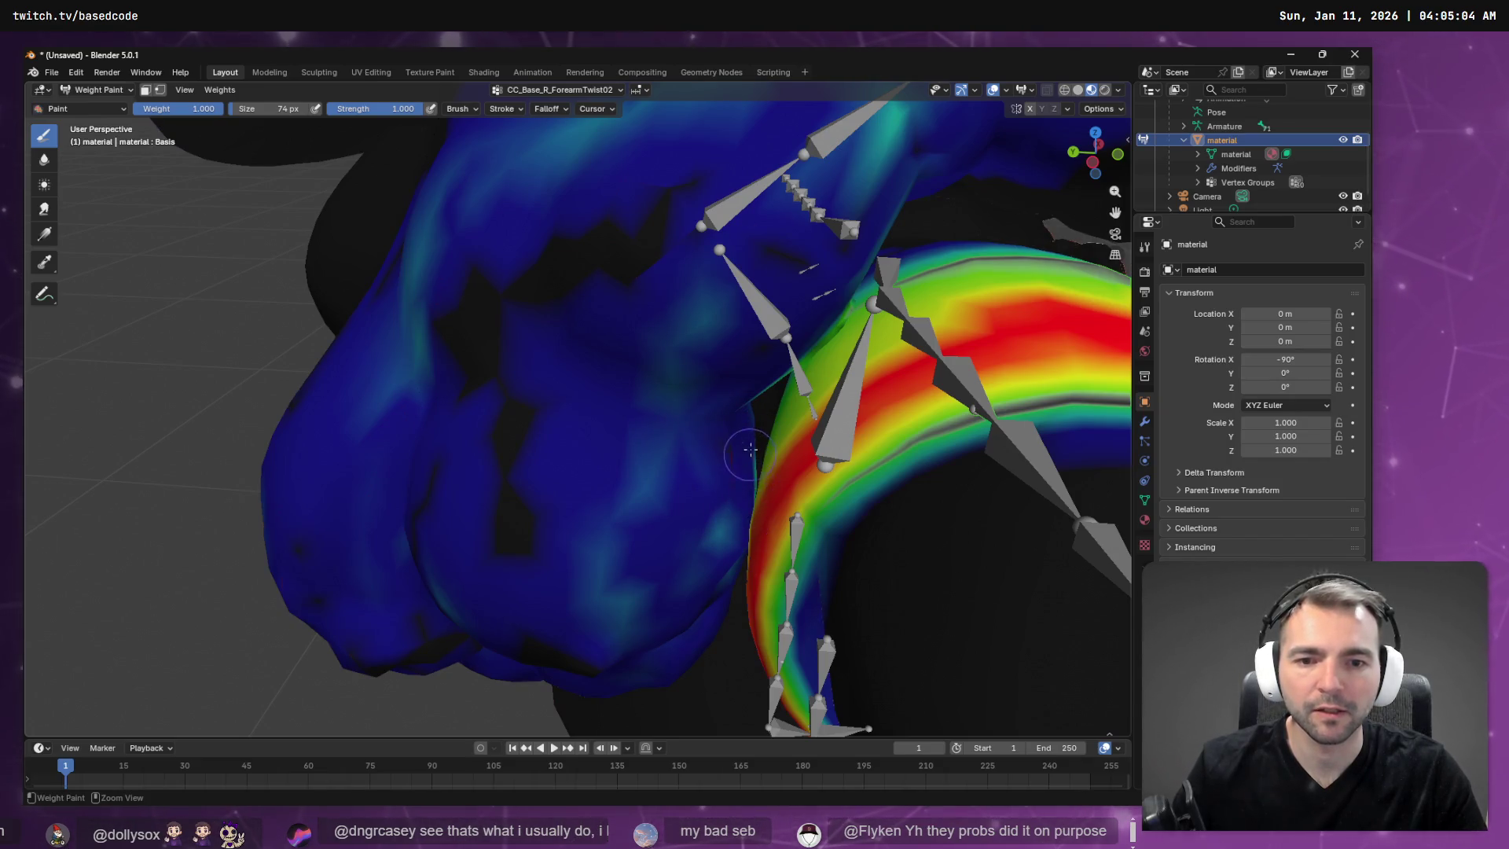
middle_drag(758, 450, 629, 486)
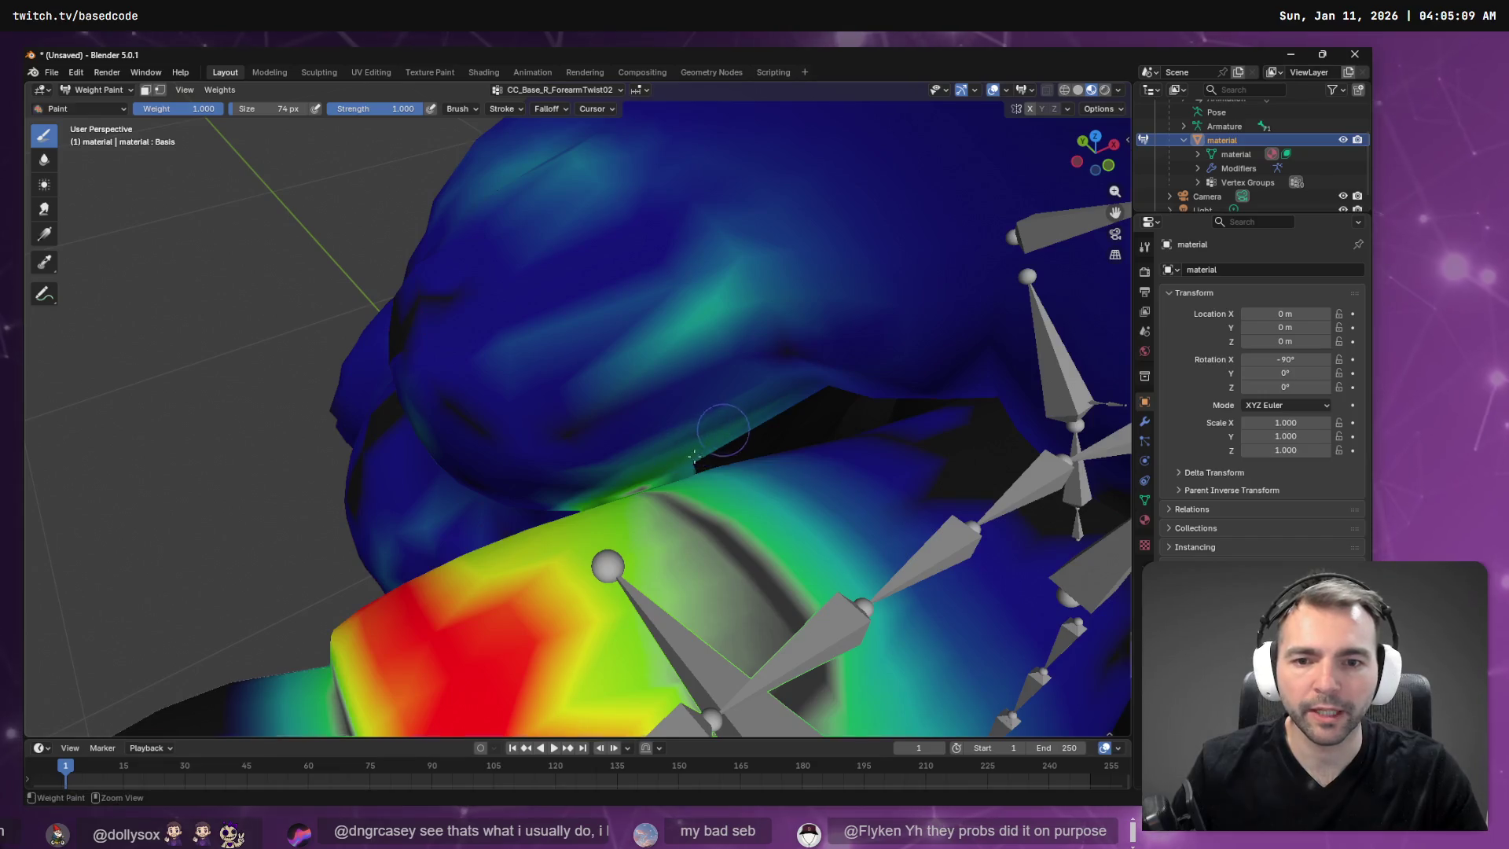
drag(595, 481, 648, 456)
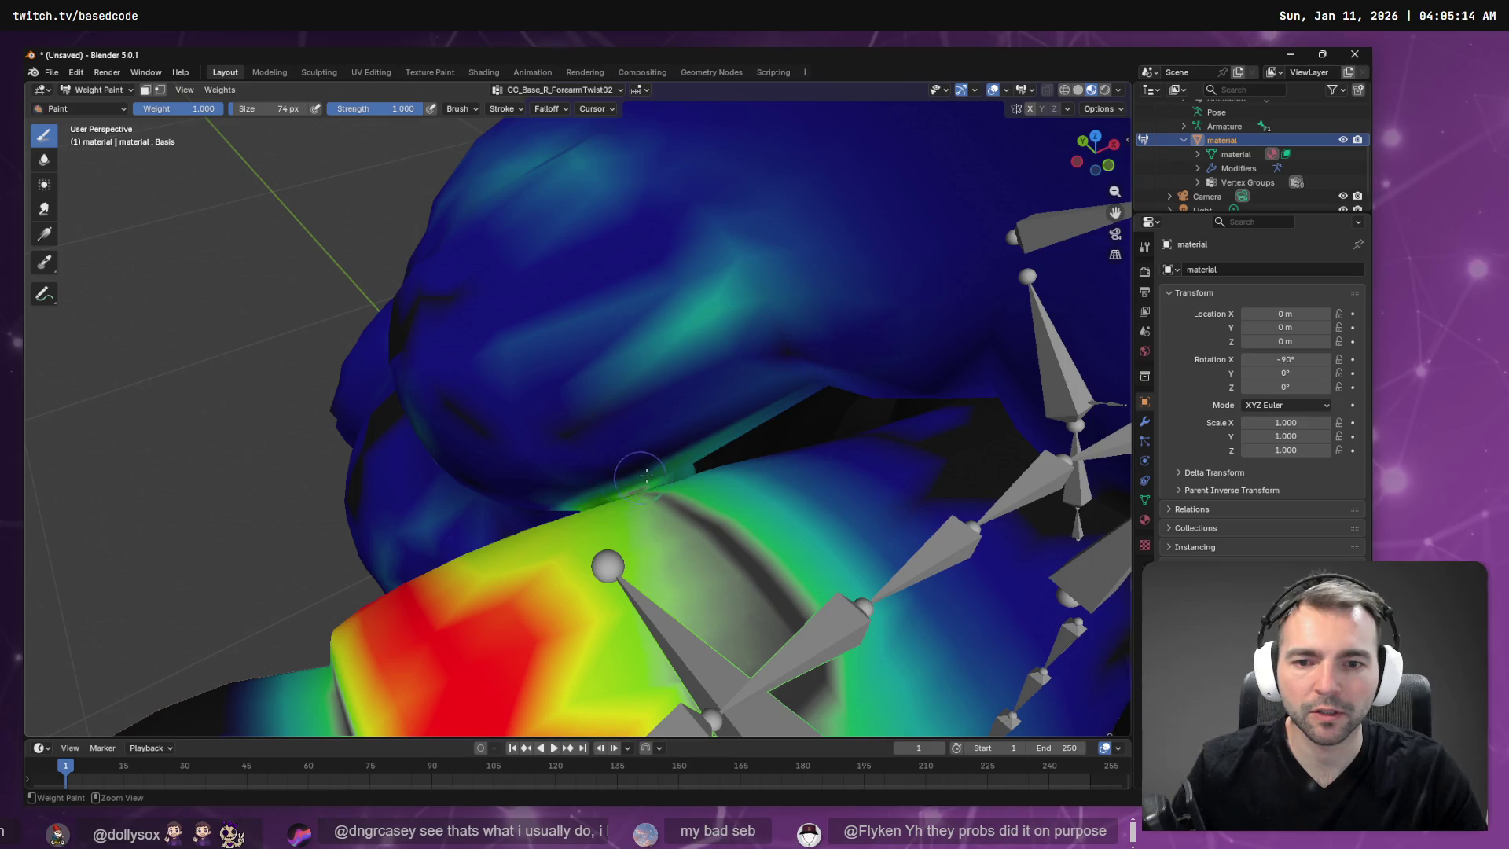
Set the brush to 108 px and clear blue weight at the shoulder top and left side.
key(f)
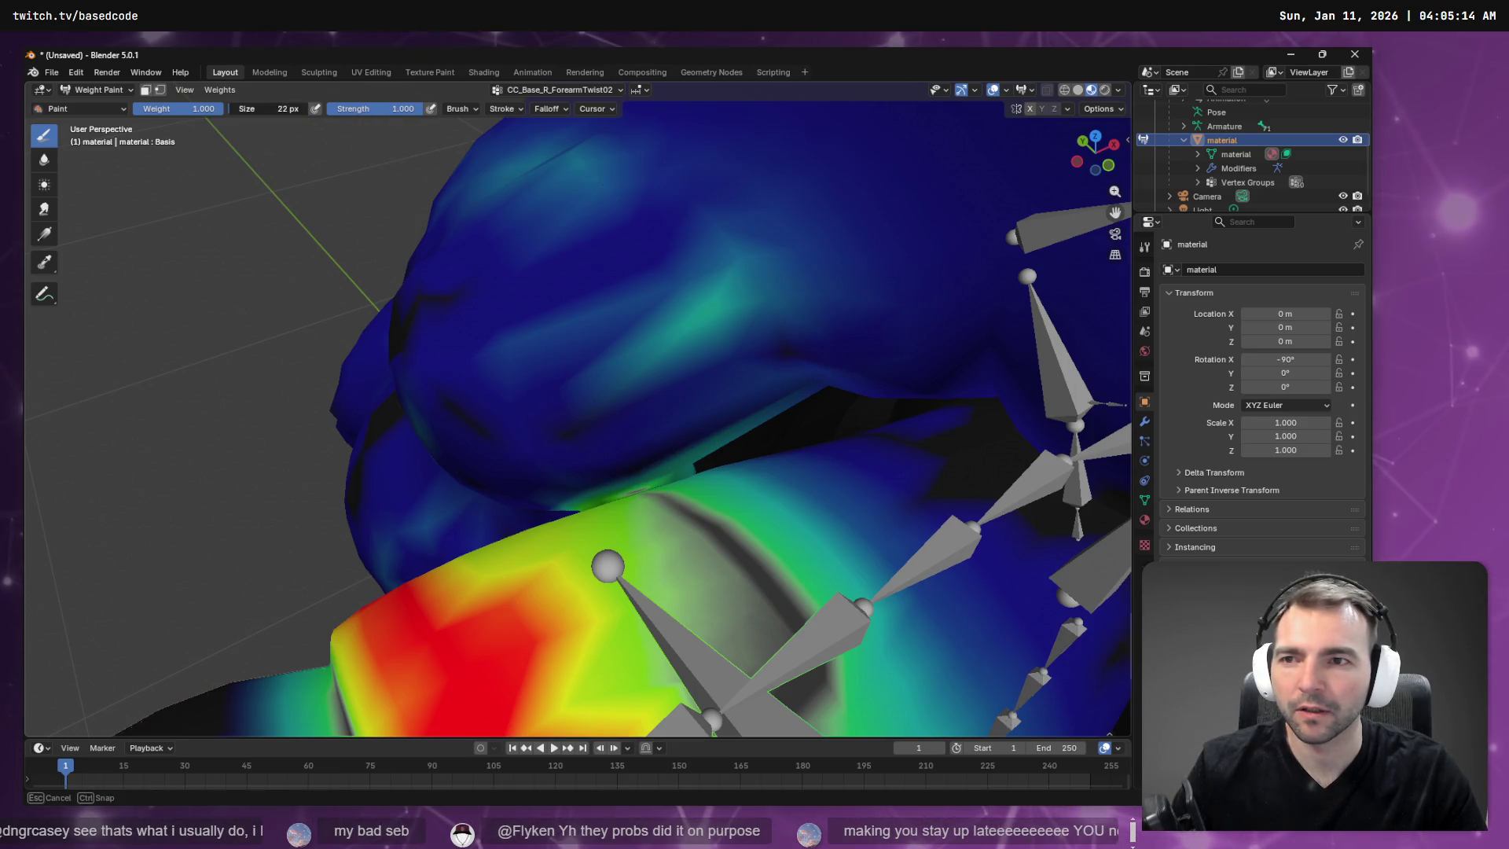
click(531, 402)
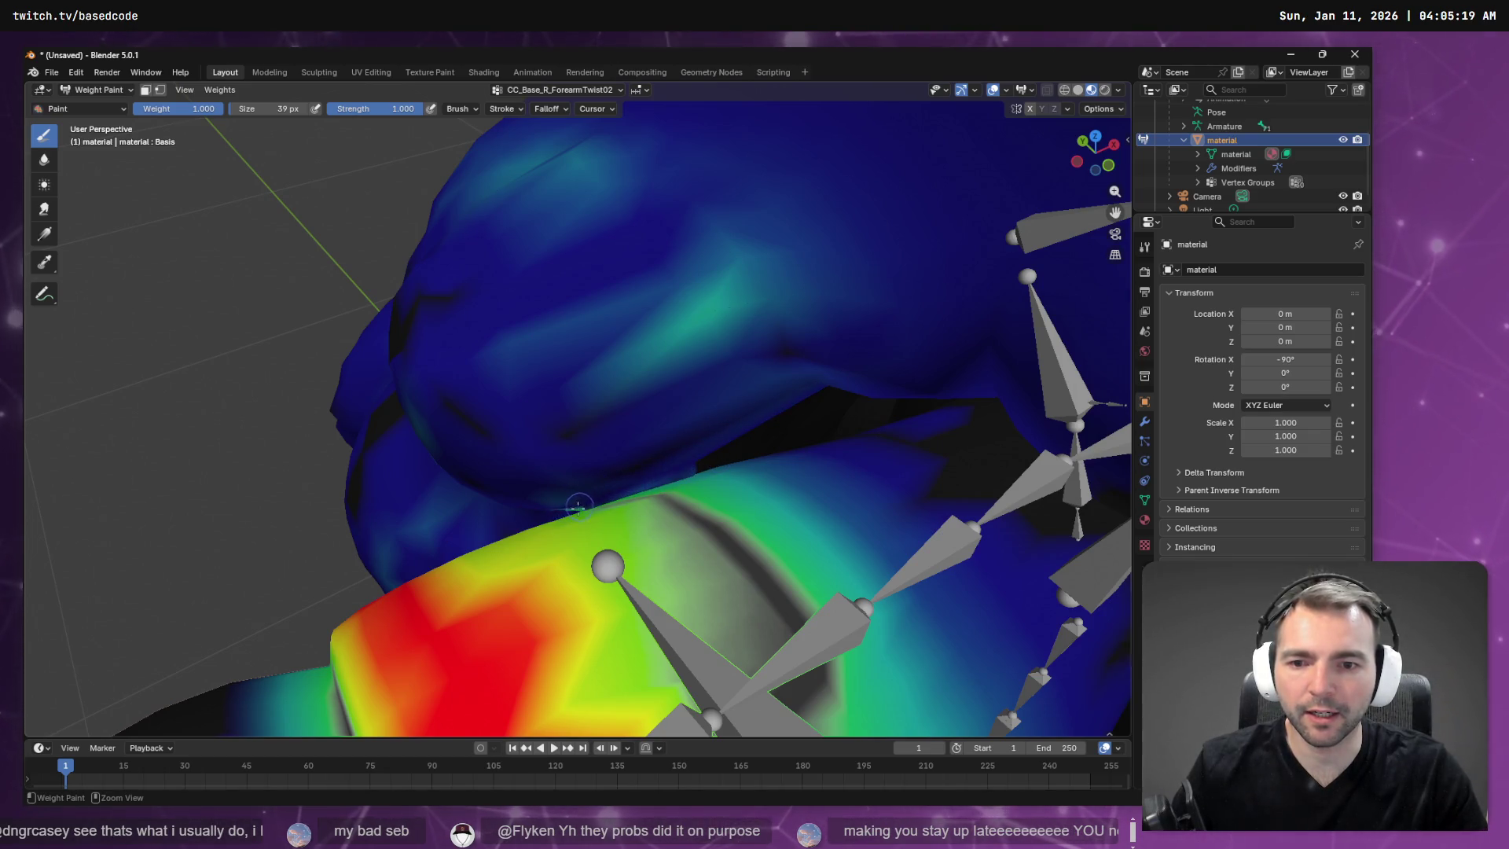
middle_drag(578, 507, 749, 408)
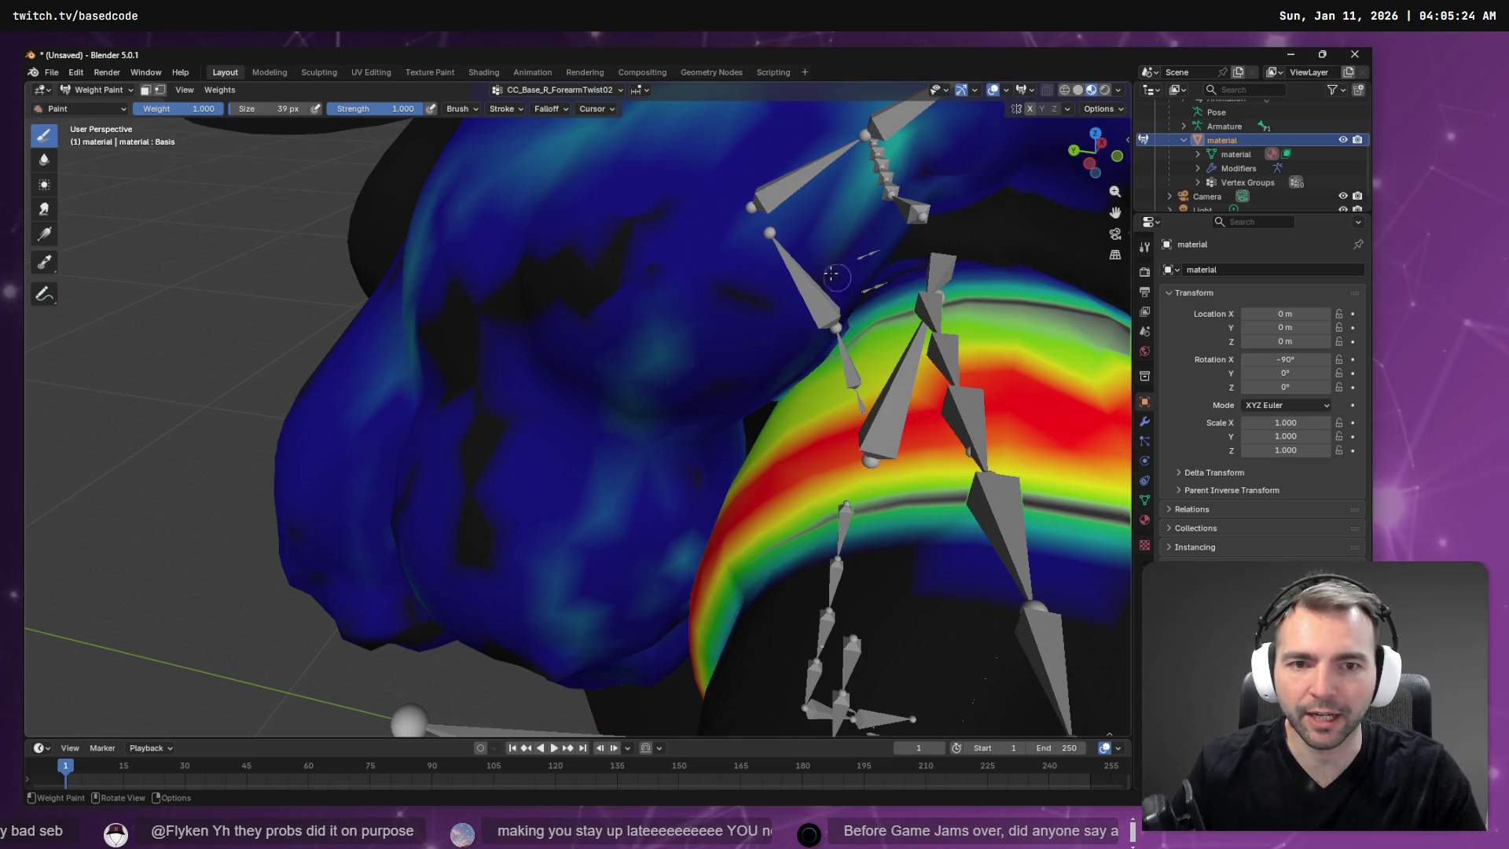
middle_drag(884, 191, 647, 288)
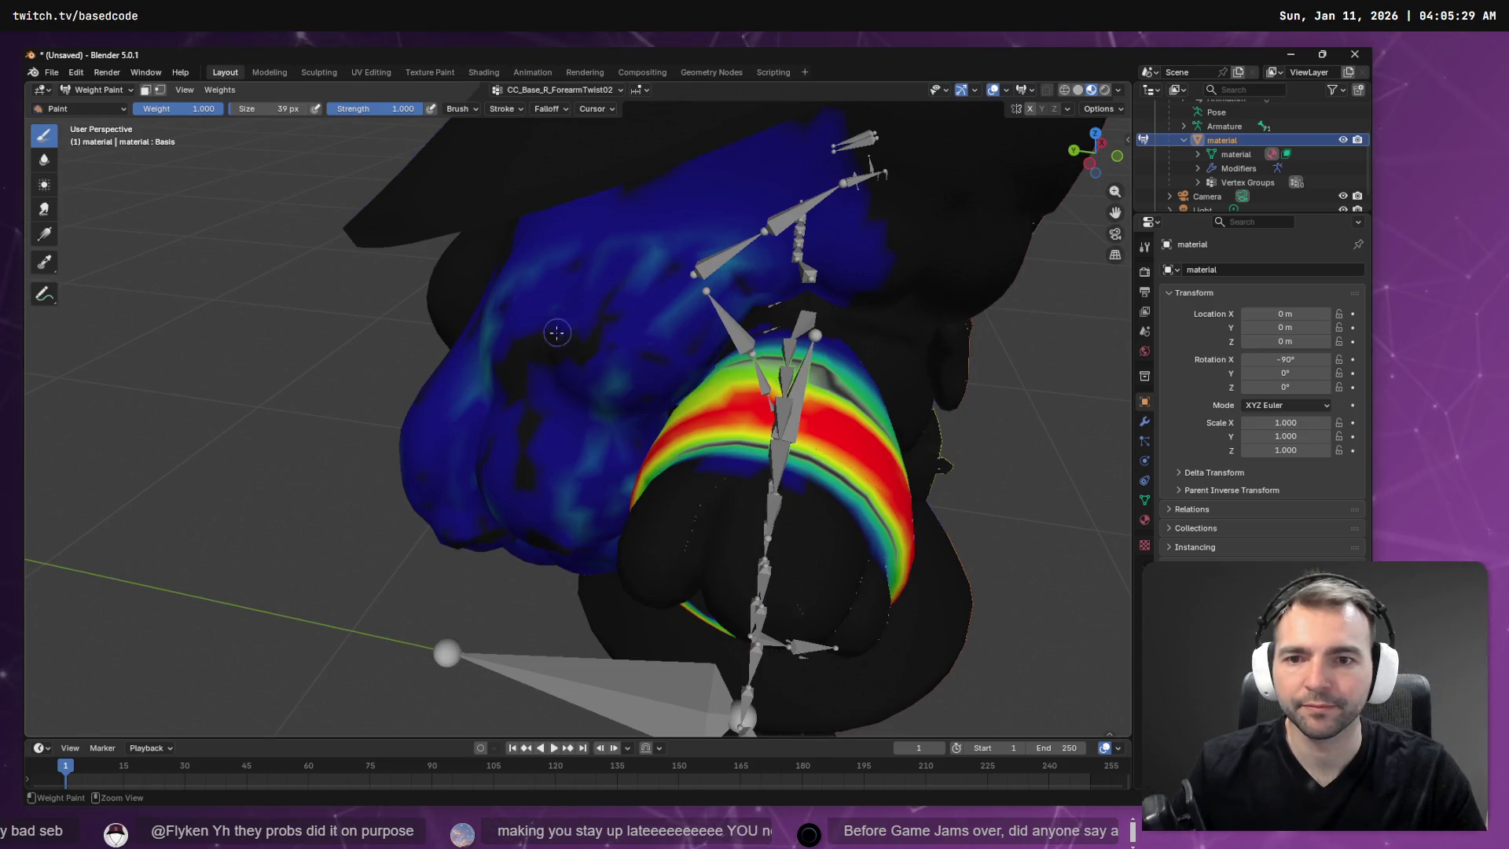
click(556, 220)
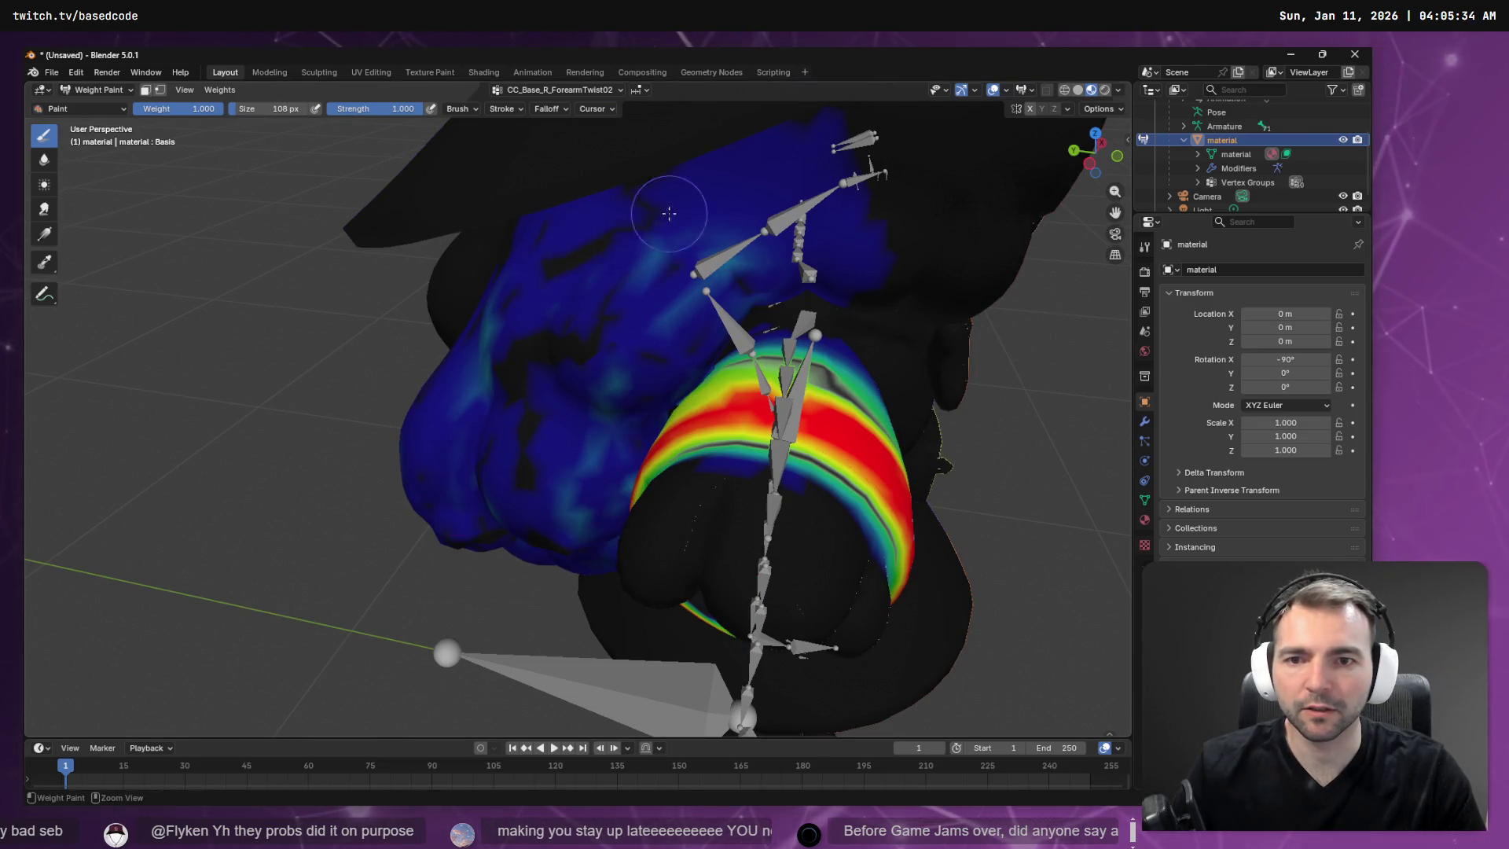
key(ctrl+z)
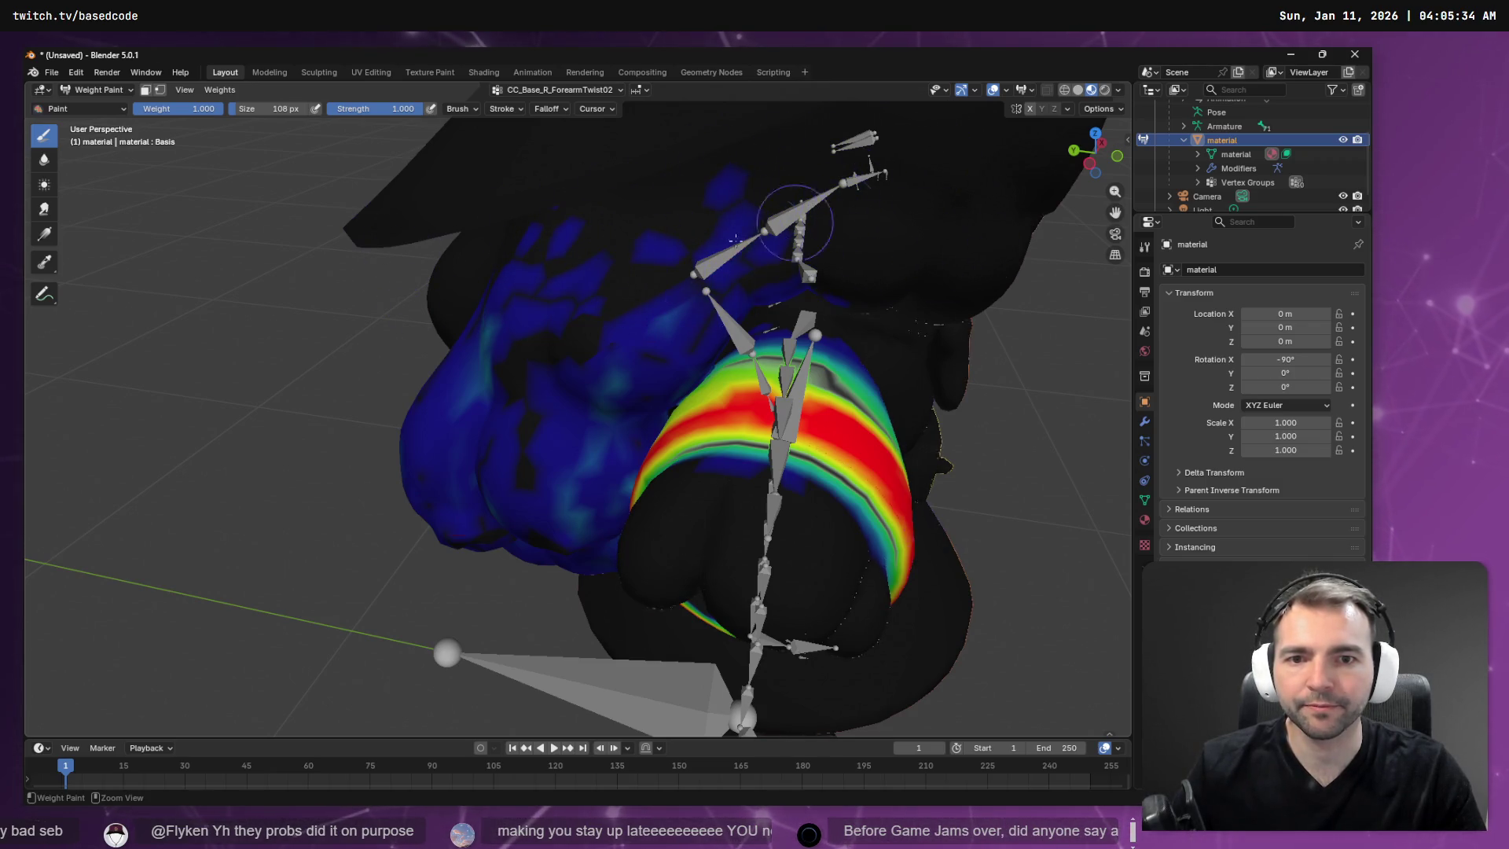
mouse_move(554, 271)
ctrl+mouse_down()
mouse_move(487, 361)
mouse_move(493, 472)
mouse_move(562, 438)
ctrl+mouse_up()
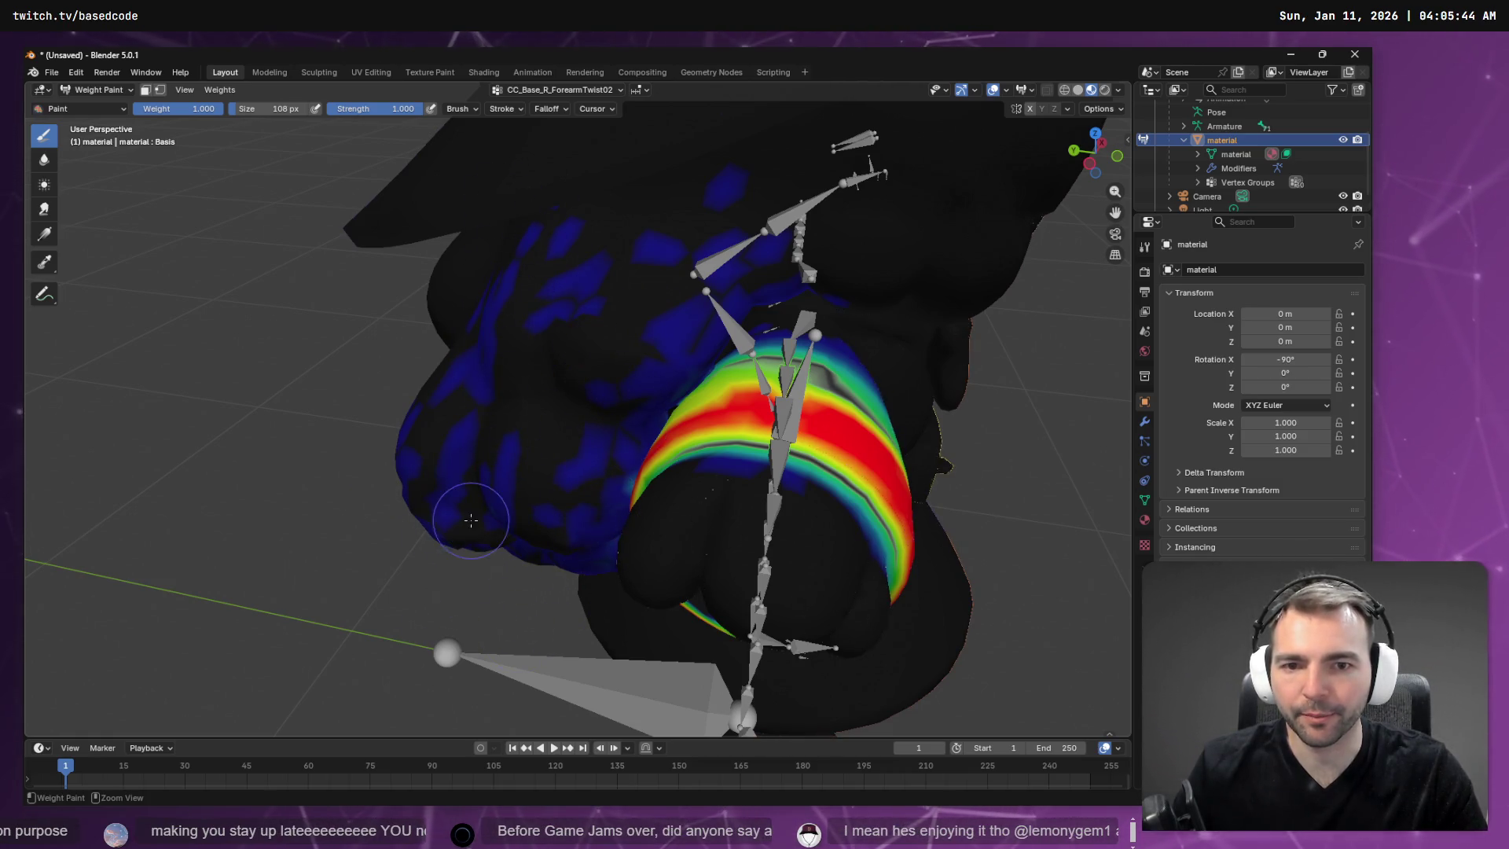
Enlarge the brush to 290 px and paint out the blue patches beside the band and over the shoulder.
mouse_move(472, 522)
middle_down()
mouse_move(496, 440)
mouse_move(497, 316)
mouse_move(510, 338)
middle_up()
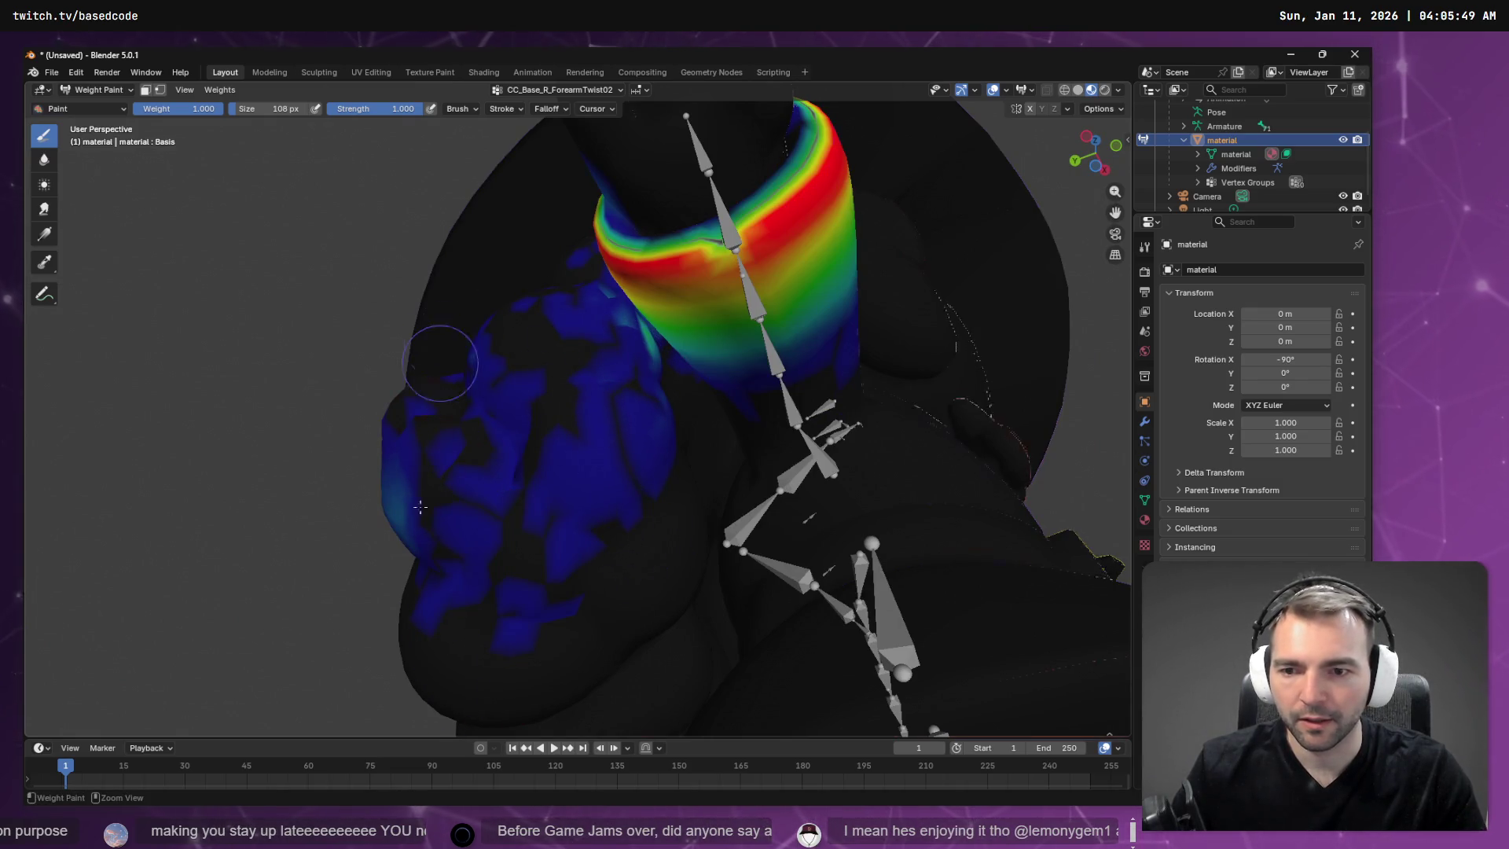
mouse_move(277, 110)
mouse_down()
mouse_move(306, 110)
mouse_move(282, 112)
mouse_up()
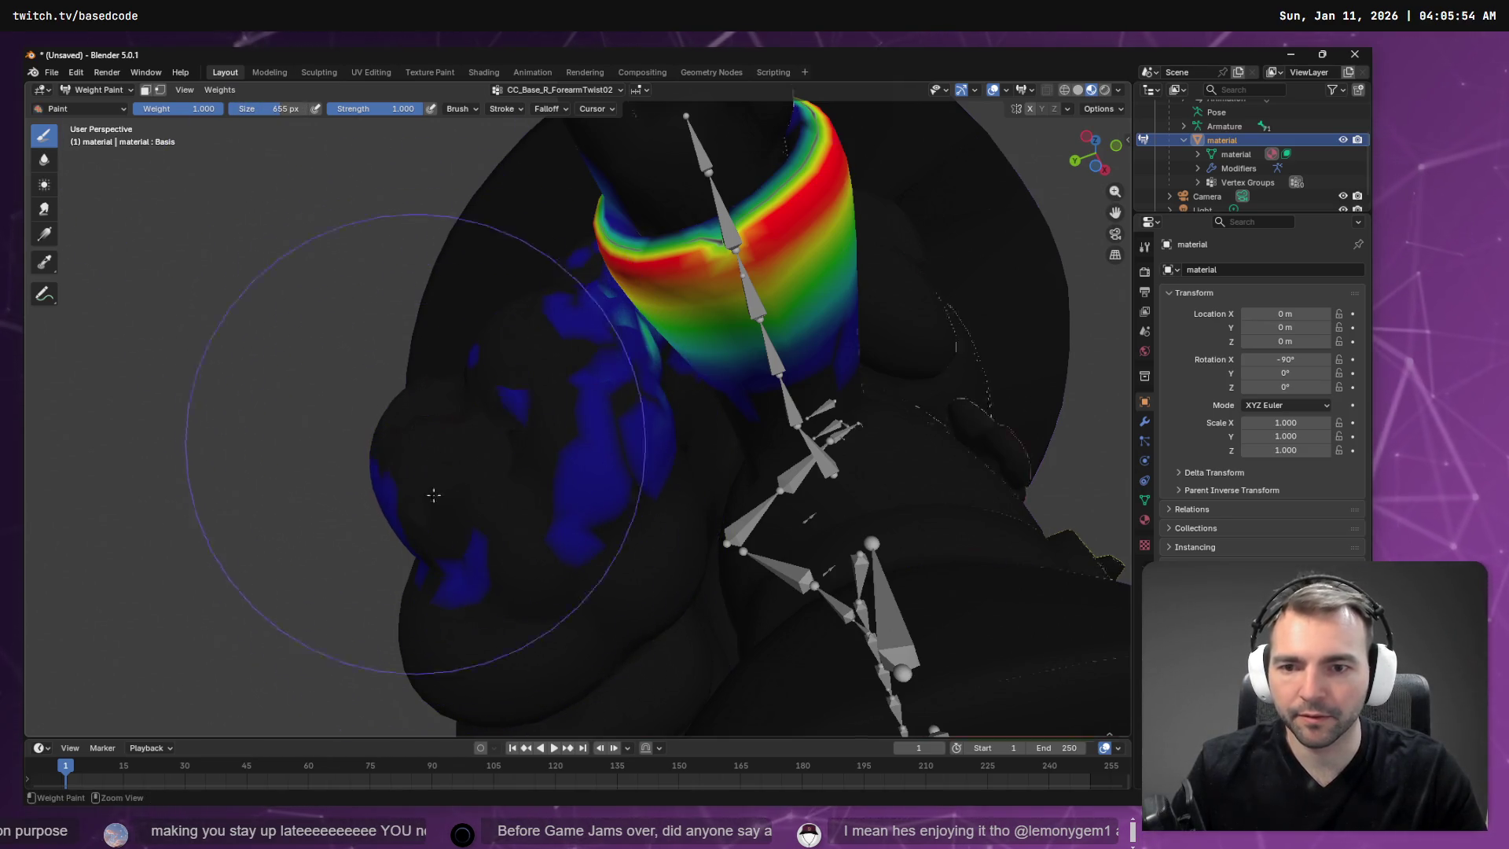
mouse_move(434, 495)
mouse_down()
mouse_move(377, 438)
mouse_move(495, 505)
mouse_move(498, 539)
mouse_up()
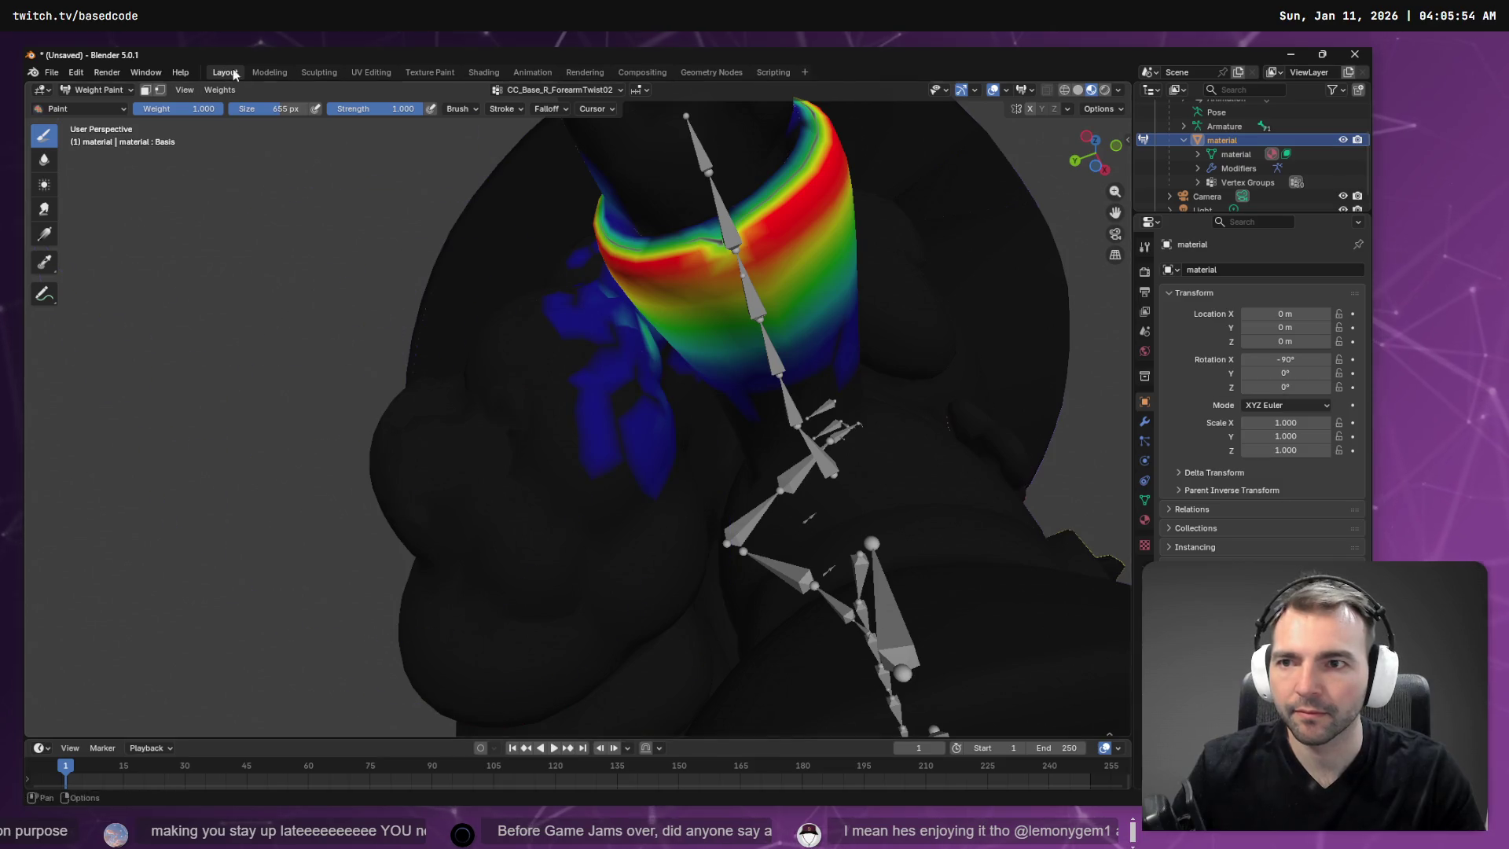
drag(279, 109, 279, 109)
mouse_move(522, 421)
mouse_down()
mouse_move(579, 387)
mouse_move(640, 421)
mouse_move(559, 327)
mouse_move(573, 313)
mouse_move(640, 471)
mouse_move(573, 431)
mouse_move(593, 390)
mouse_up()
middle_drag(593, 389, 550, 310)
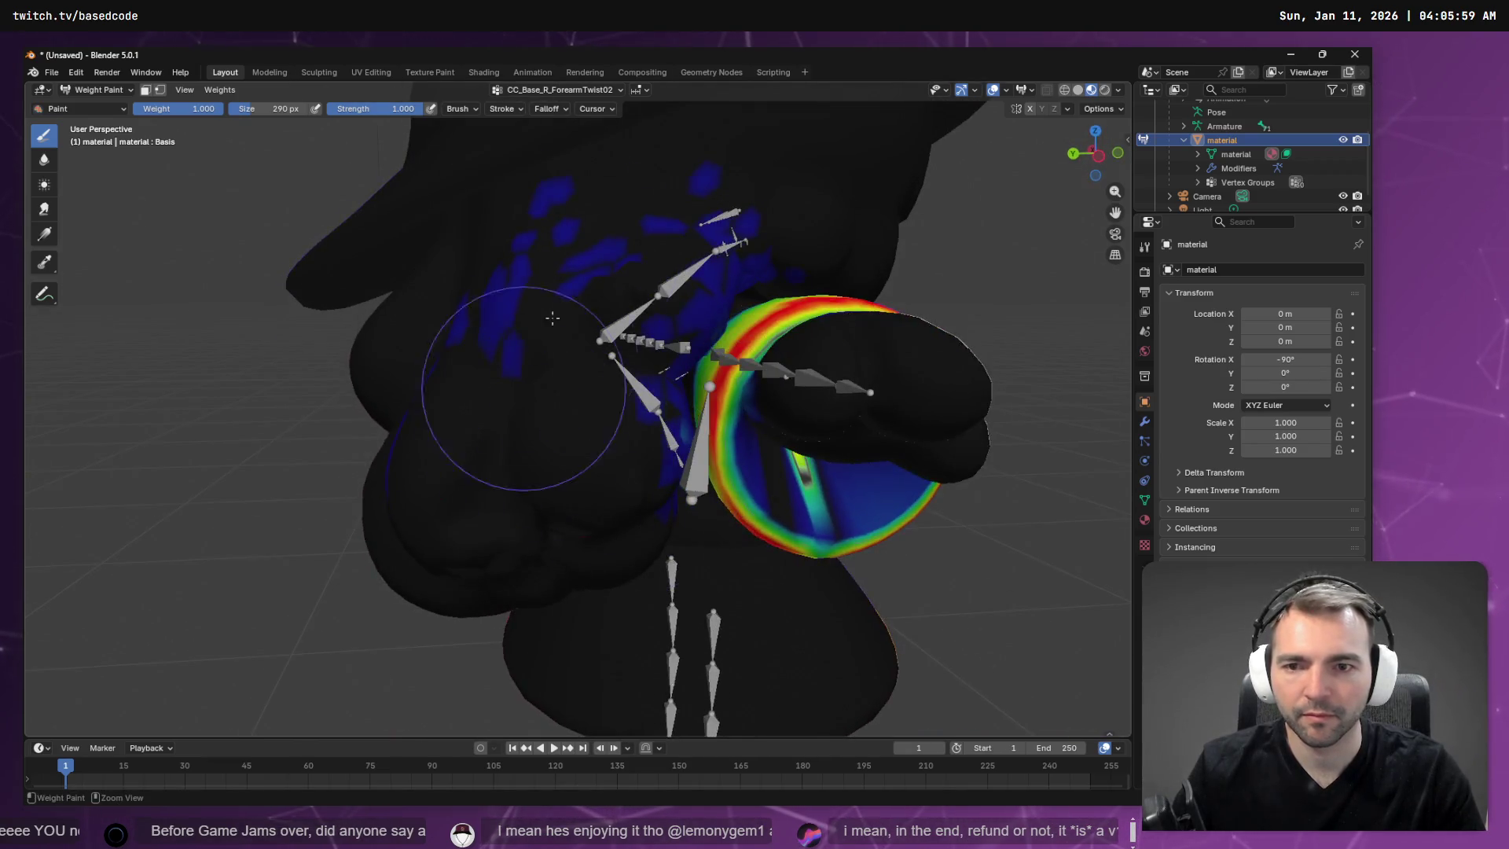
mouse_move(462, 310)
mouse_down()
mouse_move(634, 118)
mouse_move(697, 145)
mouse_move(657, 210)
mouse_up()
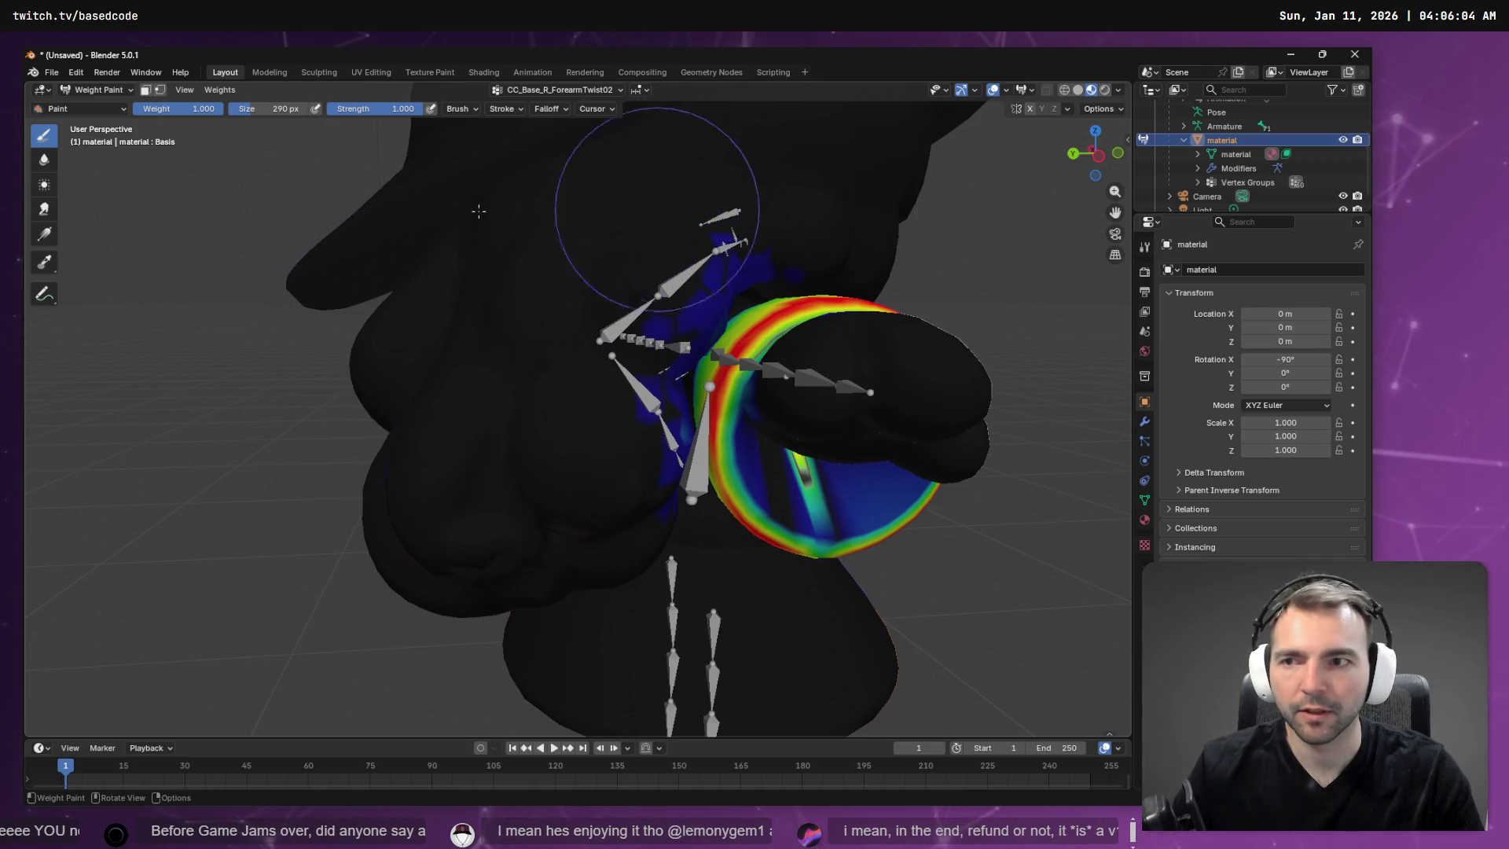
Select the CC_Base_R_ForearmTwist01 vertex group after briefly viewing CC_Base_R_Hand, then zoom out.
click(558, 90)
click(549, 150)
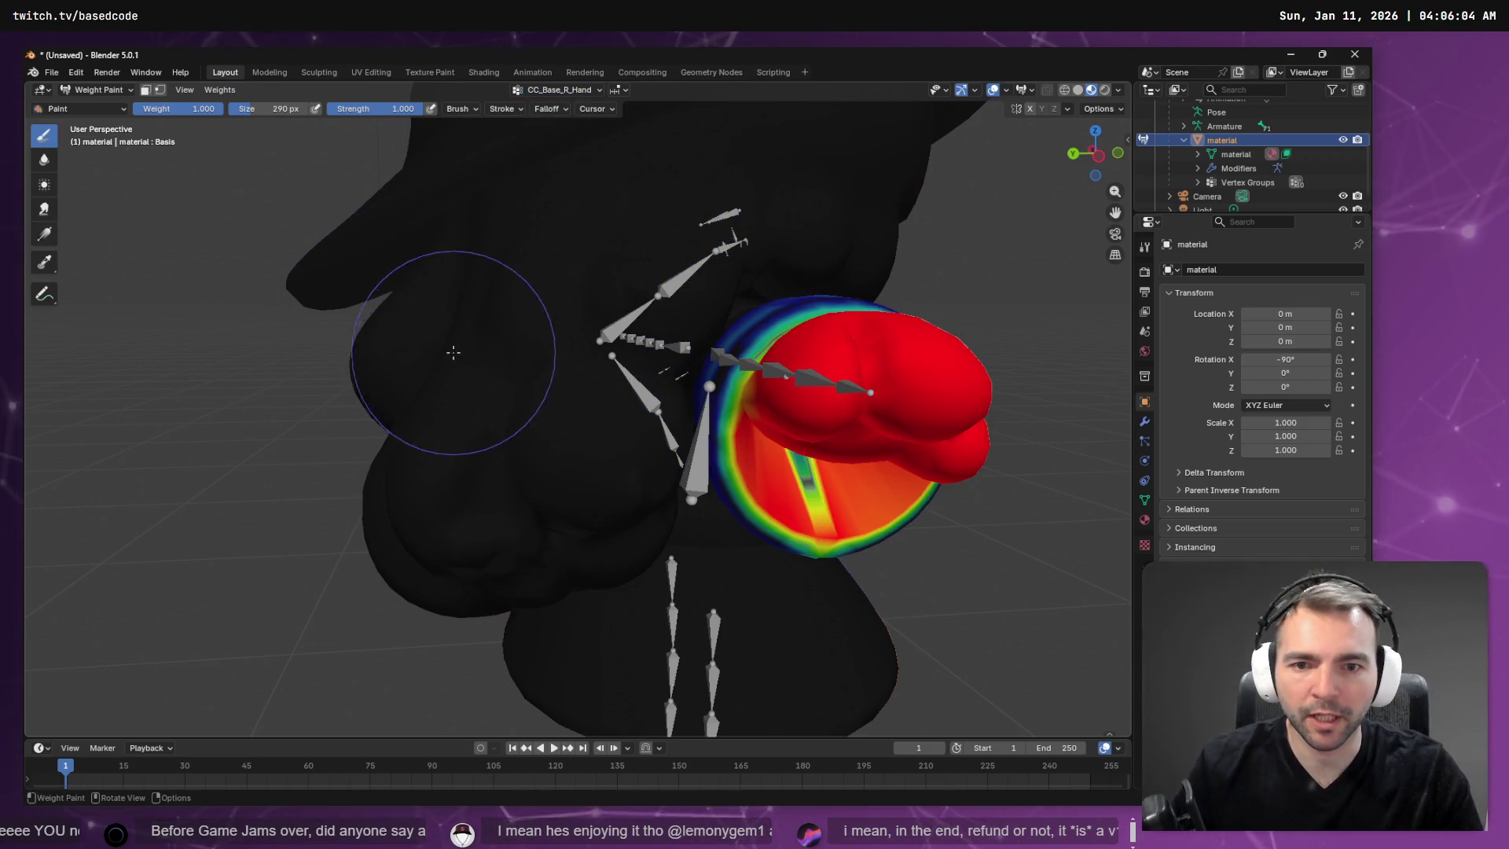
mouse_move(455, 252)
middle_down()
mouse_move(464, 282)
mouse_move(514, 259)
middle_up()
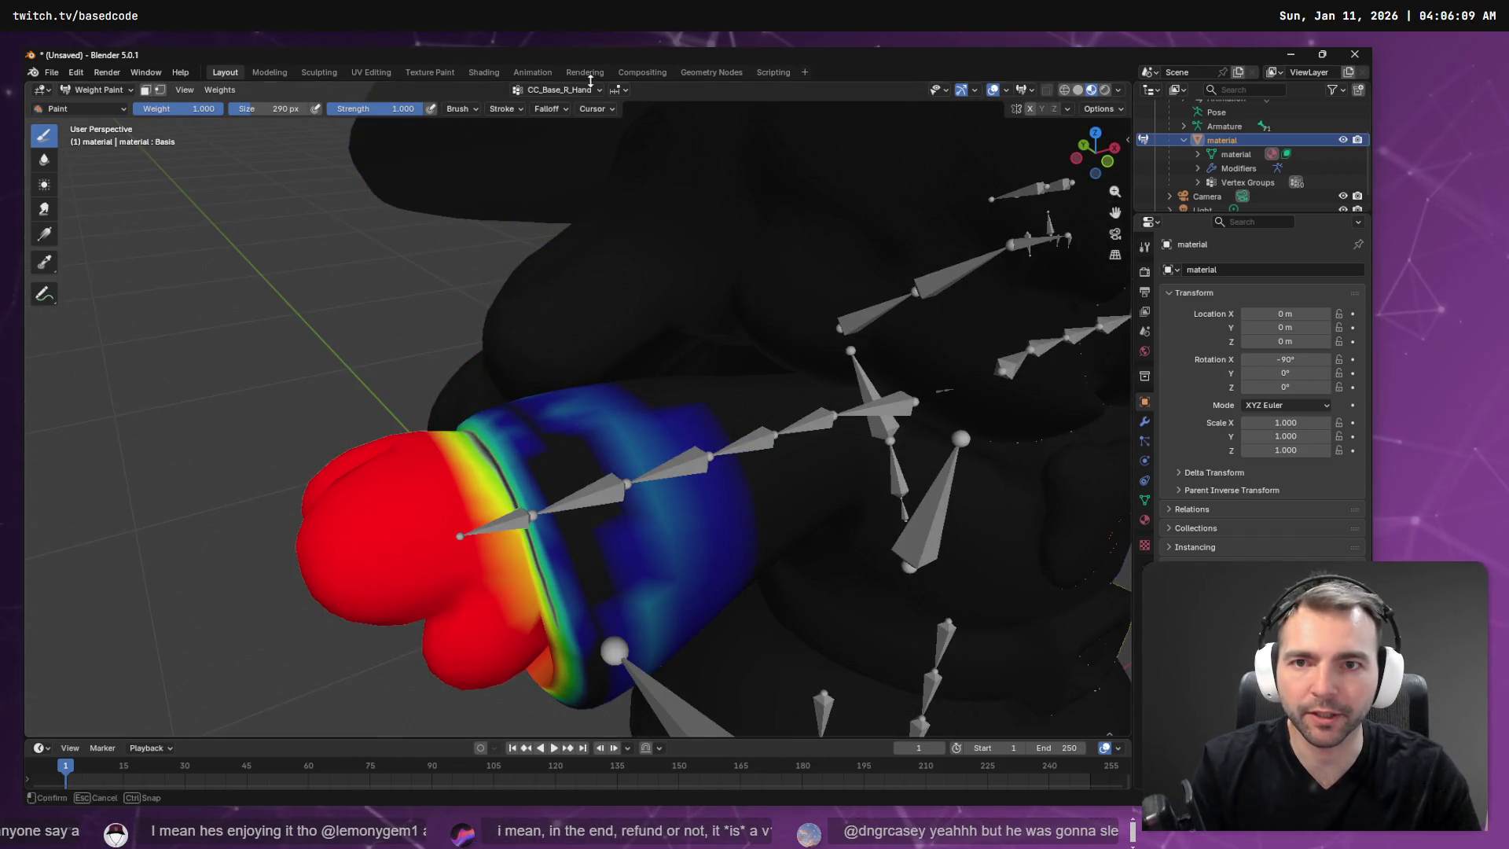
click(558, 90)
click(561, 163)
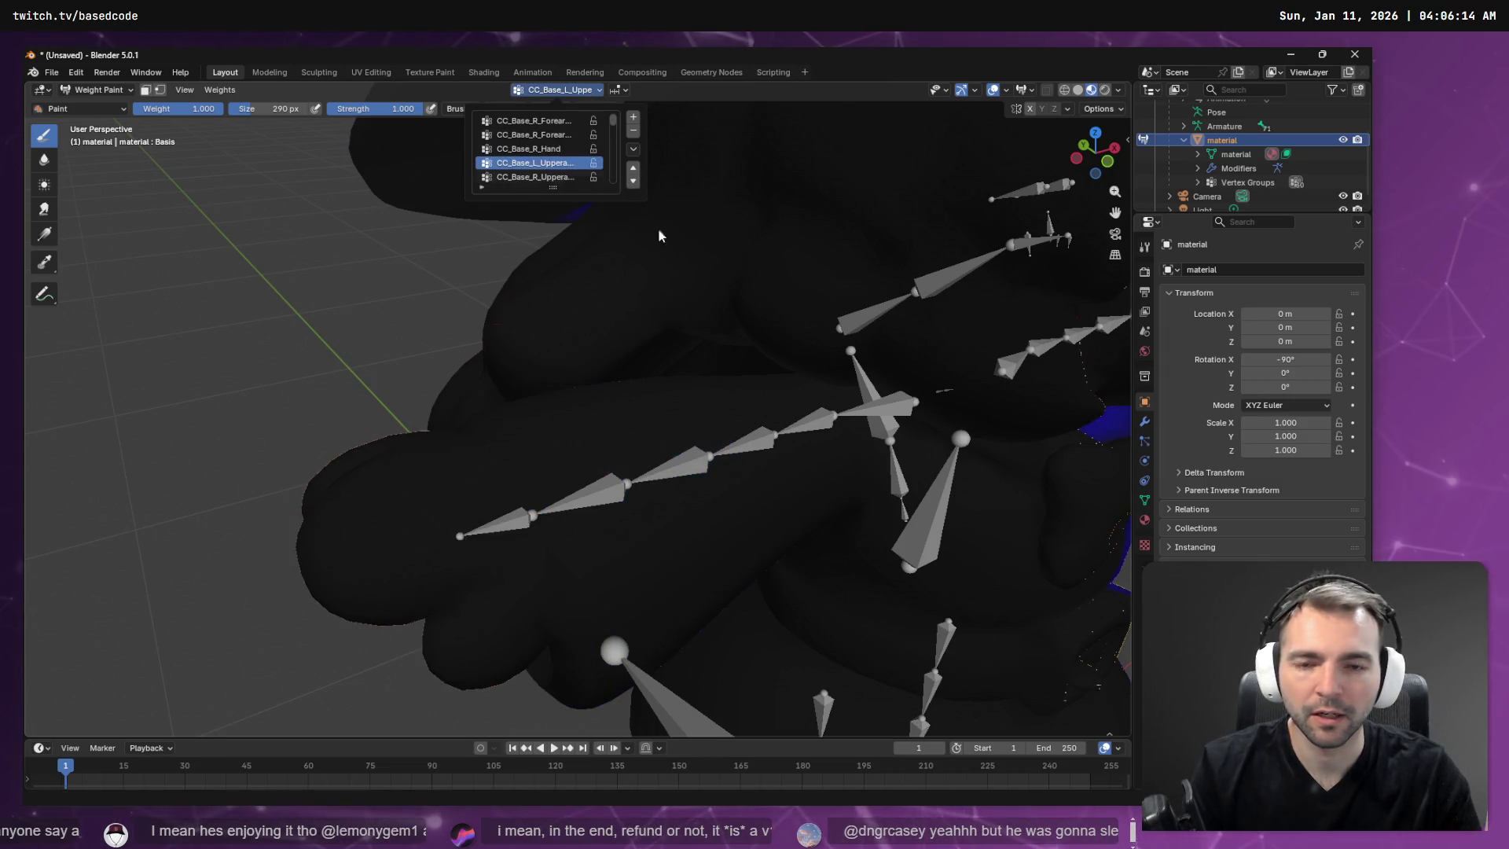
click(528, 150)
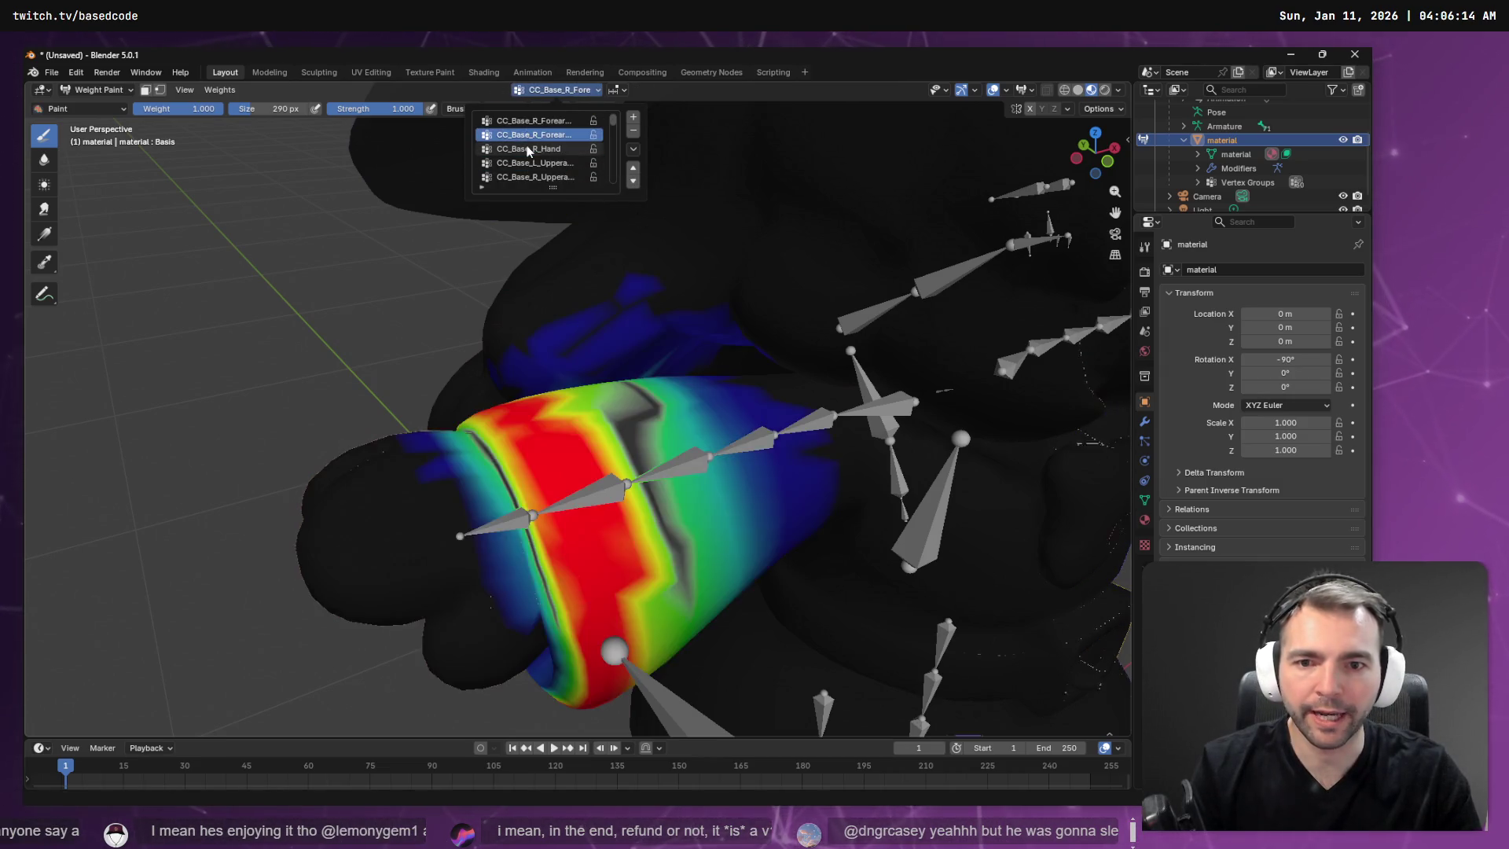
click(534, 121)
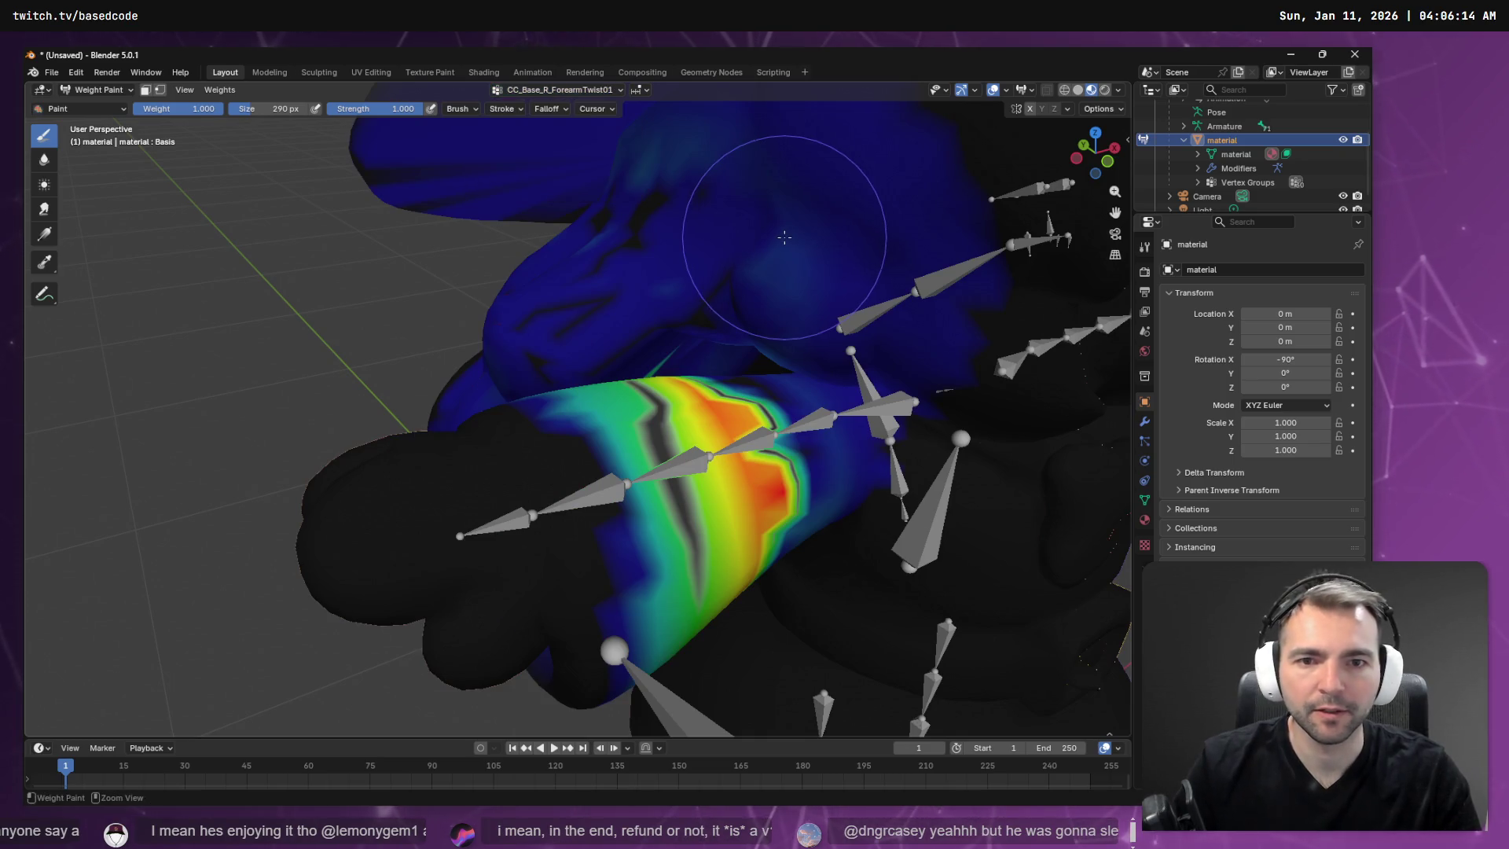
scroll(833, 224, down, 5)
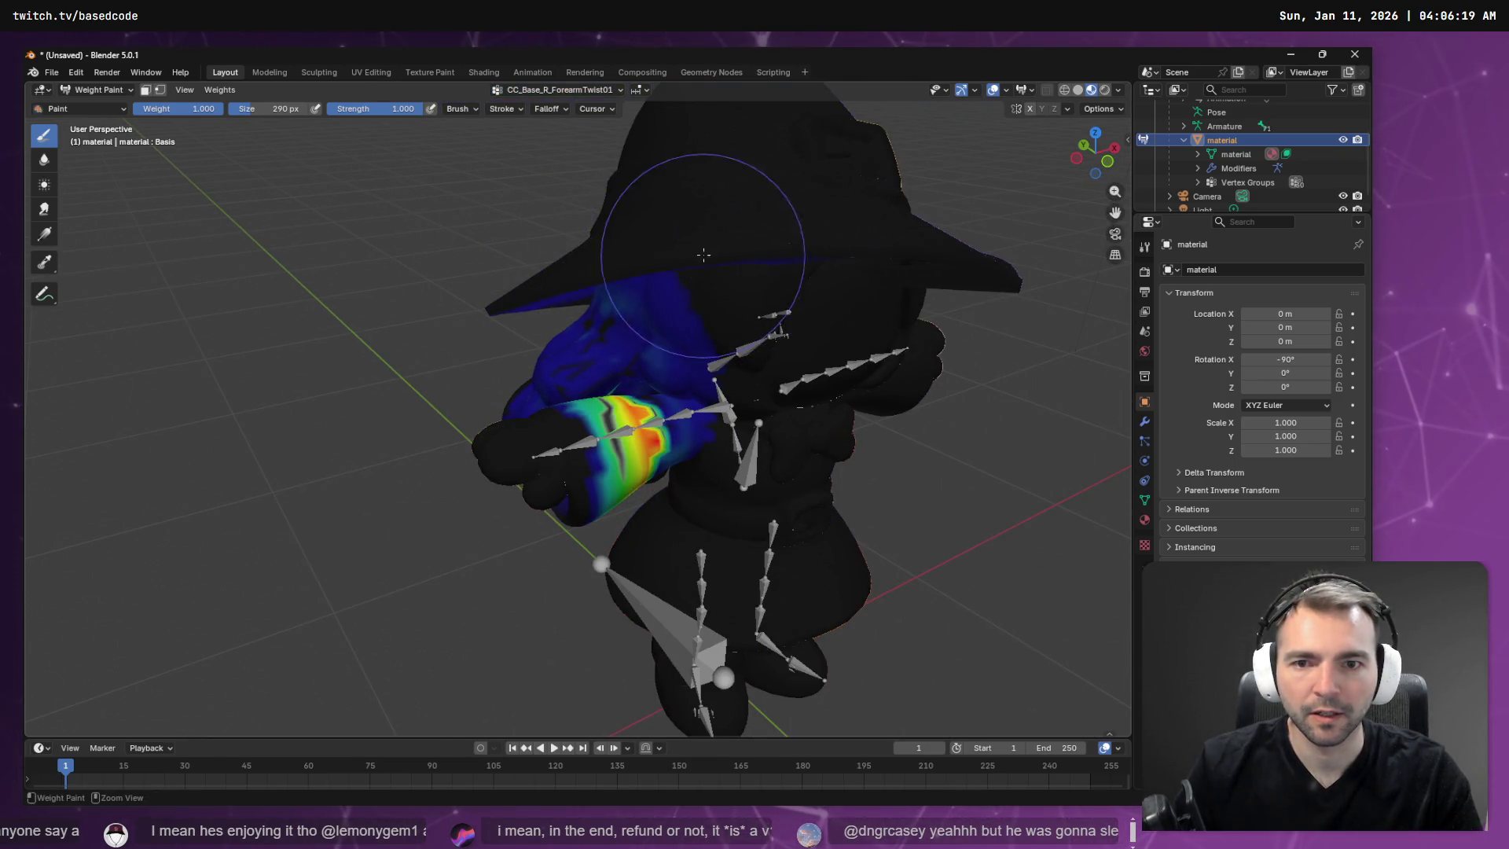
Paint ForearmTwist01 weight onto the upper-left of the head, undoing an initial stray dab.
click(743, 232)
key(ctrl+z)
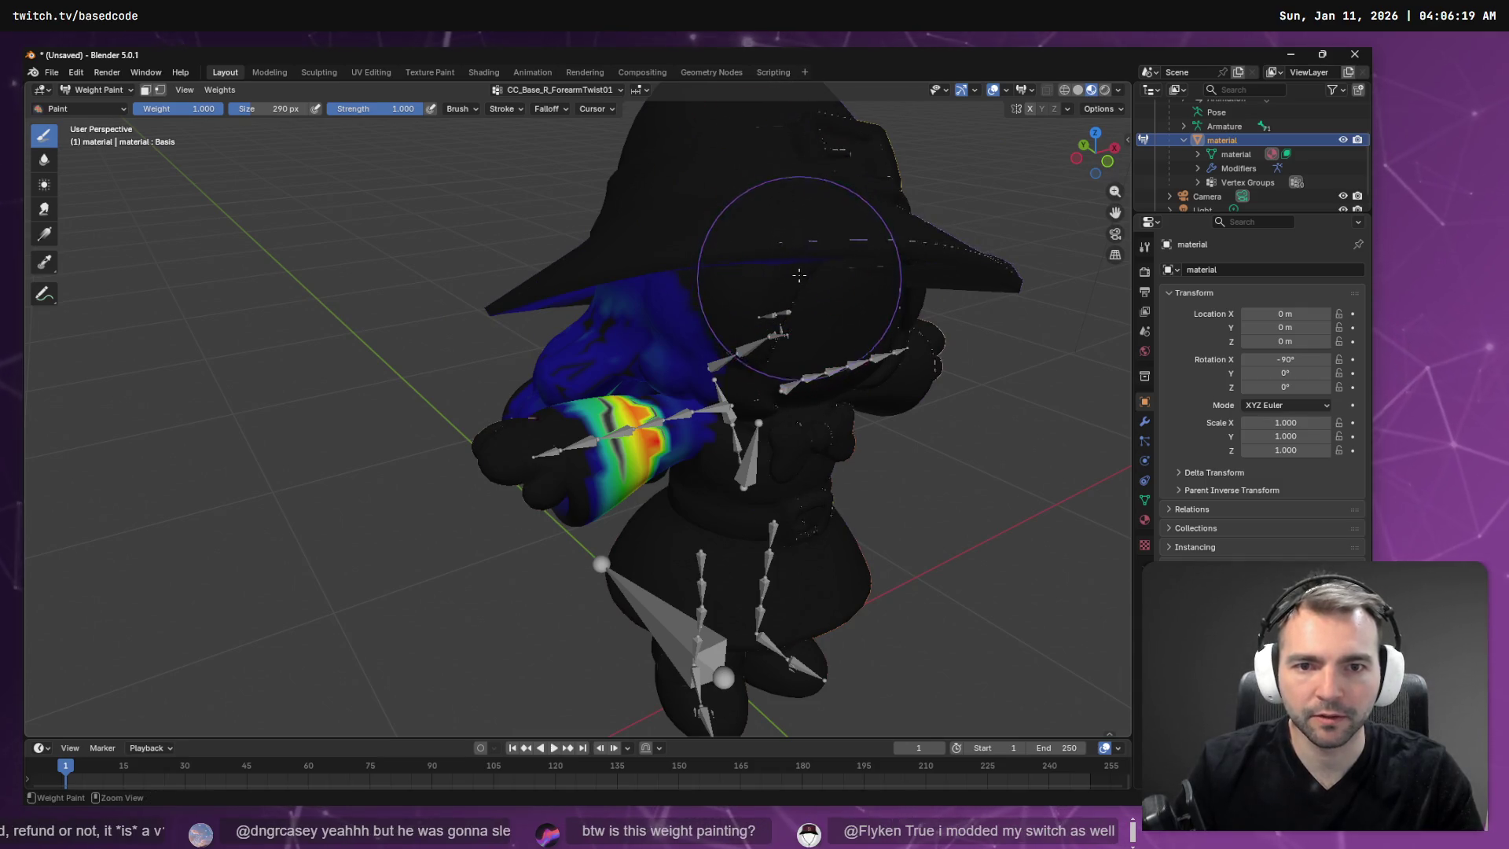
middle_drag(794, 235, 813, 227)
mouse_move(714, 173)
mouse_down()
mouse_move(573, 175)
mouse_move(589, 219)
mouse_move(599, 196)
mouse_move(558, 207)
mouse_up()
middle_drag(558, 207, 626, 227)
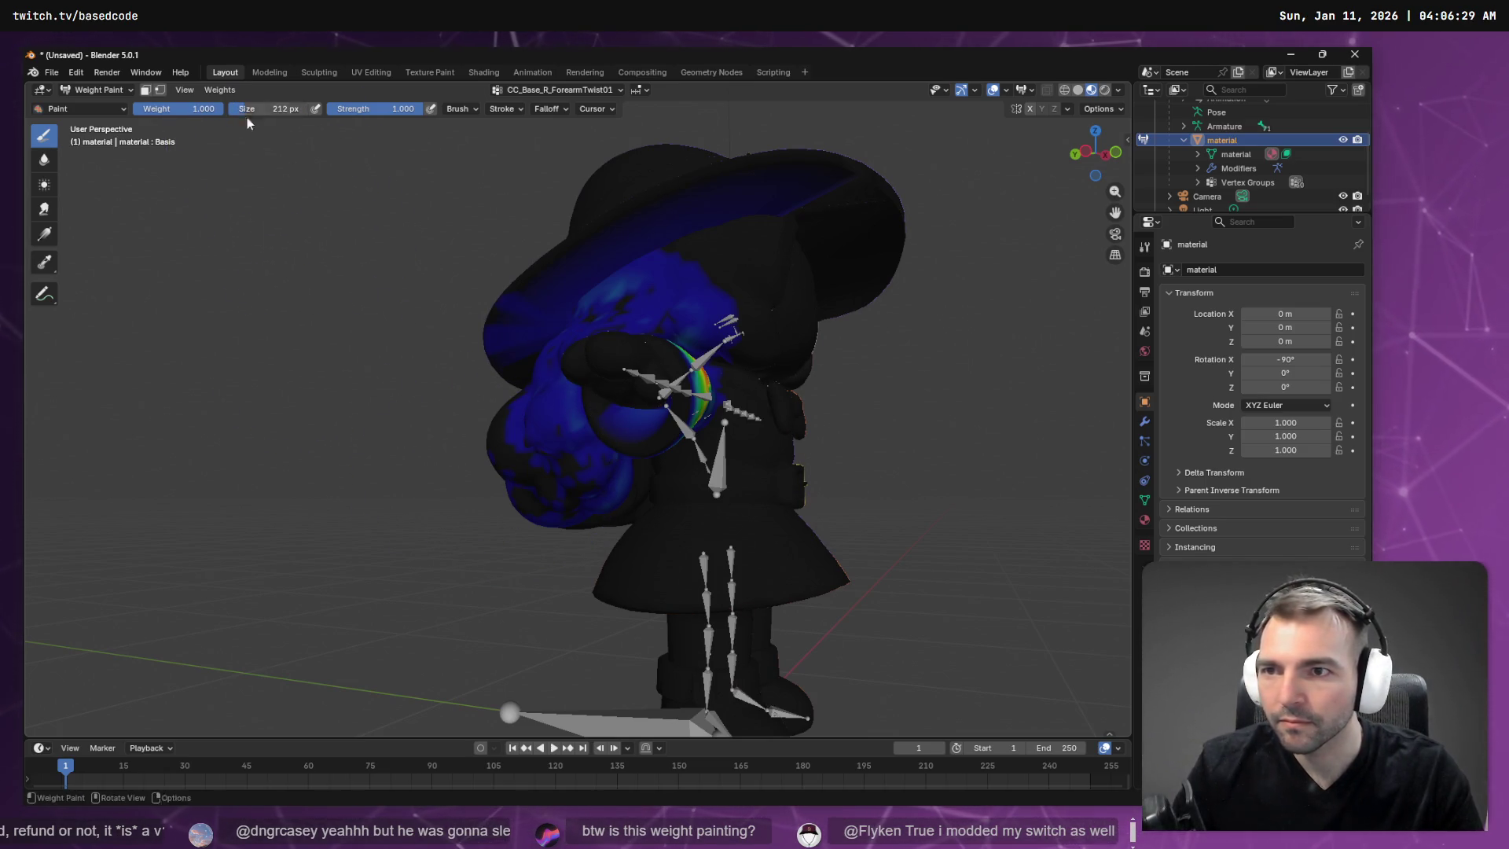
mouse_move(555, 320)
ctrl+middle_down()
mouse_move(556, 472)
mouse_move(485, 421)
ctrl+middle_up()
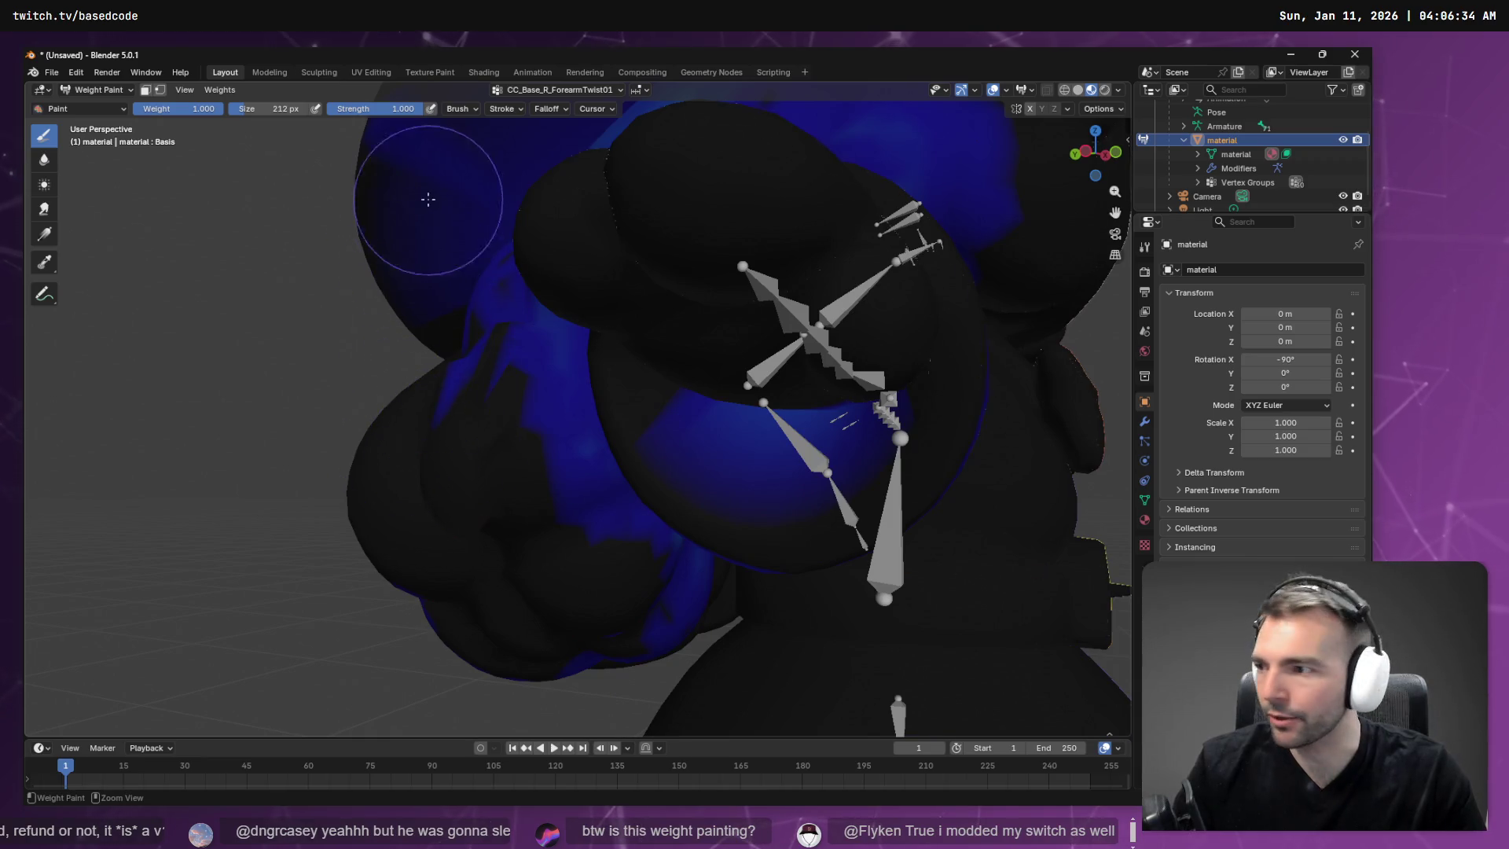
mouse_move(419, 293)
middle_down()
mouse_move(472, 299)
mouse_move(438, 296)
middle_up()
Paint the side of the head and undo the unwanted high-weight stroke across its top.
mouse_move(510, 346)
mouse_down()
mouse_move(573, 98)
mouse_move(546, 296)
mouse_move(573, 320)
mouse_move(578, 235)
mouse_move(583, 248)
mouse_move(456, 306)
mouse_move(498, 269)
mouse_move(589, 253)
mouse_up()
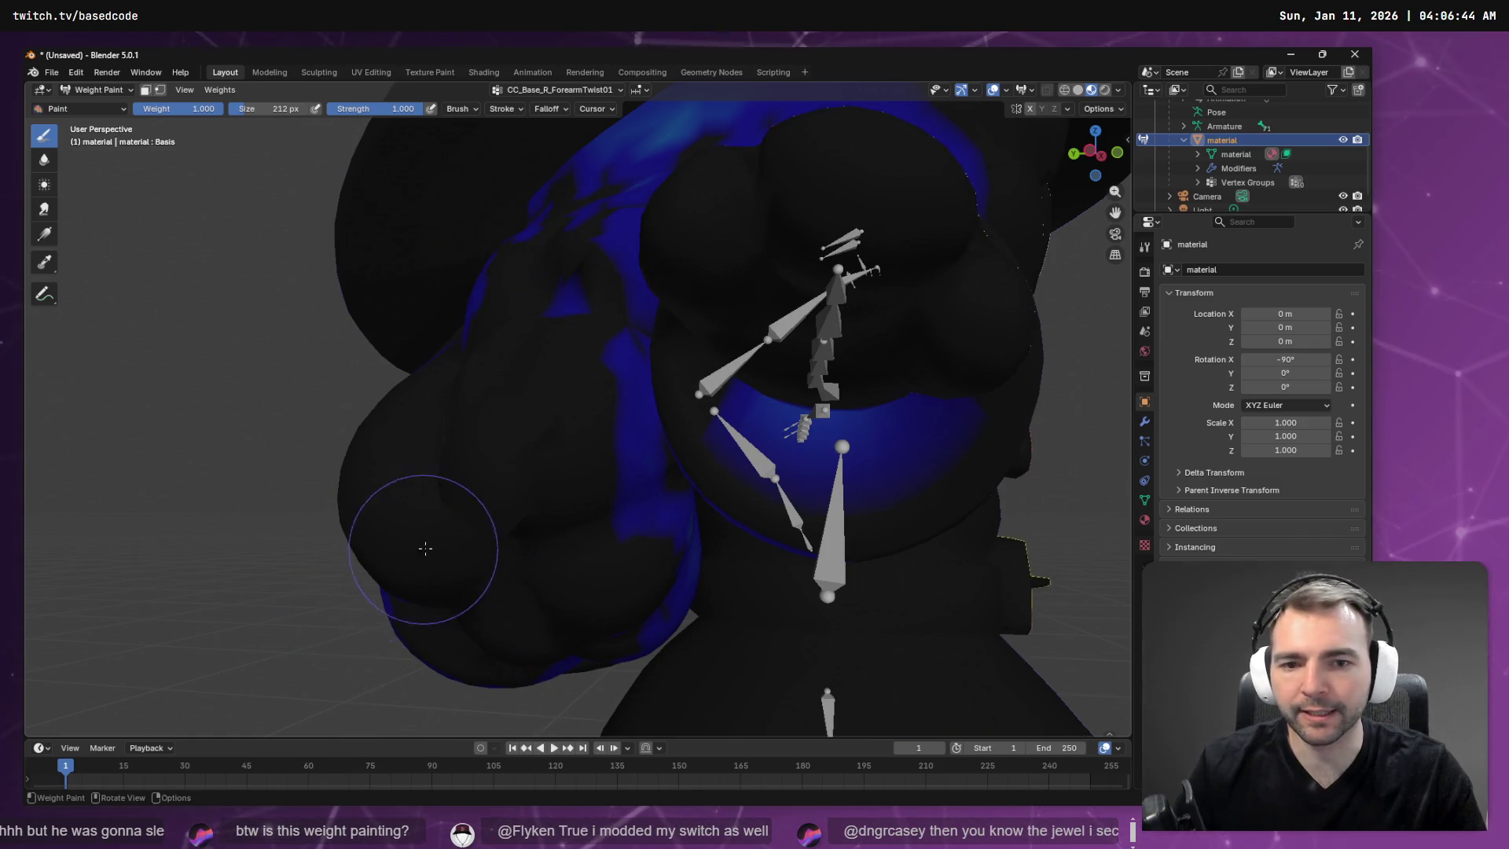
mouse_move(427, 549)
middle_down()
mouse_move(482, 547)
mouse_move(327, 592)
middle_up()
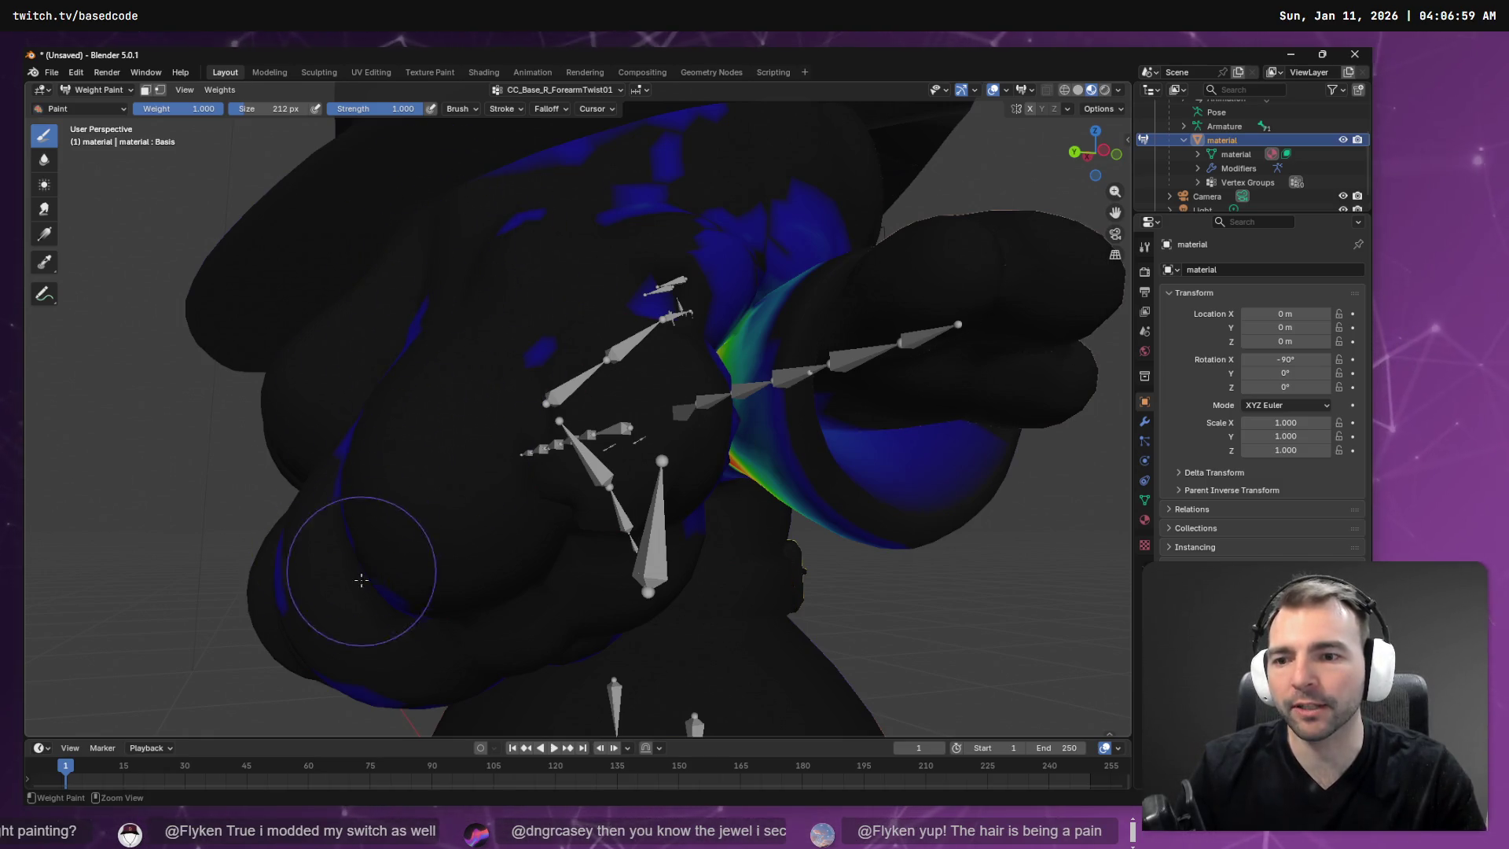
mouse_move(535, 232)
mouse_down()
mouse_move(747, 137)
mouse_move(735, 157)
mouse_up()
key(ctrl+z)
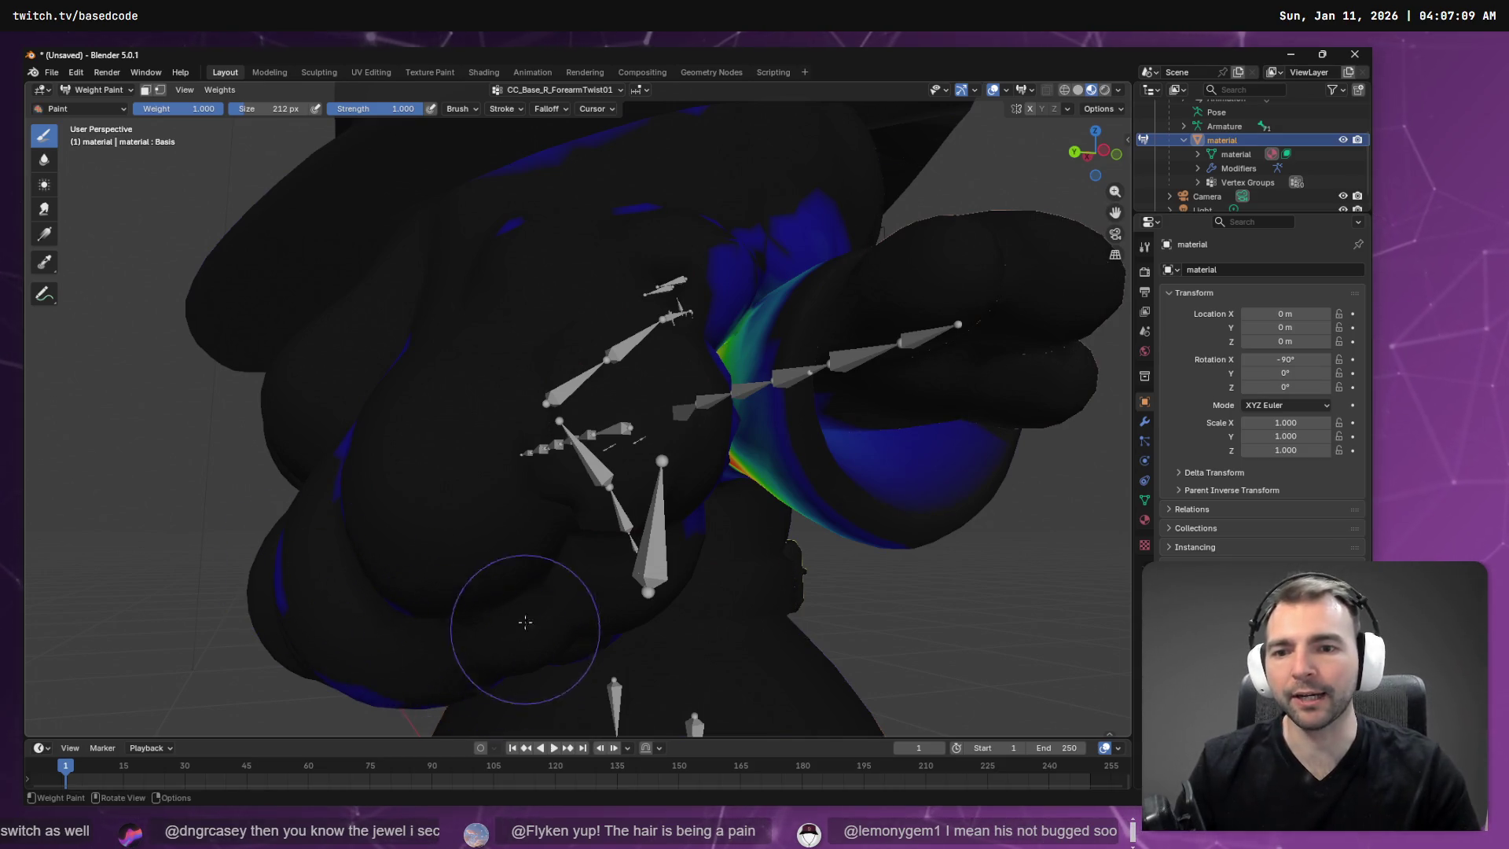
mouse_move(525, 622)
middle_down()
mouse_move(488, 550)
mouse_move(579, 592)
mouse_move(697, 542)
middle_up()
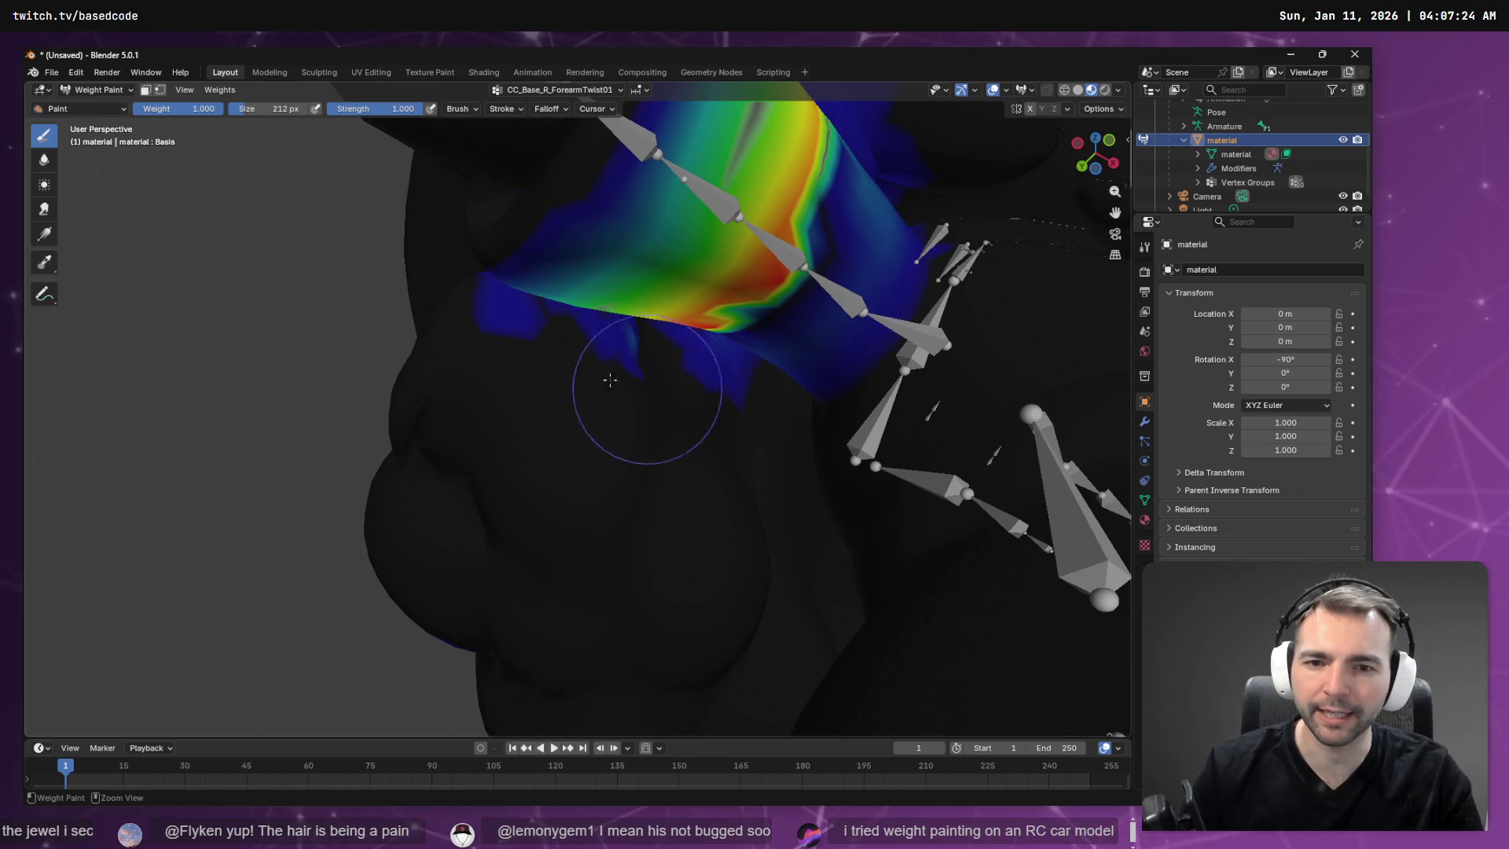
Erase the stray ForearmTwist01 weight streak on the side of the body.
middle_drag(434, 306, 600, 340)
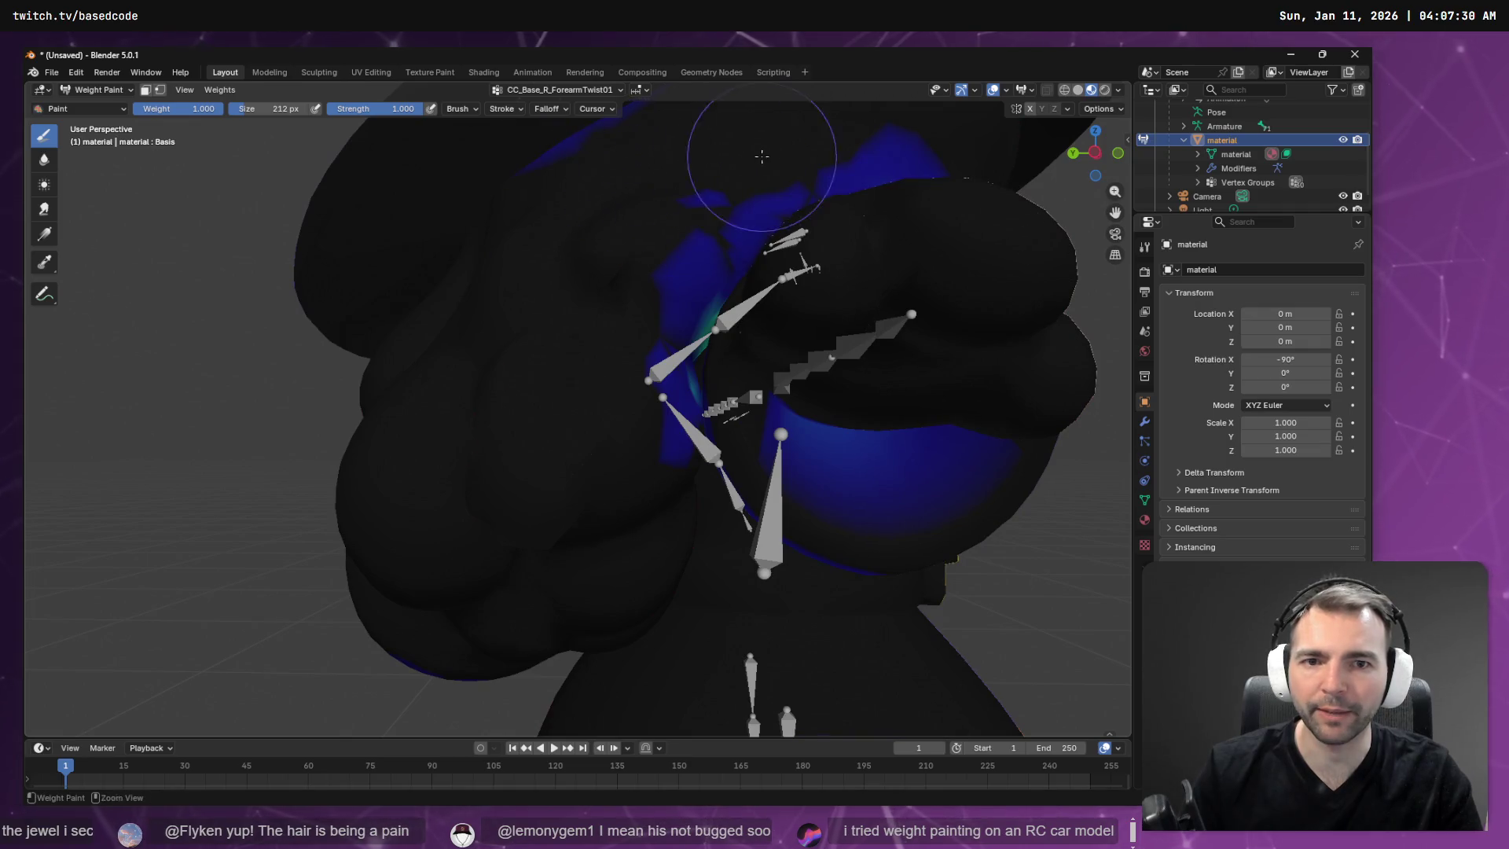
scroll(762, 156, down, 6)
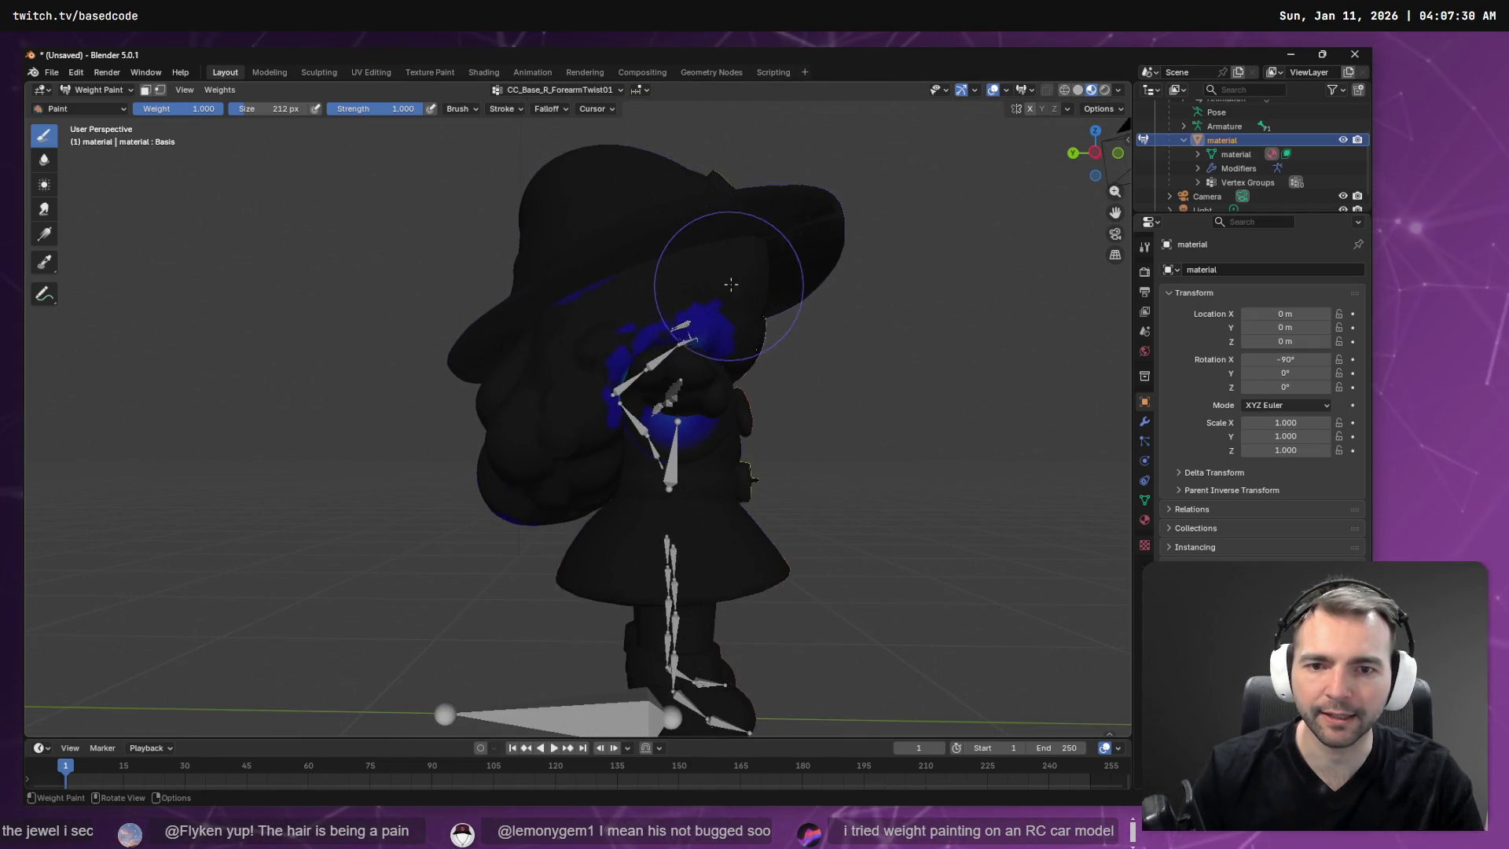
middle_drag(820, 263, 688, 293)
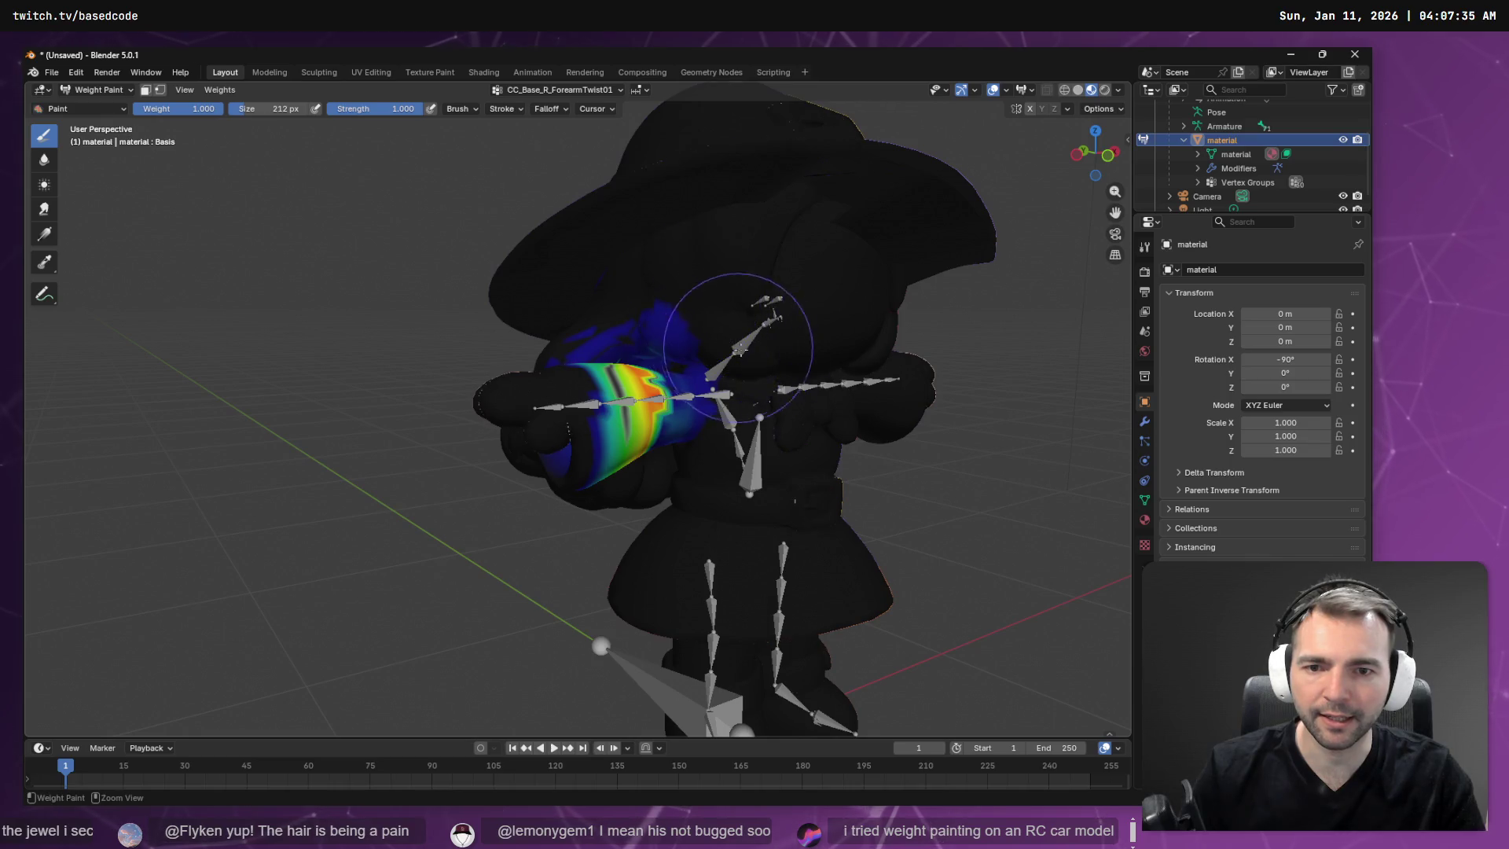
scroll(738, 345, up, 4)
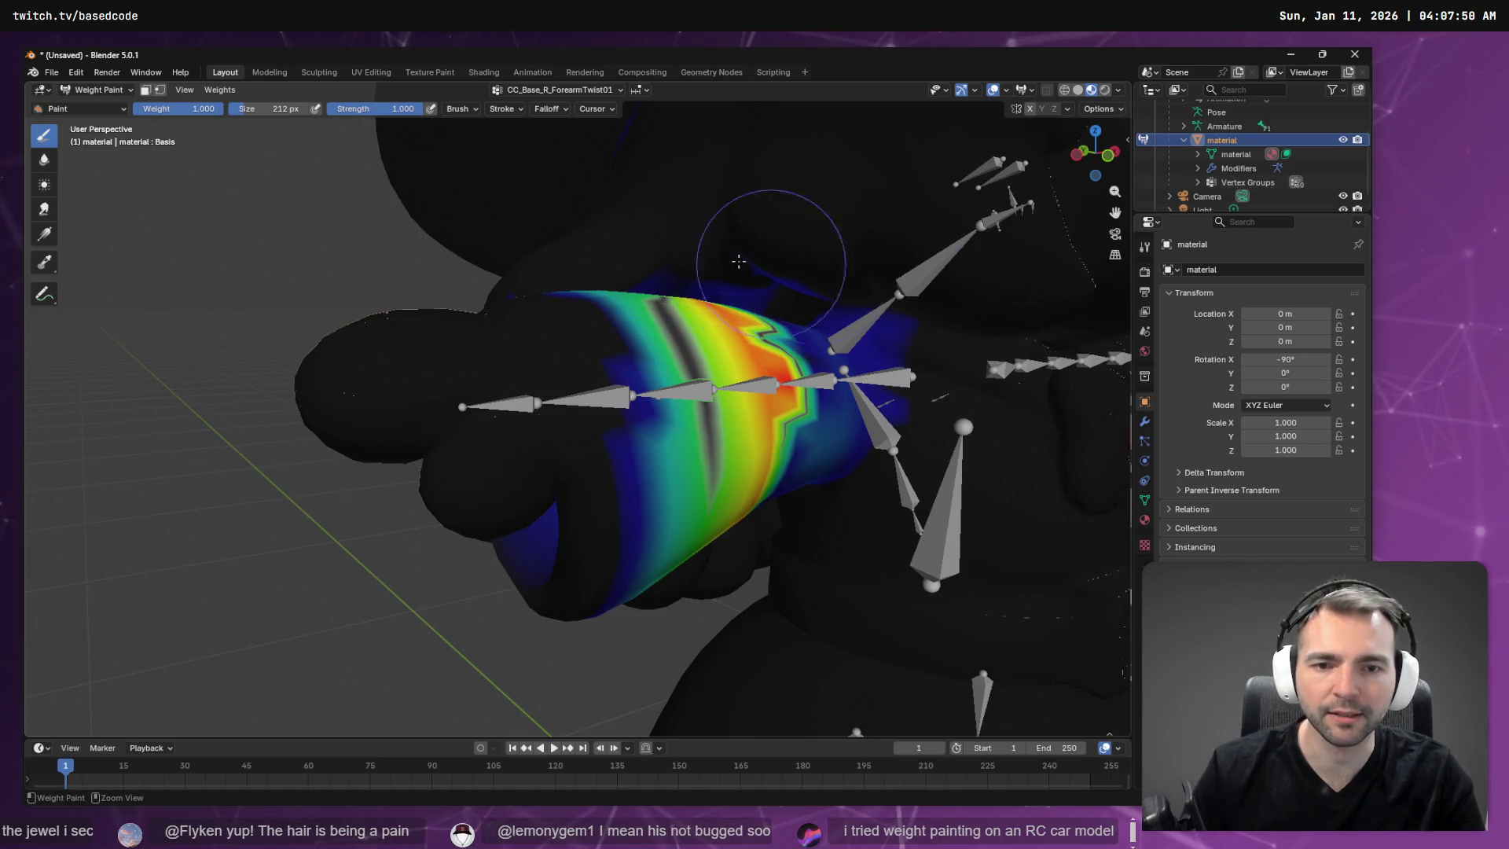
mouse_move(735, 256)
middle_down()
mouse_move(905, 263)
mouse_move(306, 268)
middle_up()
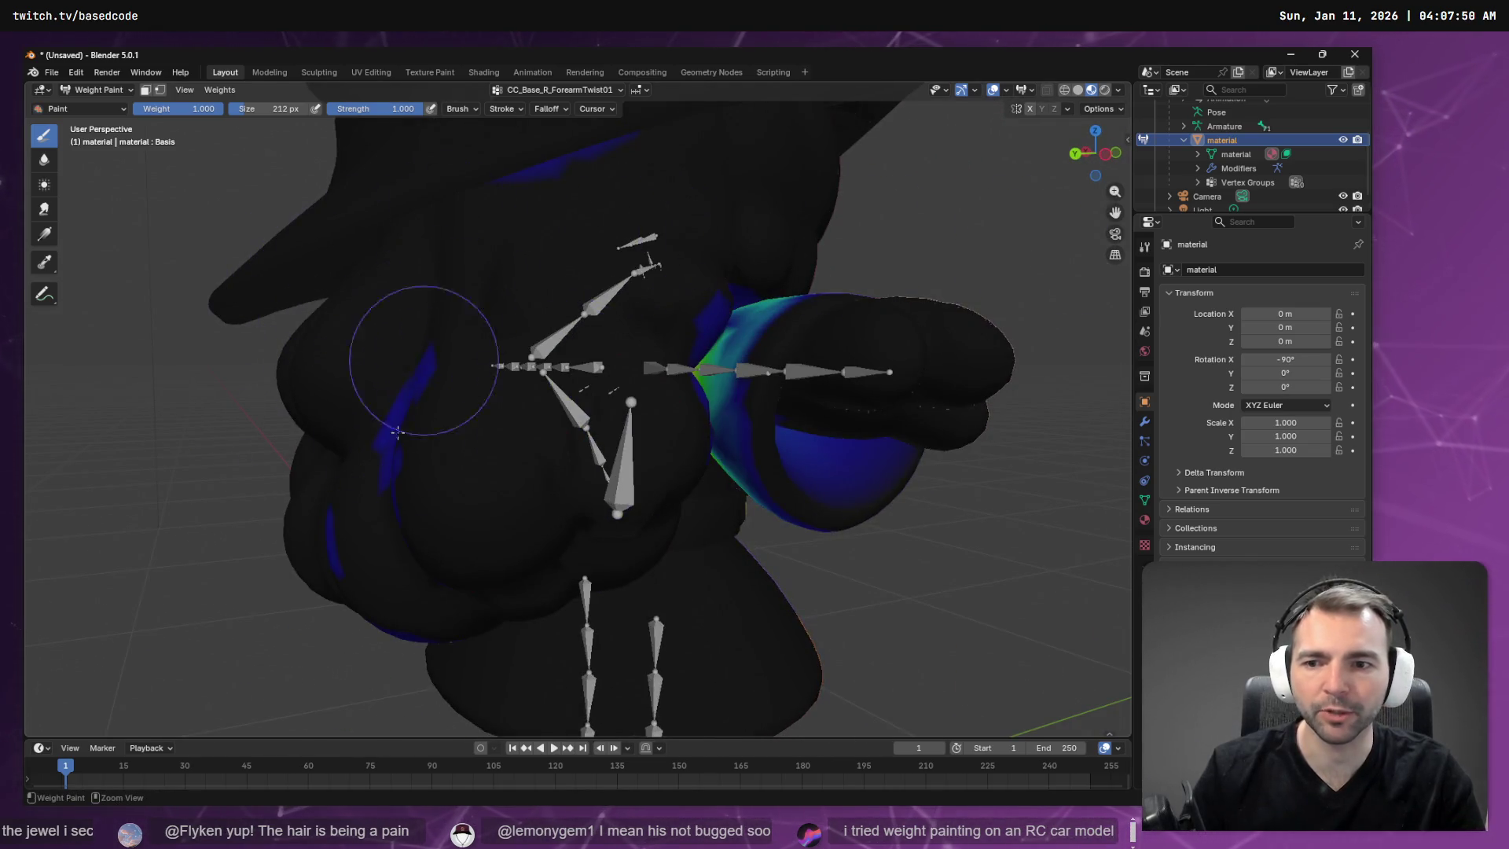
mouse_move(399, 432)
ctrl+mouse_down()
mouse_move(397, 326)
mouse_move(438, 525)
mouse_move(268, 605)
ctrl+mouse_up()
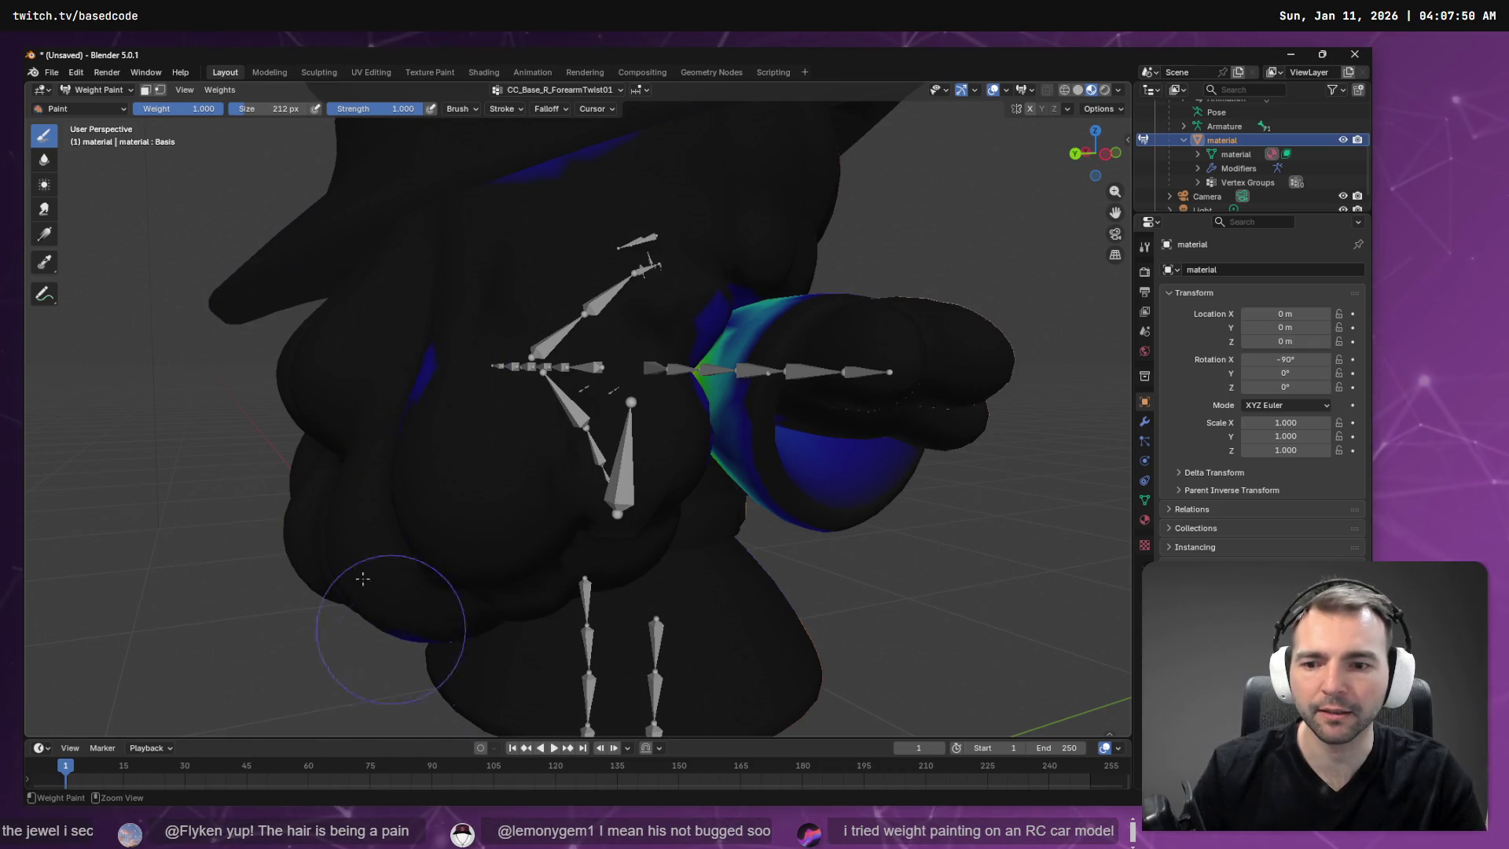
Orbit around the torso and arm to check the cleared weights from a frontal angle.
mouse_move(360, 505)
middle_down()
mouse_move(353, 455)
mouse_move(699, 144)
middle_up()
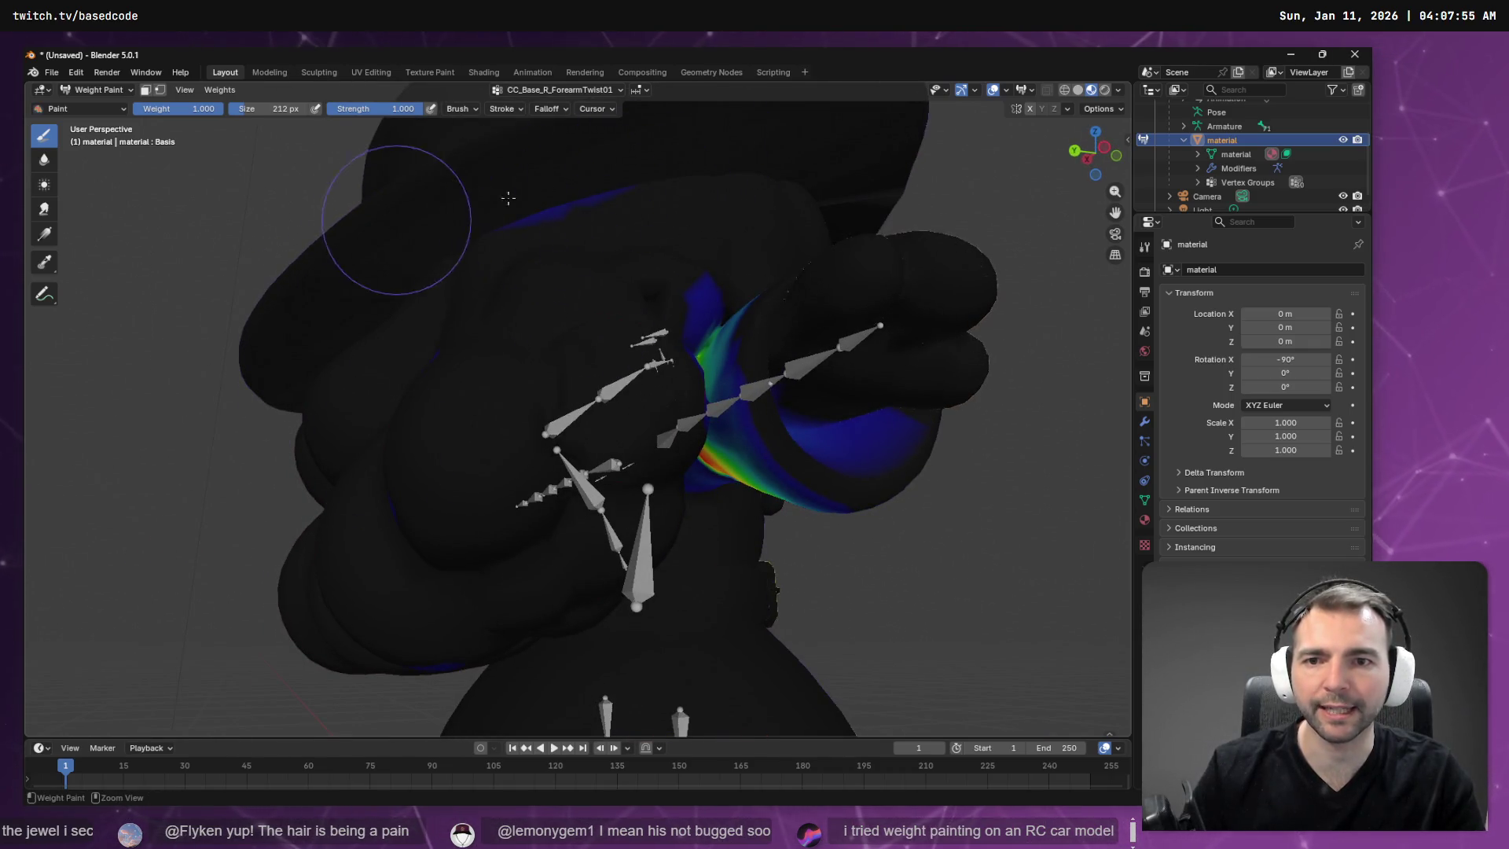
middle_drag(438, 495, 455, 438)
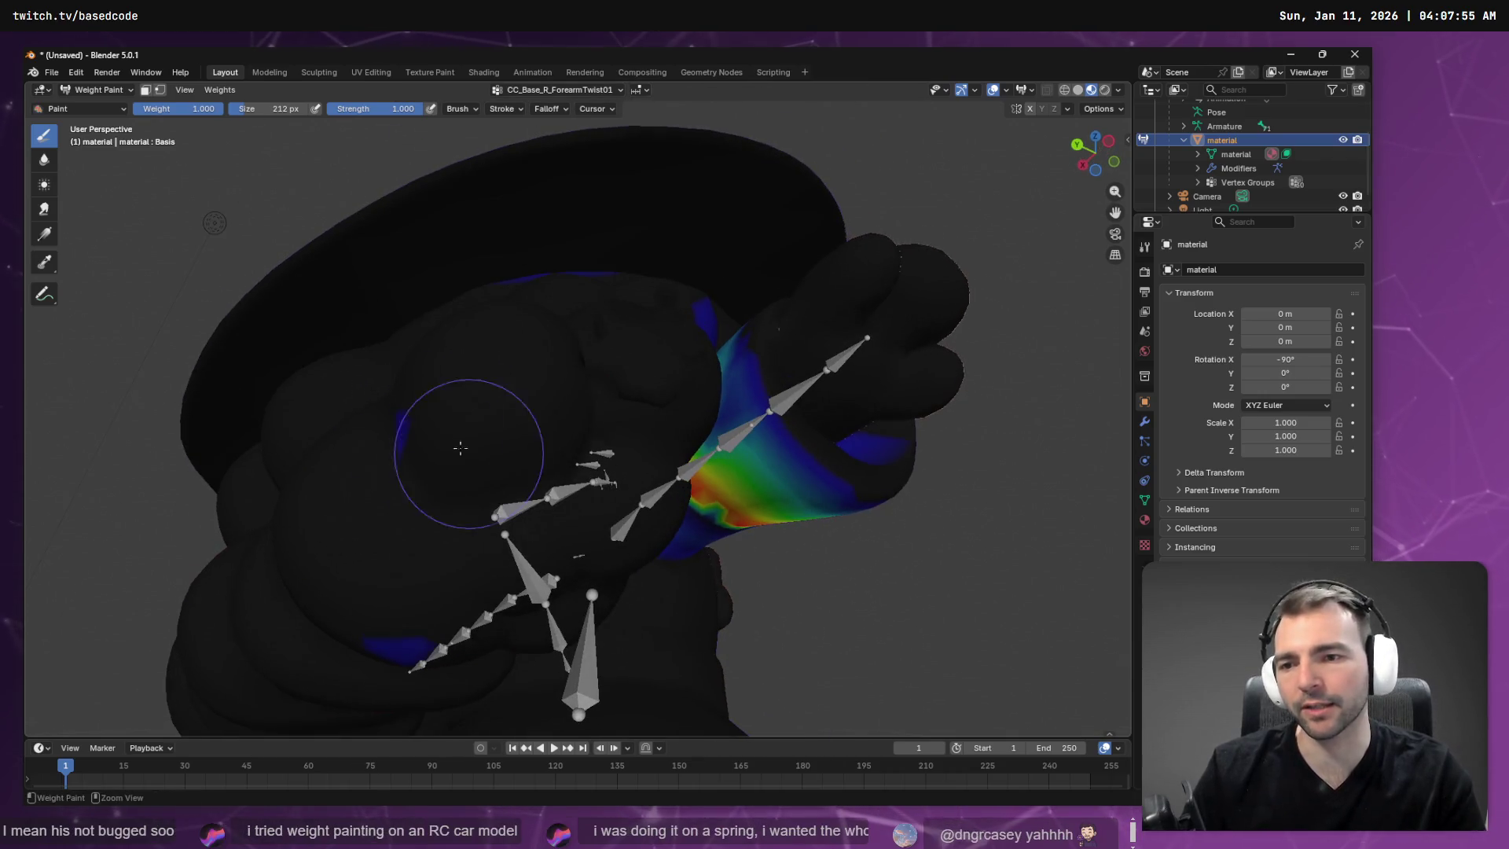
middle_drag(404, 674, 432, 409)
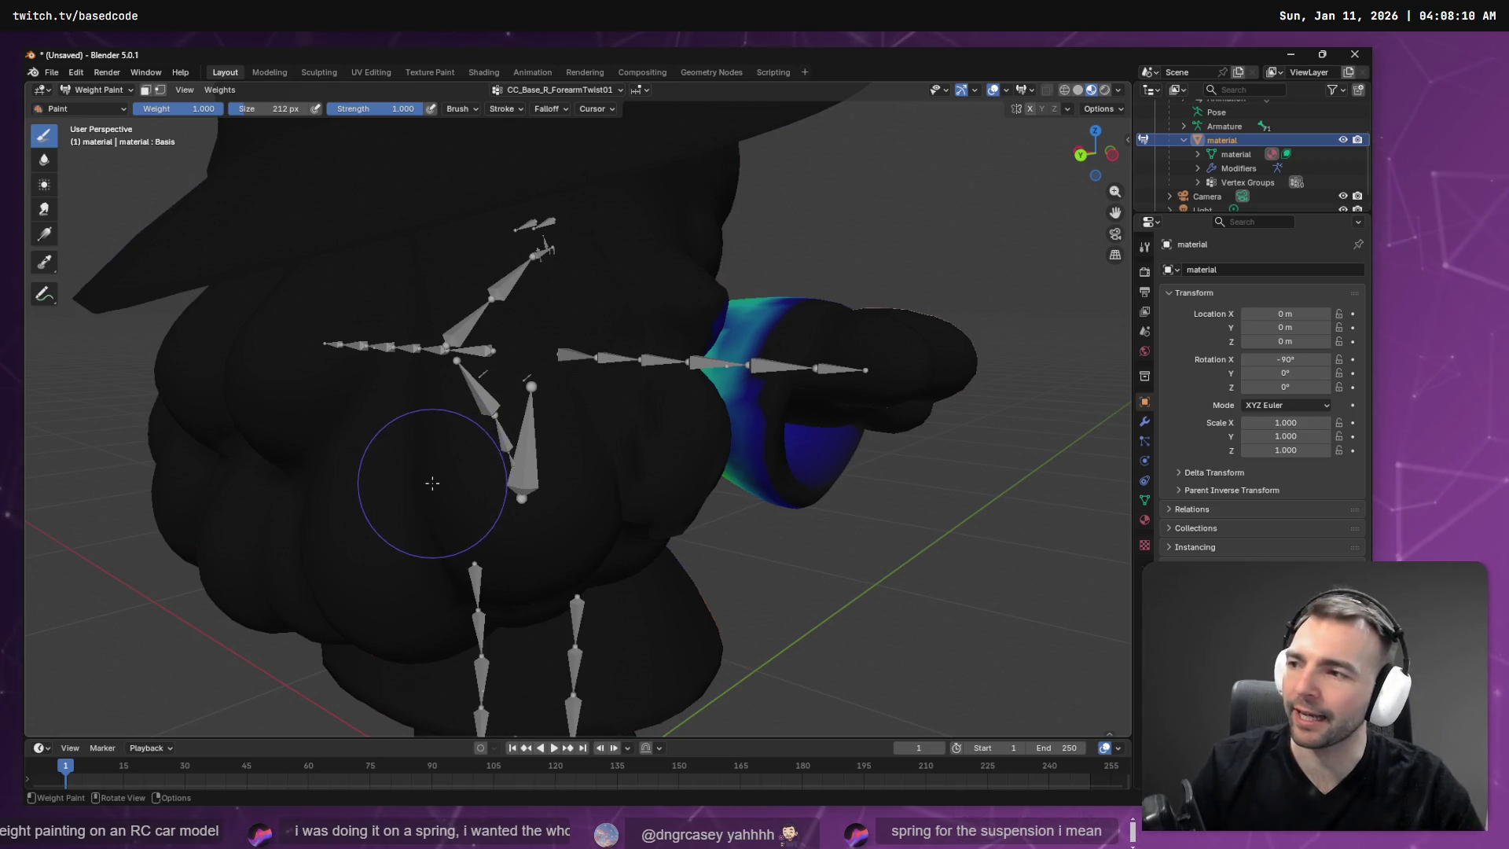
mouse_move(566, 464)
ctrl+middle_down()
mouse_move(687, 434)
mouse_move(663, 370)
ctrl+middle_up()
middle_drag(986, 317, 923, 311)
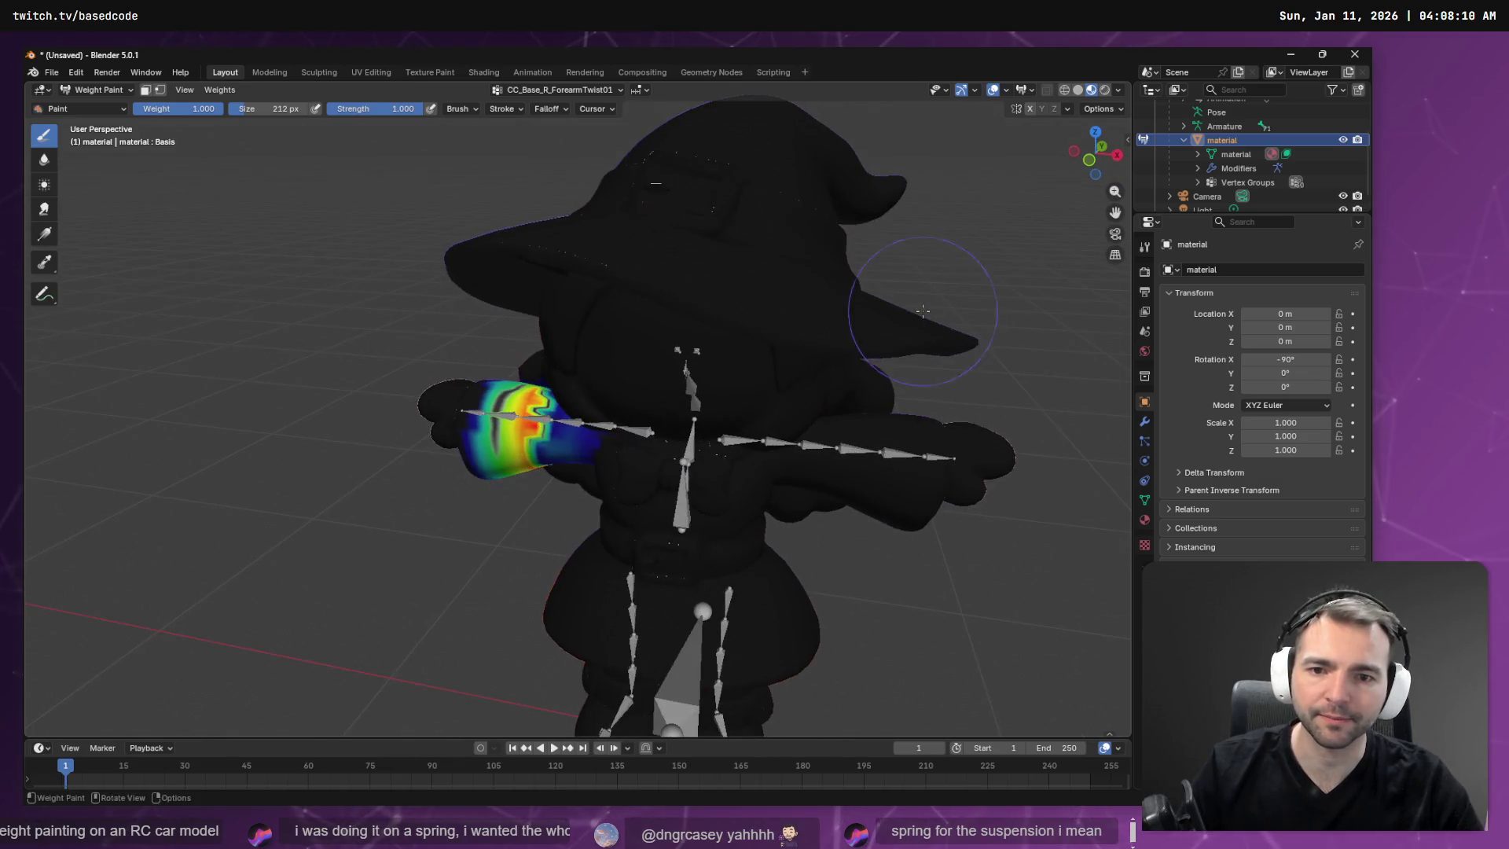
Switch to CC_Base_L_UpperarmTwist01 and orbit around the character to review its upper-arm weights.
click(542, 90)
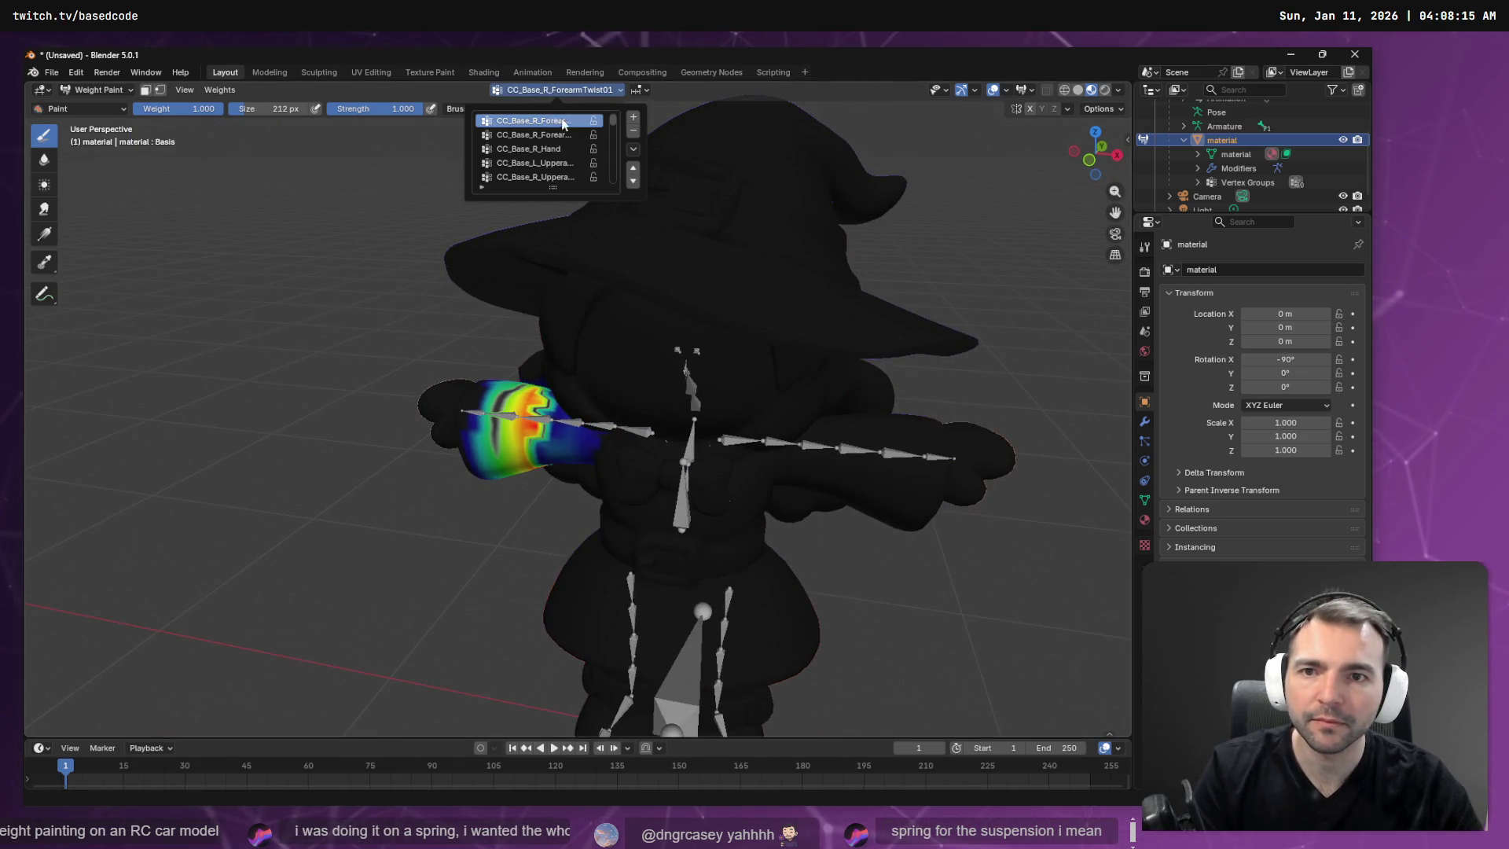
ctrl+scroll(561, 126, down, 3)
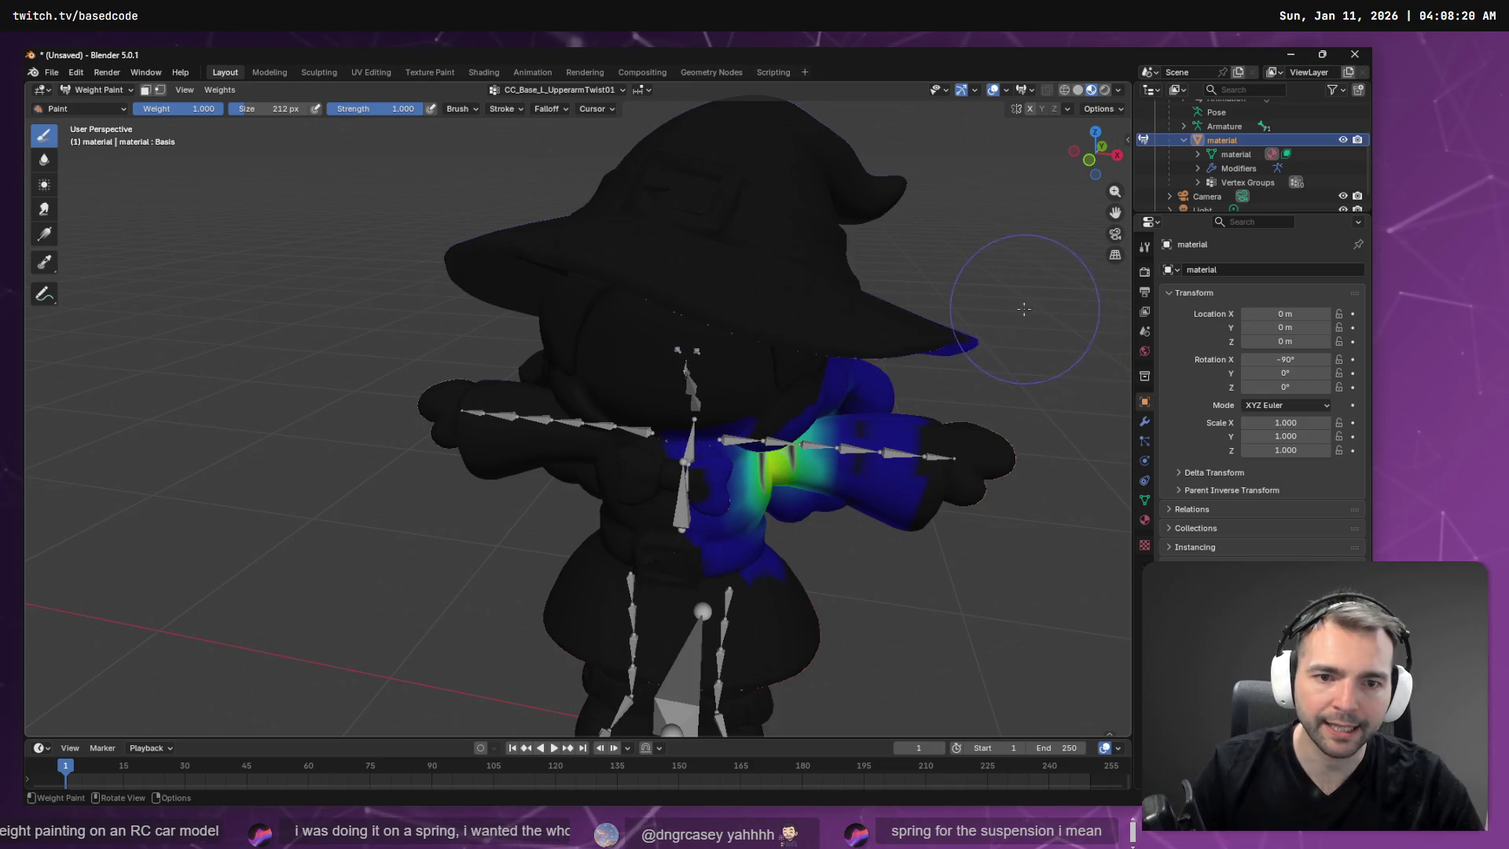
middle_drag(864, 340, 670, 319)
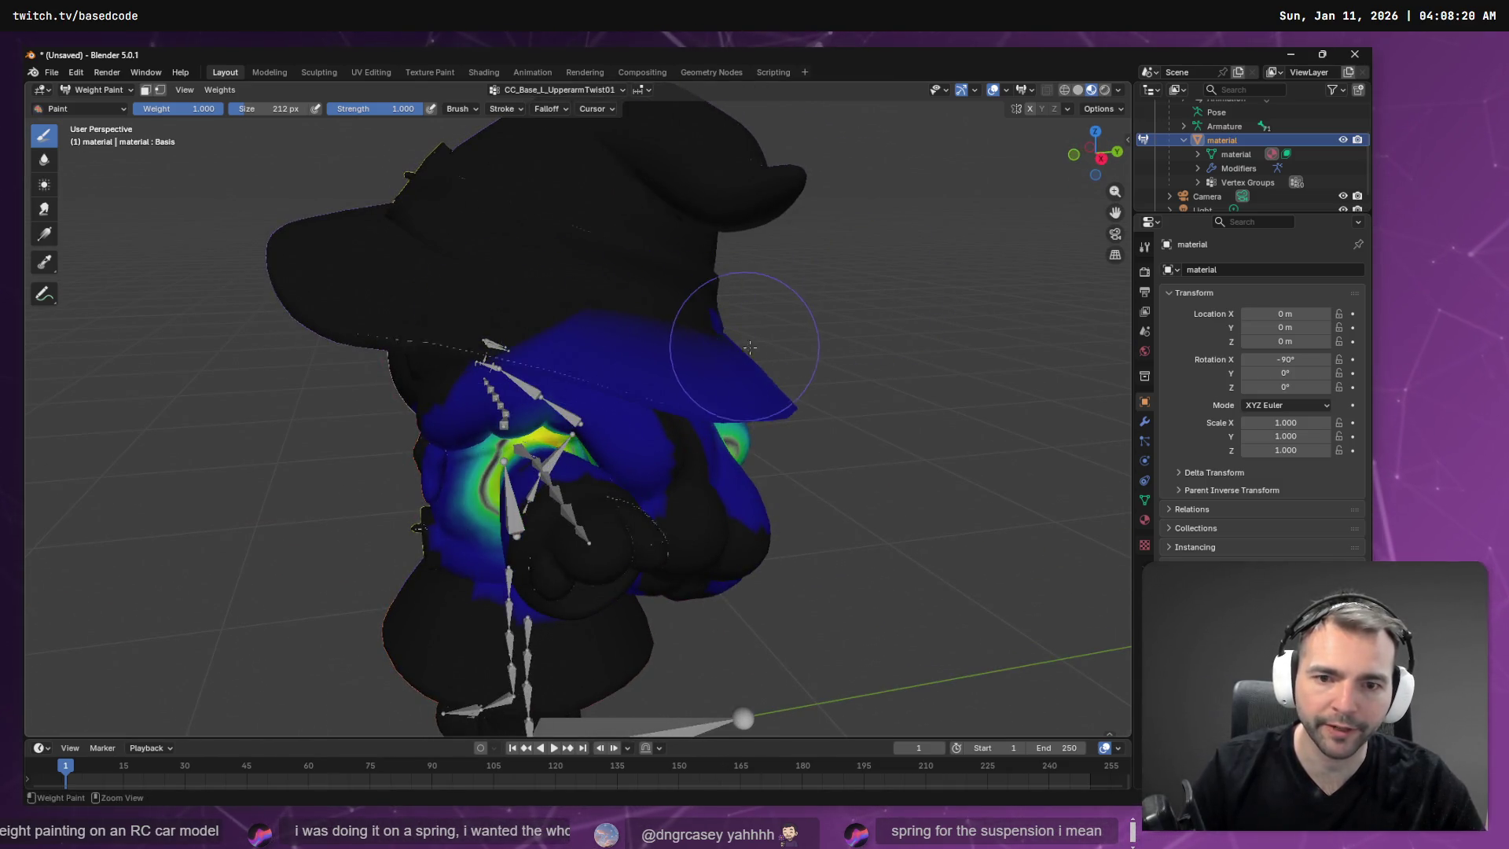
middle_drag(750, 348, 628, 322)
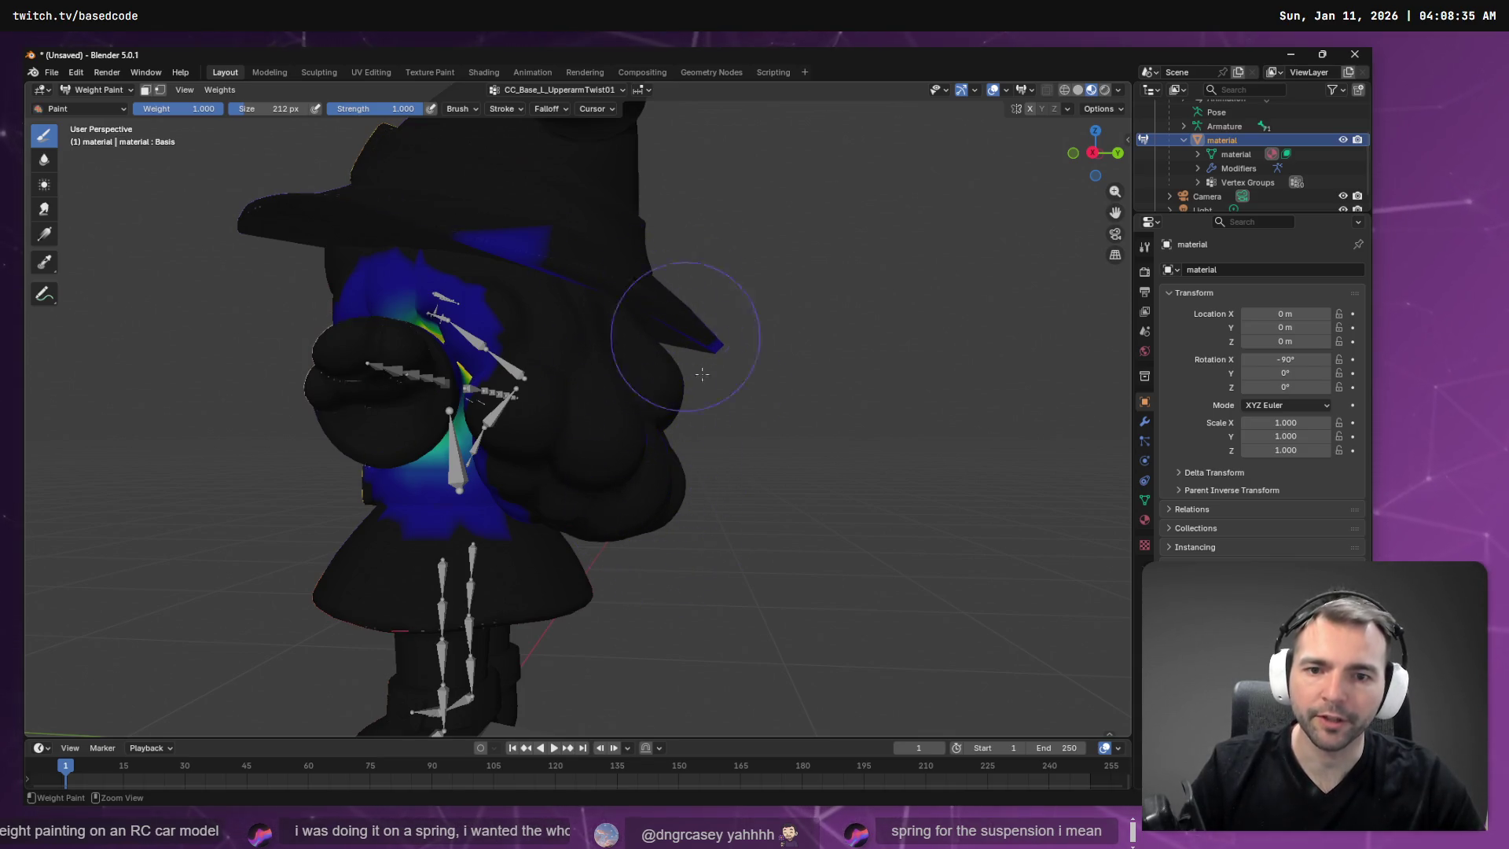
mouse_move(742, 380)
middle_down()
mouse_move(761, 323)
mouse_move(690, 326)
middle_up()
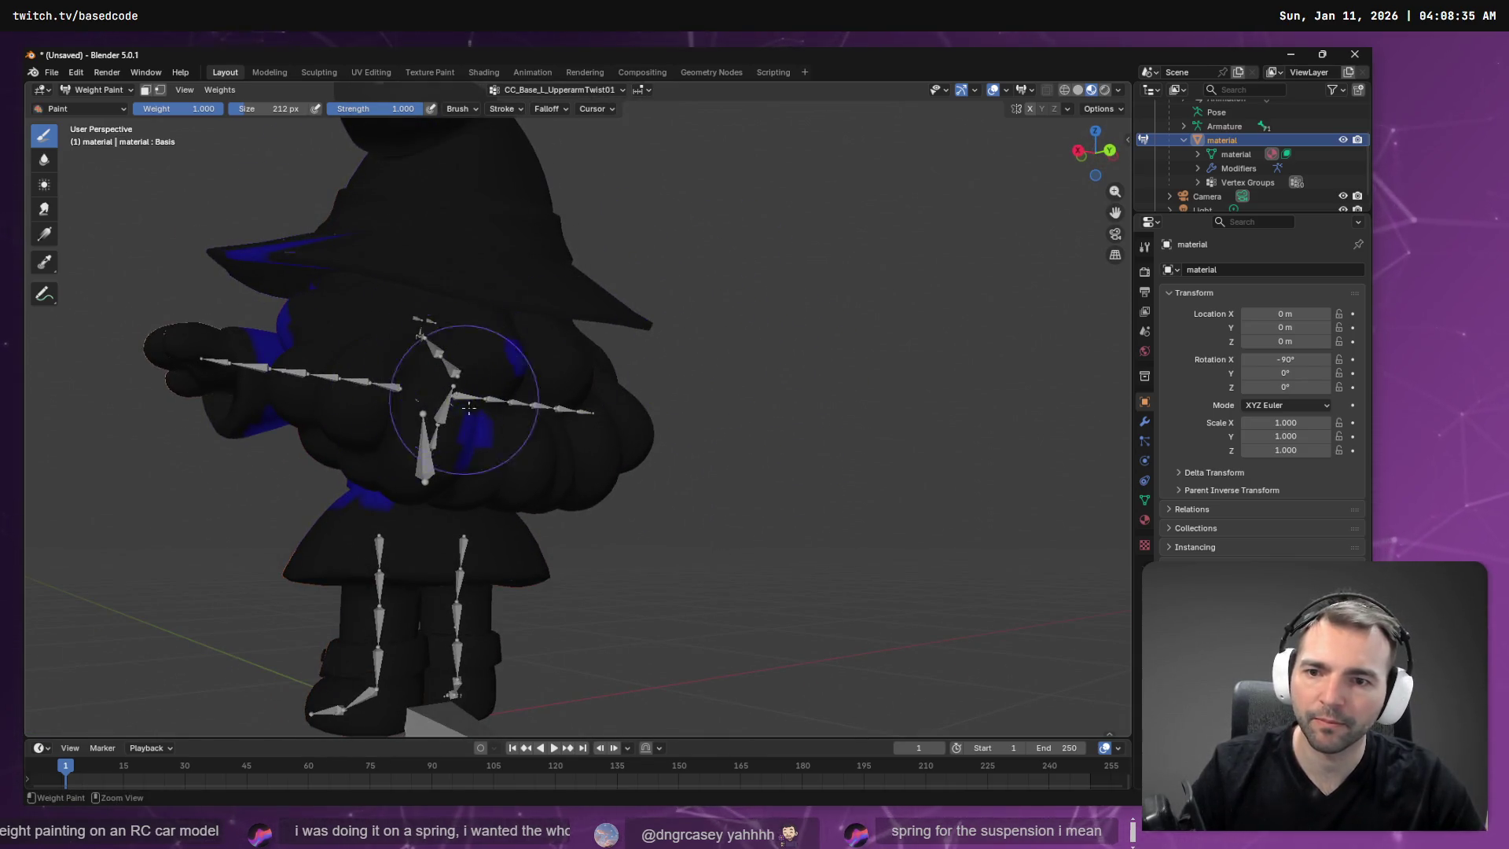
middle_drag(518, 407, 671, 464)
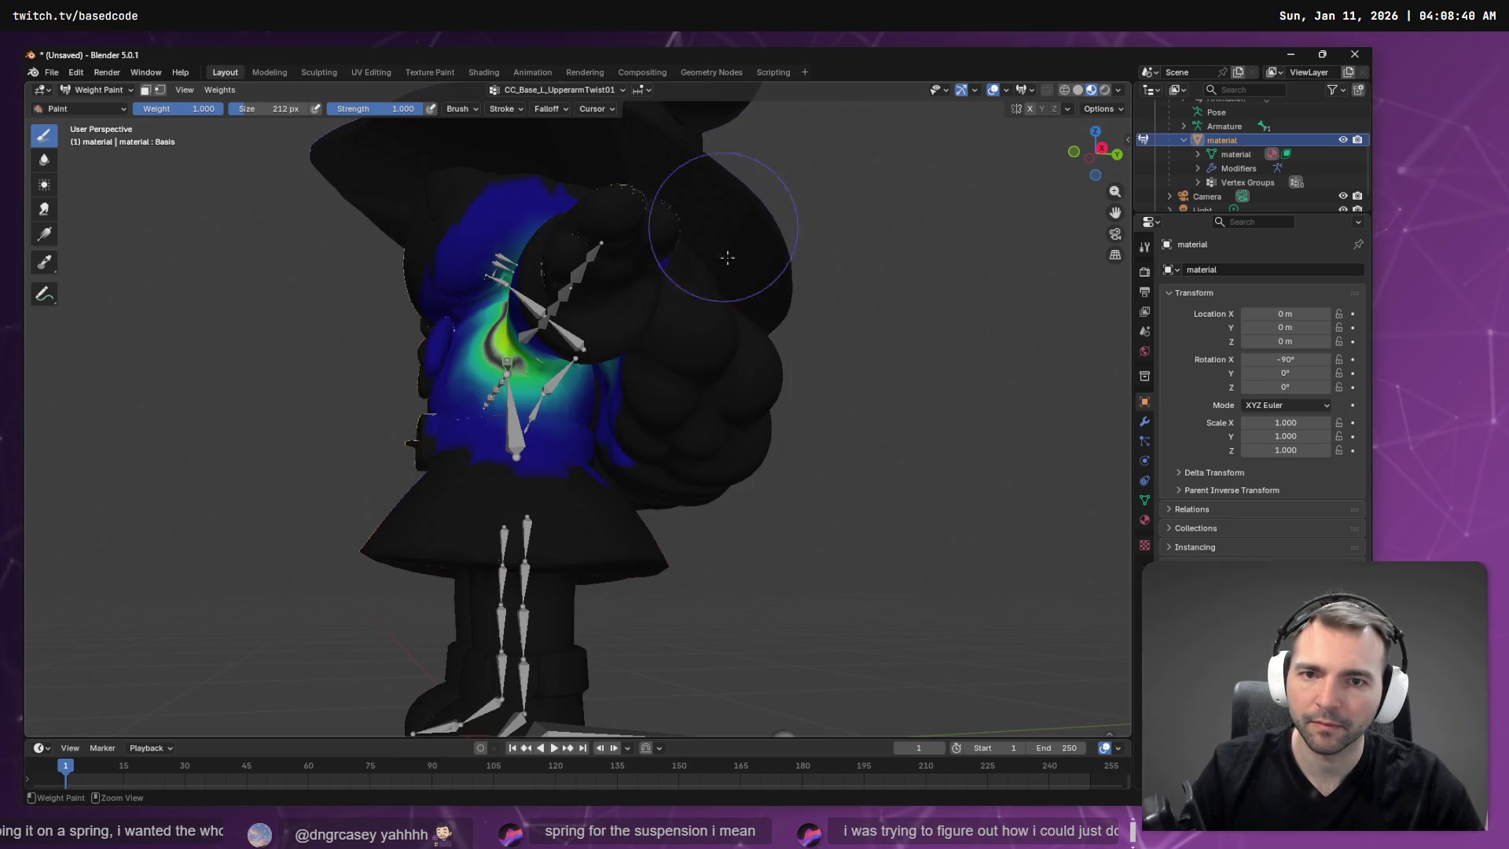
mouse_move(696, 244)
middle_down()
mouse_move(755, 298)
mouse_move(712, 323)
mouse_move(574, 307)
mouse_move(511, 263)
mouse_move(480, 318)
mouse_move(498, 303)
mouse_move(597, 354)
mouse_move(748, 396)
mouse_move(676, 381)
middle_up()
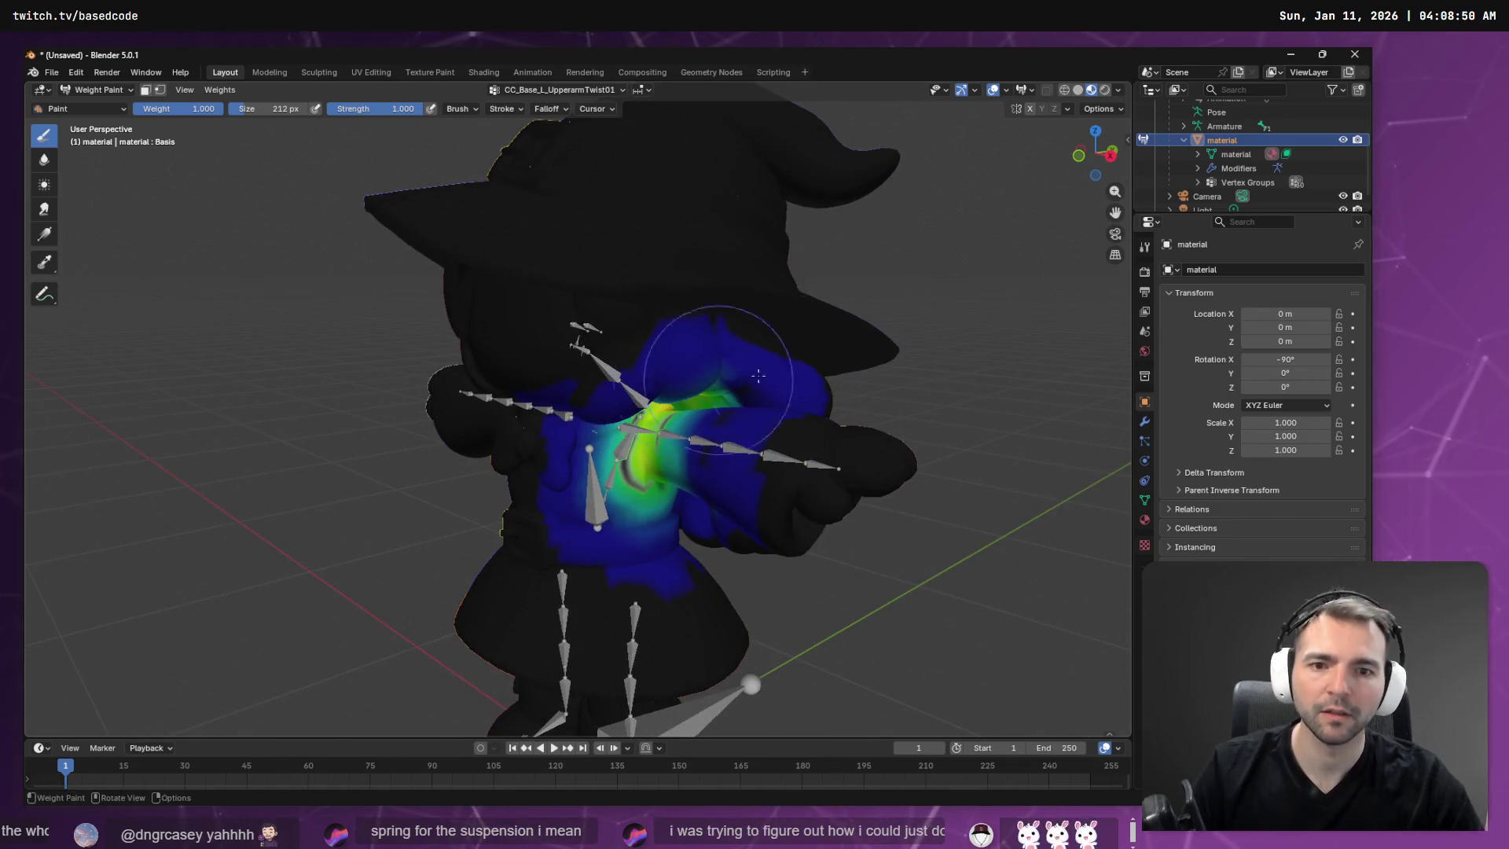
mouse_move(949, 523)
middle_down()
mouse_move(746, 393)
mouse_move(597, 330)
mouse_move(613, 260)
middle_up()
click(595, 92)
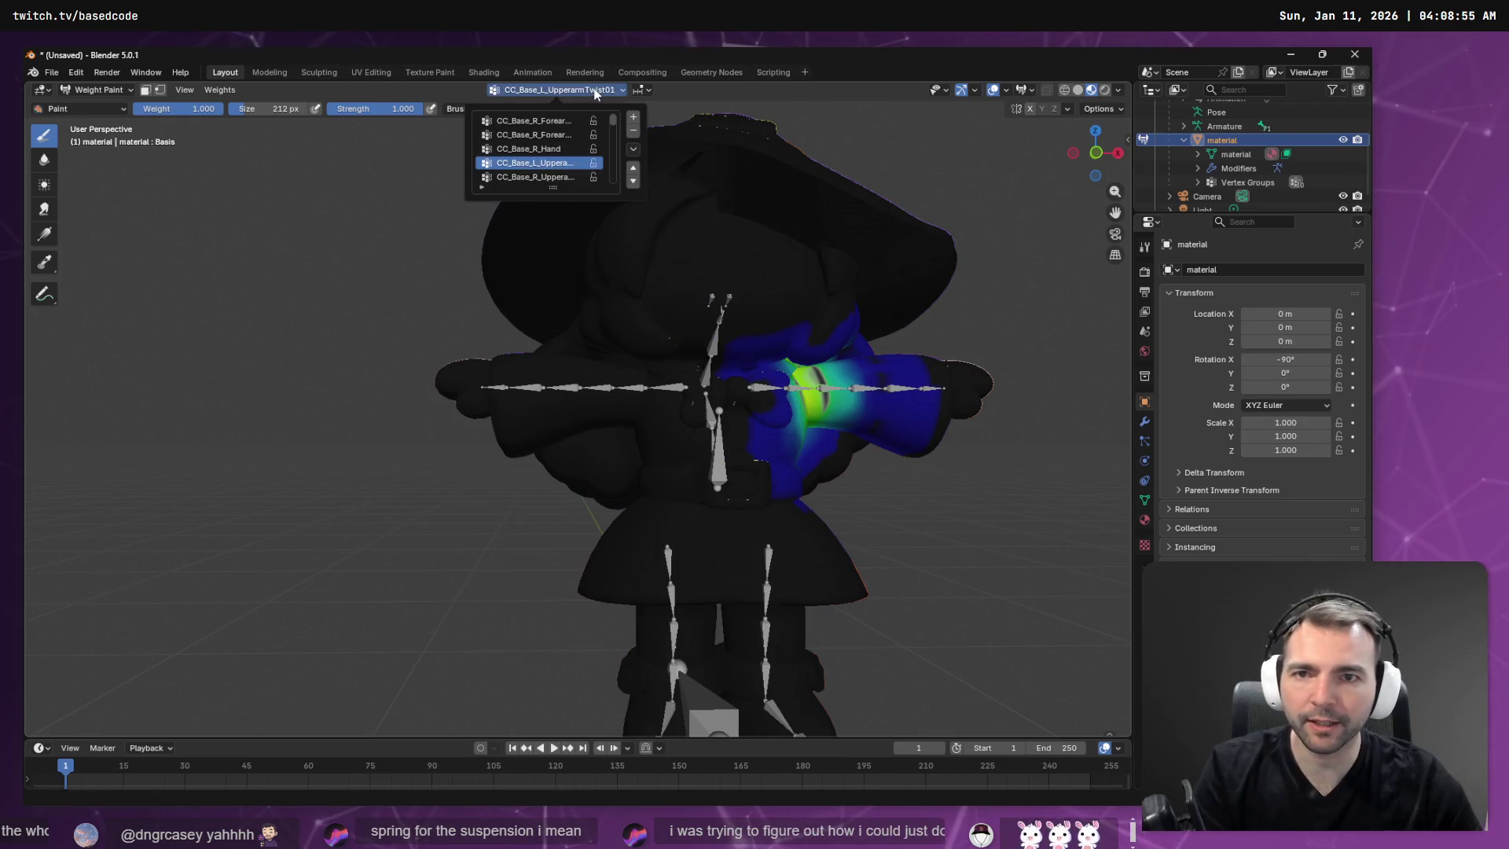
Select CC_Base_R_UpperarmTwist02 and reduce its stray weights on the side of the body.
click(555, 148)
key(Down)
key(Down)
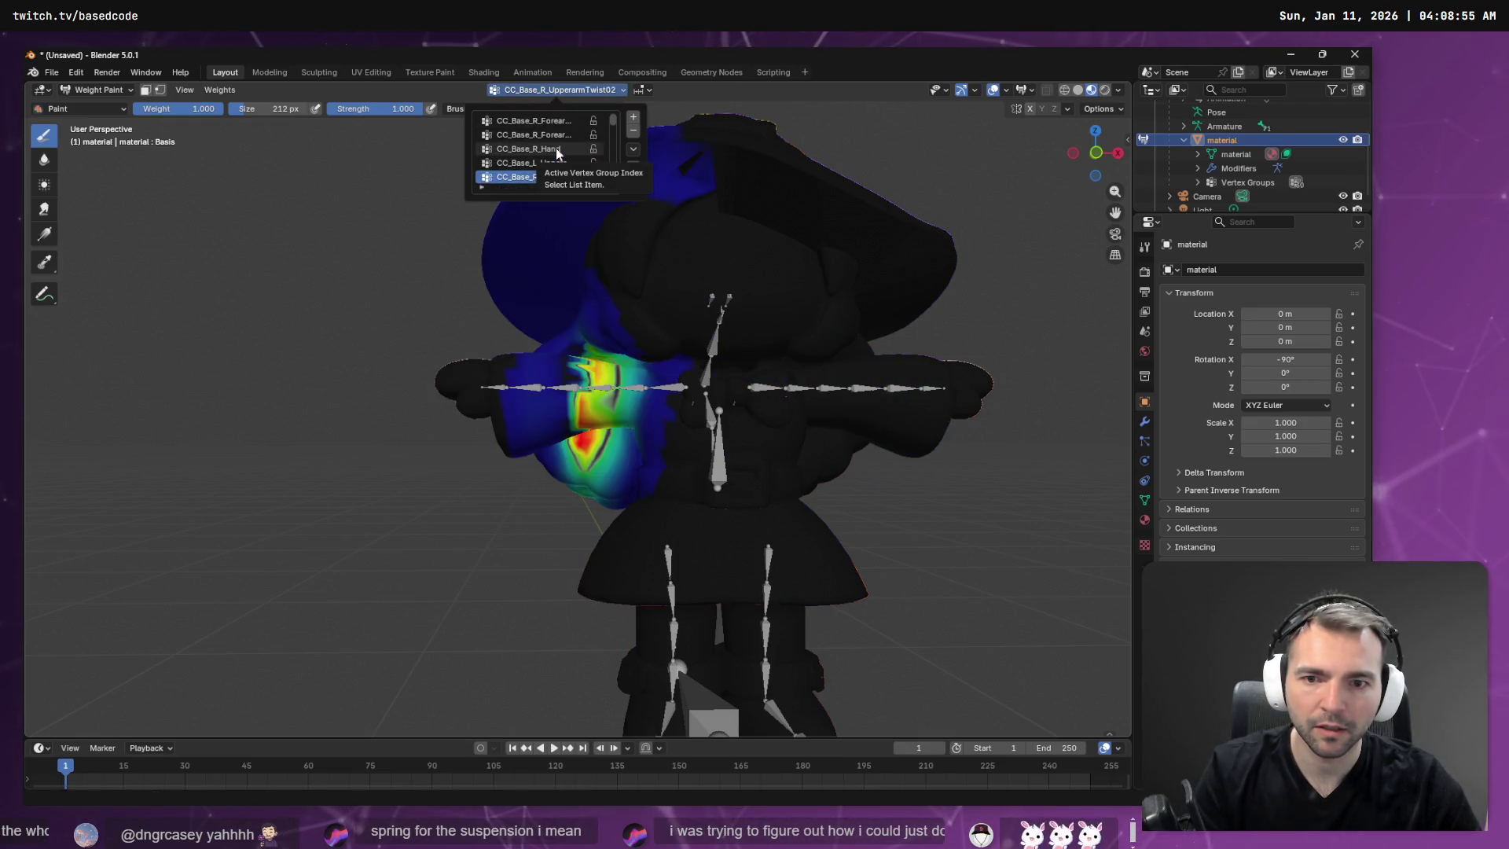
mouse_move(579, 191)
middle_down()
mouse_move(625, 199)
mouse_move(579, 207)
middle_up()
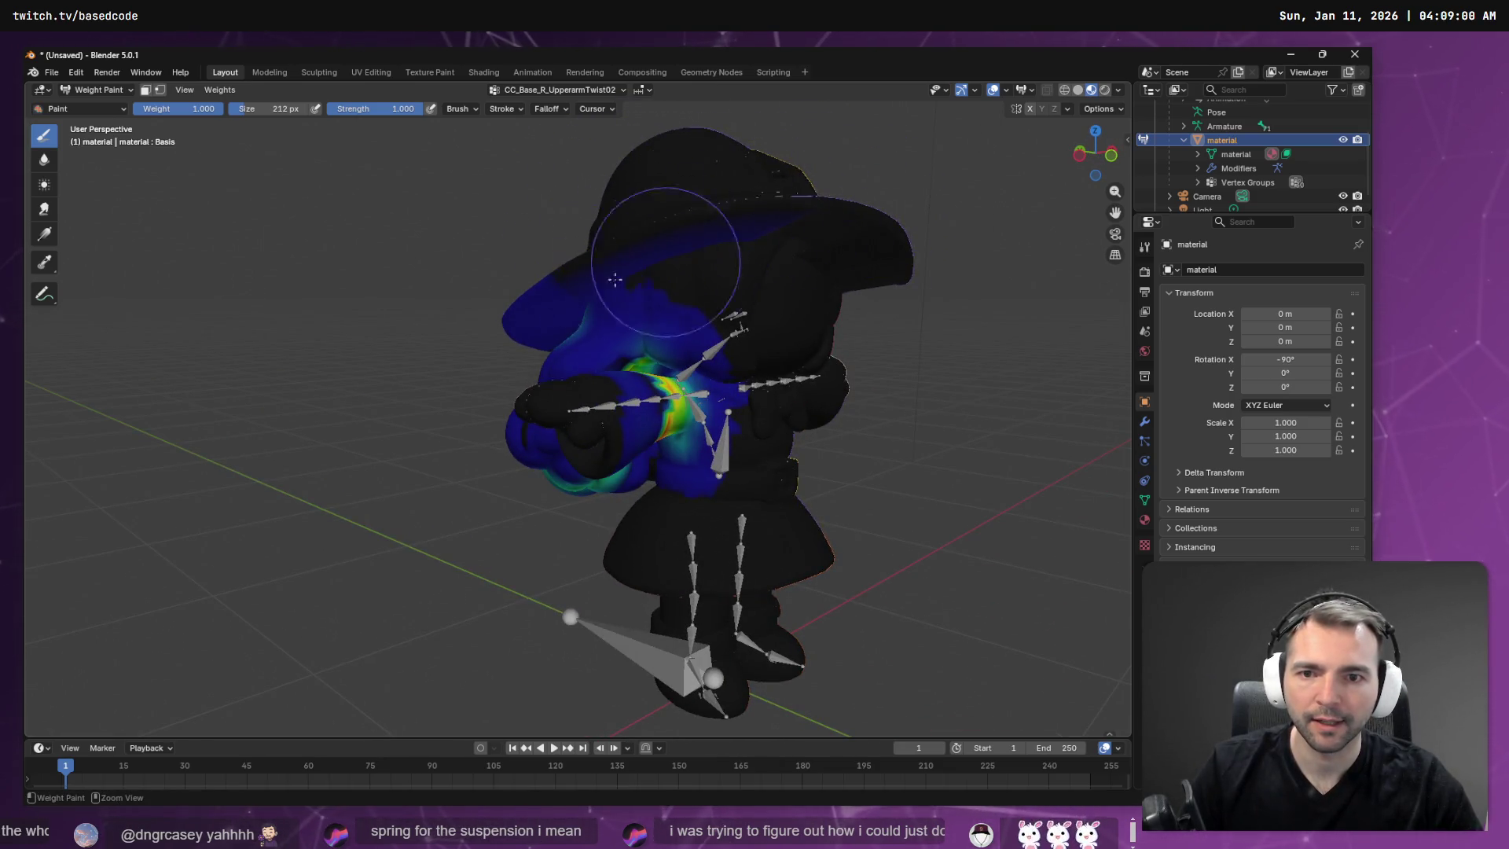
middle_drag(619, 295, 574, 281)
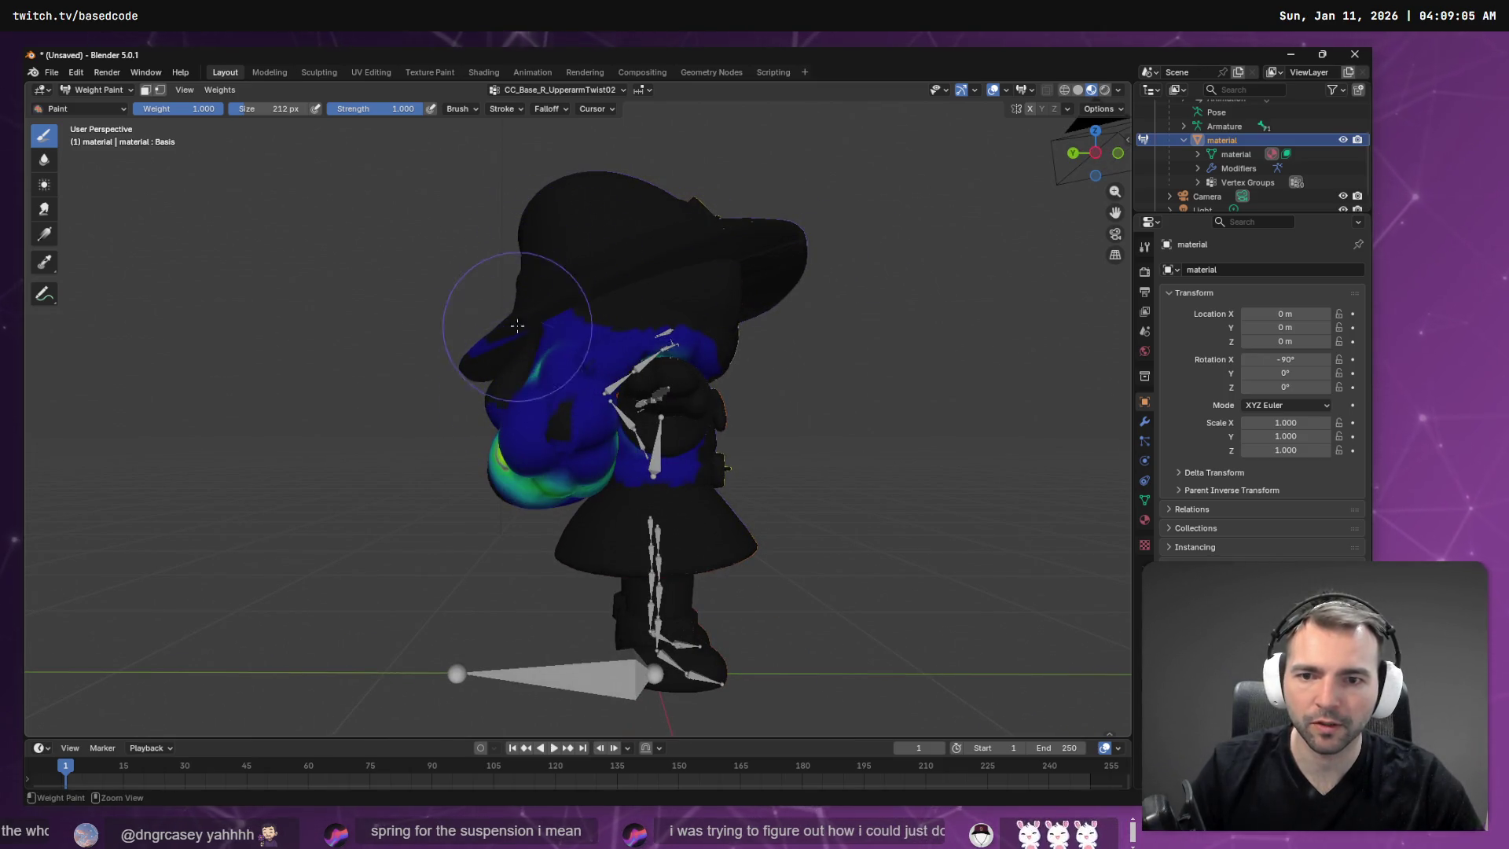
mouse_move(545, 336)
mouse_down()
mouse_move(511, 468)
mouse_move(523, 404)
mouse_up()
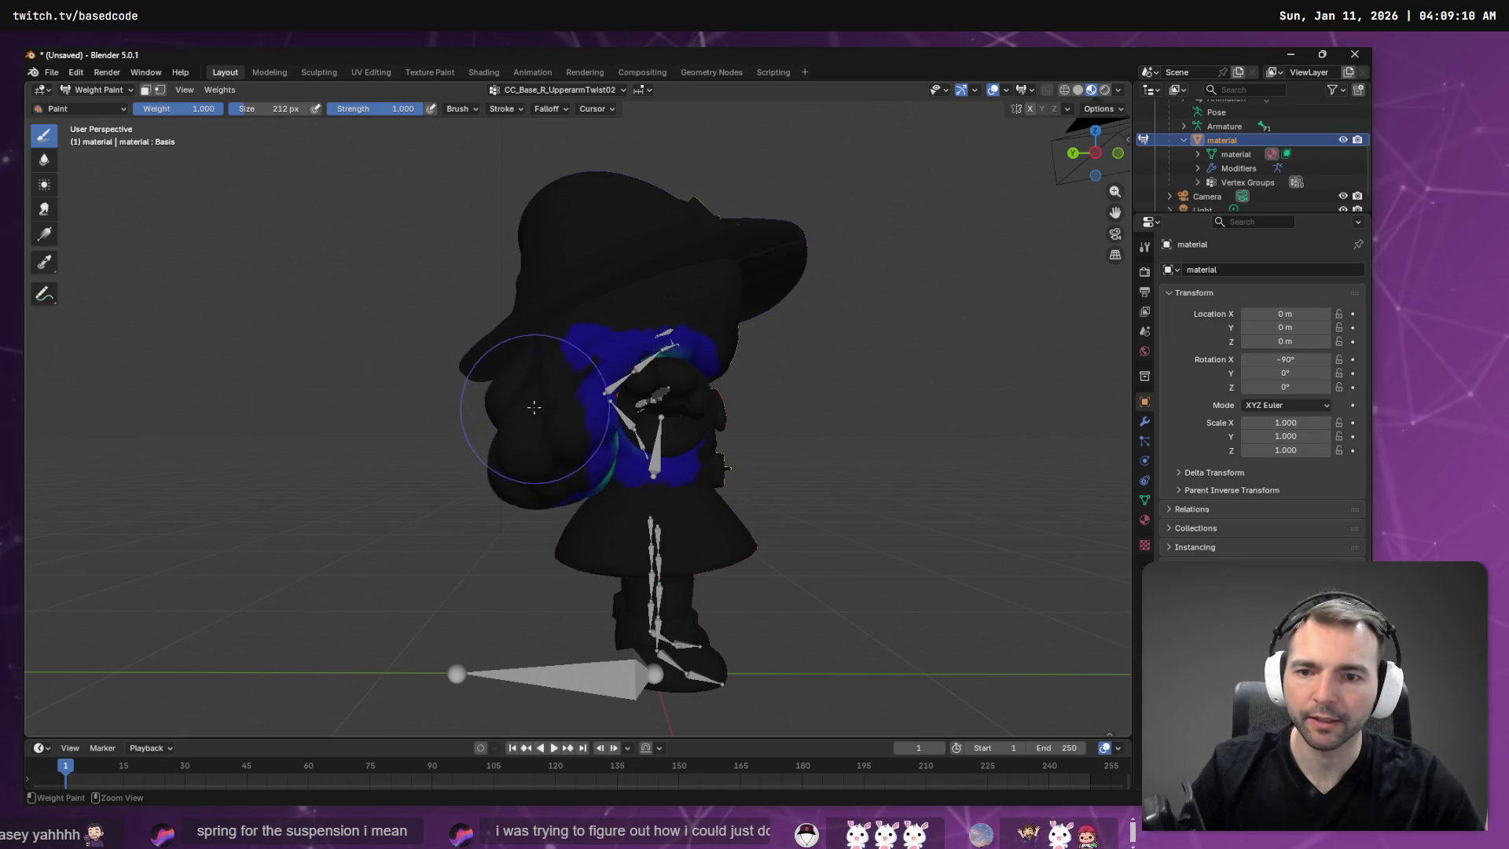
middle_drag(533, 407, 591, 360)
middle_drag(508, 473, 531, 536)
middle_drag(556, 449, 539, 458)
ctrl+drag(590, 459, 616, 460)
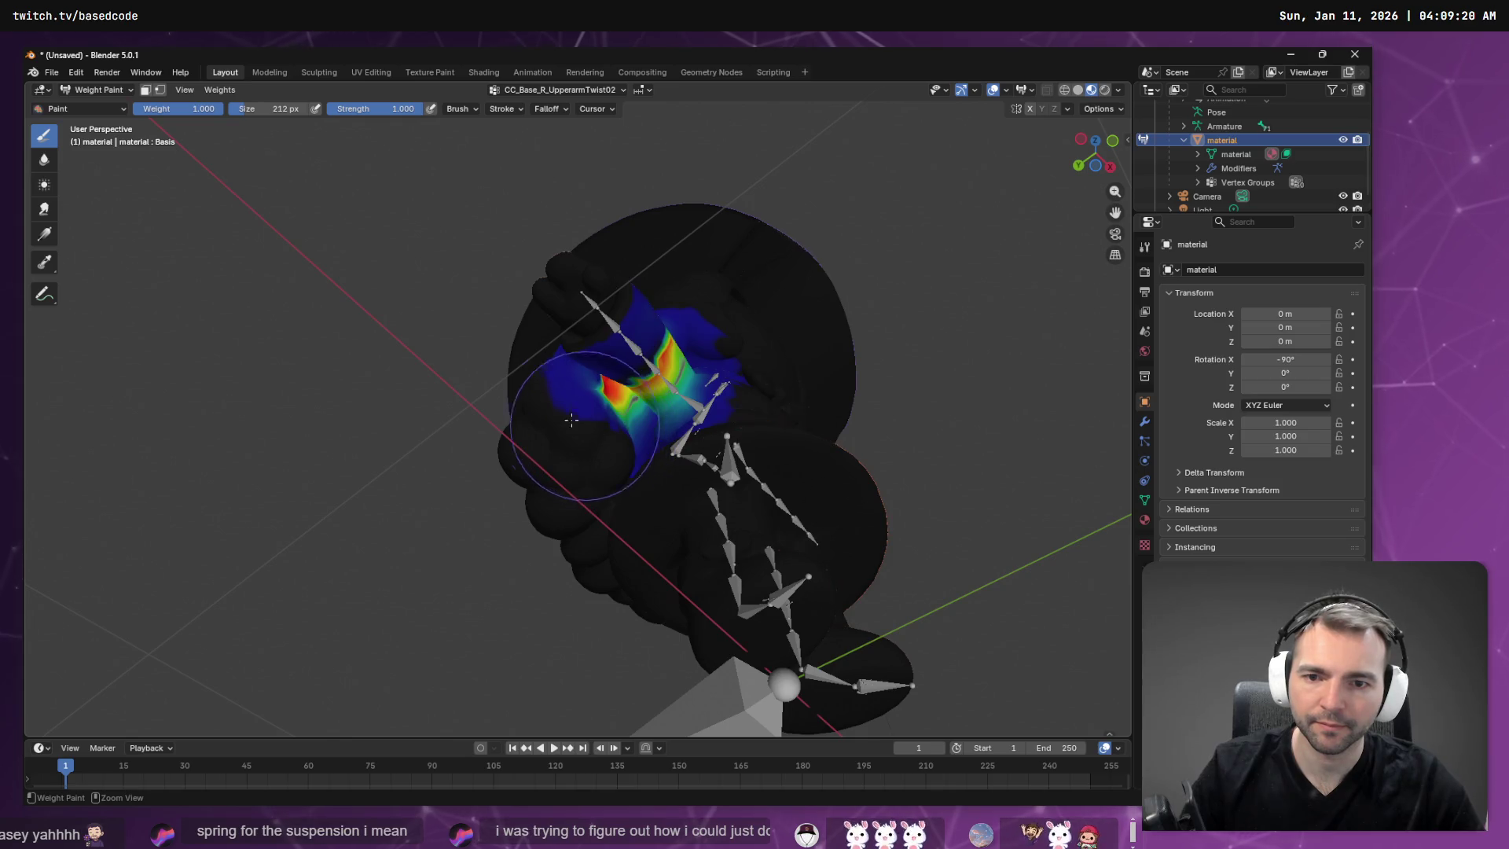
scroll(571, 419, up, 5)
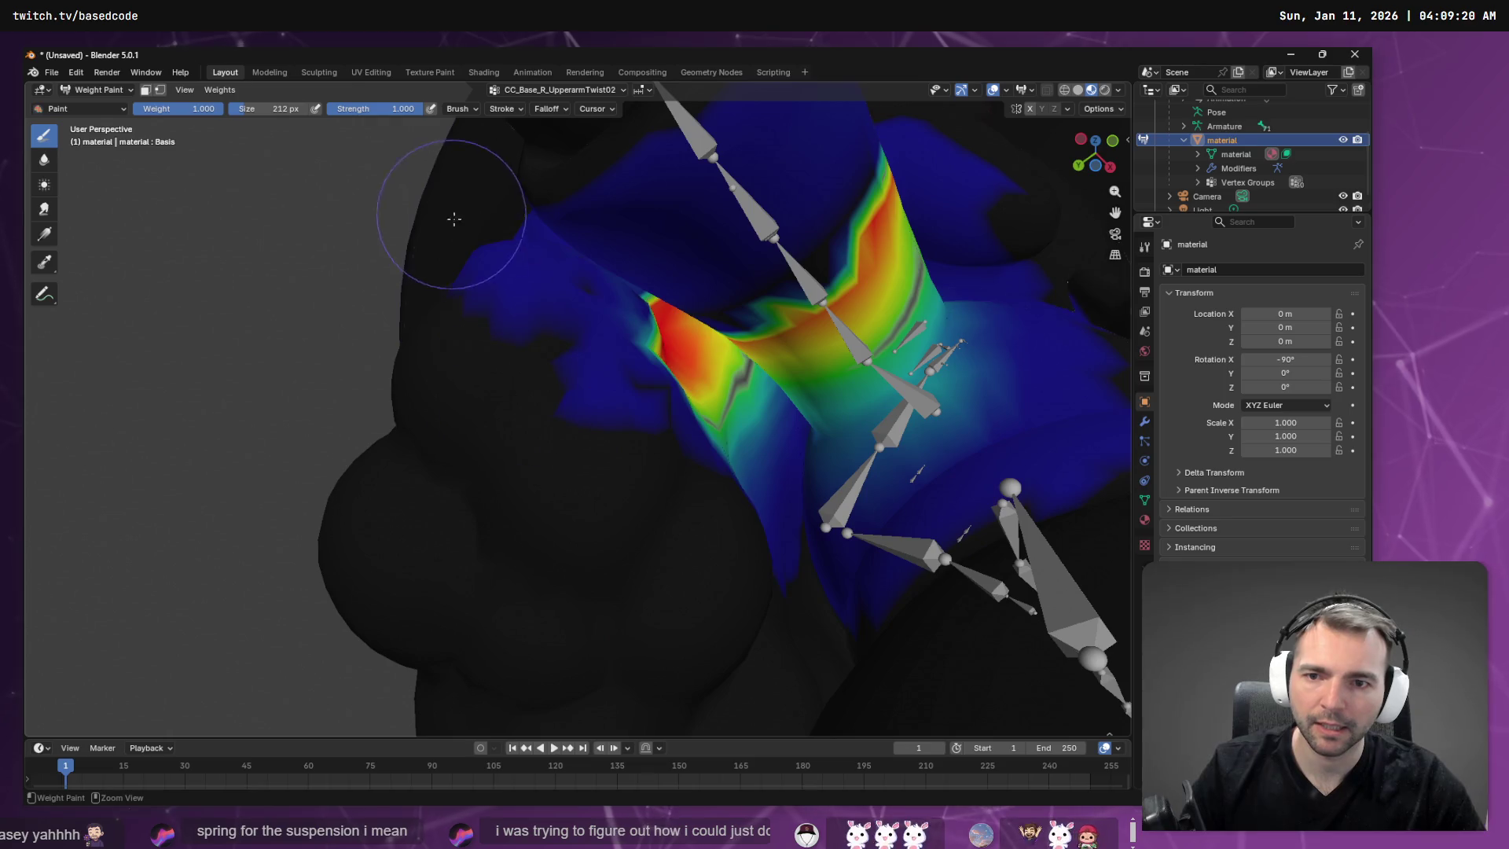
ctrl+drag(573, 320, 674, 351)
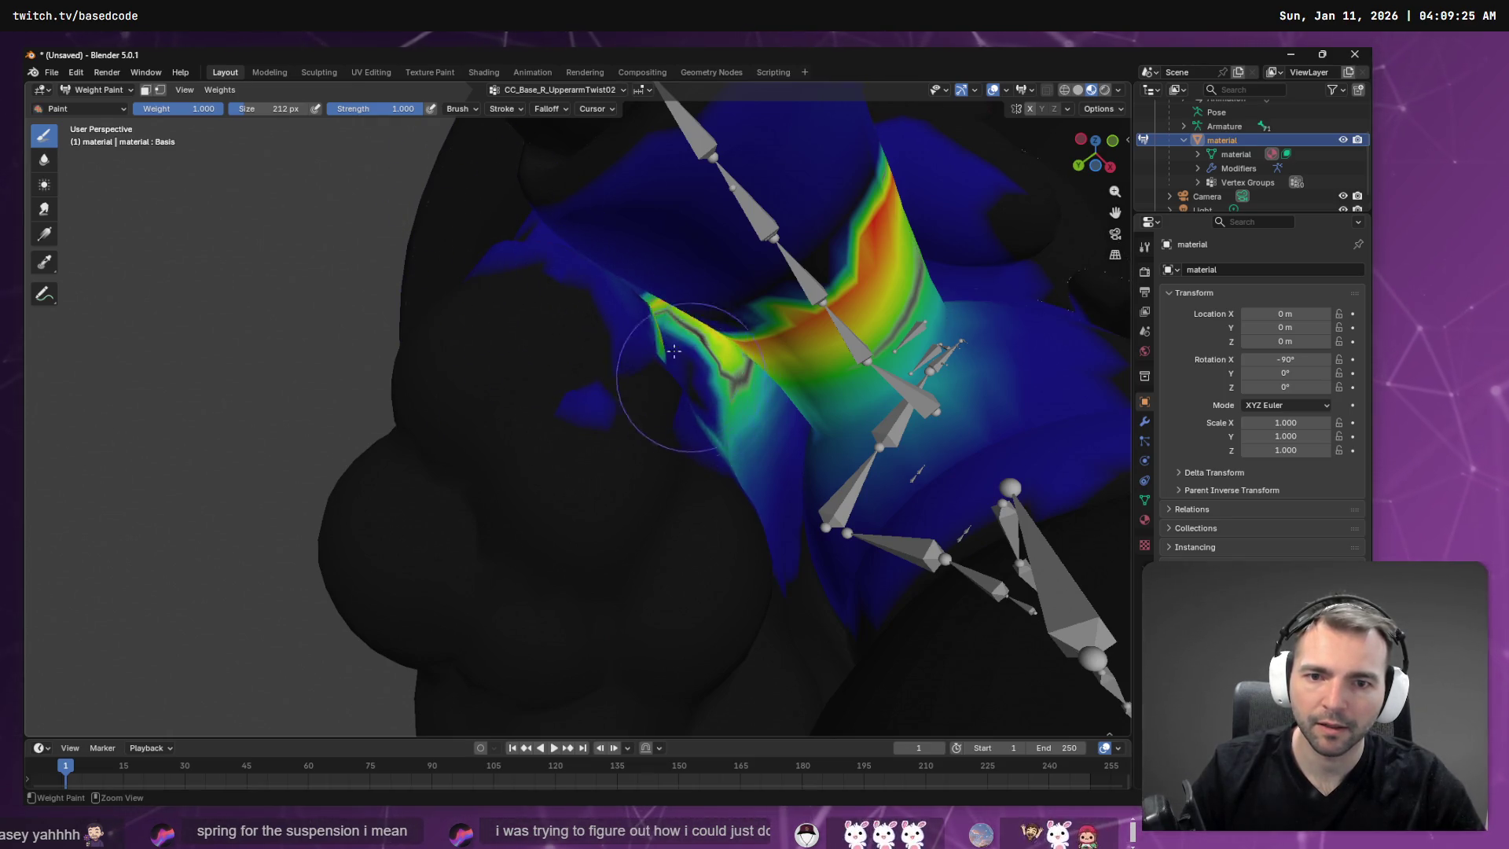
mouse_move(695, 399)
ctrl+middle_down()
mouse_move(845, 340)
mouse_move(742, 304)
ctrl+middle_up()
mouse_move(741, 303)
ctrl+mouse_down()
mouse_move(768, 297)
mouse_move(887, 513)
mouse_move(818, 505)
mouse_move(860, 606)
mouse_move(857, 379)
mouse_move(692, 124)
mouse_move(848, 358)
ctrl+mouse_up()
mouse_move(859, 447)
ctrl+mouse_down()
mouse_move(808, 505)
mouse_move(802, 438)
mouse_move(836, 543)
ctrl+mouse_up()
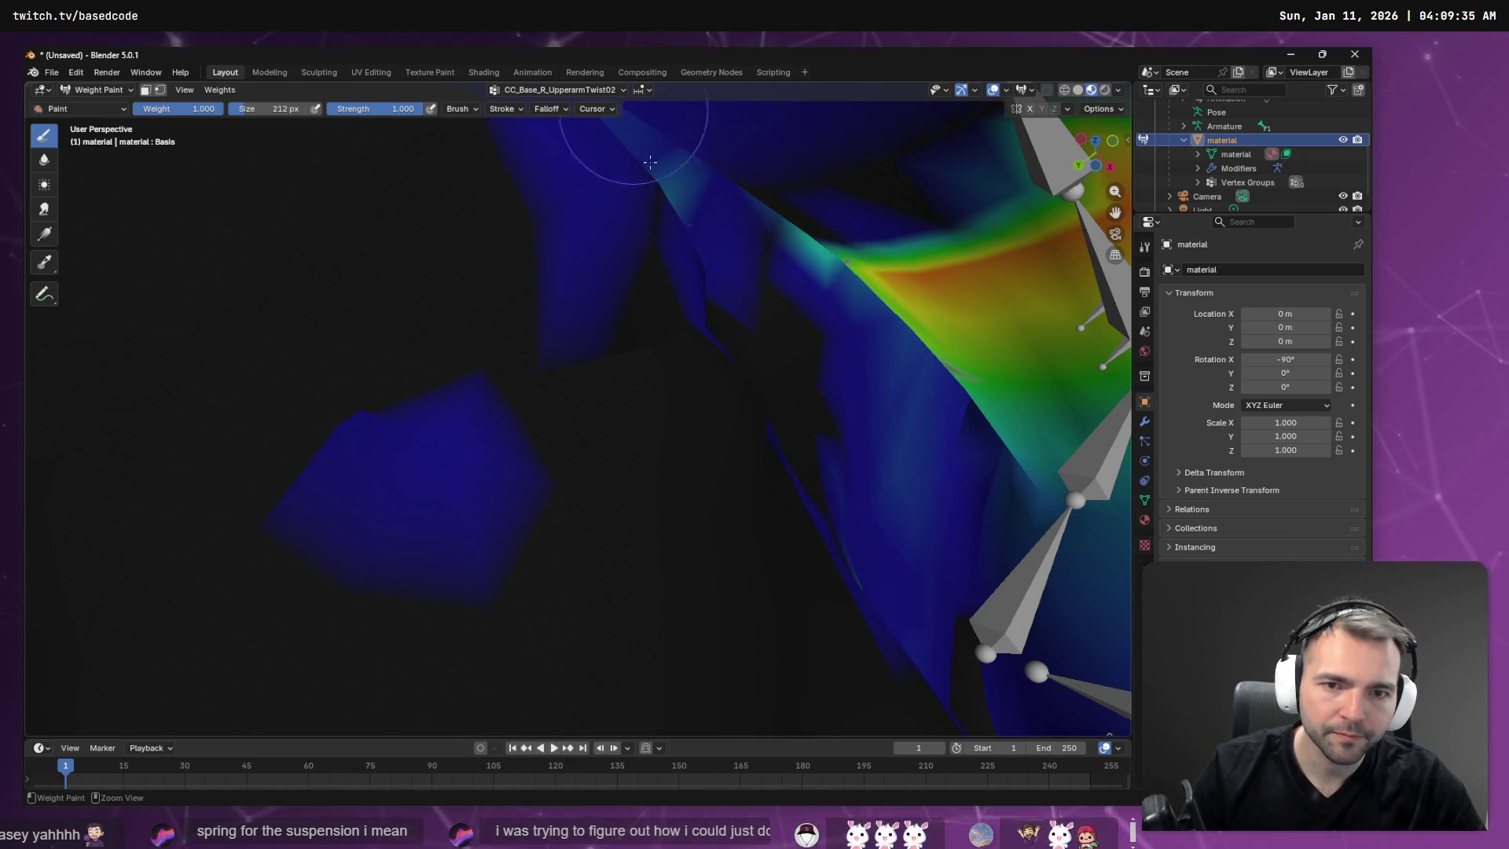
key(super+Down)
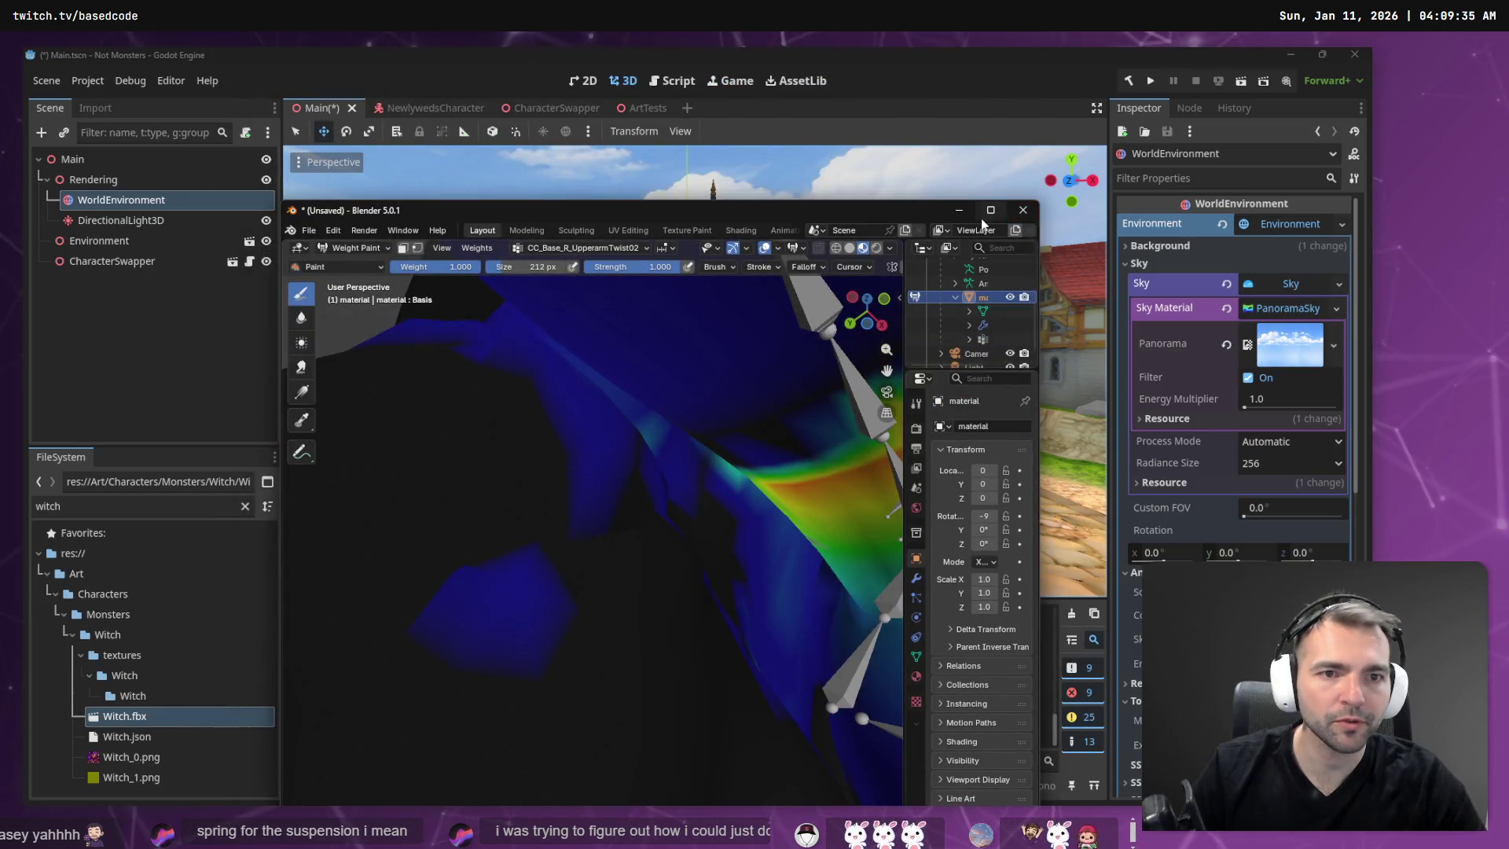
click(990, 210)
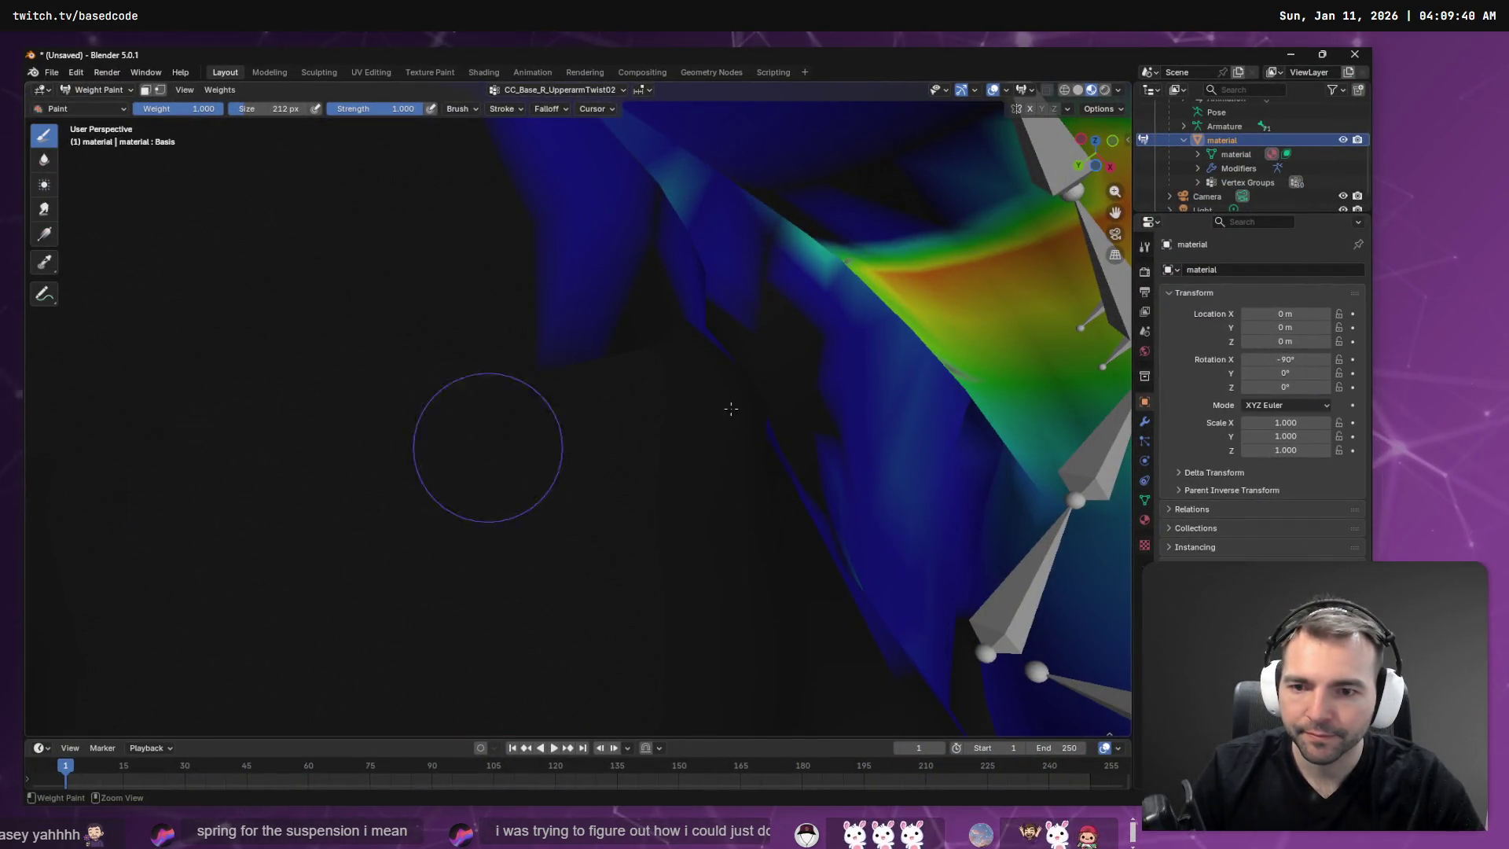
scroll(624, 438, down, 4)
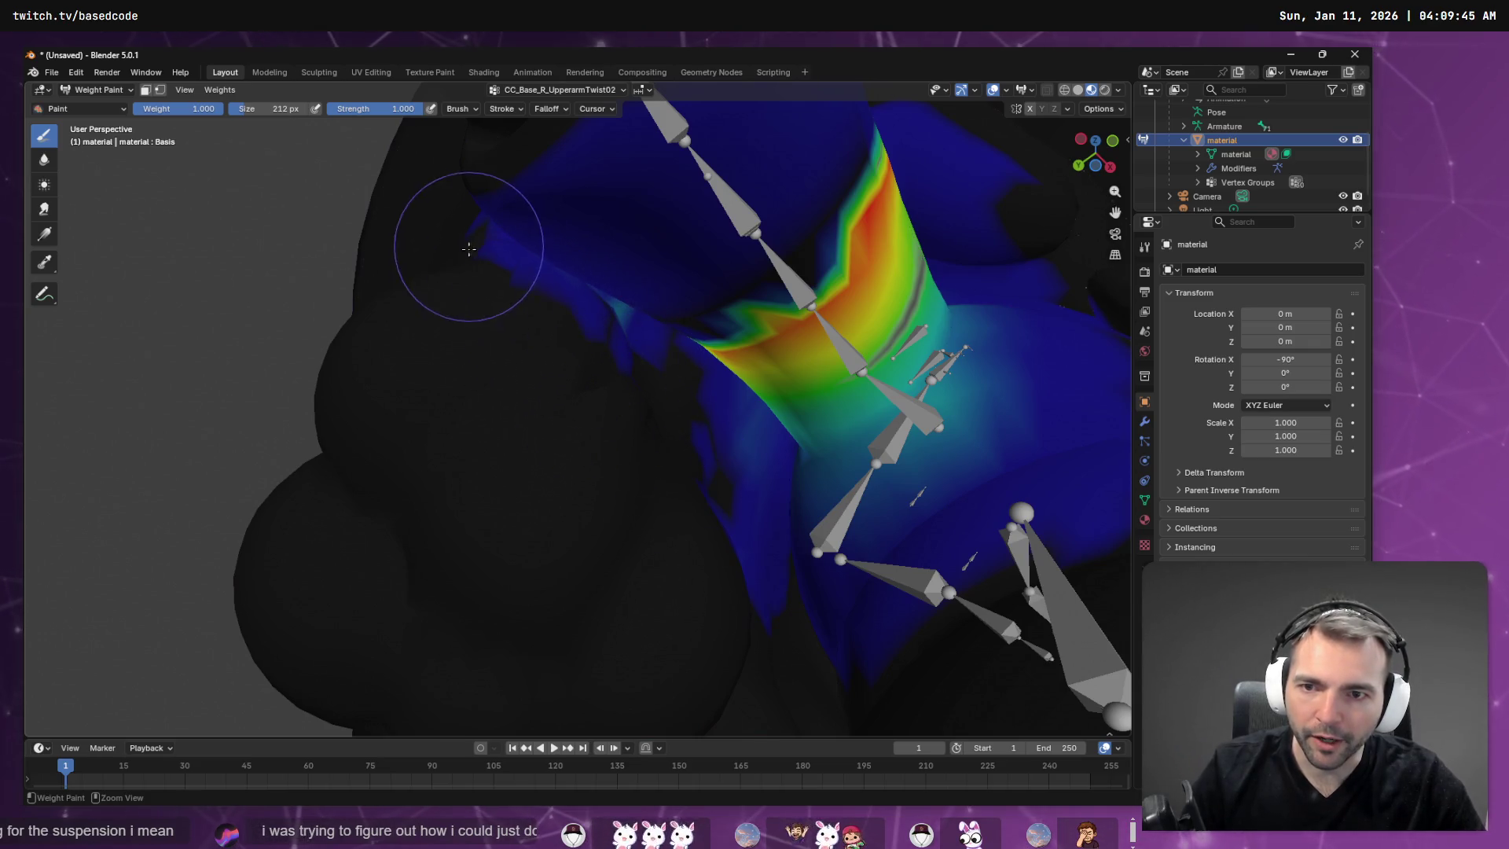
mouse_move(468, 279)
ctrl+middle_down()
mouse_move(620, 315)
mouse_move(673, 354)
mouse_move(740, 359)
mouse_move(751, 385)
ctrl+middle_up()
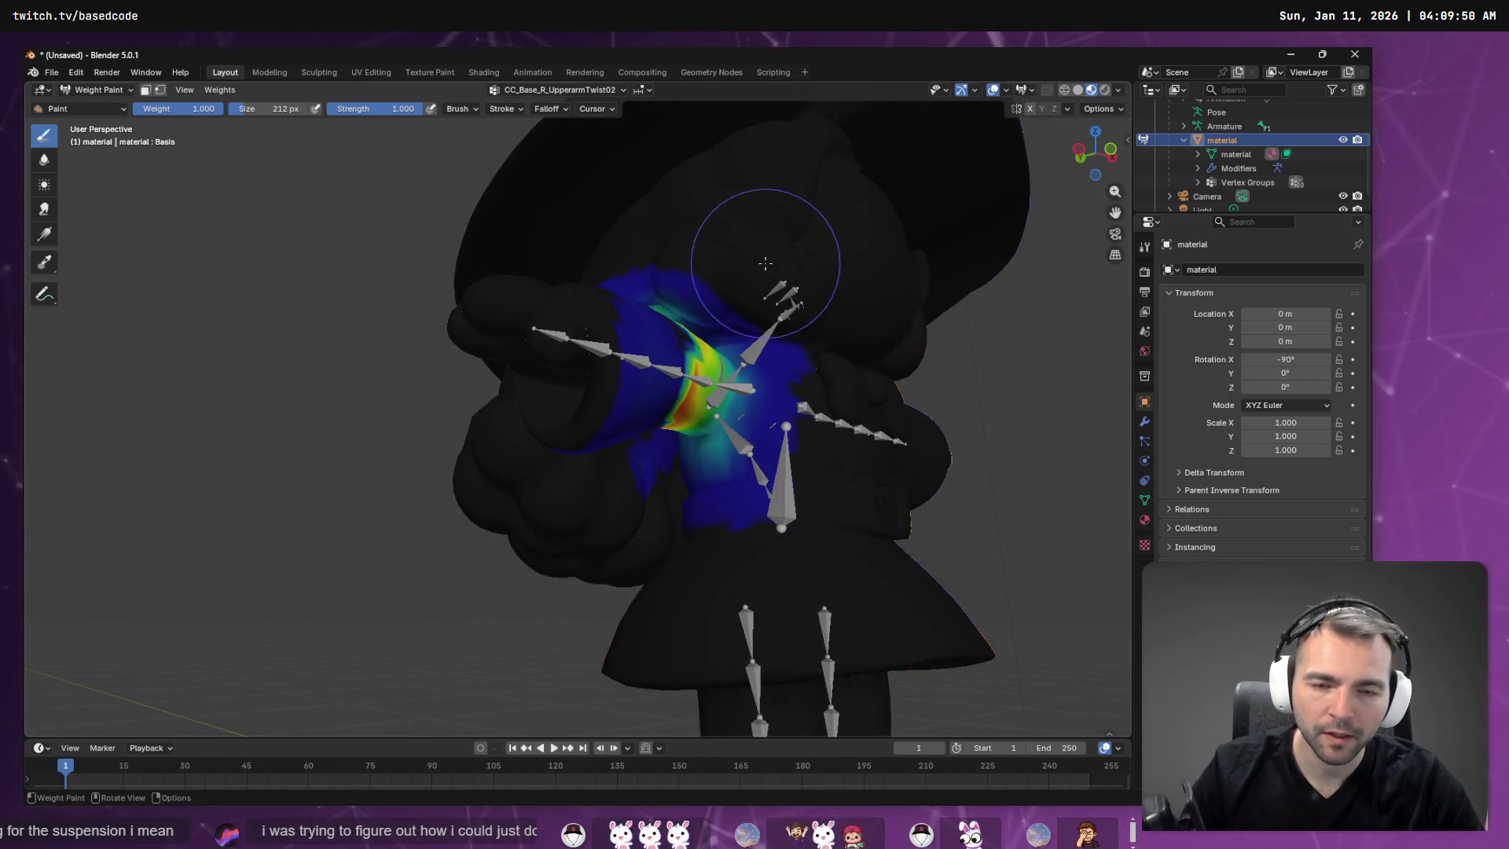
middle_drag(765, 262, 737, 288)
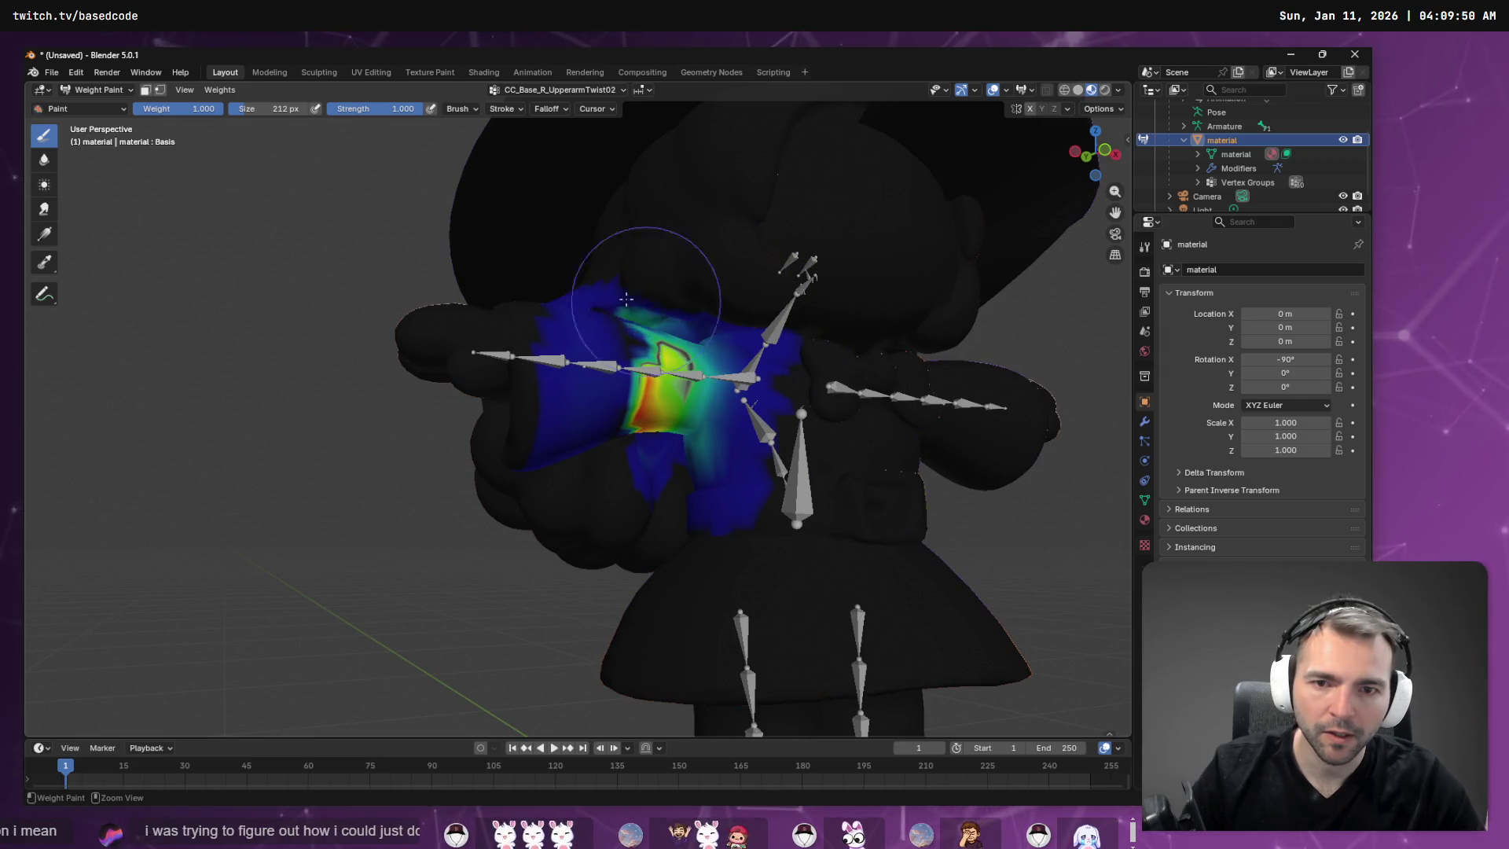
middle_drag(623, 270, 611, 312)
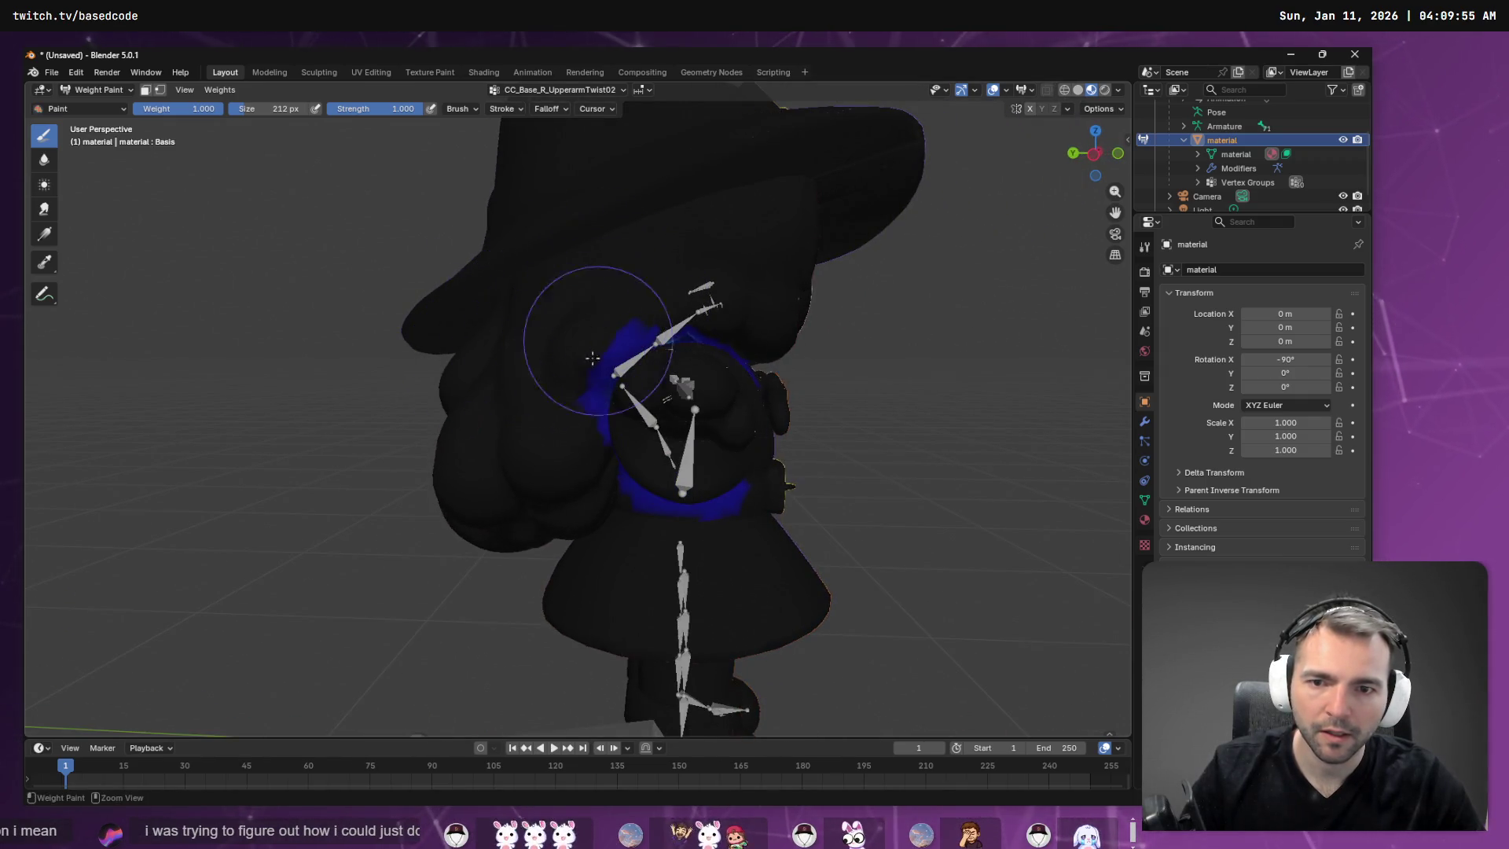
mouse_move(592, 318)
middle_down()
mouse_move(549, 623)
mouse_move(614, 366)
middle_up()
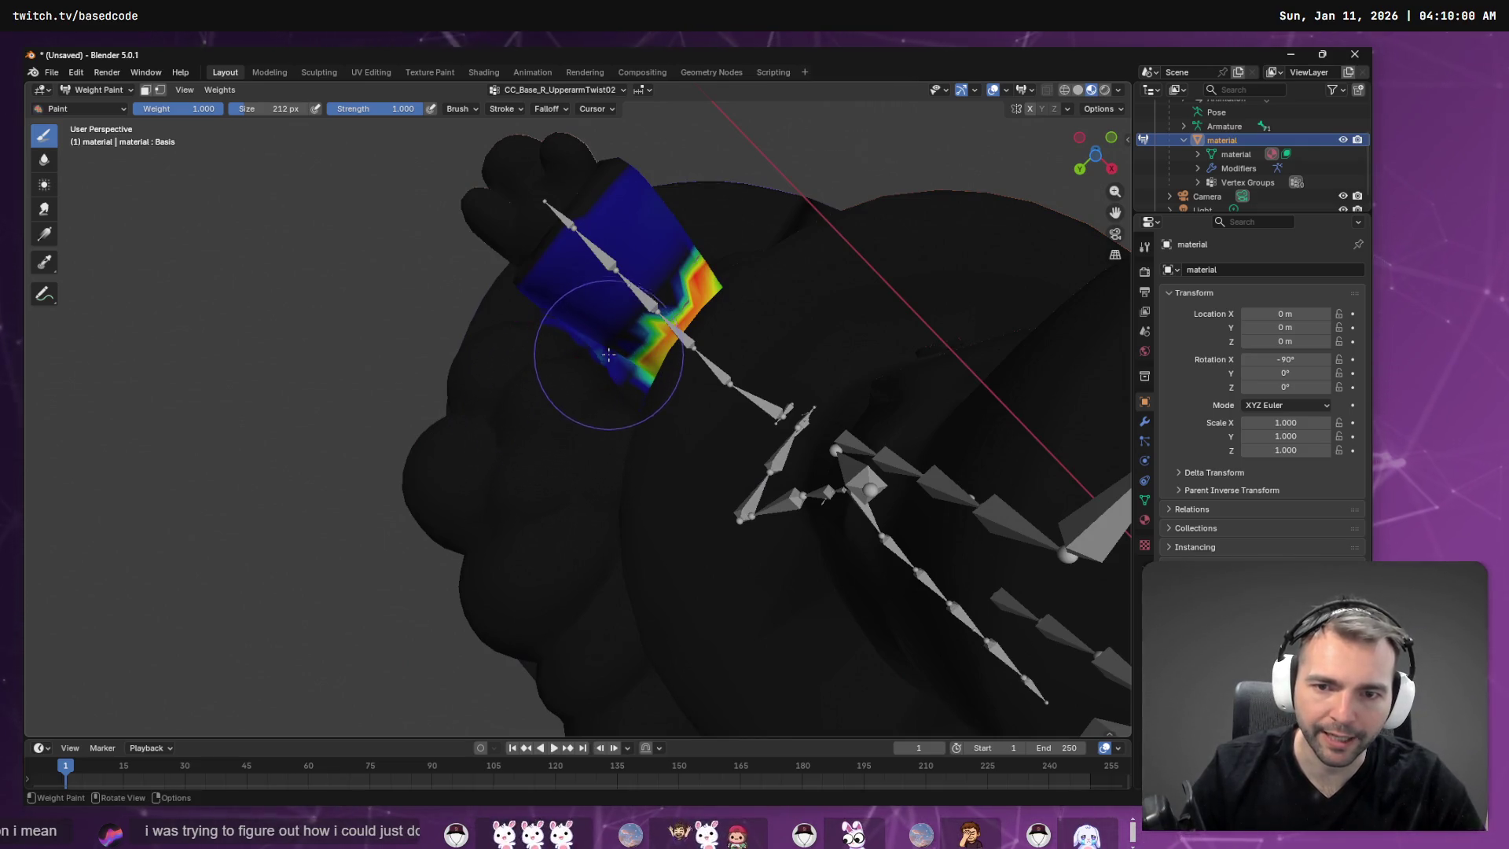
Lower the green UpperarmTwist02 weights at the shoulder edge and remove the stray blue near the top.
scroll(609, 350, up, 5)
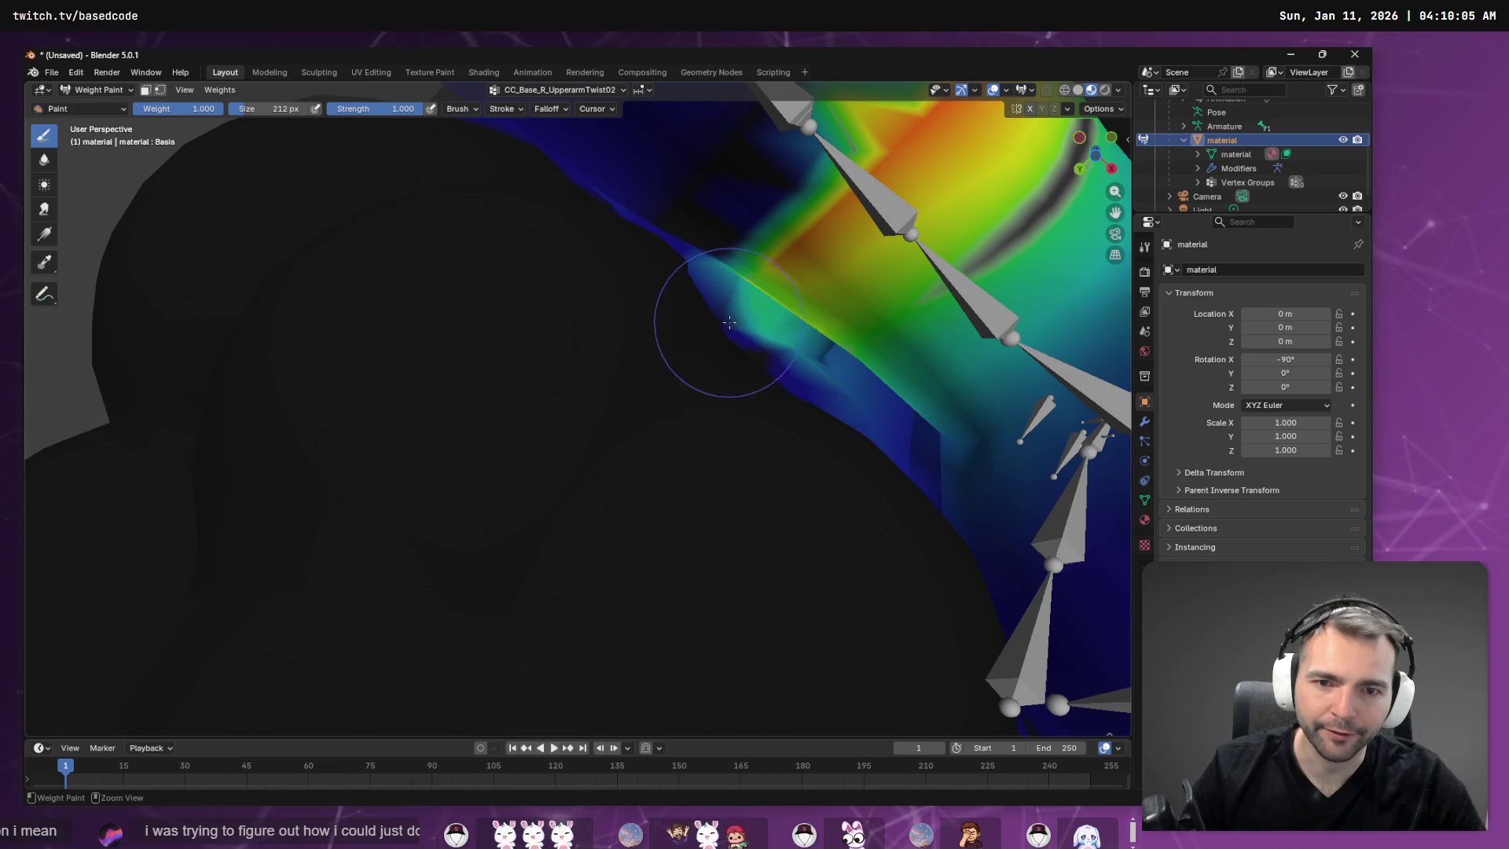
mouse_move(729, 323)
ctrl+mouse_down()
mouse_move(734, 308)
mouse_move(724, 337)
mouse_move(768, 361)
mouse_move(728, 290)
mouse_move(780, 361)
ctrl+mouse_up()
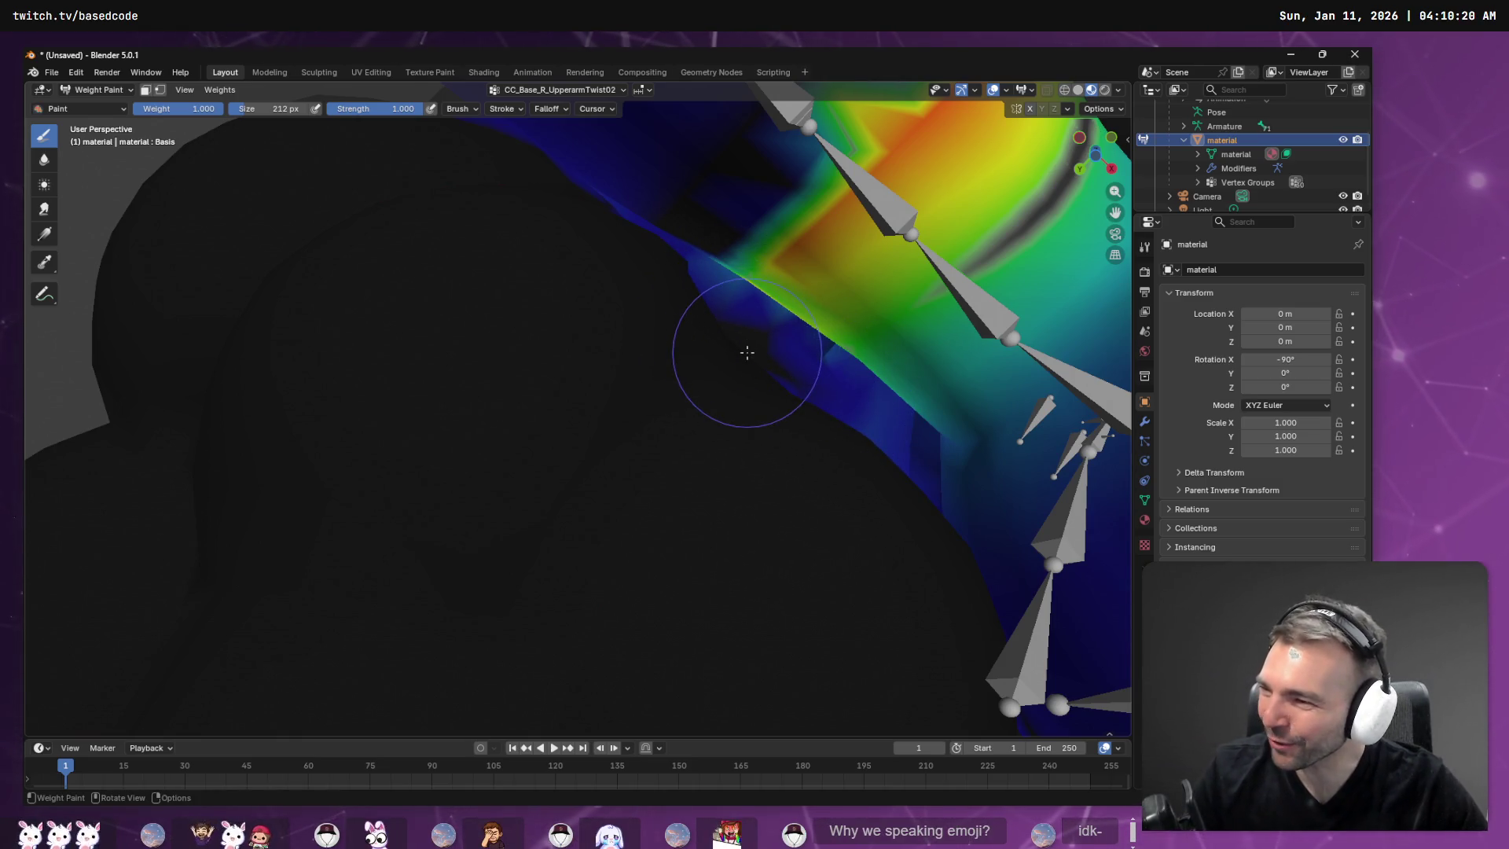
middle_drag(835, 387, 573, 421)
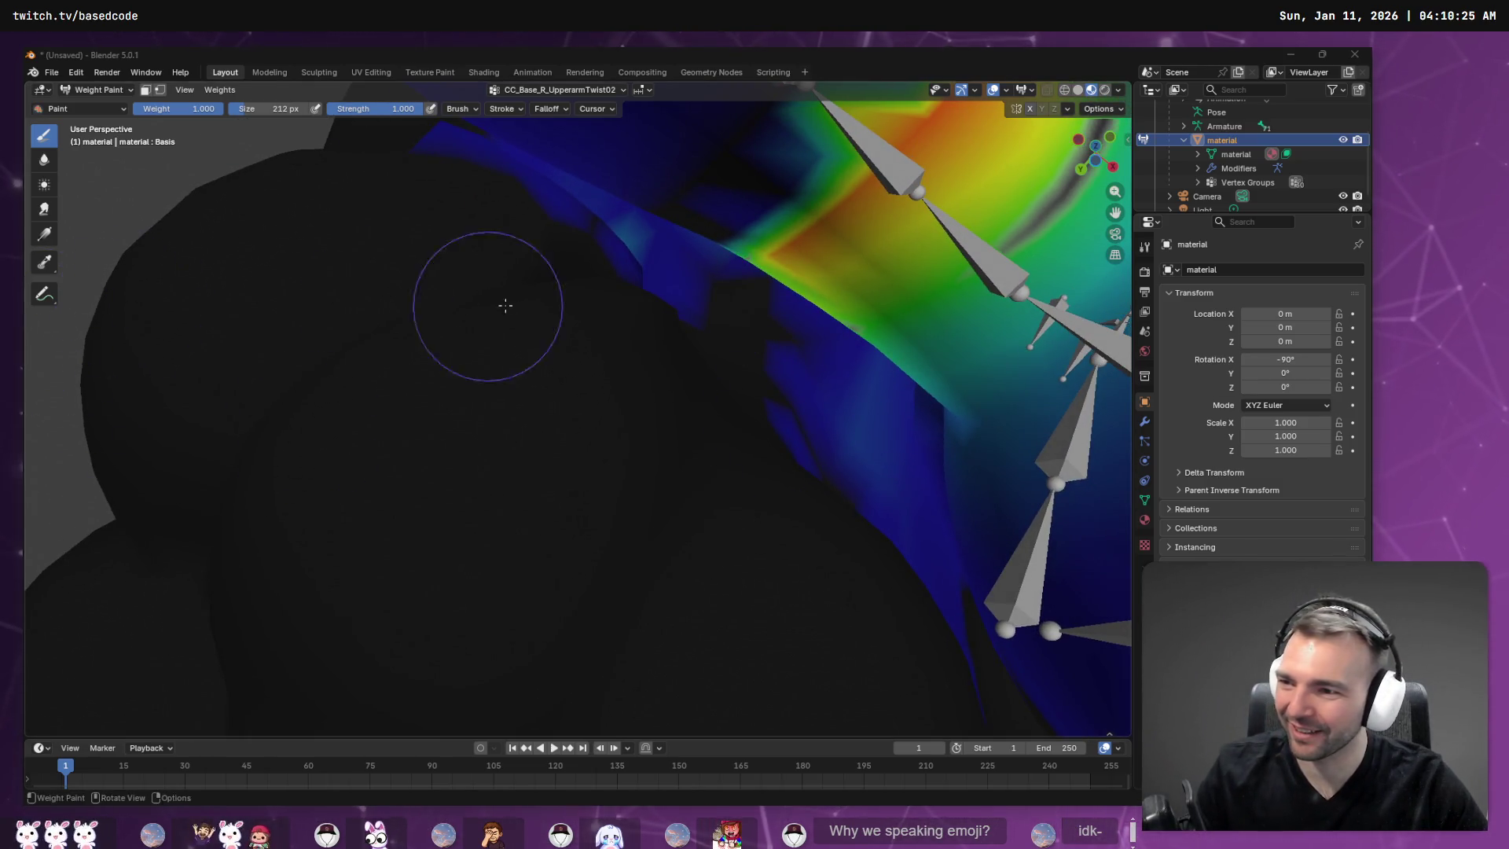
middle_drag(499, 391, 689, 343)
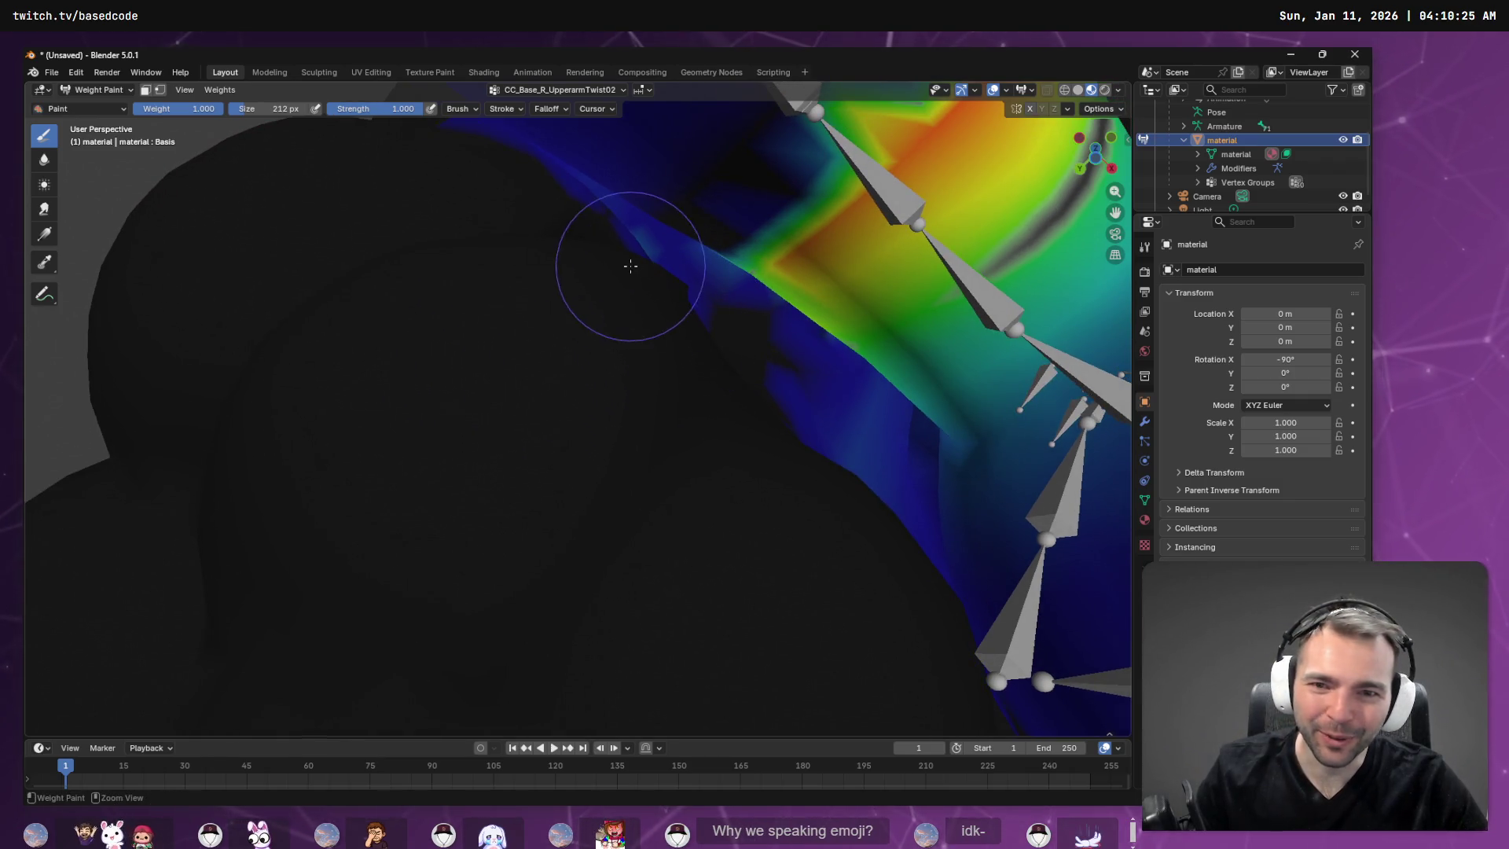
mouse_move(601, 252)
middle_down()
mouse_move(667, 323)
mouse_move(755, 360)
mouse_move(874, 377)
mouse_move(878, 485)
mouse_move(786, 451)
middle_up()
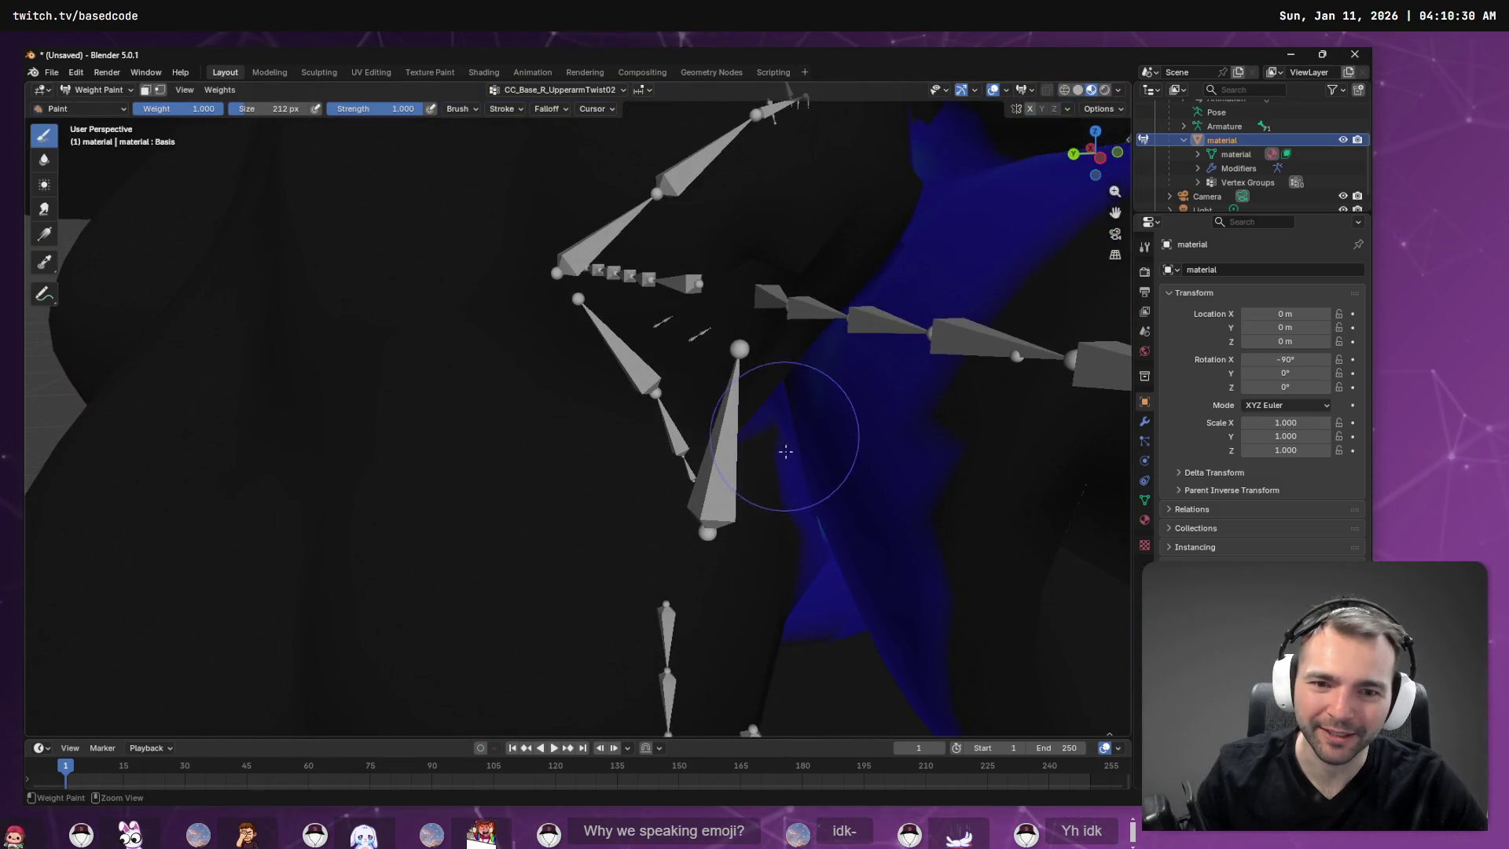
middle_drag(761, 386, 704, 437)
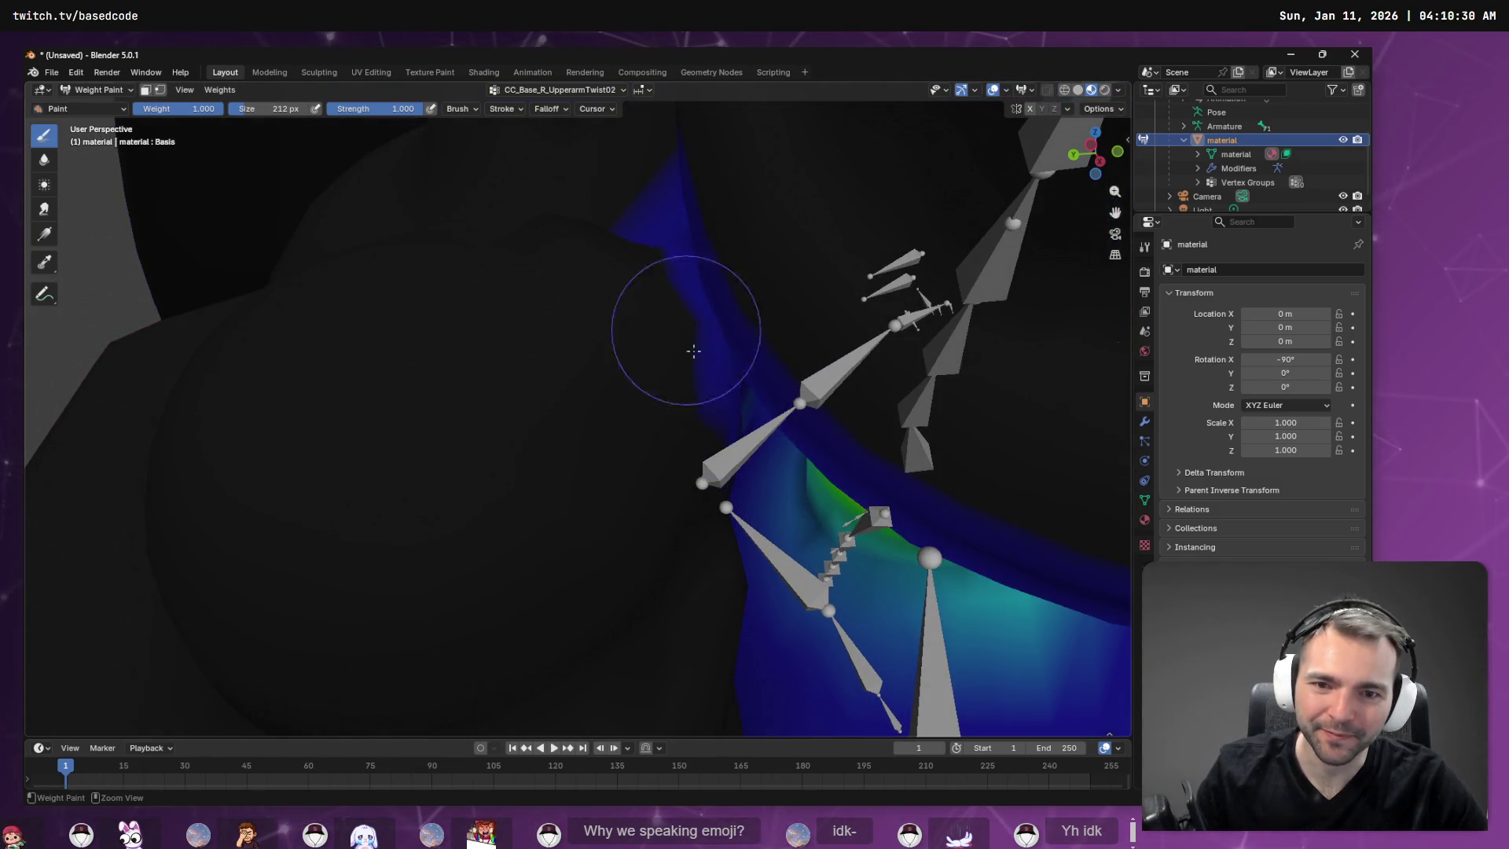
mouse_move(700, 542)
middle_down()
mouse_move(711, 385)
mouse_move(674, 640)
middle_up()
mouse_move(618, 243)
ctrl+mouse_down()
mouse_move(623, 169)
mouse_move(629, 228)
ctrl+mouse_up()
scroll(819, 463, down, 8)
middle_drag(819, 462, 785, 493)
Choose CC_Base_R_UpperarmTwist01 and paint its weights on the upper body.
click(566, 90)
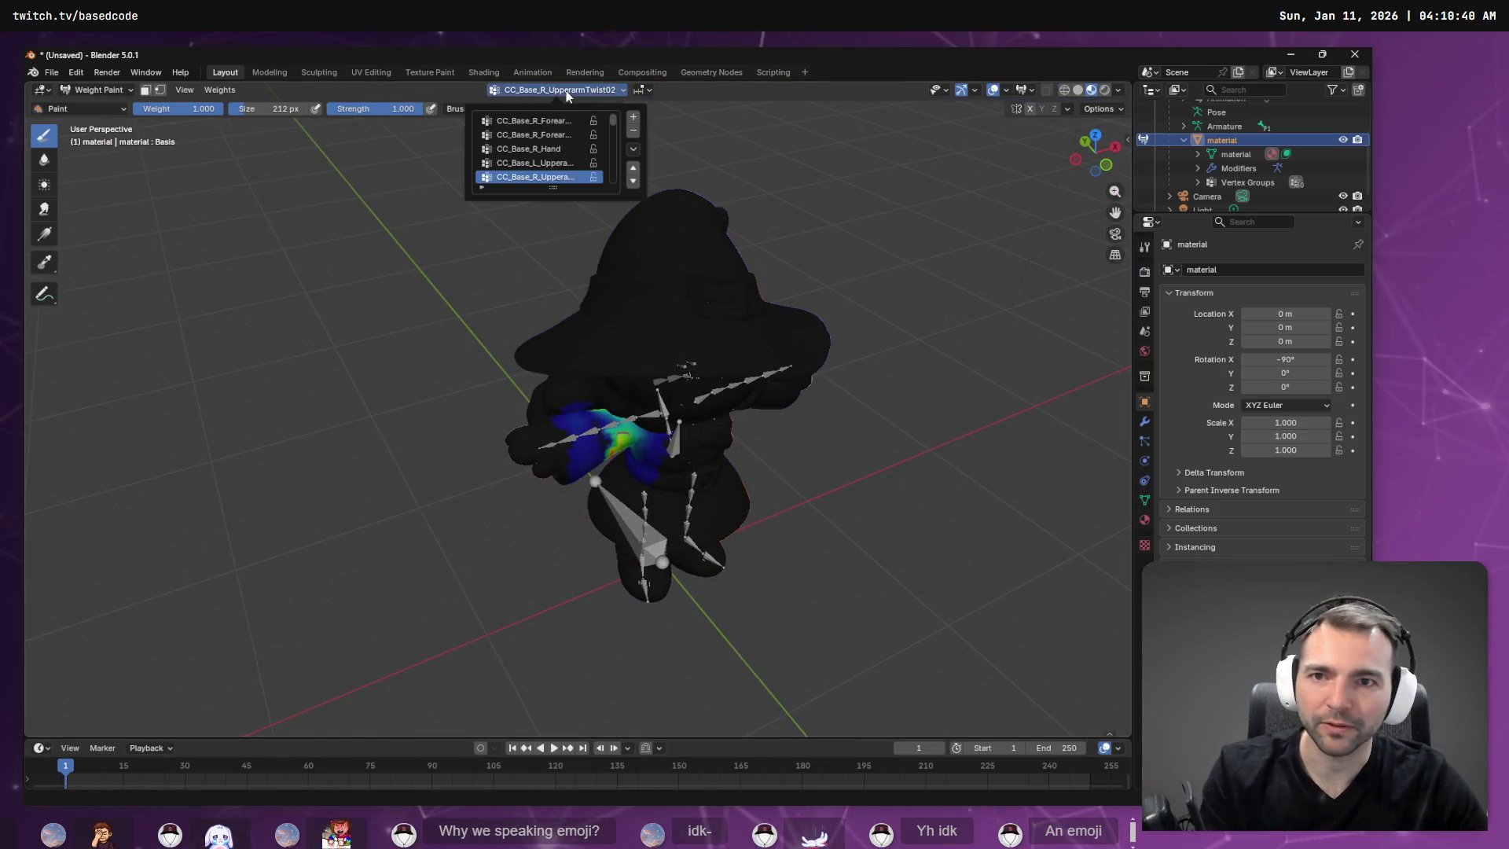
ctrl+scroll(554, 168, down, 3)
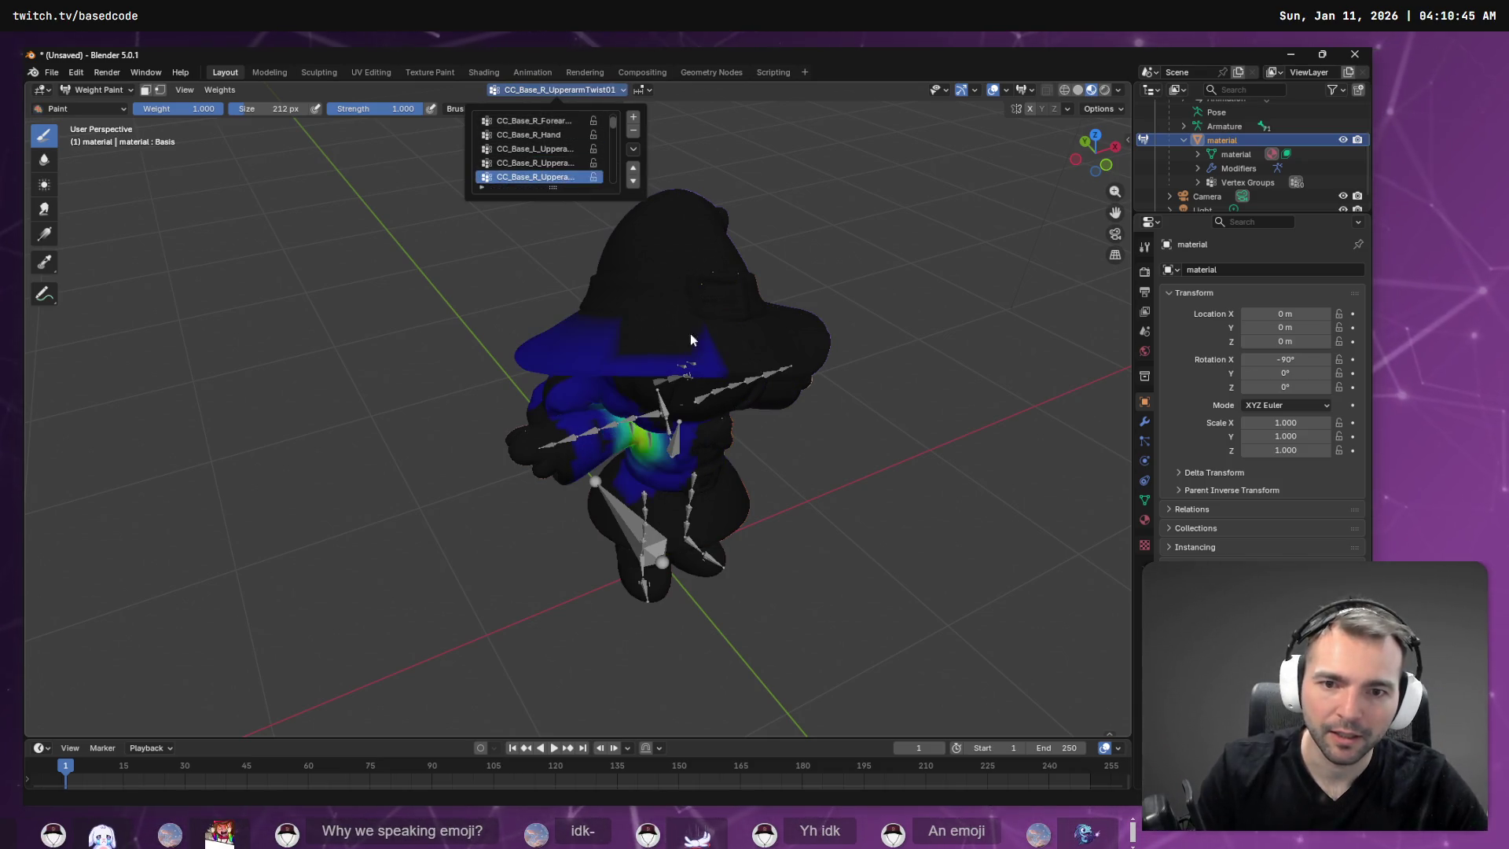
middle_drag(688, 330, 684, 301)
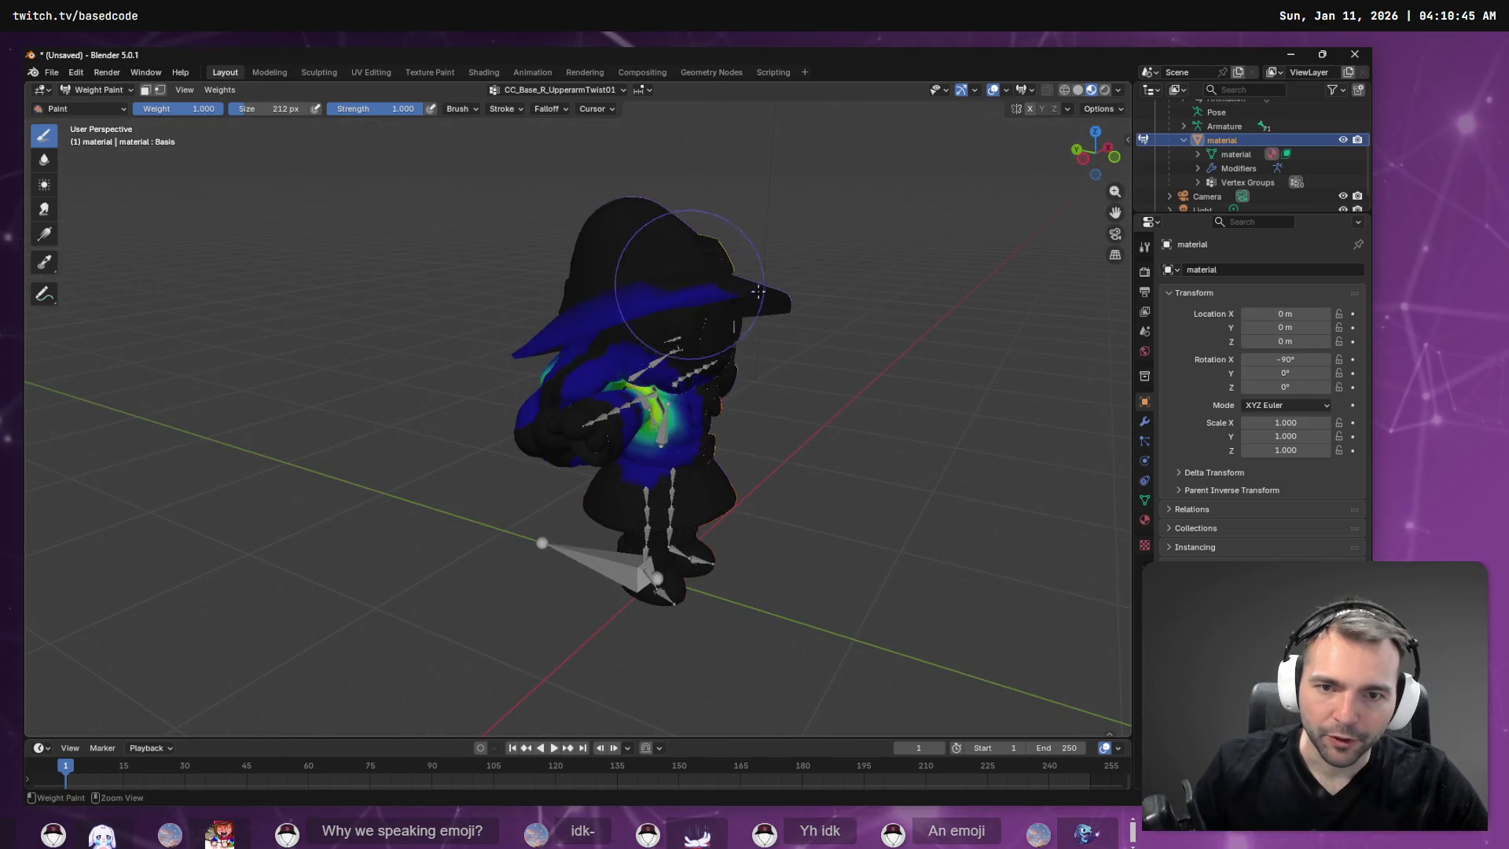
scroll(640, 288, up, 3)
scroll(625, 256, down, 2)
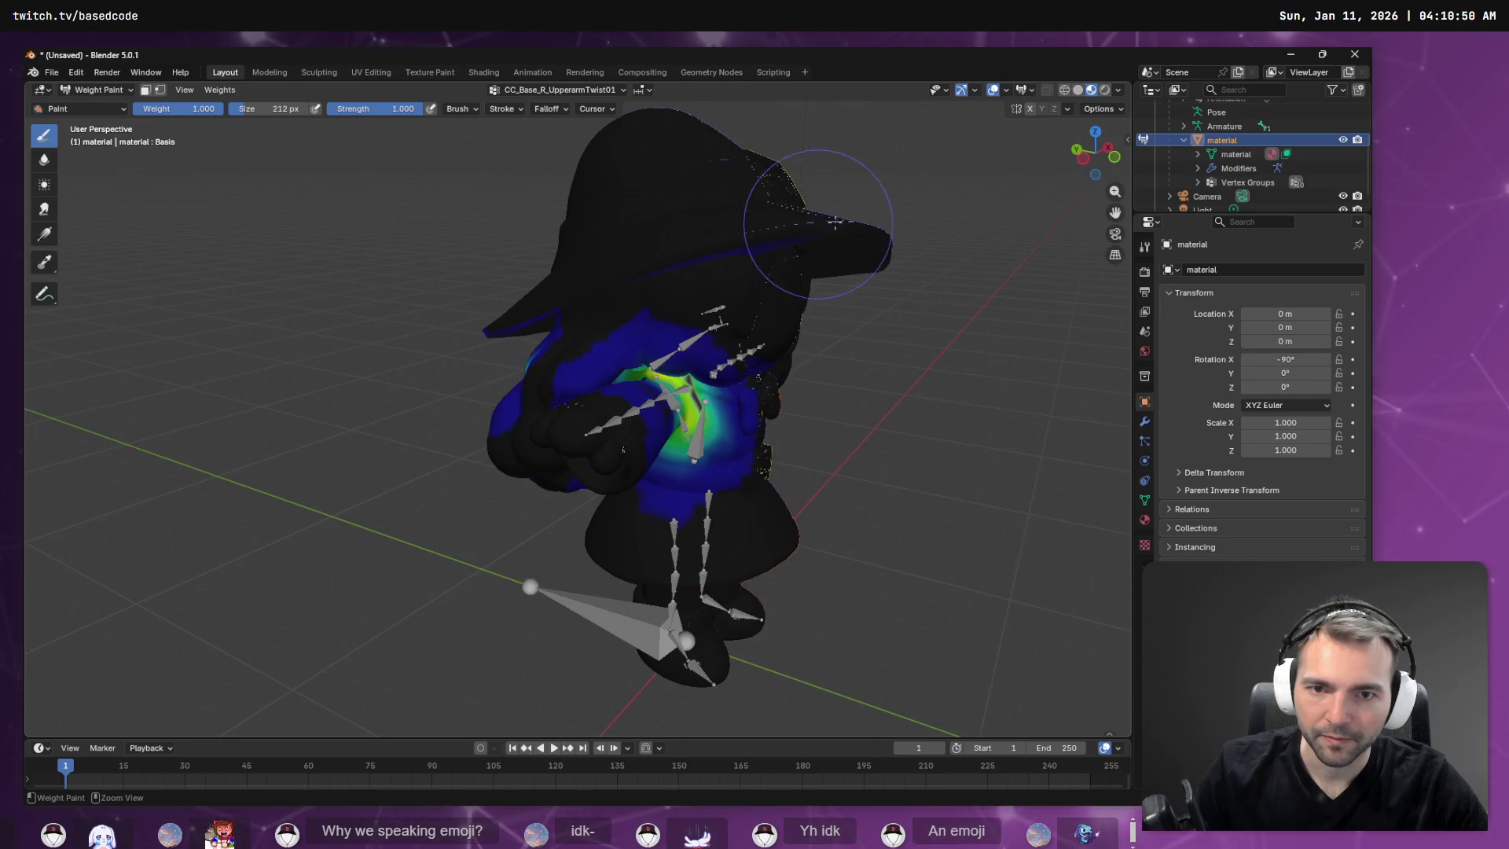
scroll(649, 254, up, 2)
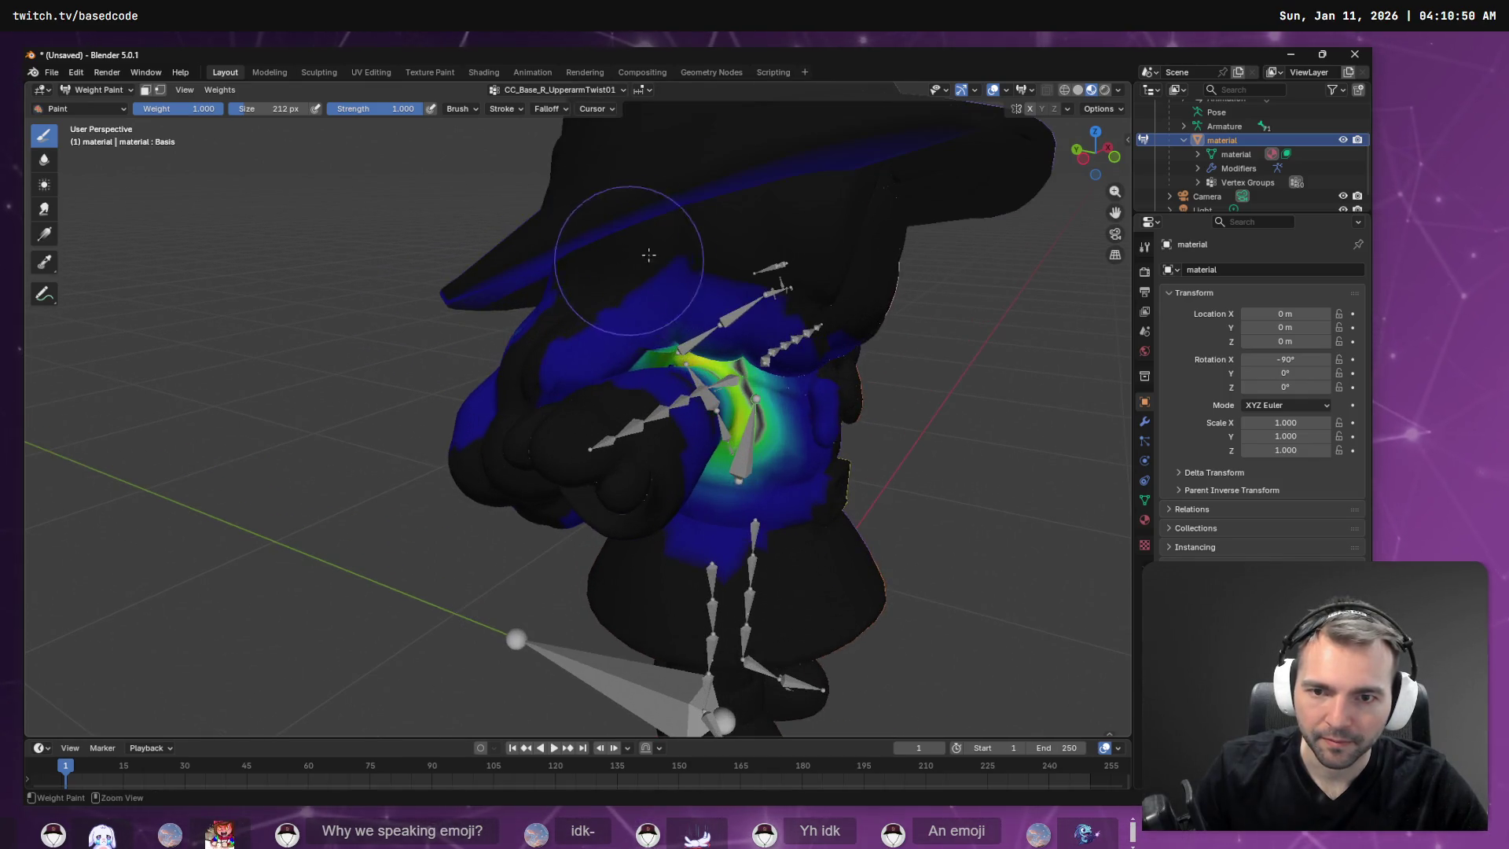
middle_drag(545, 255, 452, 314)
mouse_move(452, 314)
mouse_down()
mouse_move(461, 270)
mouse_move(440, 318)
mouse_move(496, 304)
mouse_up()
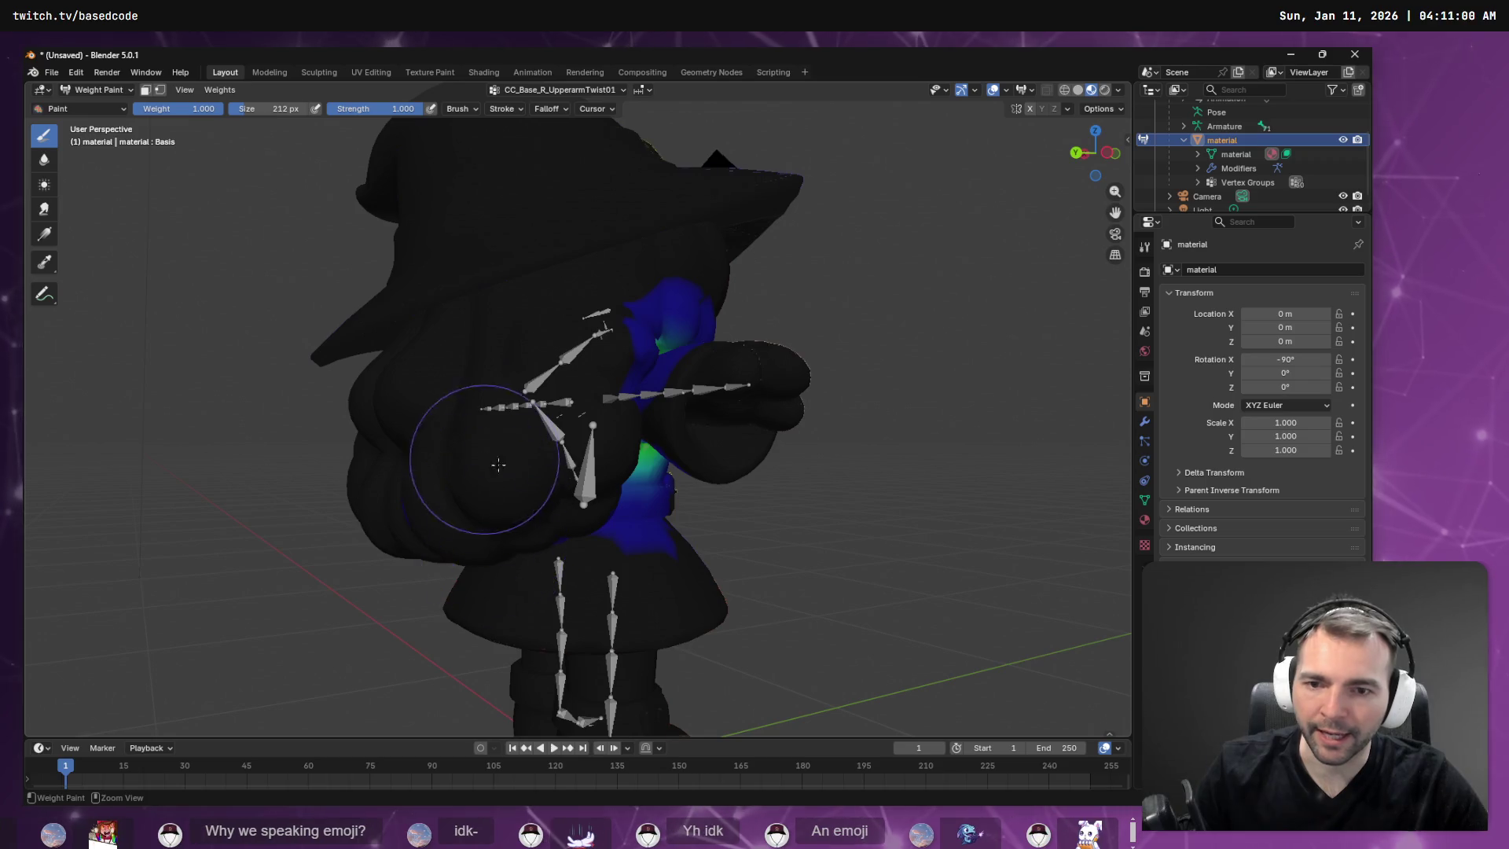
mouse_move(503, 472)
middle_down()
mouse_move(556, 380)
mouse_move(471, 338)
mouse_move(398, 474)
middle_up()
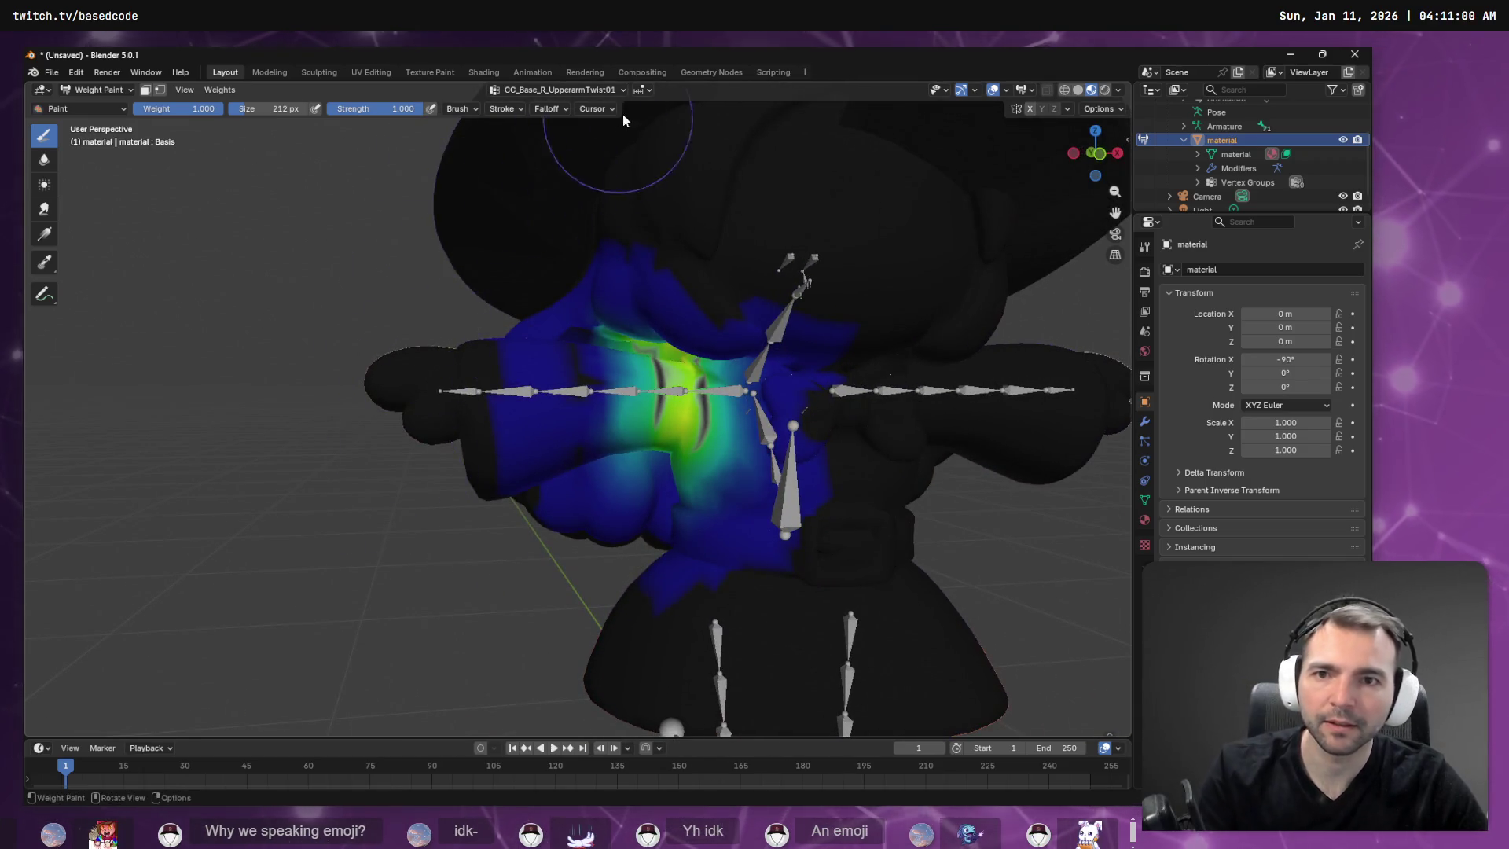
Switch to CC_Base_R_Clavicle and erase its blue weights on the shoulder.
click(556, 89)
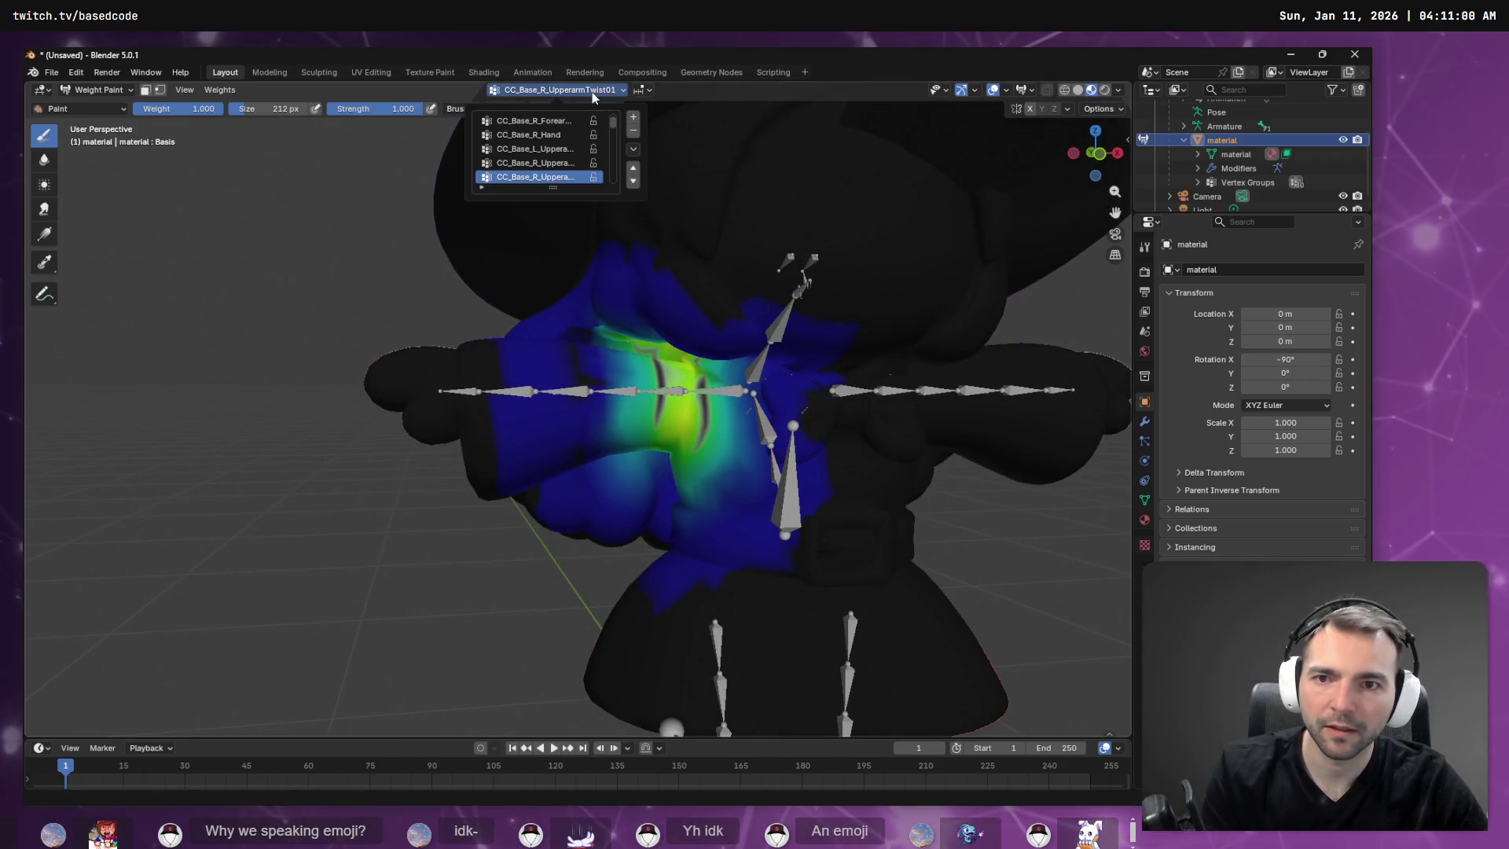
click(535, 176)
mouse_move(702, 261)
middle_down()
mouse_move(640, 259)
mouse_move(423, 407)
middle_up()
mouse_move(423, 406)
ctrl+mouse_down()
mouse_move(393, 397)
mouse_move(387, 338)
ctrl+mouse_up()
Switch to the CC_Base_L_UpperarmTwist02 vertex group and frame the character in a three-quarter side view.
middle_drag(517, 349, 550, 196)
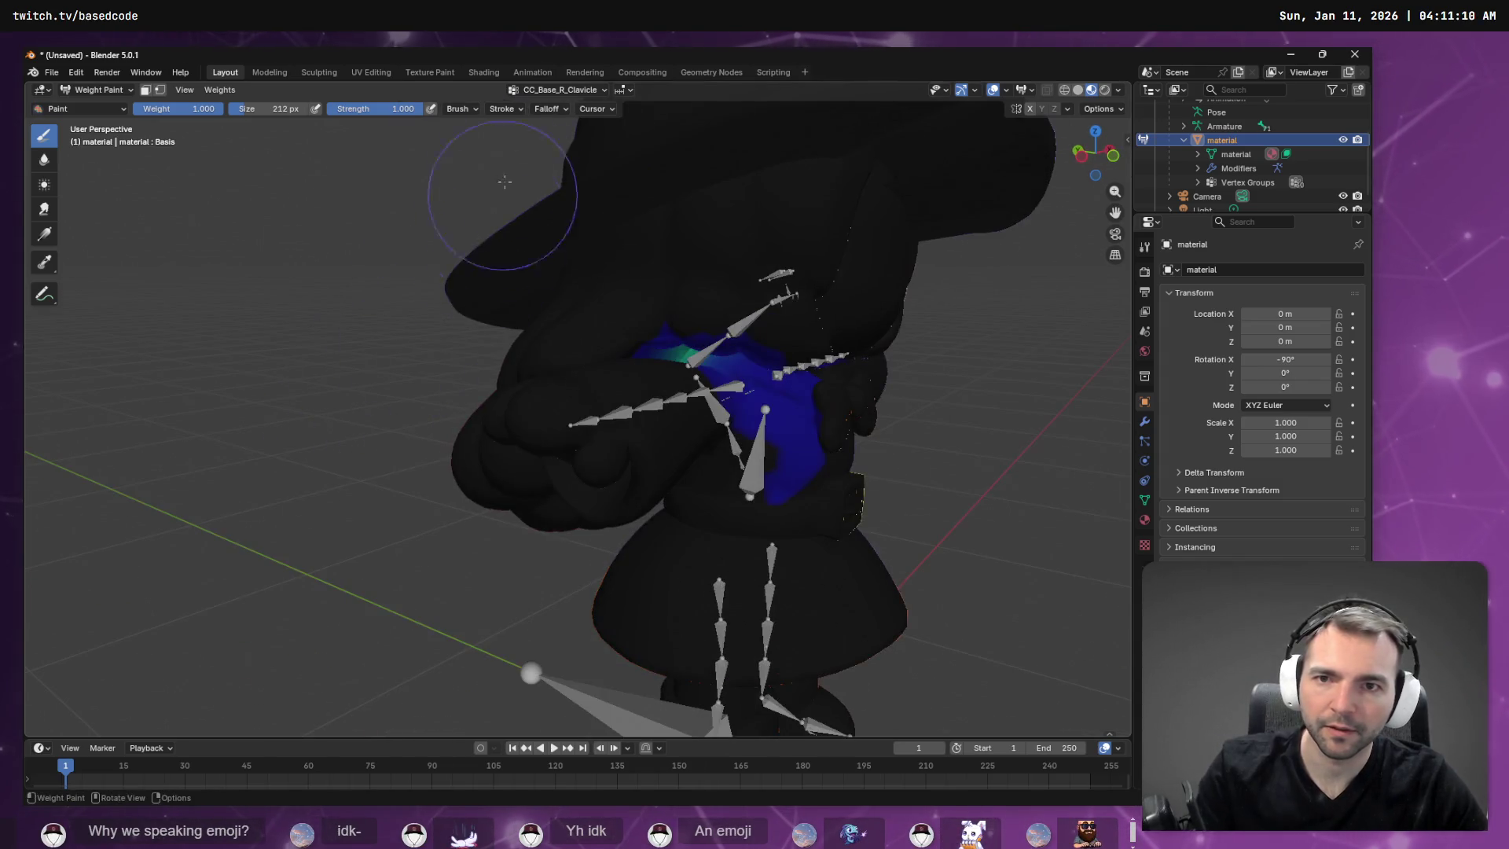
click(566, 85)
click(555, 163)
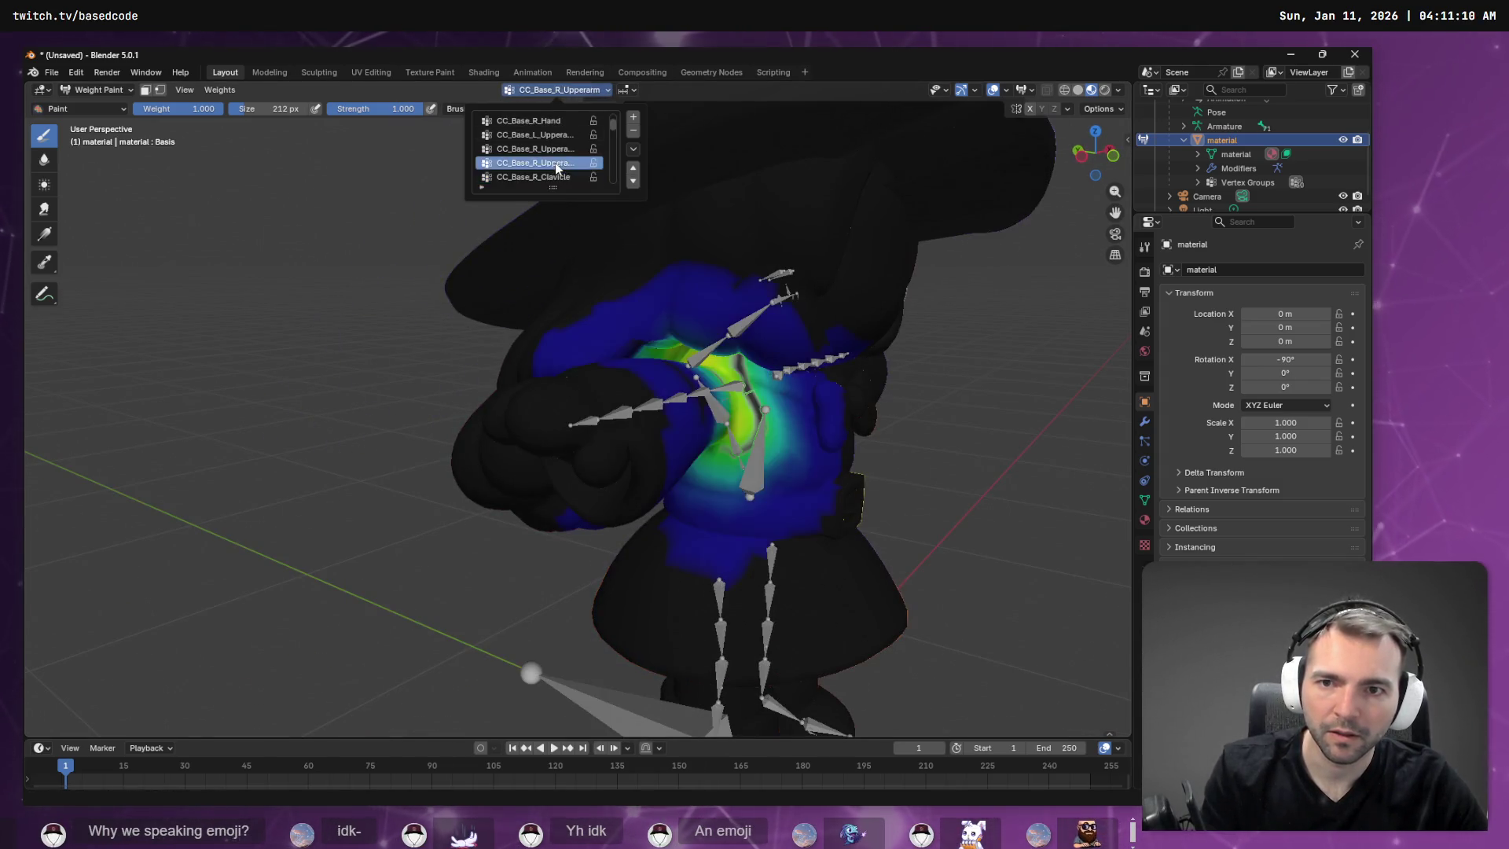
click(535, 135)
scroll(902, 220, down, 5)
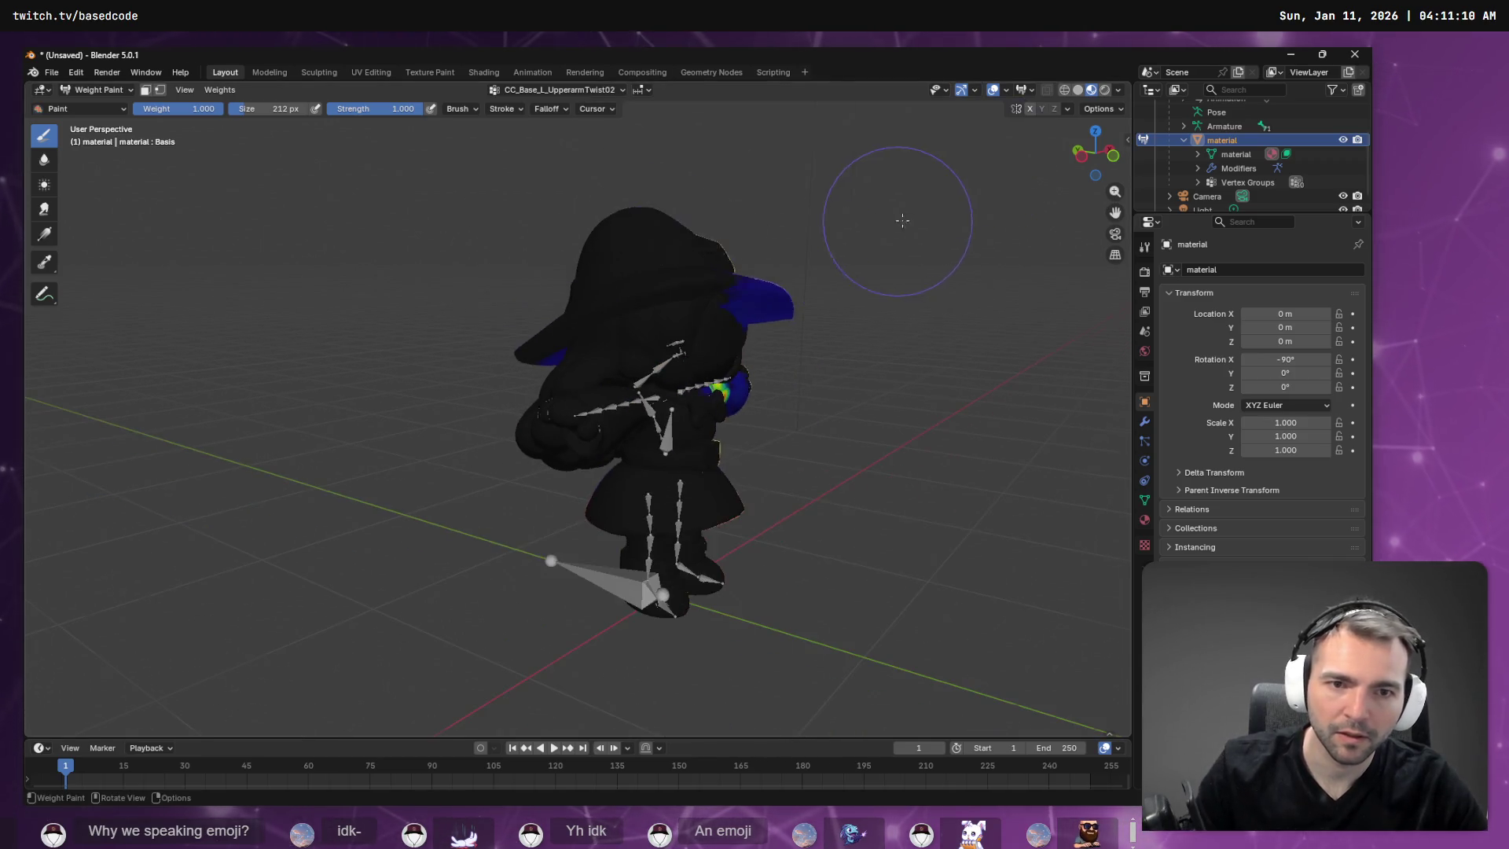
mouse_move(889, 251)
ctrl+middle_down()
mouse_move(922, 277)
mouse_move(731, 251)
mouse_move(705, 207)
ctrl+middle_up()
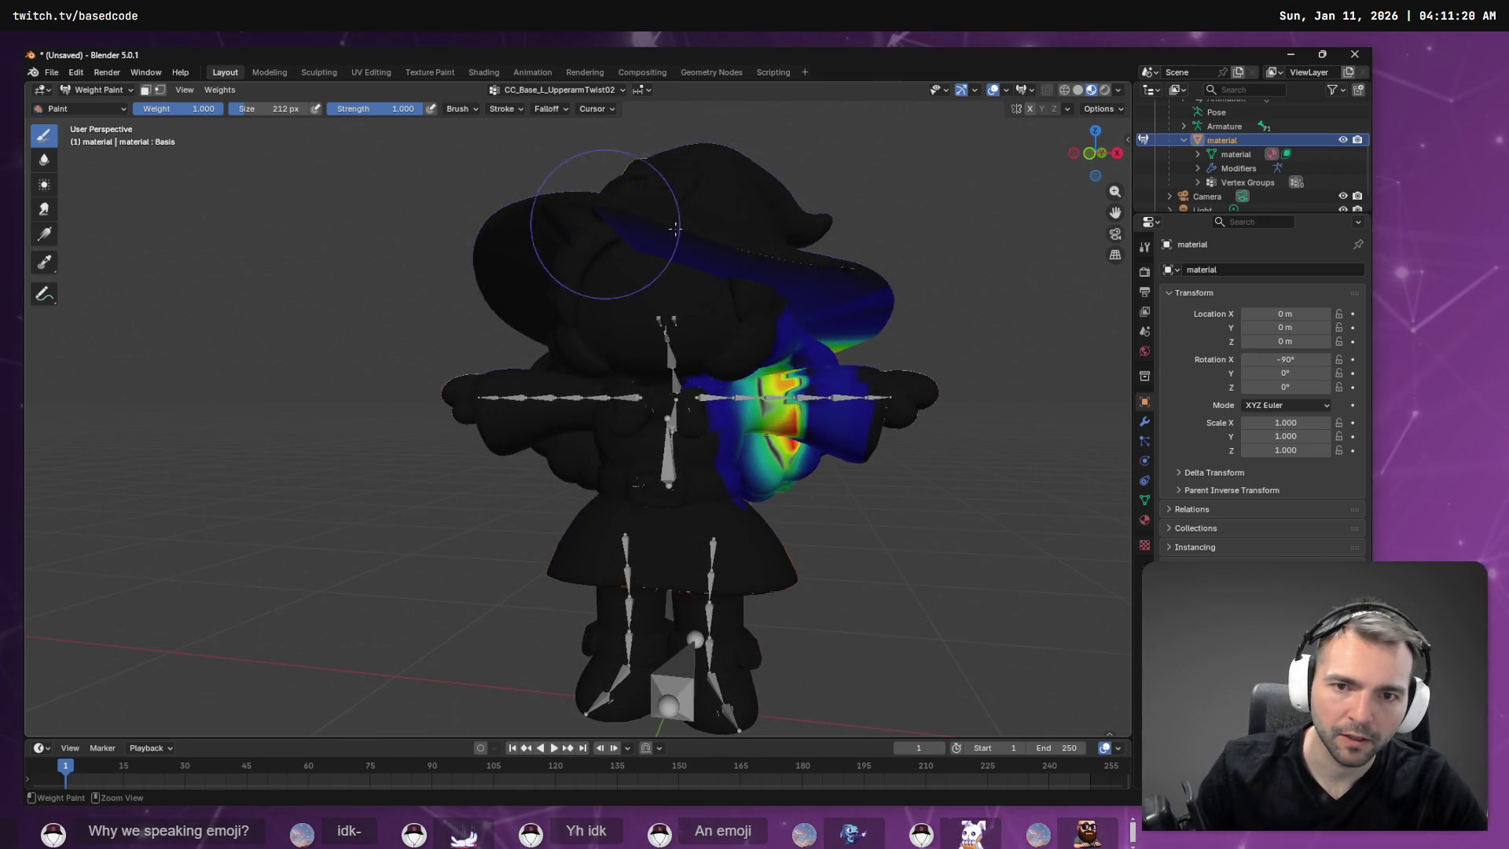
middle_drag(931, 248, 635, 246)
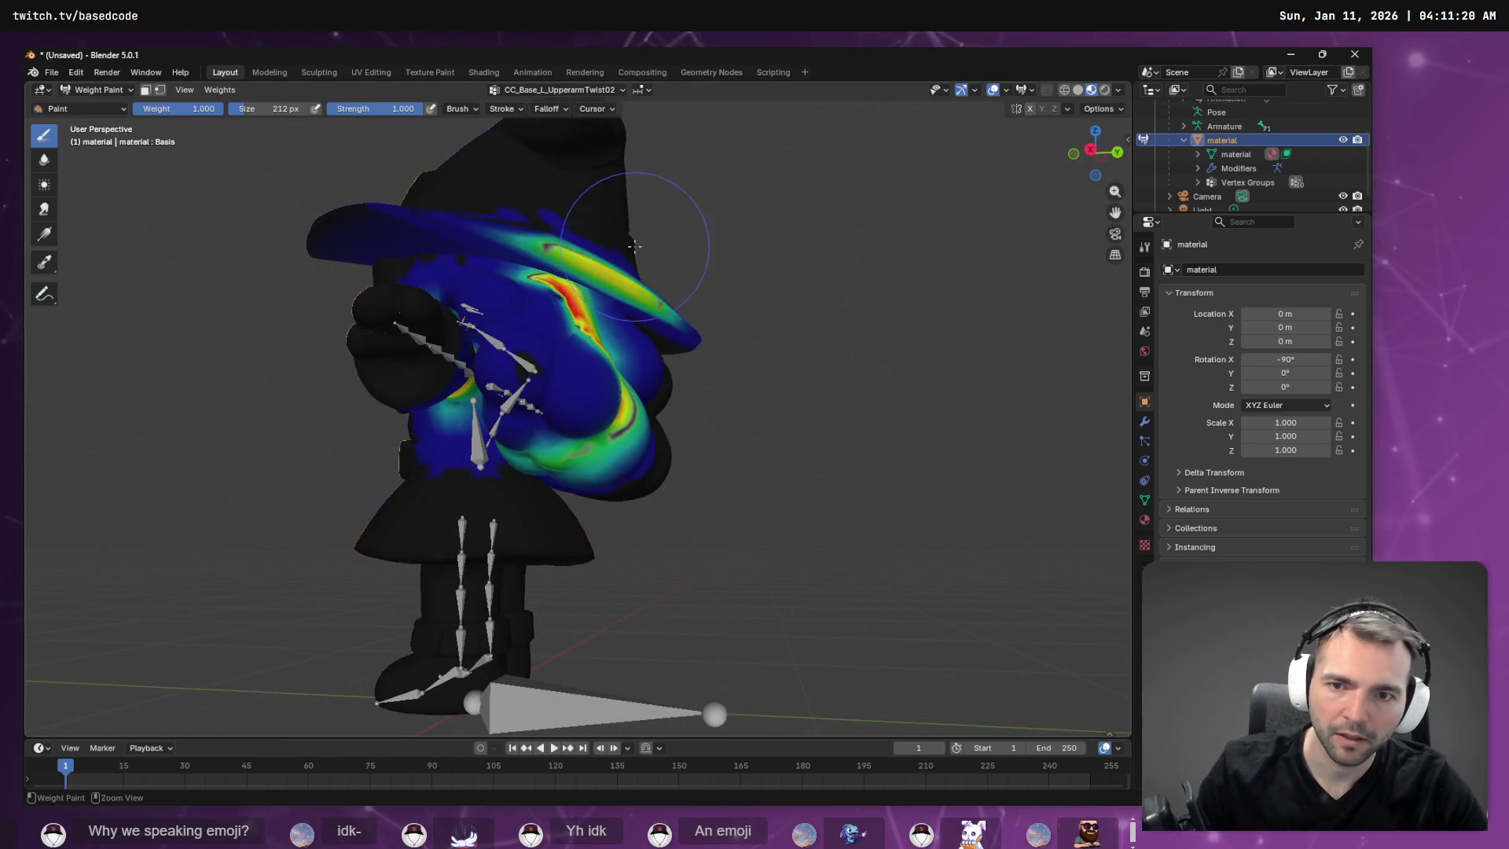
Lower the stray weights on the hat brim and chest, undoing an unwanted chest stroke.
mouse_move(550, 220)
mouse_down()
mouse_move(597, 236)
mouse_move(550, 283)
mouse_move(582, 330)
mouse_move(616, 345)
mouse_move(621, 409)
mouse_move(602, 312)
mouse_up()
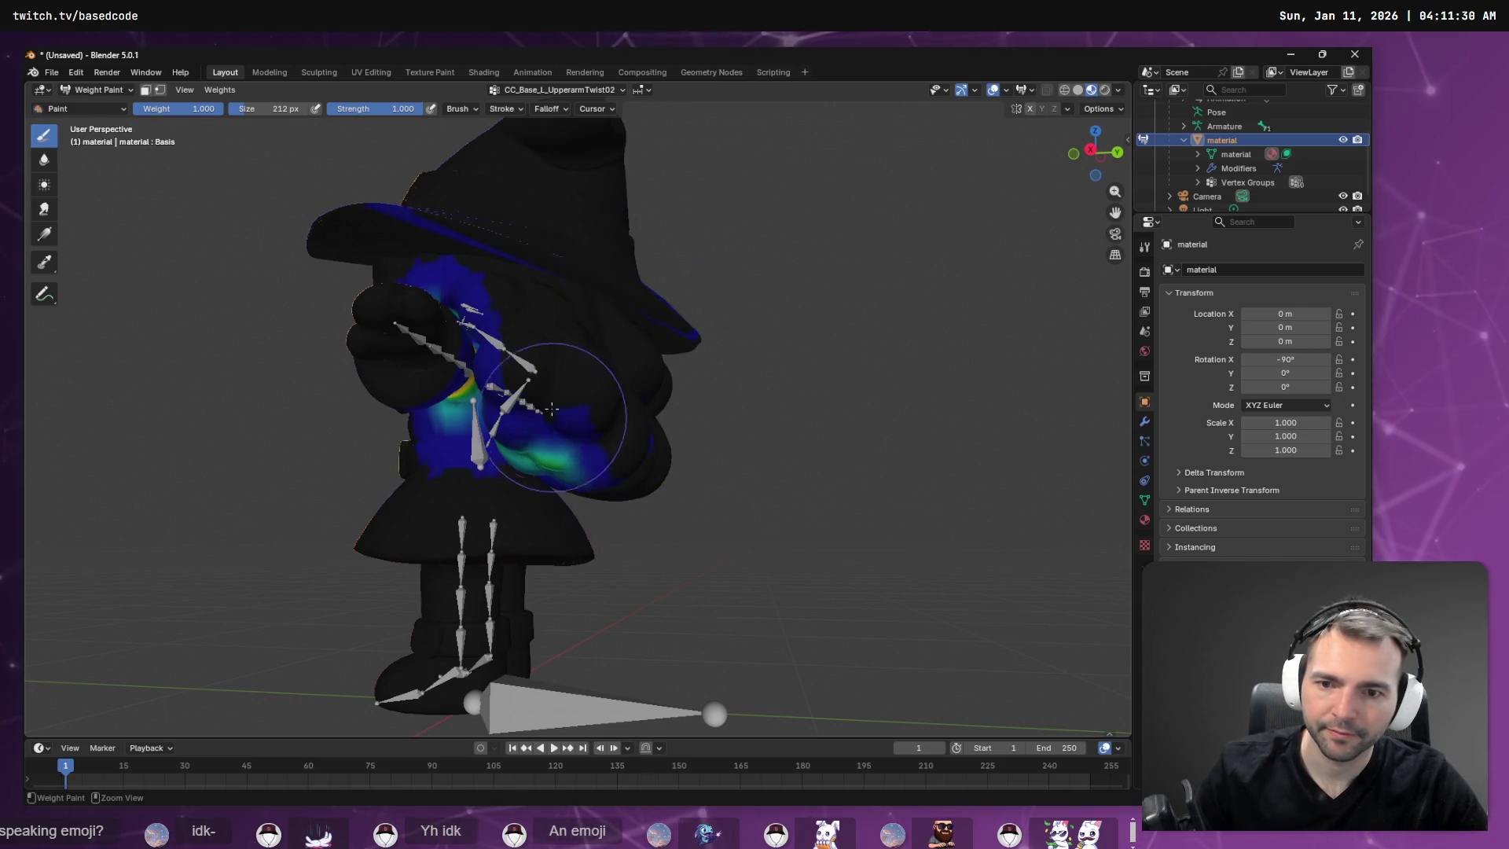
drag(552, 408, 580, 435)
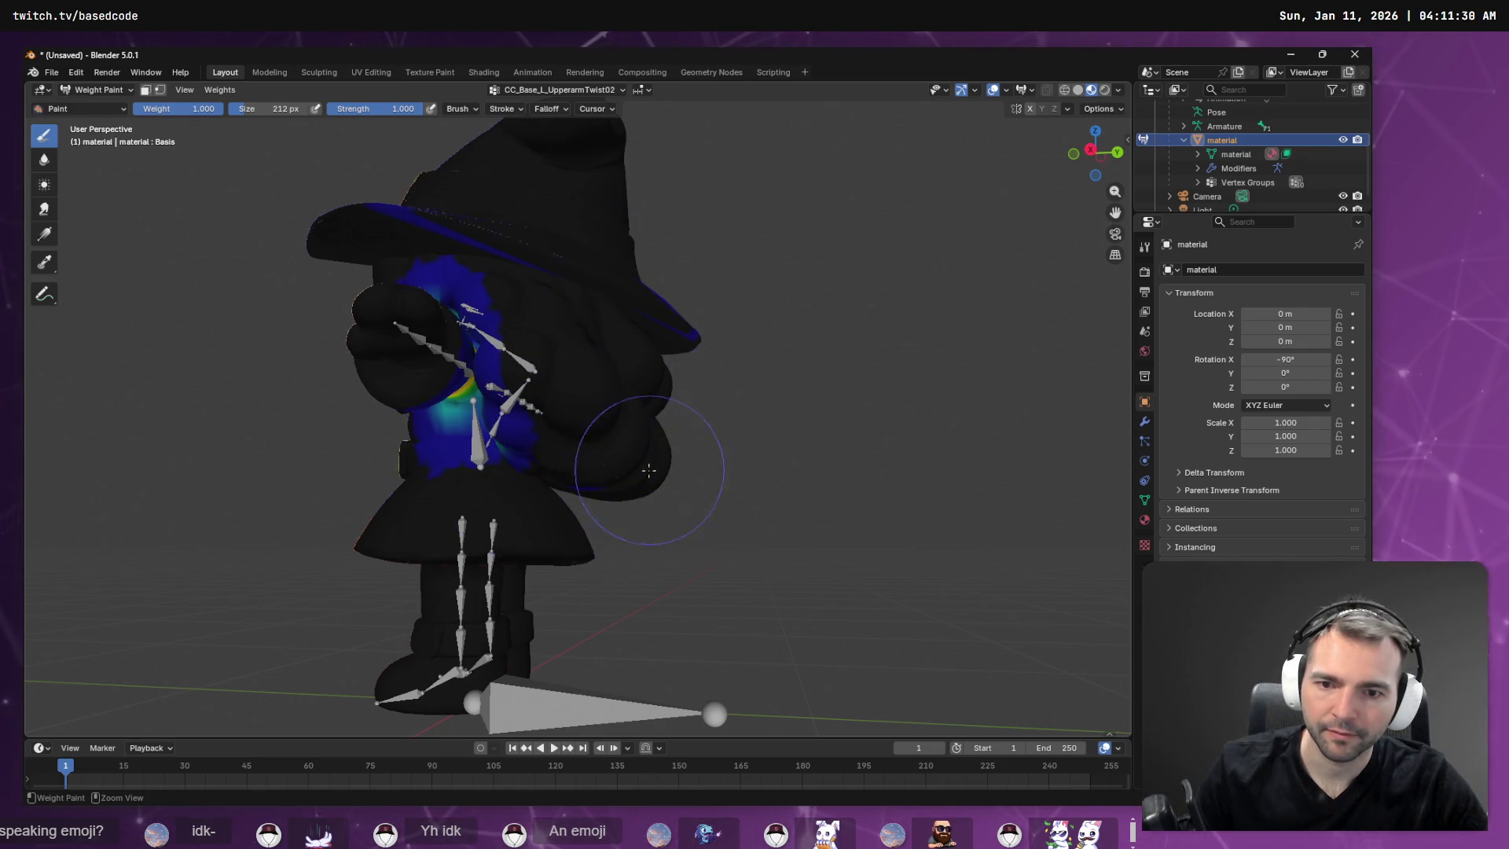
middle_drag(734, 425, 506, 270)
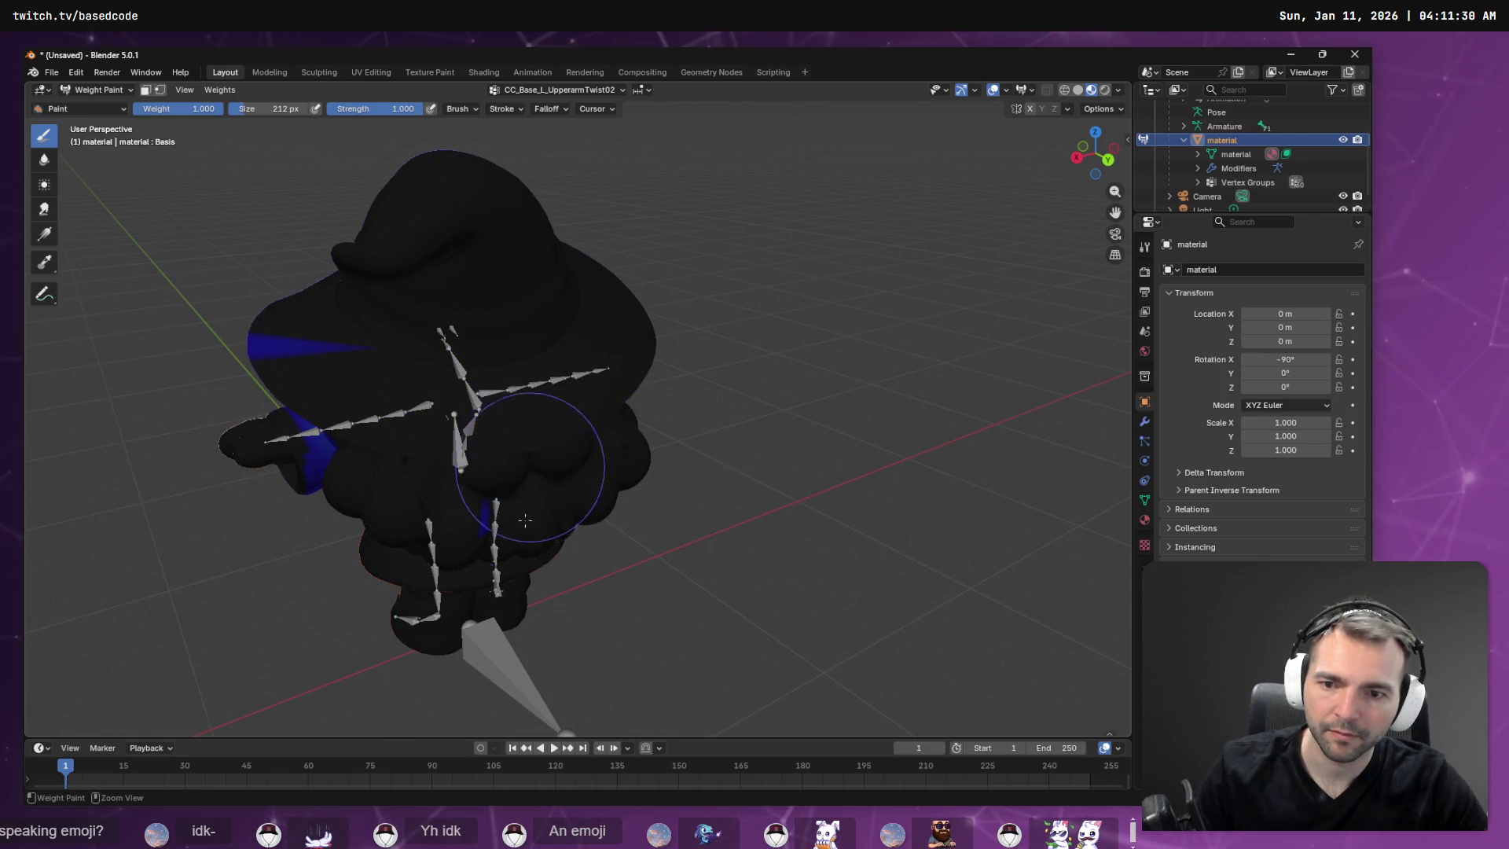
middle_drag(499, 522, 606, 505)
drag(606, 505, 704, 428)
key(ctrl+z)
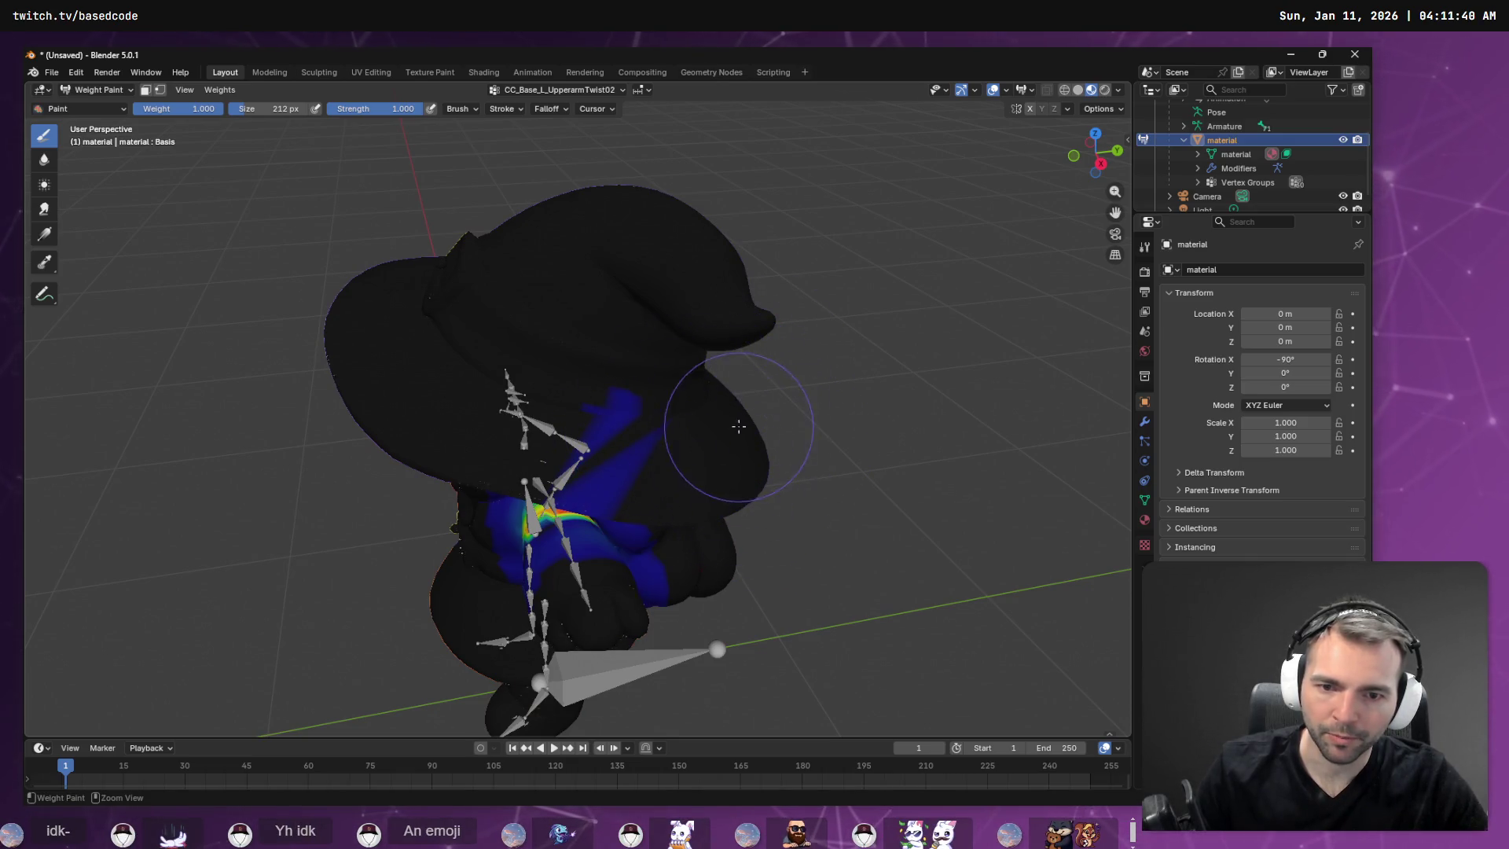
Subtract the stray blue weight patches on the arm below the red area.
middle_drag(659, 450, 786, 440)
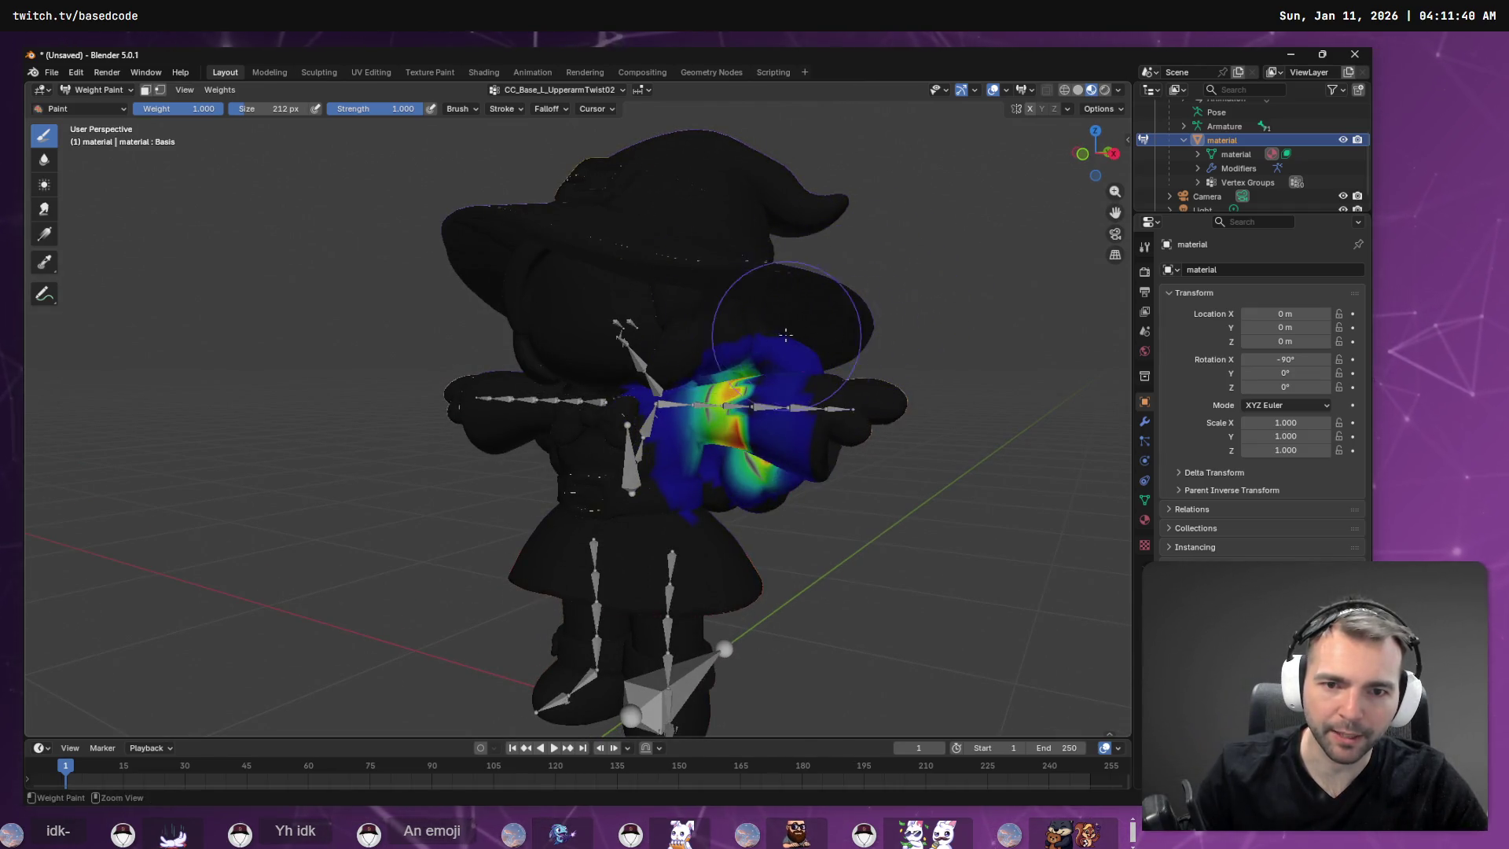
mouse_move(785, 331)
ctrl+middle_down()
mouse_move(893, 229)
mouse_move(933, 272)
mouse_move(873, 263)
mouse_move(852, 286)
mouse_move(931, 323)
ctrl+middle_up()
scroll(933, 272, down, 3)
mouse_move(903, 269)
middle_down()
mouse_move(883, 388)
mouse_move(916, 424)
mouse_move(1029, 349)
mouse_move(880, 396)
middle_up()
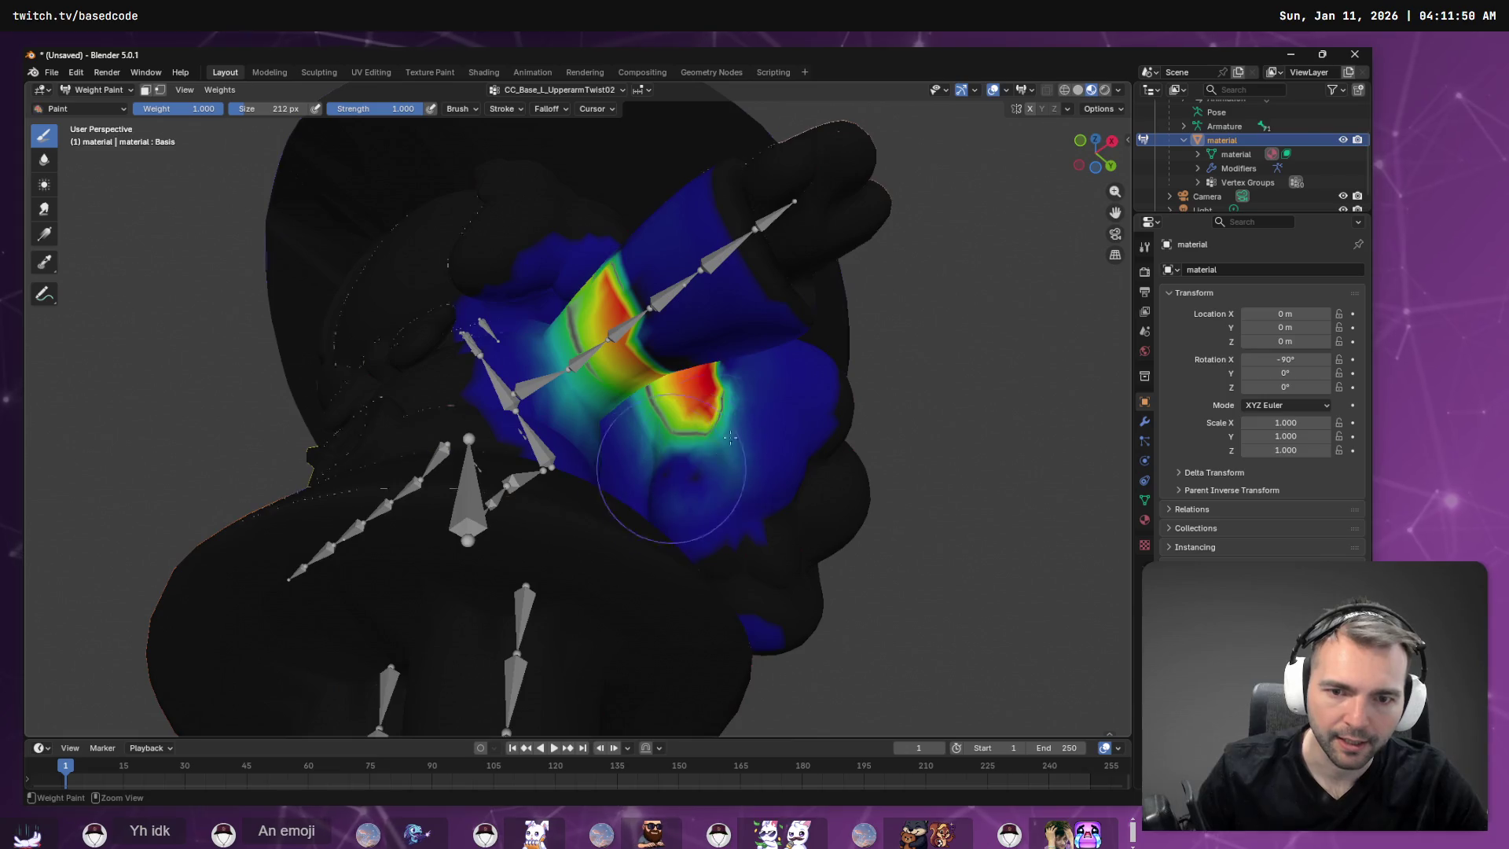
drag(738, 445, 730, 498)
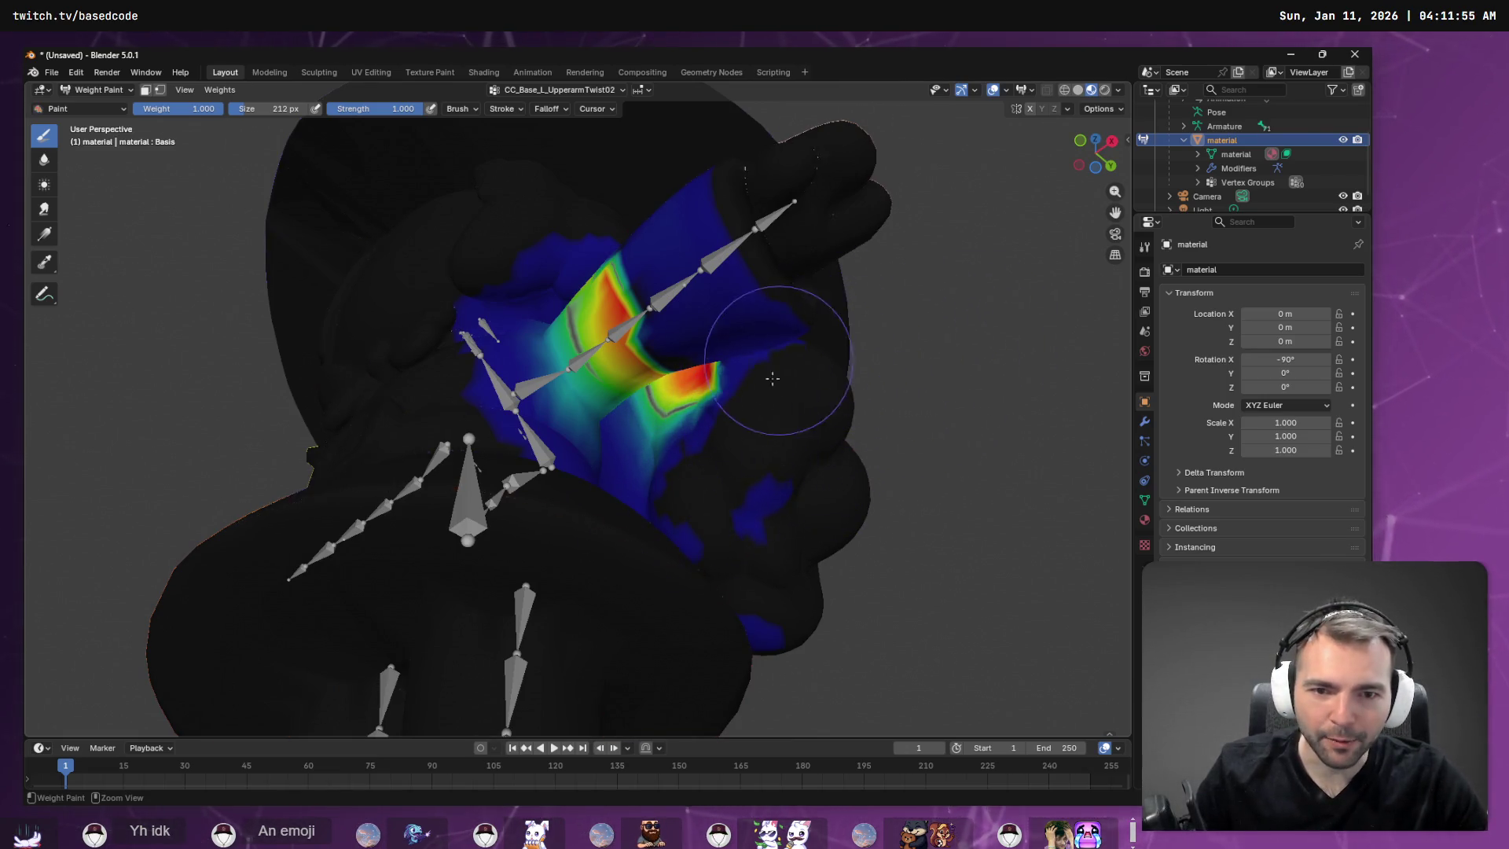
drag(773, 378, 743, 526)
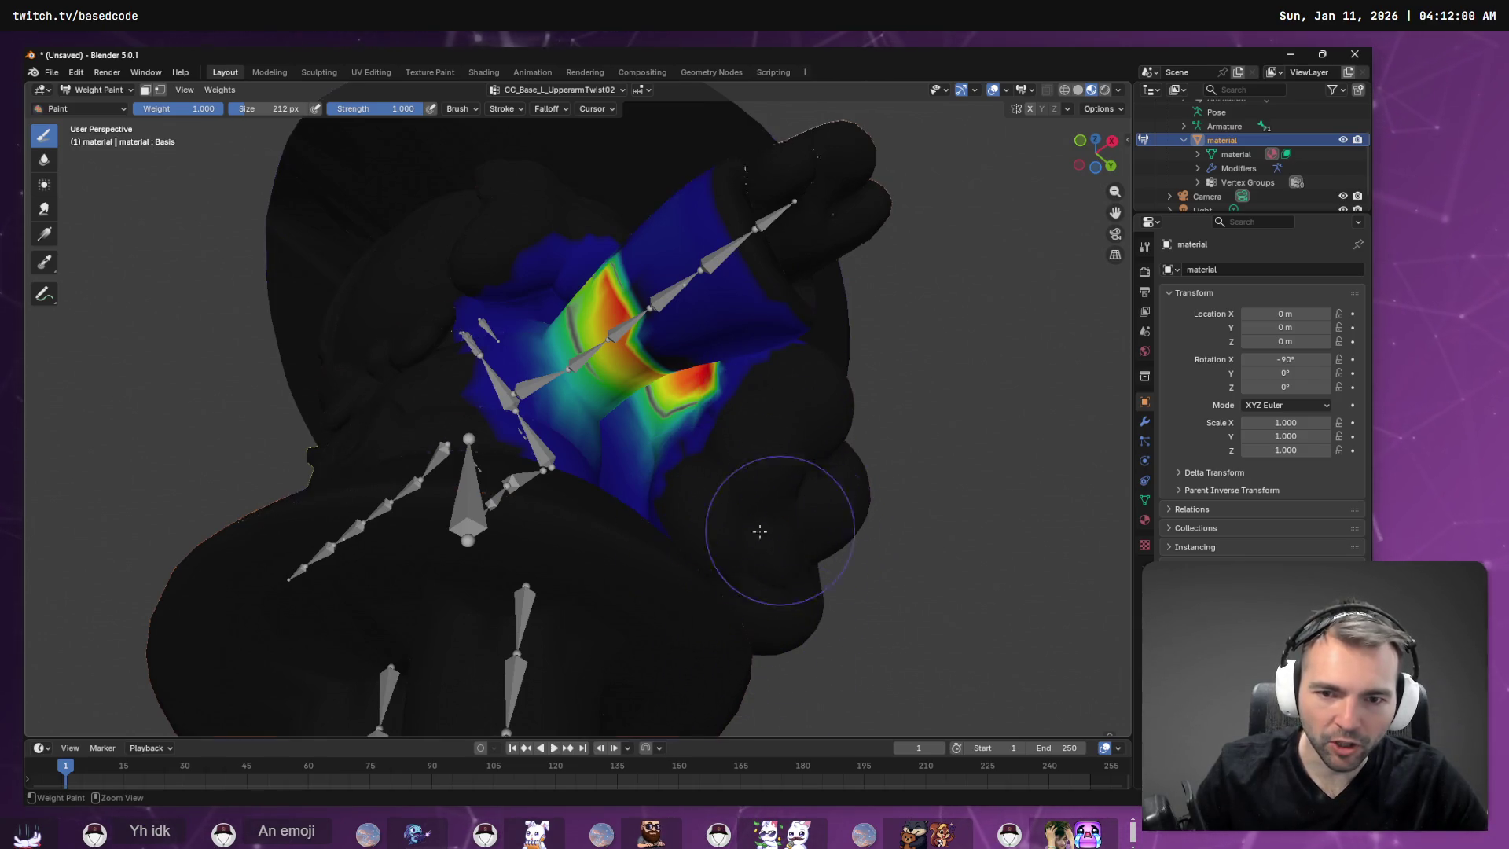
drag(682, 449, 696, 403)
Paint the yellow/red patch down to blue and remove the cyan sliver near the mesh edge.
scroll(739, 437, up, 3)
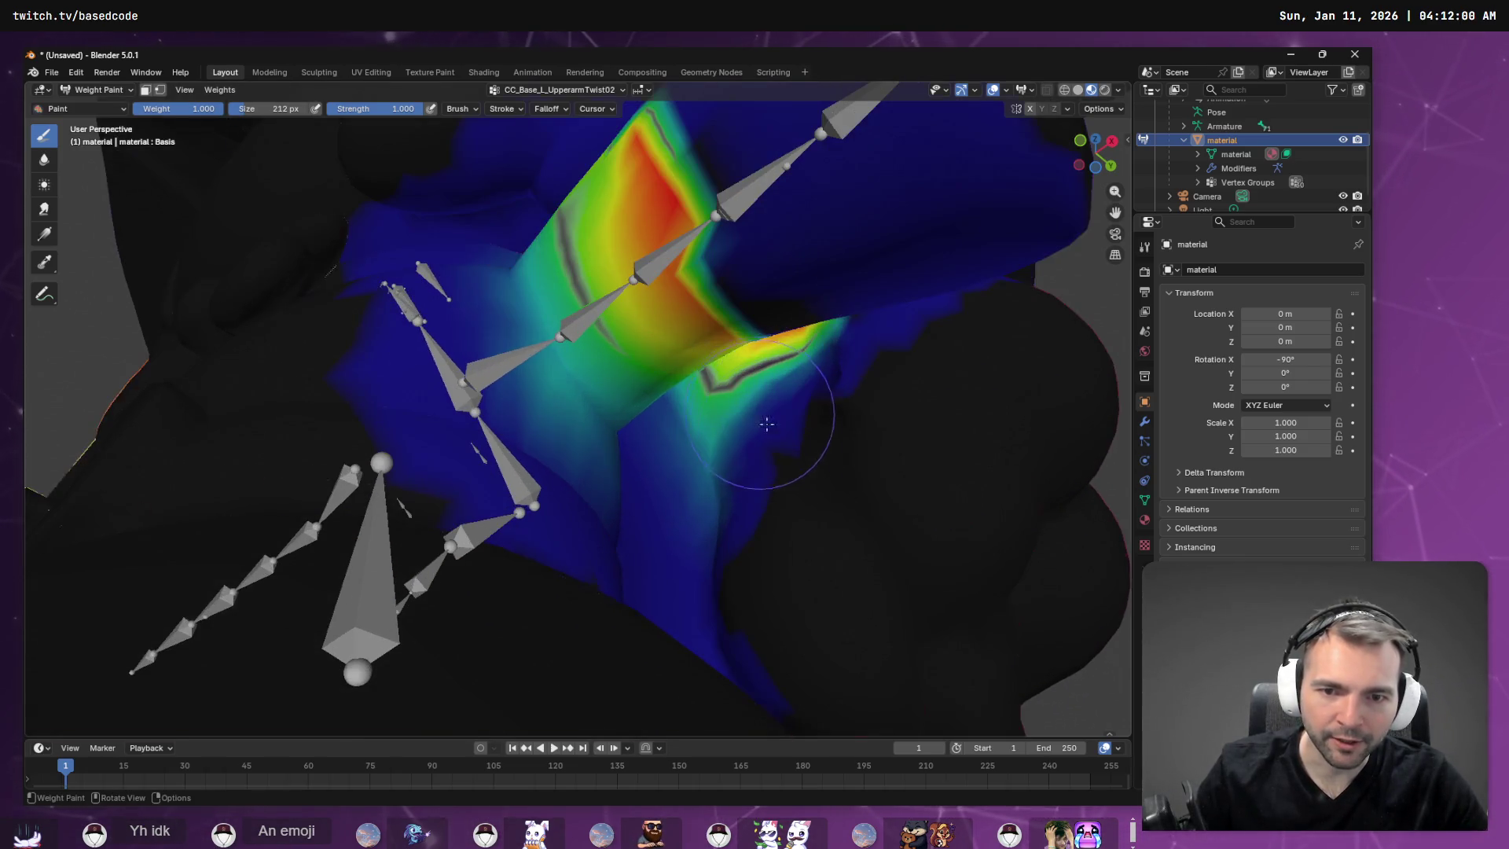
mouse_move(849, 438)
middle_down()
mouse_move(870, 424)
mouse_move(846, 432)
mouse_move(758, 296)
middle_up()
mouse_move(709, 294)
ctrl+mouse_down()
mouse_move(691, 354)
mouse_move(747, 168)
mouse_move(691, 252)
mouse_move(658, 579)
ctrl+mouse_up()
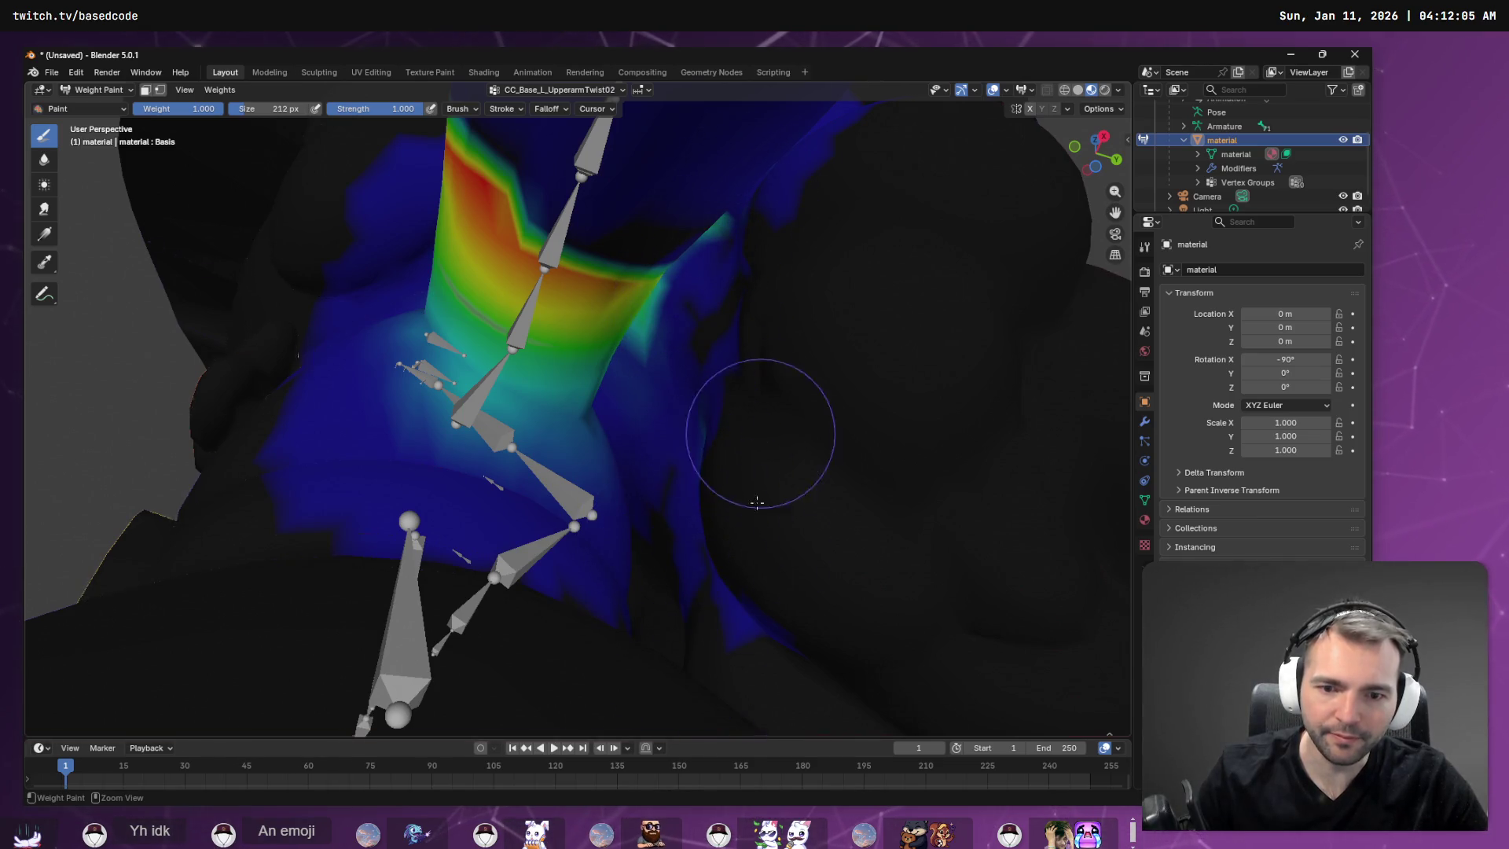
ctrl+drag(757, 502, 736, 504)
mouse_move(771, 288)
ctrl+mouse_down()
mouse_move(697, 269)
mouse_move(714, 269)
mouse_move(773, 189)
mouse_move(646, 421)
mouse_move(684, 505)
mouse_move(721, 391)
mouse_move(752, 542)
ctrl+mouse_up()
Subtract the red spot near the shoulder back down to blue and bring up the brush settings.
mouse_move(752, 542)
middle_down()
mouse_move(789, 313)
mouse_move(770, 247)
middle_up()
click(770, 248)
mouse_move(770, 248)
ctrl+mouse_down()
mouse_move(718, 479)
mouse_move(785, 312)
mouse_move(734, 380)
mouse_move(723, 318)
ctrl+mouse_up()
right_click(850, 267)
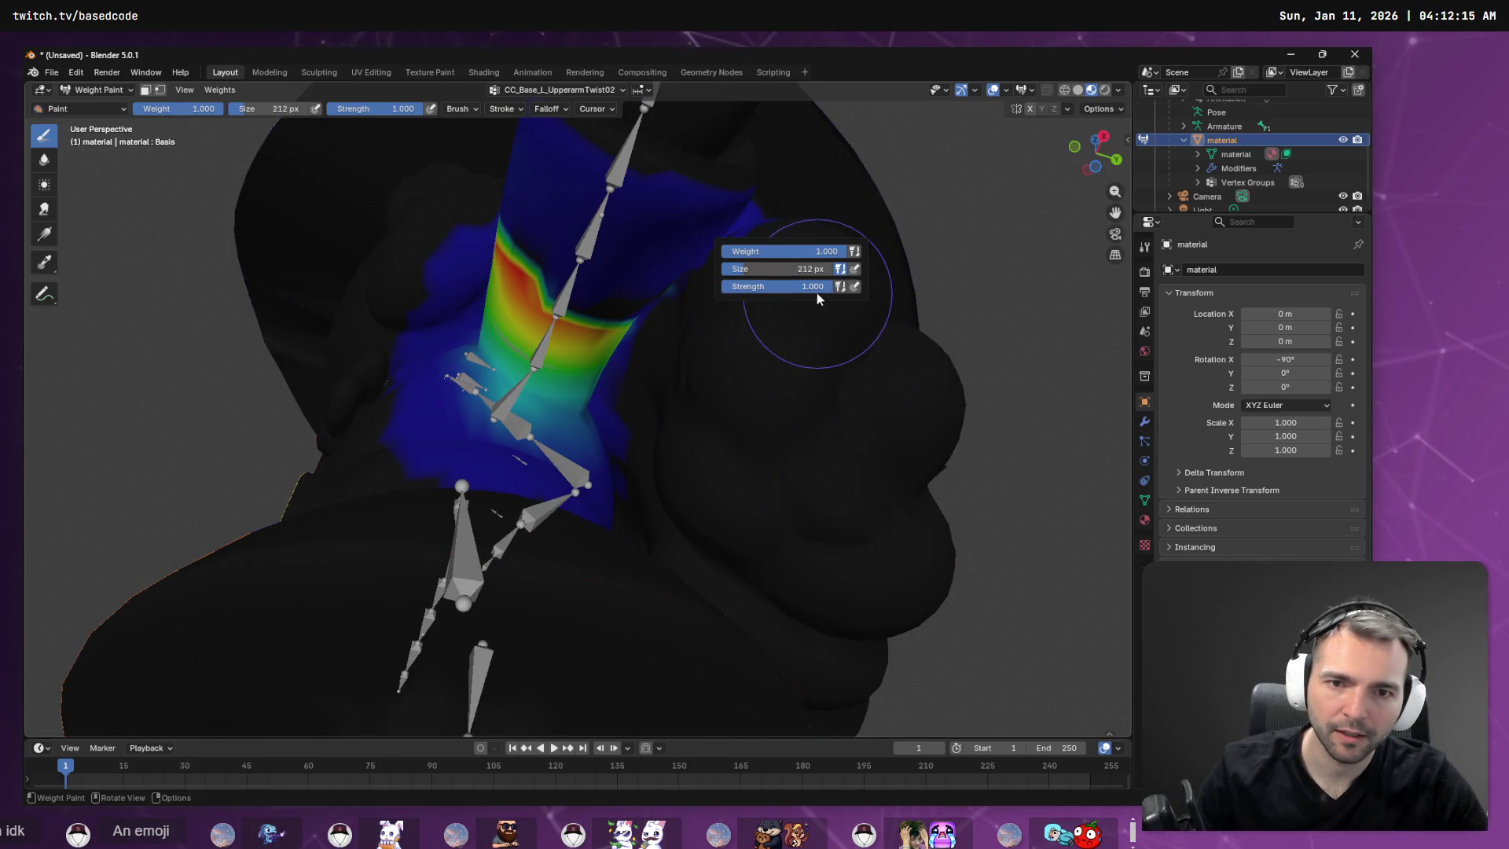
mouse_move(842, 381)
middle_down()
mouse_move(885, 276)
mouse_move(874, 328)
mouse_move(605, 375)
middle_up()
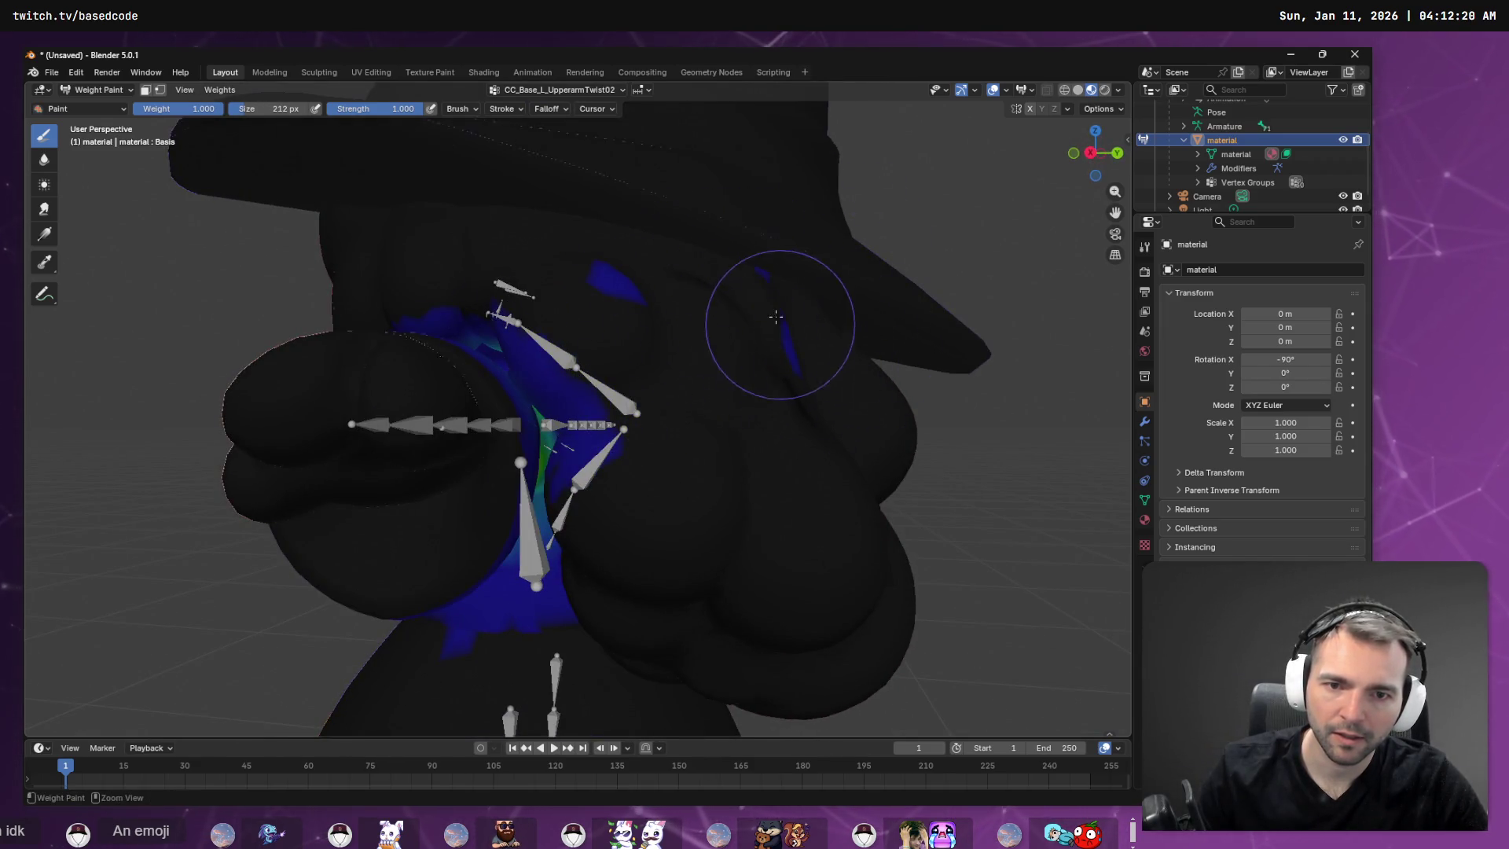
Subtract the leftover blue CC_Base_L_UpperarmTwist02 patch near the head and check the result.
ctrl+drag(609, 260, 605, 235)
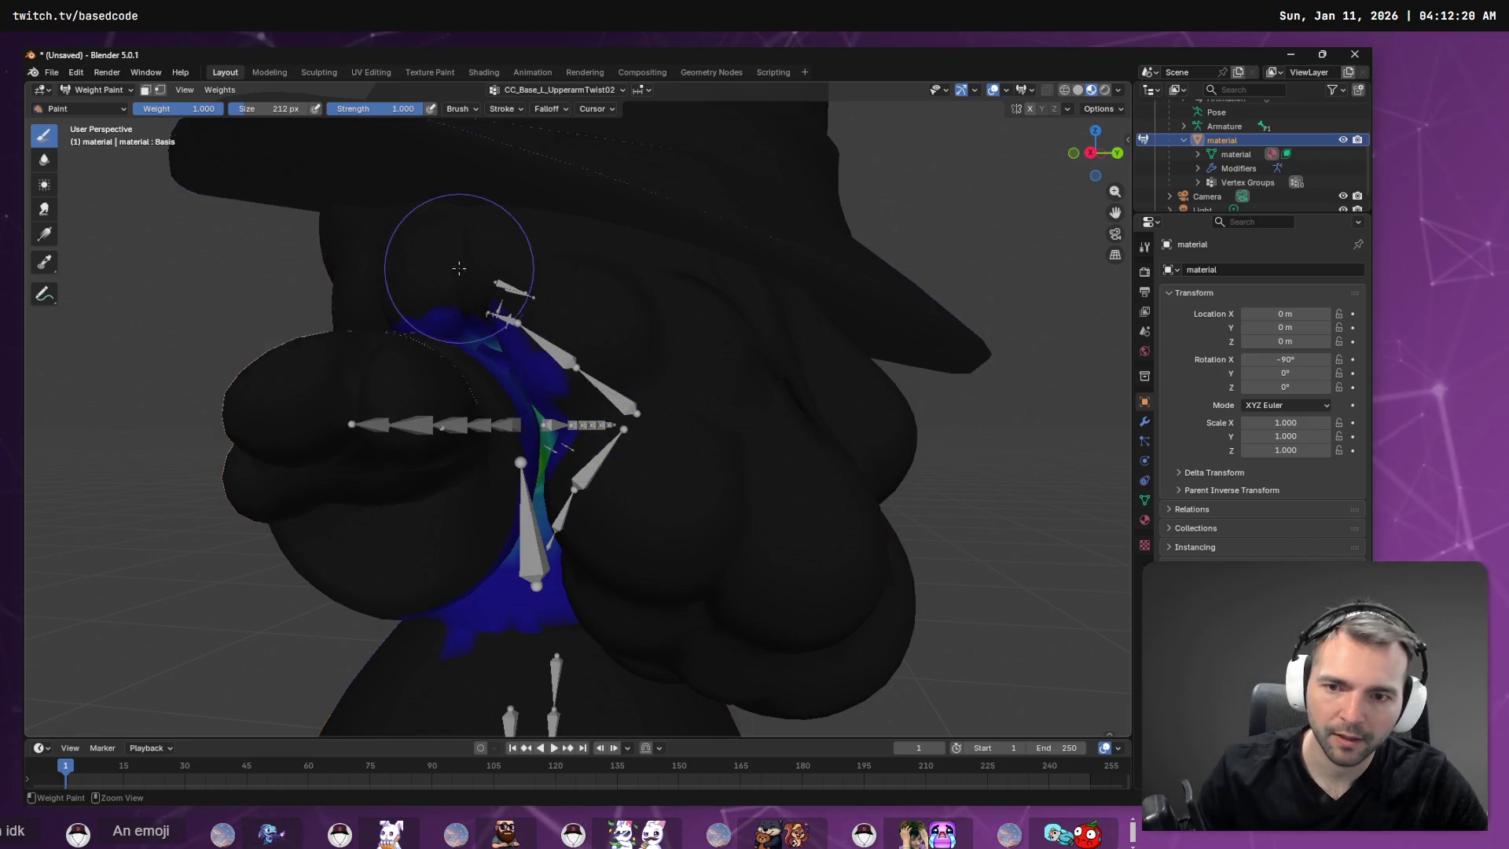
mouse_move(721, 582)
middle_down()
mouse_move(728, 518)
mouse_move(767, 485)
mouse_move(697, 404)
mouse_move(665, 409)
mouse_move(657, 390)
middle_up()
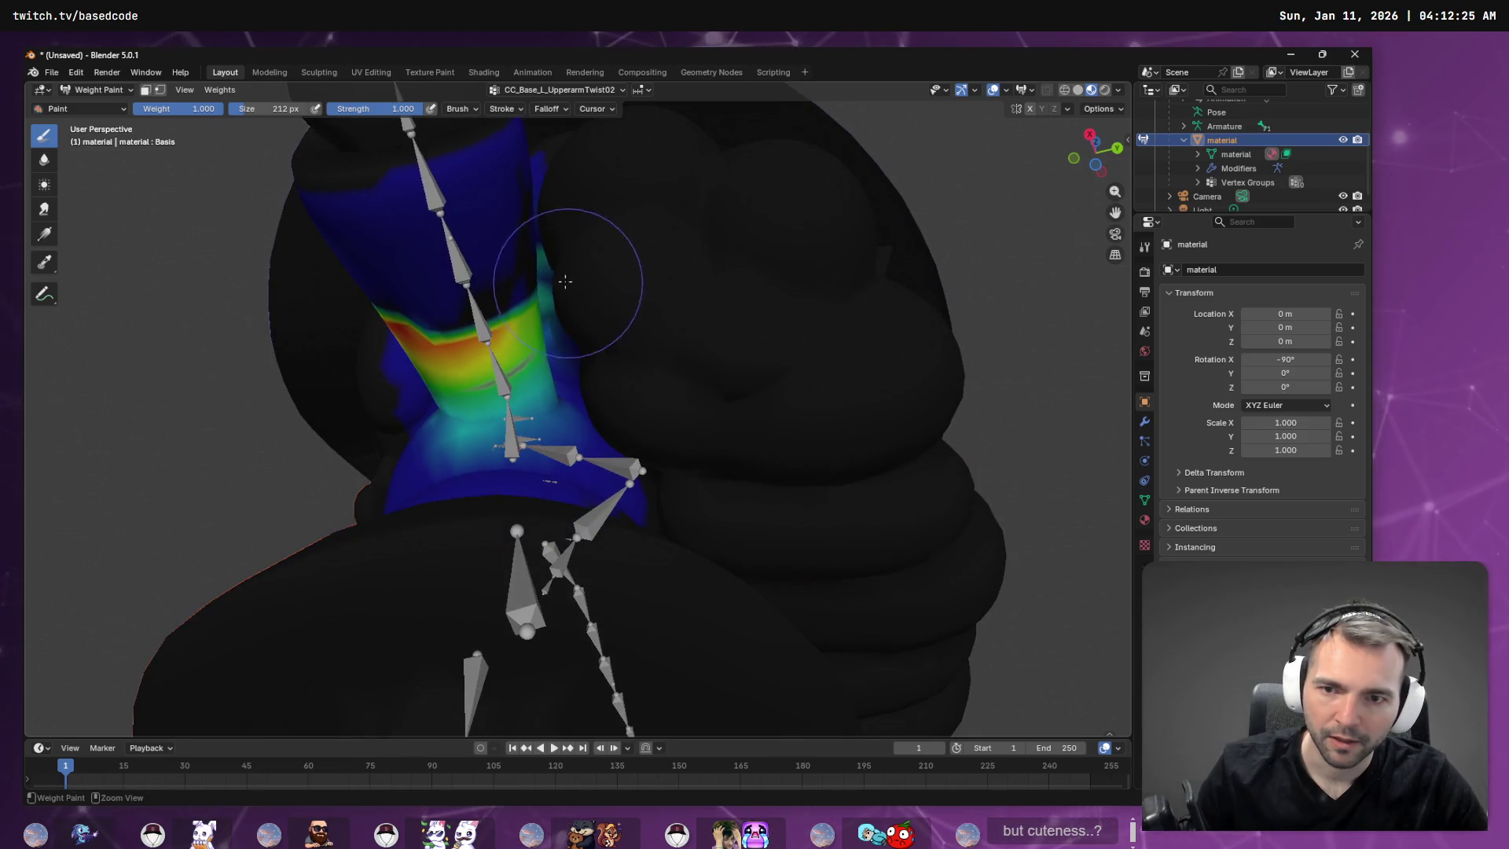
scroll(590, 262, up, 5)
scroll(548, 168, down, 6)
scroll(542, 169, up, 4)
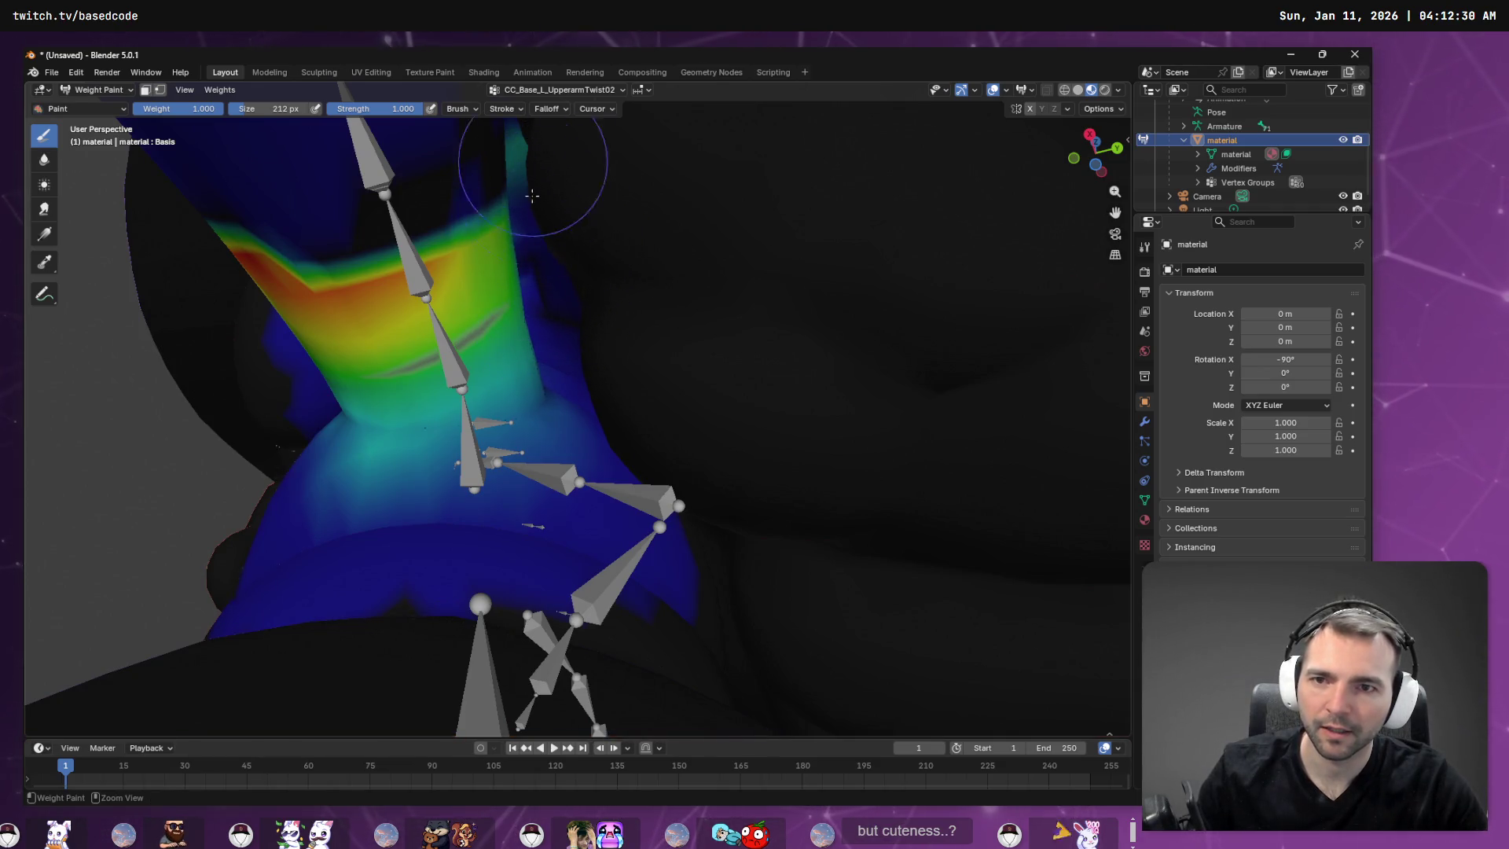
scroll(580, 263, down, 5)
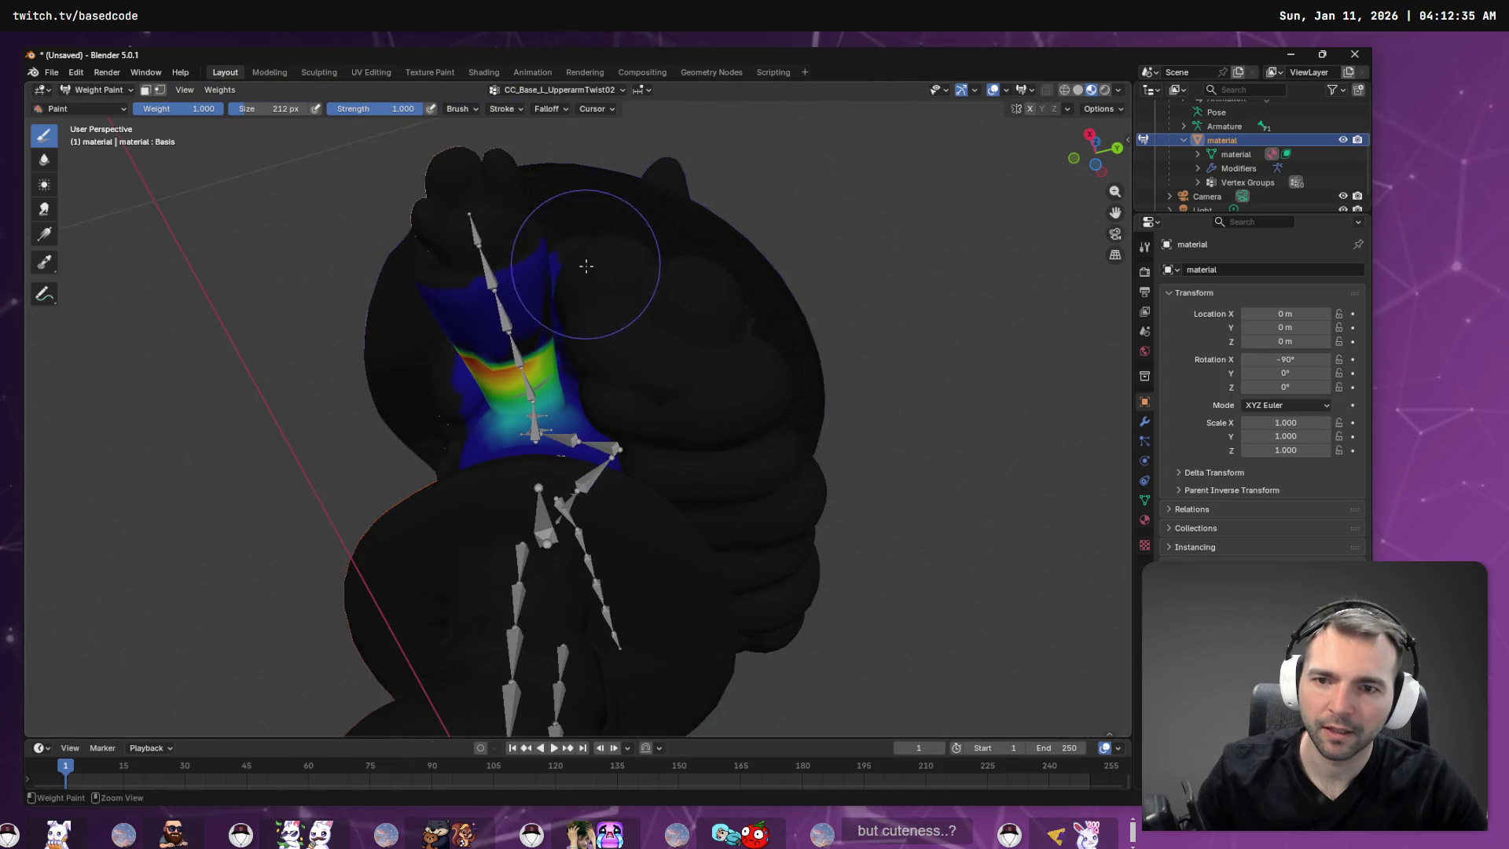
scroll(586, 266, down, 4)
scroll(577, 235, up, 8)
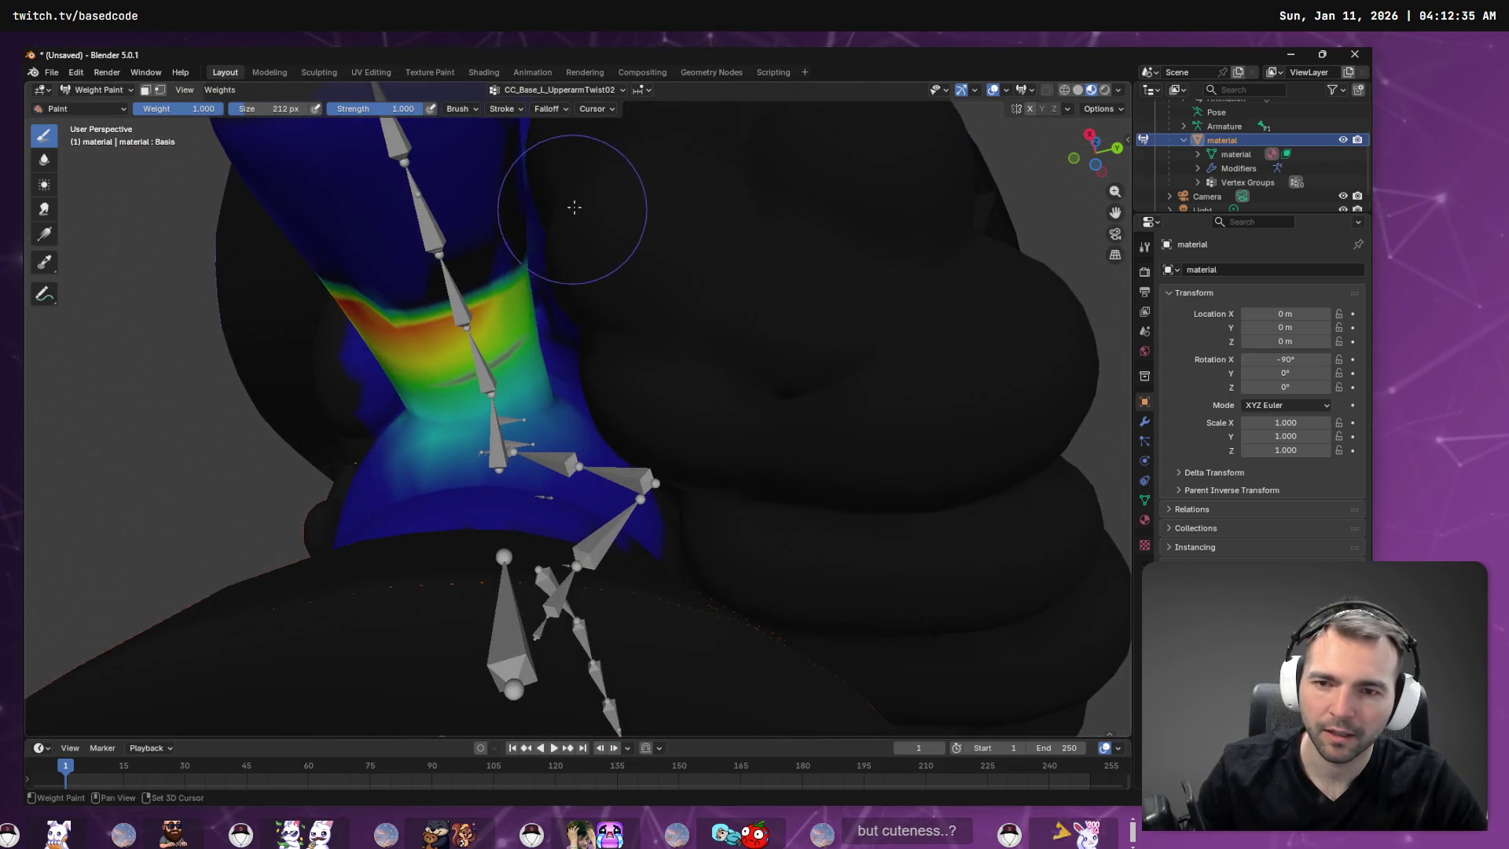
Orbit around the painted arm to inspect its blue-to-yellow gradient, then zoom out.
middle_drag(579, 239, 616, 465)
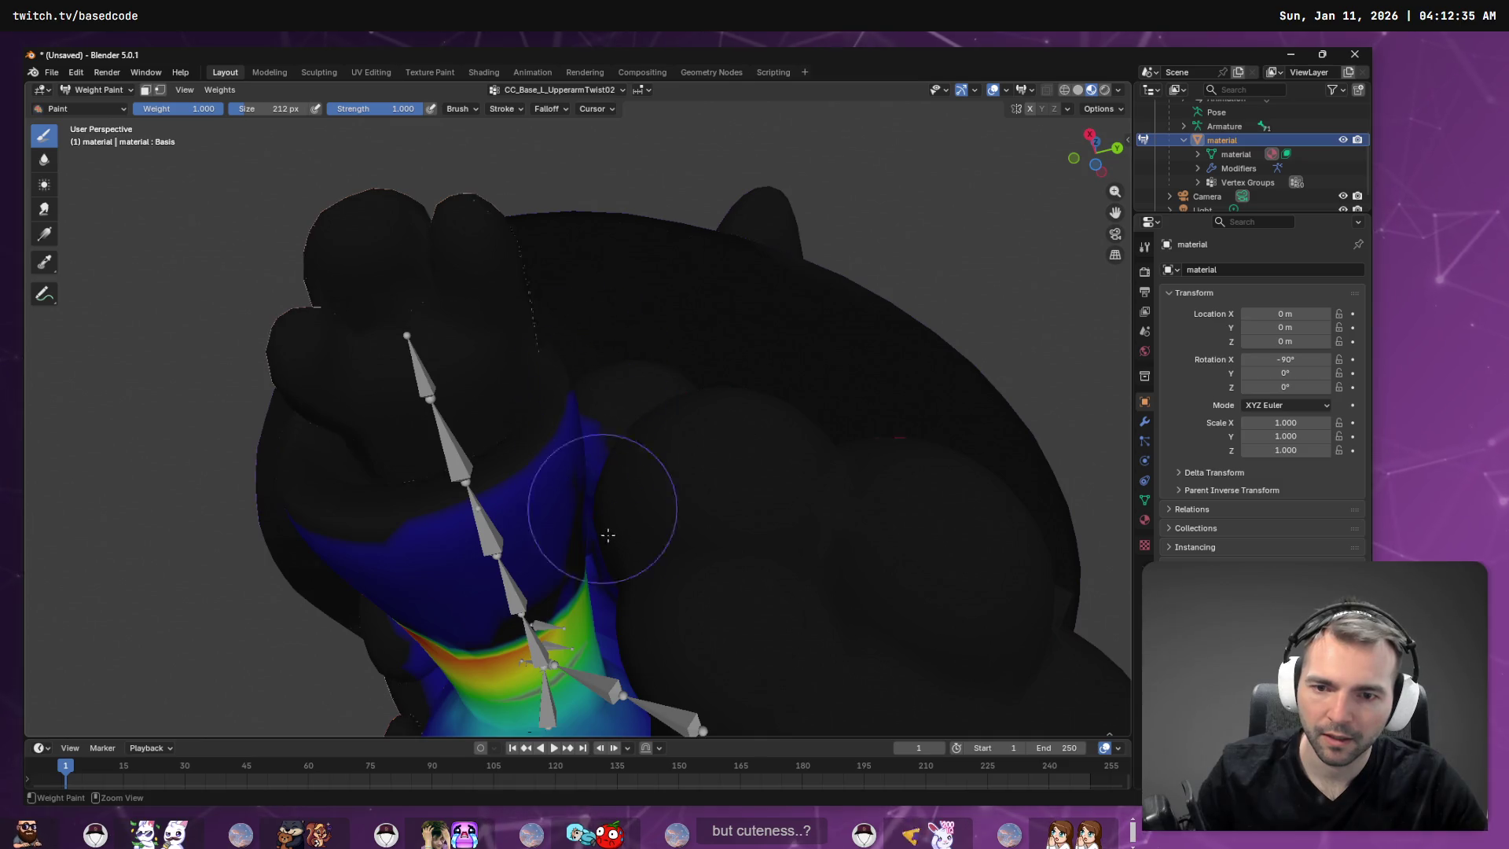
mouse_move(608, 535)
middle_down()
mouse_move(684, 421)
mouse_move(788, 573)
mouse_move(660, 519)
middle_up()
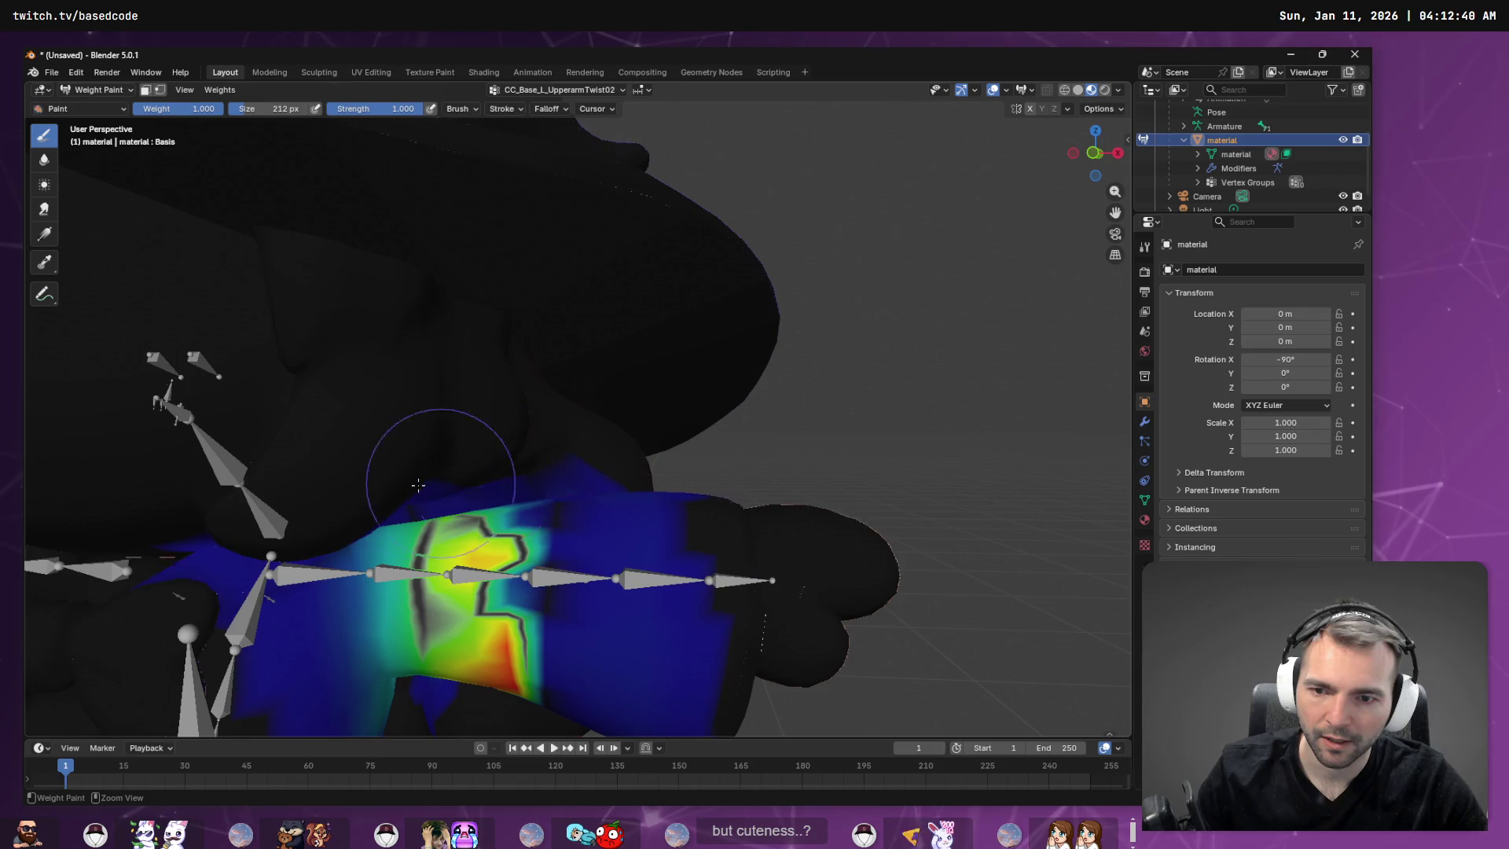
mouse_move(592, 753)
middle_down()
mouse_move(674, 432)
mouse_move(673, 498)
mouse_move(533, 518)
middle_up()
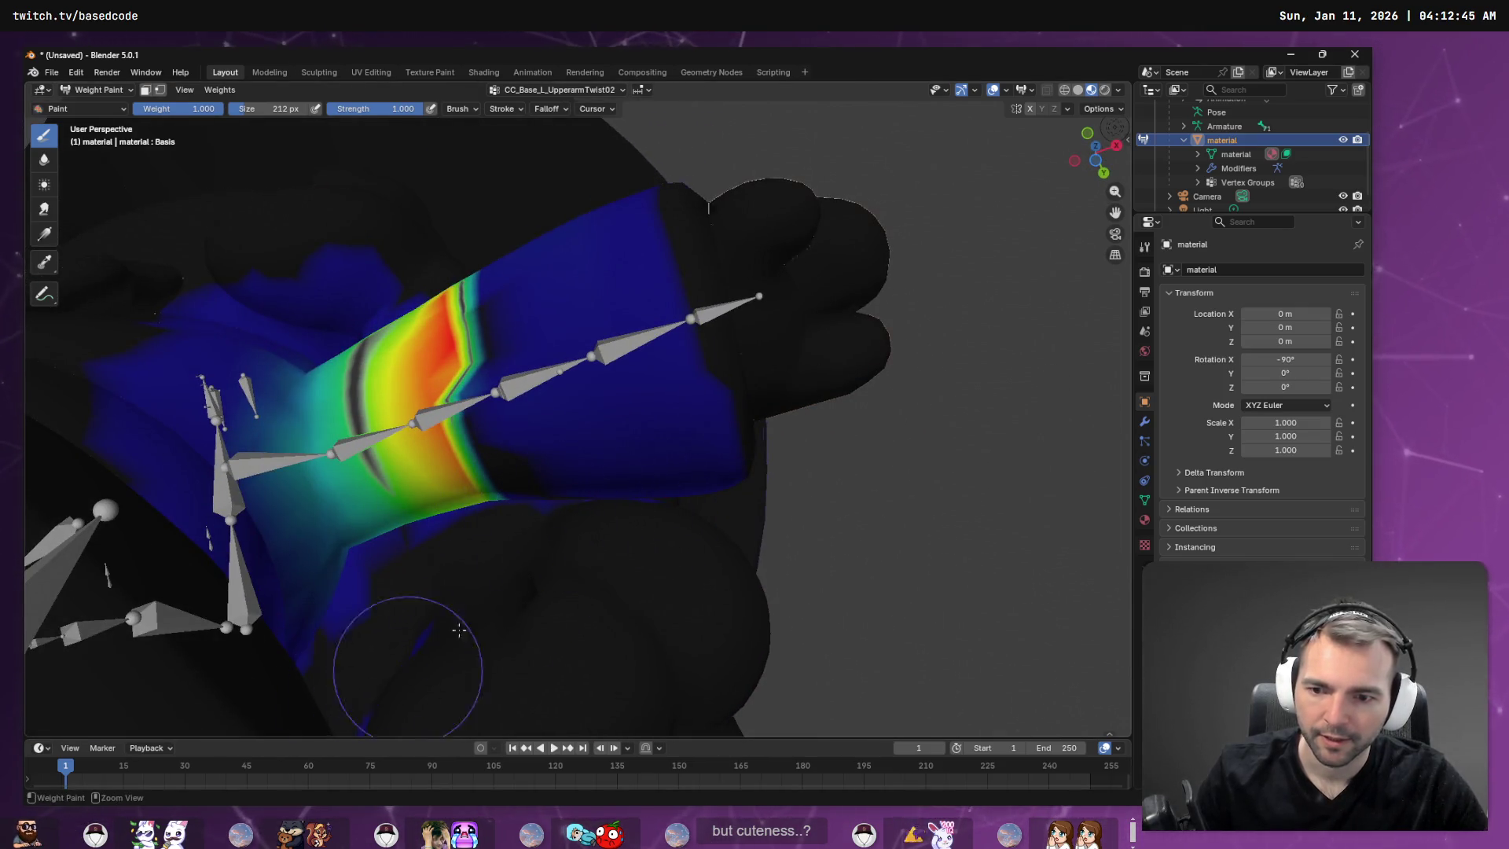
mouse_move(488, 577)
middle_down()
mouse_move(597, 550)
mouse_move(668, 487)
mouse_move(700, 512)
mouse_move(769, 511)
mouse_move(734, 417)
mouse_move(649, 509)
middle_up()
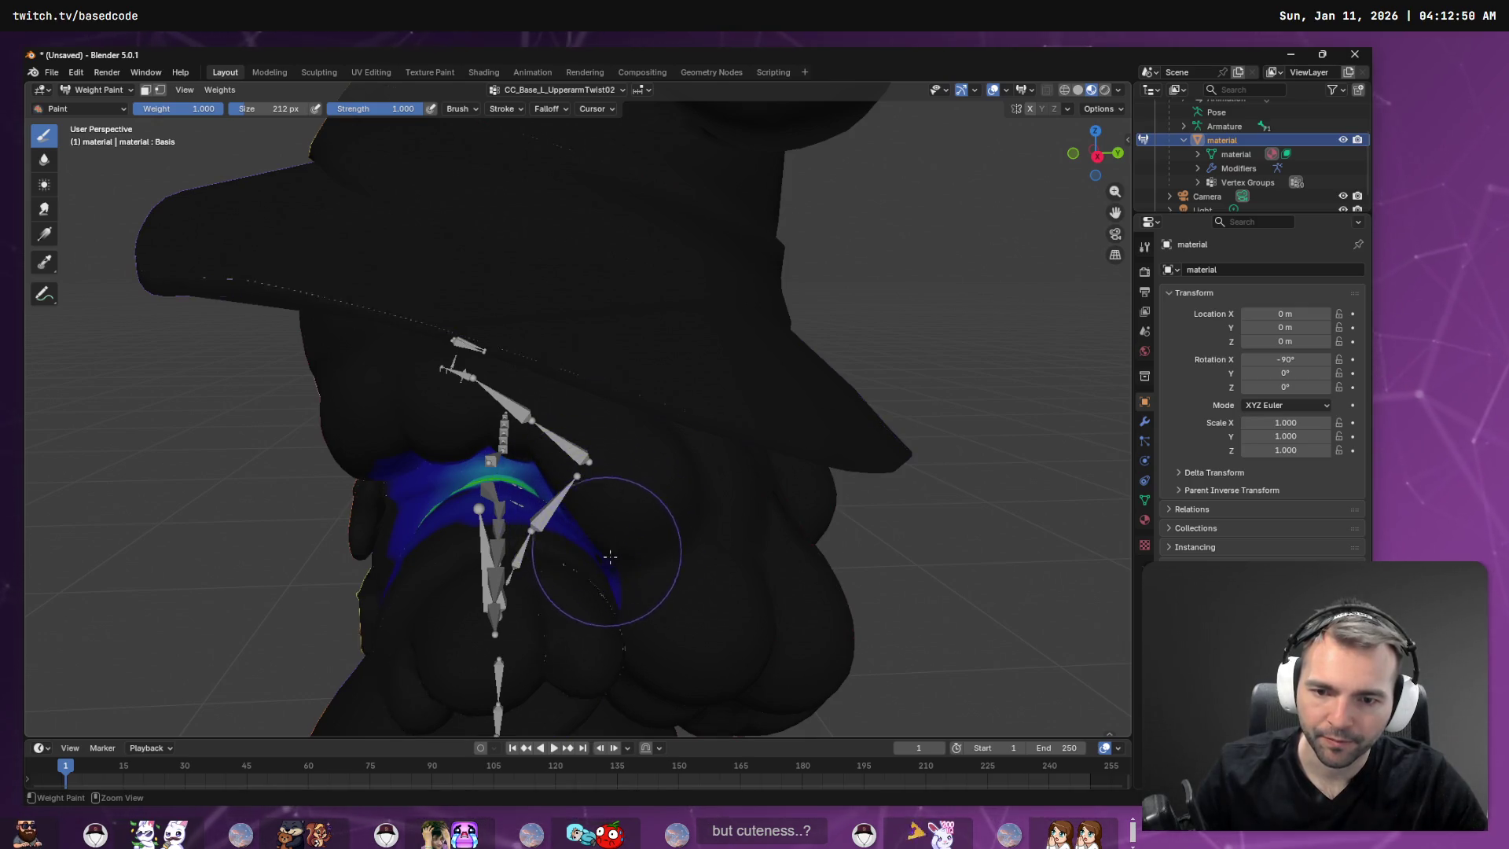
mouse_move(642, 605)
middle_down()
mouse_move(707, 565)
mouse_move(747, 472)
middle_up()
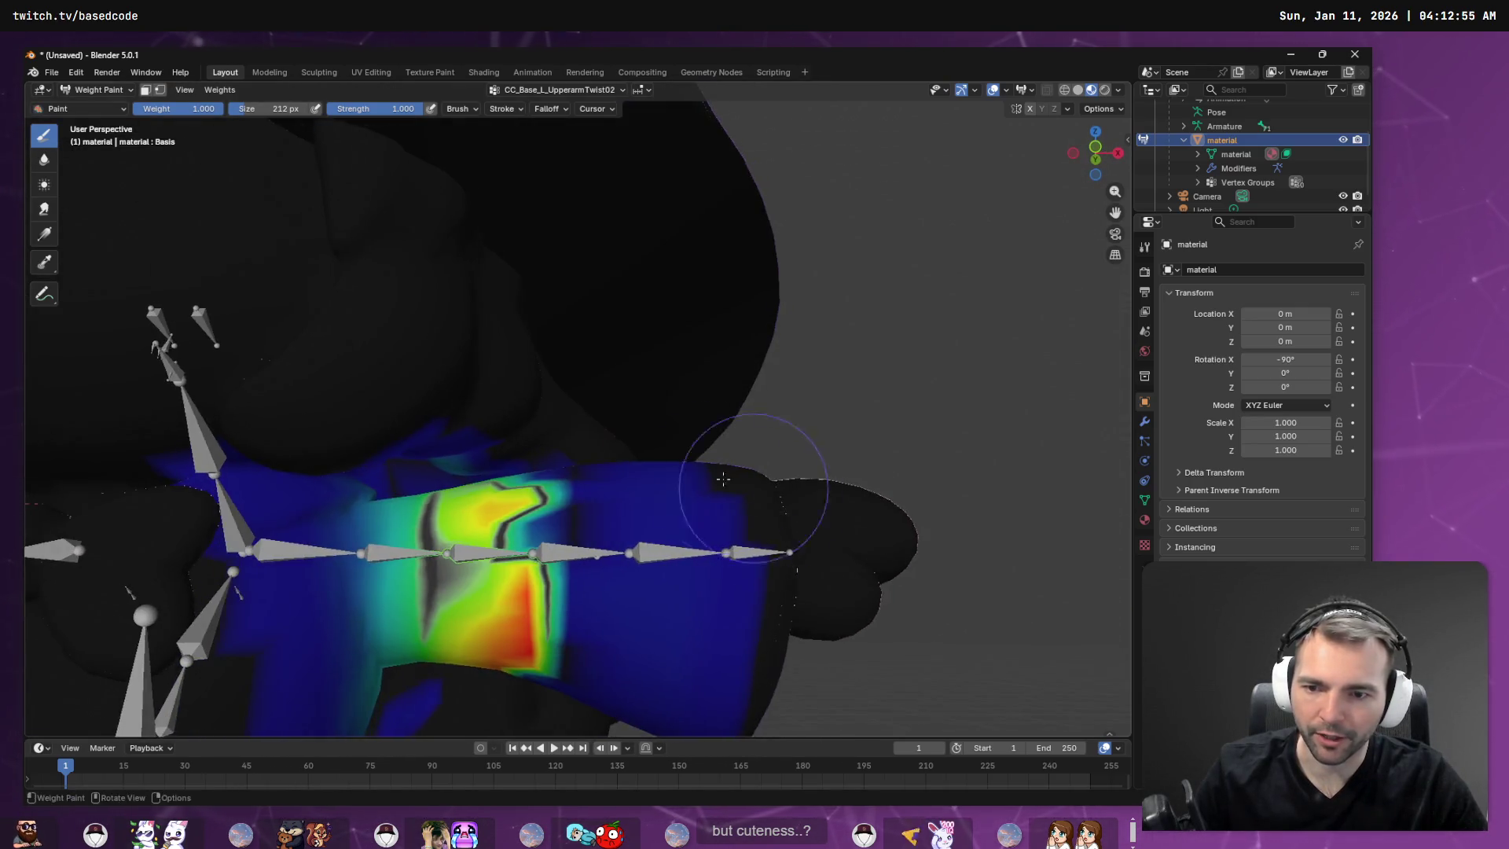
scroll(586, 469, down, 3)
scroll(532, 411, up, 5)
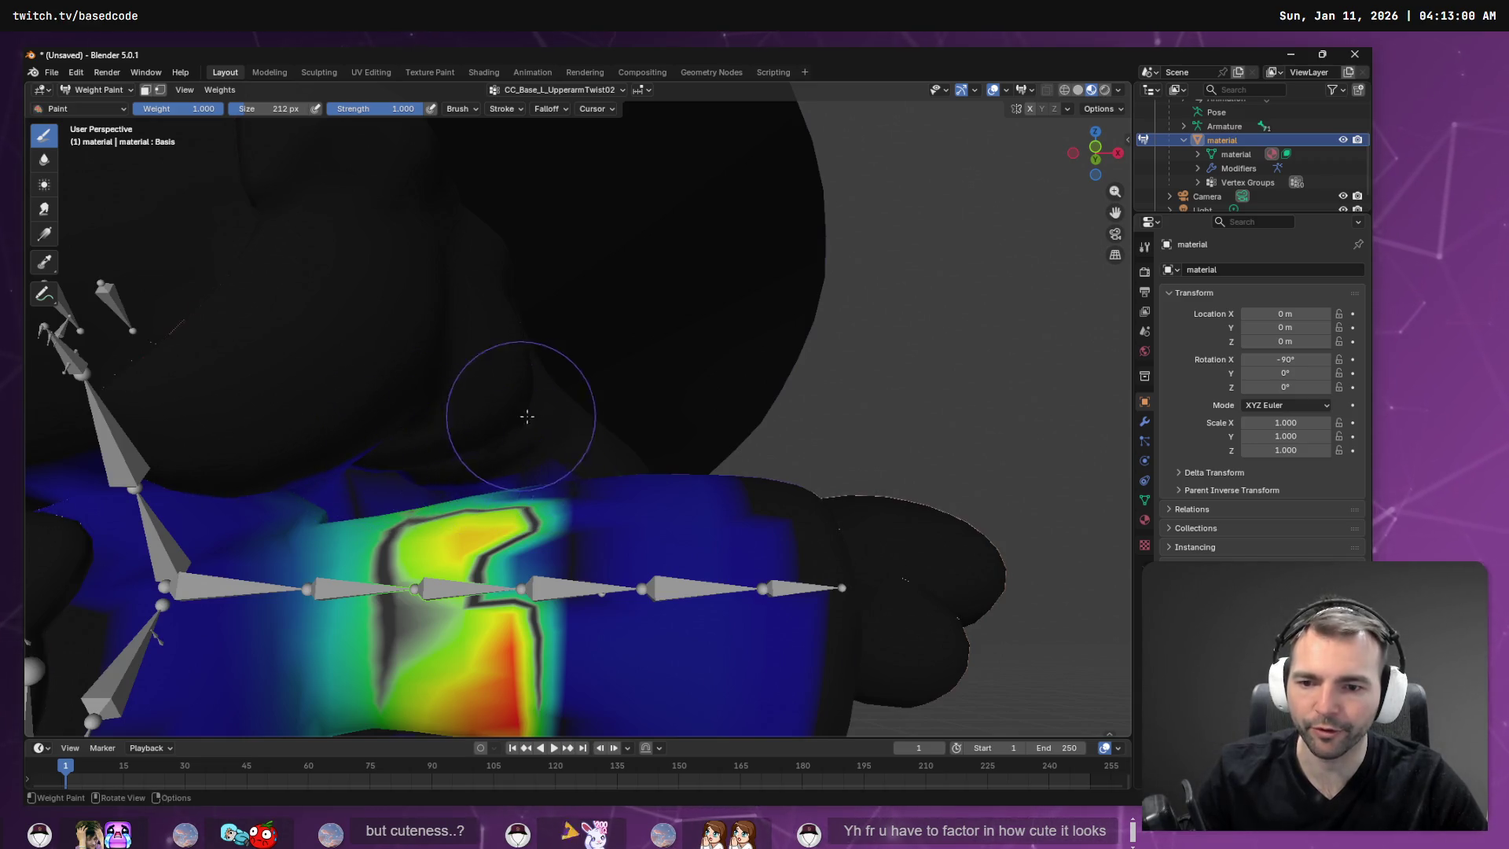
mouse_move(526, 415)
middle_down()
mouse_move(710, 421)
mouse_move(597, 428)
middle_up()
middle_drag(461, 455, 437, 472)
scroll(656, 489, down, 5)
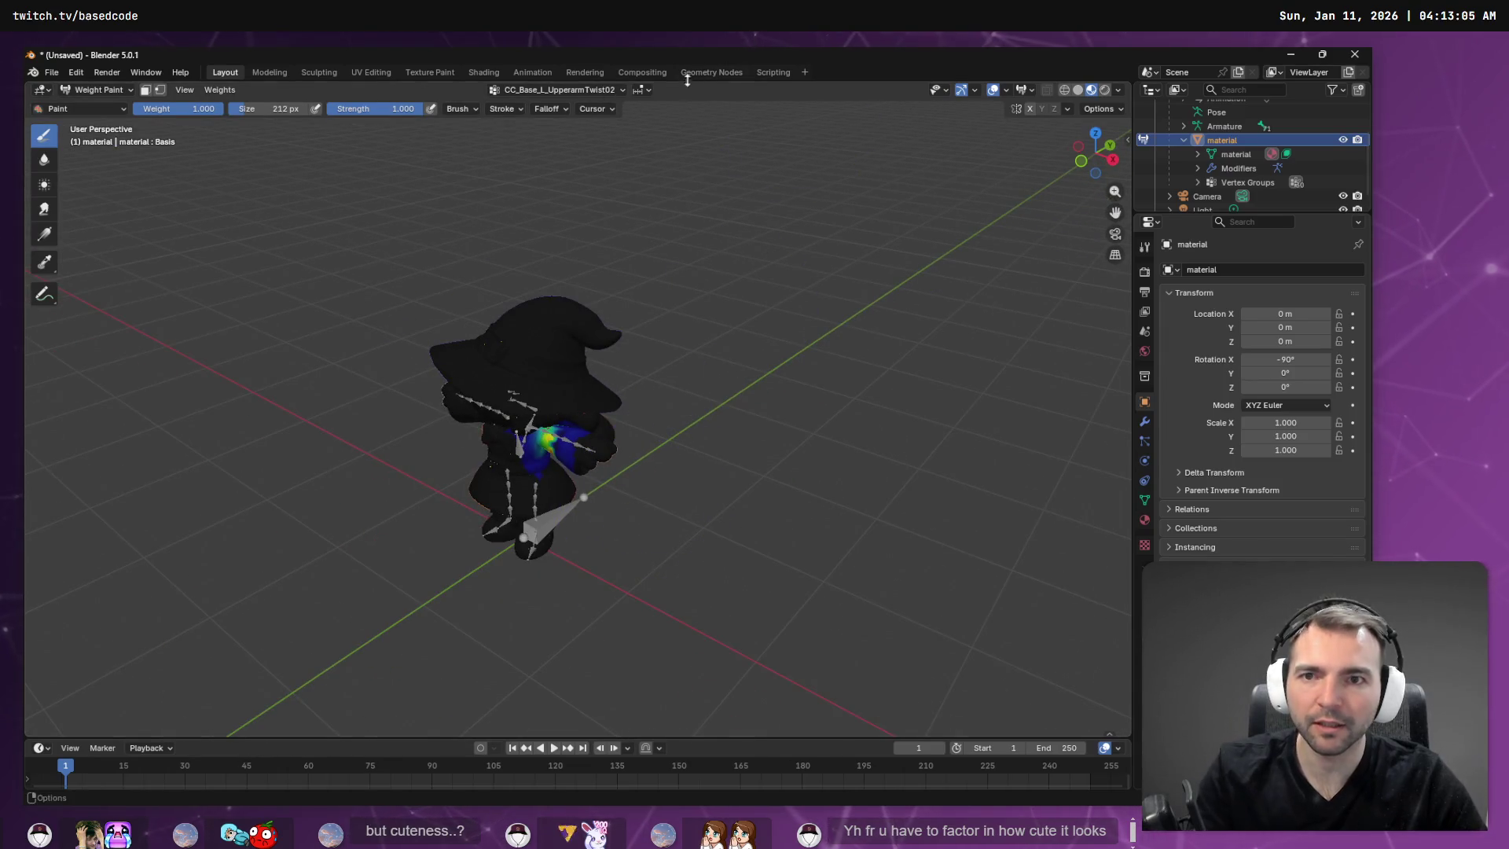
Make CC_Base_L_ForearmTwist02 the active vertex group and zoom in on the model.
click(585, 91)
click(535, 176)
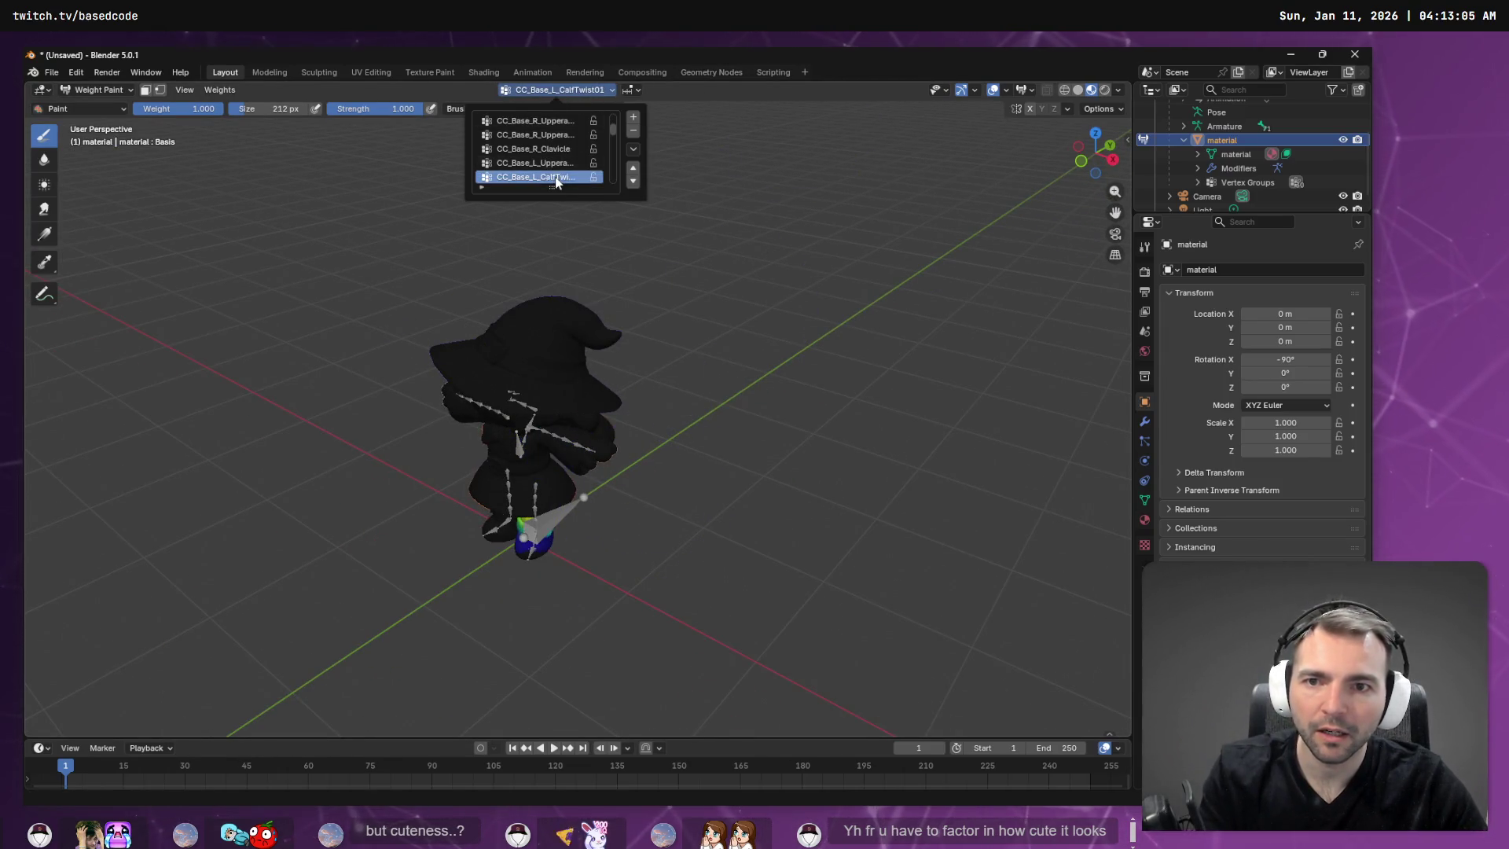
ctrl+scroll(555, 165, down, 5)
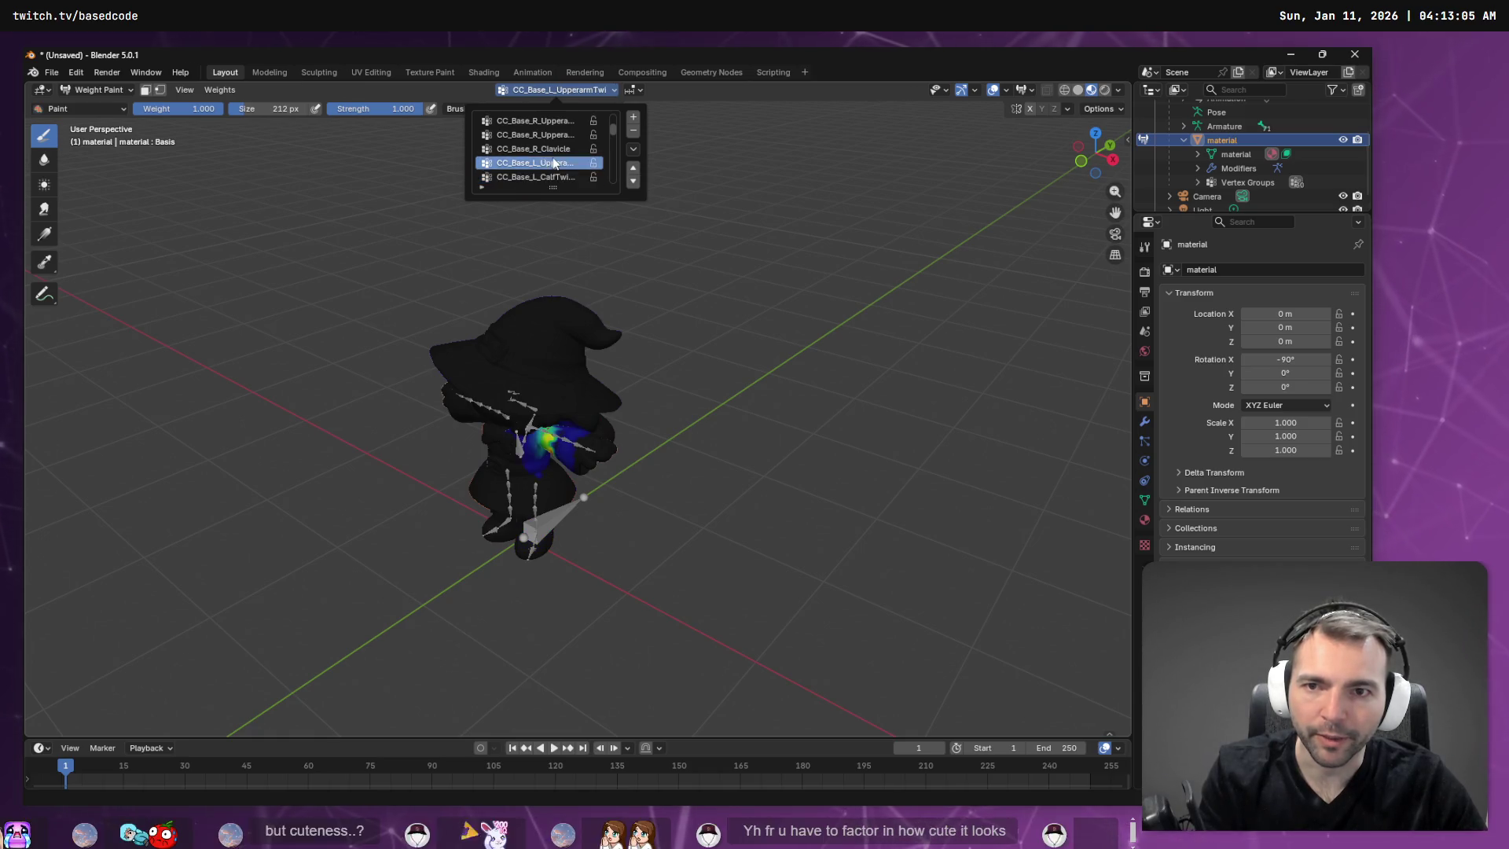
ctrl+scroll(553, 161, down, 5)
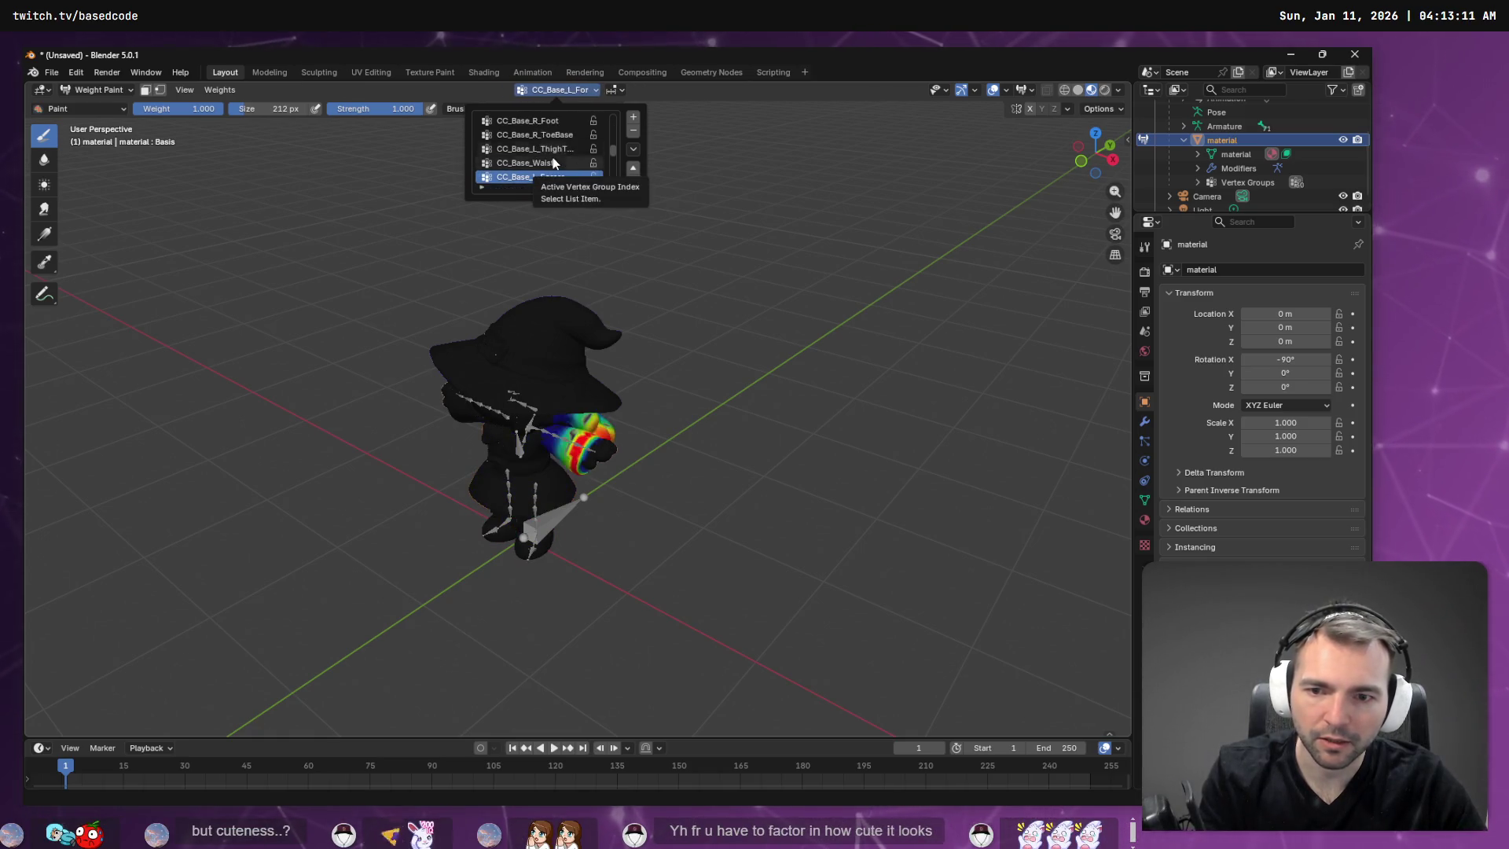
ctrl+scroll(553, 161, up, 1)
ctrl+scroll(554, 161, down, 1)
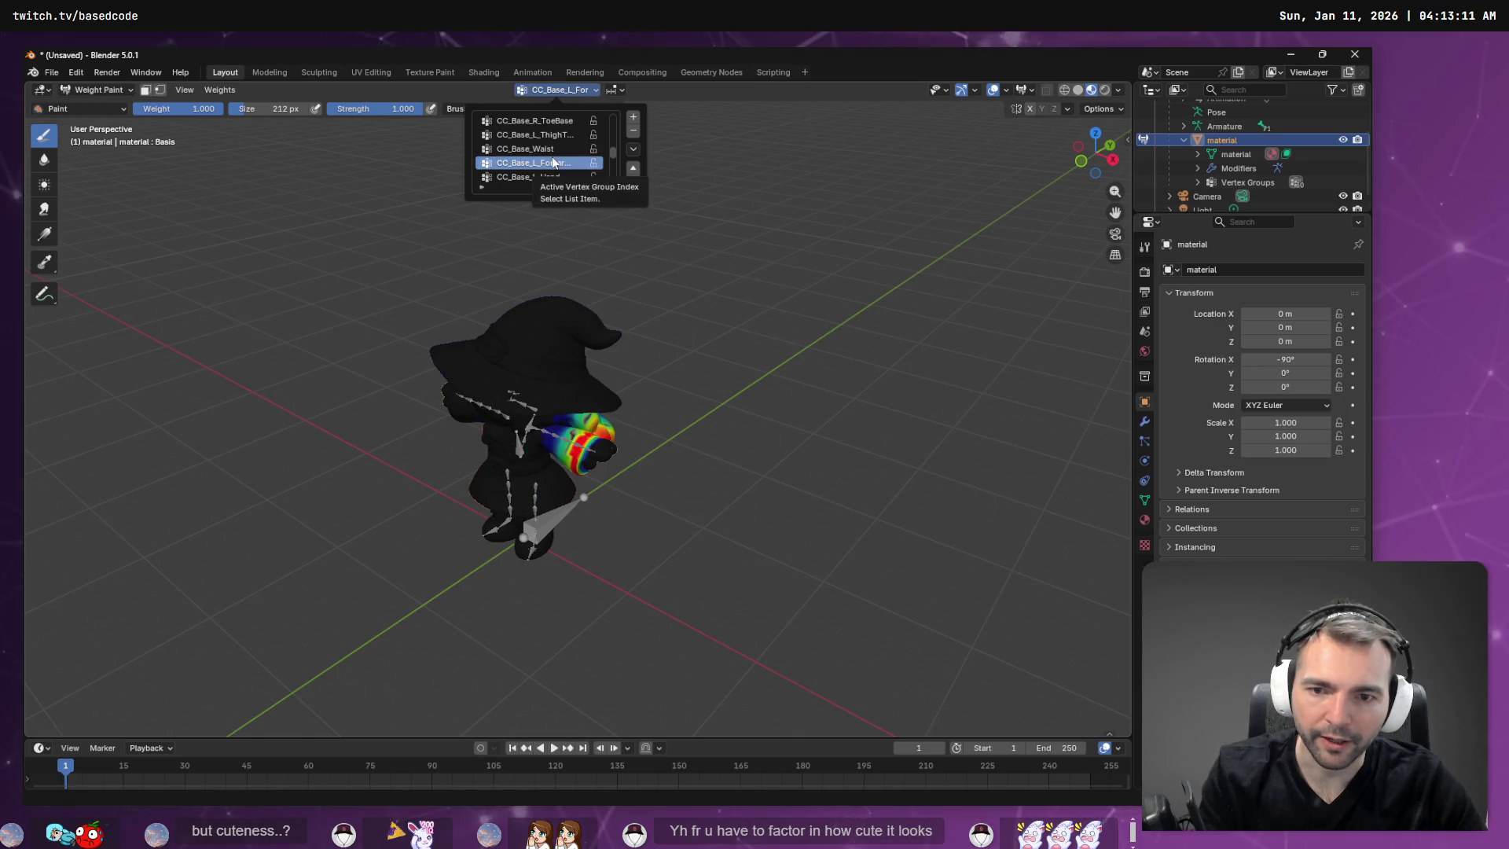
ctrl+scroll(553, 161, down, 1)
ctrl+scroll(553, 161, up, 1)
ctrl+scroll(553, 161, up, 1)
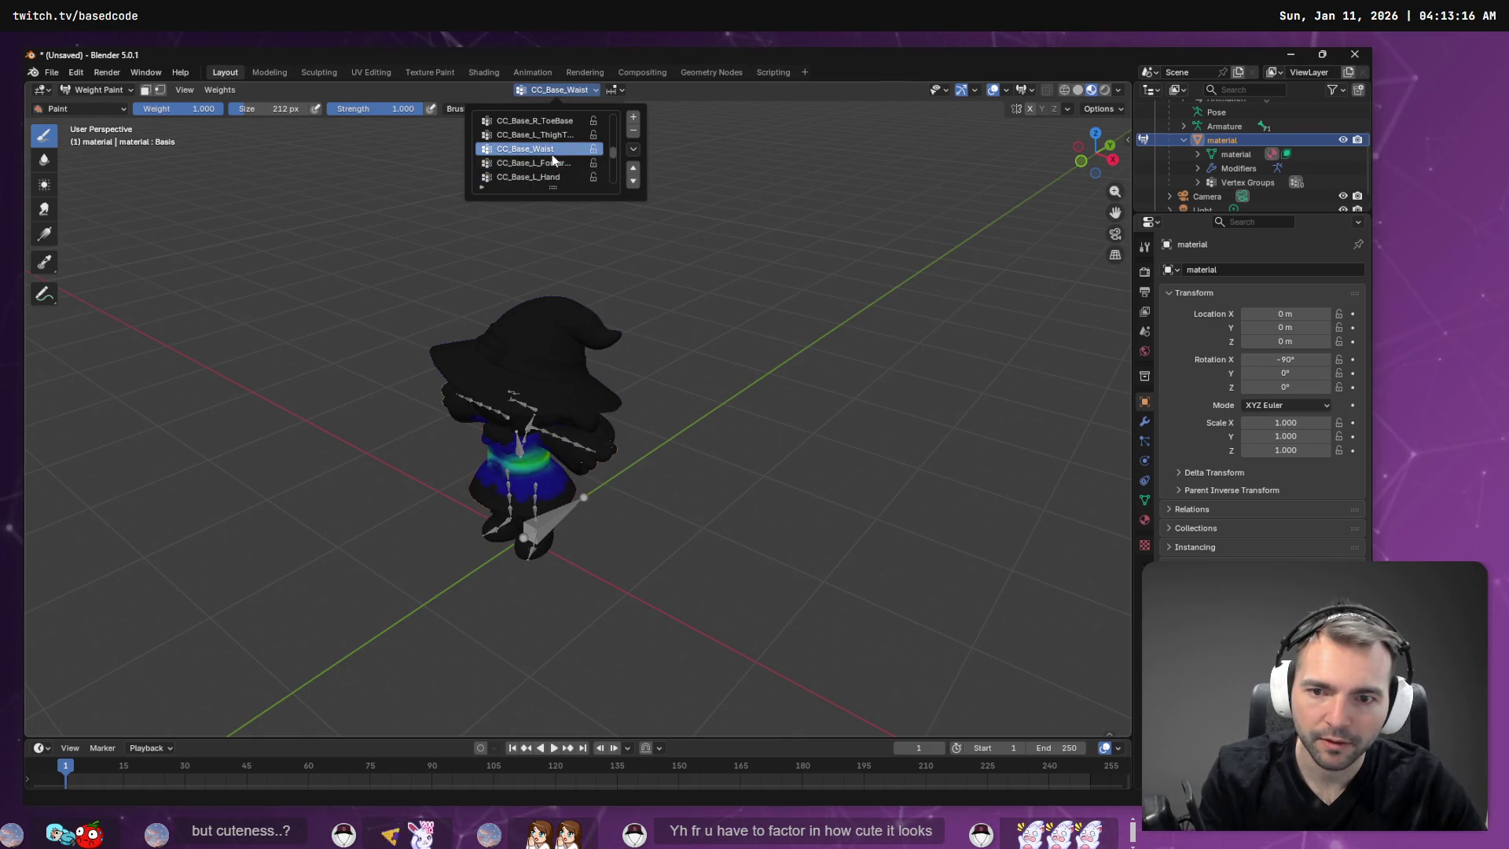
ctrl+scroll(554, 162, down, 1)
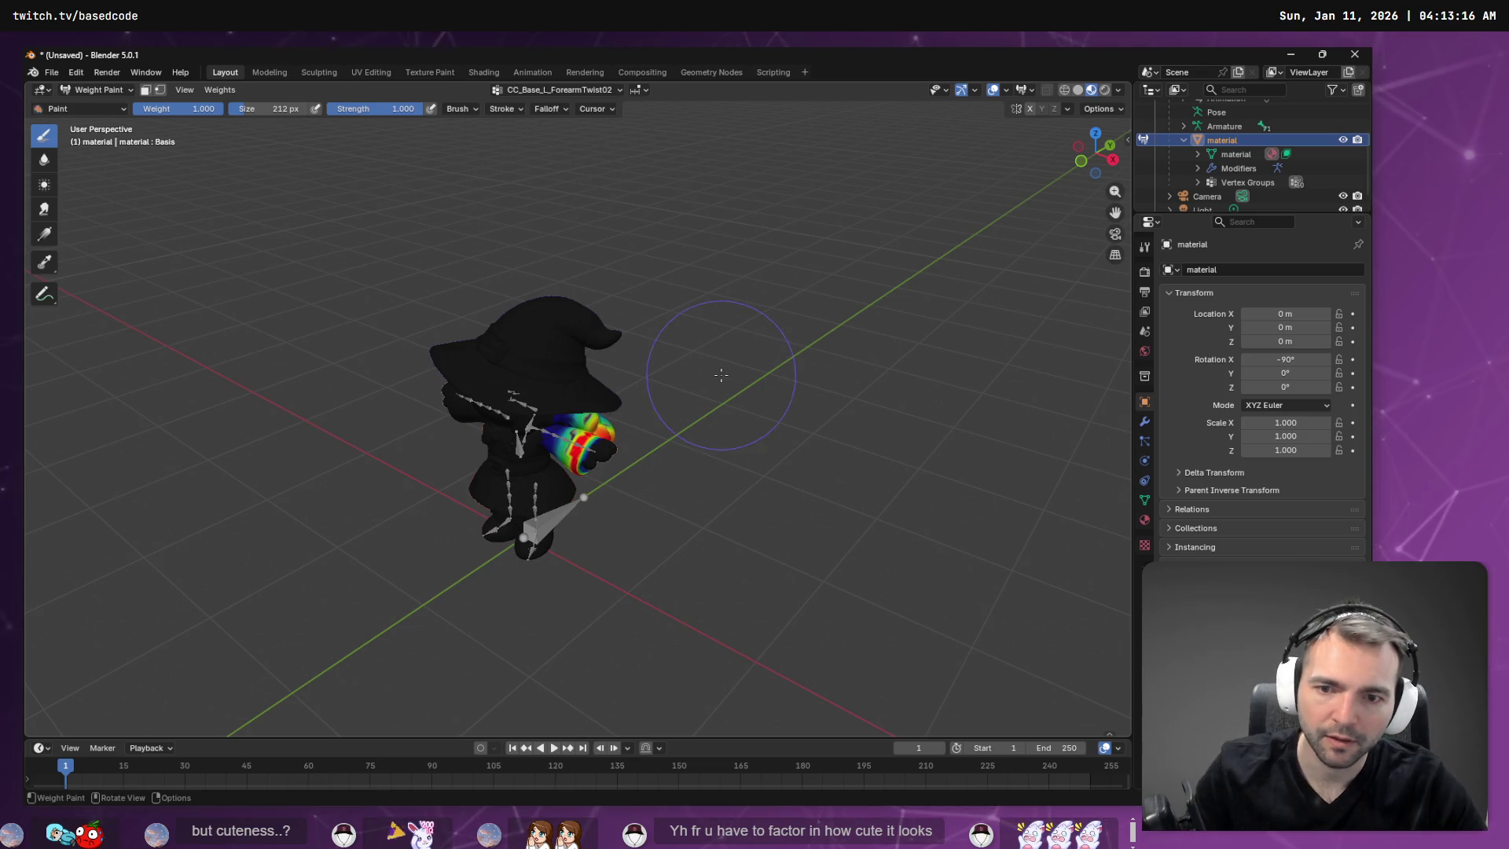
Subtract the strong green and yellow ForearmTwist02 weights around the head.
middle_drag(717, 370, 656, 436)
scroll(656, 436, up, 4)
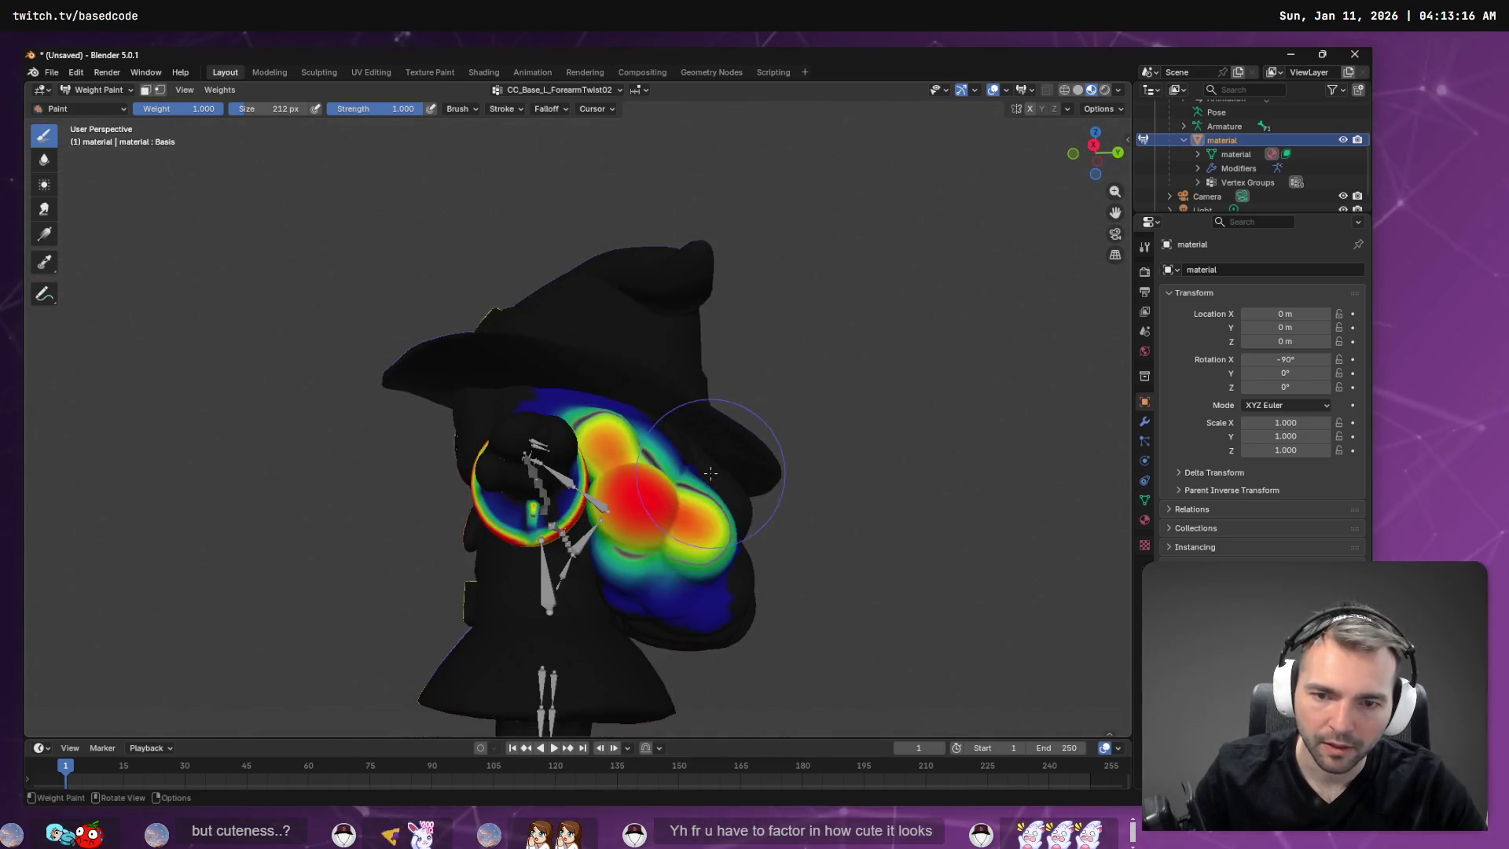
mouse_move(621, 479)
ctrl+mouse_down()
mouse_move(641, 541)
mouse_move(719, 542)
mouse_move(746, 586)
mouse_move(705, 512)
ctrl+mouse_up()
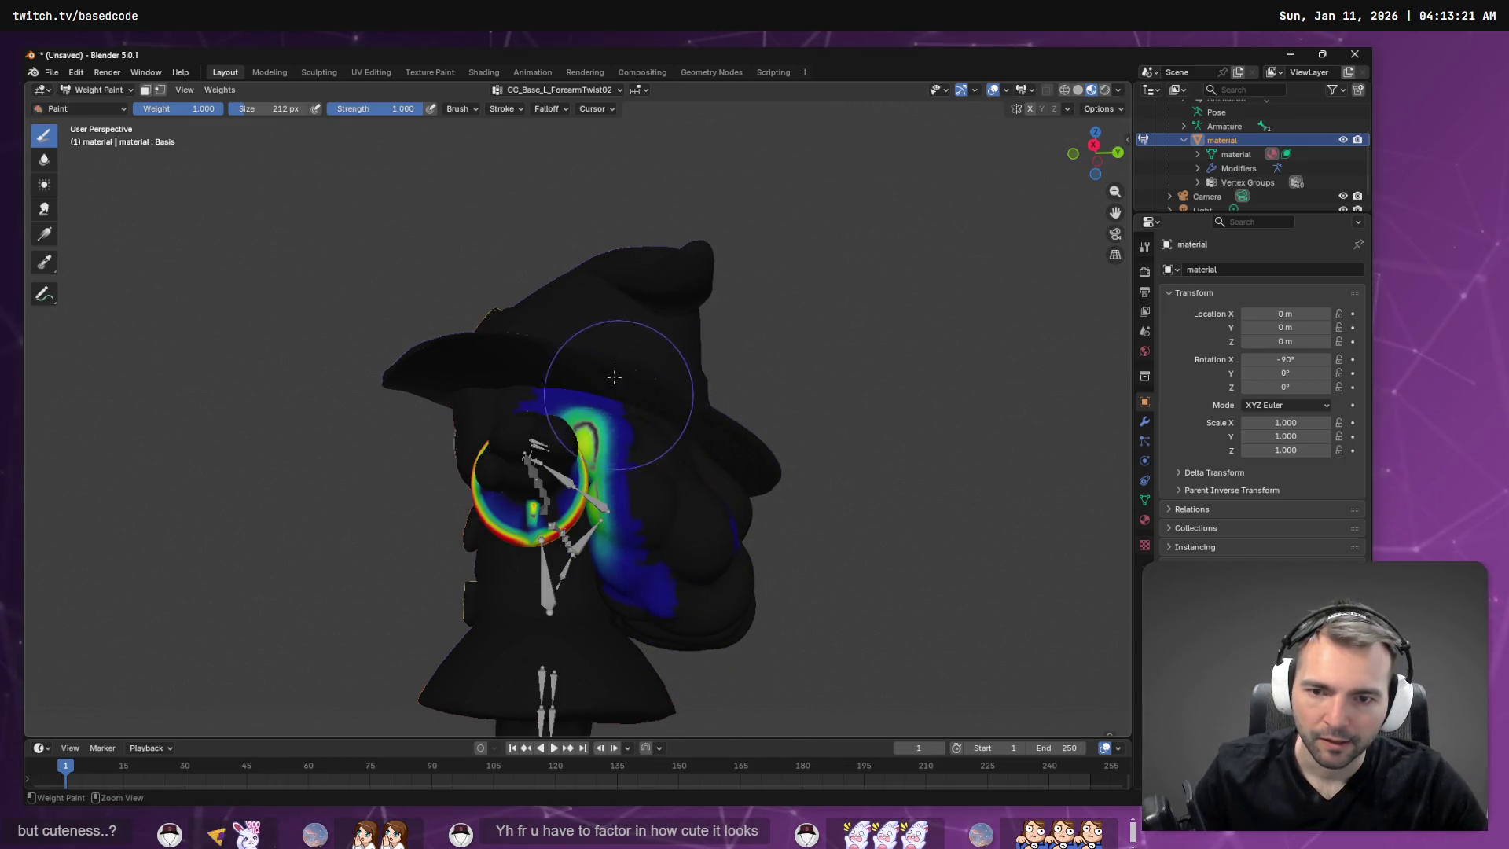
mouse_move(607, 380)
ctrl+mouse_down()
mouse_move(598, 424)
mouse_move(621, 495)
ctrl+mouse_up()
Subtract the stray green weight on the body beside the wrist band.
middle_drag(645, 555, 724, 523)
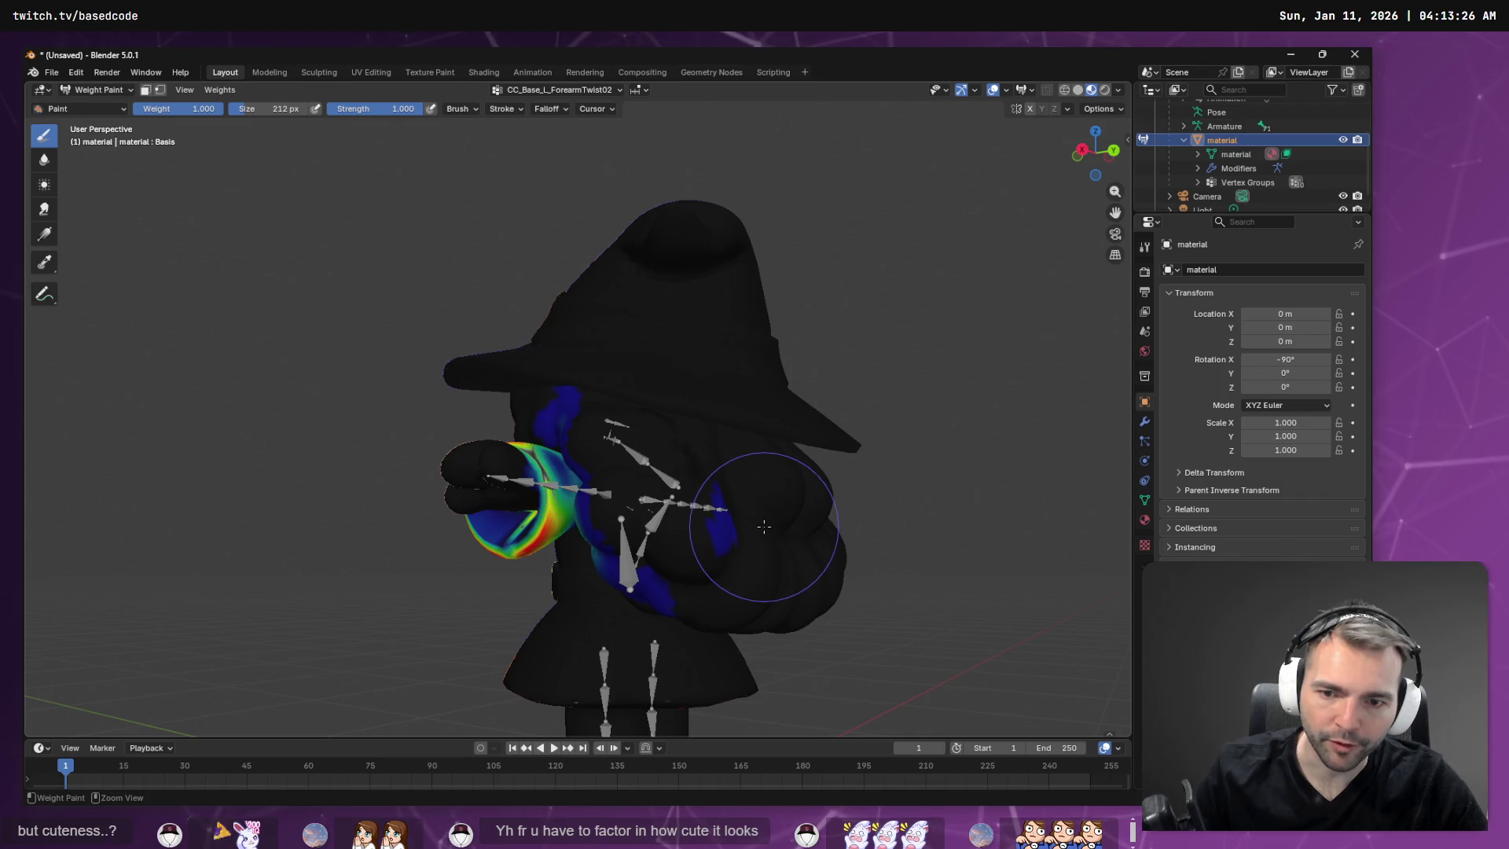
scroll(760, 505, up, 2)
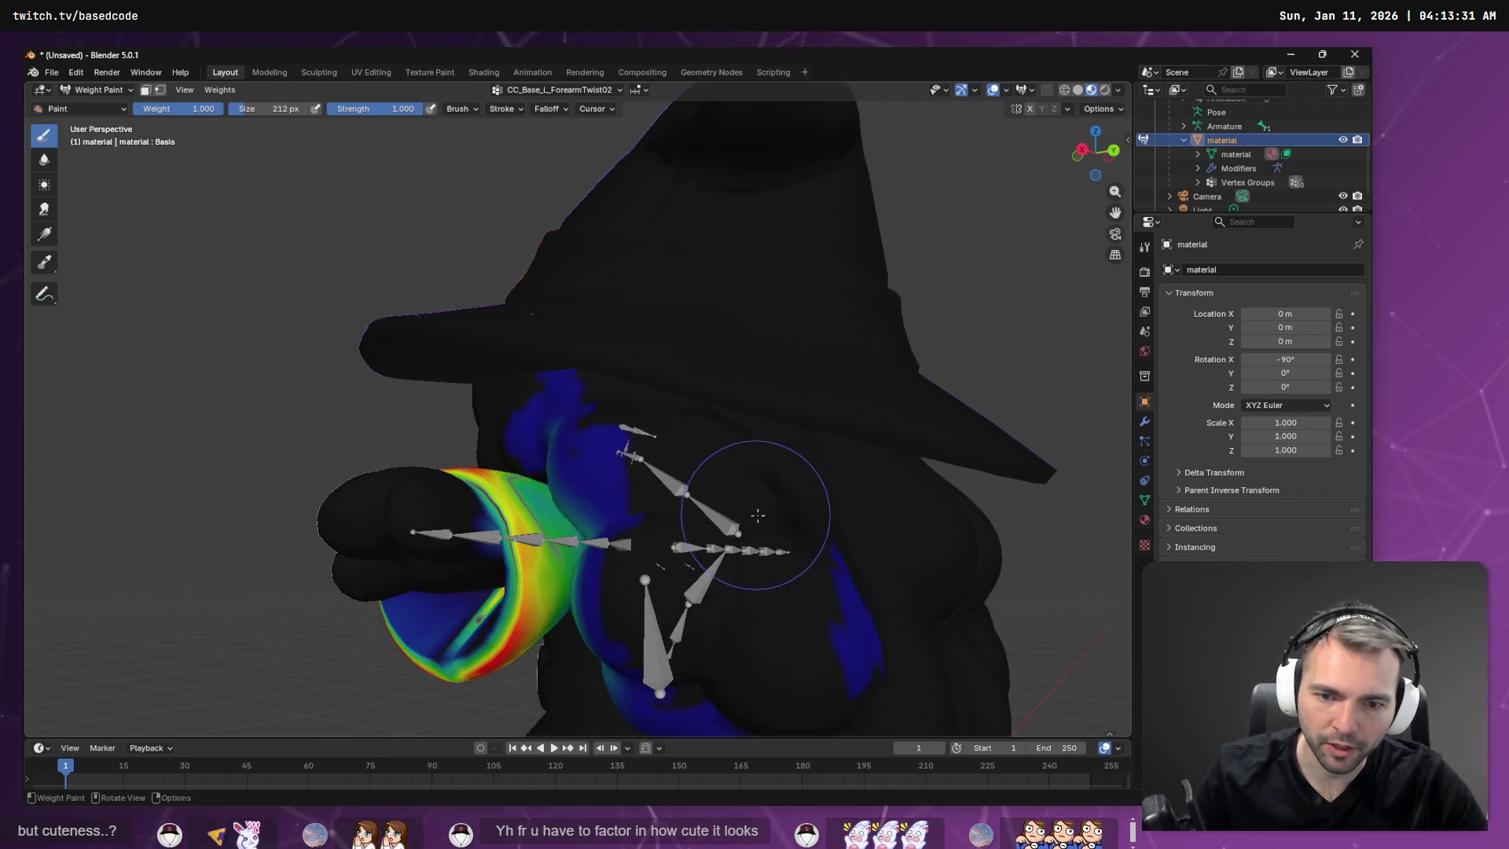
middle_drag(840, 653, 781, 505)
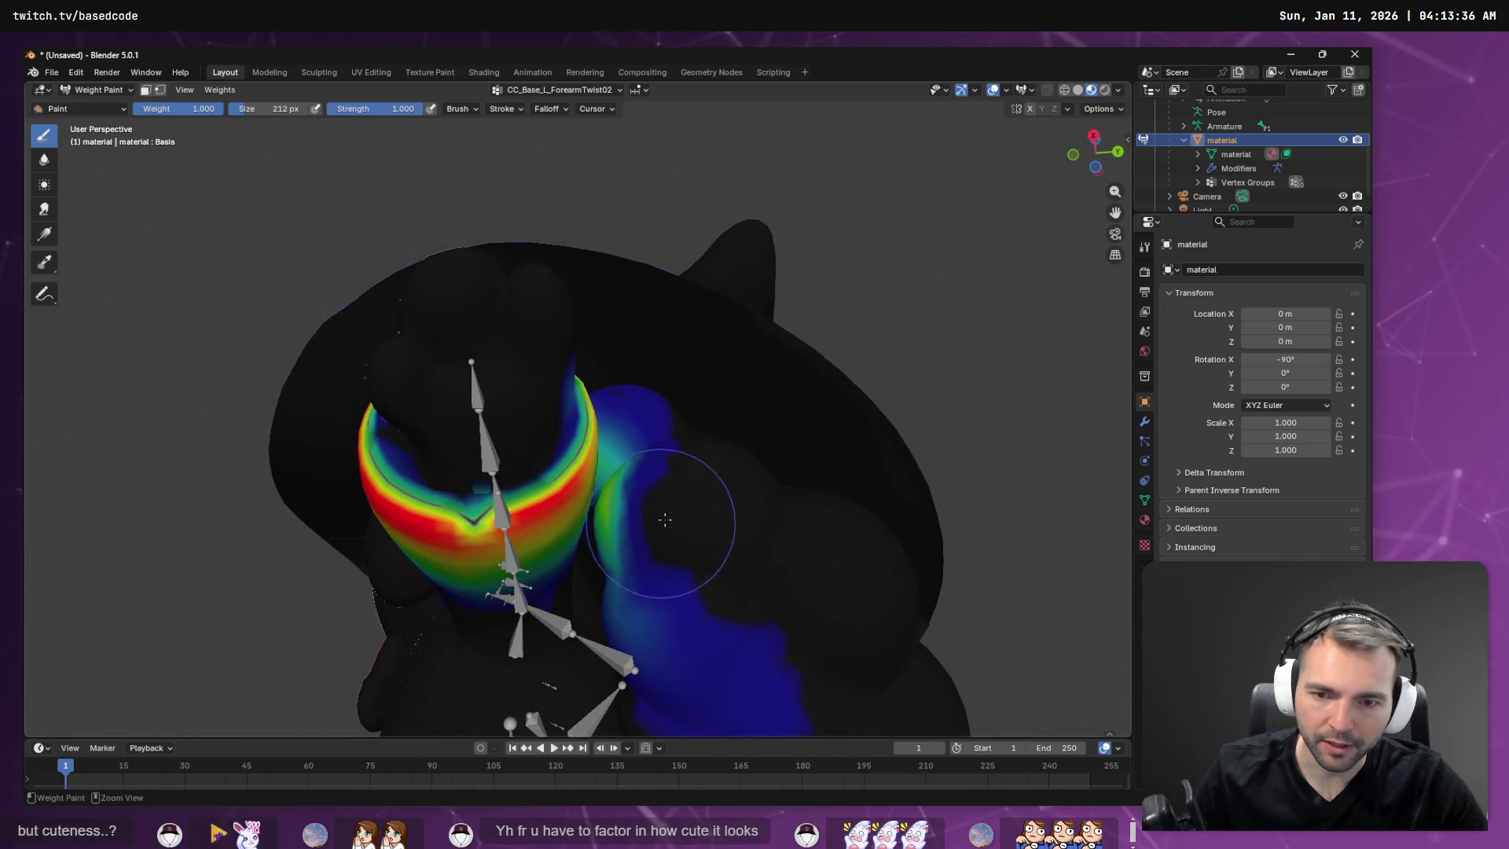
scroll(707, 534, up, 5)
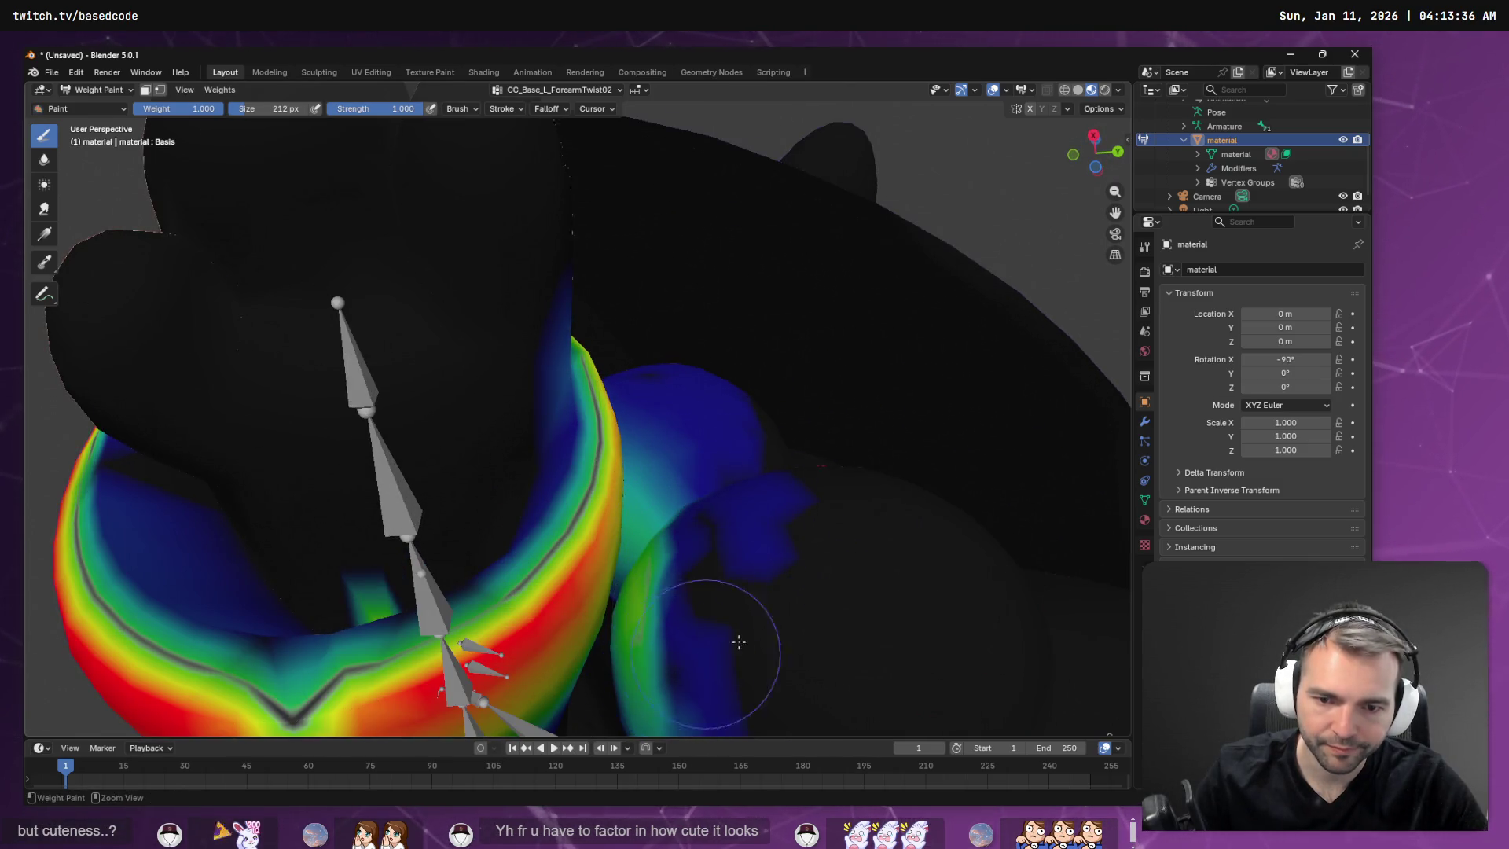
middle_drag(734, 639, 691, 431)
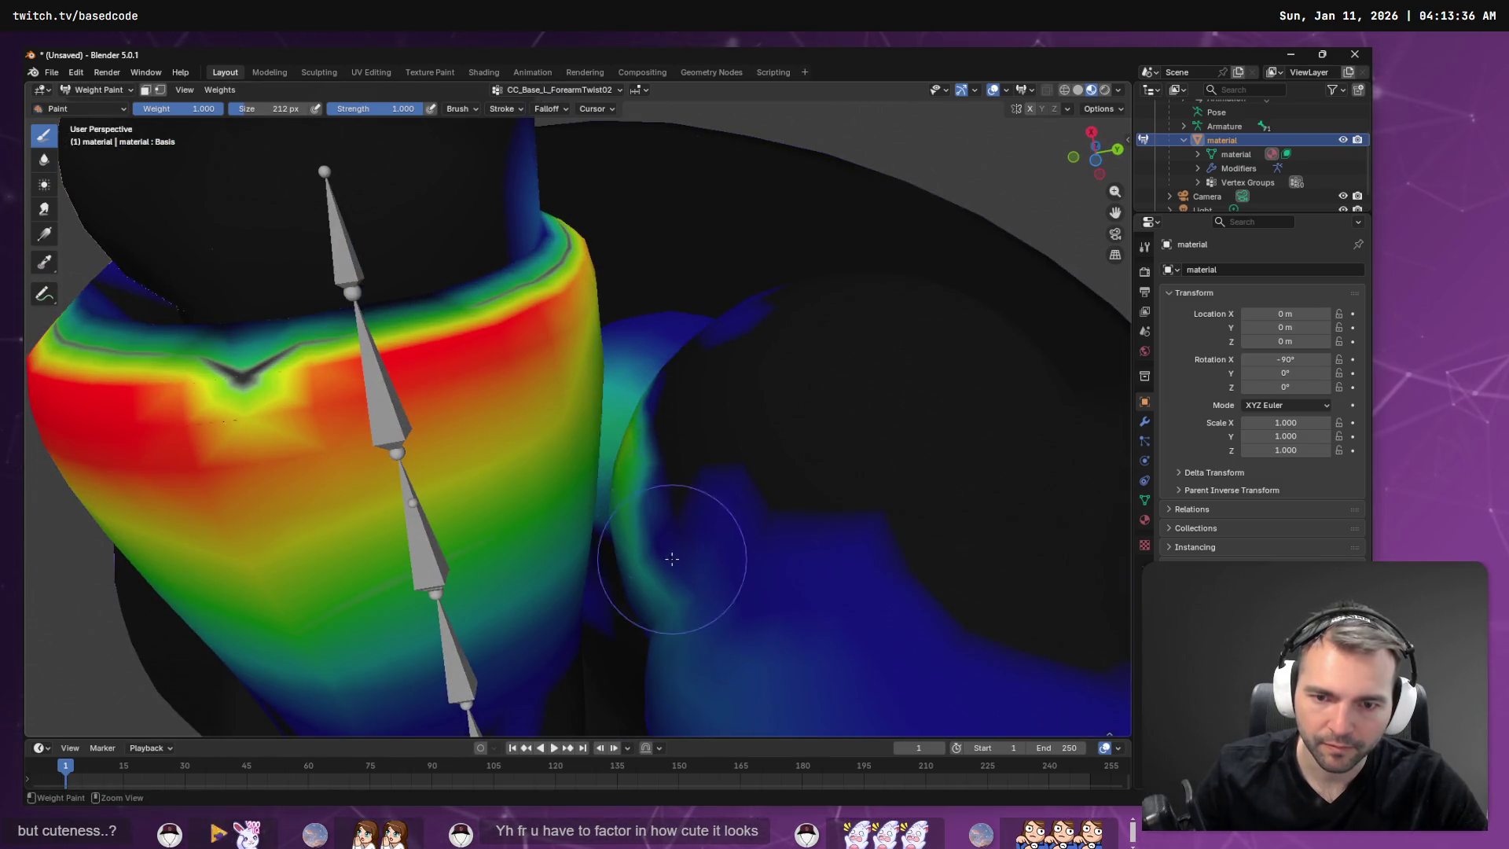
scroll(869, 527, up, 4)
mouse_move(863, 491)
ctrl+mouse_down()
mouse_move(826, 243)
mouse_move(786, 565)
mouse_move(723, 597)
mouse_move(708, 532)
mouse_move(839, 173)
ctrl+mouse_up()
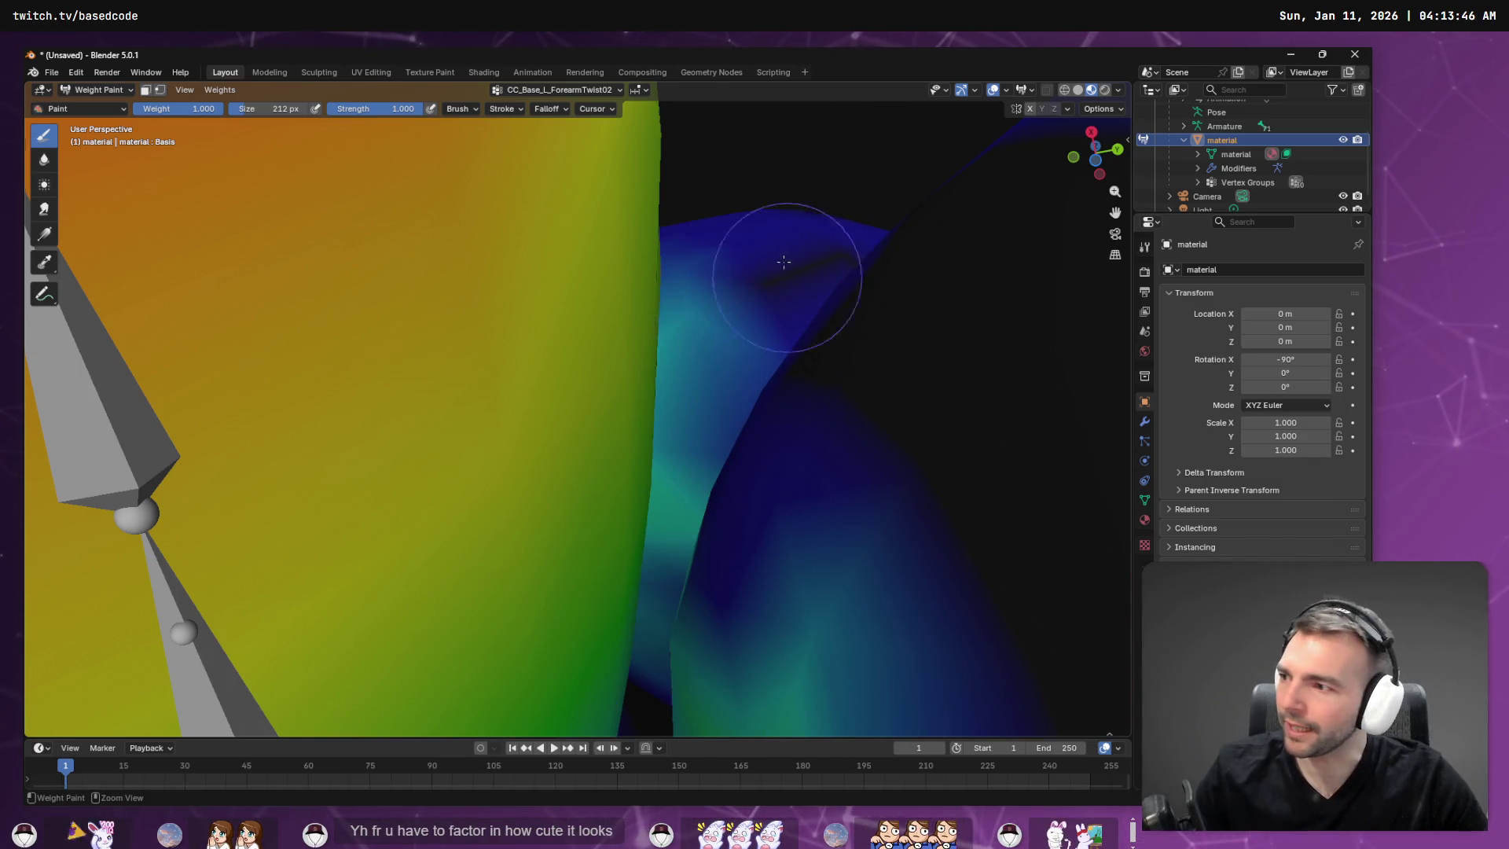
Subtract the stray blue weight on the lower body and along the forearm edge.
scroll(873, 460, down, 4)
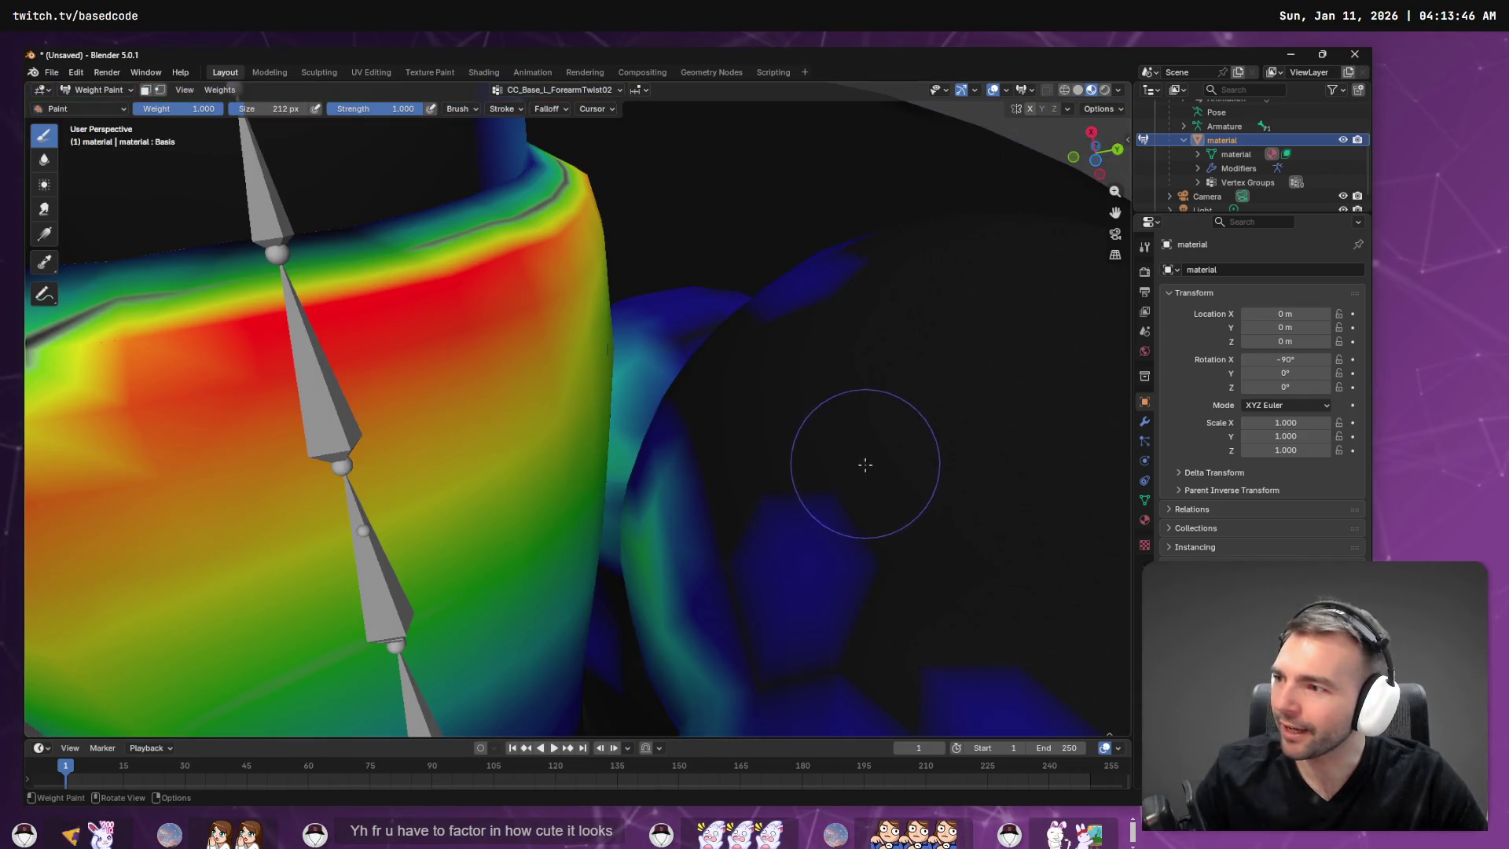
scroll(876, 475, down, 2)
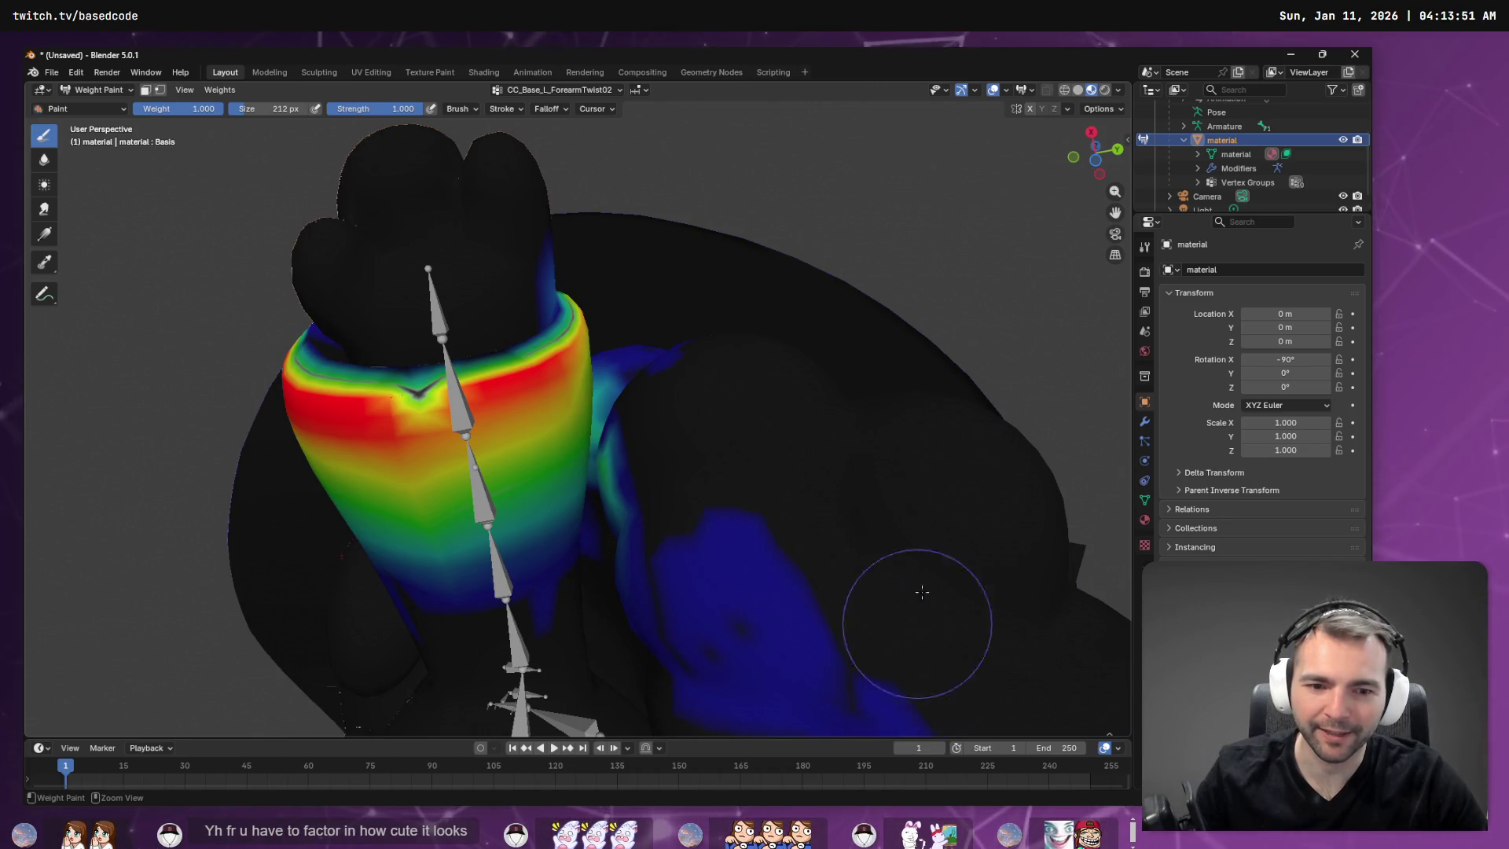
ctrl+drag(921, 592, 857, 624)
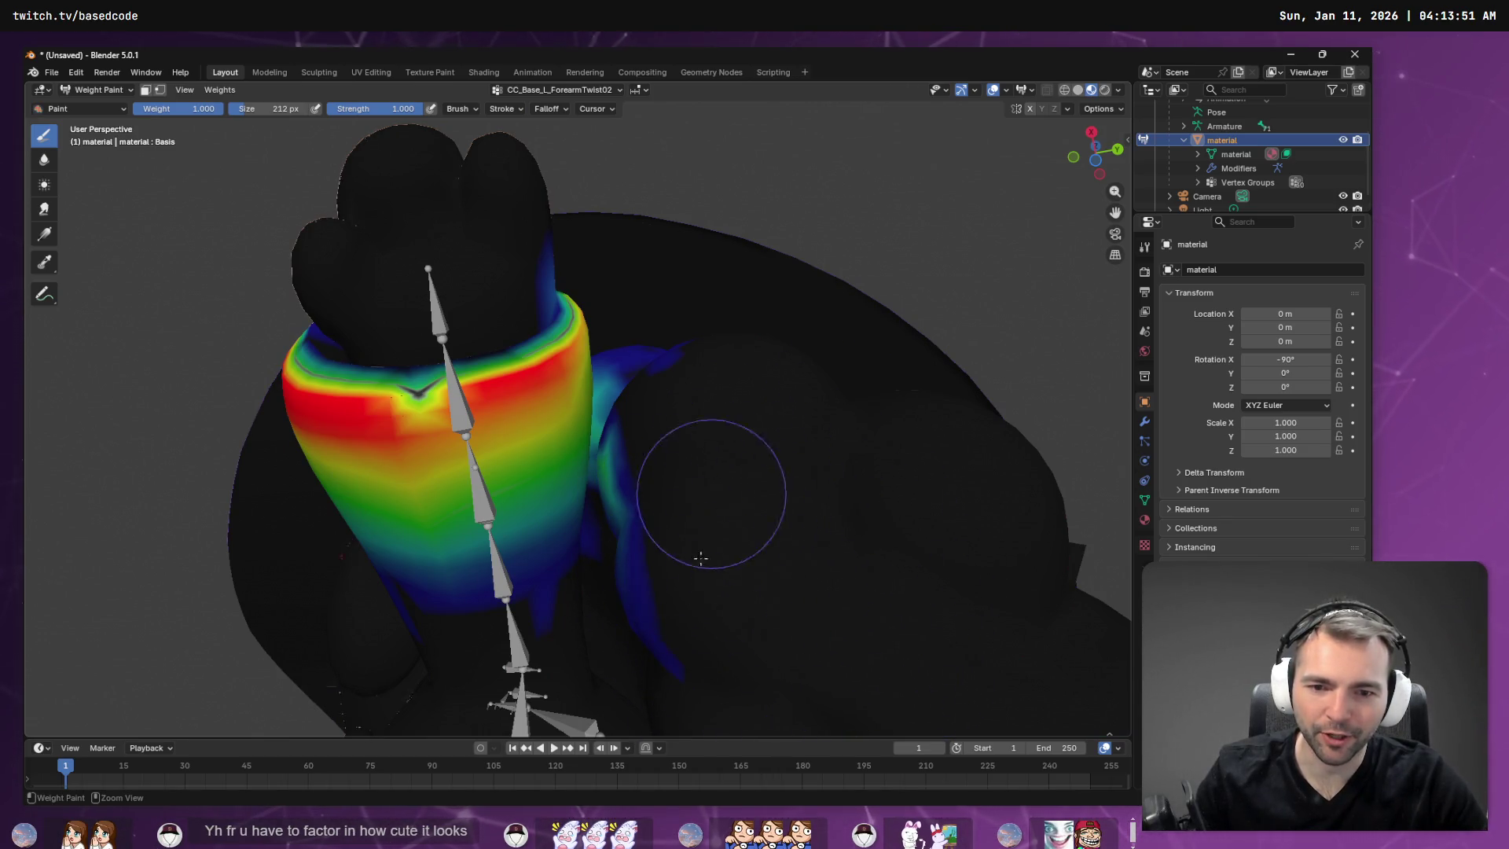
scroll(669, 584, up, 5)
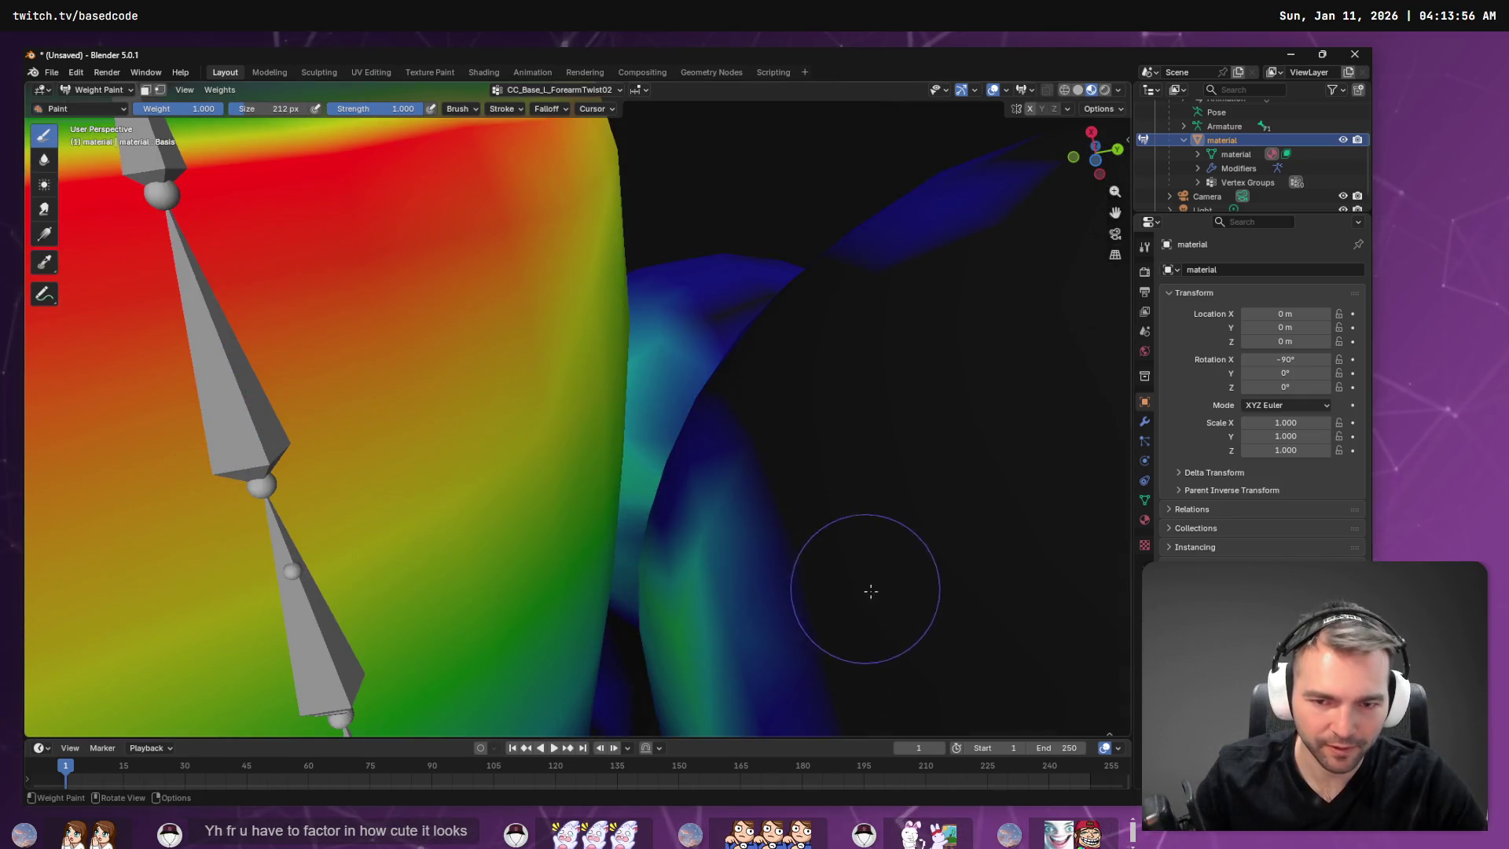
ctrl+drag(686, 480, 697, 395)
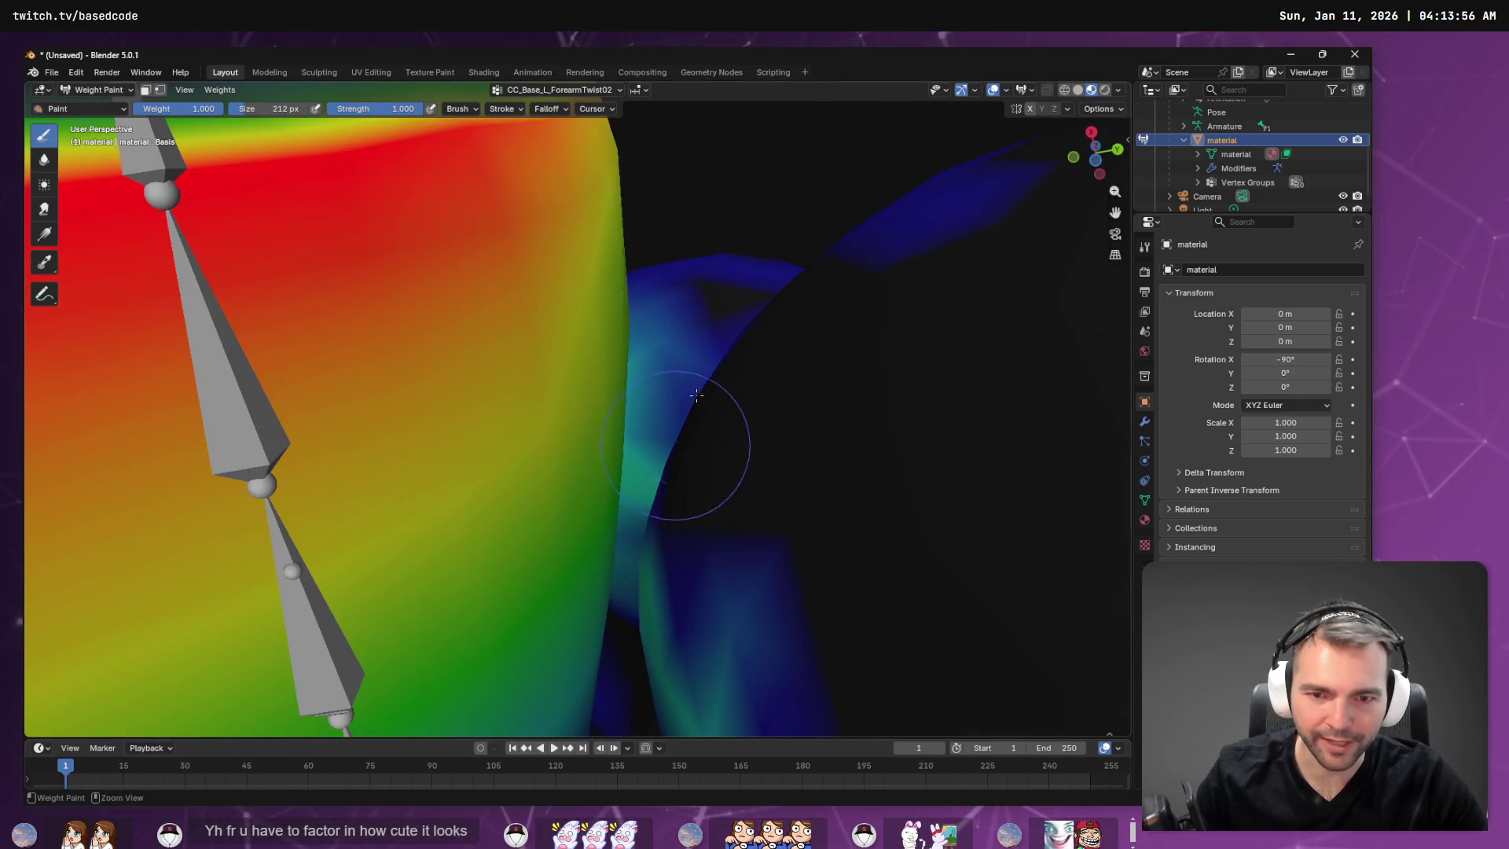
mouse_move(983, 213)
ctrl+mouse_down()
mouse_move(919, 165)
mouse_move(917, 189)
ctrl+mouse_up()
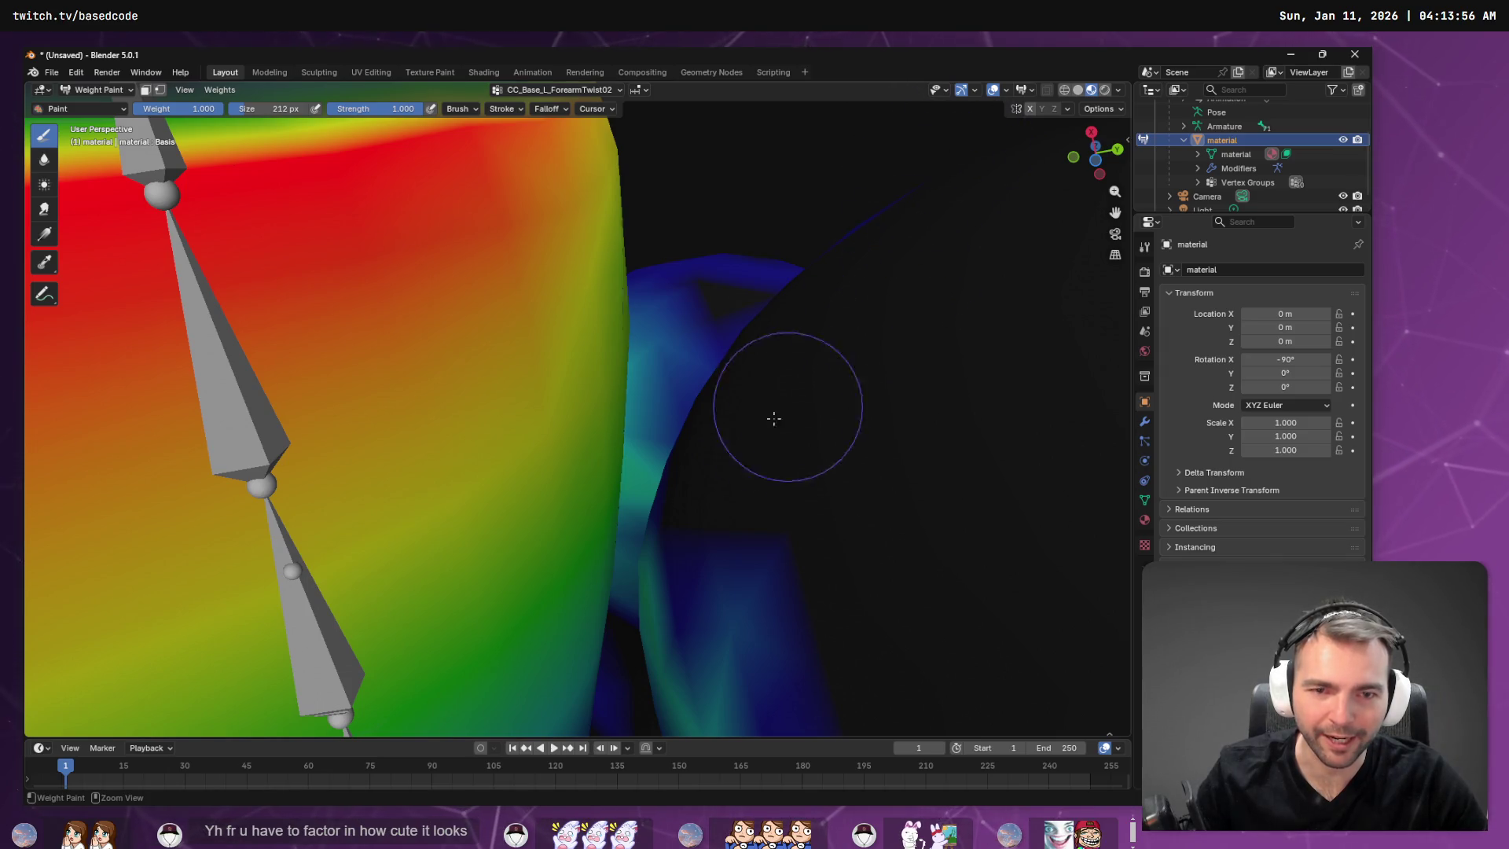
mouse_move(773, 418)
ctrl+mouse_down()
mouse_move(731, 636)
mouse_move(640, 691)
mouse_move(663, 639)
ctrl+mouse_up()
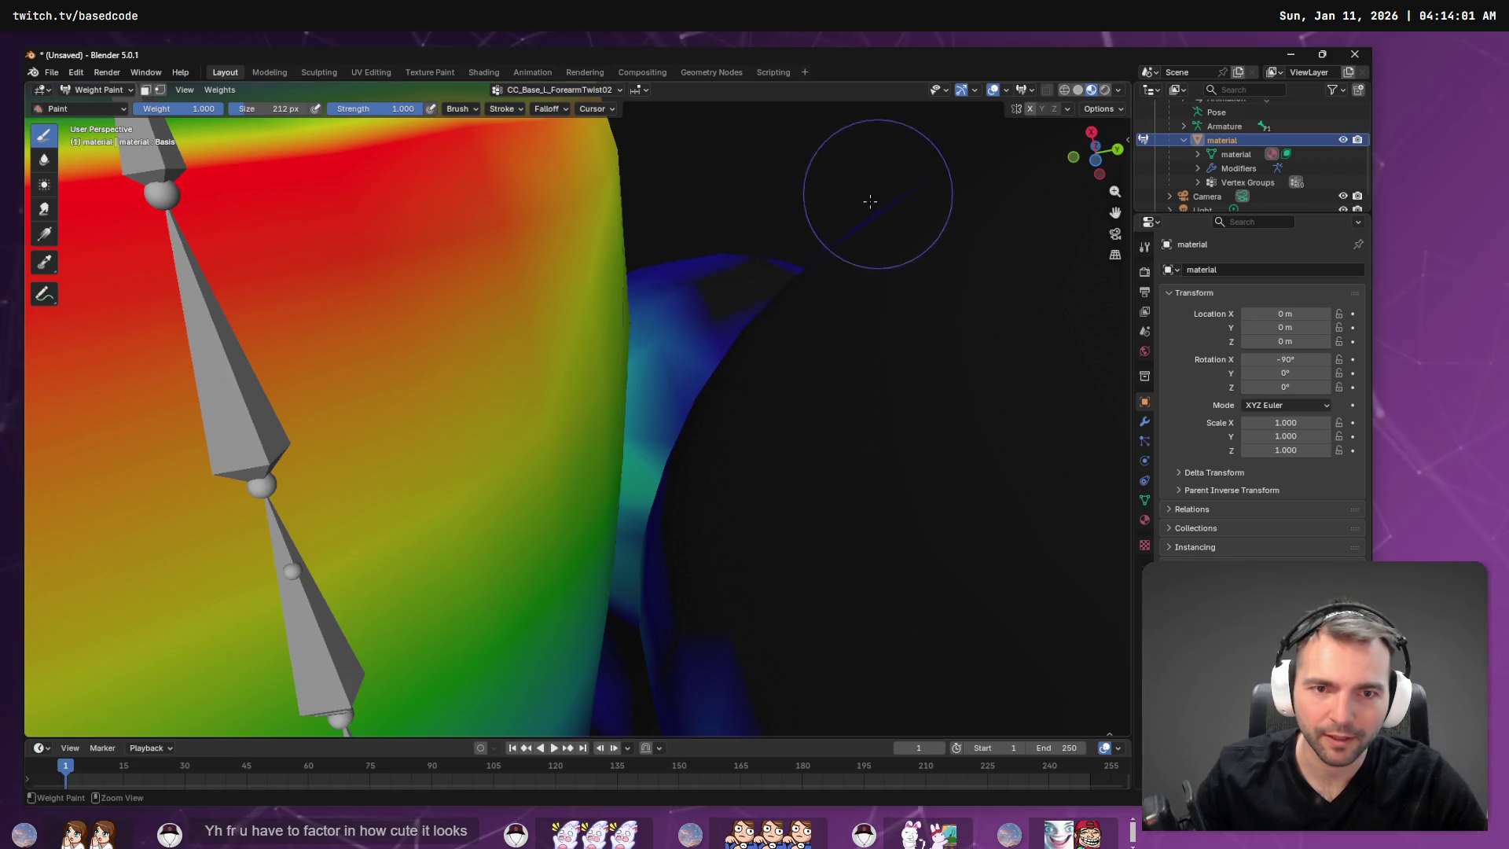
mouse_move(690, 340)
ctrl+mouse_down()
mouse_move(694, 202)
mouse_move(700, 397)
mouse_move(781, 606)
ctrl+mouse_up()
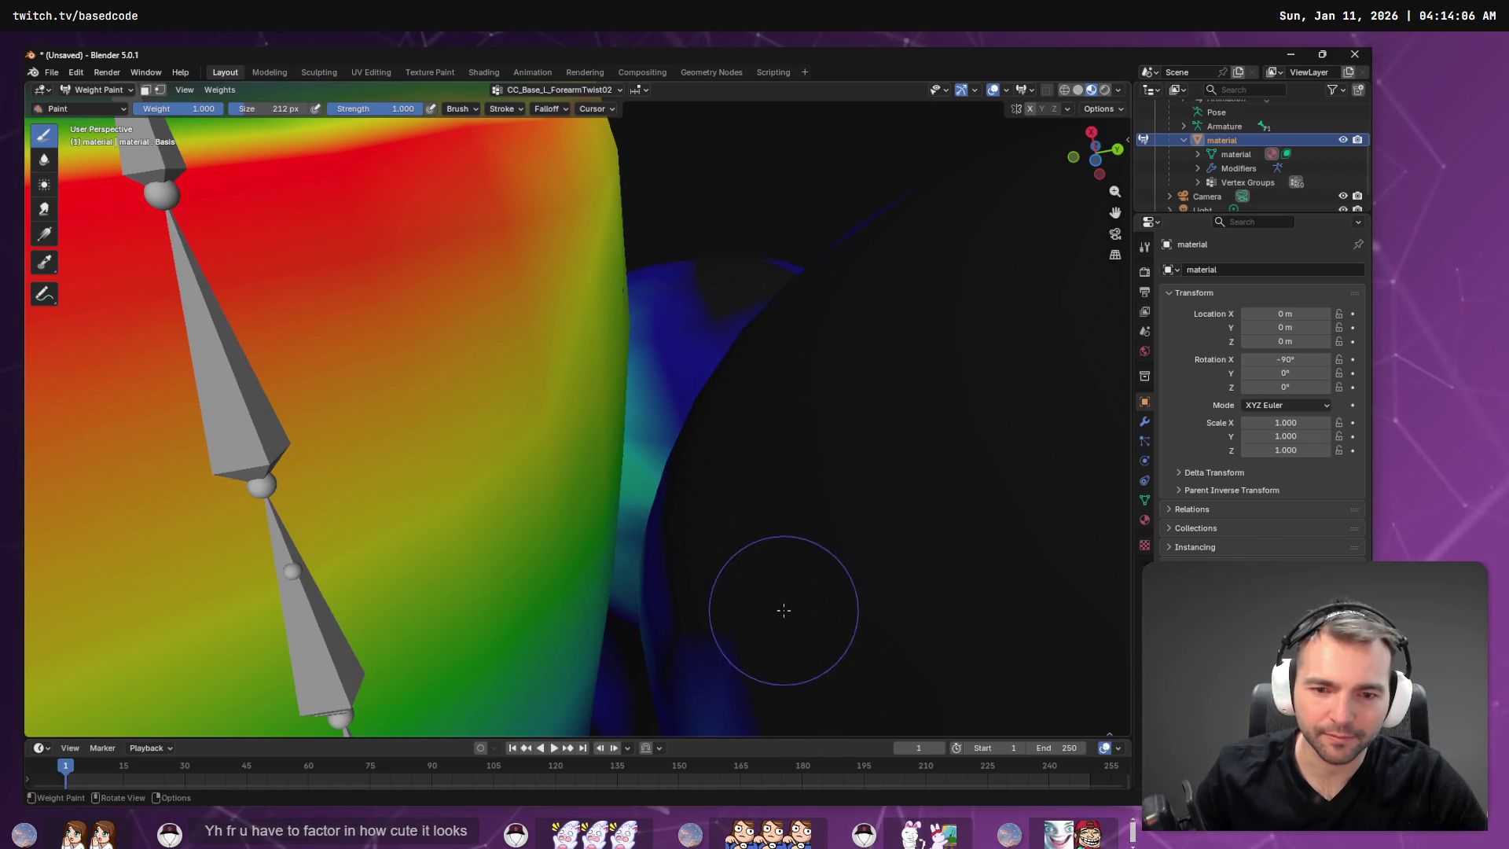
mouse_move(781, 605)
middle_down()
mouse_move(814, 528)
mouse_move(798, 387)
mouse_move(727, 220)
middle_up()
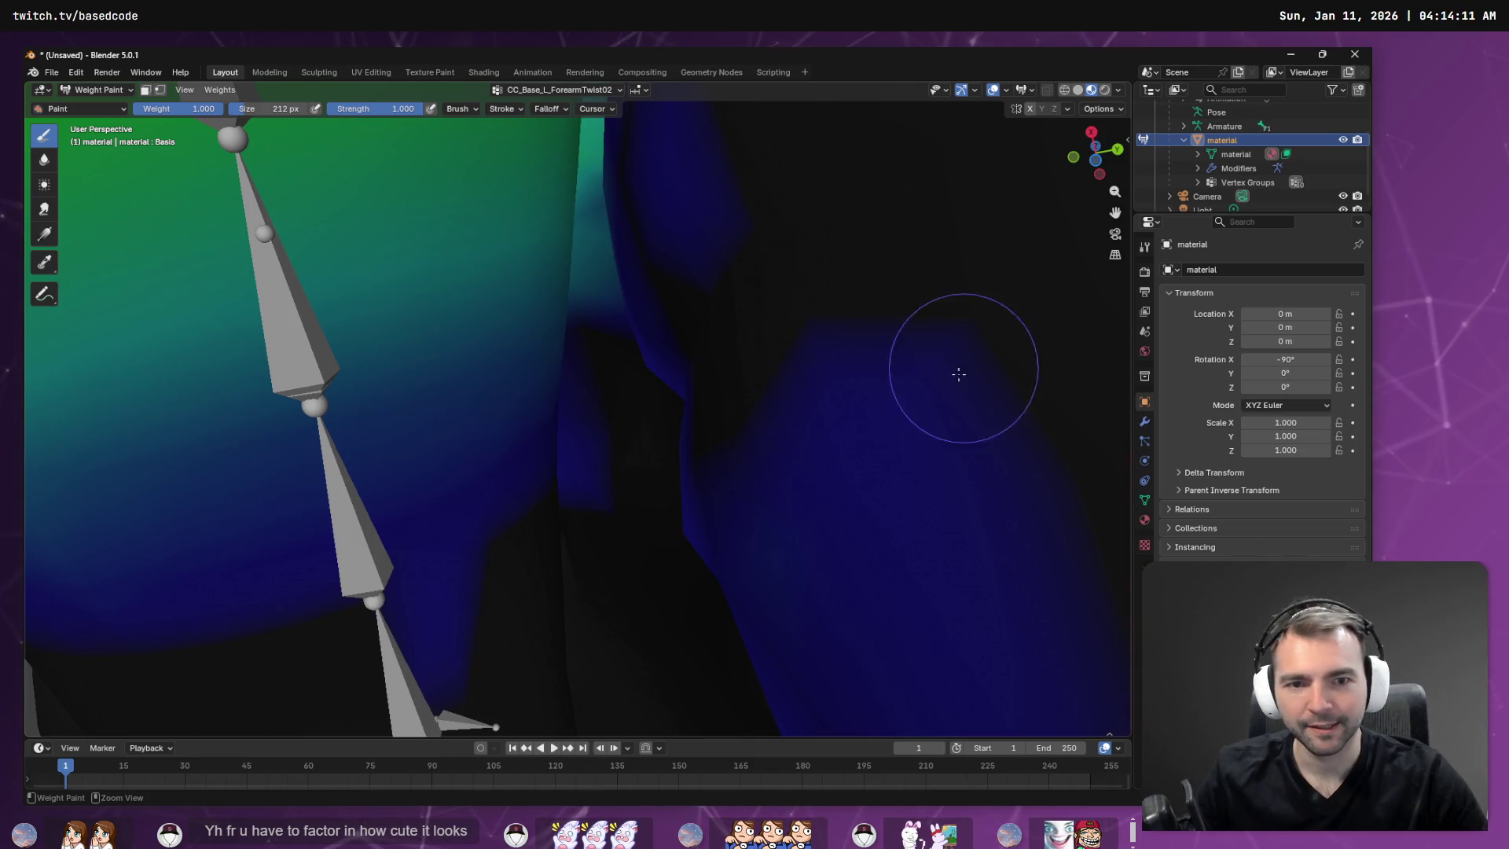
Clear the blue and green patches on the body surface and near the forearm bones.
middle_drag(673, 605, 651, 442)
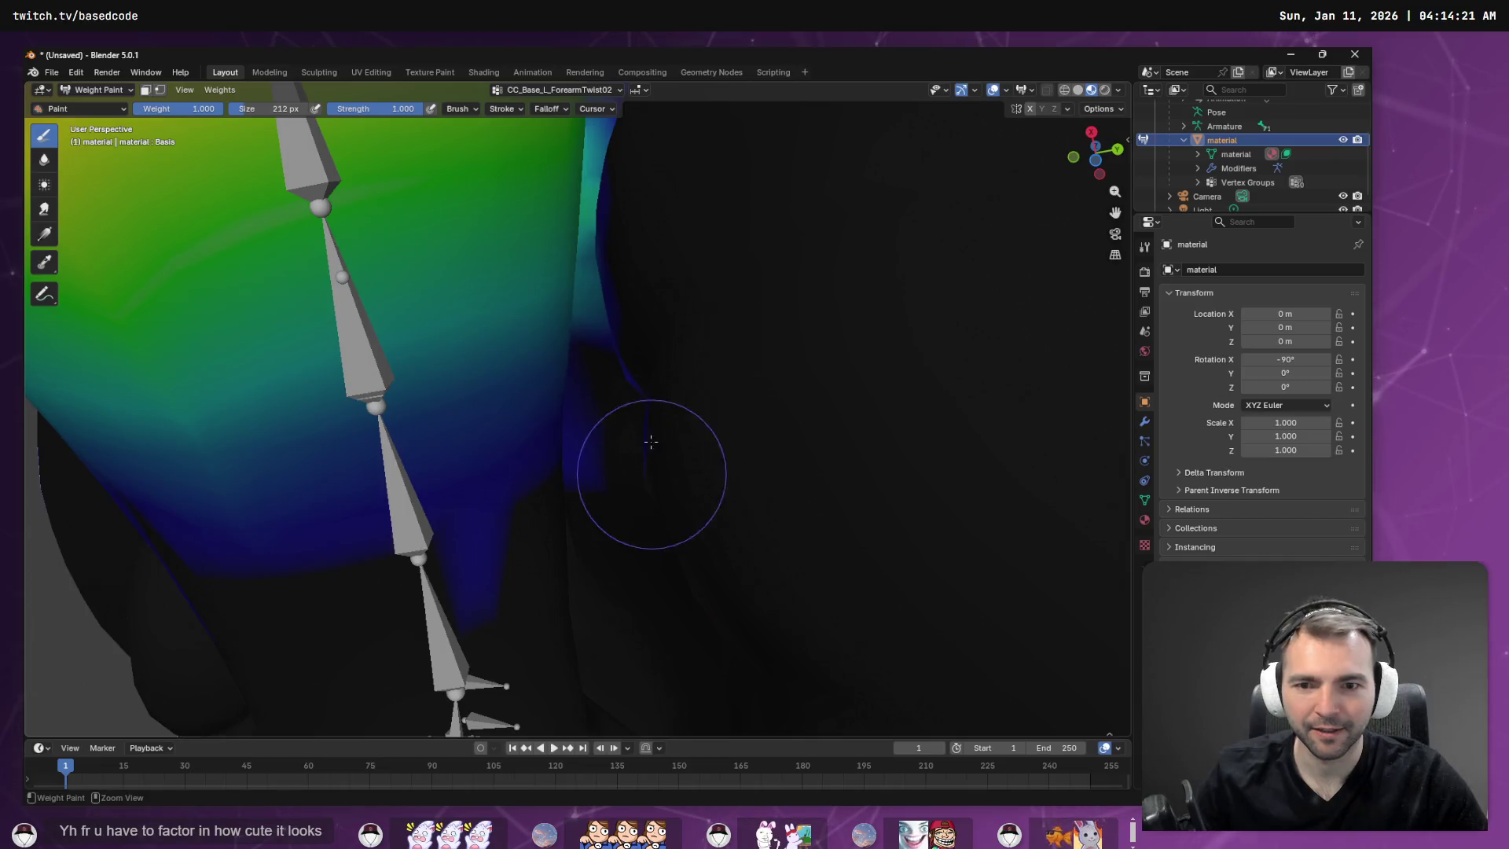
mouse_move(658, 390)
middle_down()
mouse_move(691, 294)
mouse_move(633, 342)
middle_up()
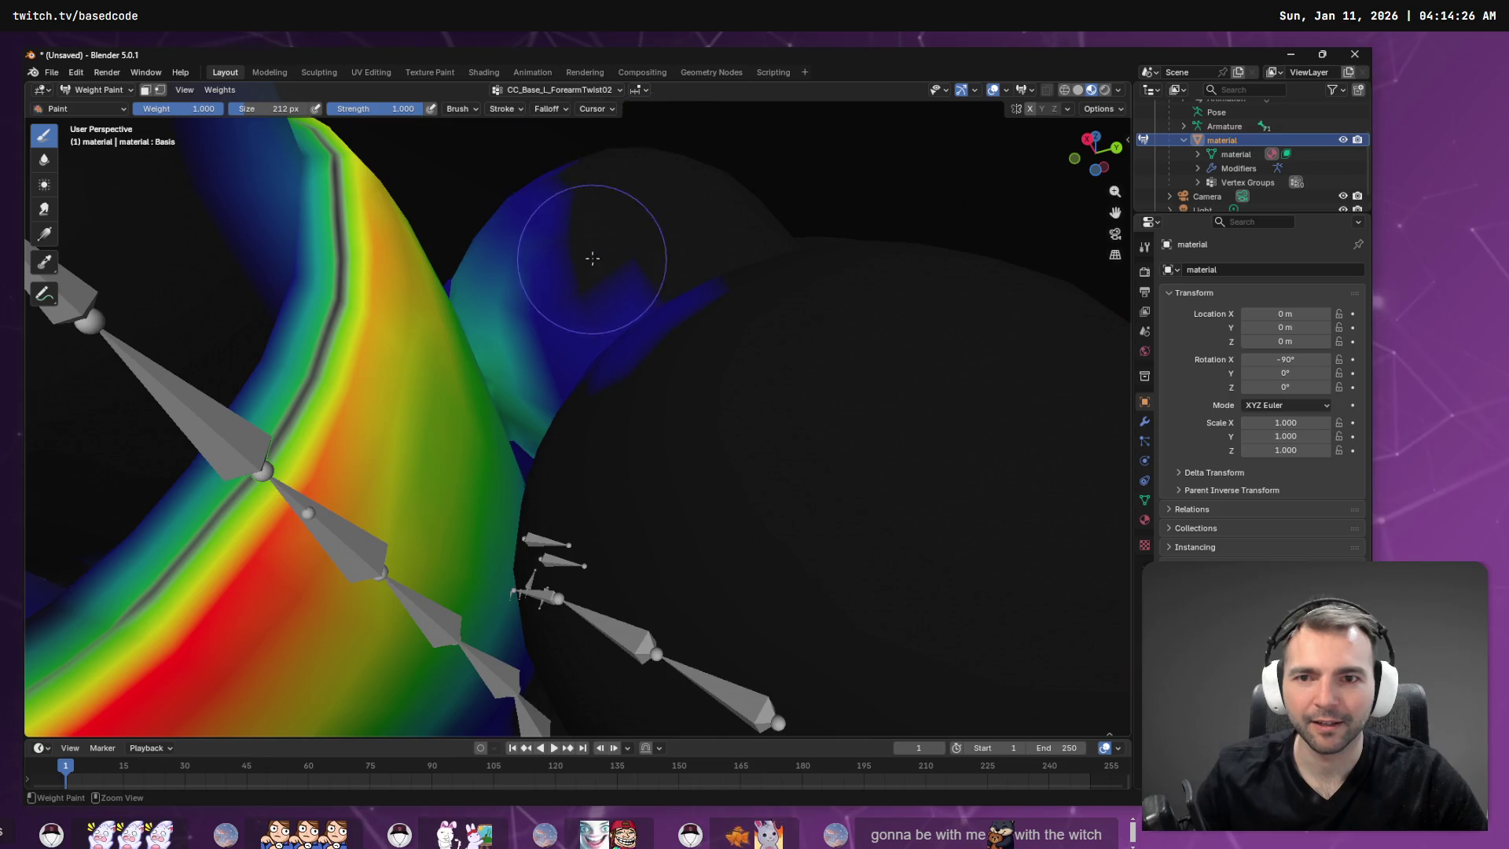
drag(593, 258, 564, 278)
mouse_move(572, 336)
mouse_down()
mouse_move(557, 342)
mouse_move(619, 460)
mouse_up()
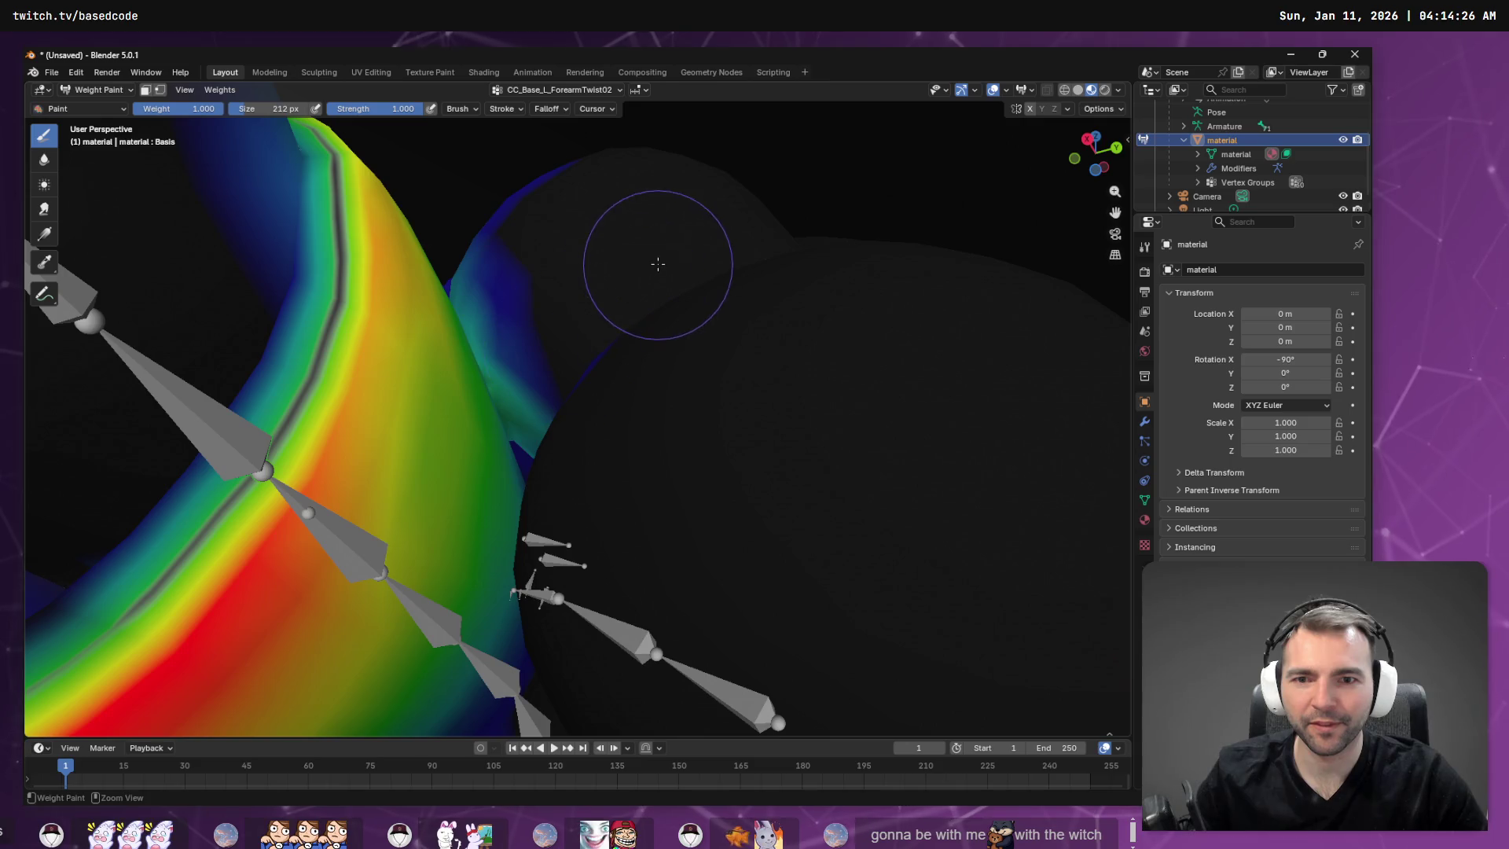
mouse_move(657, 262)
middle_down()
mouse_move(663, 309)
mouse_move(683, 297)
middle_up()
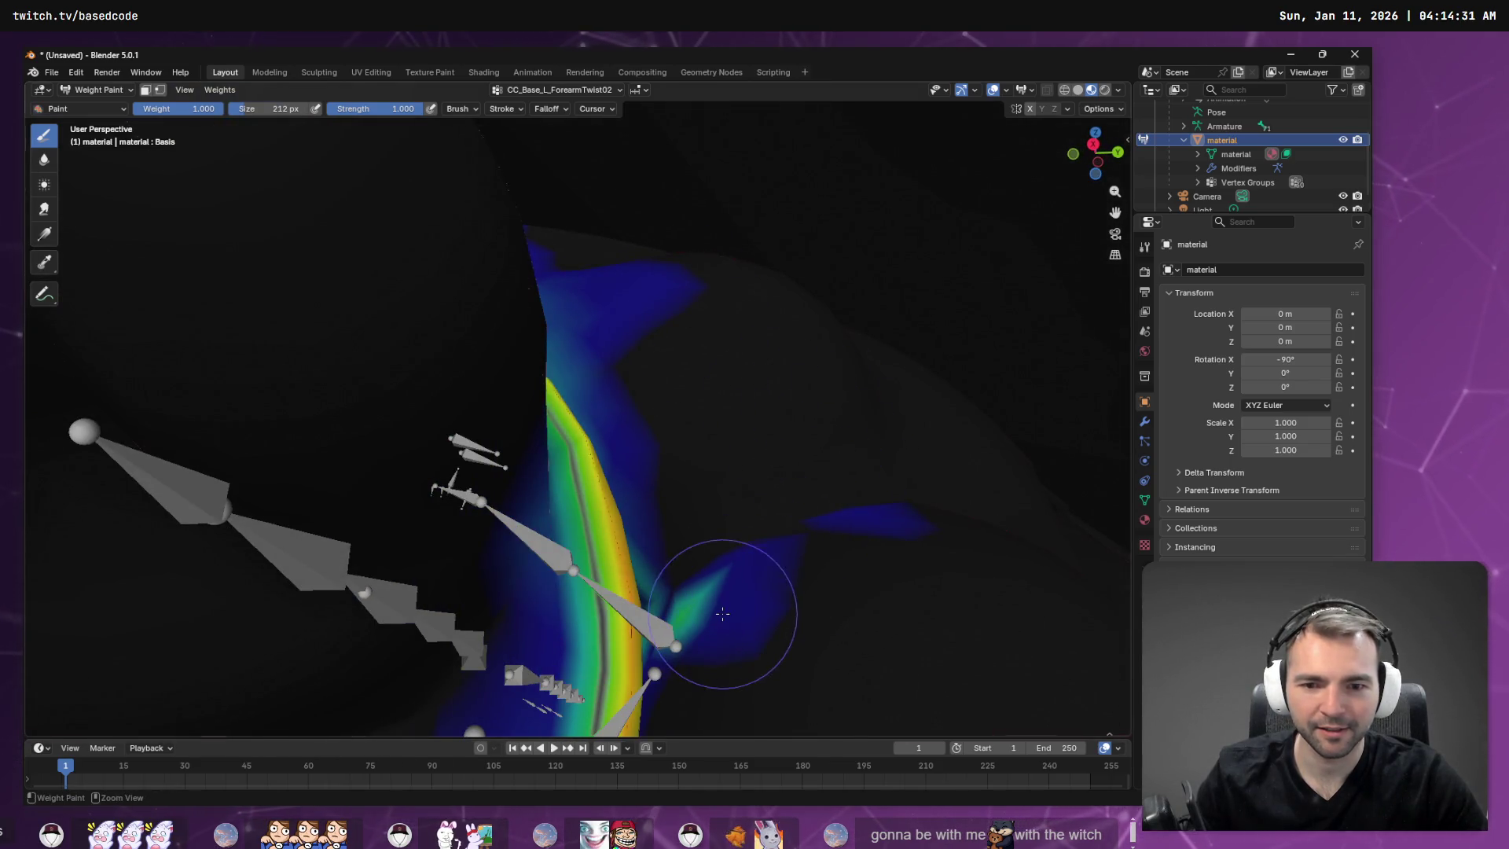
drag(722, 613, 695, 598)
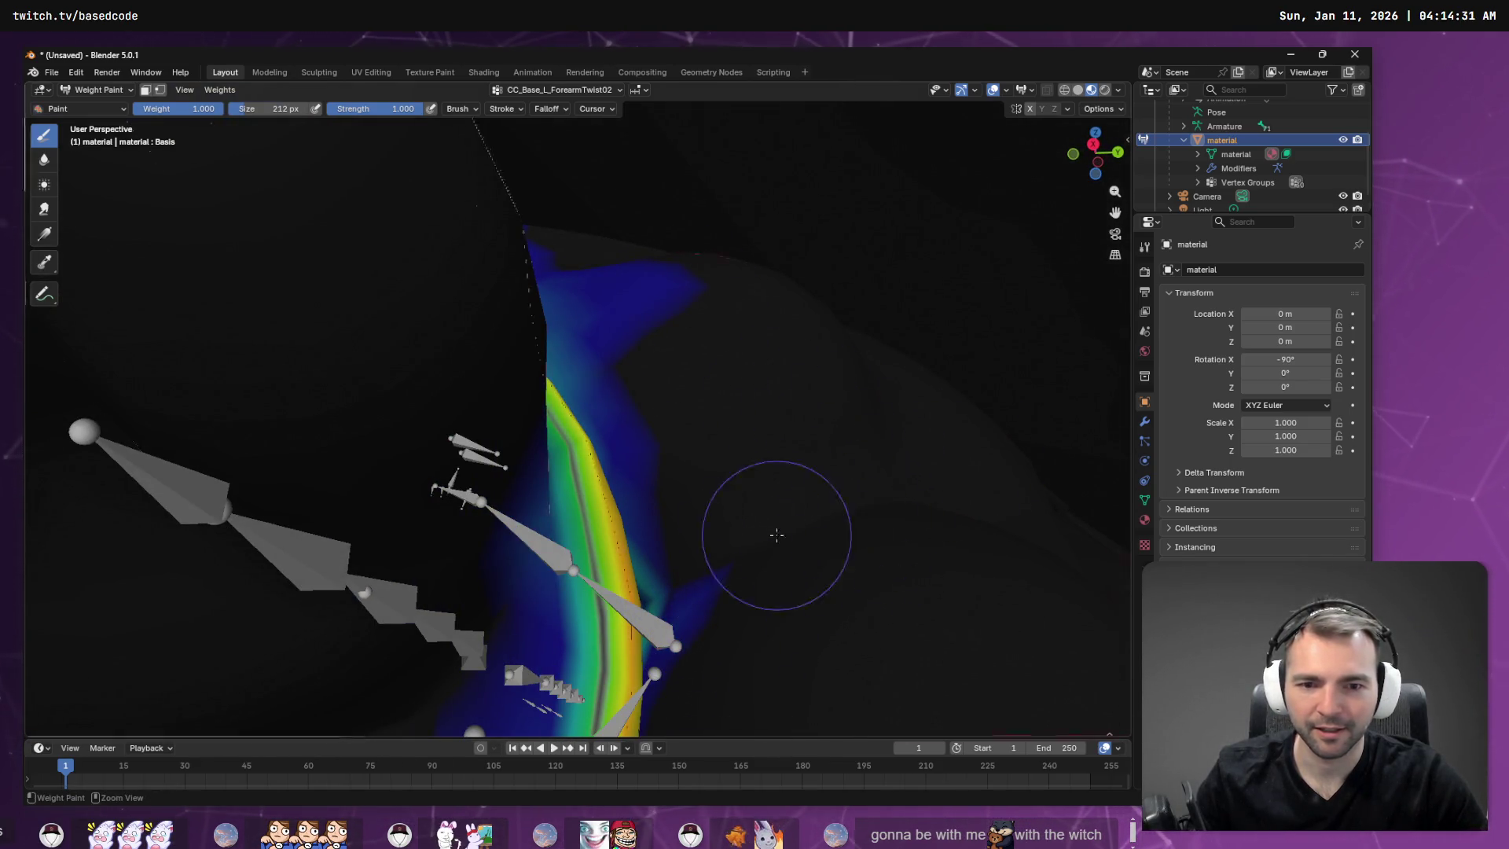
mouse_move(848, 506)
middle_down()
mouse_move(828, 479)
mouse_move(836, 394)
mouse_move(845, 489)
middle_up()
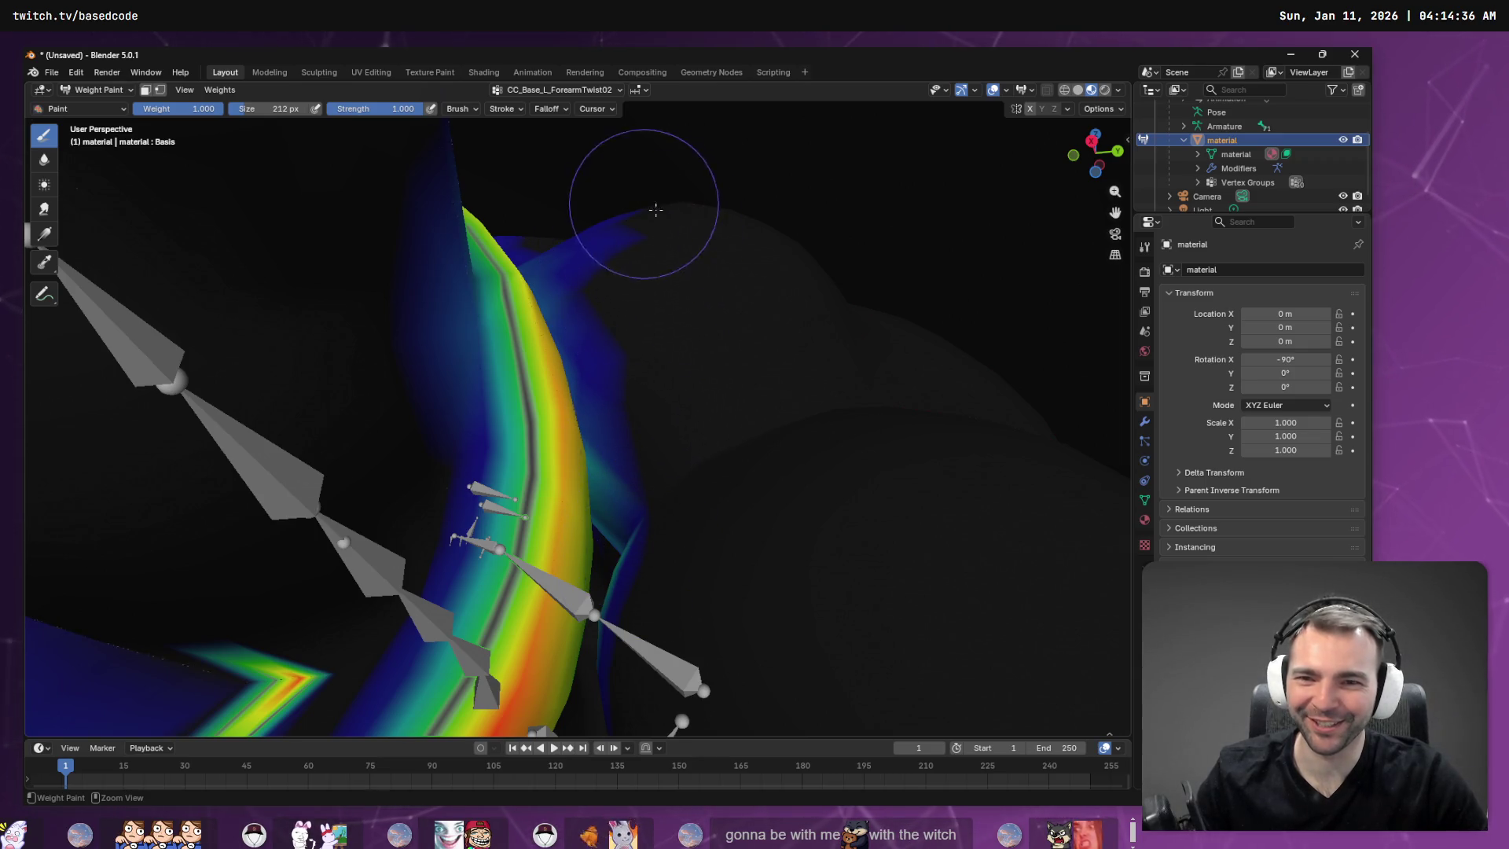
mouse_move(655, 210)
middle_down()
mouse_move(673, 243)
mouse_move(579, 329)
middle_up()
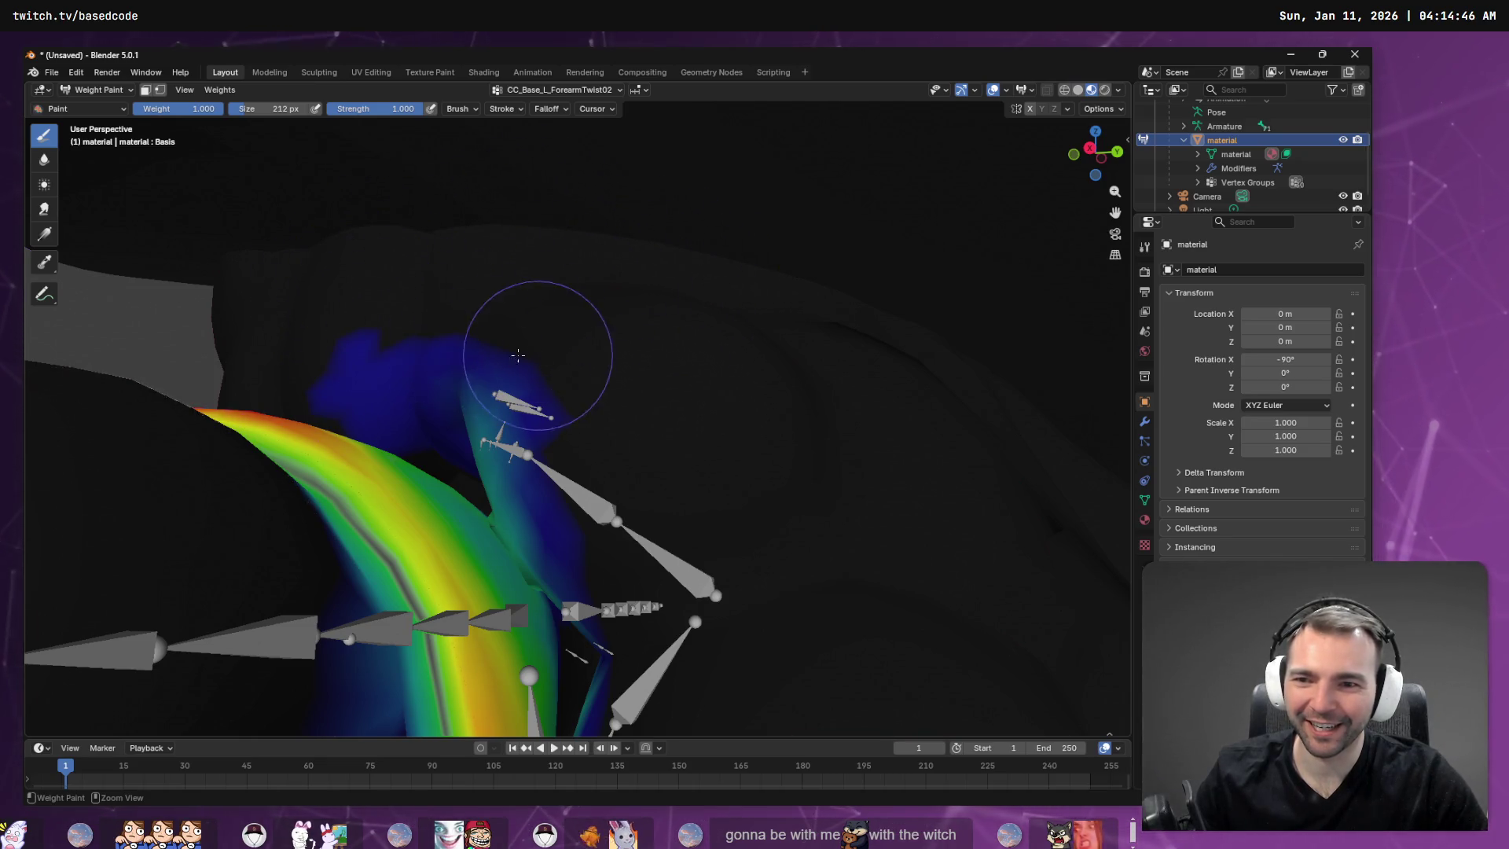
mouse_move(522, 314)
mouse_down()
mouse_move(482, 405)
mouse_move(495, 402)
mouse_move(464, 358)
mouse_up()
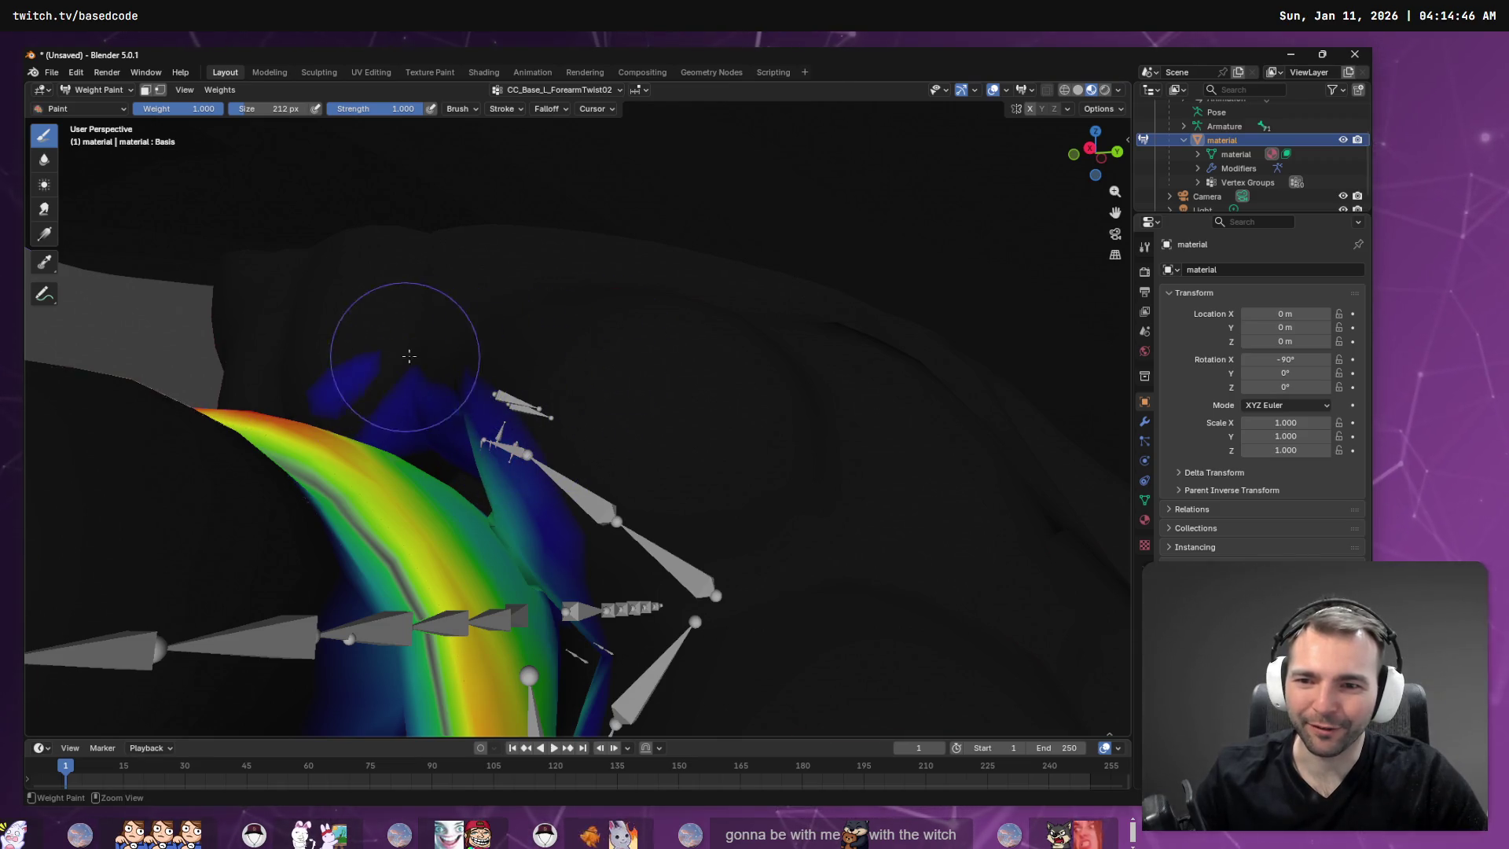
mouse_move(553, 389)
mouse_down()
mouse_move(658, 270)
mouse_move(556, 276)
mouse_move(673, 342)
mouse_up()
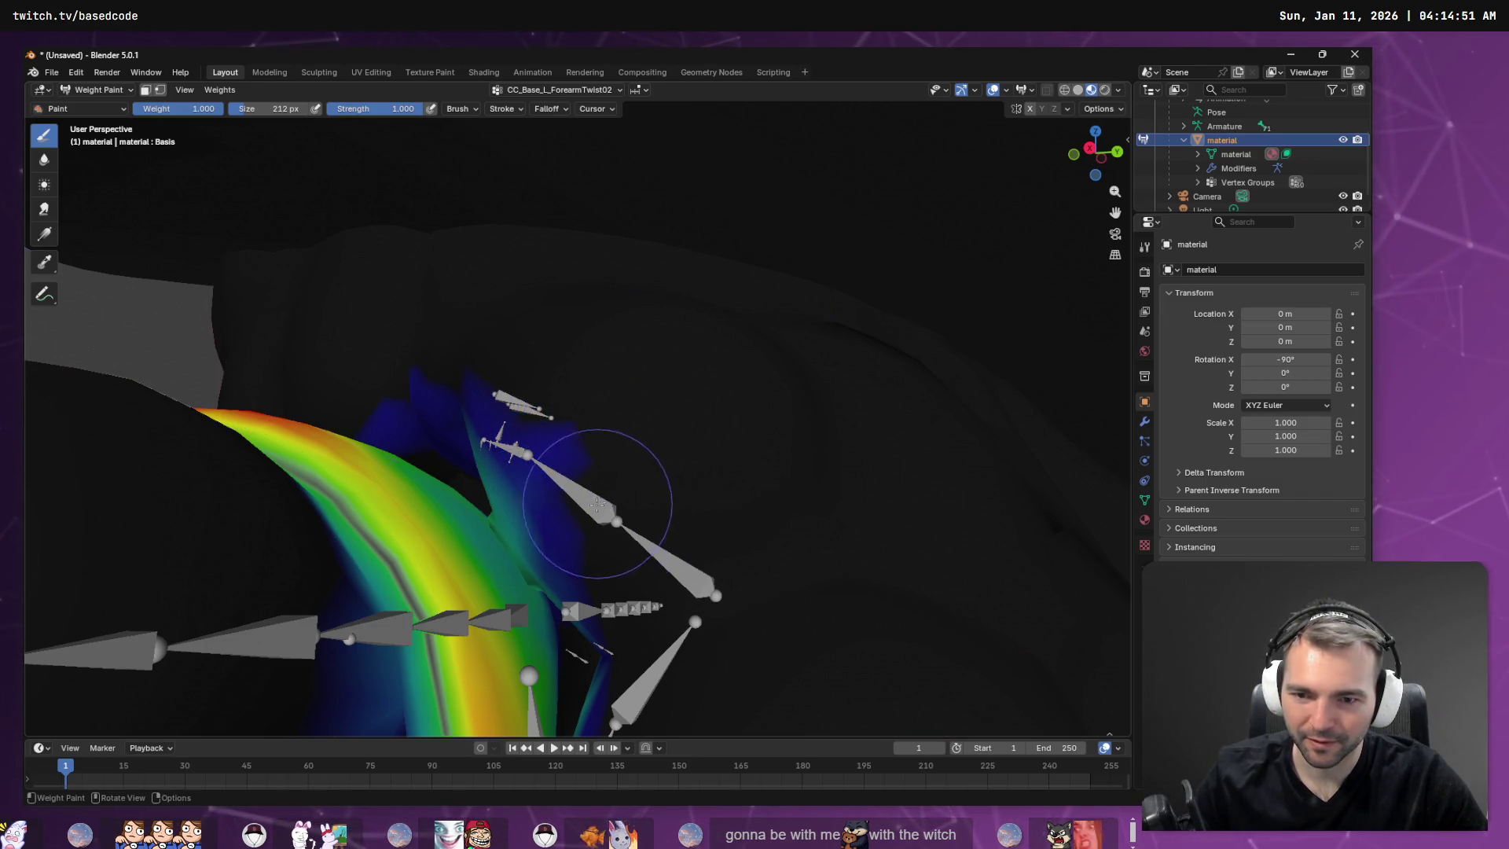
mouse_move(597, 505)
middle_down()
mouse_move(539, 532)
mouse_move(566, 526)
mouse_move(572, 496)
middle_up()
Remove the teal and green weight strips beside the forearm bones.
ctrl+drag(509, 543, 486, 538)
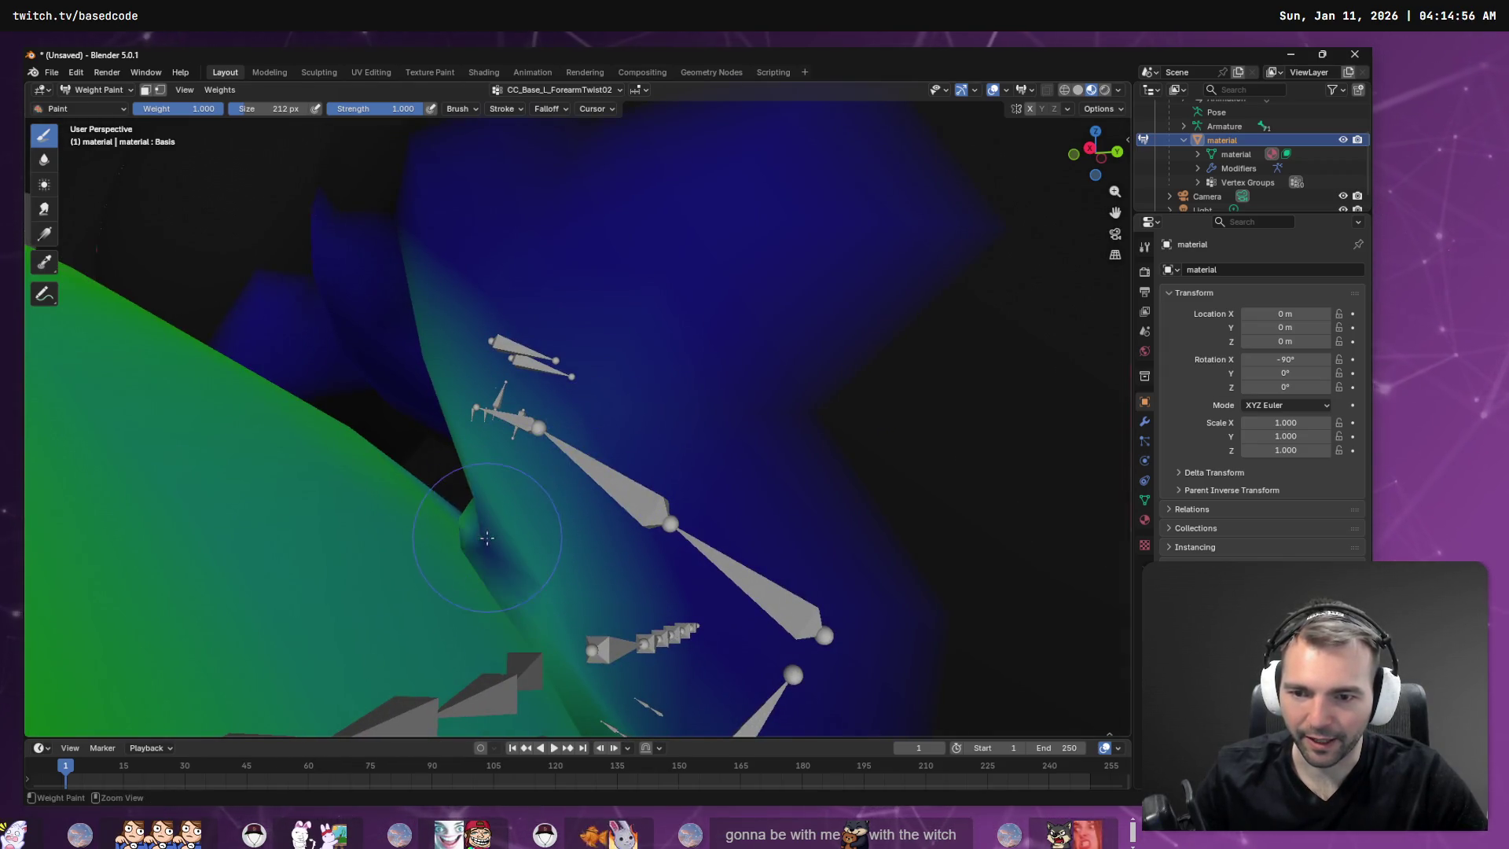
ctrl+drag(451, 293, 499, 322)
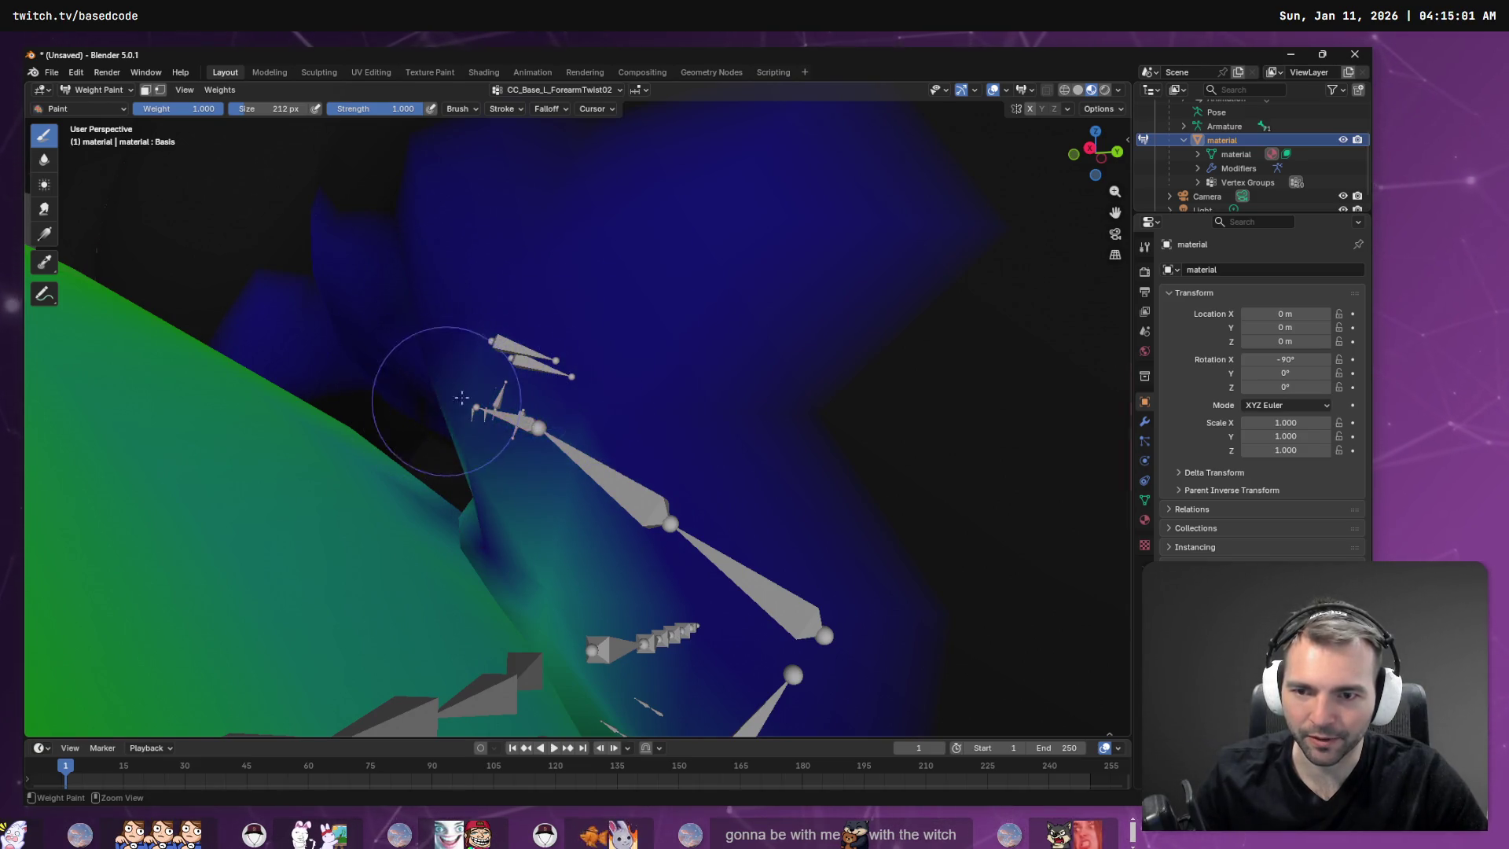
ctrl+drag(581, 539, 563, 582)
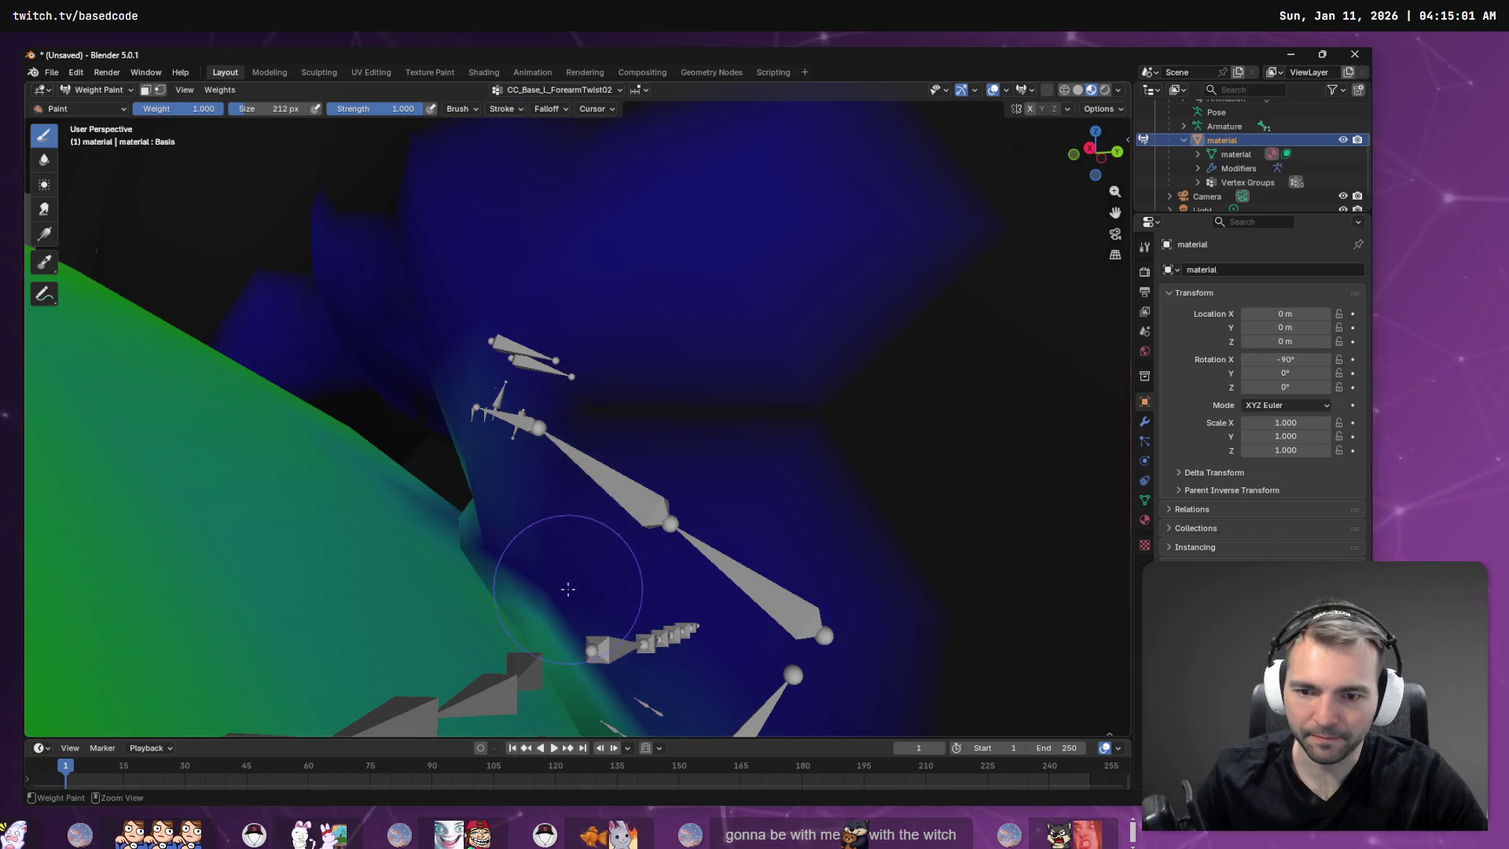
middle_drag(683, 568, 647, 616)
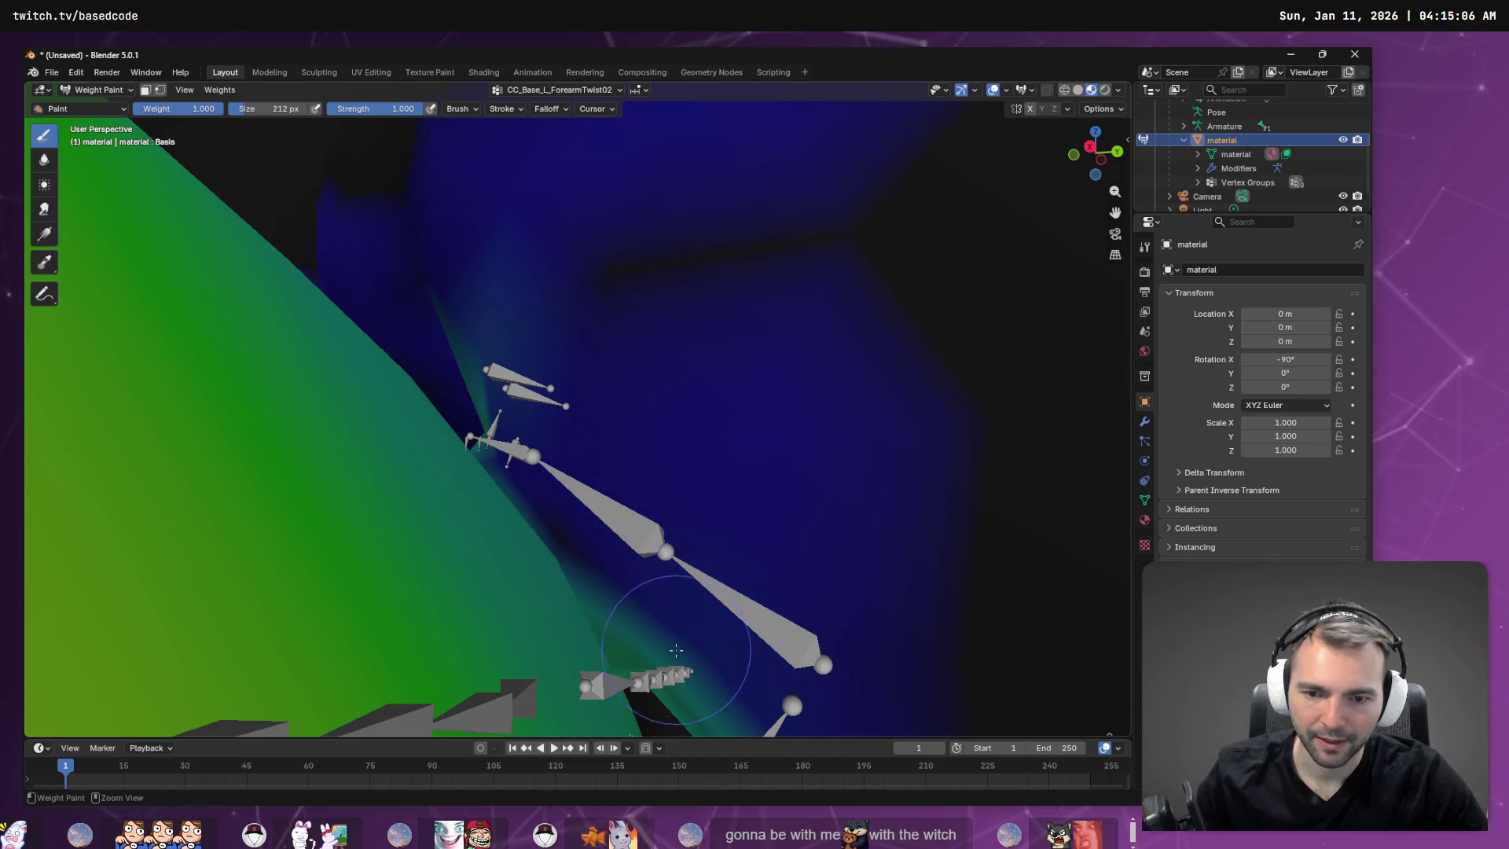
ctrl+drag(676, 650, 643, 628)
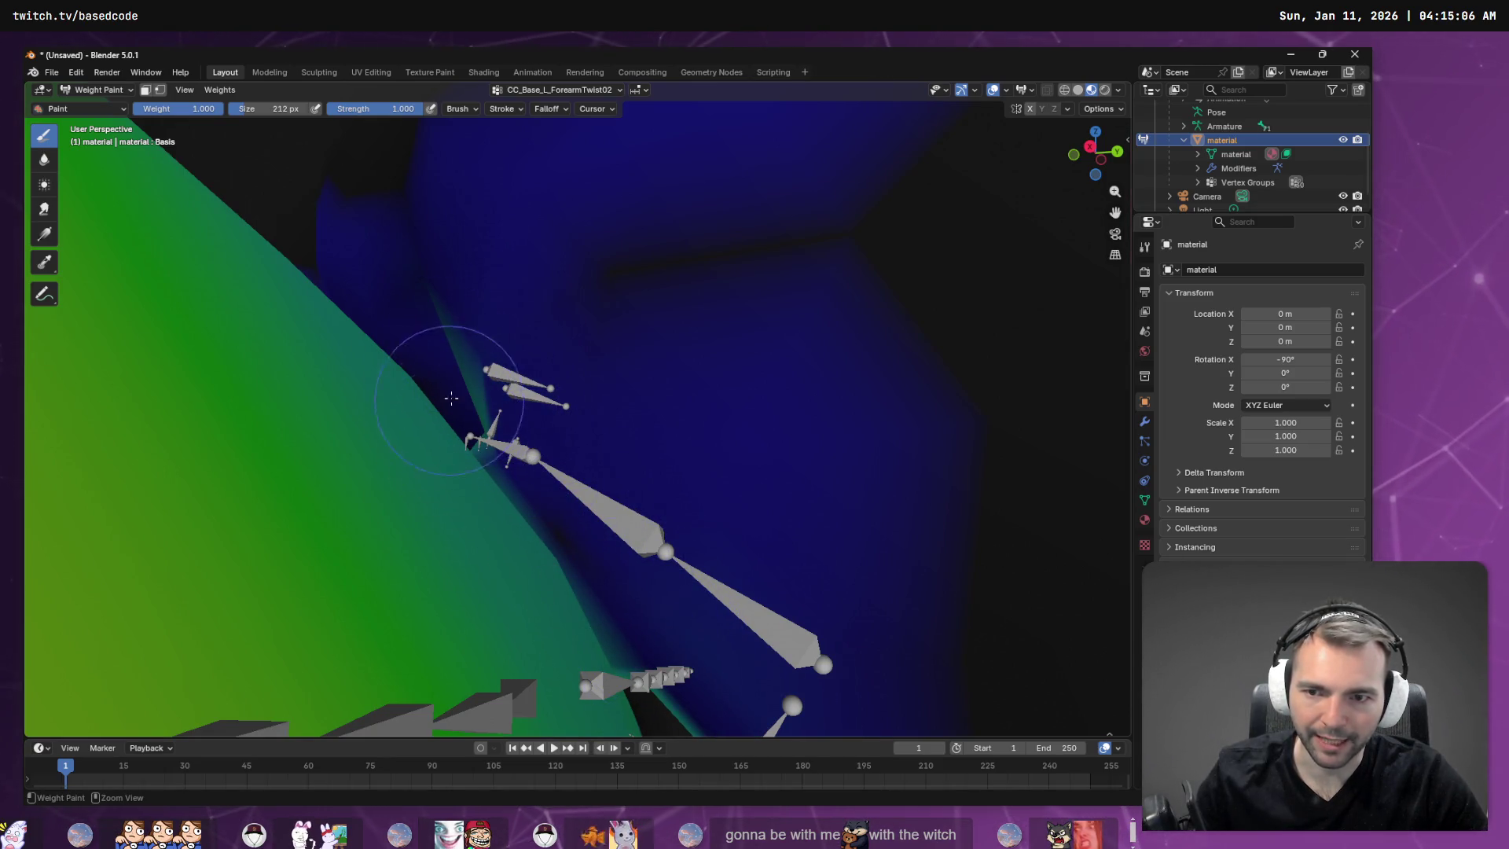
ctrl+drag(472, 408, 521, 410)
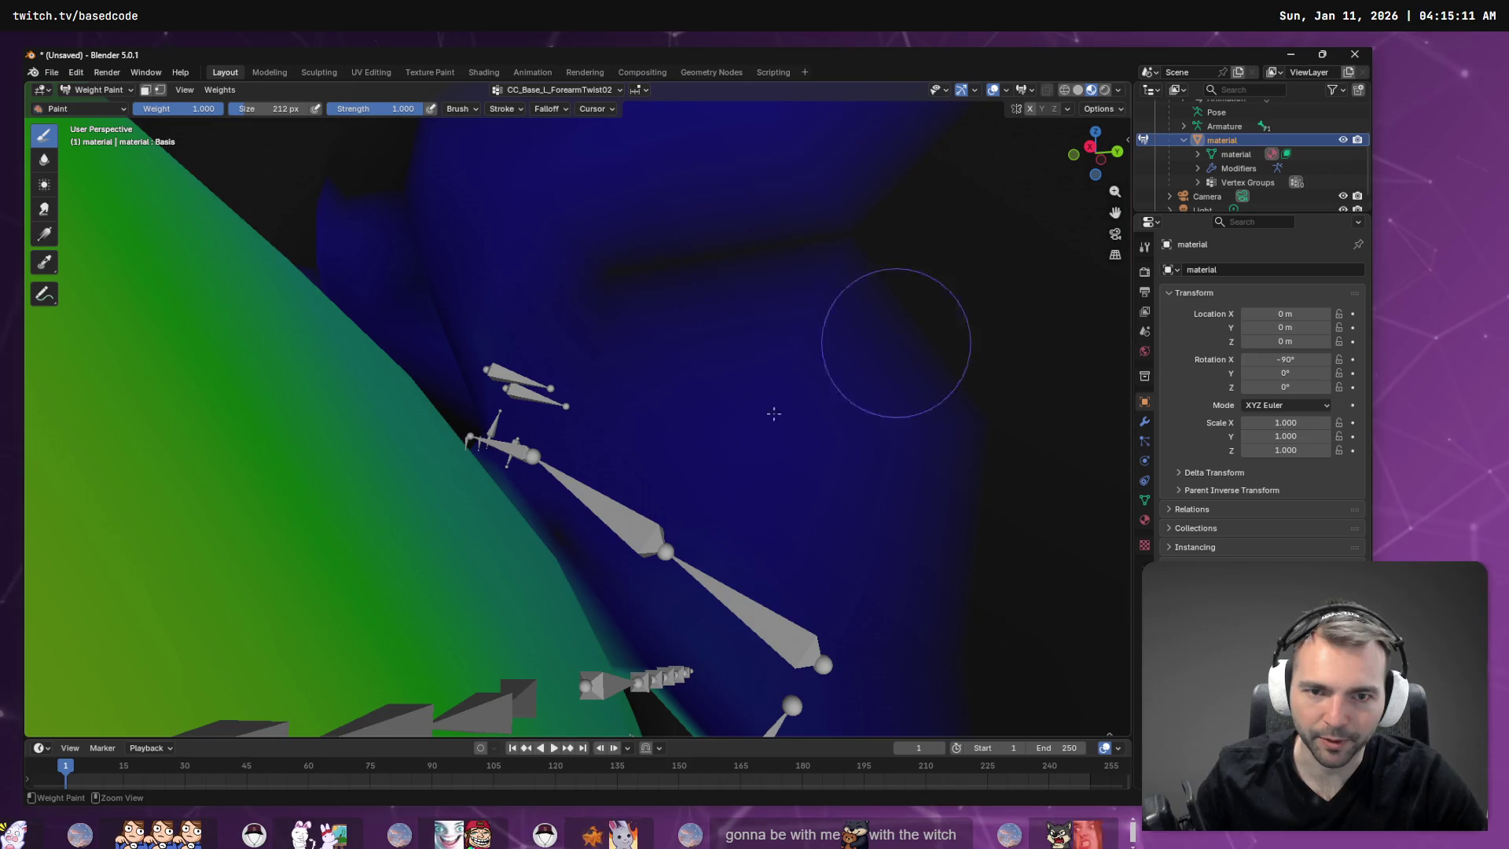
Paint the lower-right mesh and the teal band near the bone tip down to blue.
mouse_move(999, 581)
middle_down()
mouse_move(993, 532)
mouse_move(962, 505)
mouse_move(707, 539)
middle_up()
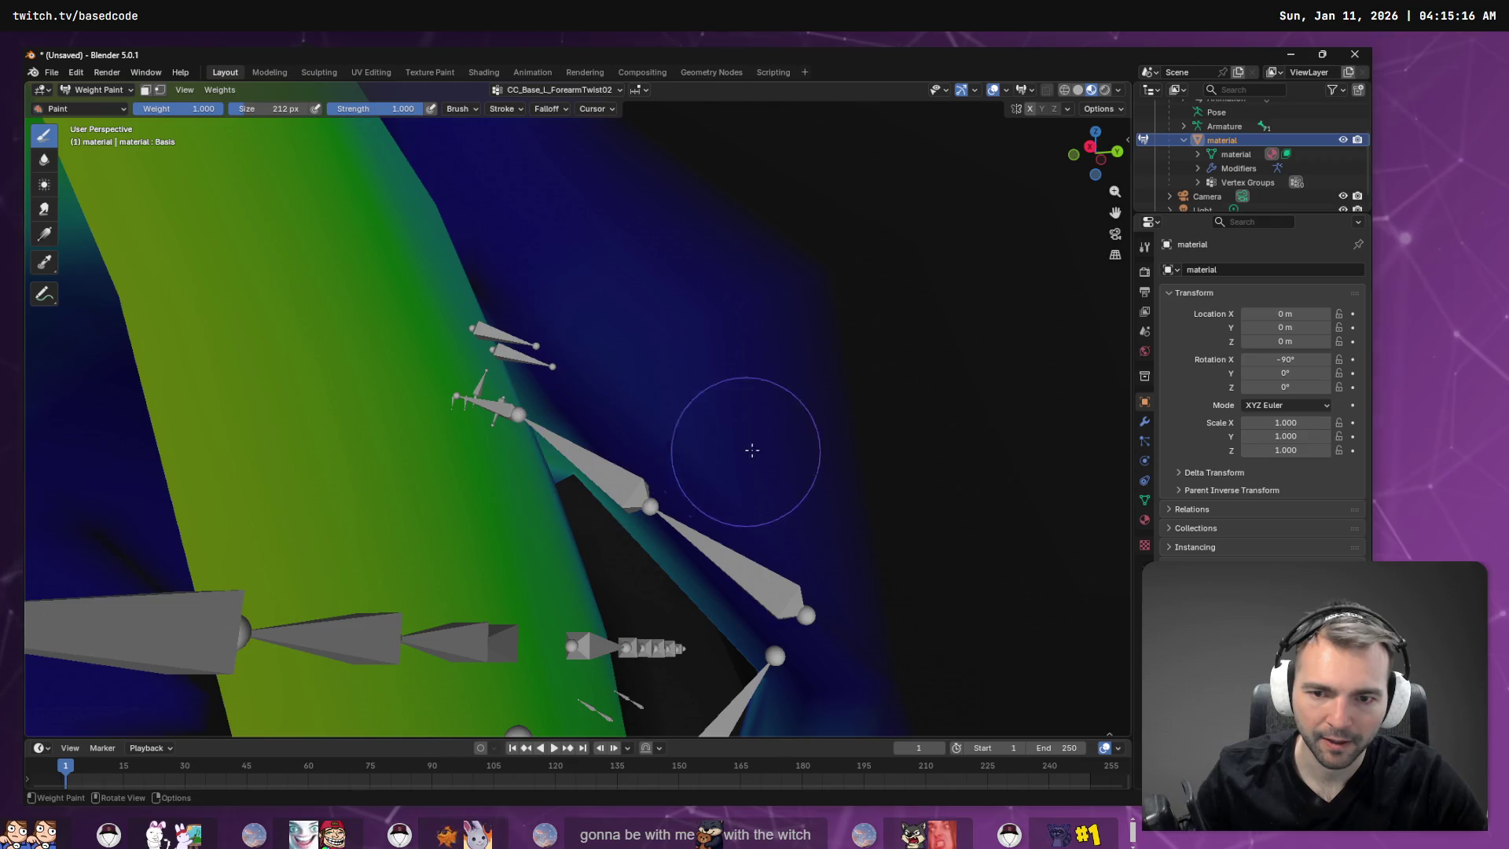
mouse_move(752, 450)
middle_down()
mouse_move(748, 361)
mouse_move(747, 448)
mouse_move(673, 471)
middle_up()
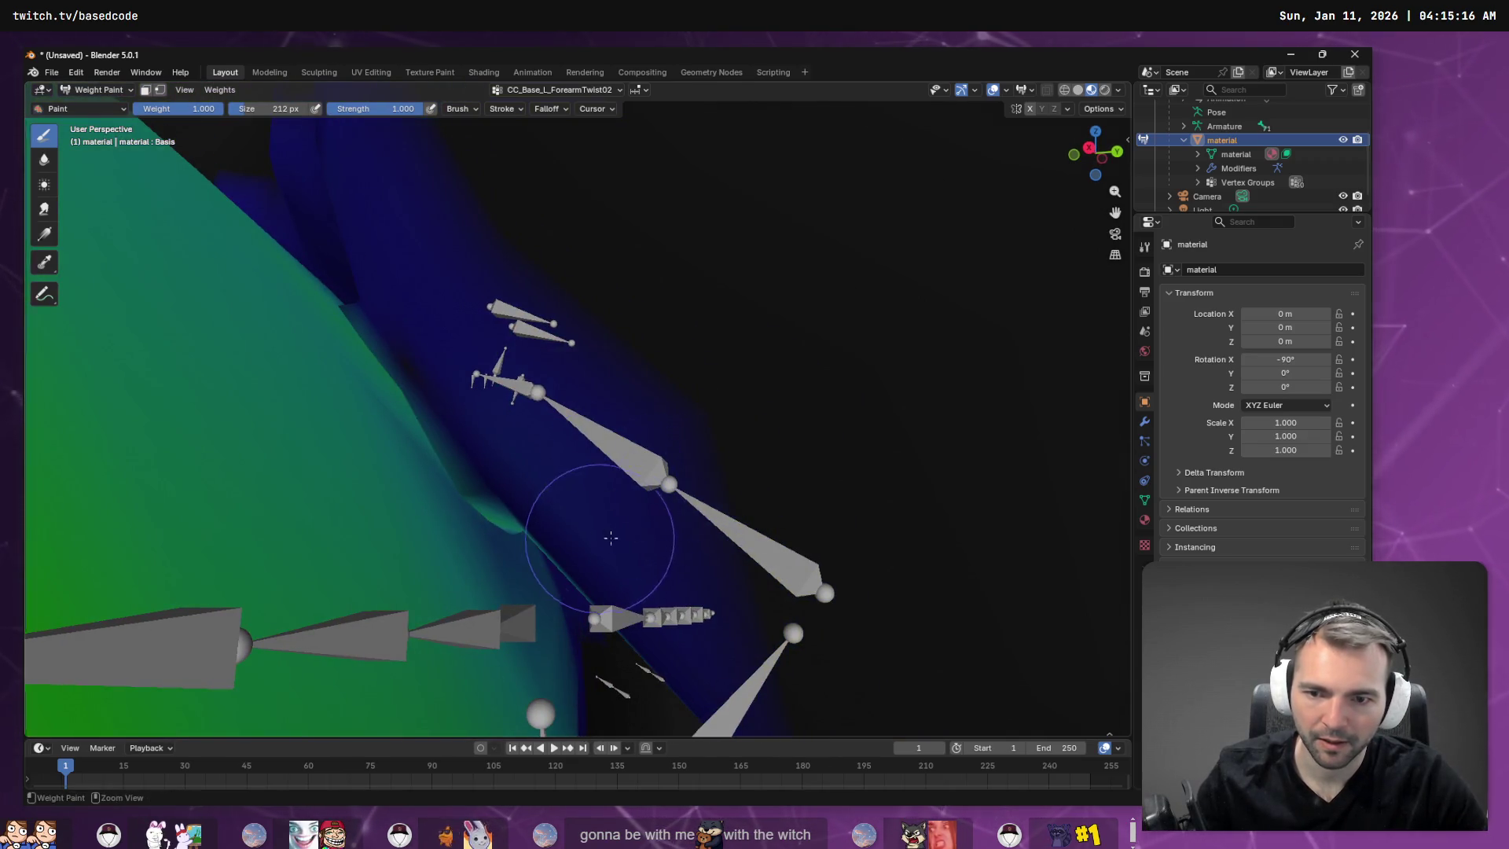
middle_drag(610, 538, 642, 519)
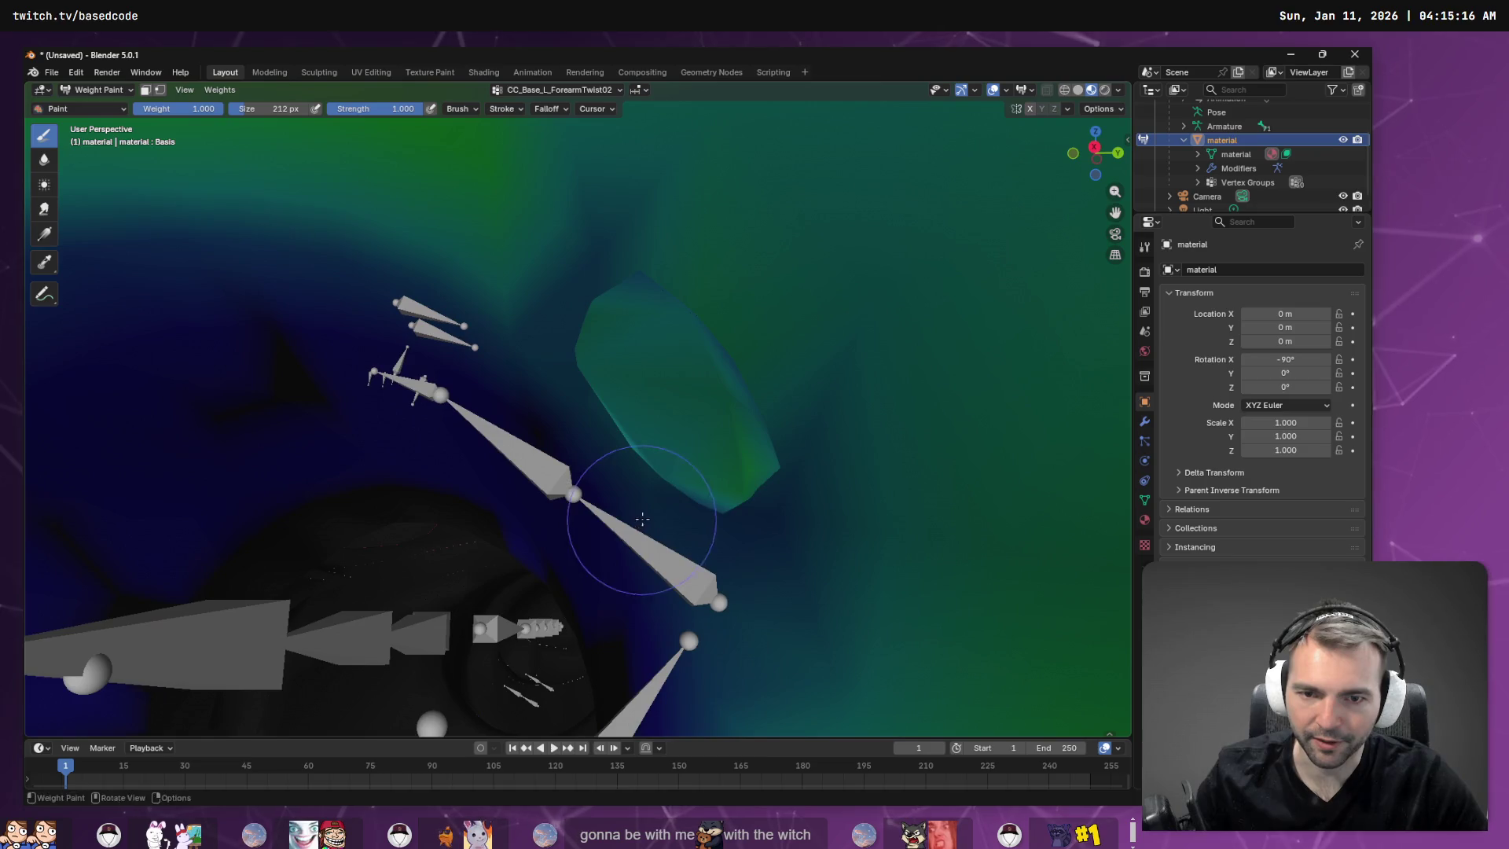
mouse_move(707, 437)
mouse_down()
mouse_move(724, 409)
mouse_move(740, 470)
mouse_move(640, 432)
mouse_move(596, 371)
mouse_up()
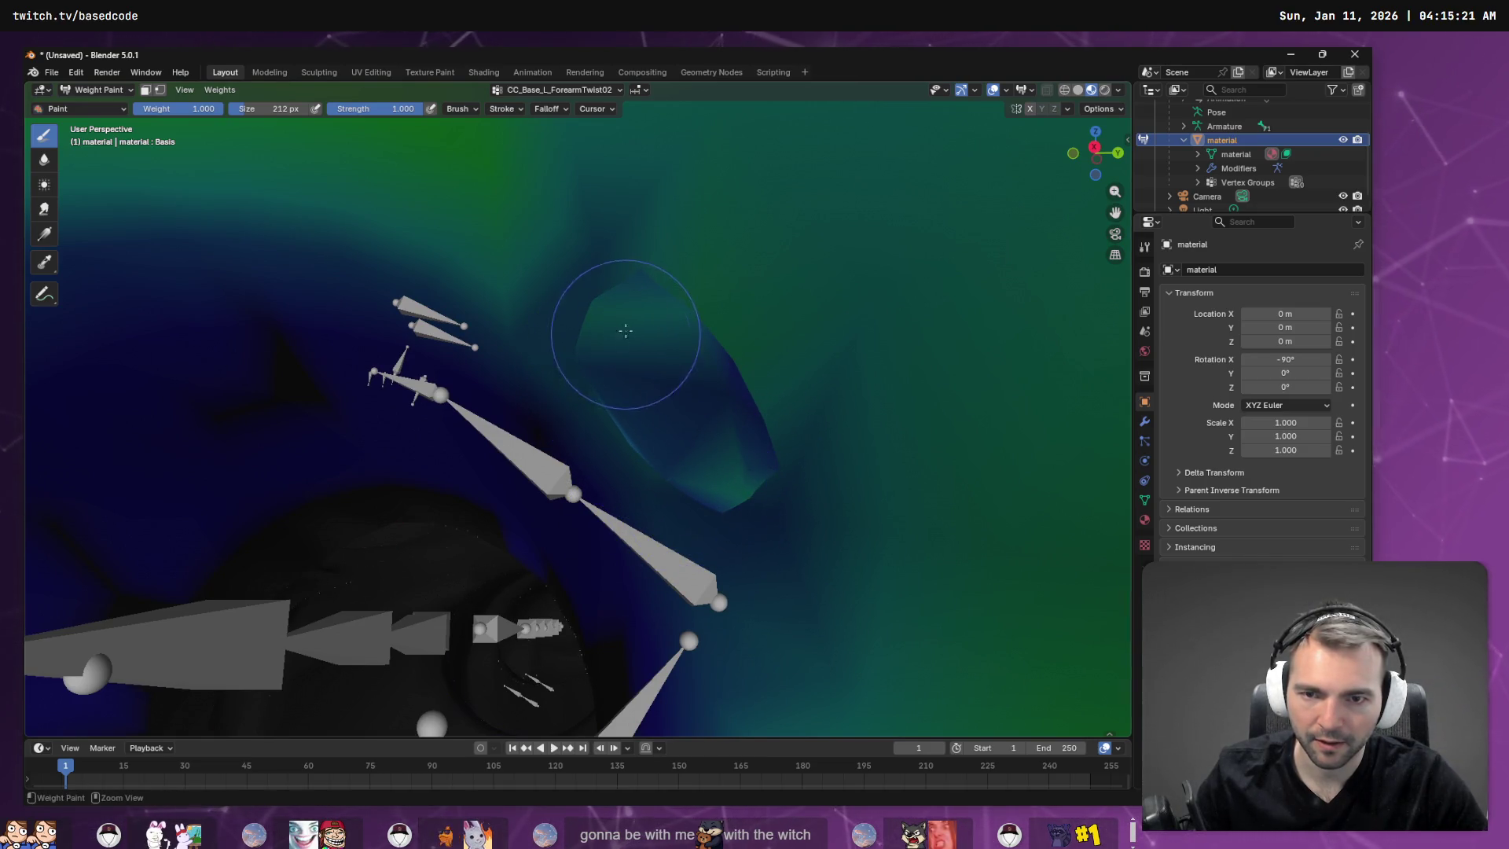
mouse_move(714, 381)
mouse_down()
mouse_move(669, 464)
mouse_move(609, 336)
mouse_move(684, 377)
mouse_move(723, 428)
mouse_up()
mouse_move(724, 428)
middle_down()
mouse_move(809, 460)
mouse_move(802, 526)
middle_up()
drag(802, 525, 831, 688)
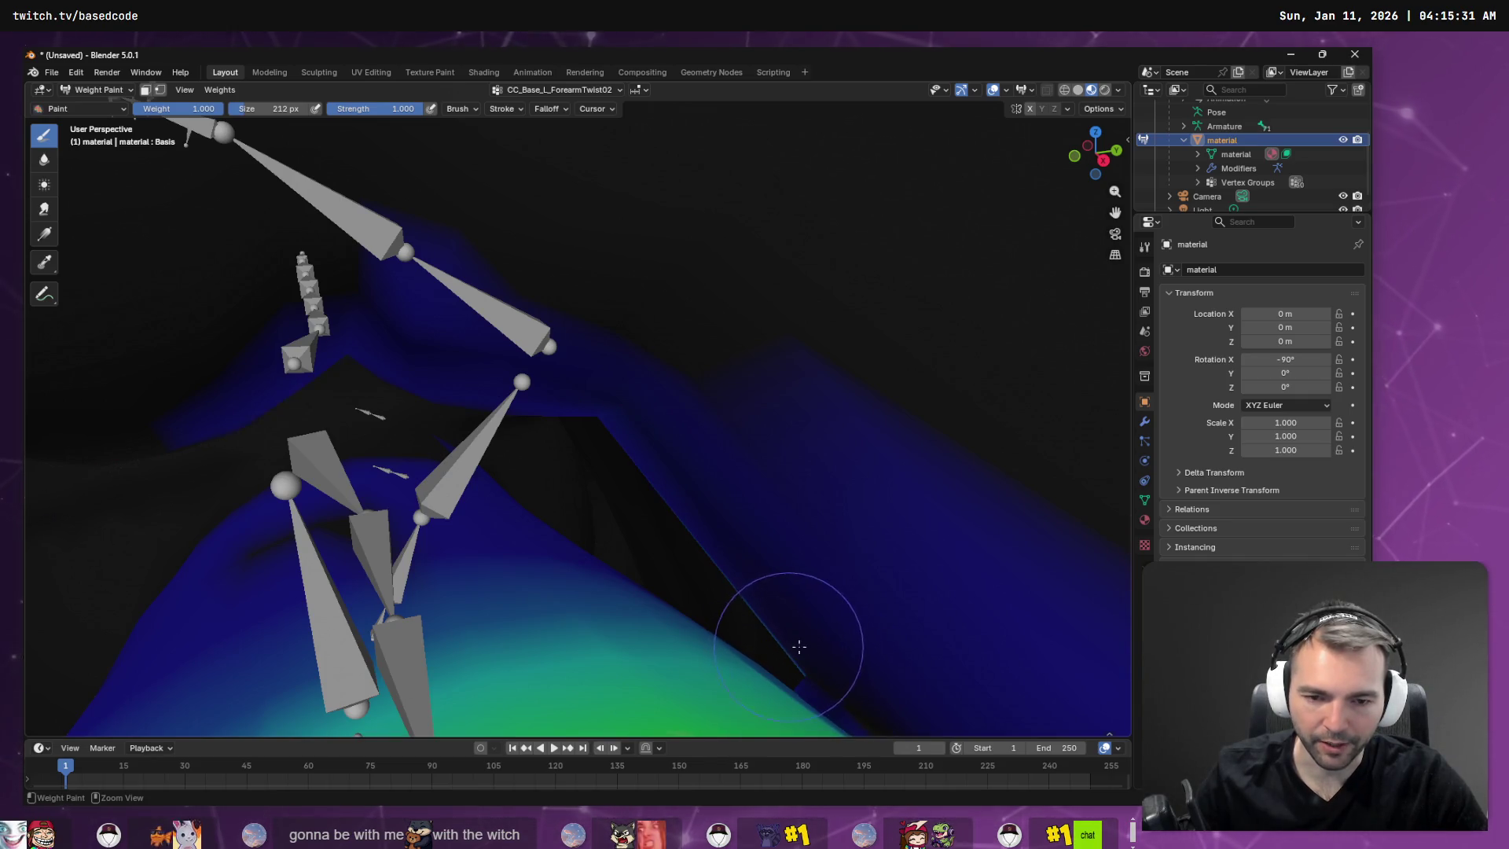
mouse_move(841, 640)
middle_down()
mouse_move(898, 665)
mouse_move(30, 555)
mouse_move(224, 591)
mouse_move(281, 503)
mouse_move(440, 472)
middle_up()
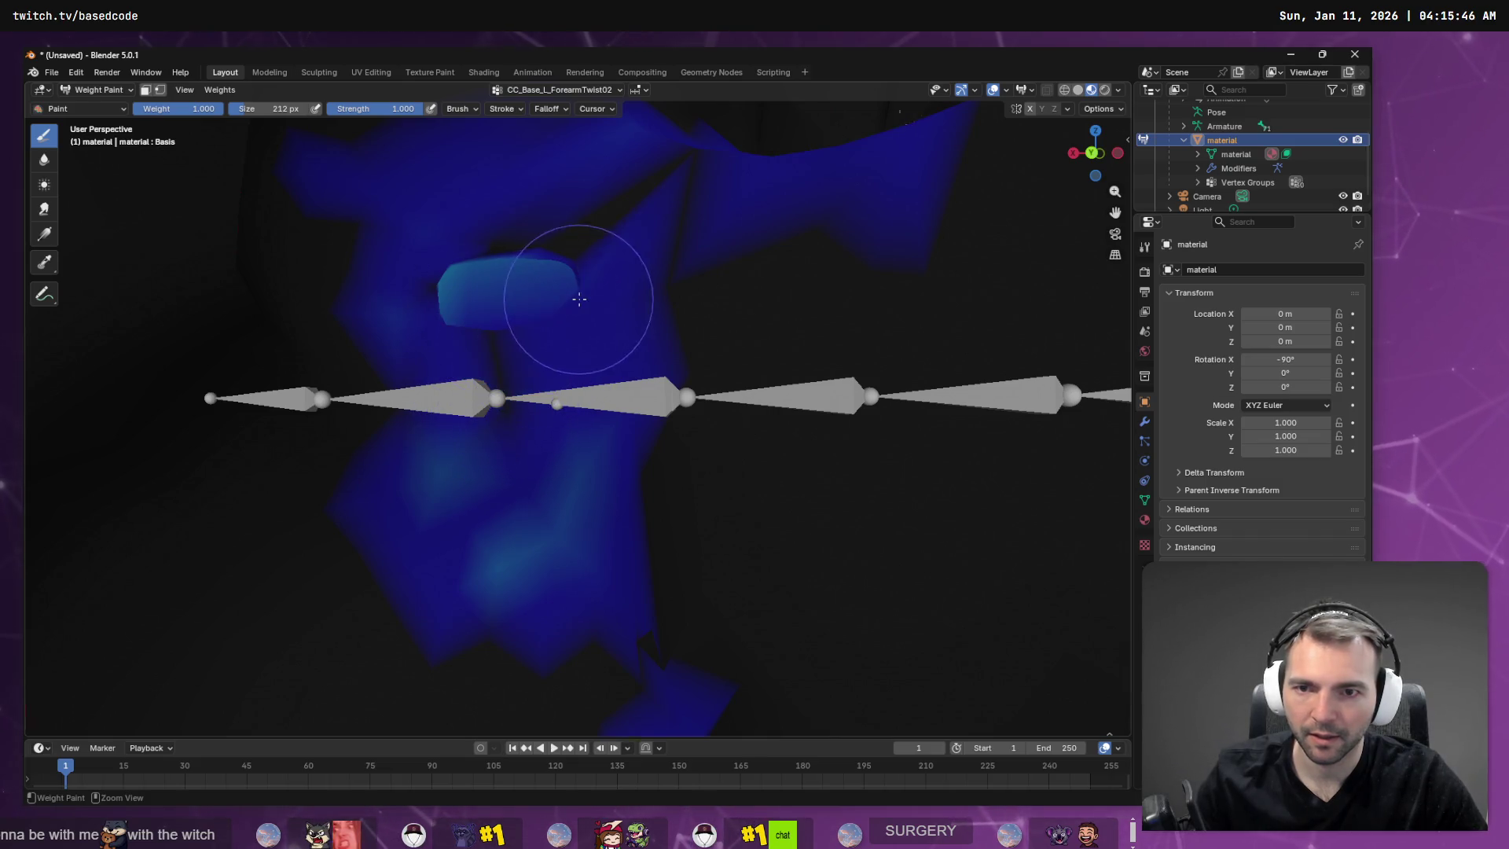
mouse_move(579, 297)
middle_down()
mouse_move(594, 316)
mouse_move(690, 314)
mouse_move(663, 350)
mouse_move(764, 327)
mouse_move(685, 336)
mouse_move(713, 349)
mouse_move(621, 250)
mouse_move(607, 274)
mouse_move(359, 285)
mouse_move(490, 235)
middle_up()
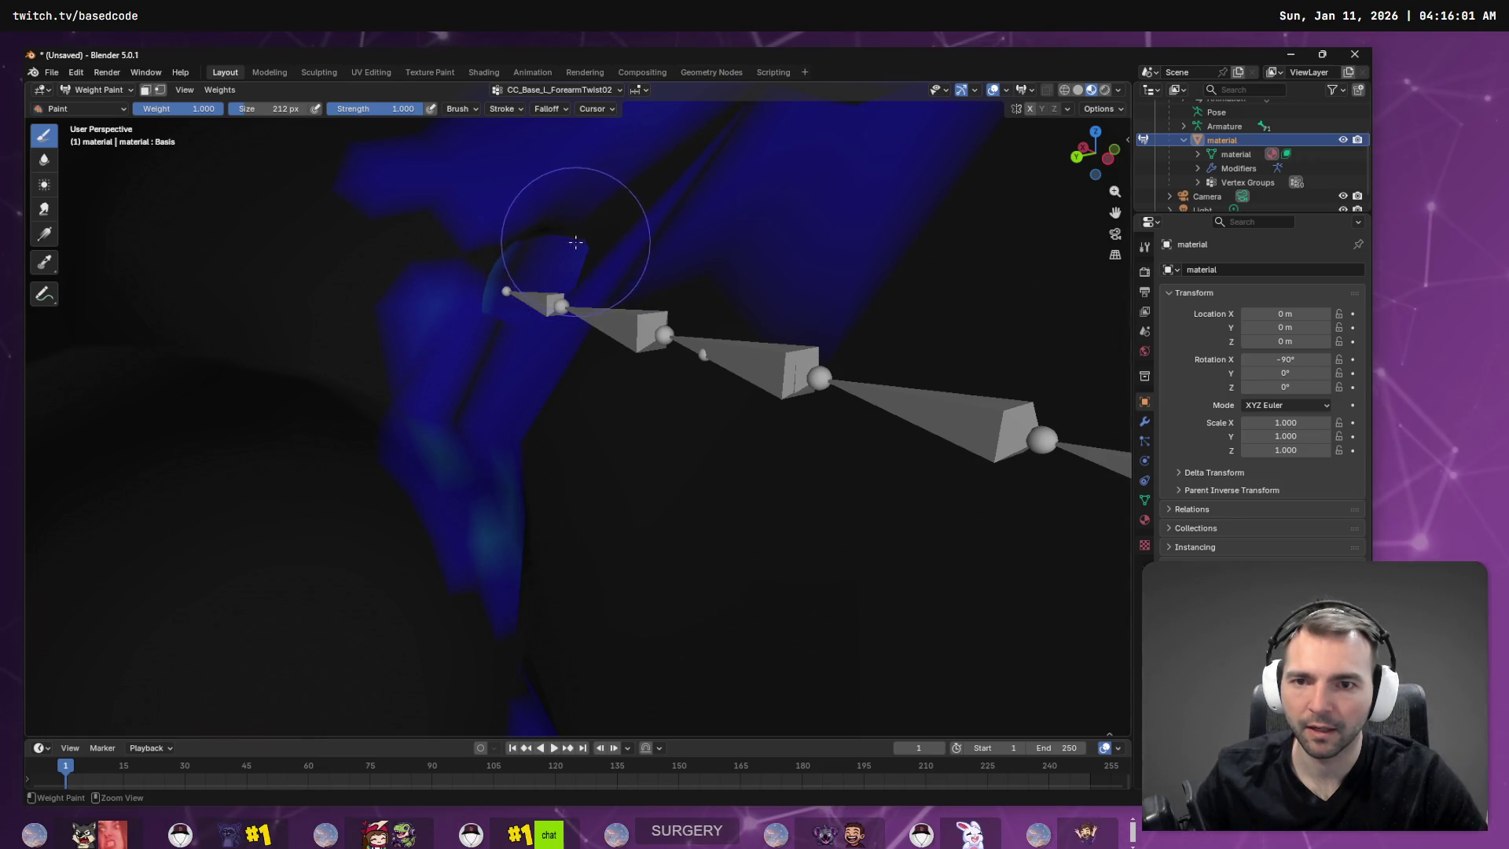
mouse_move(488, 286)
middle_down()
mouse_move(583, 263)
mouse_move(652, 184)
mouse_move(691, 235)
mouse_move(665, 161)
middle_up()
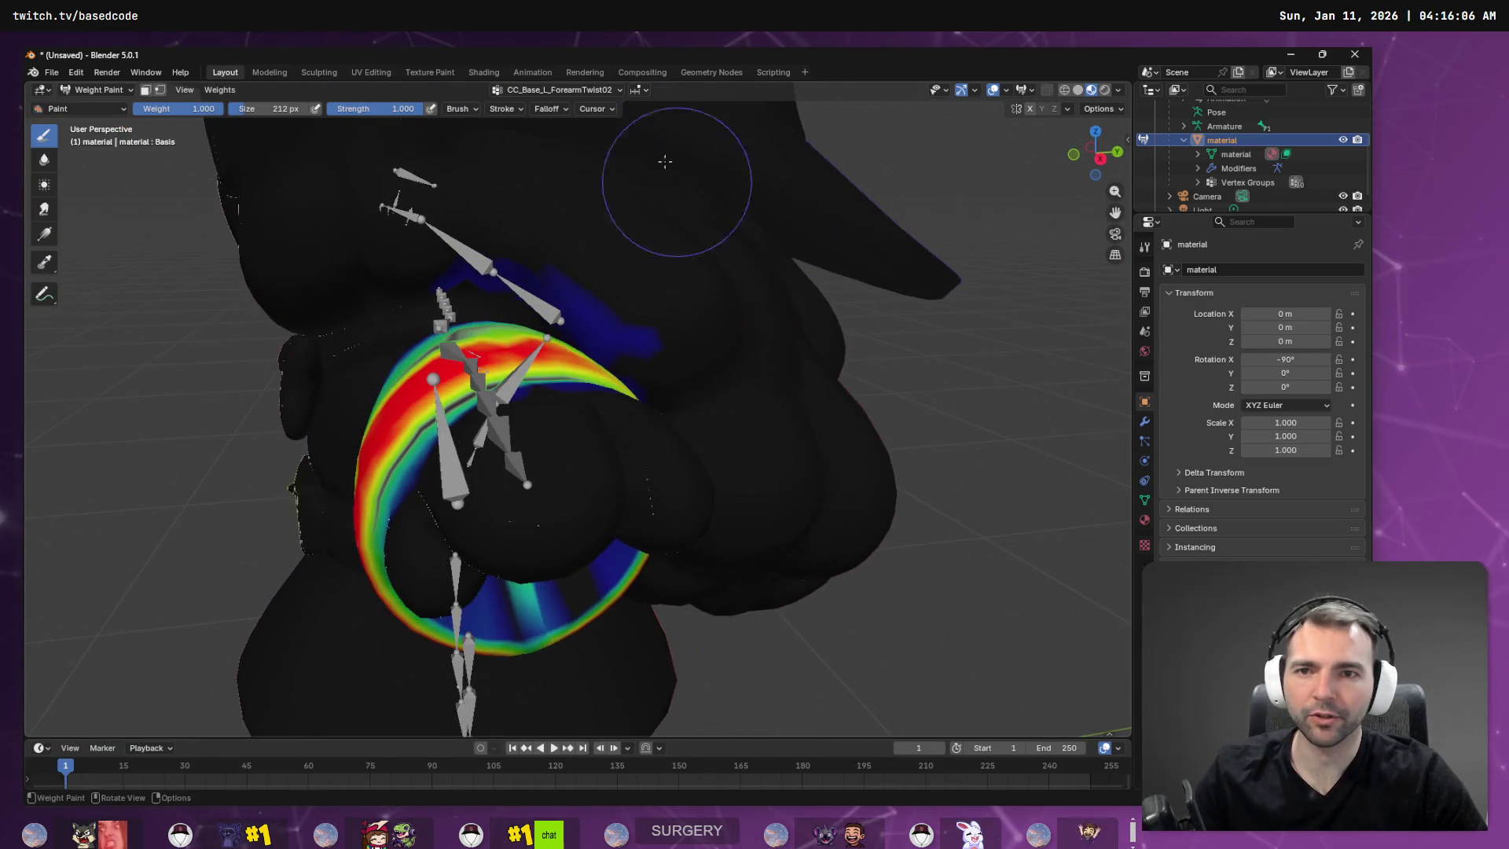
Switch the active vertex group to CC_Base_L_ForearmTwist01 and view the shoulder.
click(577, 90)
click(545, 177)
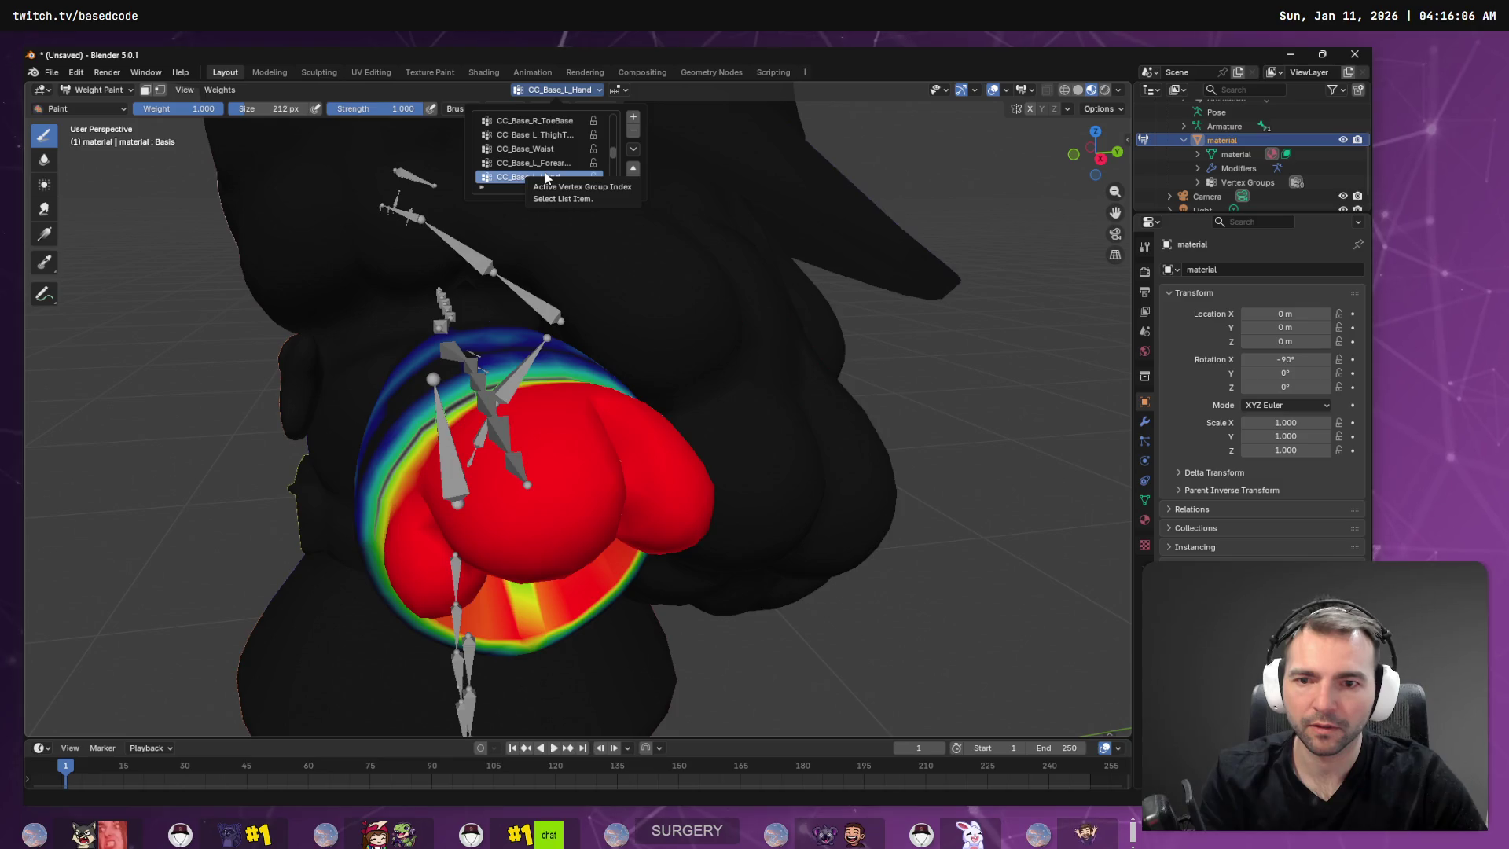
click(534, 163)
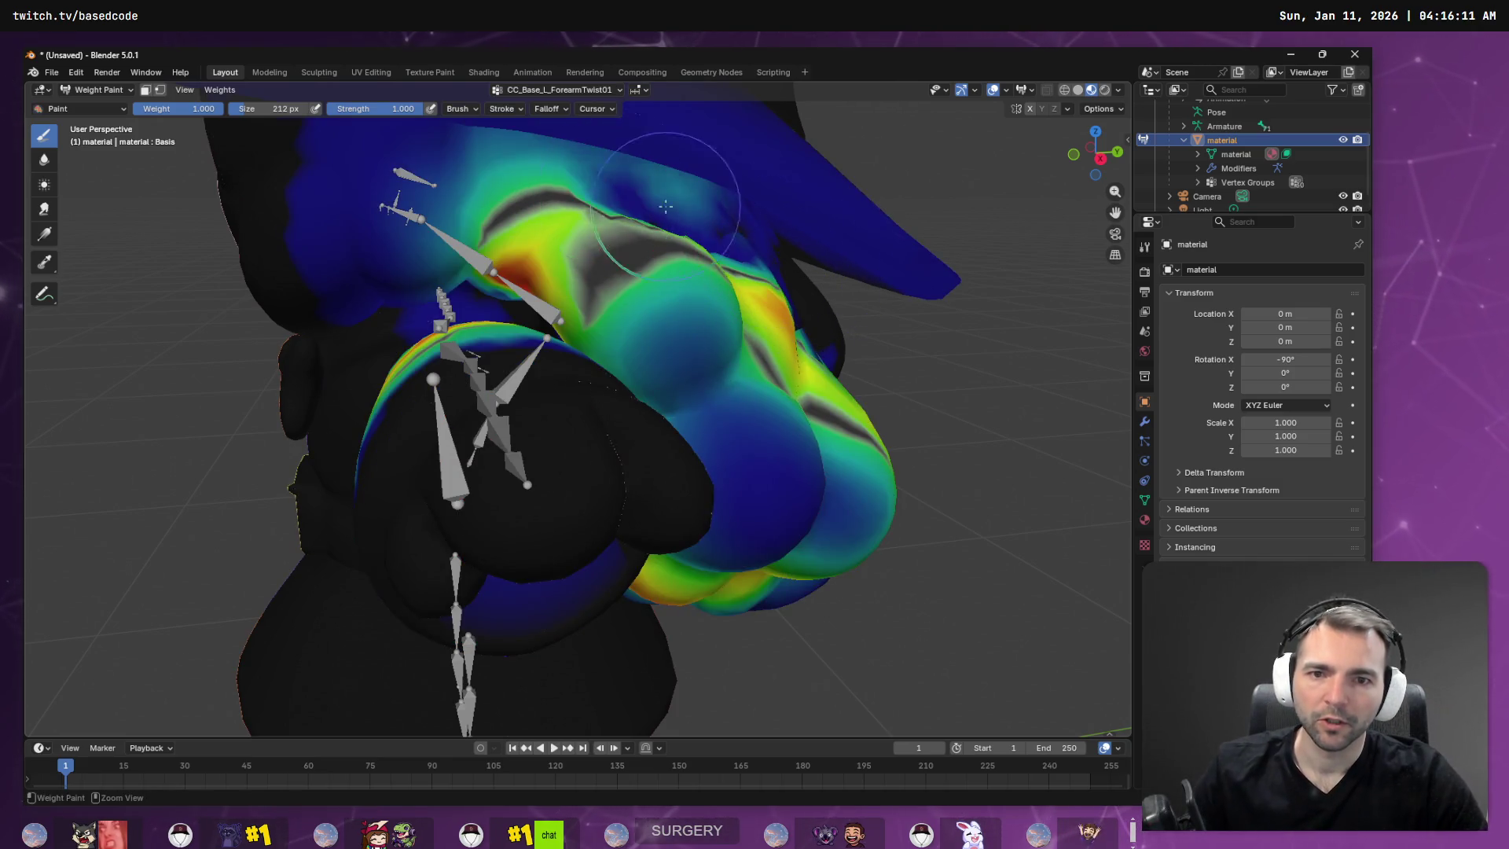
middle_drag(665, 207, 699, 295)
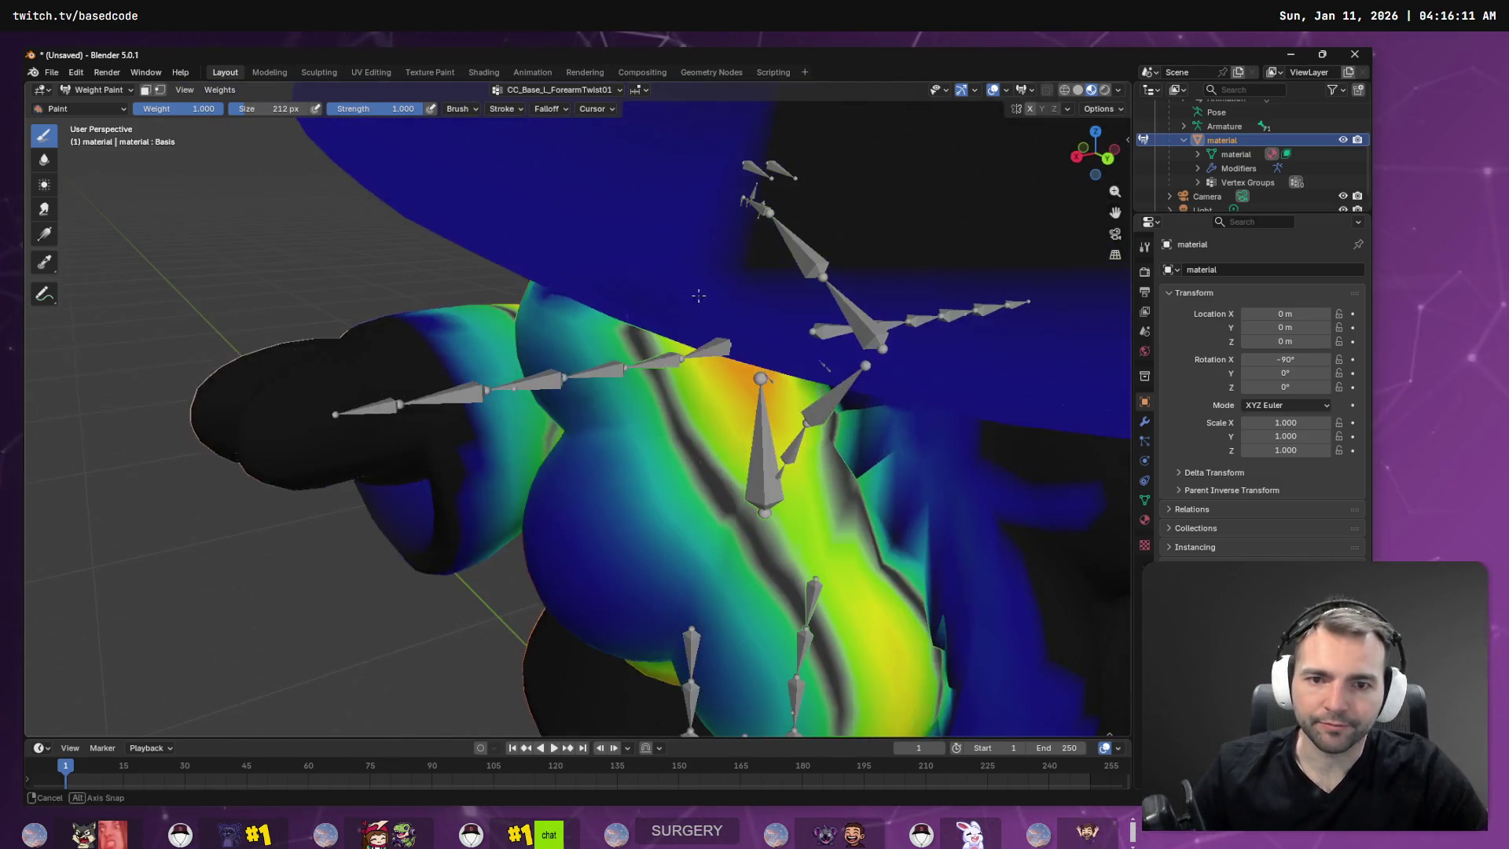
middle_drag(778, 464, 817, 314)
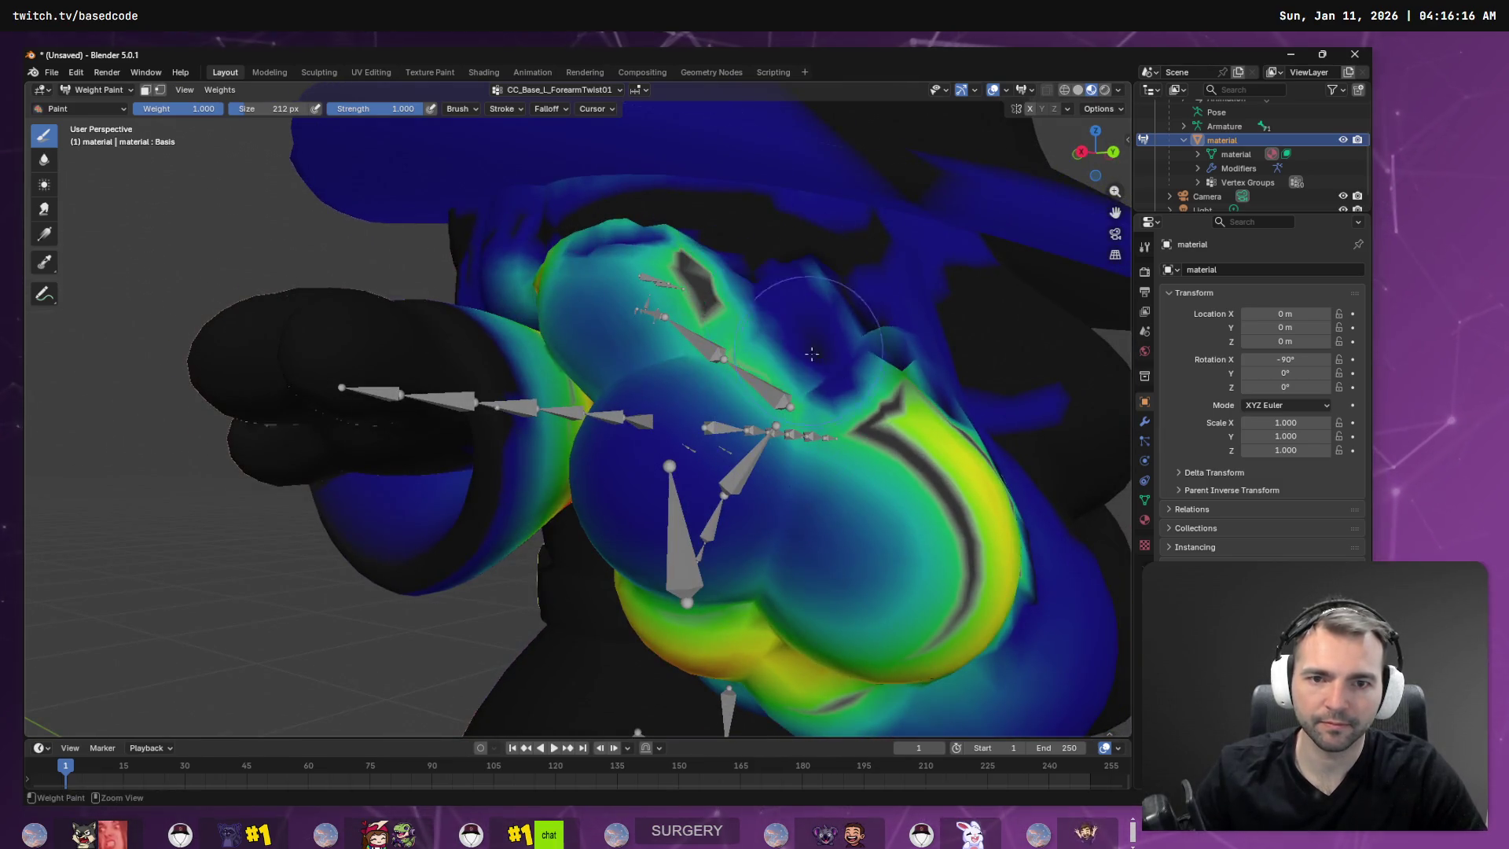
Paint the green, yellow and blue ForearmTwist01 weights on the torso down toward black.
mouse_move(958, 565)
ctrl+mouse_down()
mouse_move(1043, 303)
mouse_move(1010, 623)
mouse_move(758, 540)
mouse_move(667, 134)
mouse_move(629, 133)
mouse_move(724, 438)
mouse_move(758, 438)
mouse_move(800, 273)
mouse_move(896, 457)
mouse_move(977, 438)
mouse_move(901, 183)
ctrl+mouse_up()
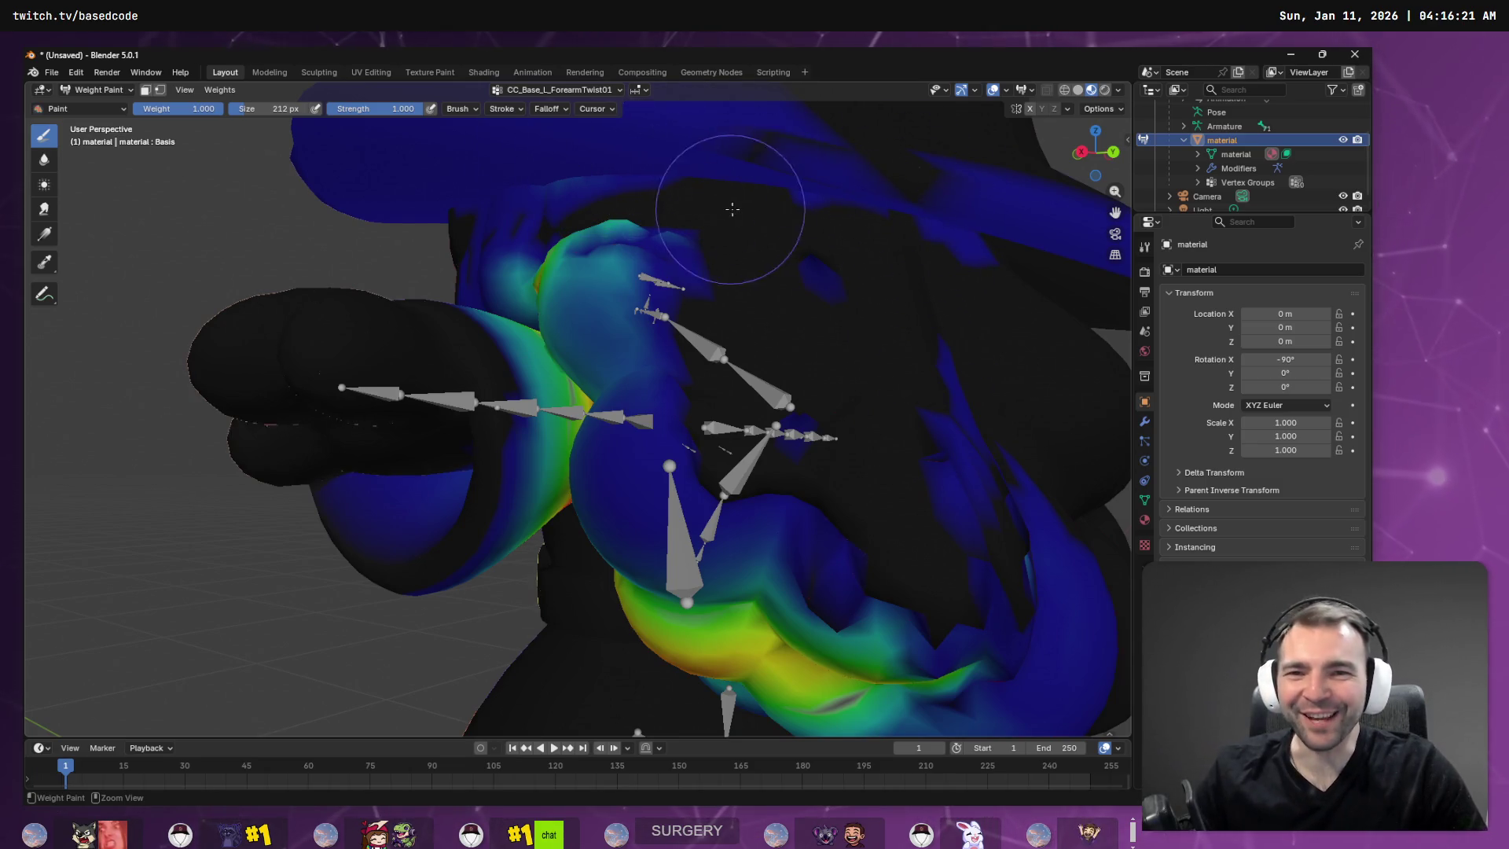
mouse_move(731, 209)
ctrl+mouse_down()
mouse_move(660, 244)
mouse_move(490, 258)
ctrl+mouse_up()
mouse_move(585, 258)
ctrl+mouse_down()
mouse_move(821, 629)
mouse_move(650, 635)
mouse_move(865, 636)
mouse_move(774, 725)
ctrl+mouse_up()
mouse_move(967, 508)
ctrl+mouse_down()
mouse_move(953, 394)
mouse_move(729, 594)
mouse_move(674, 432)
ctrl+mouse_up()
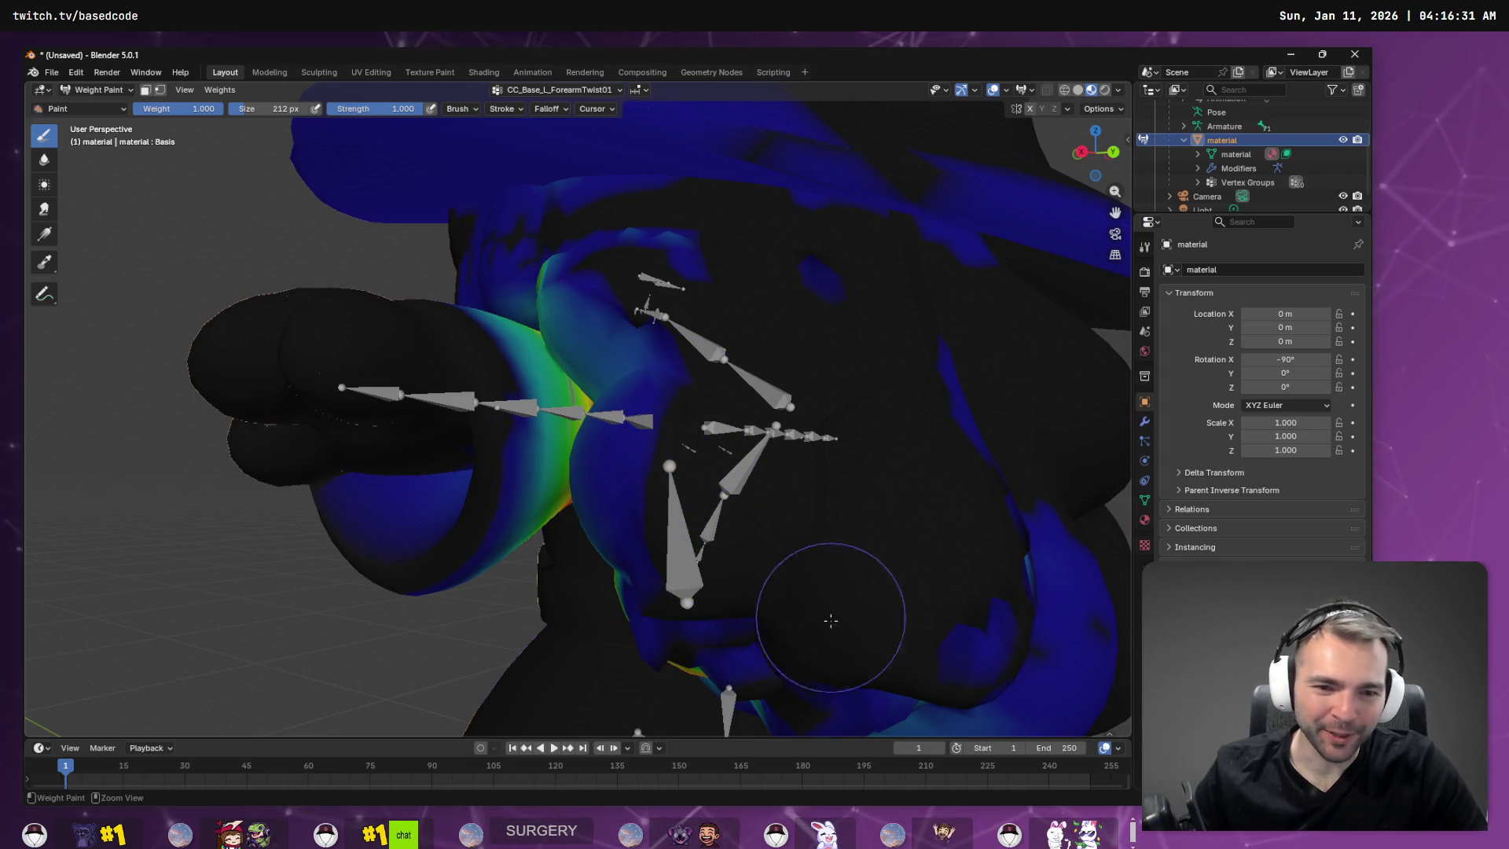
mouse_move(1001, 647)
middle_down()
mouse_move(1027, 555)
mouse_move(865, 441)
mouse_move(714, 289)
middle_up()
mouse_move(697, 379)
mouse_down()
mouse_move(691, 296)
mouse_move(656, 625)
mouse_up()
mouse_move(693, 400)
mouse_down()
mouse_move(676, 542)
mouse_move(542, 621)
mouse_move(724, 475)
mouse_up()
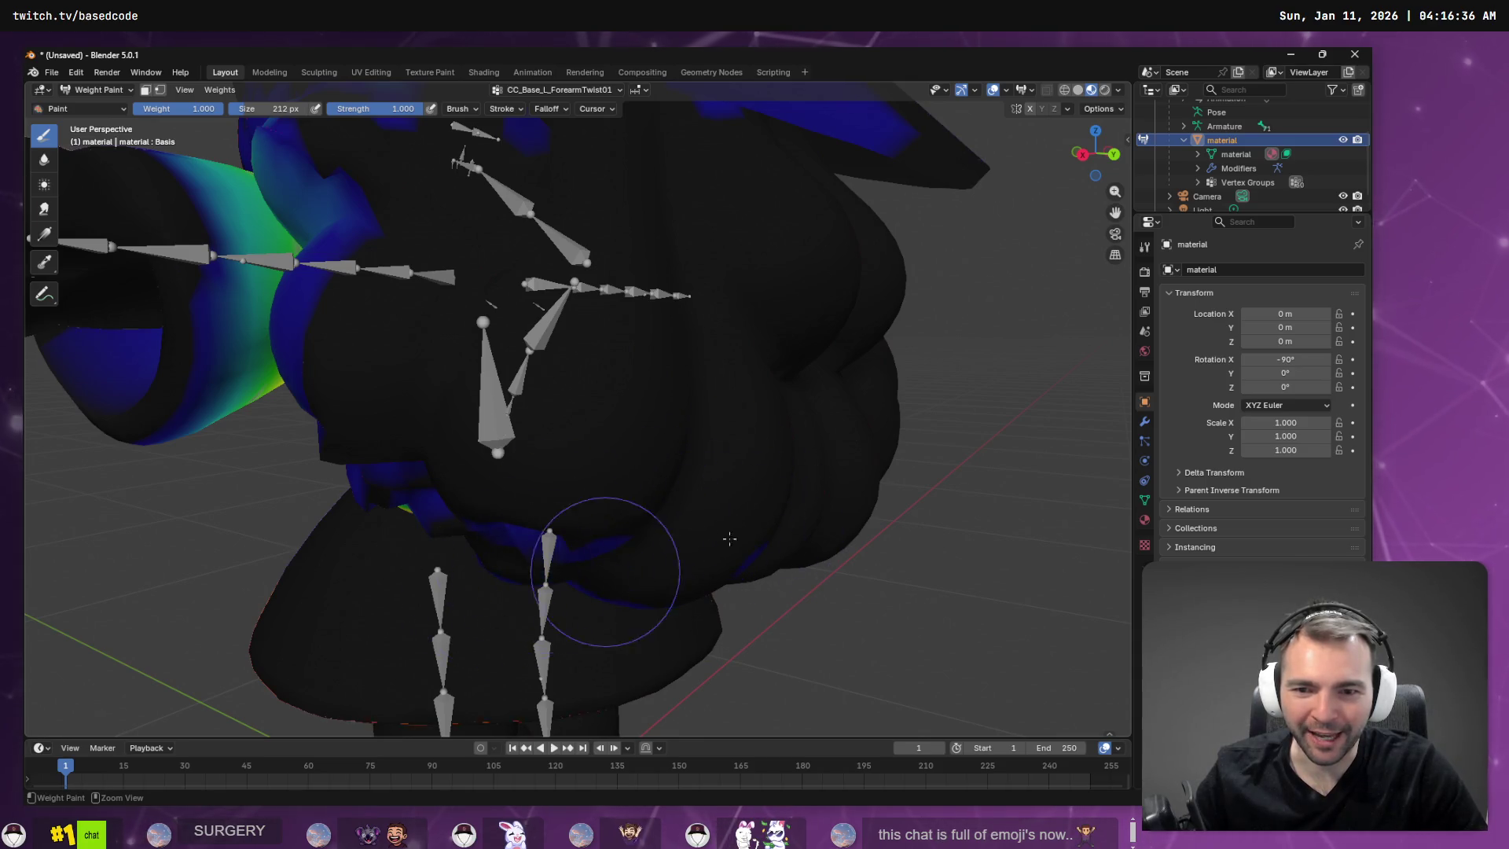
Shrink the yellow-green chest area and clear leftover weight near the shoulder and bones.
mouse_move(488, 519)
middle_down()
mouse_move(606, 455)
mouse_move(524, 504)
middle_up()
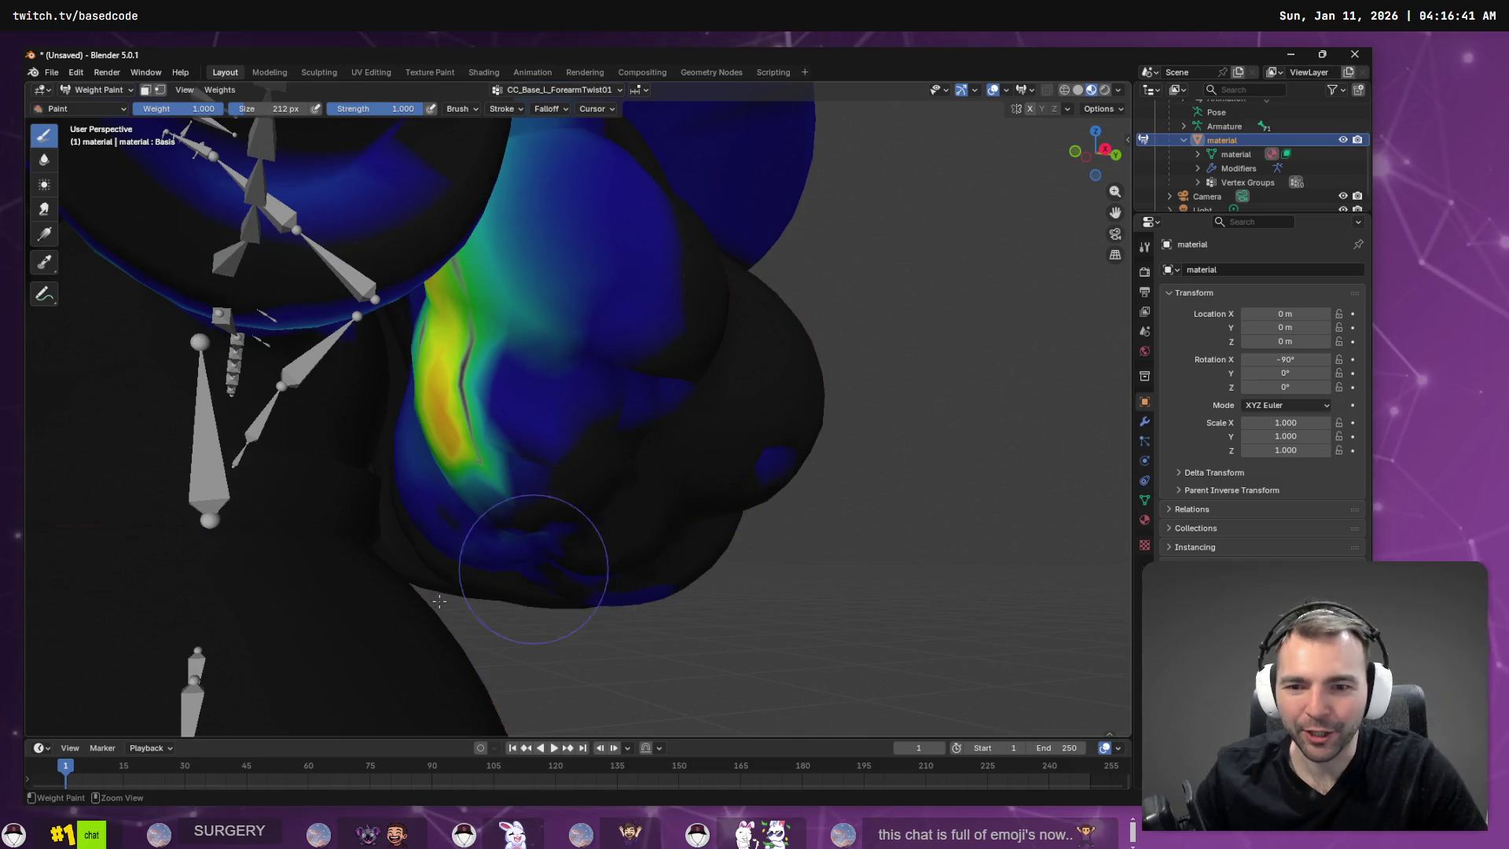
mouse_move(717, 492)
mouse_down()
mouse_move(629, 393)
mouse_move(472, 437)
mouse_move(635, 312)
mouse_up()
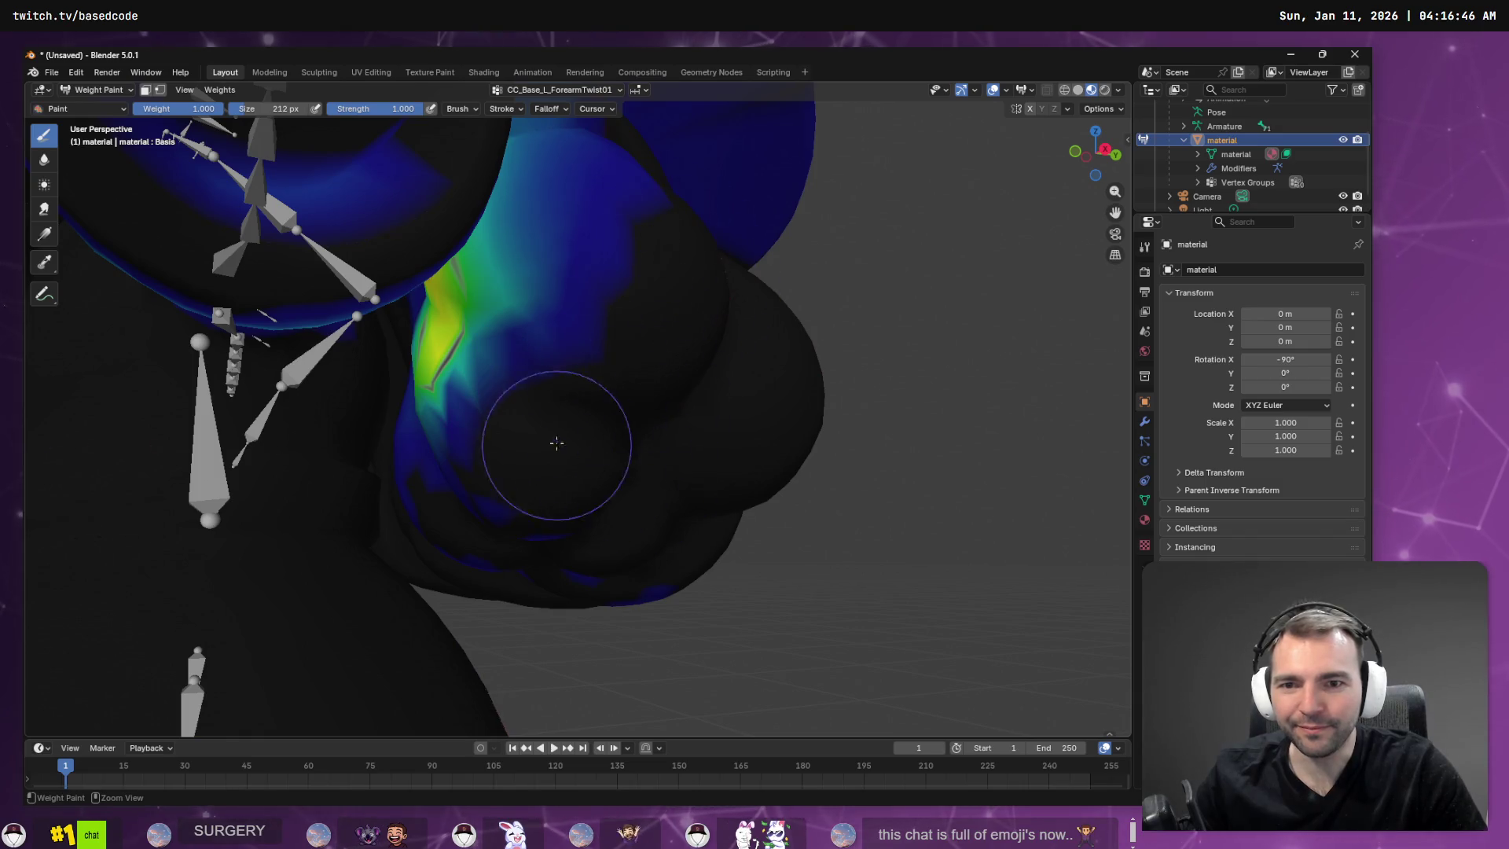
mouse_move(556, 443)
mouse_down()
mouse_move(461, 397)
mouse_move(498, 296)
mouse_move(485, 357)
mouse_up()
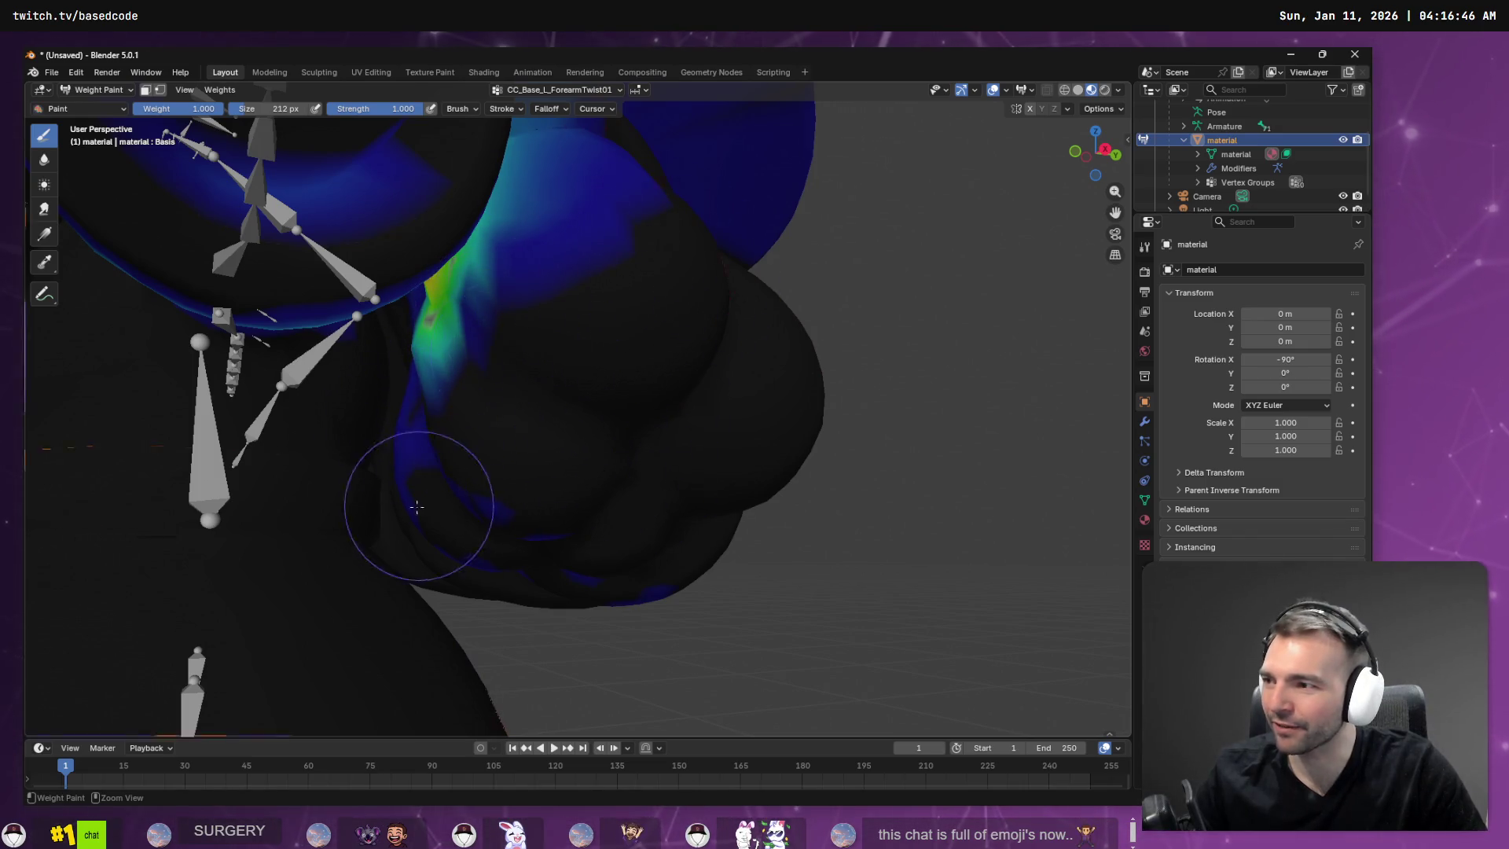
drag(417, 507, 607, 317)
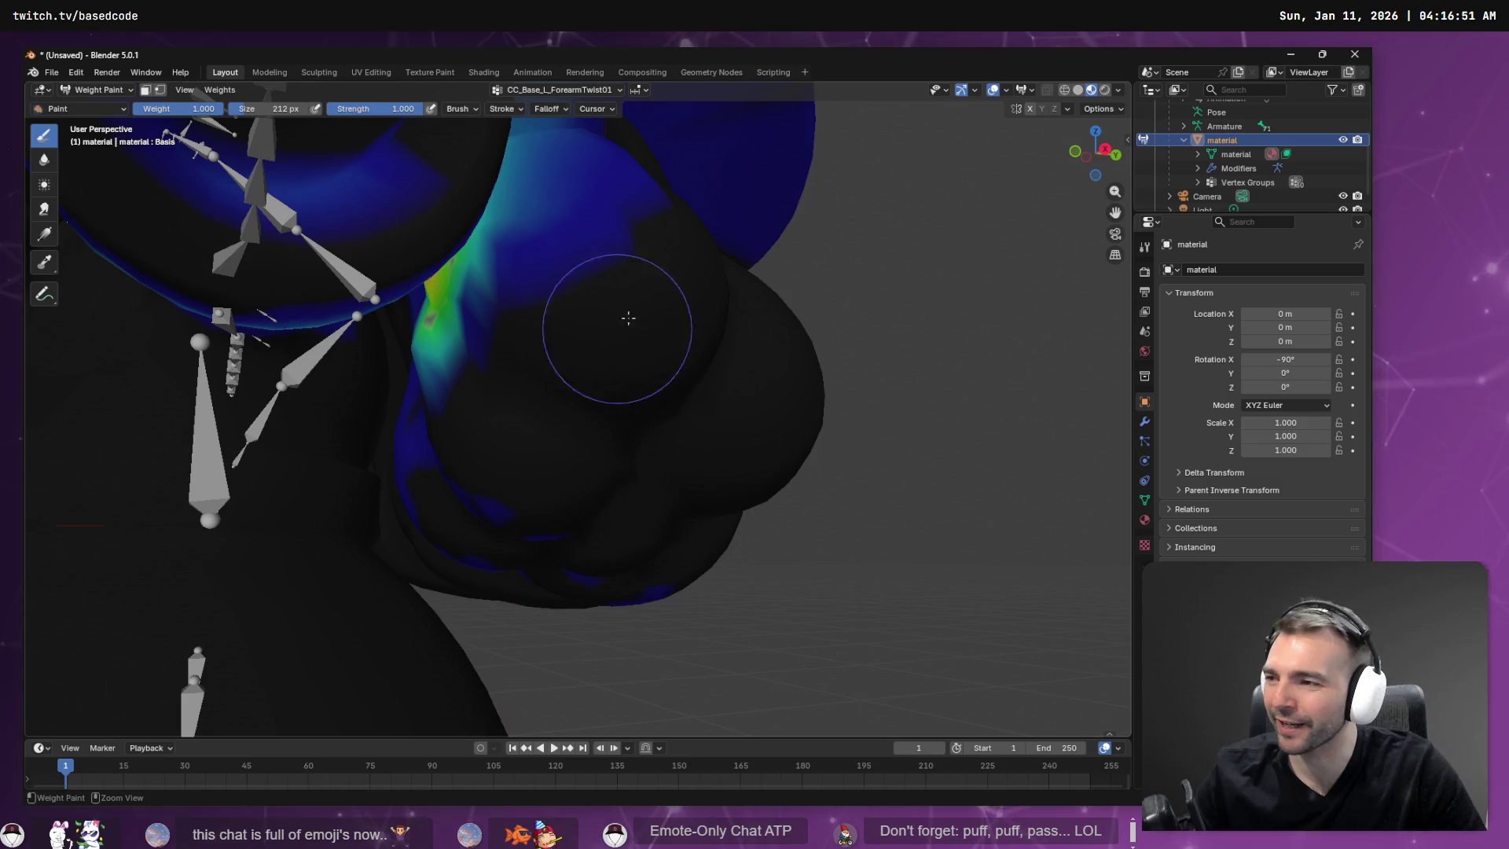
mouse_move(578, 314)
mouse_down()
mouse_move(471, 354)
mouse_move(460, 380)
mouse_up()
middle_drag(700, 271, 591, 193)
mouse_move(490, 228)
mouse_down()
mouse_move(444, 185)
mouse_move(401, 293)
mouse_up()
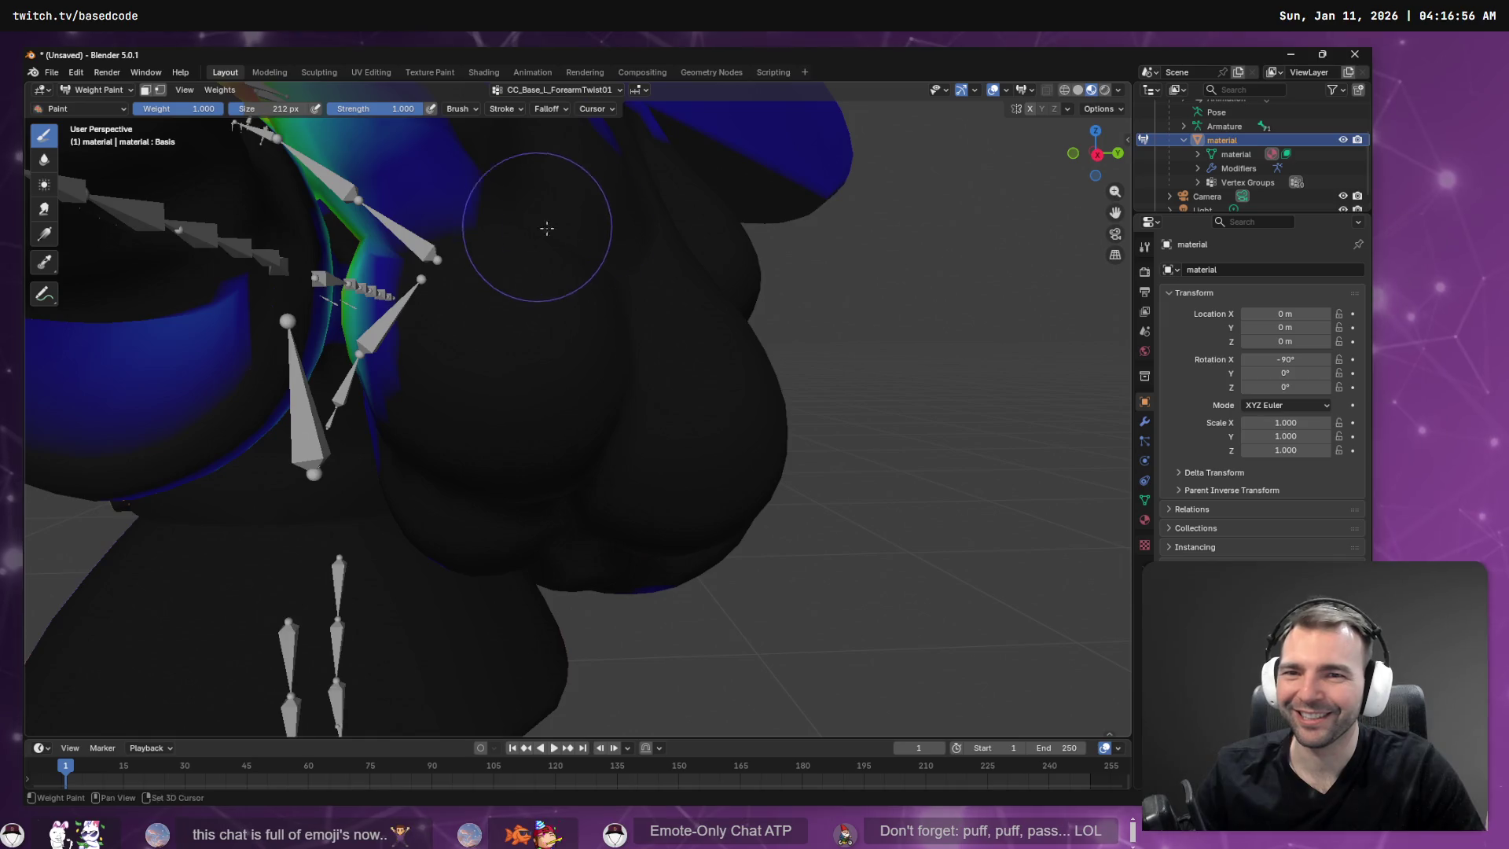
middle_drag(546, 229, 785, 374)
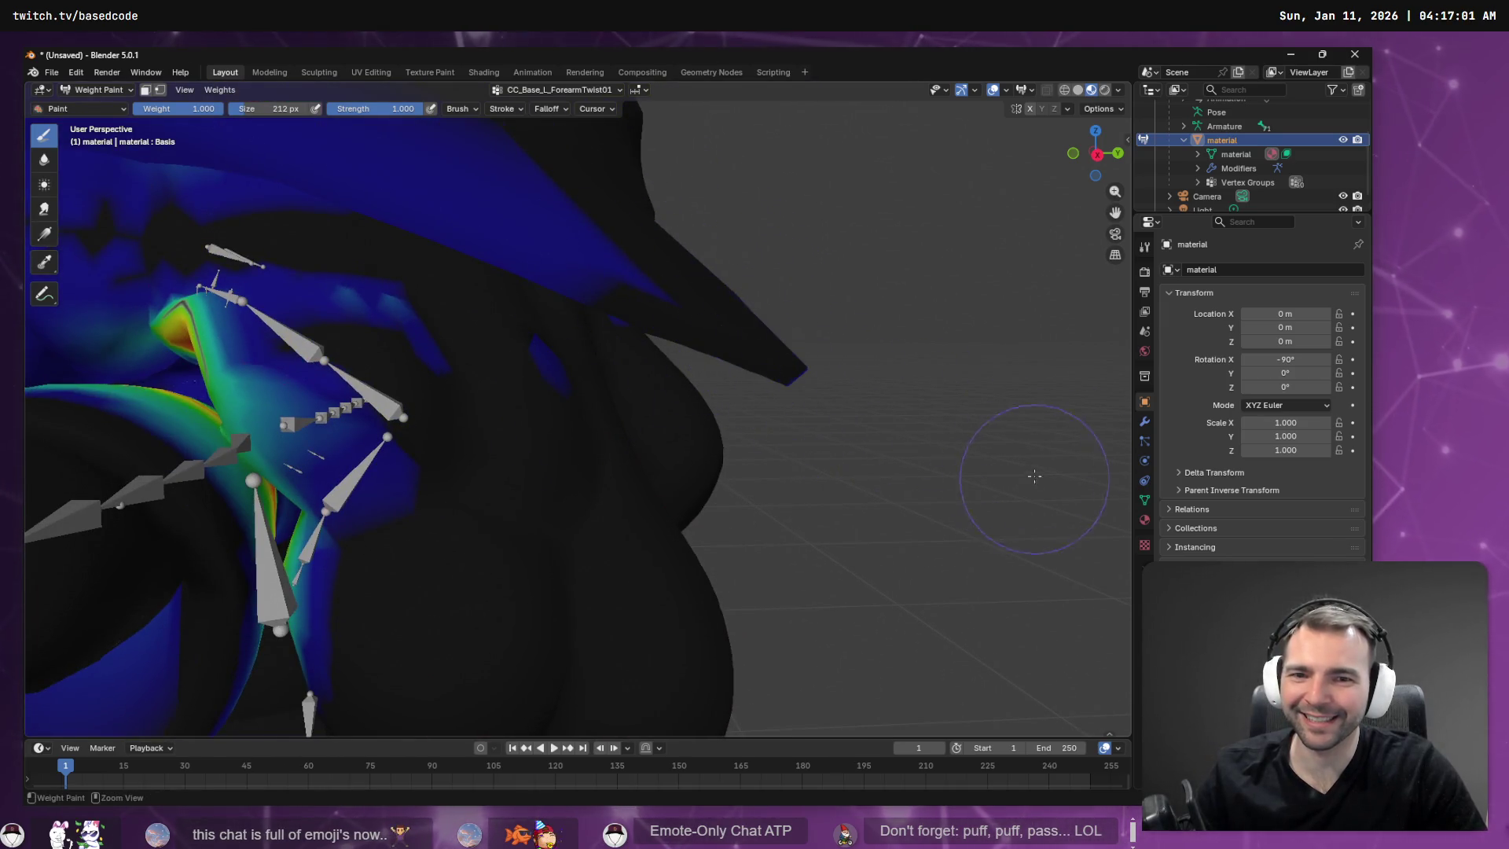
middle_drag(1035, 476, 954, 382)
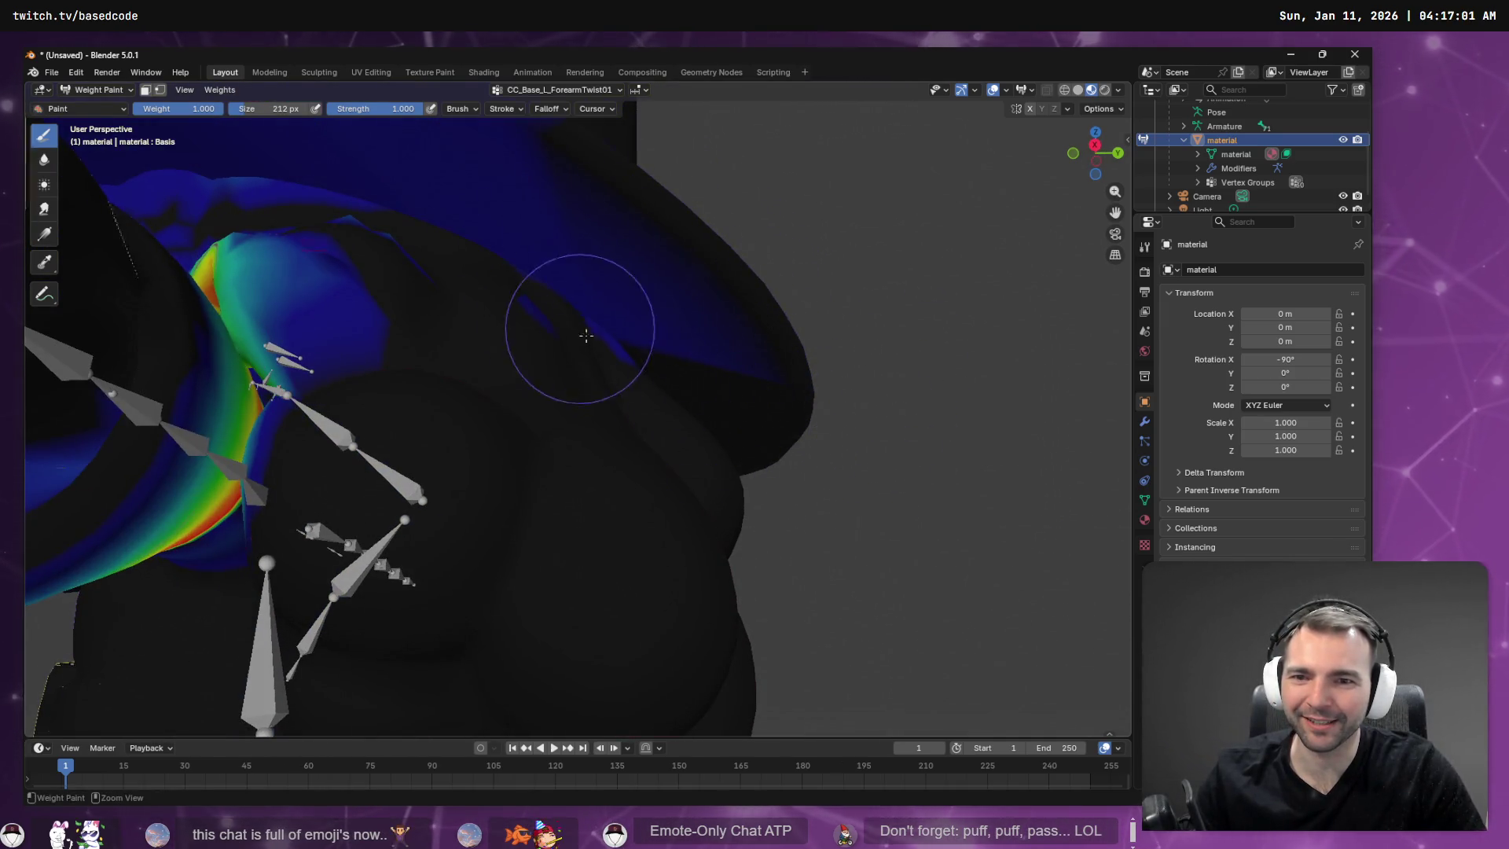
drag(589, 336, 529, 290)
middle_drag(563, 309, 667, 304)
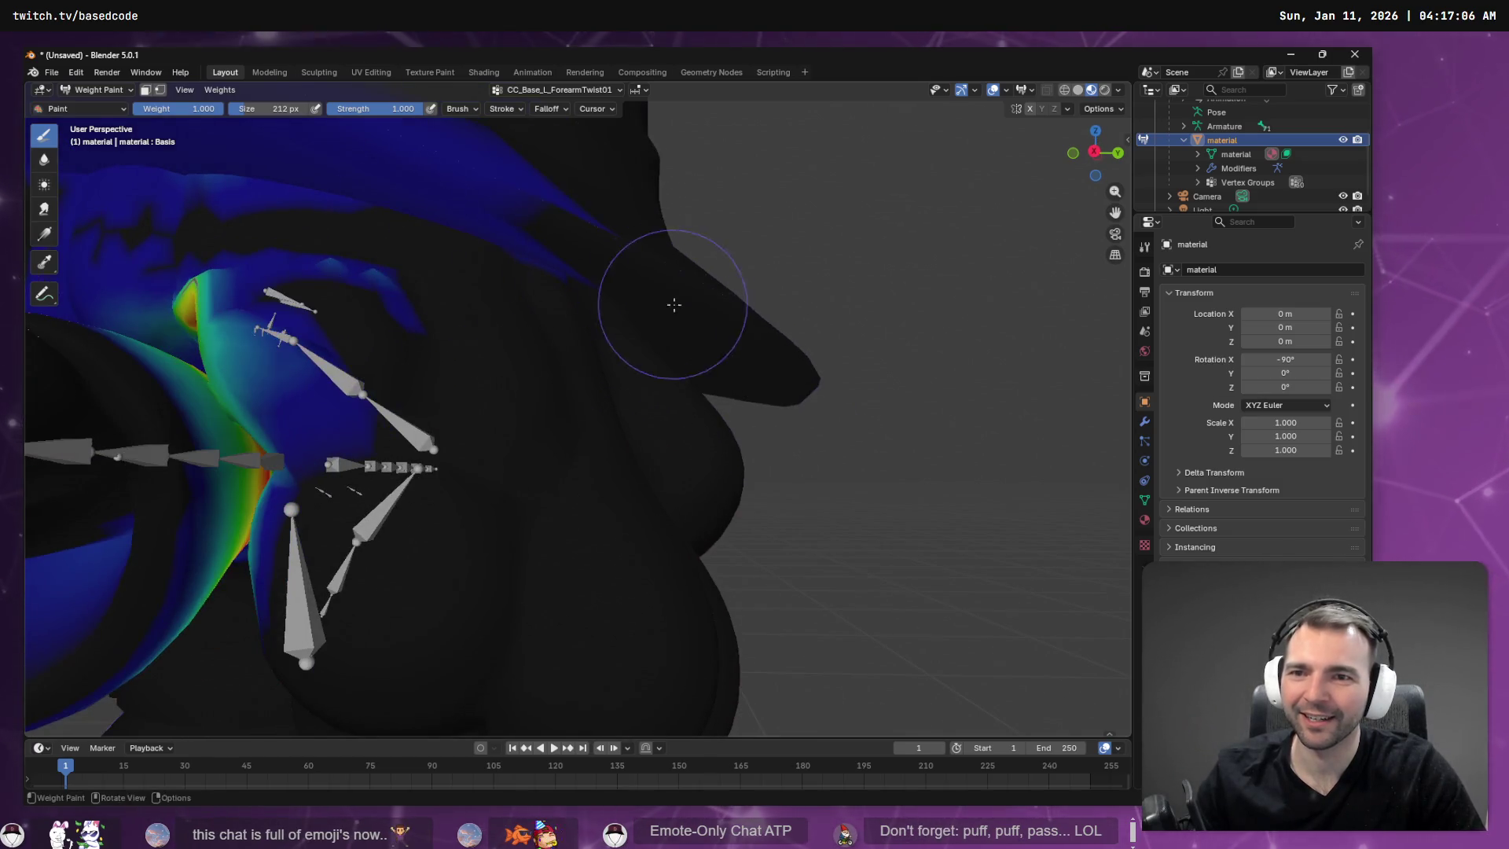
scroll(597, 306, down, 5)
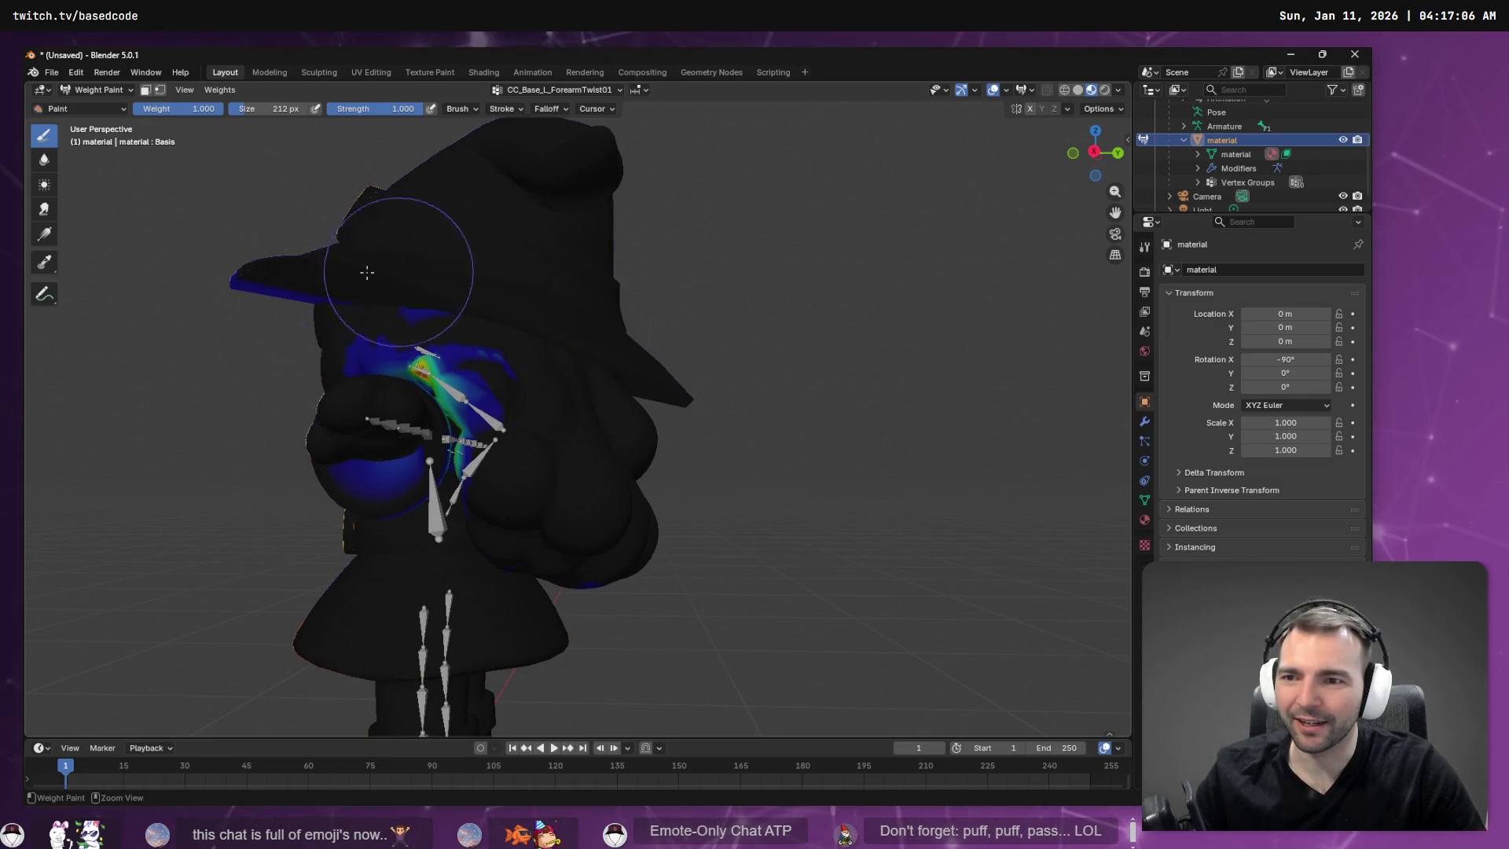
Soften the yellow-red patches on the forearm weight band.
middle_drag(352, 274, 458, 247)
scroll(457, 246, up, 3)
scroll(314, 170, down, 5)
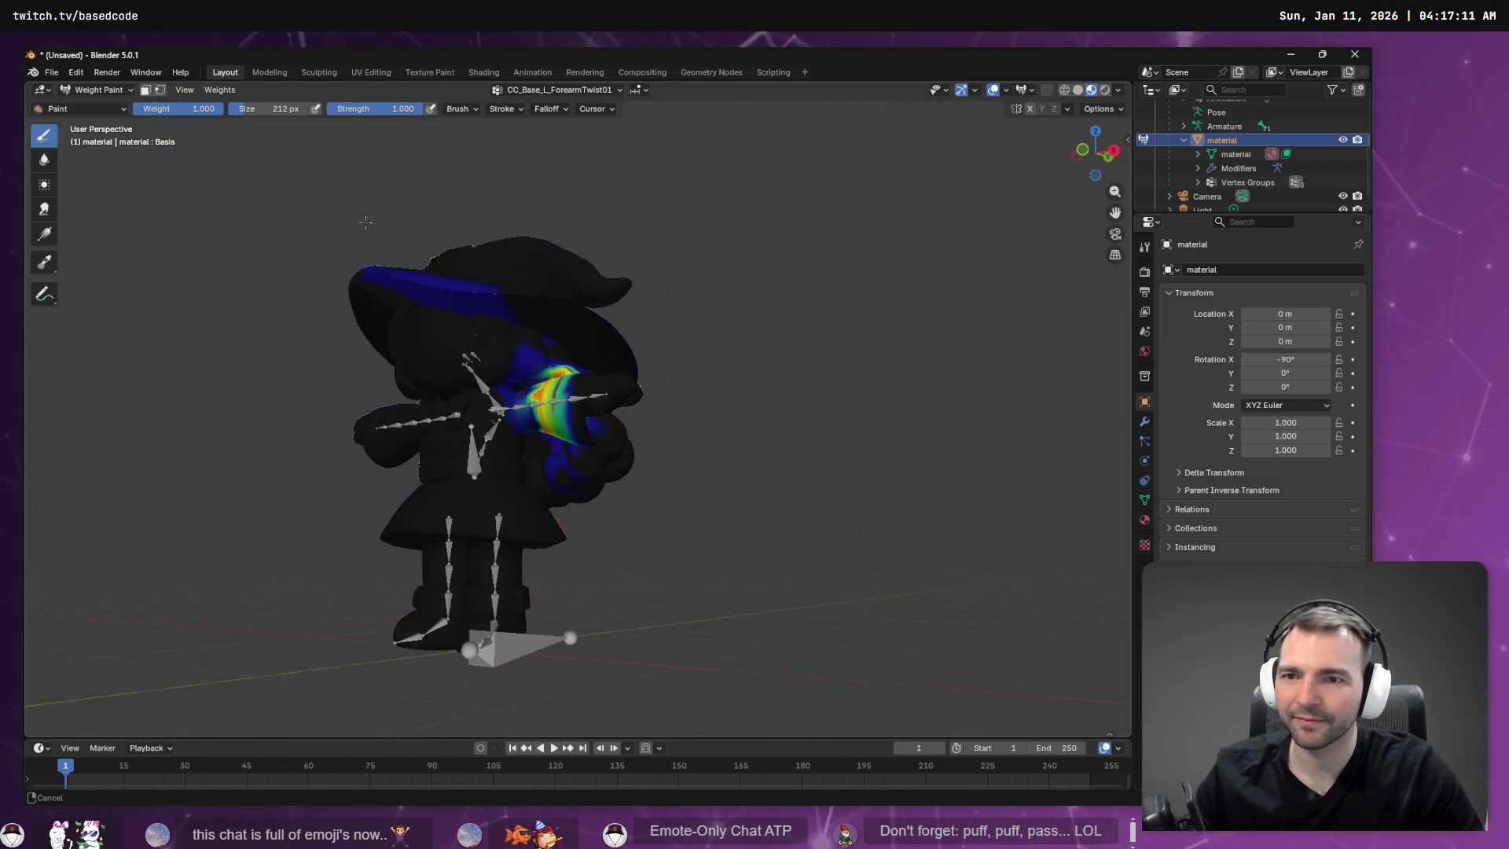
scroll(384, 193, up, 5)
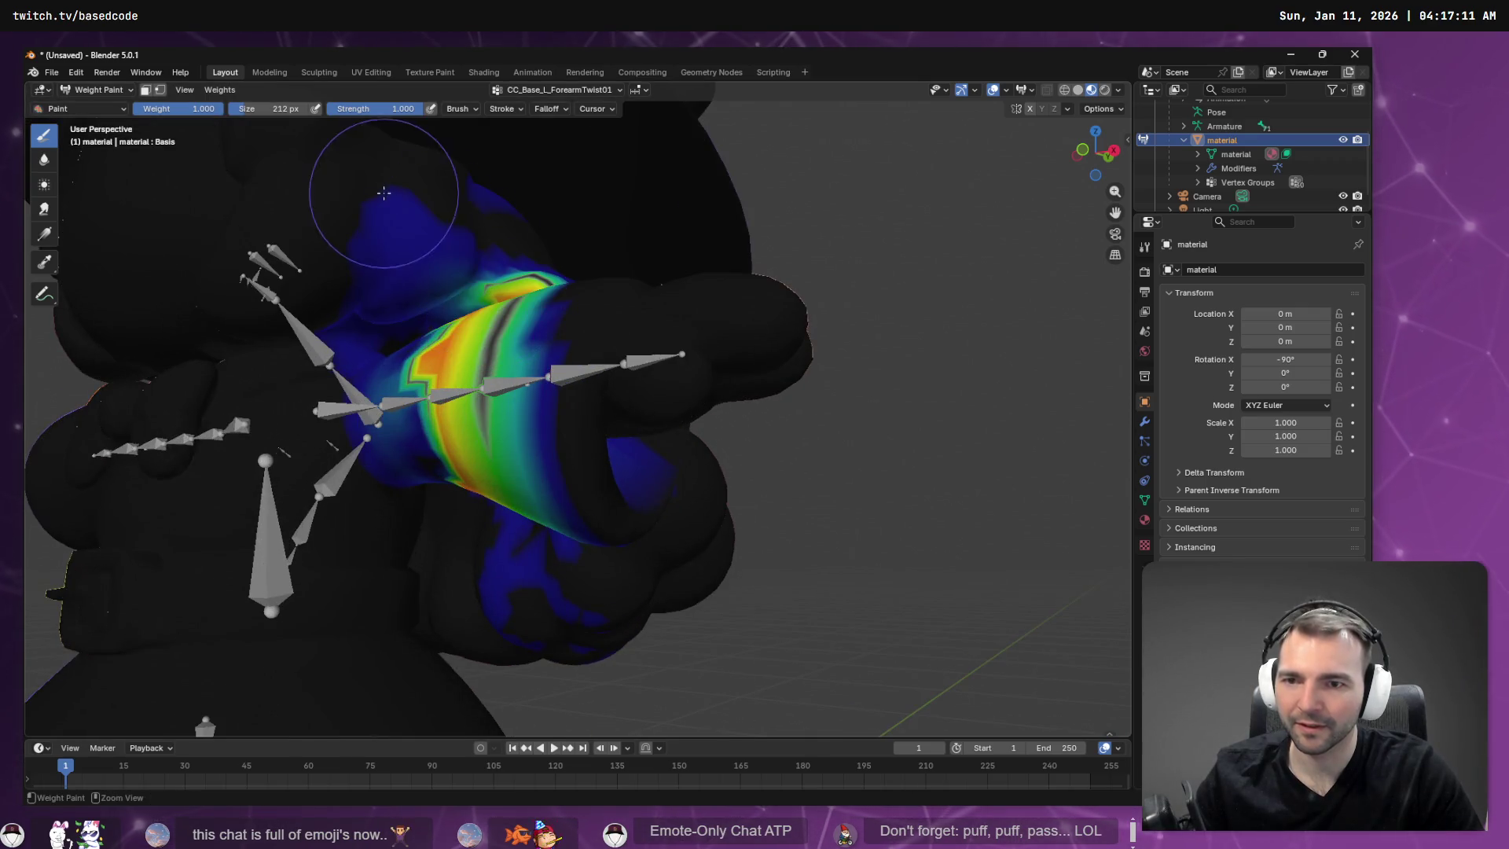
drag(356, 275, 406, 266)
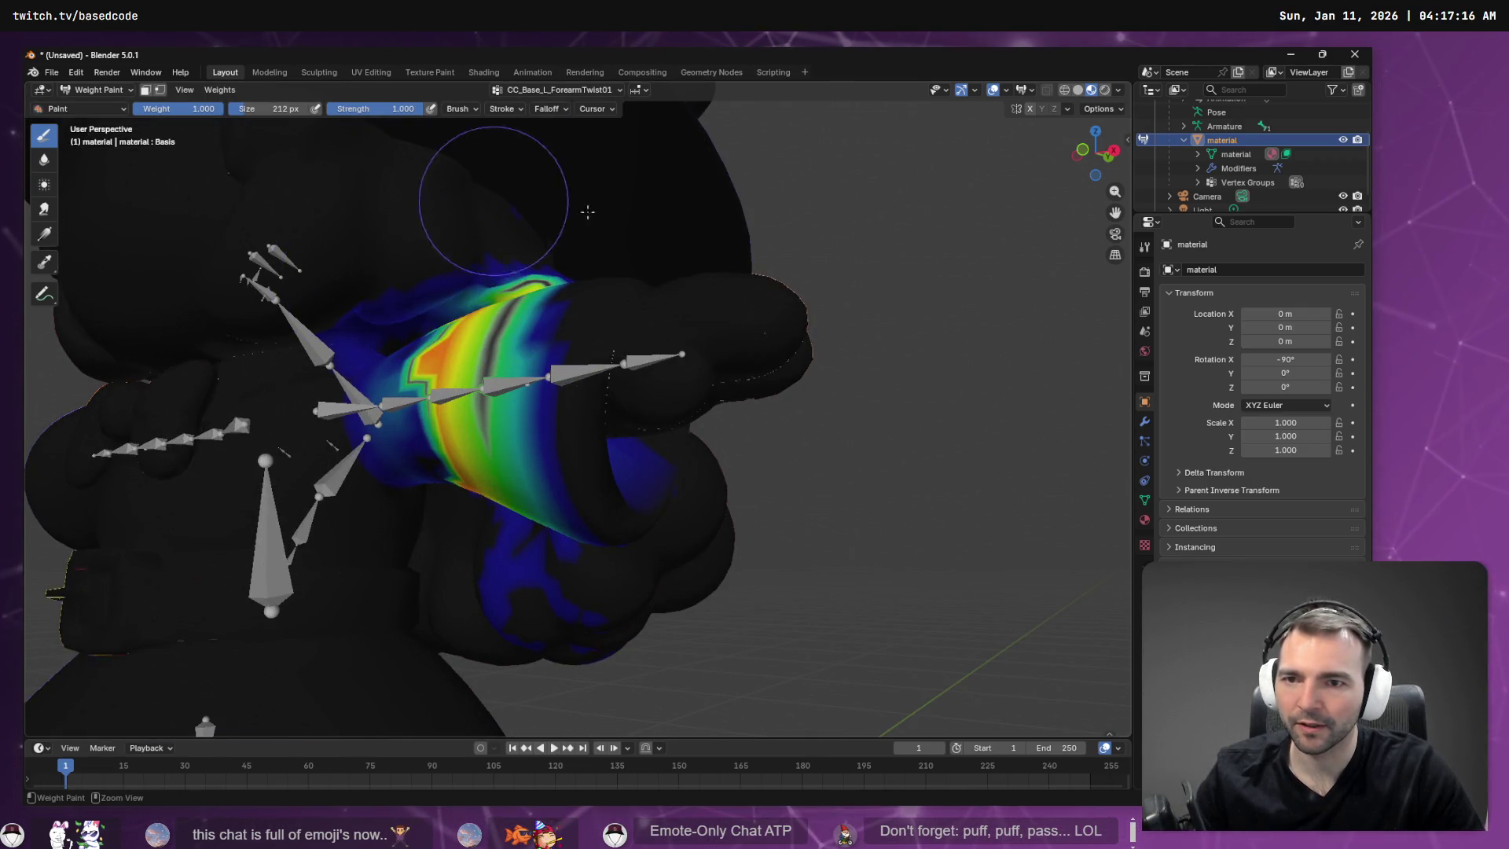
middle_drag(471, 177, 538, 297)
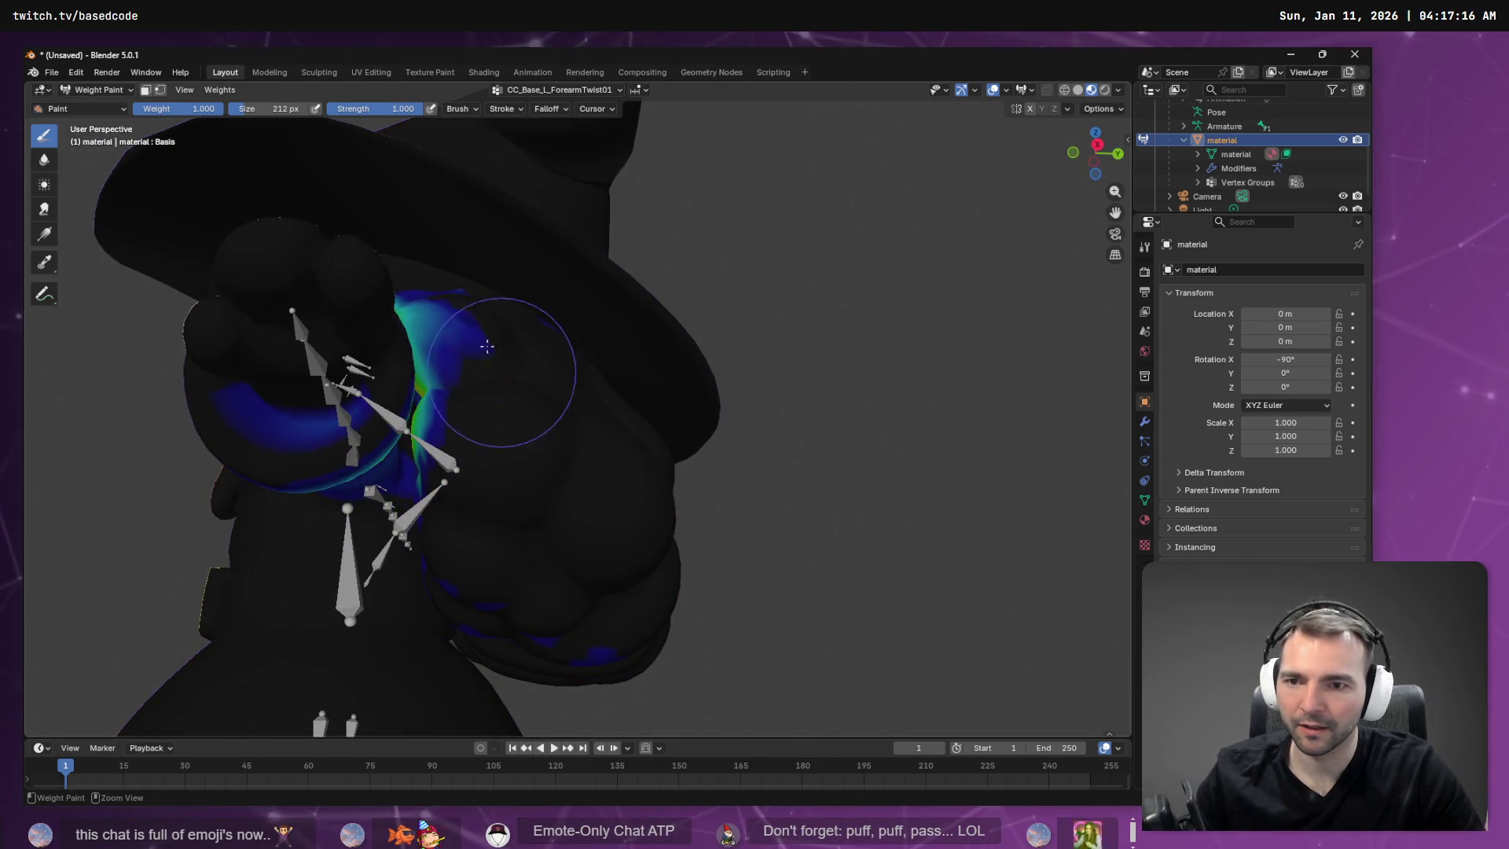
mouse_move(646, 411)
middle_down()
mouse_move(639, 445)
mouse_move(664, 449)
middle_up()
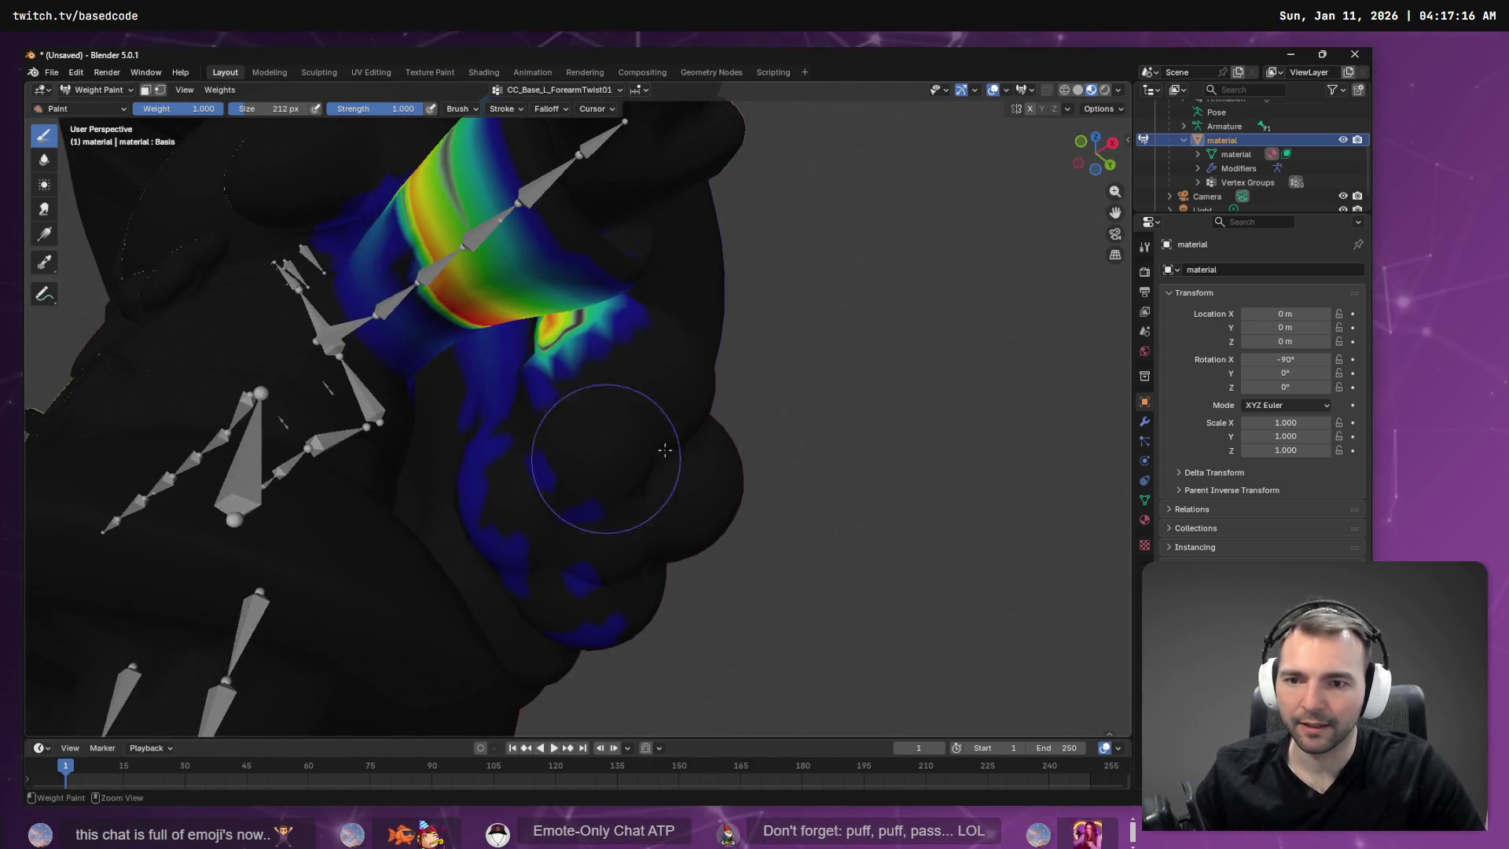
drag(585, 389, 563, 359)
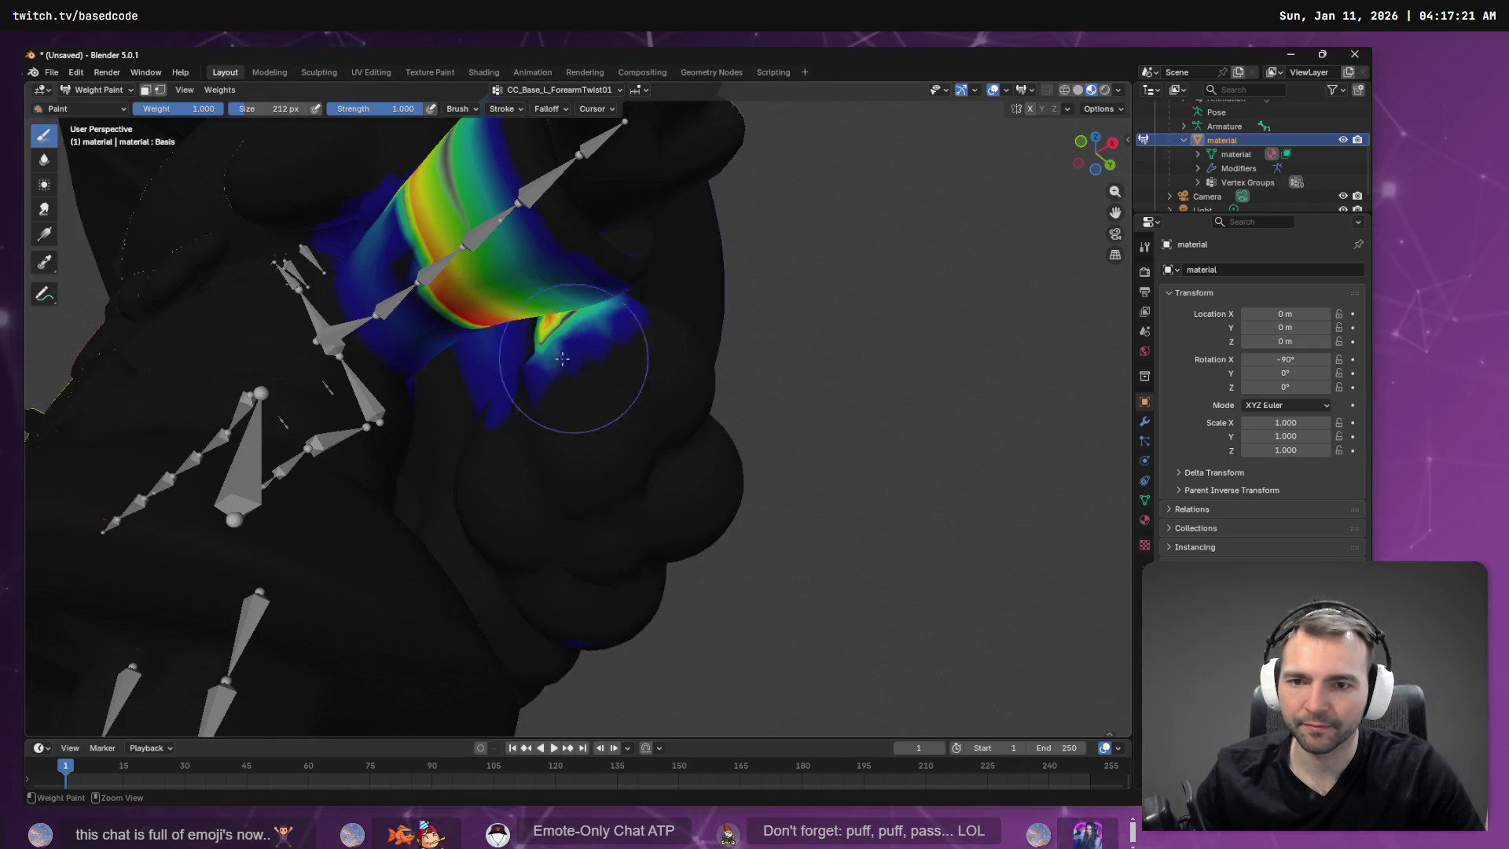
scroll(620, 380, up, 5)
scroll(629, 212, down, 5)
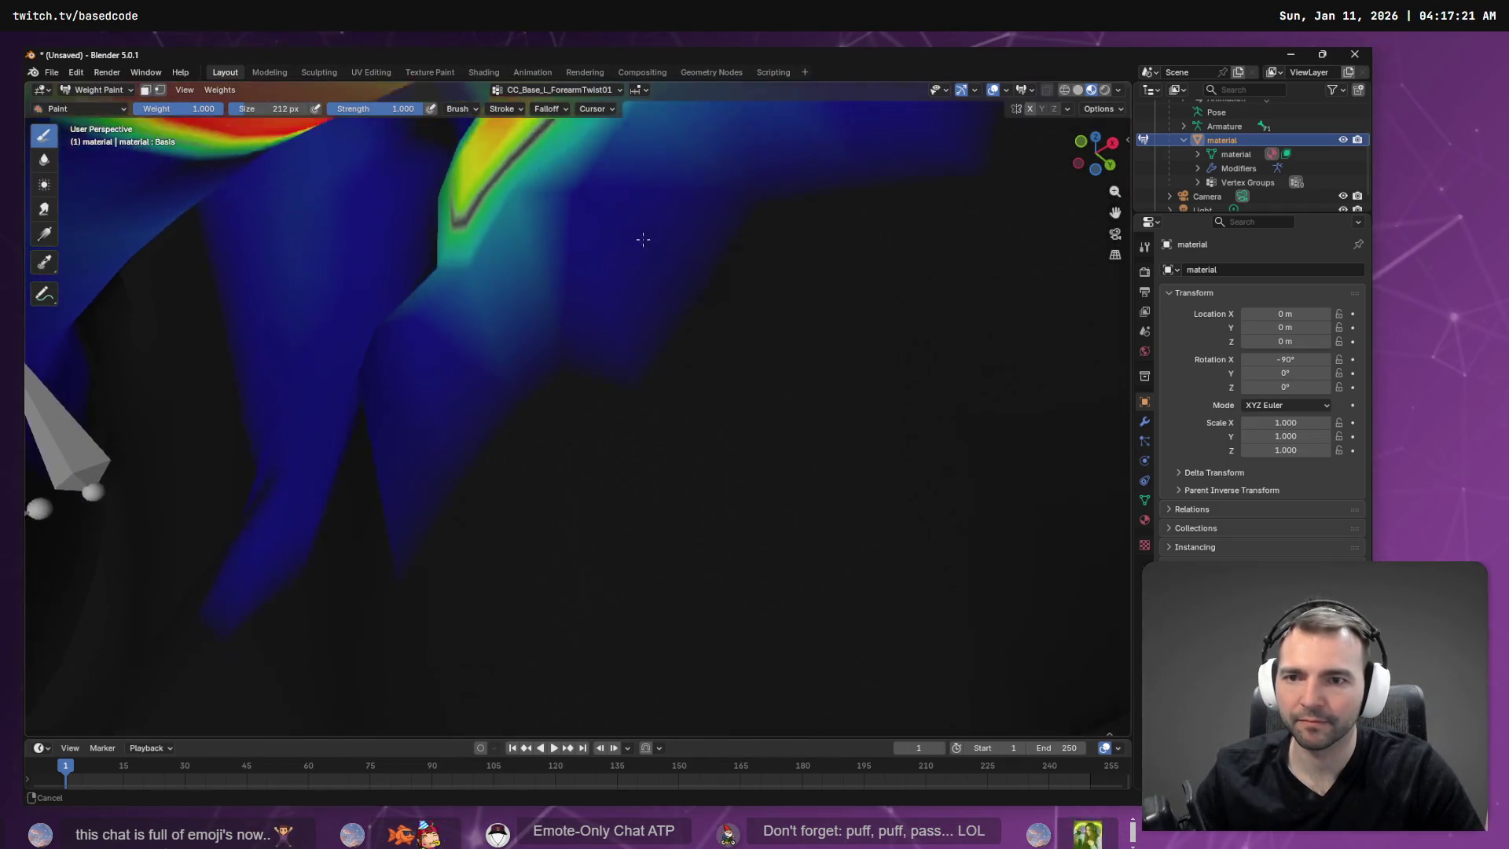
Paint the teal ForearmTwist01 weight along the mesh folds and crease down to blue.
mouse_move(606, 268)
mouse_down()
mouse_move(977, 185)
mouse_move(555, 627)
mouse_up()
drag(588, 398, 549, 364)
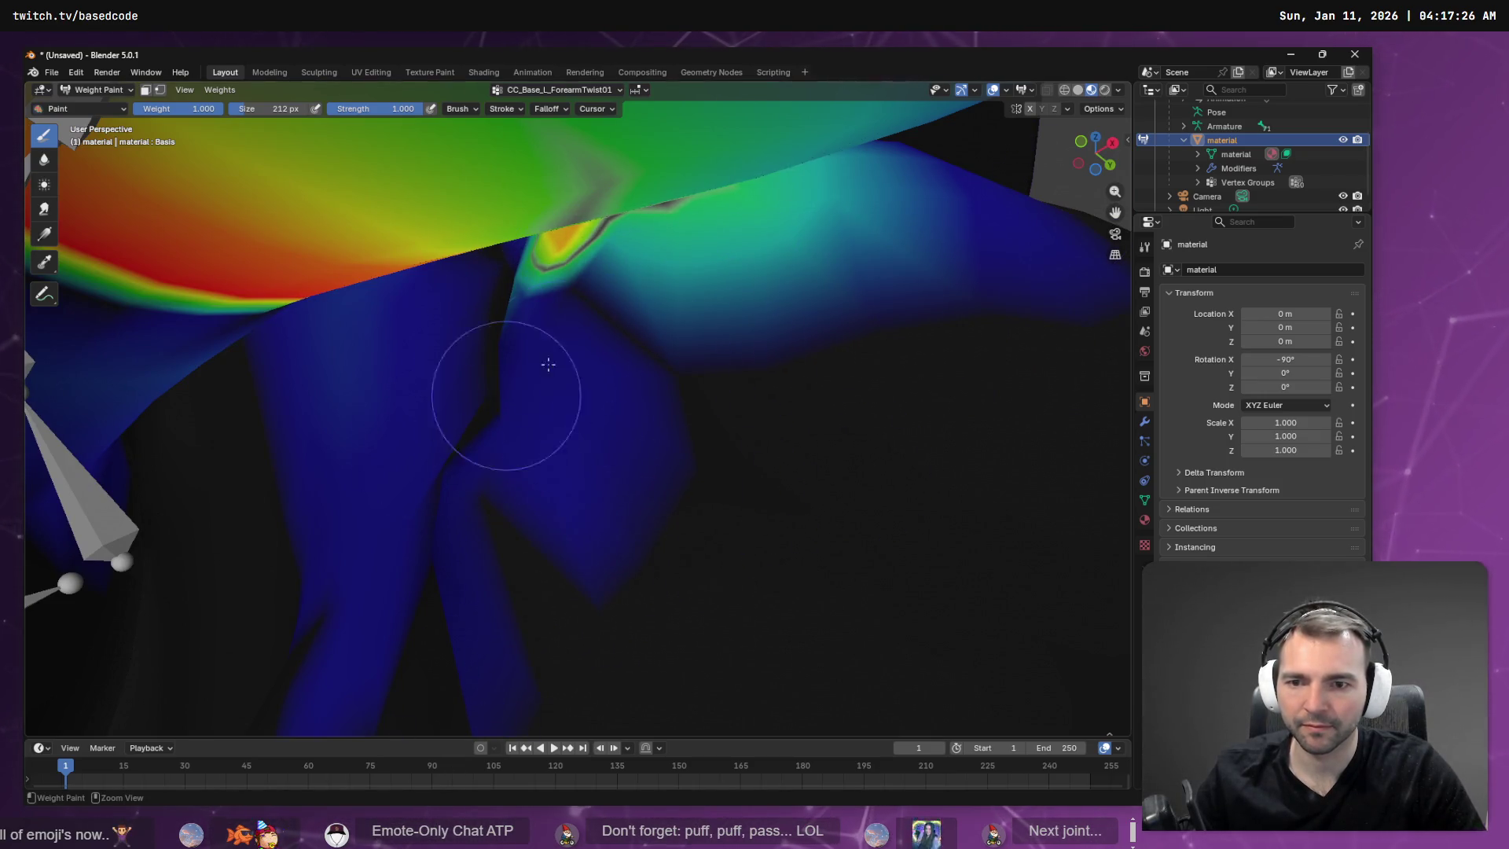
drag(1038, 159, 812, 221)
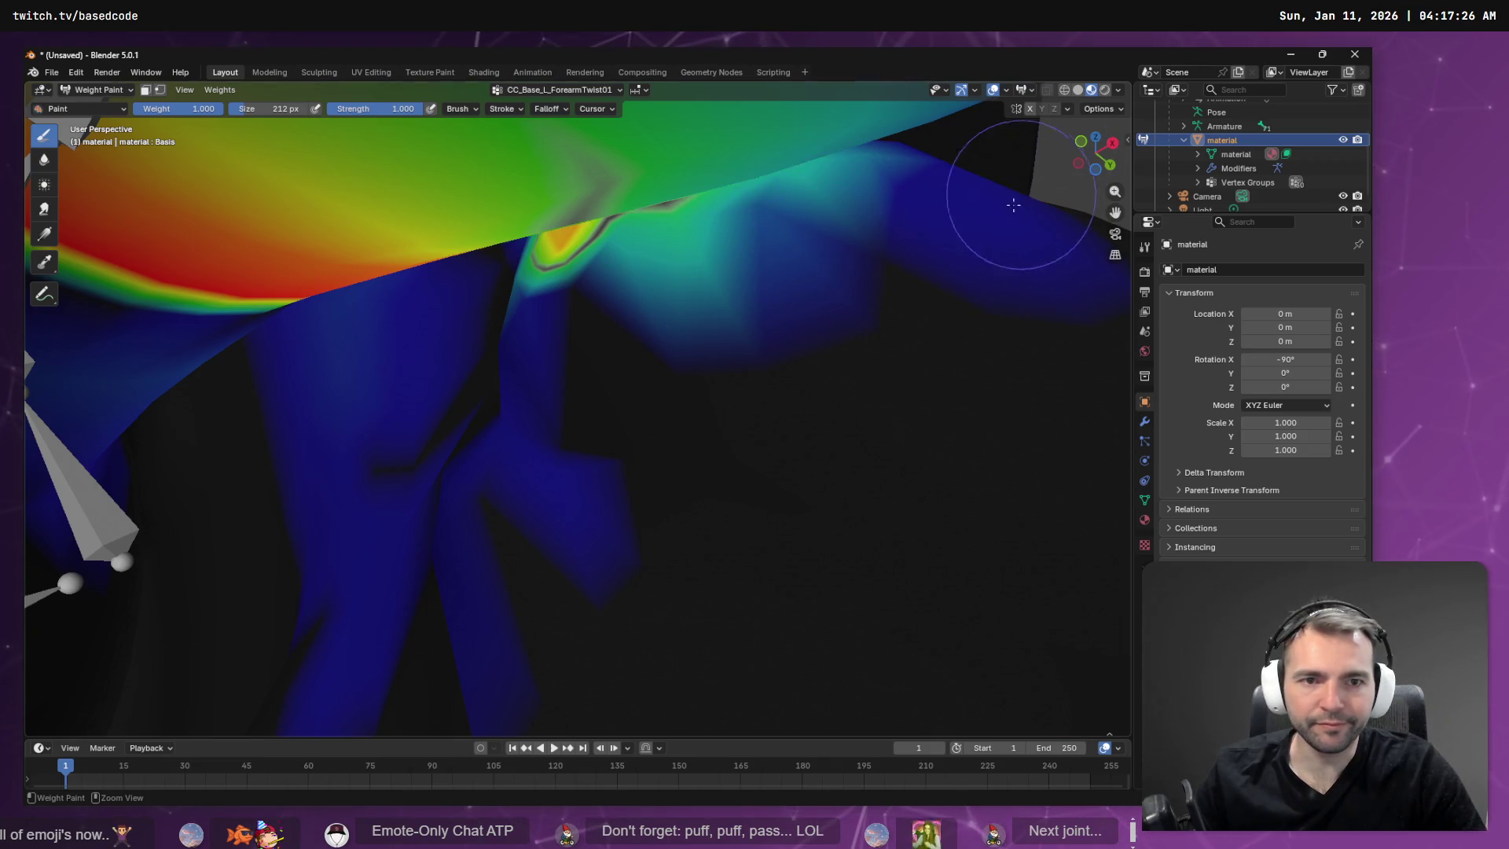
mouse_move(1014, 205)
middle_down()
mouse_move(899, 239)
mouse_move(875, 269)
mouse_move(737, 182)
middle_up()
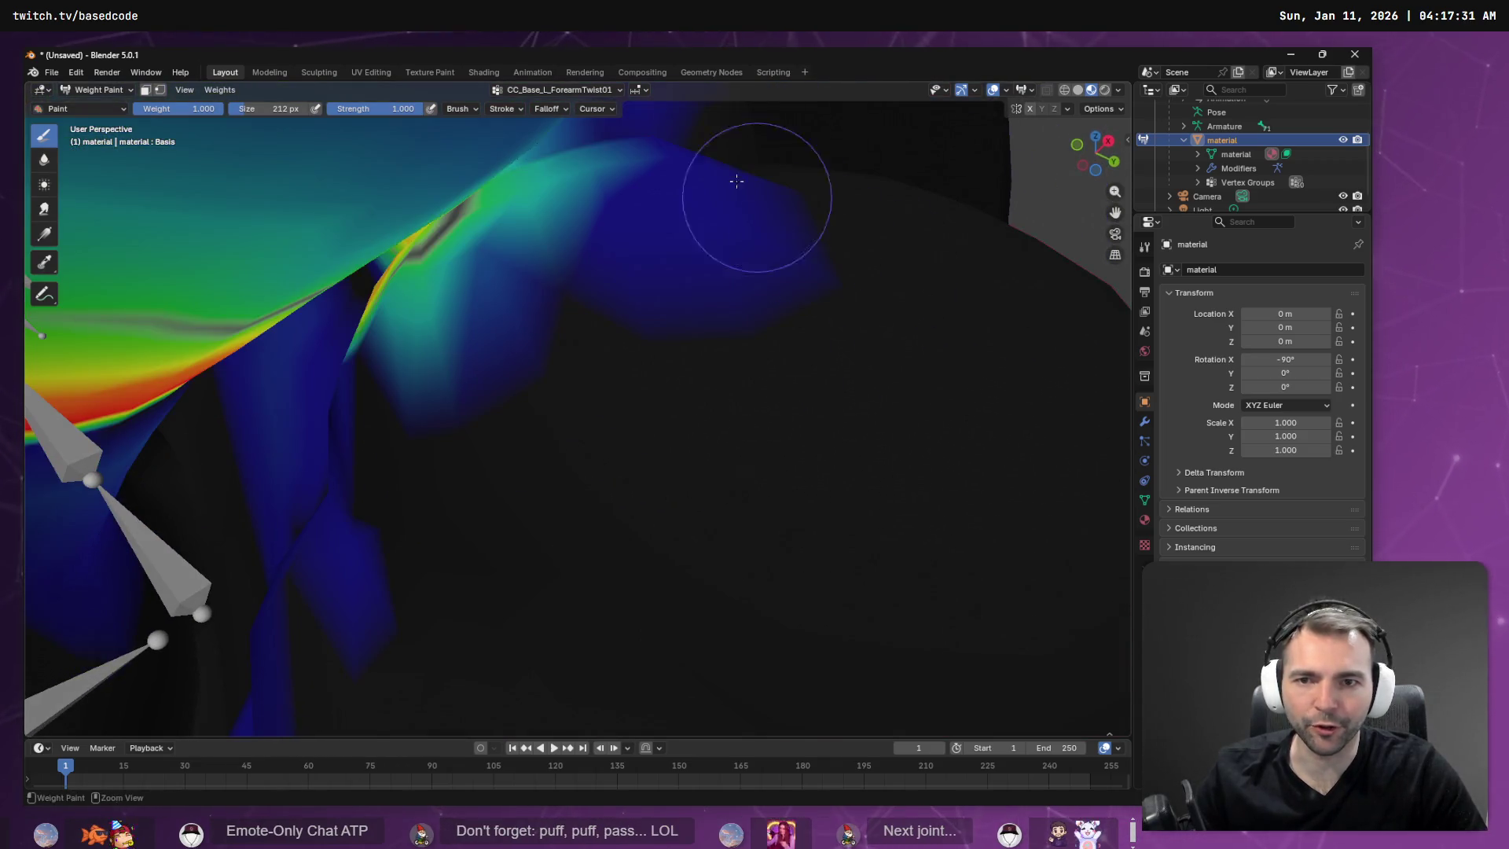
drag(519, 236, 440, 338)
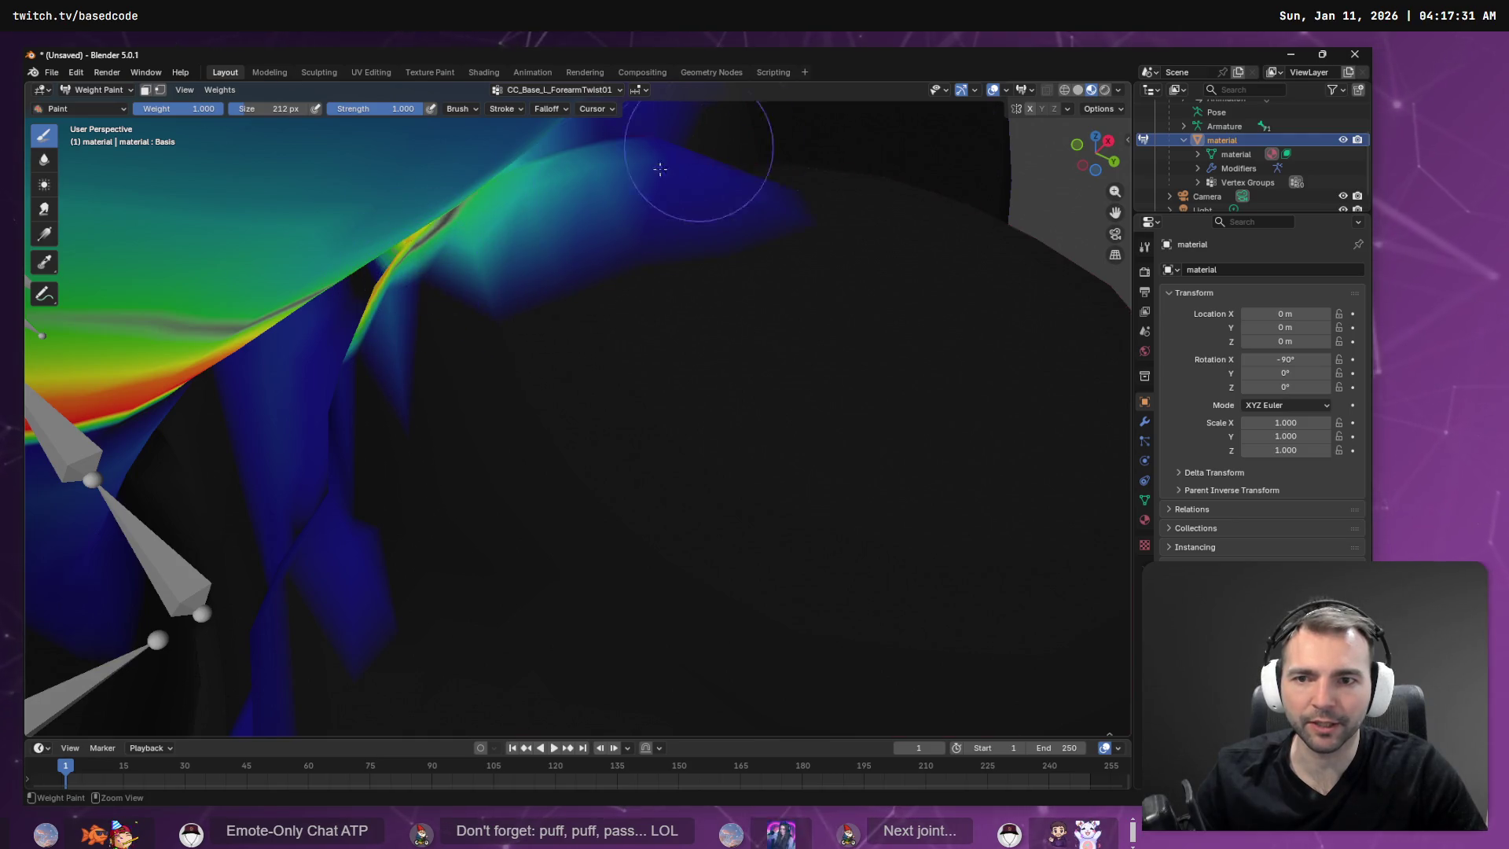
mouse_move(661, 169)
mouse_down()
mouse_move(550, 134)
mouse_move(492, 236)
mouse_move(408, 307)
mouse_move(424, 274)
mouse_move(390, 286)
mouse_move(312, 461)
mouse_up()
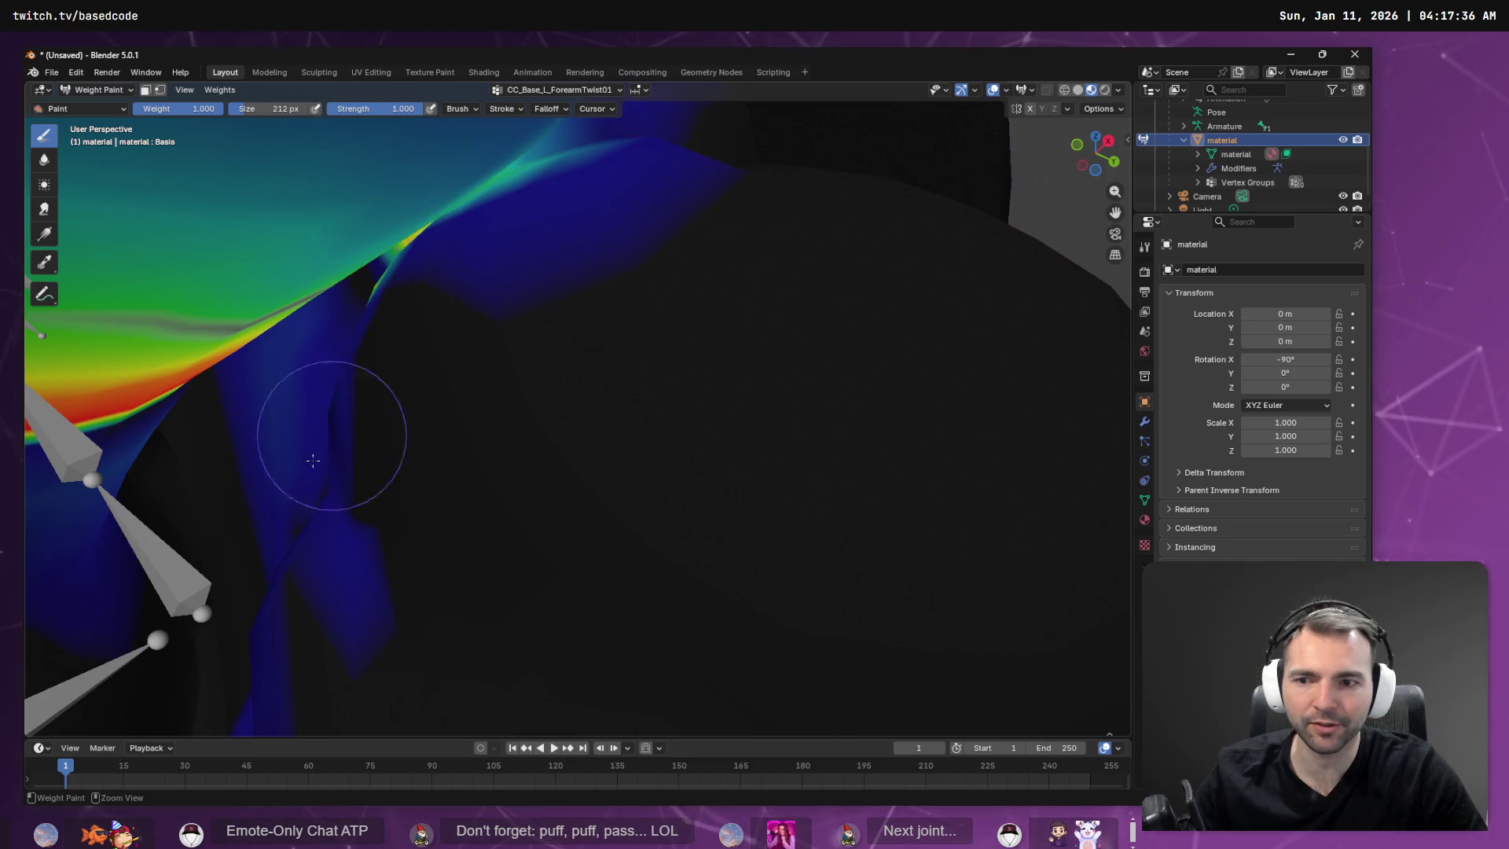
drag(233, 686, 333, 631)
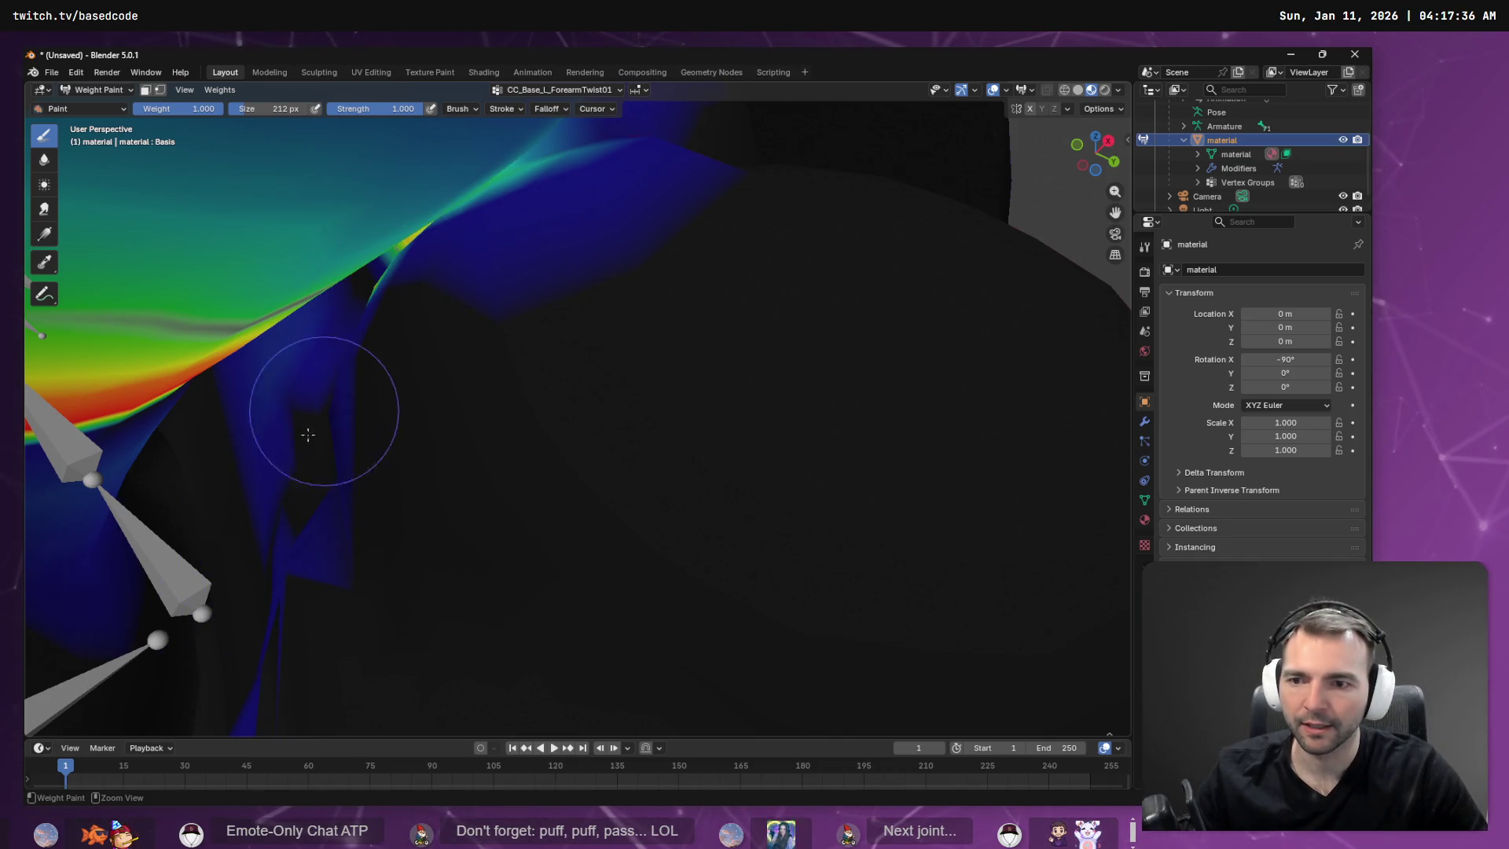
drag(300, 516, 307, 530)
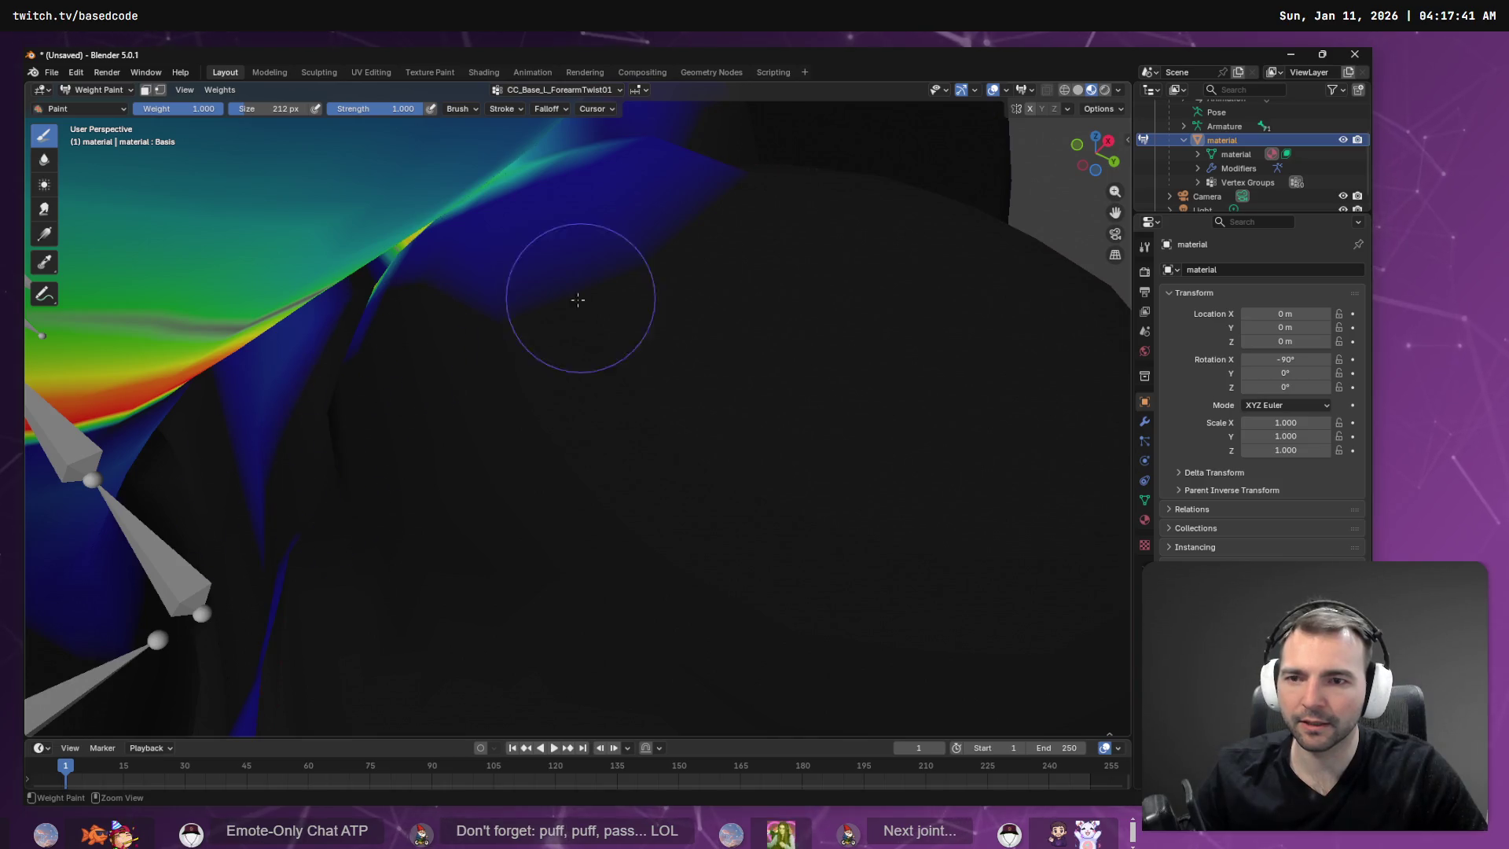
Remove the leftover blue and green weight near the upper bones.
mouse_move(578, 300)
middle_down()
mouse_move(488, 346)
mouse_move(320, 354)
middle_up()
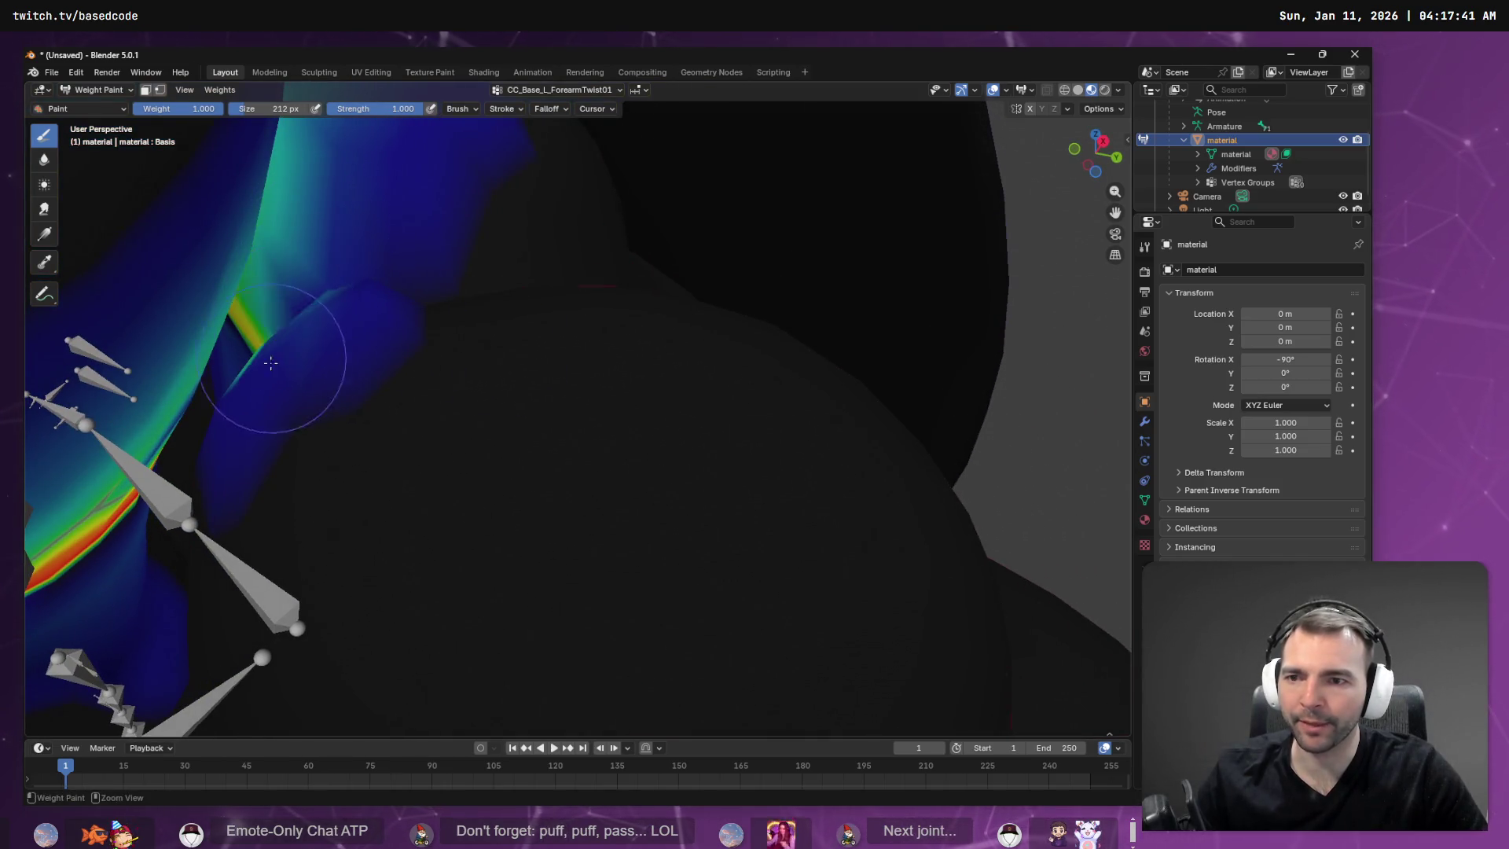
drag(270, 362, 309, 316)
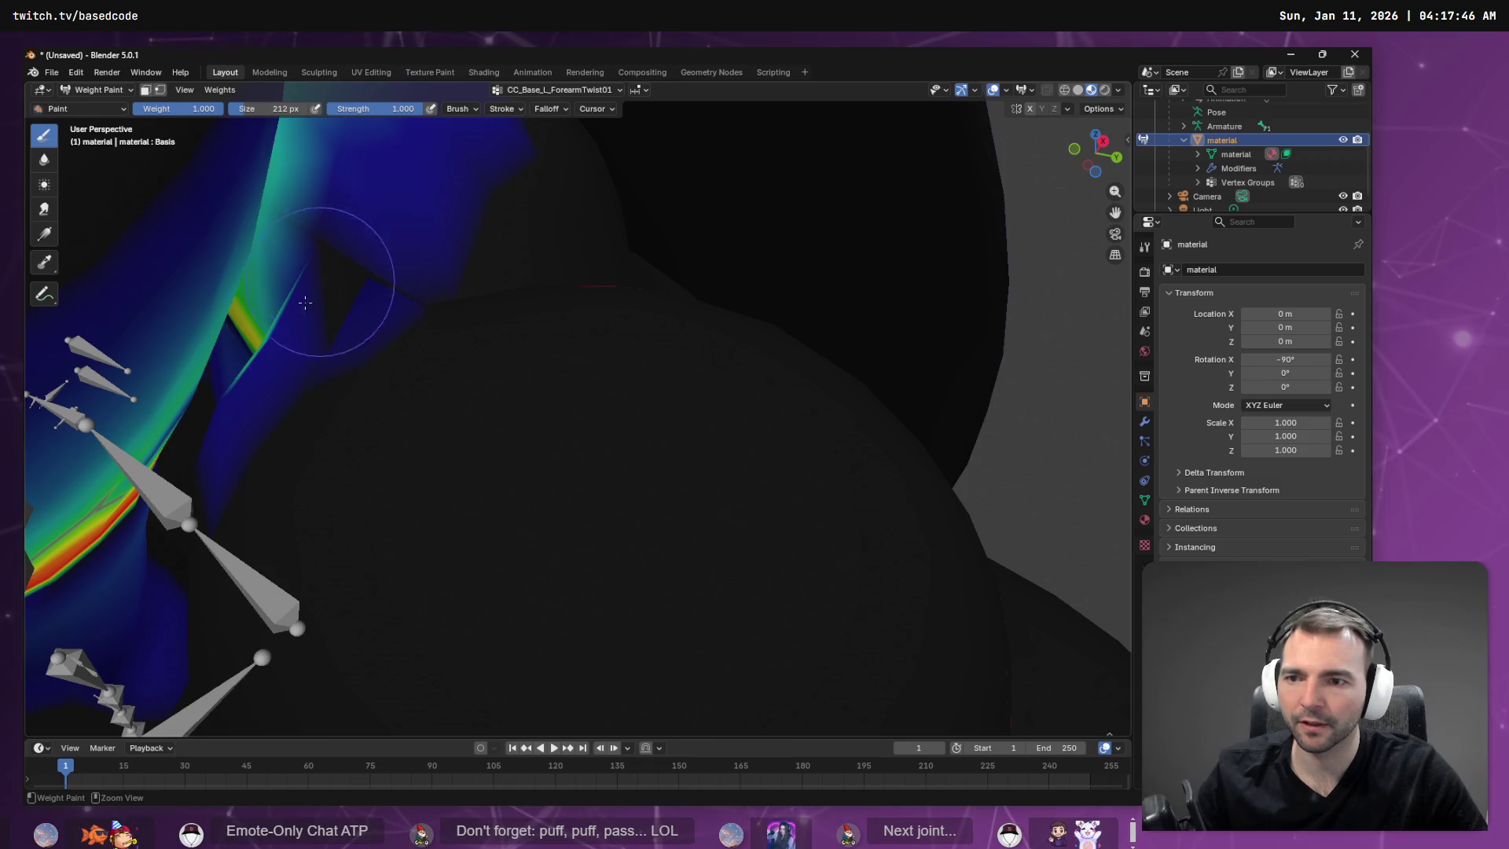
middle_drag(407, 308, 391, 314)
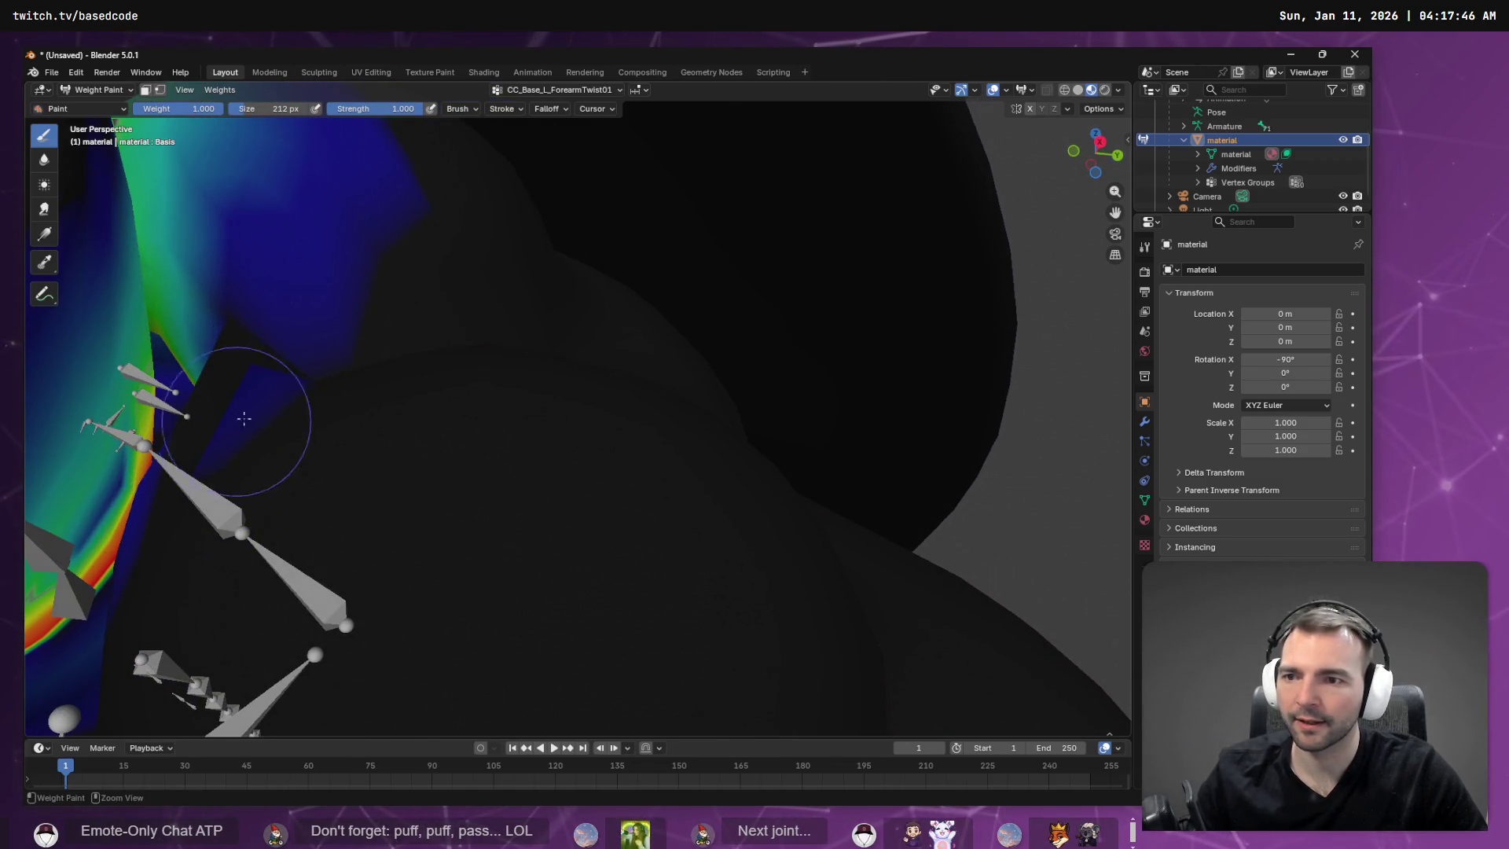
mouse_move(243, 419)
middle_down()
mouse_move(330, 353)
mouse_move(307, 314)
mouse_move(337, 380)
mouse_move(244, 306)
middle_up()
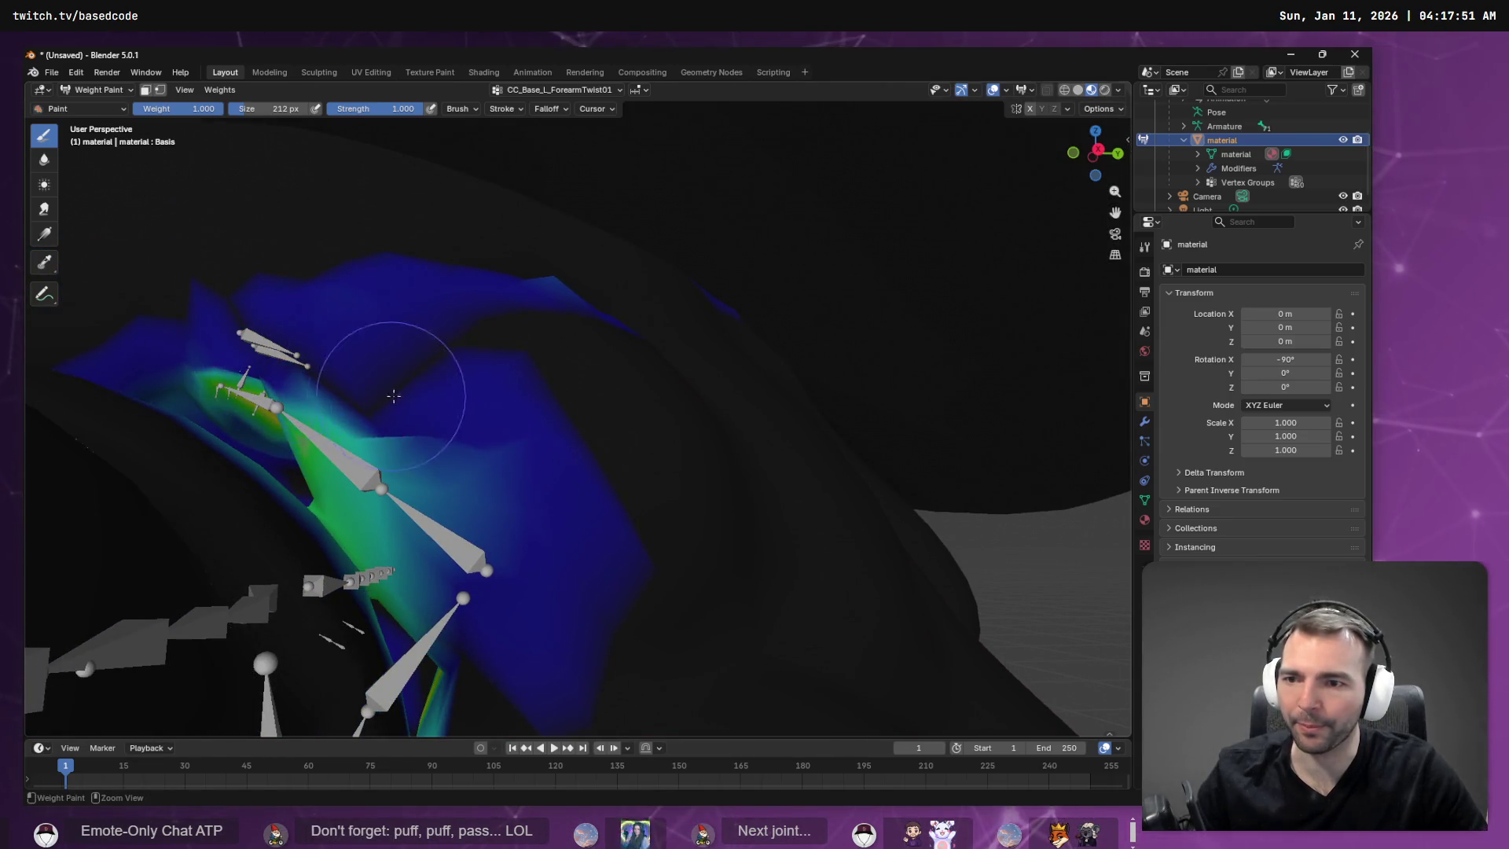
ctrl+drag(382, 401, 193, 318)
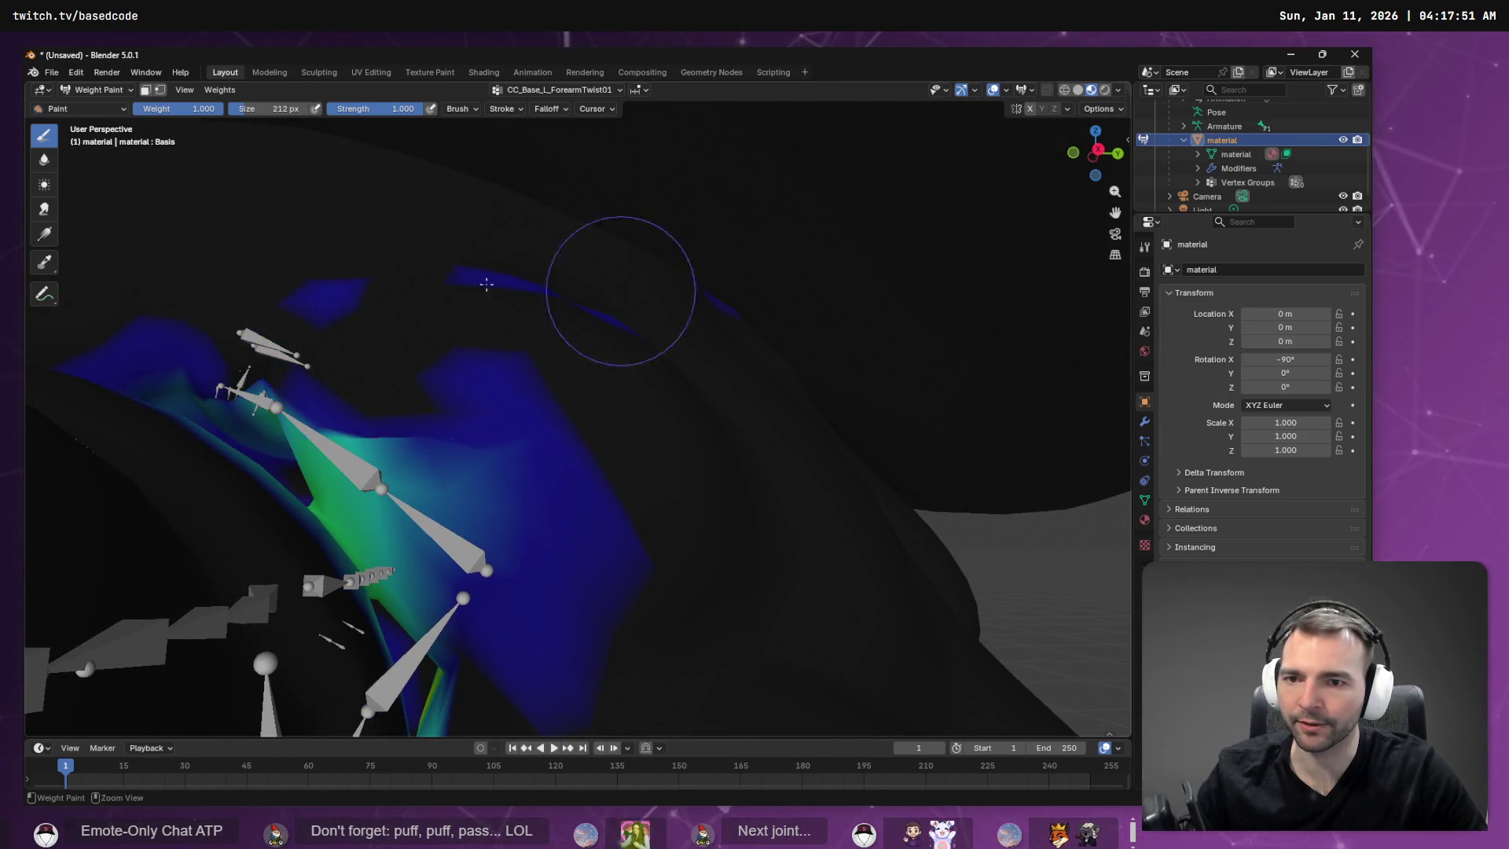
mouse_move(486, 284)
ctrl+mouse_down()
mouse_move(432, 330)
mouse_move(557, 380)
ctrl+mouse_up()
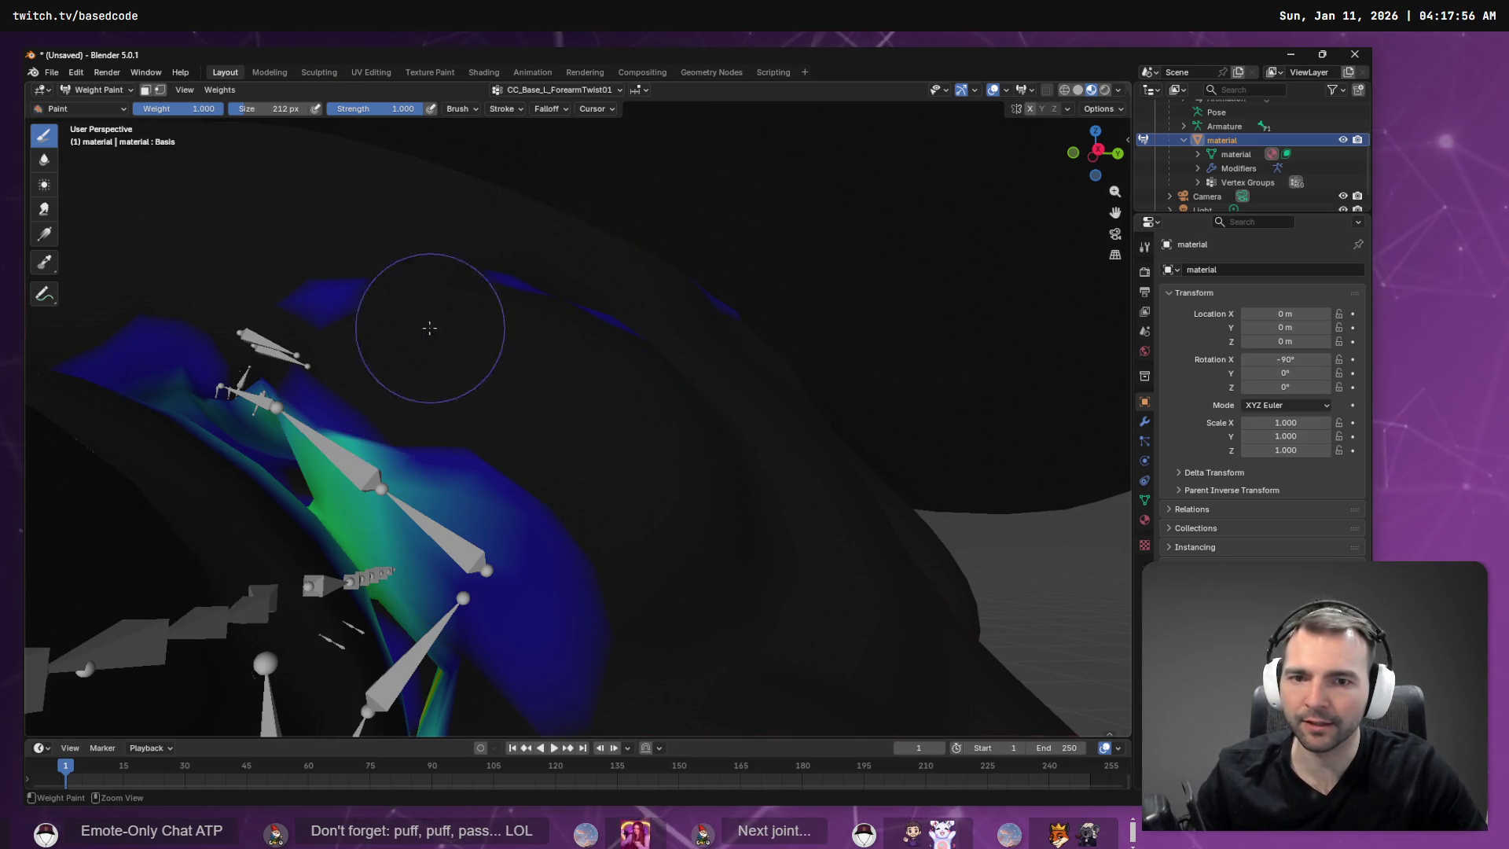
mouse_move(524, 404)
middle_down()
mouse_move(509, 446)
mouse_move(695, 438)
middle_up()
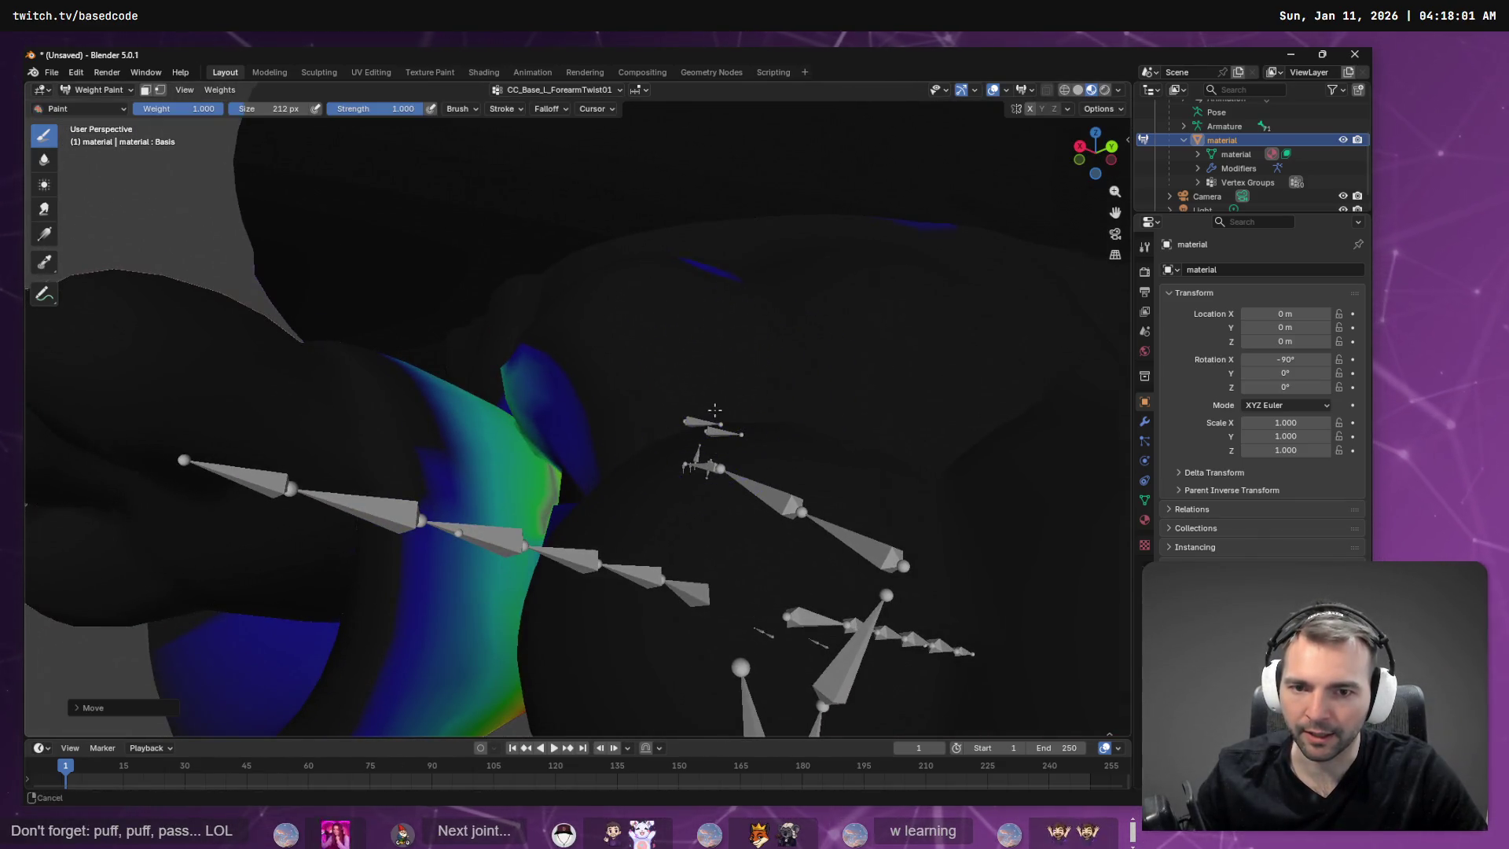
Lower the yellow-green ForearmTwist01 weights across the mesh toward blue.
mouse_move(695, 371)
ctrl+middle_down()
mouse_move(899, 334)
mouse_move(983, 286)
mouse_move(802, 399)
mouse_move(527, 345)
ctrl+middle_up()
mouse_move(496, 493)
mouse_down()
mouse_move(336, 623)
mouse_move(381, 556)
mouse_up()
drag(568, 367, 665, 378)
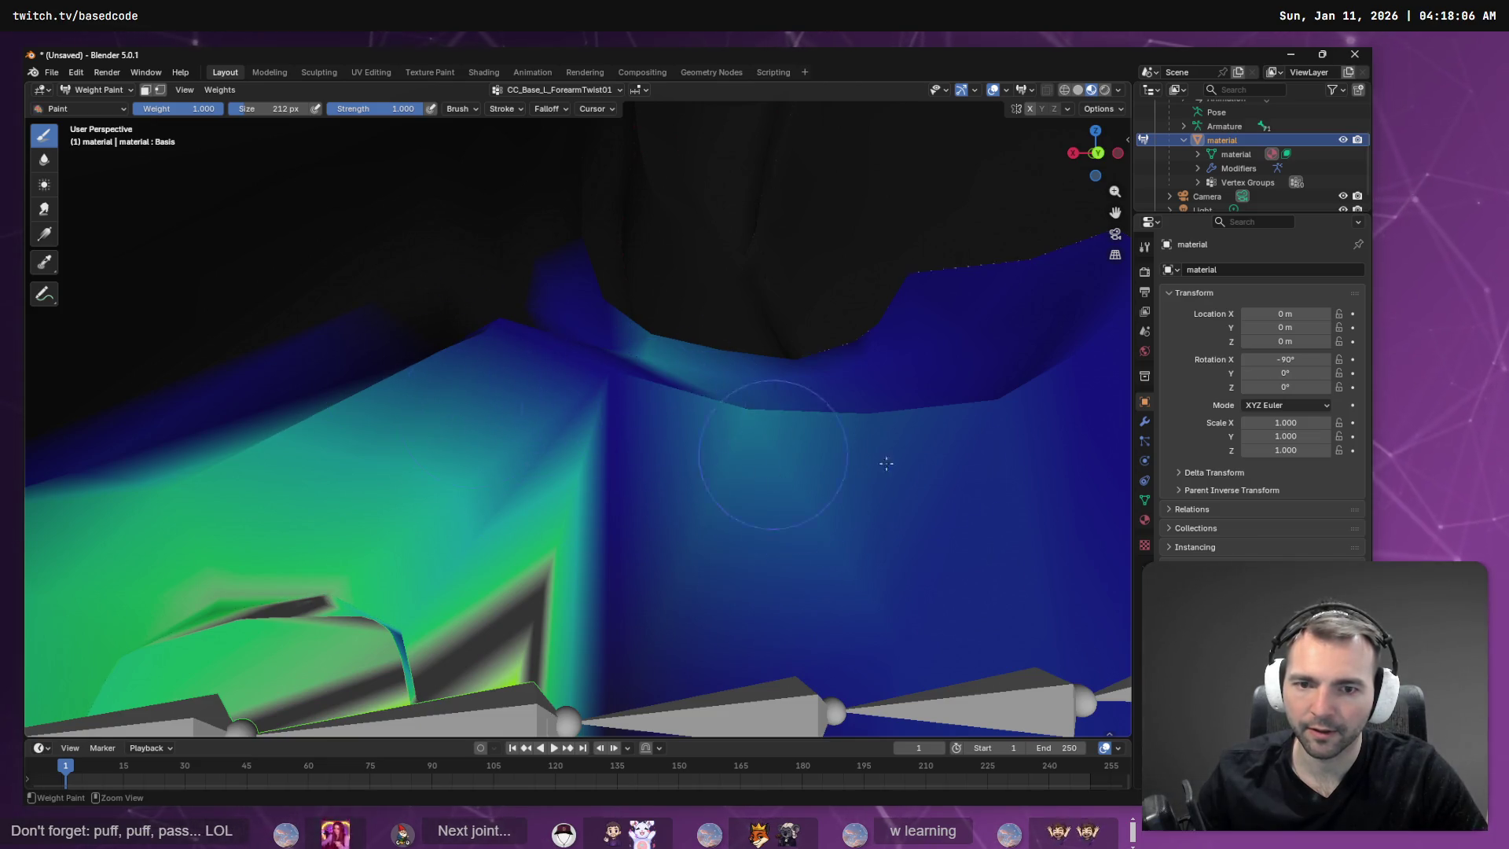
mouse_move(886, 464)
mouse_down()
mouse_move(842, 337)
mouse_move(724, 320)
mouse_move(798, 377)
mouse_up()
mouse_move(798, 378)
middle_down()
mouse_move(721, 471)
mouse_move(650, 479)
mouse_move(348, 678)
mouse_move(336, 663)
middle_up()
mouse_move(337, 663)
mouse_down()
mouse_move(397, 633)
mouse_move(404, 573)
mouse_move(460, 545)
mouse_move(455, 267)
mouse_up()
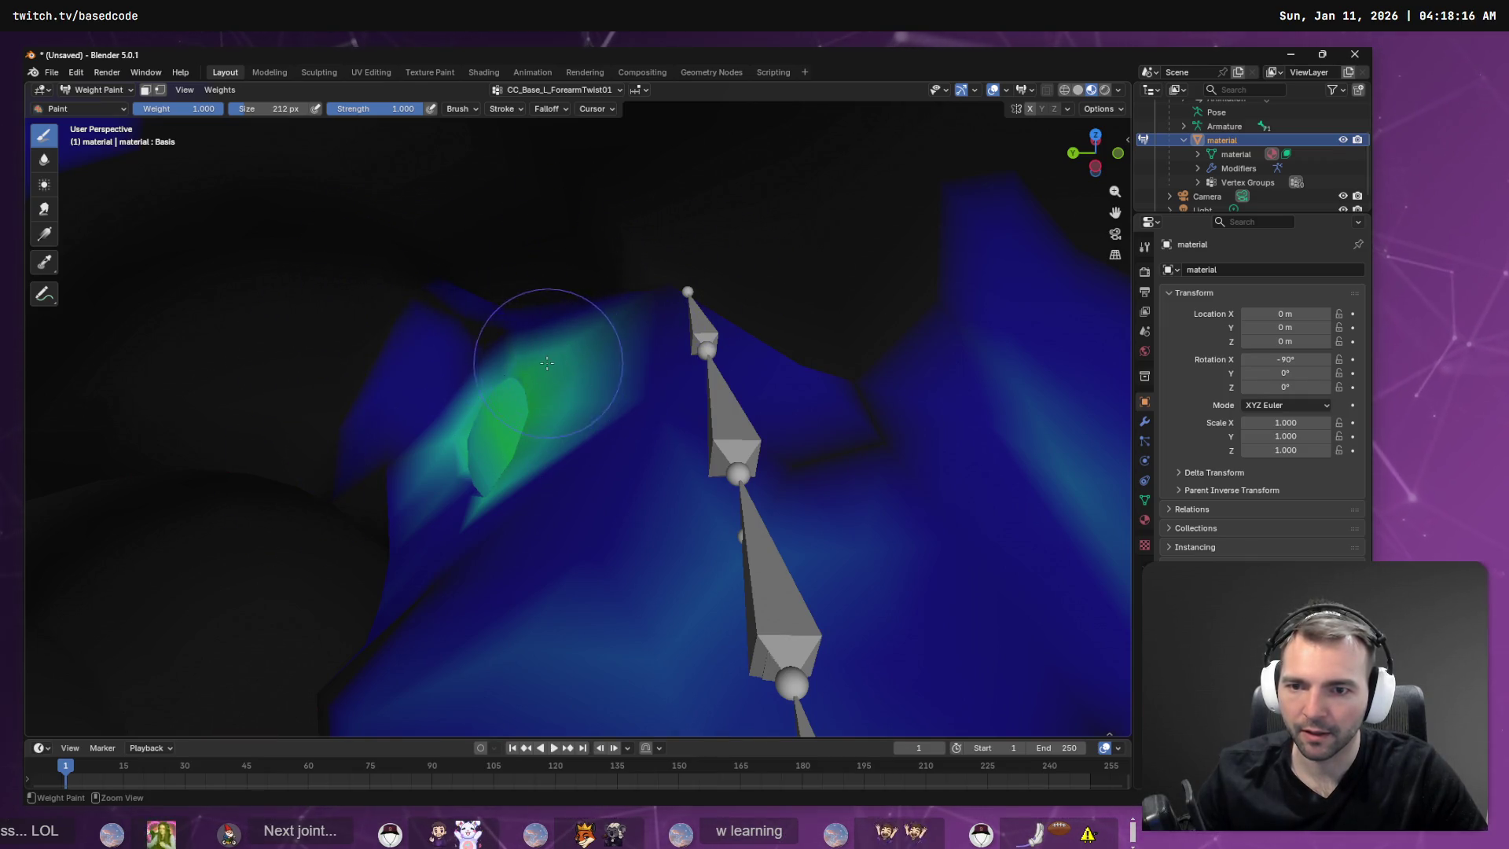
mouse_move(547, 362)
middle_down()
mouse_move(708, 532)
mouse_move(657, 438)
mouse_move(606, 416)
mouse_move(944, 582)
mouse_move(789, 487)
middle_up()
Clear the raised chunk and the teal weight beside the upper bone, then frame the whole character.
drag(759, 509, 689, 485)
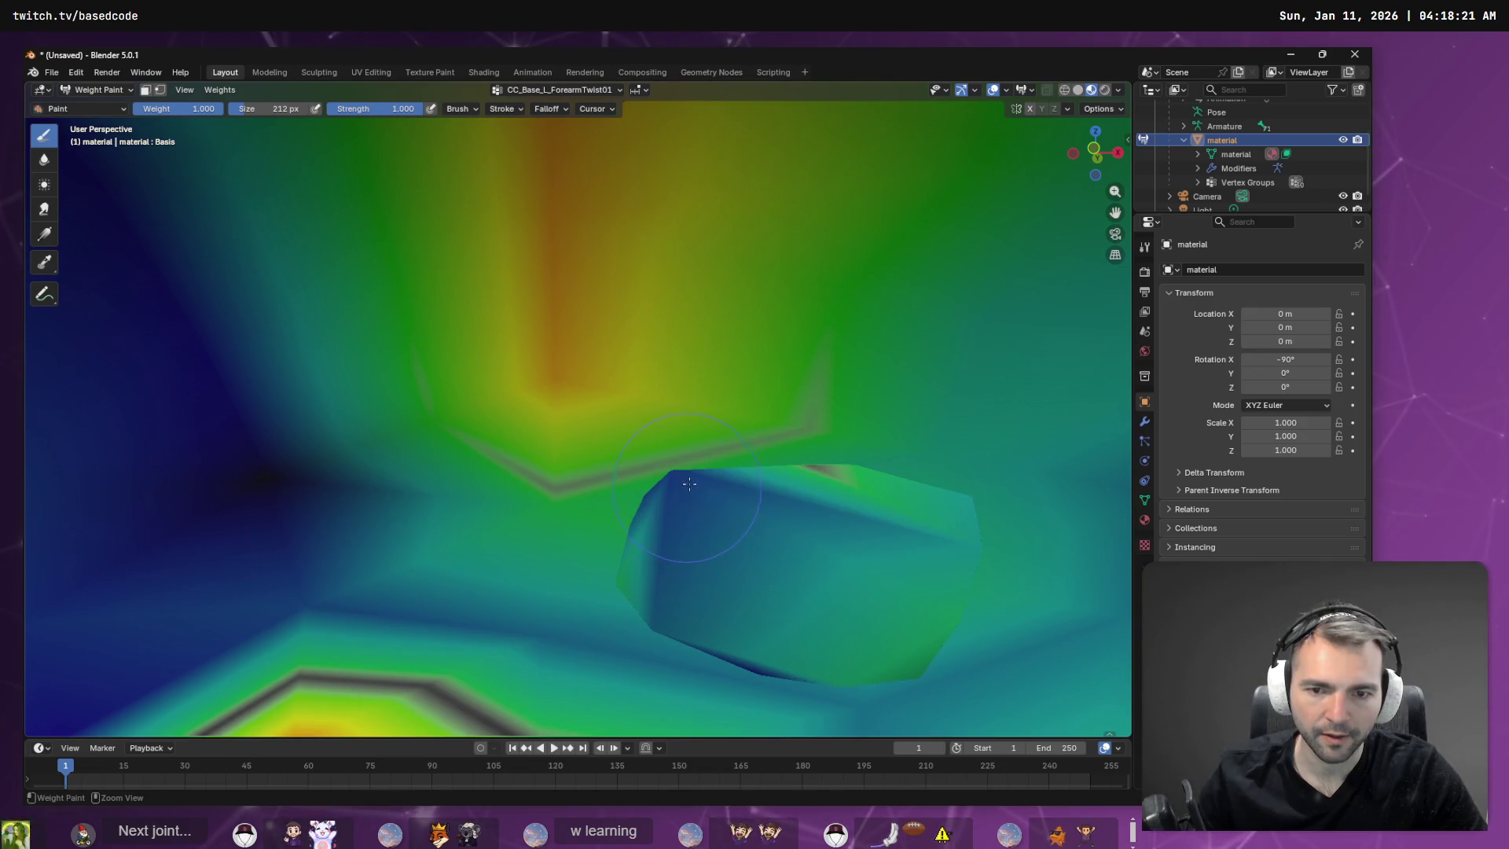
drag(948, 535, 886, 501)
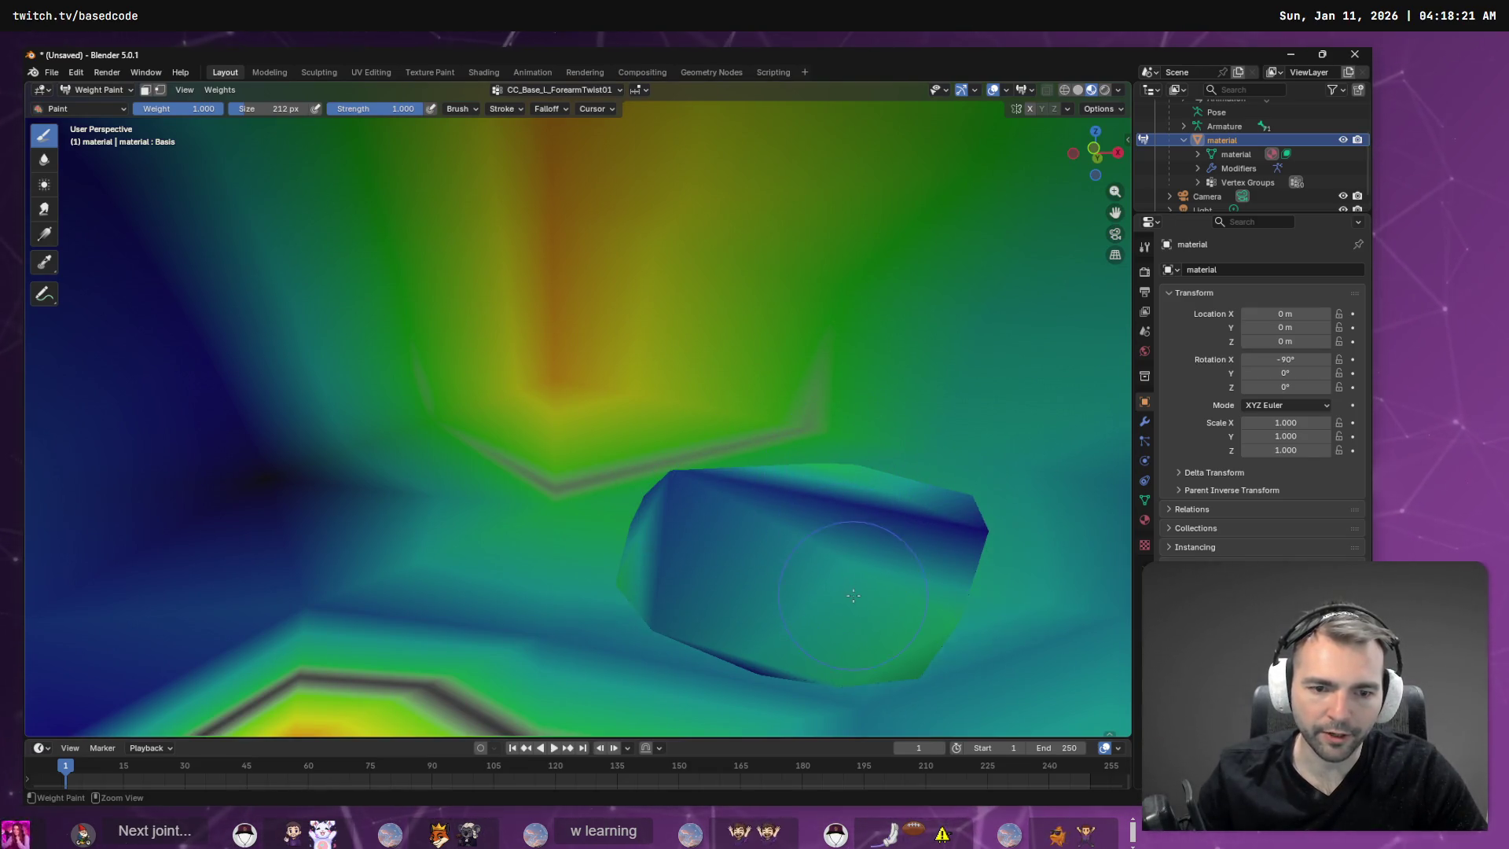
mouse_move(932, 597)
mouse_down()
mouse_move(809, 633)
mouse_move(862, 539)
mouse_up()
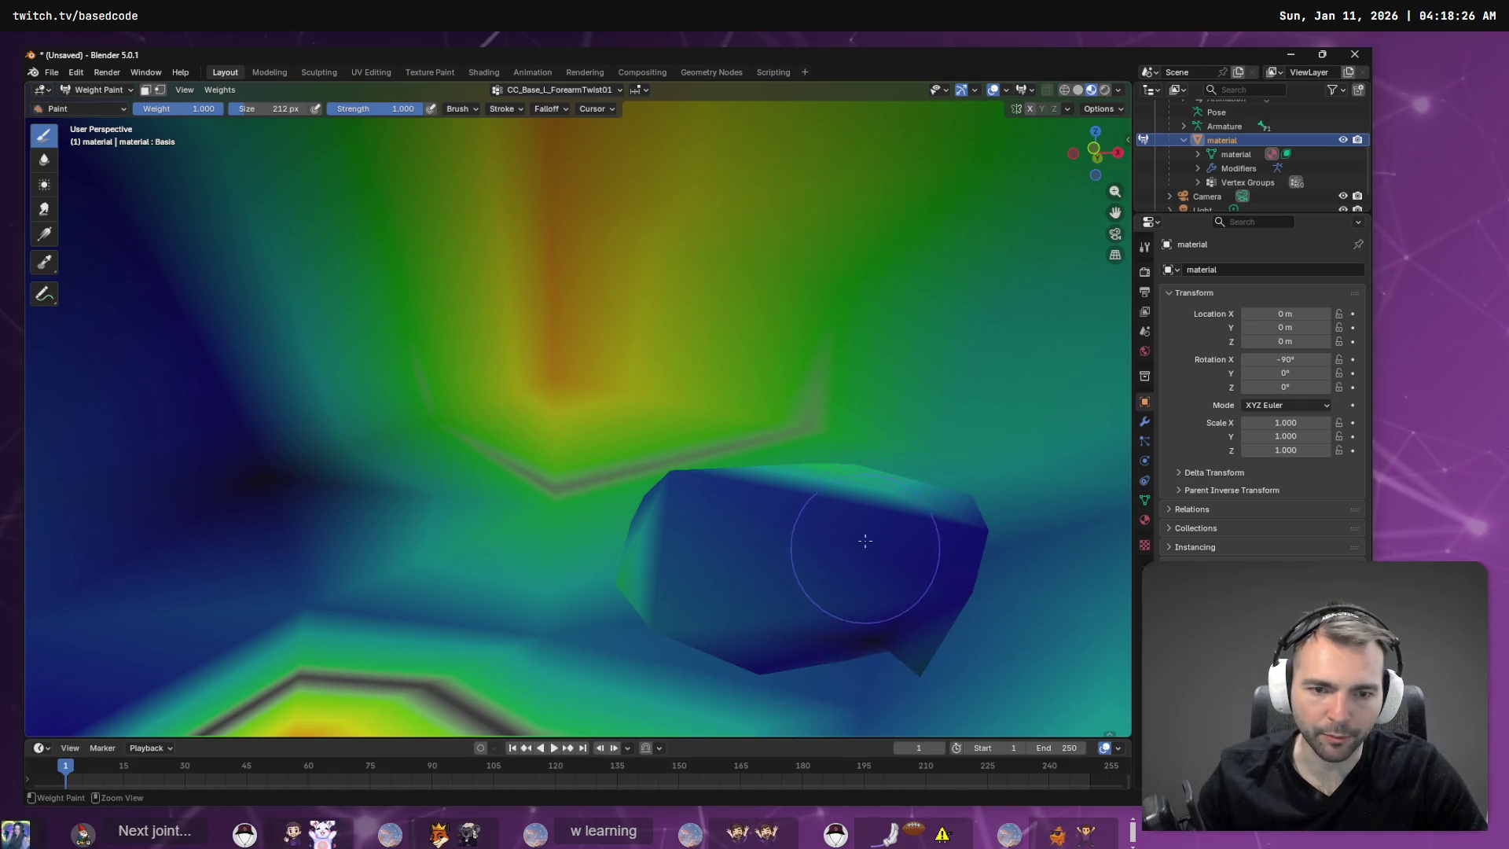
middle_drag(889, 507, 1002, 582)
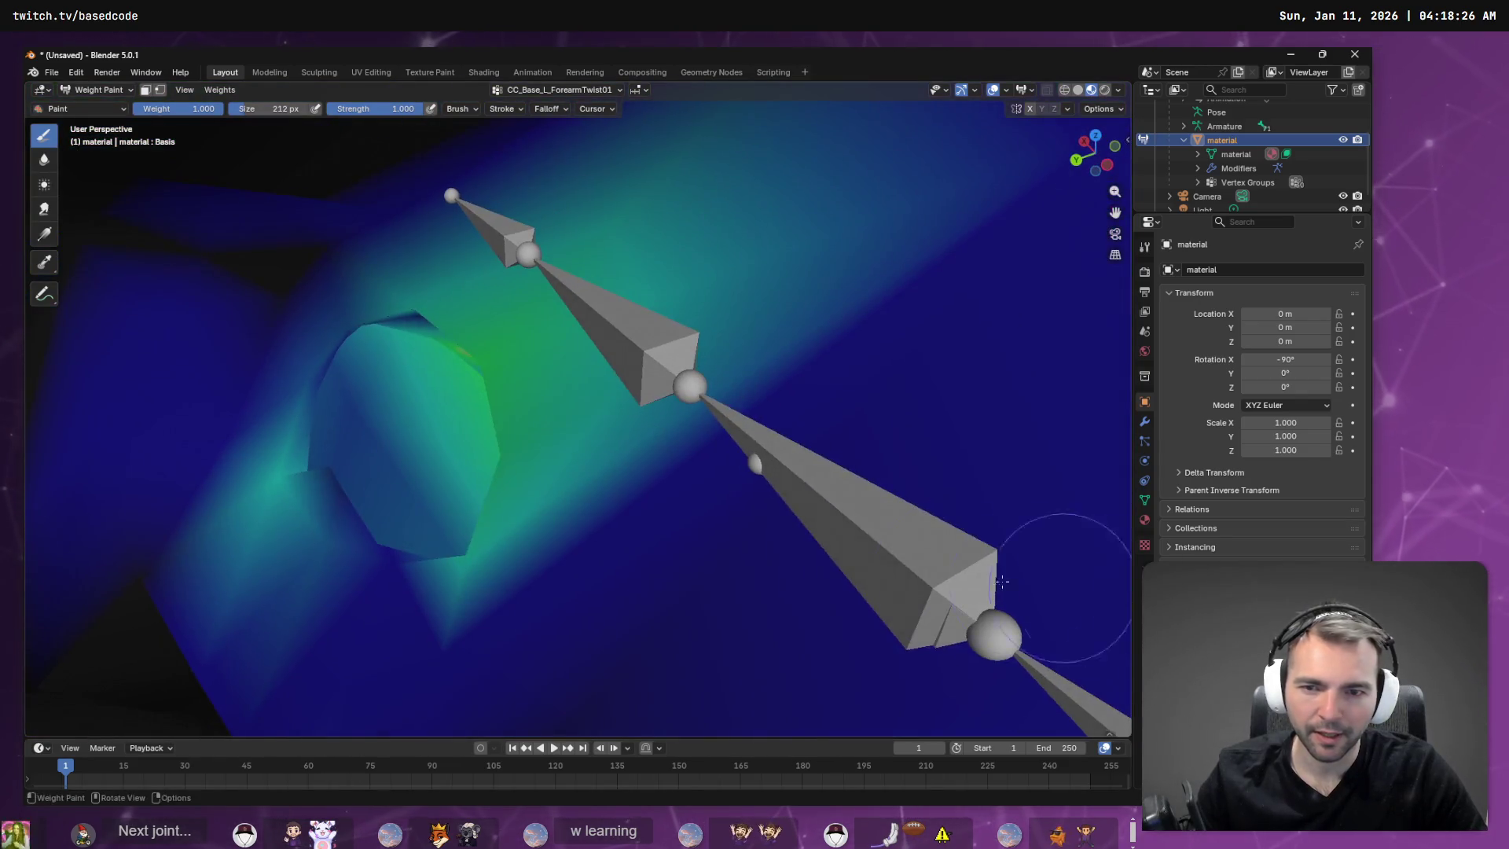
mouse_move(484, 356)
mouse_down()
mouse_move(747, 220)
mouse_move(468, 437)
mouse_up()
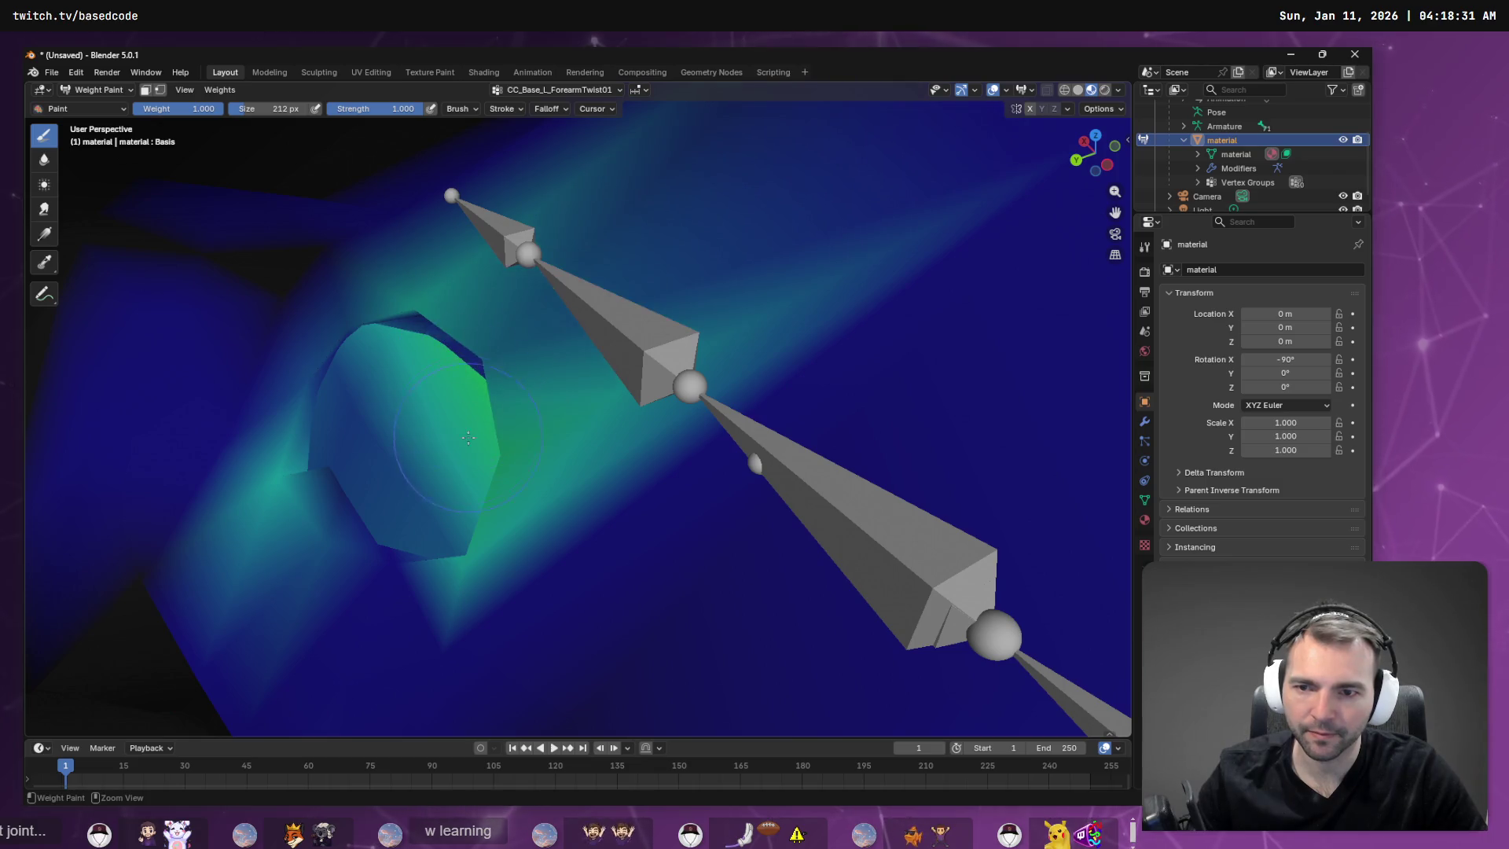
mouse_move(438, 488)
middle_down()
mouse_move(683, 713)
mouse_move(882, 498)
mouse_move(886, 458)
mouse_move(861, 514)
middle_up()
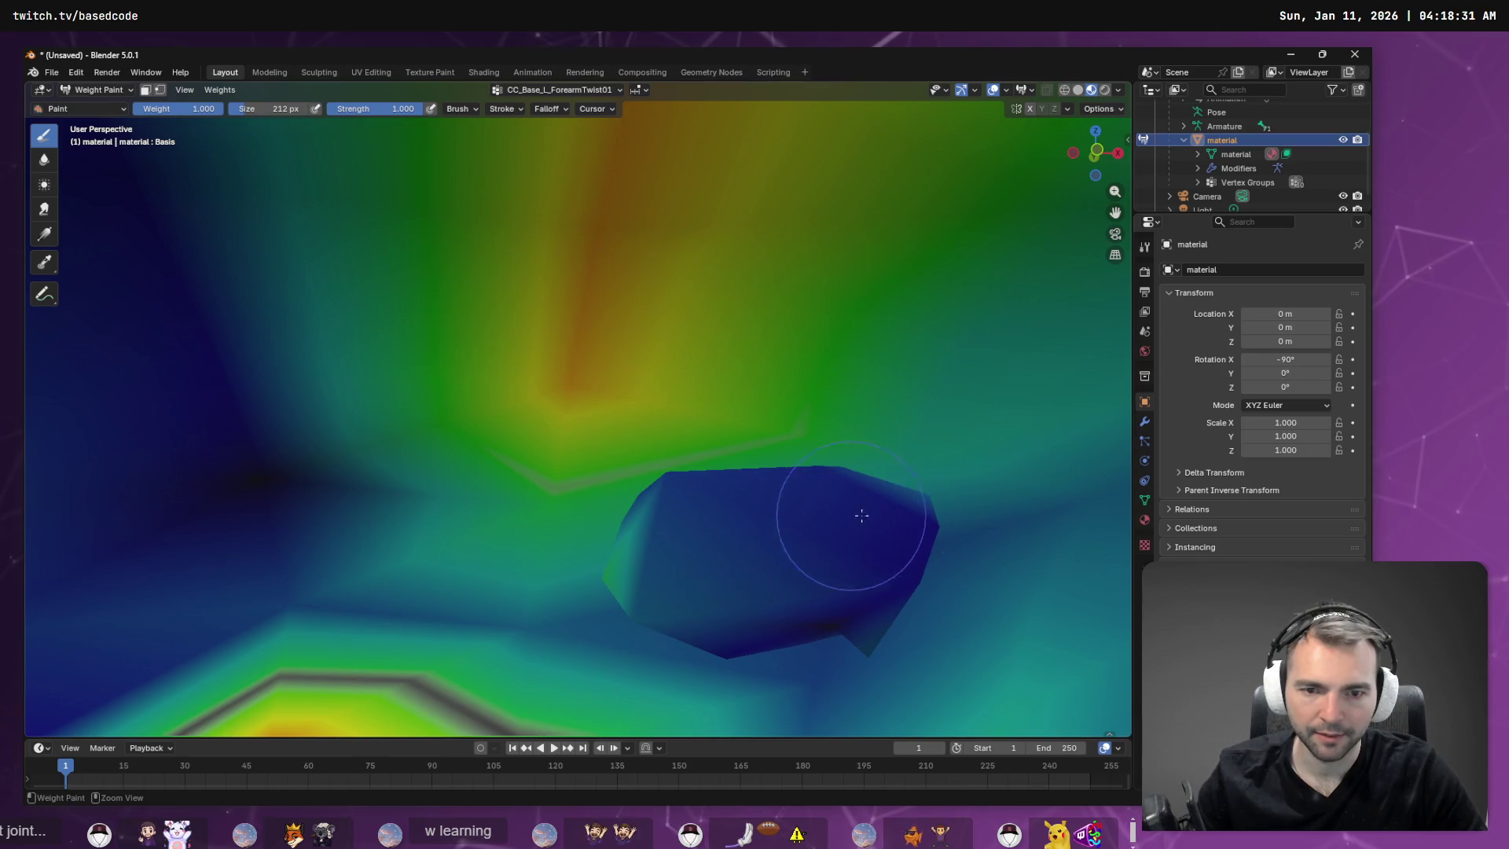
drag(591, 519, 526, 637)
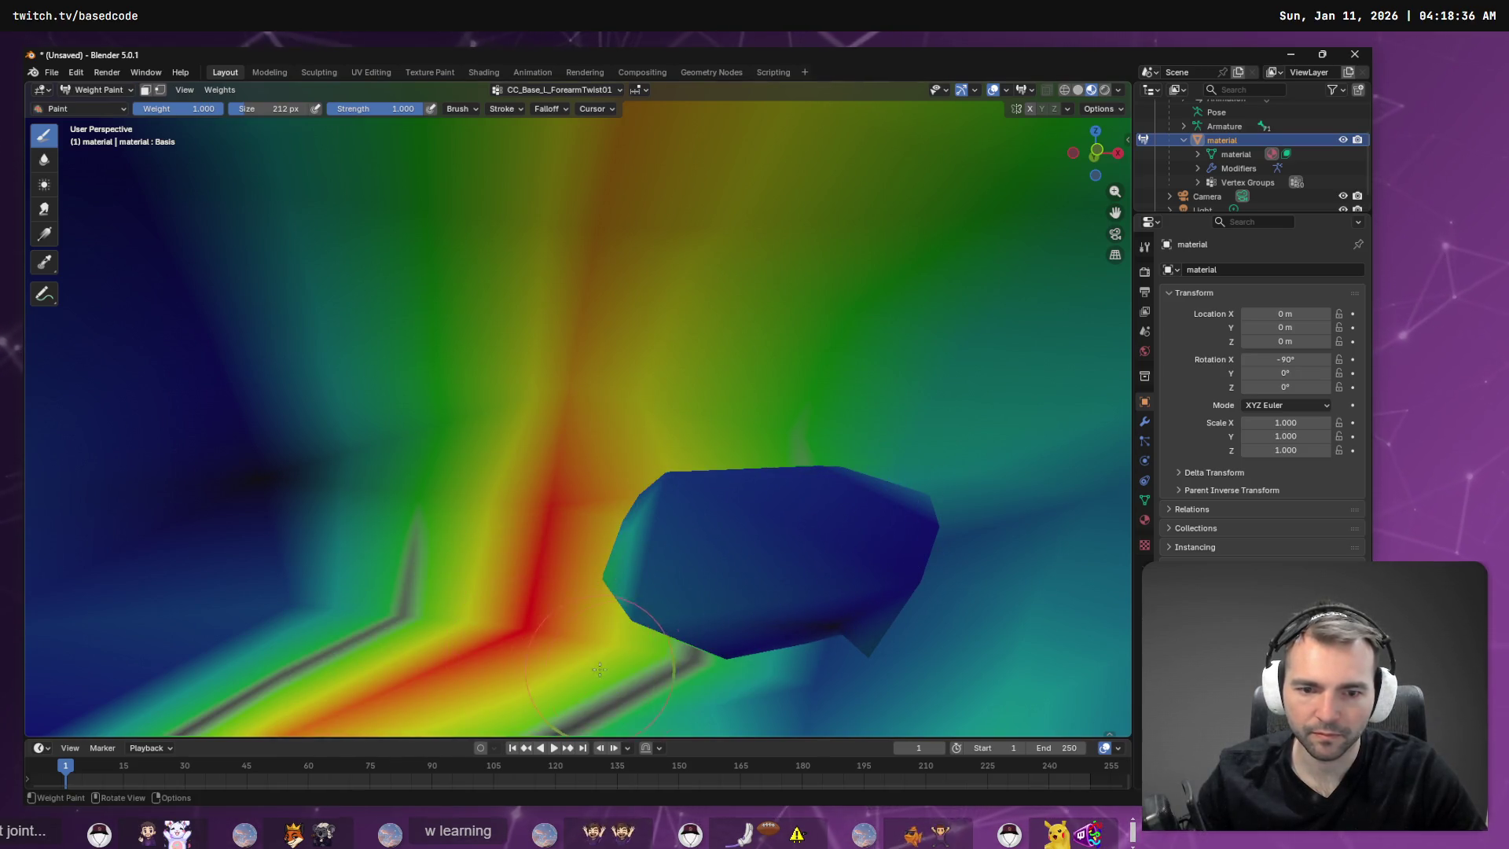
mouse_move(599, 669)
middle_down()
mouse_move(723, 534)
mouse_move(739, 692)
mouse_move(720, 504)
mouse_move(707, 550)
mouse_move(640, 623)
mouse_move(850, 552)
mouse_move(456, 100)
middle_up()
mouse_move(489, 475)
ctrl+middle_down()
mouse_move(756, 437)
mouse_move(590, 329)
mouse_move(613, 351)
mouse_move(718, 374)
mouse_move(425, 311)
mouse_move(314, 238)
mouse_move(357, 230)
ctrl+middle_up()
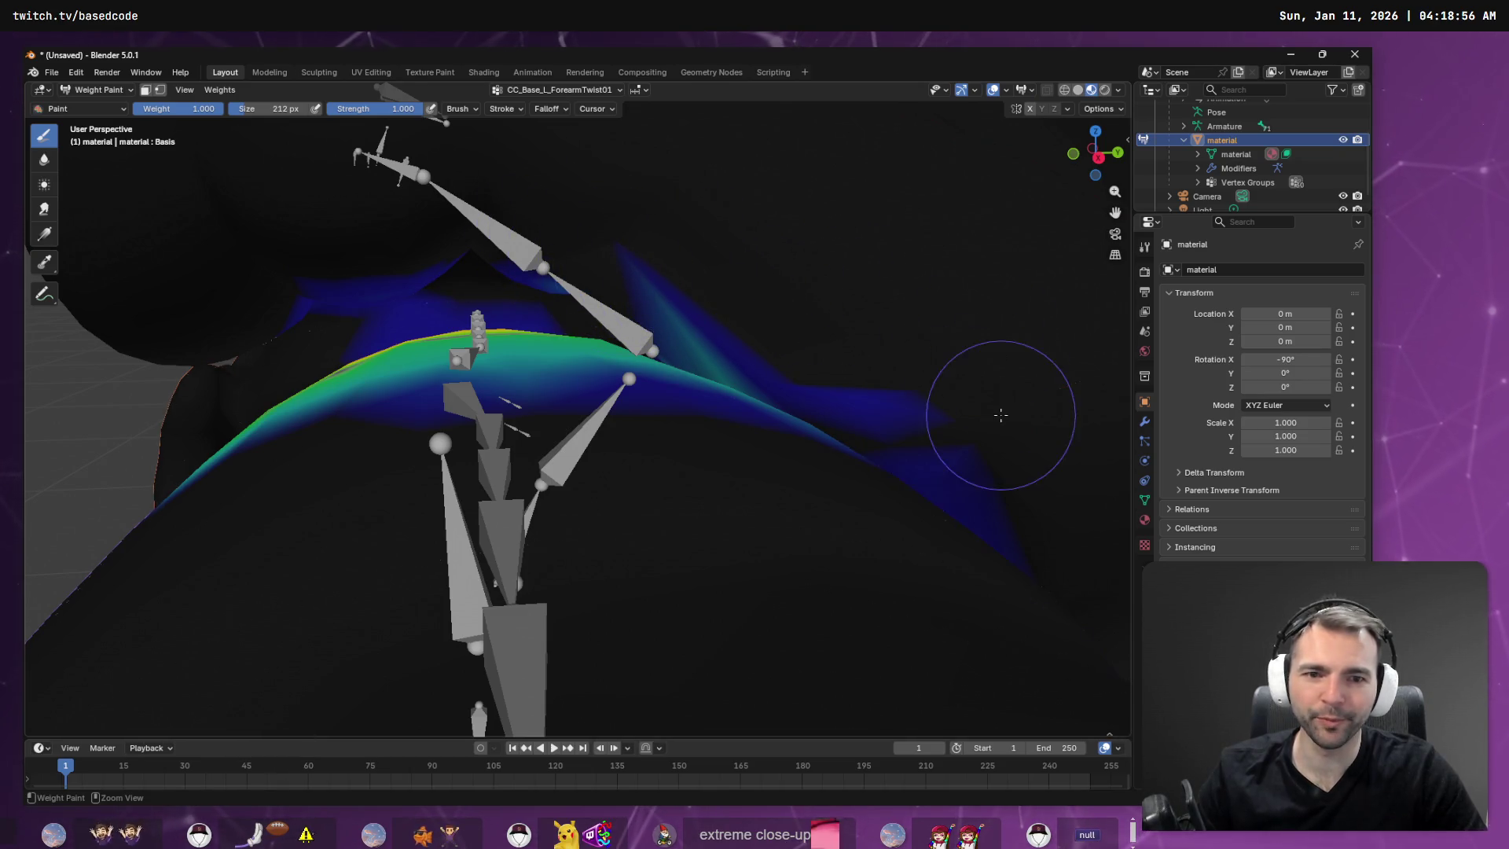
middle_drag(888, 365, 1044, 390)
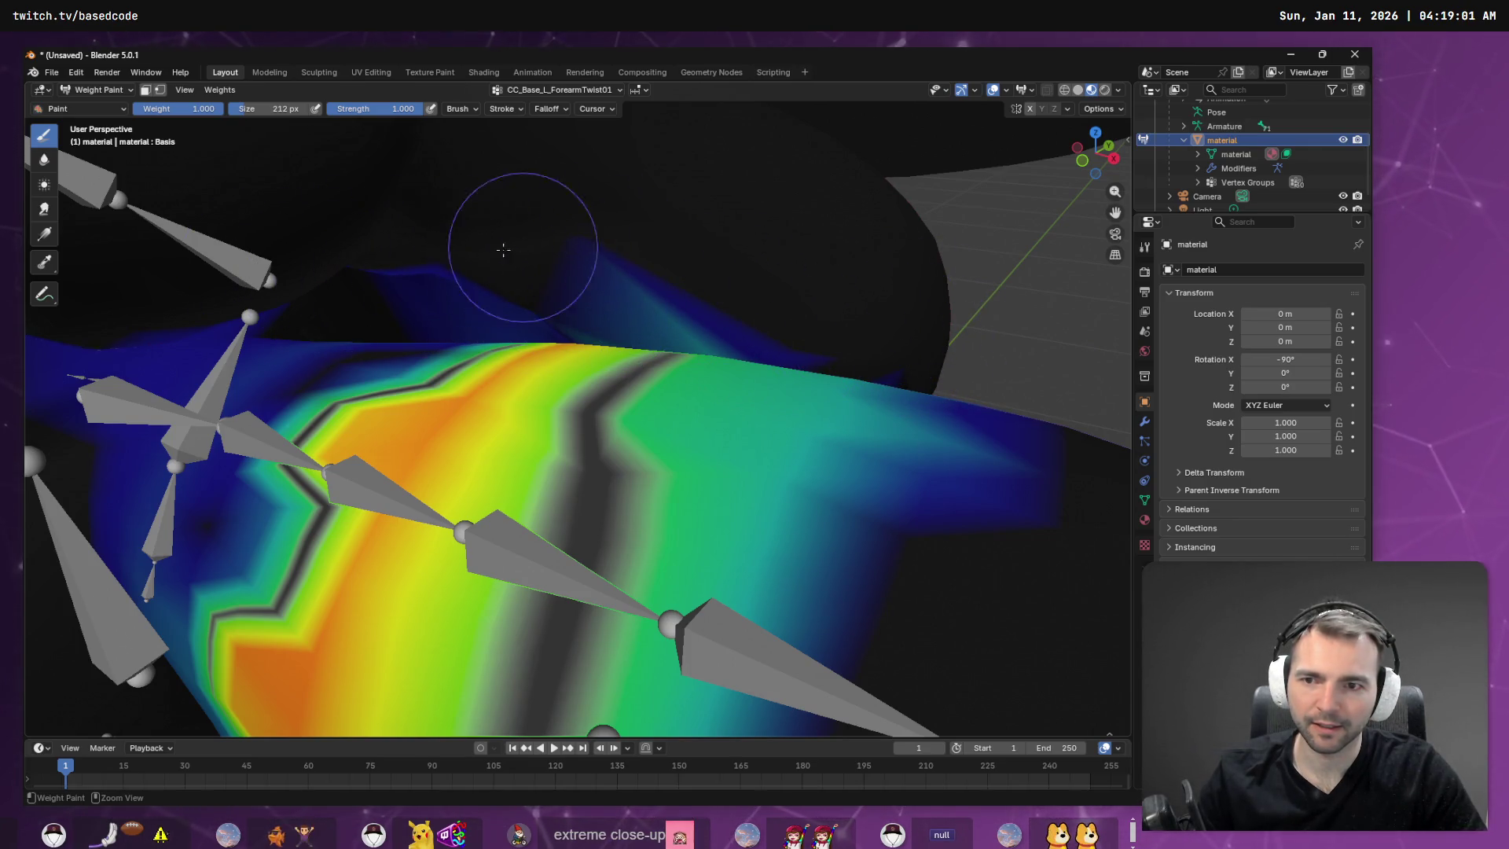
mouse_move(401, 266)
middle_down()
mouse_move(734, 259)
mouse_move(997, 566)
mouse_move(917, 397)
mouse_move(812, 395)
mouse_move(727, 271)
mouse_move(664, 357)
mouse_move(623, 377)
mouse_move(657, 375)
mouse_move(566, 385)
mouse_move(614, 398)
mouse_move(673, 229)
mouse_move(603, 296)
mouse_move(550, 226)
mouse_move(597, 405)
mouse_move(582, 276)
mouse_move(507, 256)
mouse_move(521, 336)
mouse_move(484, 343)
mouse_move(494, 425)
middle_up()
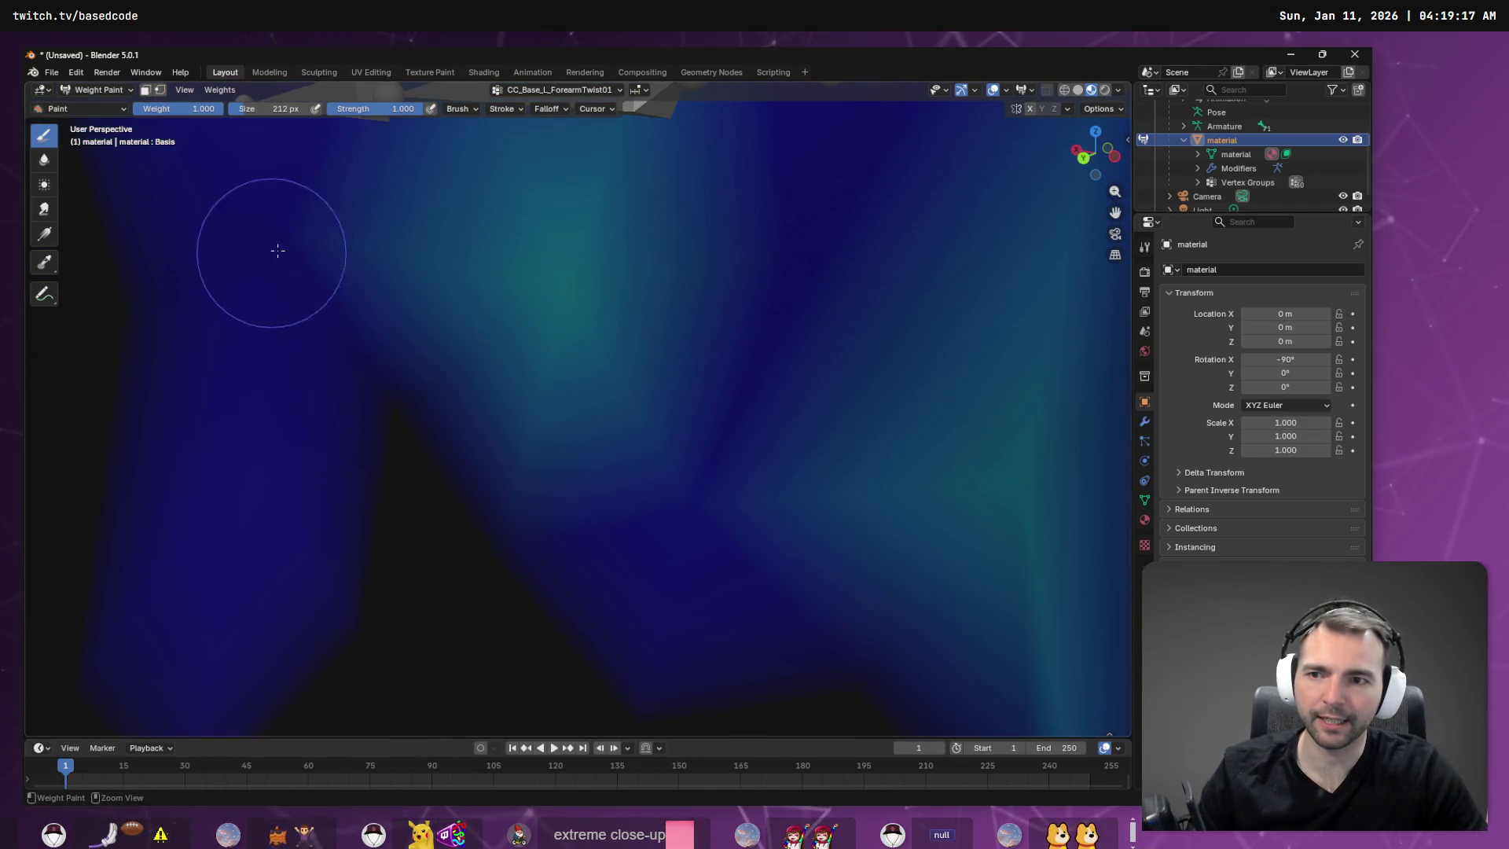
mouse_move(623, 330)
middle_down()
mouse_move(712, 406)
mouse_move(707, 256)
mouse_move(664, 309)
mouse_move(718, 246)
middle_up()
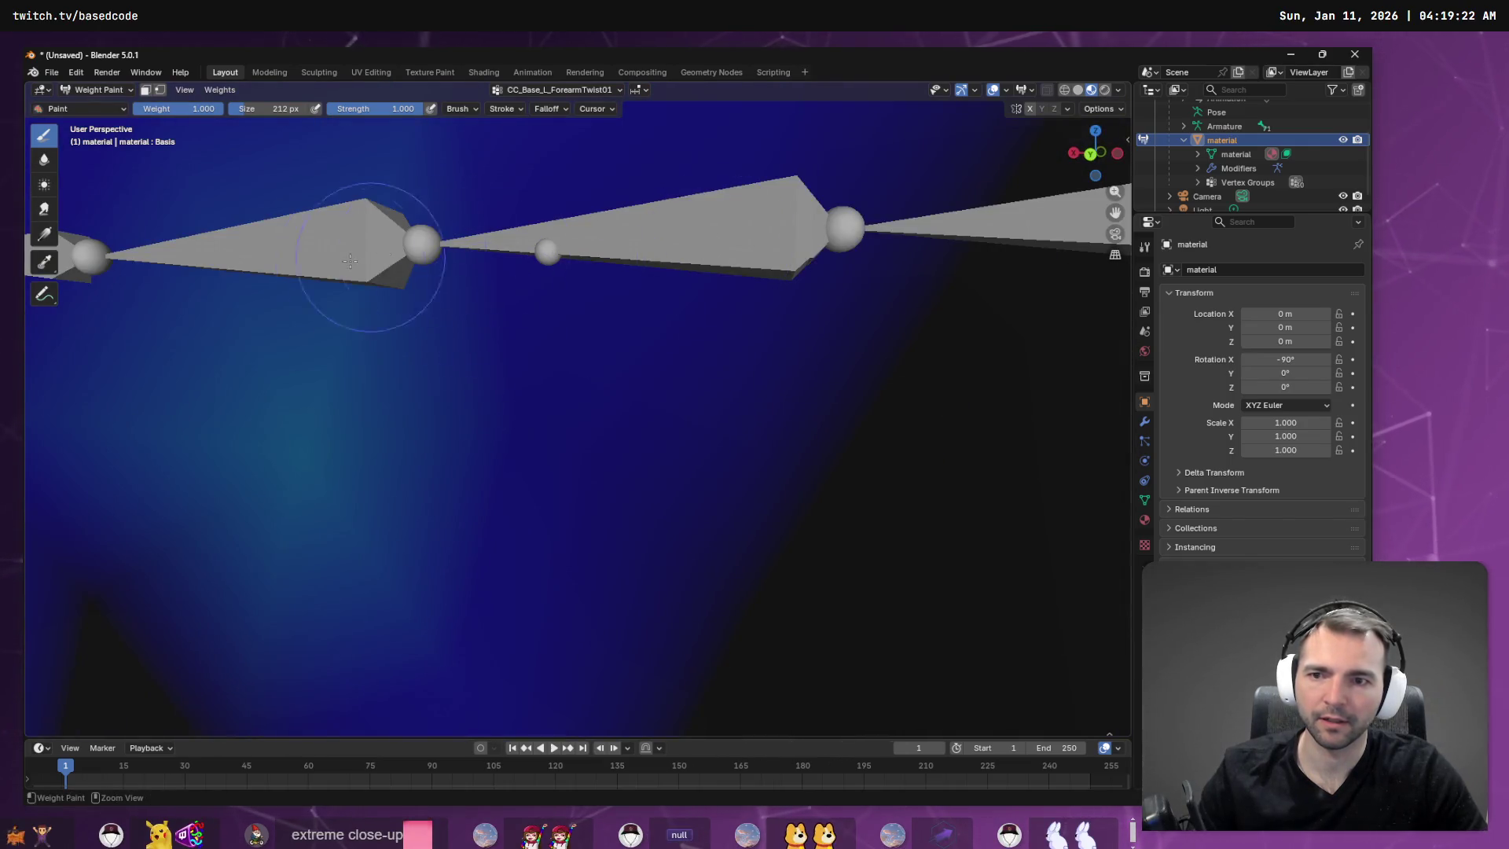
mouse_move(657, 330)
middle_down()
mouse_move(701, 252)
mouse_move(691, 304)
mouse_move(642, 246)
mouse_move(637, 350)
mouse_move(758, 259)
middle_up()
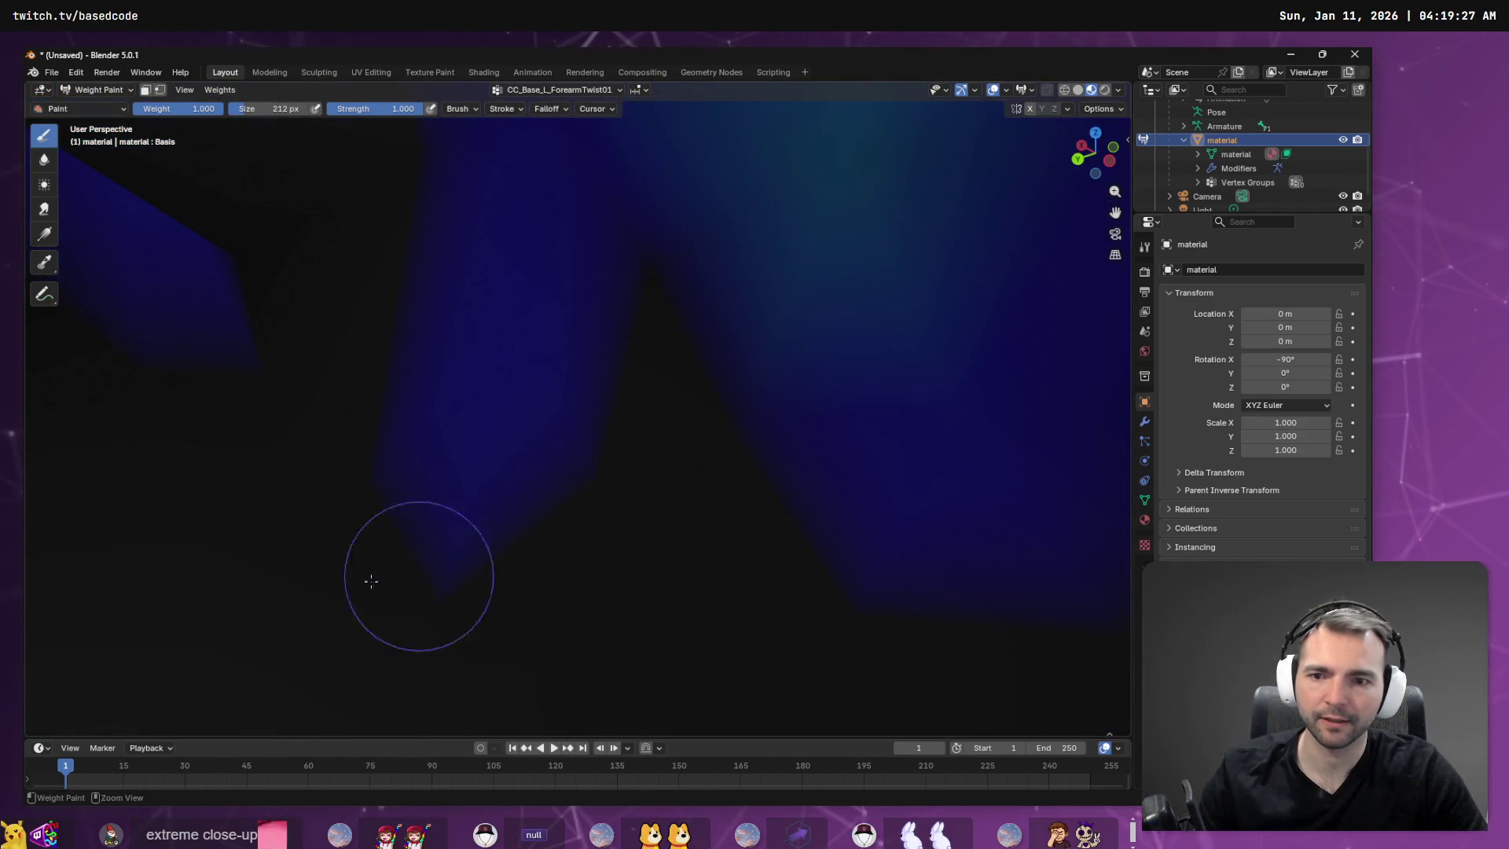
middle_drag(951, 484, 946, 441)
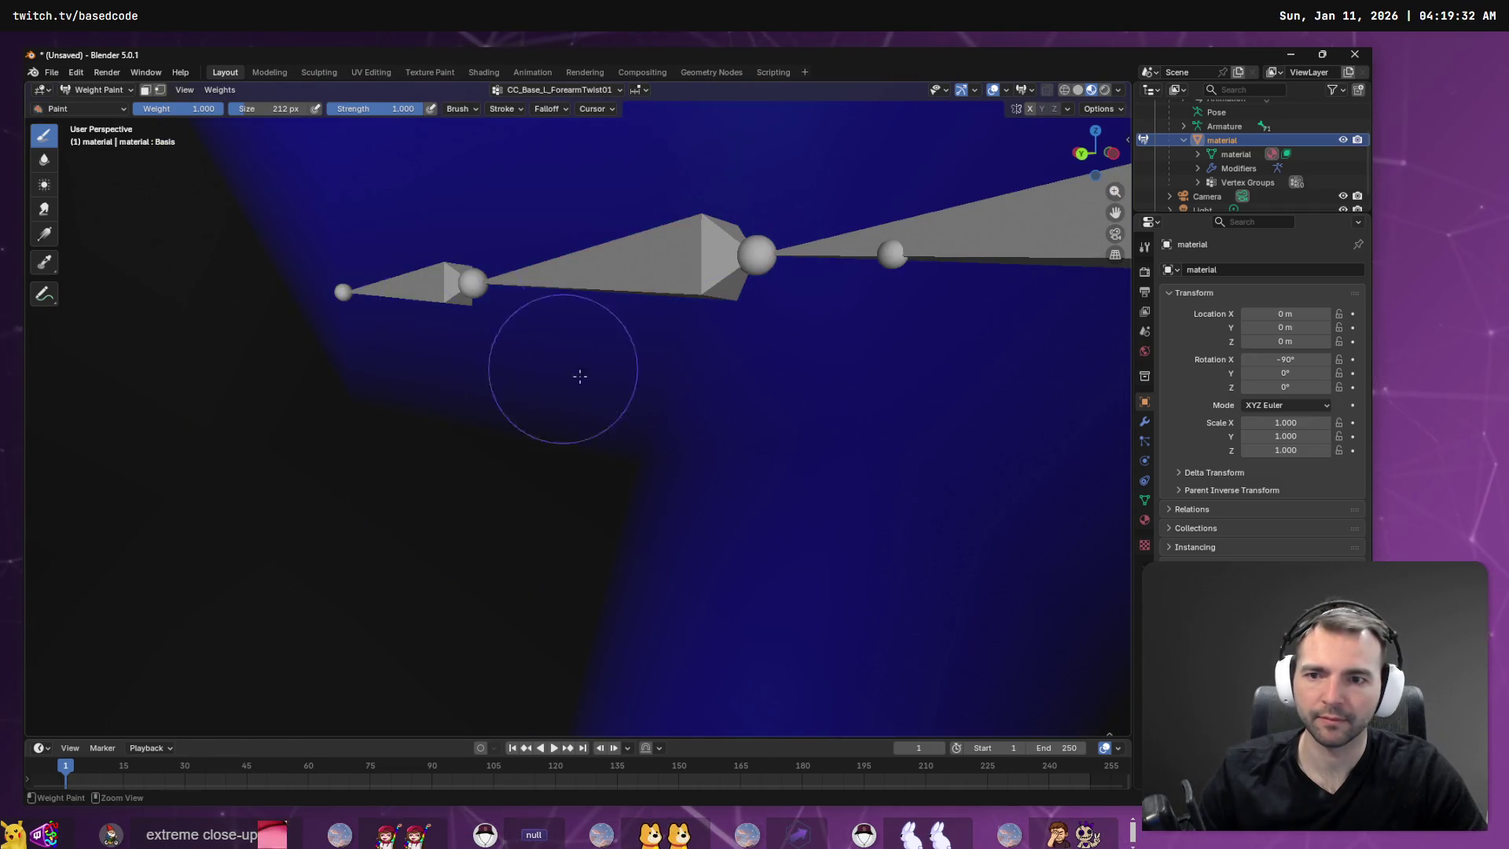
middle_drag(580, 375, 389, 288)
drag(470, 271, 483, 292)
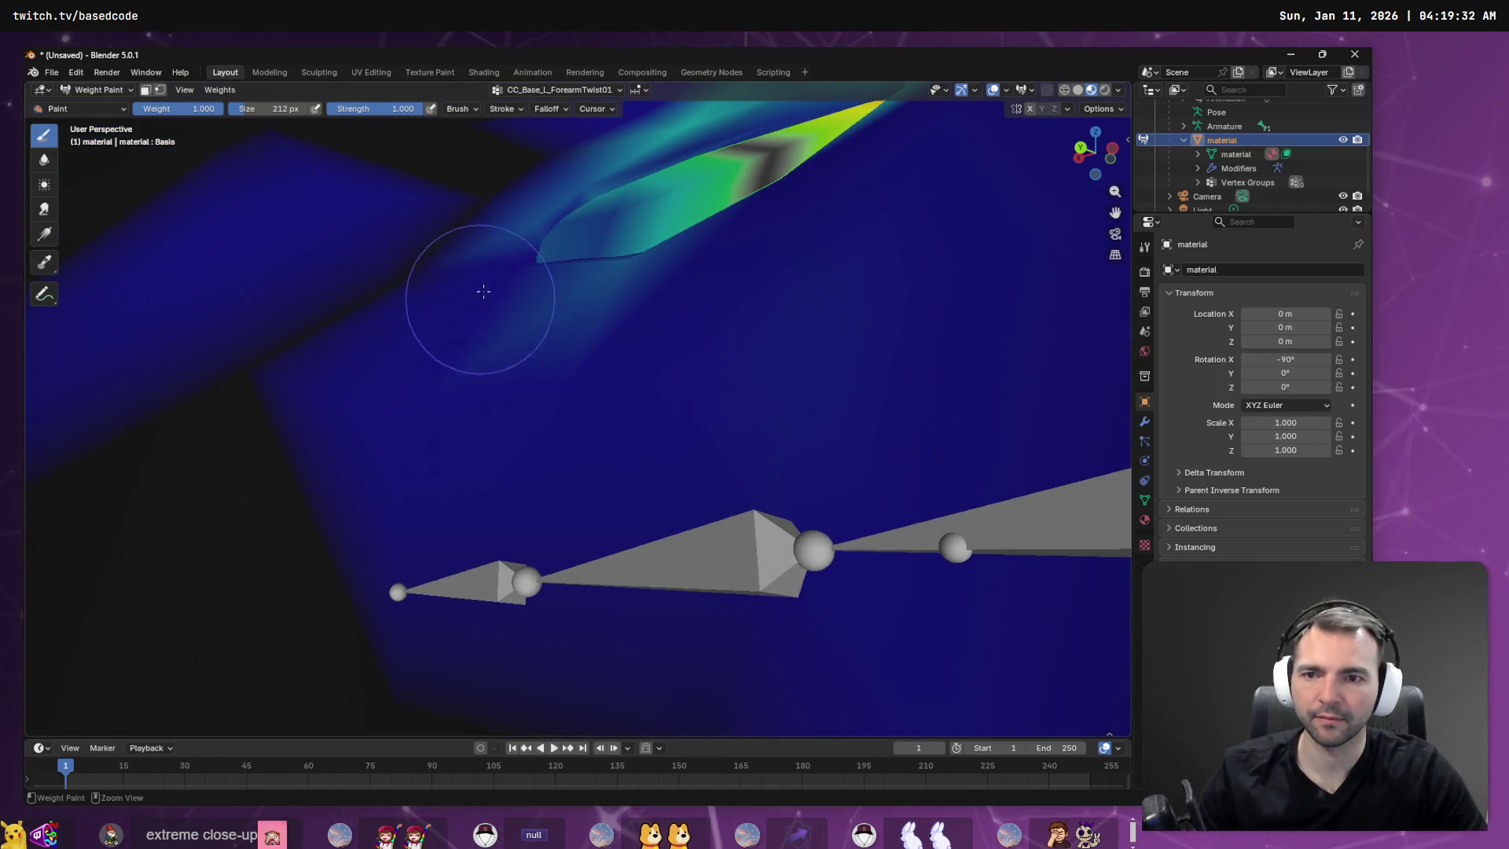
mouse_move(602, 532)
middle_down()
mouse_move(734, 539)
mouse_move(718, 499)
mouse_move(635, 616)
middle_up()
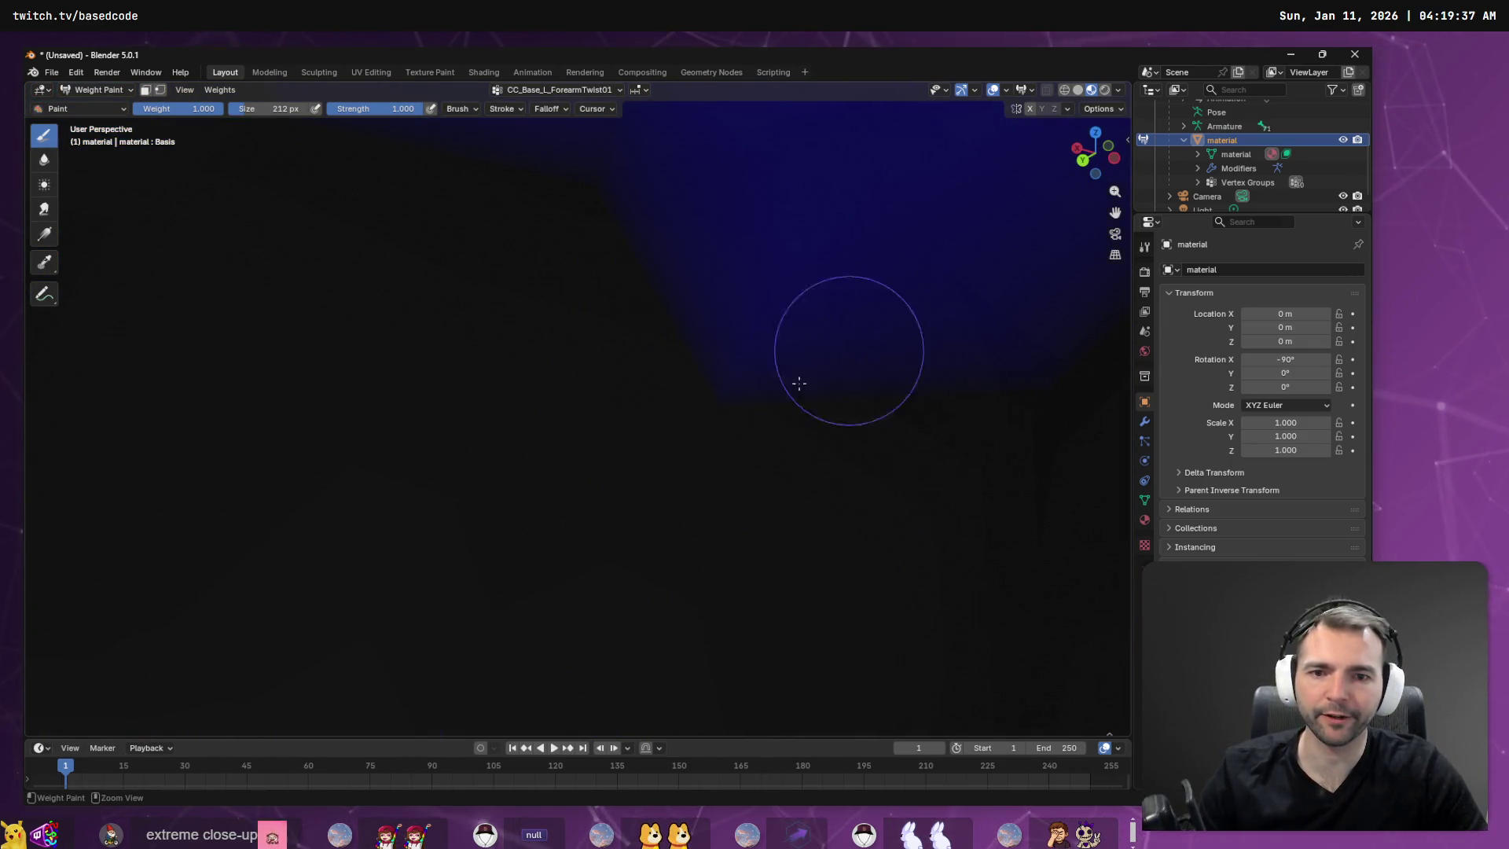
middle_drag(758, 278, 547, 368)
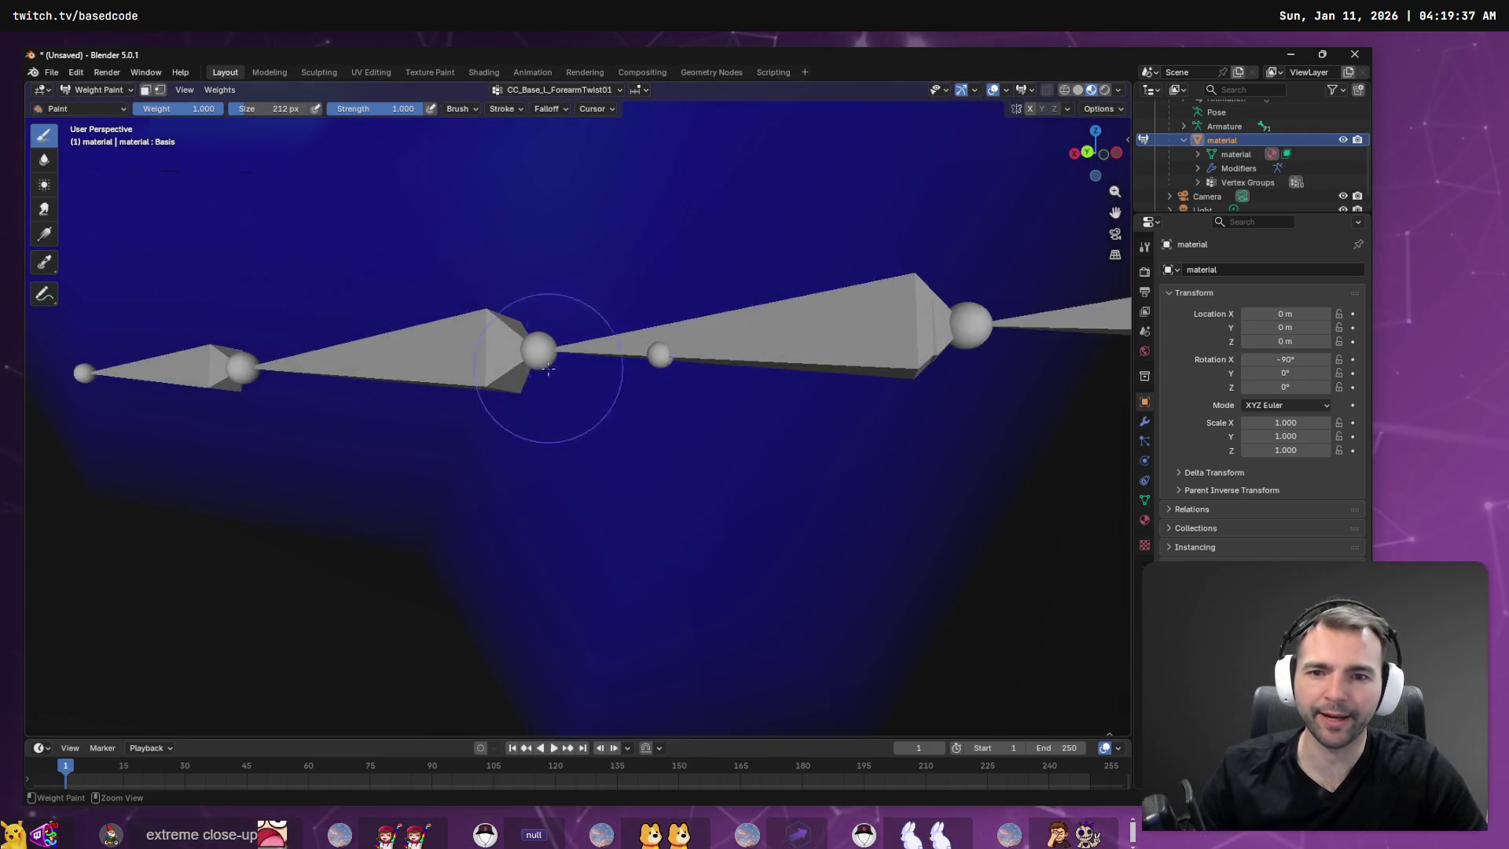
middle_drag(723, 540, 898, 519)
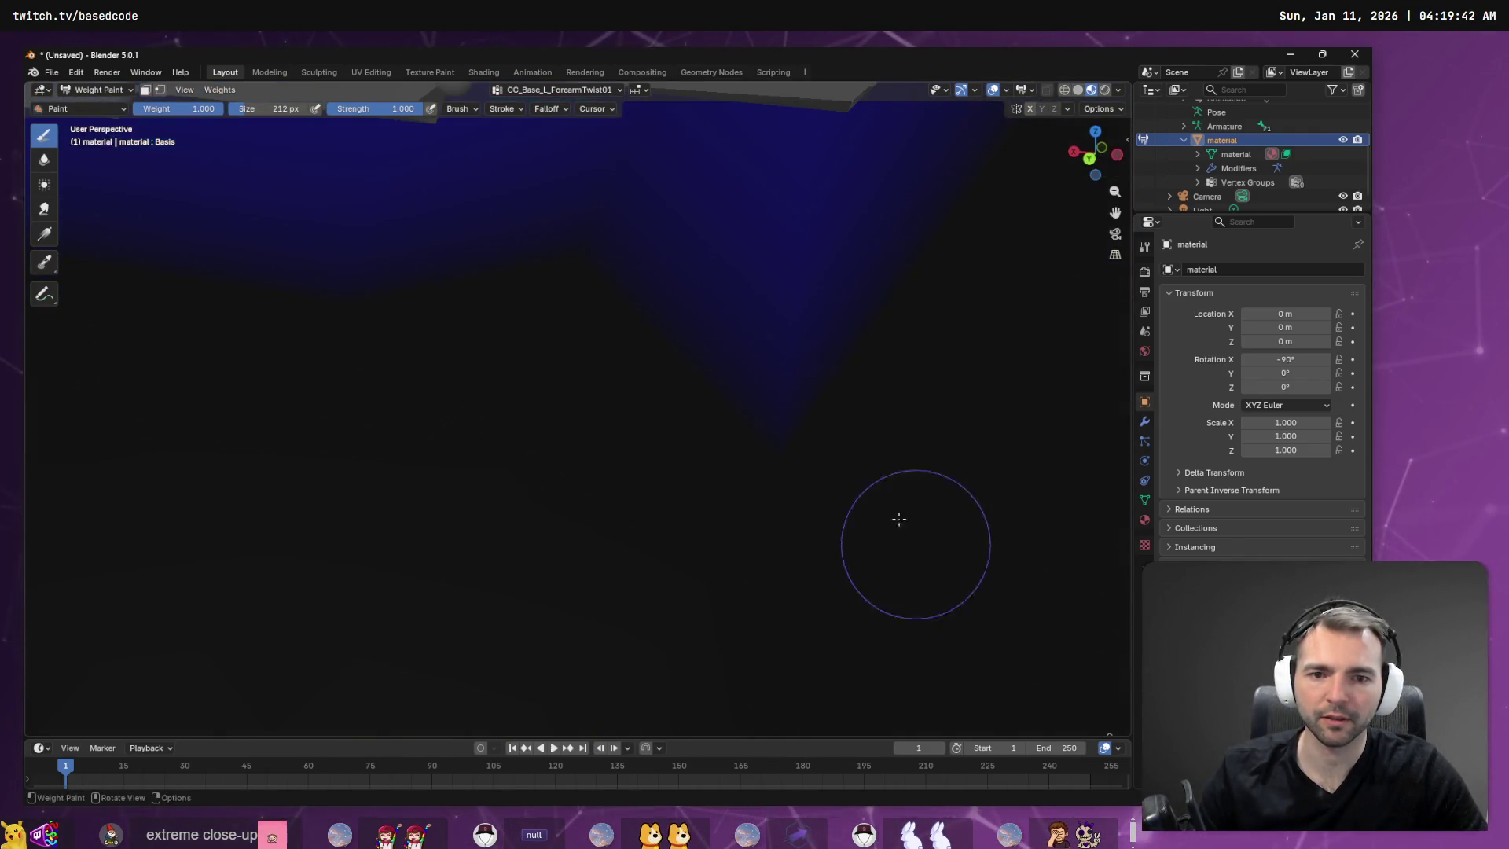
middle_drag(836, 422, 475, 383)
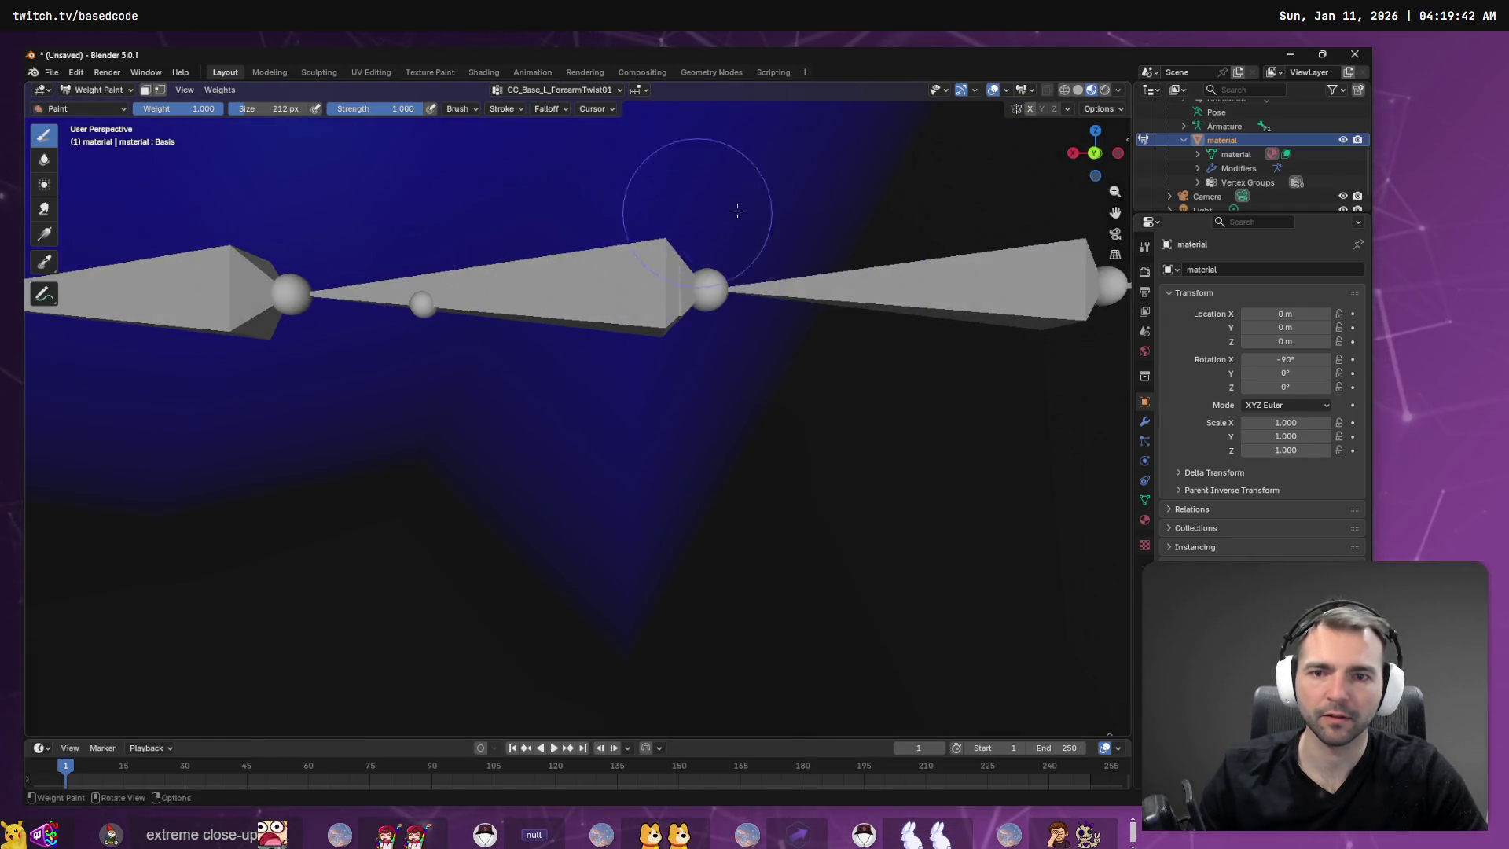
middle_drag(737, 209, 768, 110)
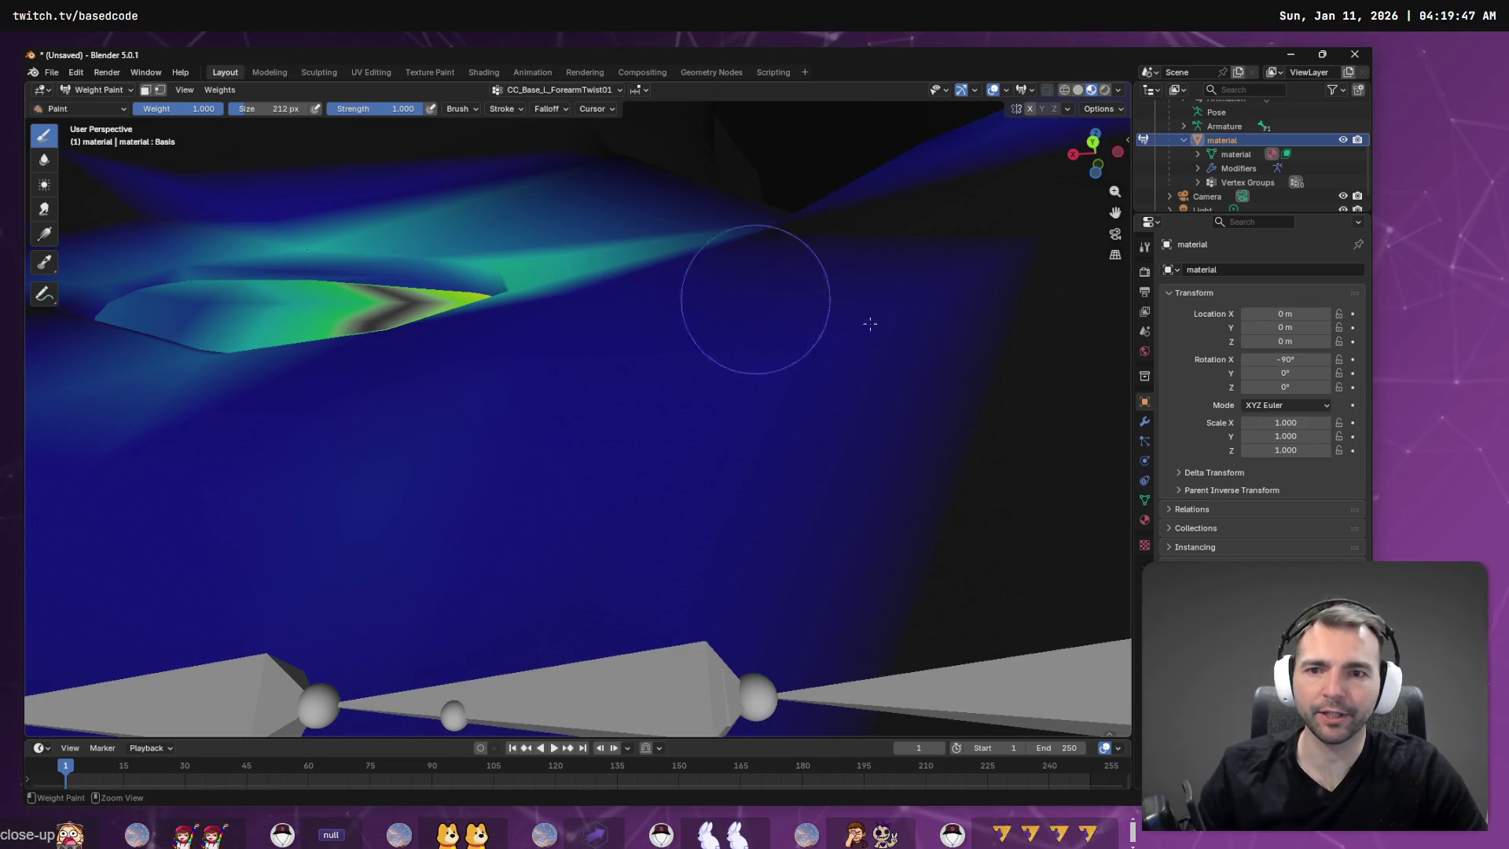
mouse_move(776, 372)
middle_down()
mouse_move(475, 233)
mouse_move(526, 323)
mouse_move(671, 377)
mouse_move(784, 392)
middle_up()
mouse_move(747, 374)
middle_down()
mouse_move(690, 337)
mouse_move(859, 432)
mouse_move(883, 398)
mouse_move(805, 455)
mouse_move(916, 387)
mouse_move(960, 481)
mouse_move(865, 440)
mouse_move(808, 459)
mouse_move(811, 438)
mouse_move(739, 424)
mouse_move(681, 440)
middle_up()
Zoom out and pick CC_Base_Hip from the vertex group dropdown to show the hip and skirt weights.
scroll(811, 438, down, 10)
click(570, 91)
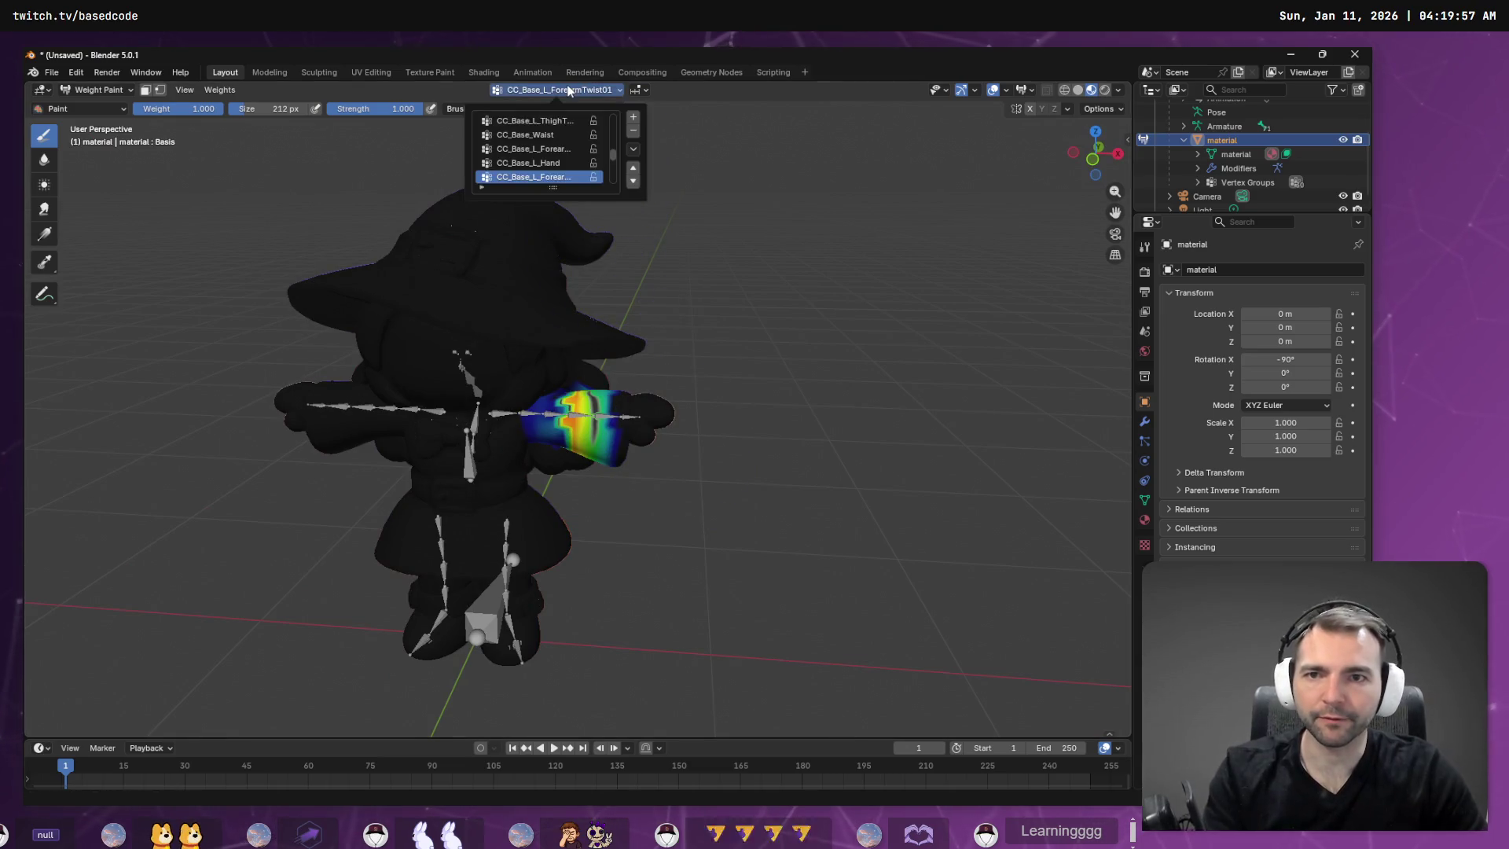
ctrl+scroll(533, 169, up, 1)
ctrl+scroll(533, 169, down, 1)
ctrl+scroll(533, 169, down, 2)
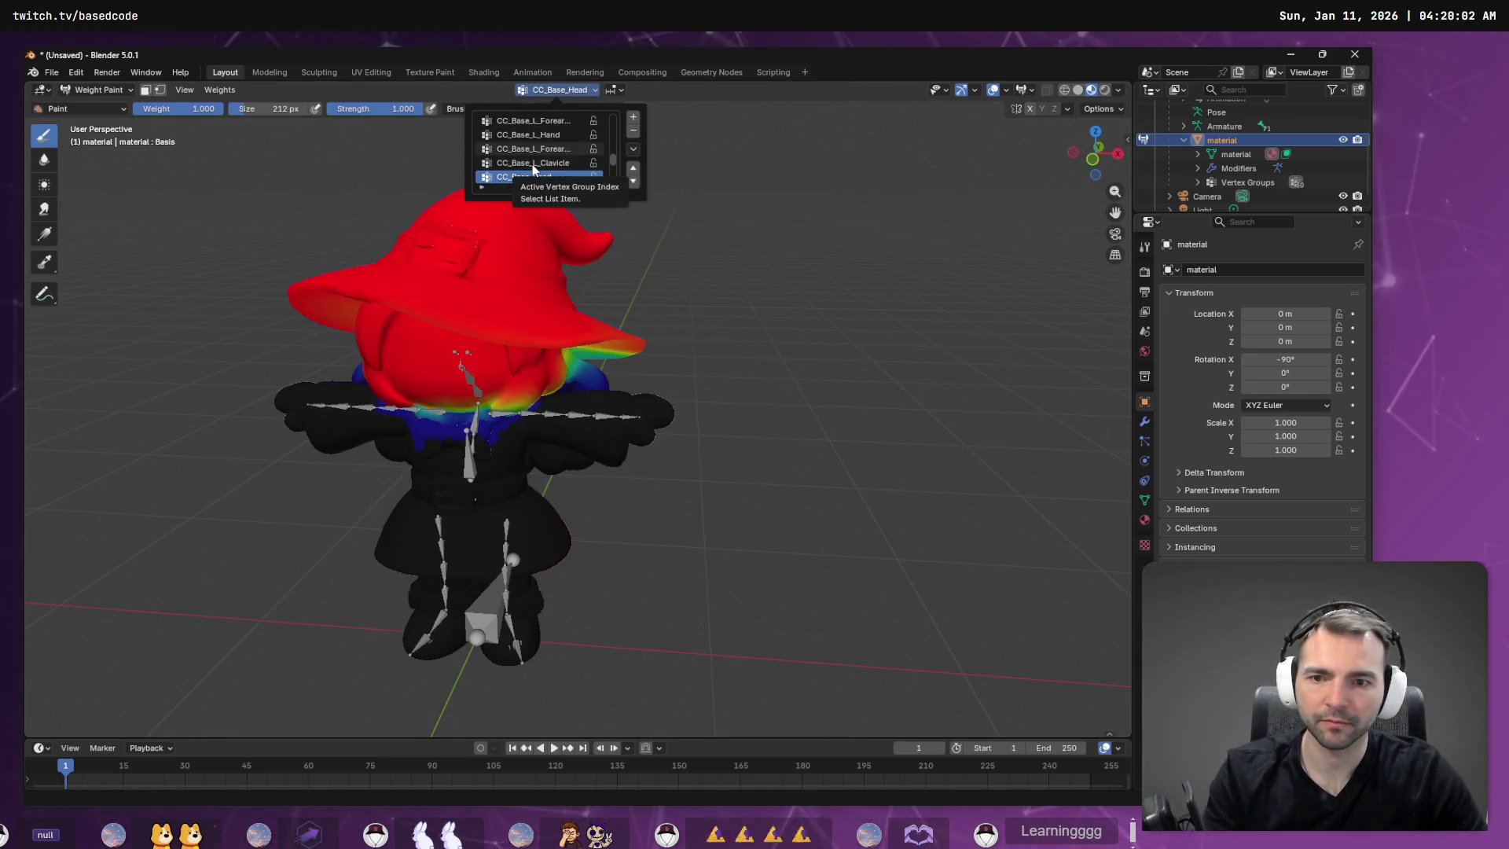
ctrl+scroll(533, 168, up, 6)
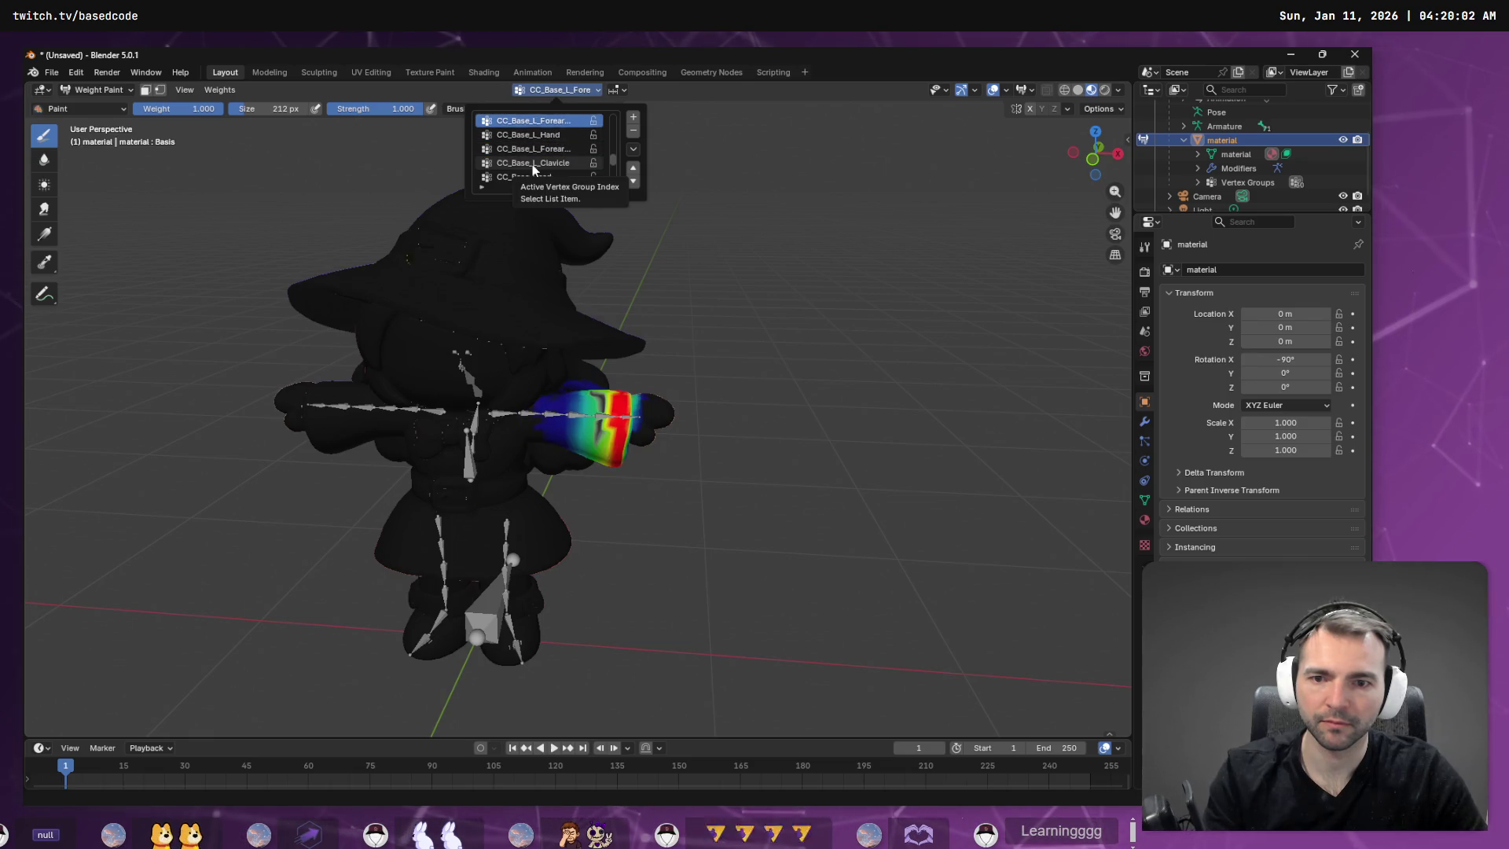
ctrl+scroll(531, 163, down, 5)
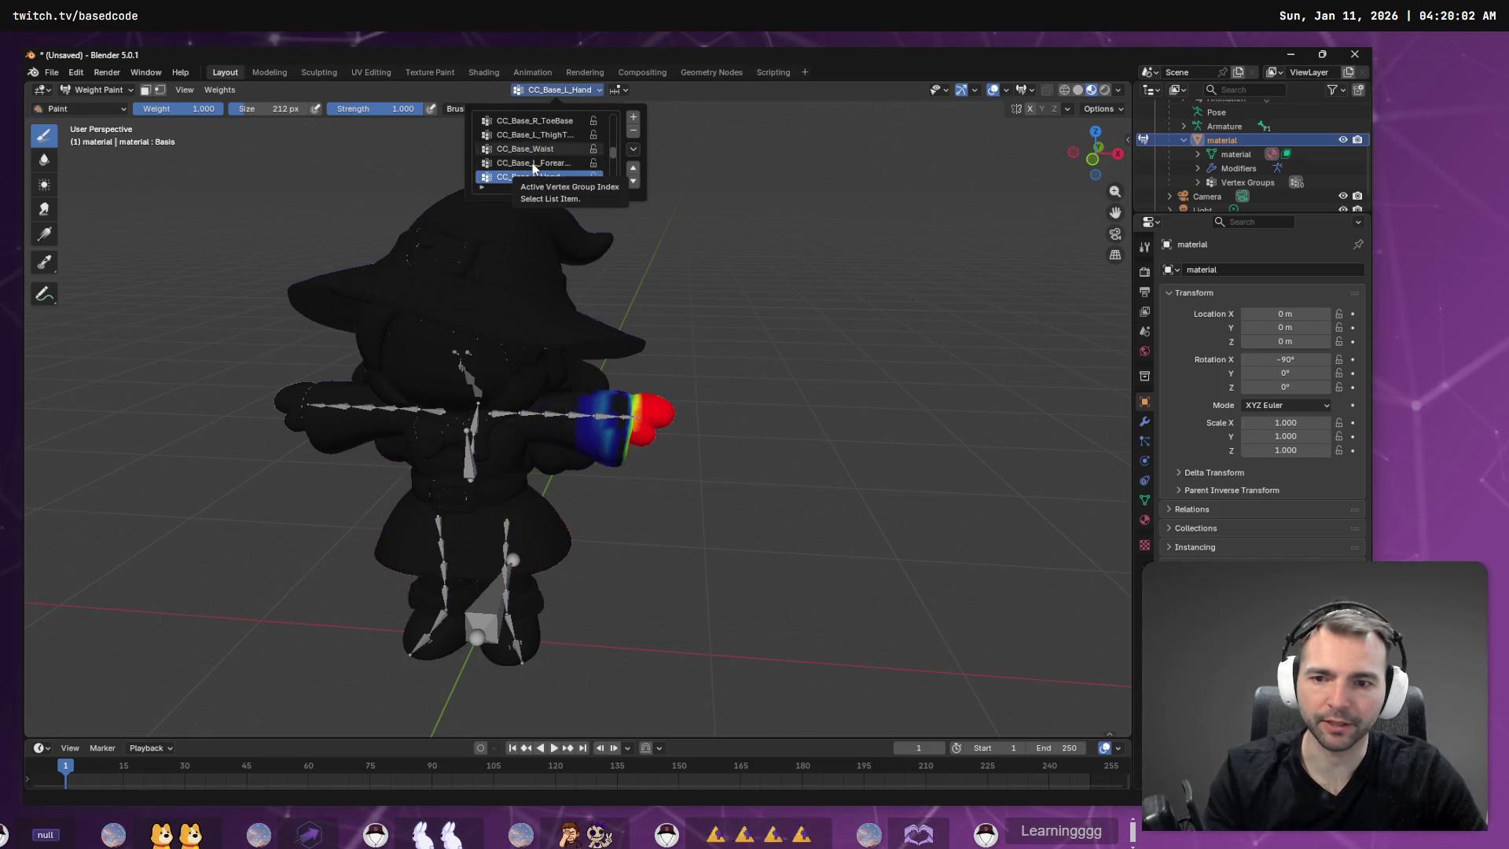
ctrl+scroll(531, 163, up, 5)
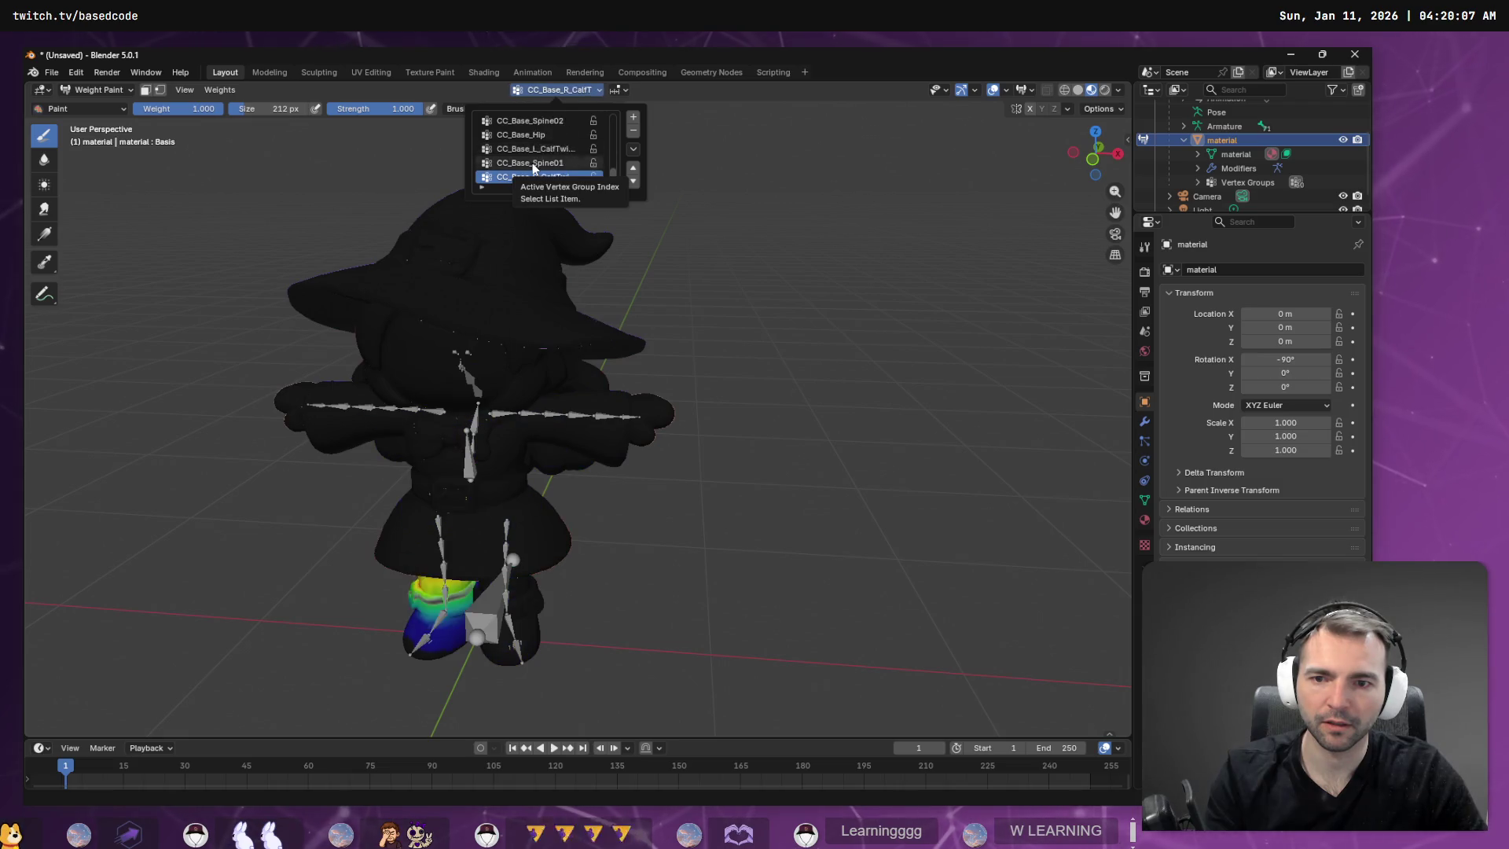
ctrl+scroll(531, 163, up, 1)
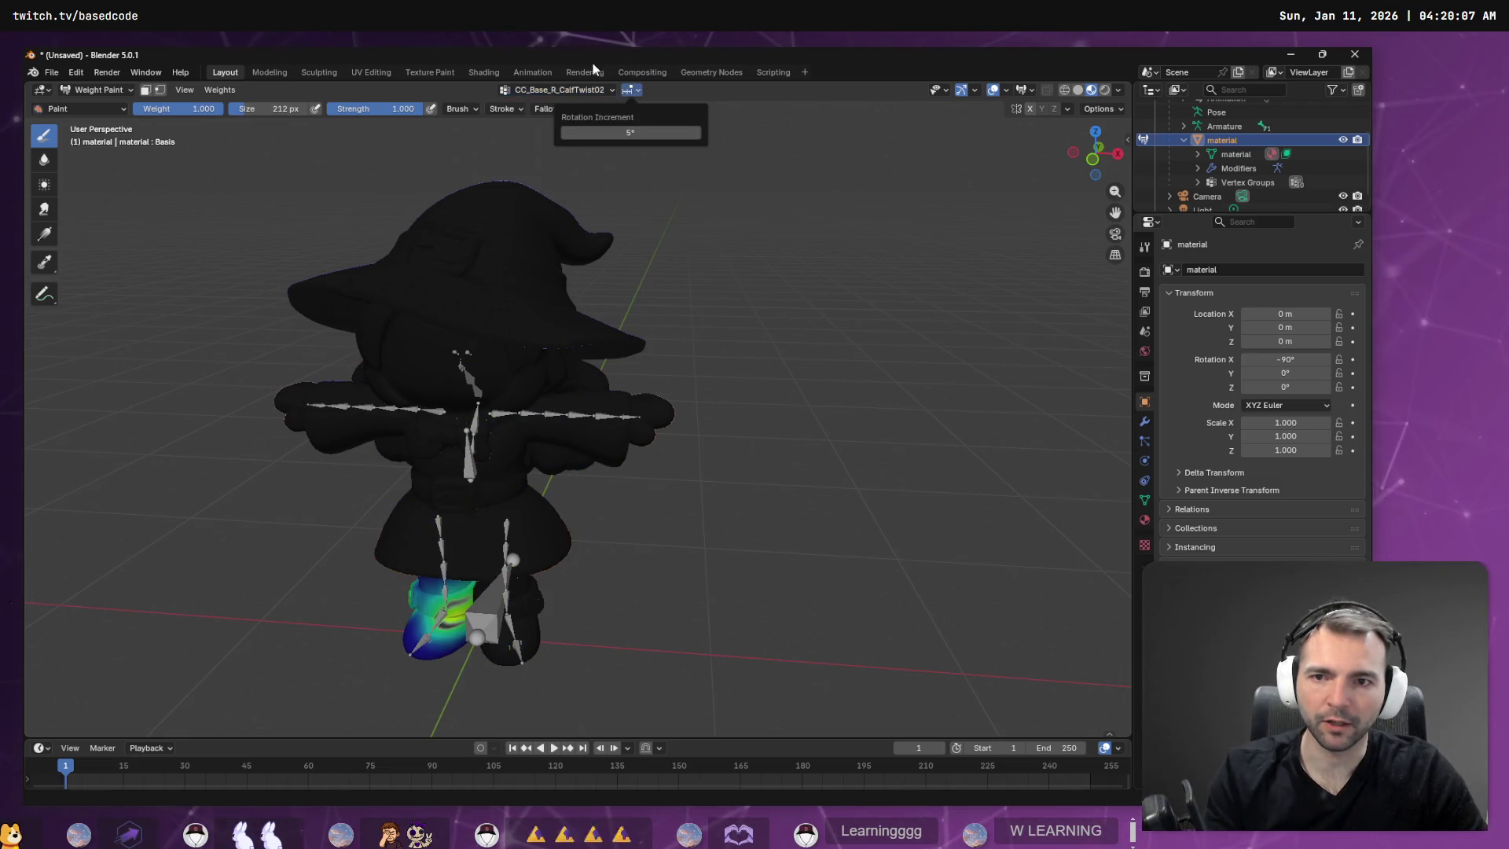
ctrl+scroll(555, 142, up, 2)
ctrl+scroll(550, 149, down, 1)
ctrl+scroll(546, 157, up, 1)
ctrl+scroll(542, 161, down, 3)
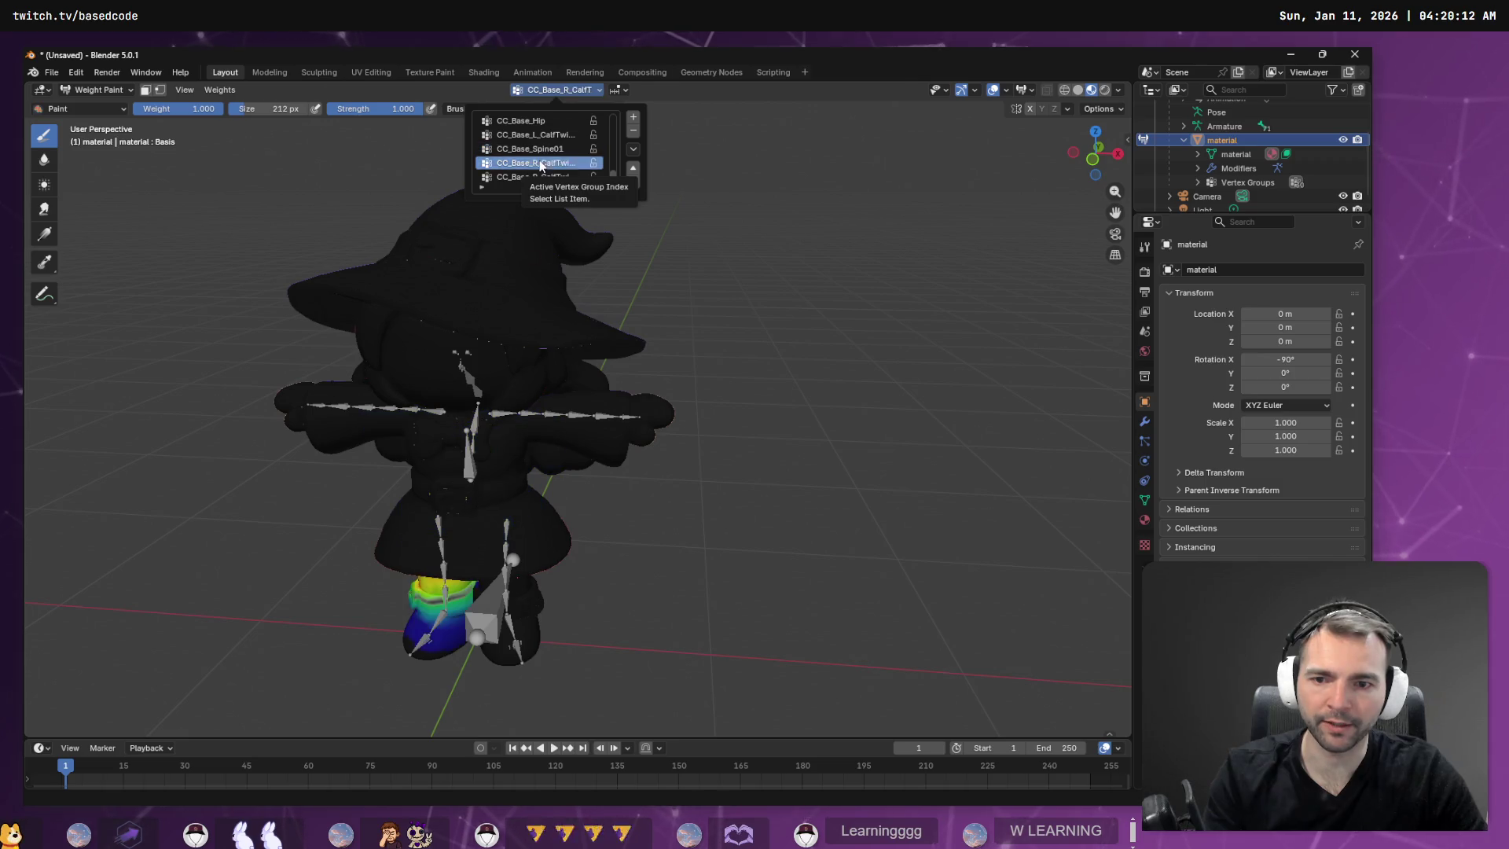
ctrl+scroll(539, 160, up, 6)
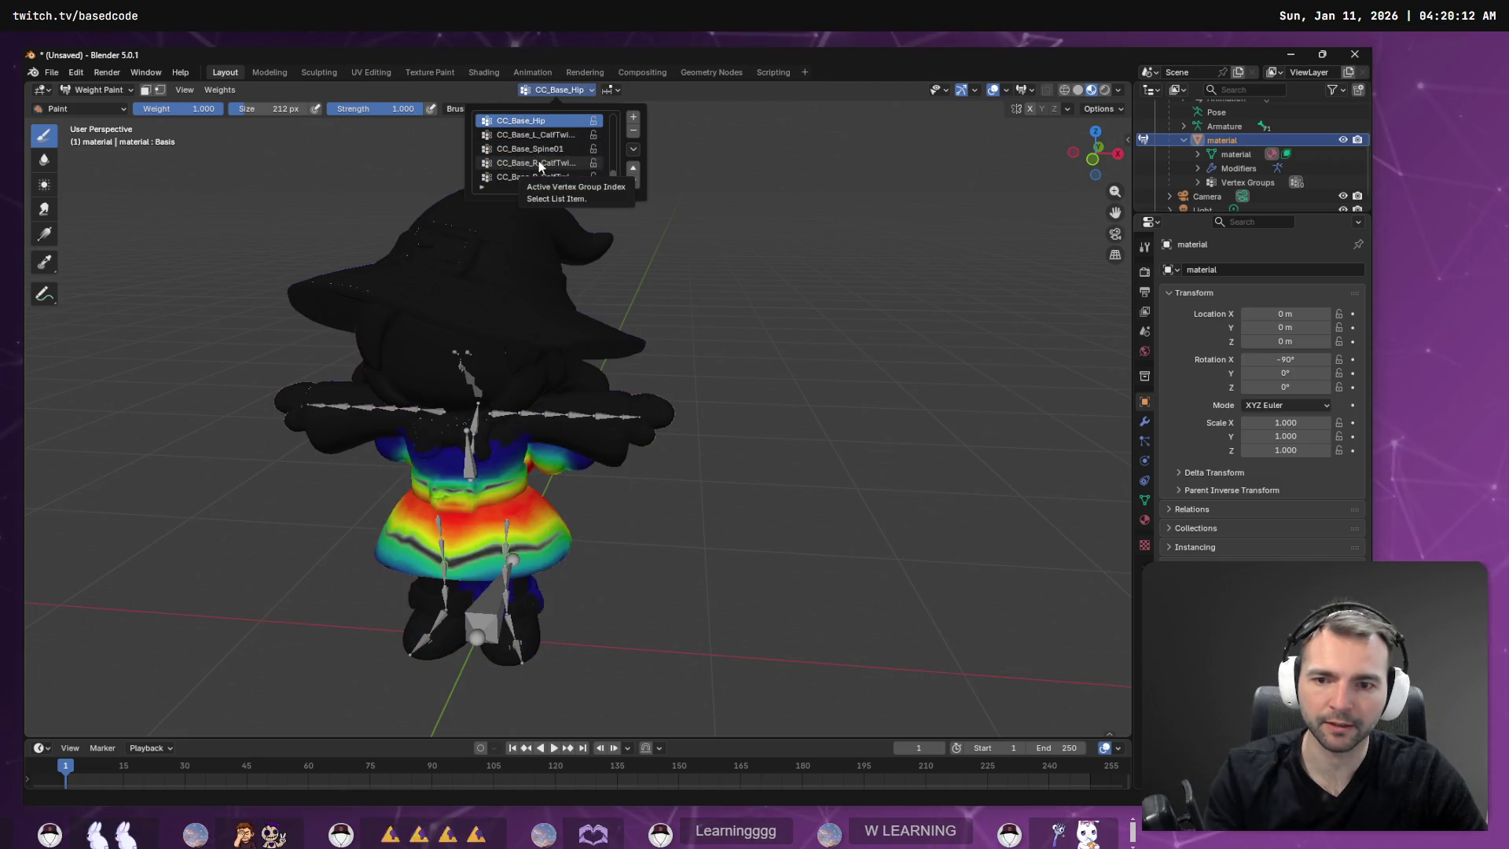
ctrl+scroll(539, 160, down, 1)
Subtract the stray CC_Base_Hip weight near the upper spine bones so the torso stays blue.
mouse_move(744, 296)
middle_down()
mouse_move(383, 286)
mouse_move(550, 330)
mouse_move(621, 409)
mouse_move(691, 370)
middle_up()
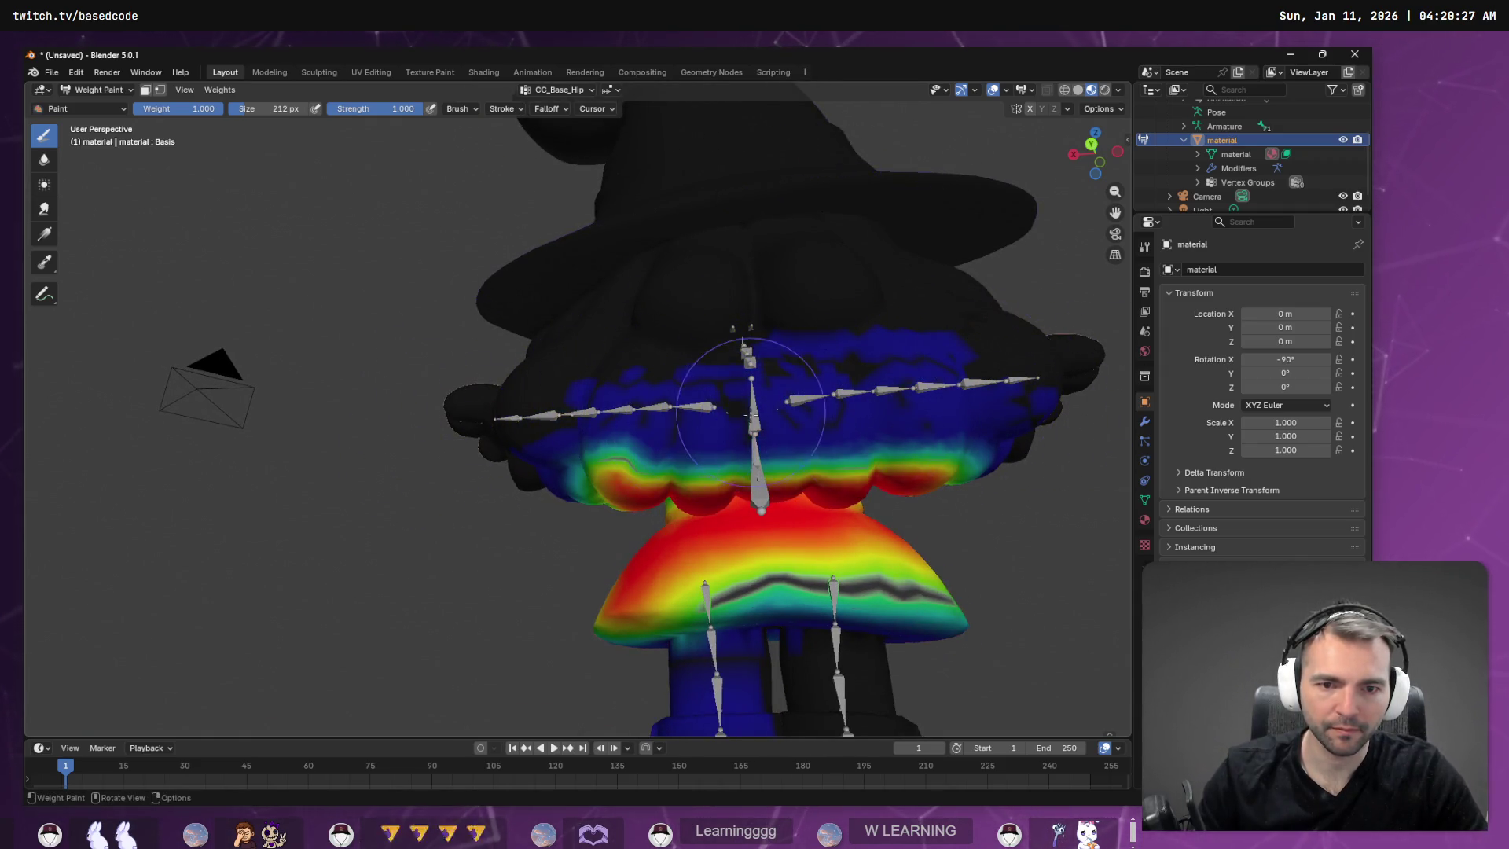
mouse_move(755, 362)
middle_down()
mouse_move(798, 384)
mouse_move(695, 399)
mouse_move(596, 445)
mouse_move(661, 441)
mouse_move(713, 325)
middle_up()
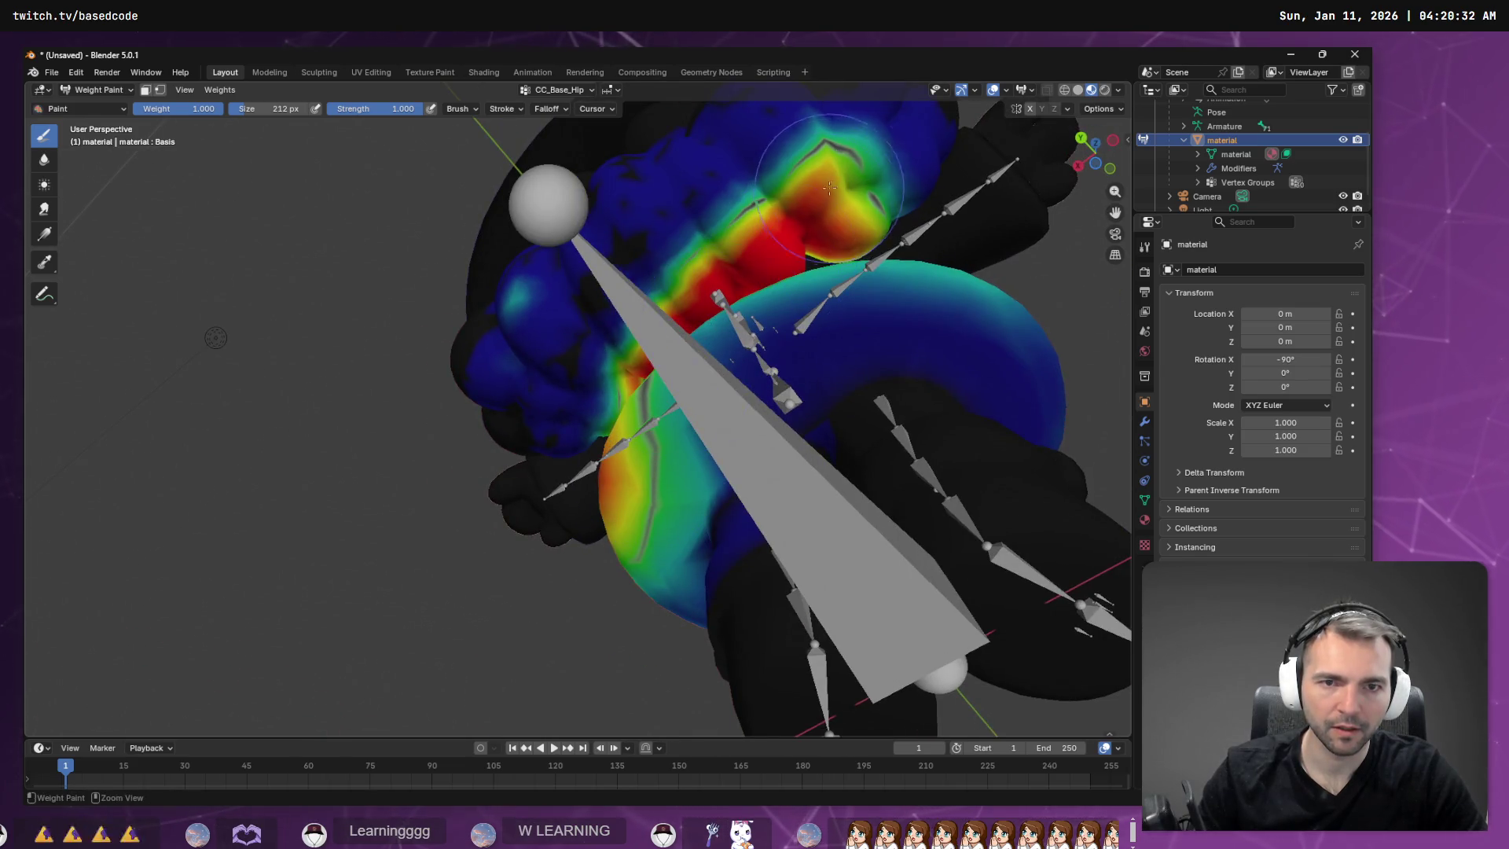
middle_drag(829, 187, 519, 226)
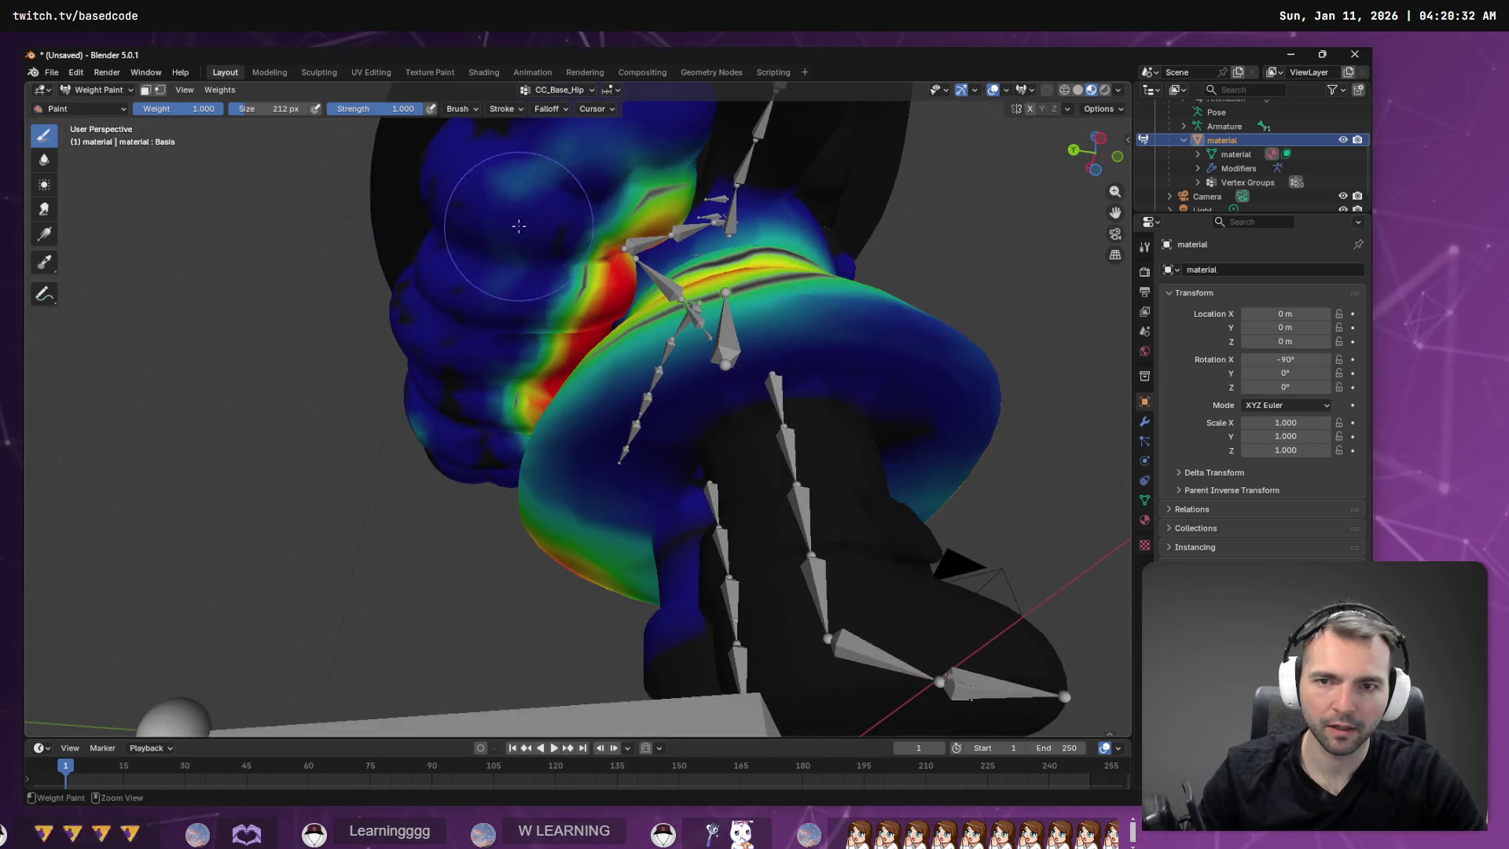
mouse_move(519, 226)
ctrl+mouse_down()
mouse_move(640, 157)
mouse_move(657, 168)
mouse_move(606, 201)
mouse_move(615, 250)
mouse_move(607, 222)
mouse_move(466, 423)
ctrl+mouse_up()
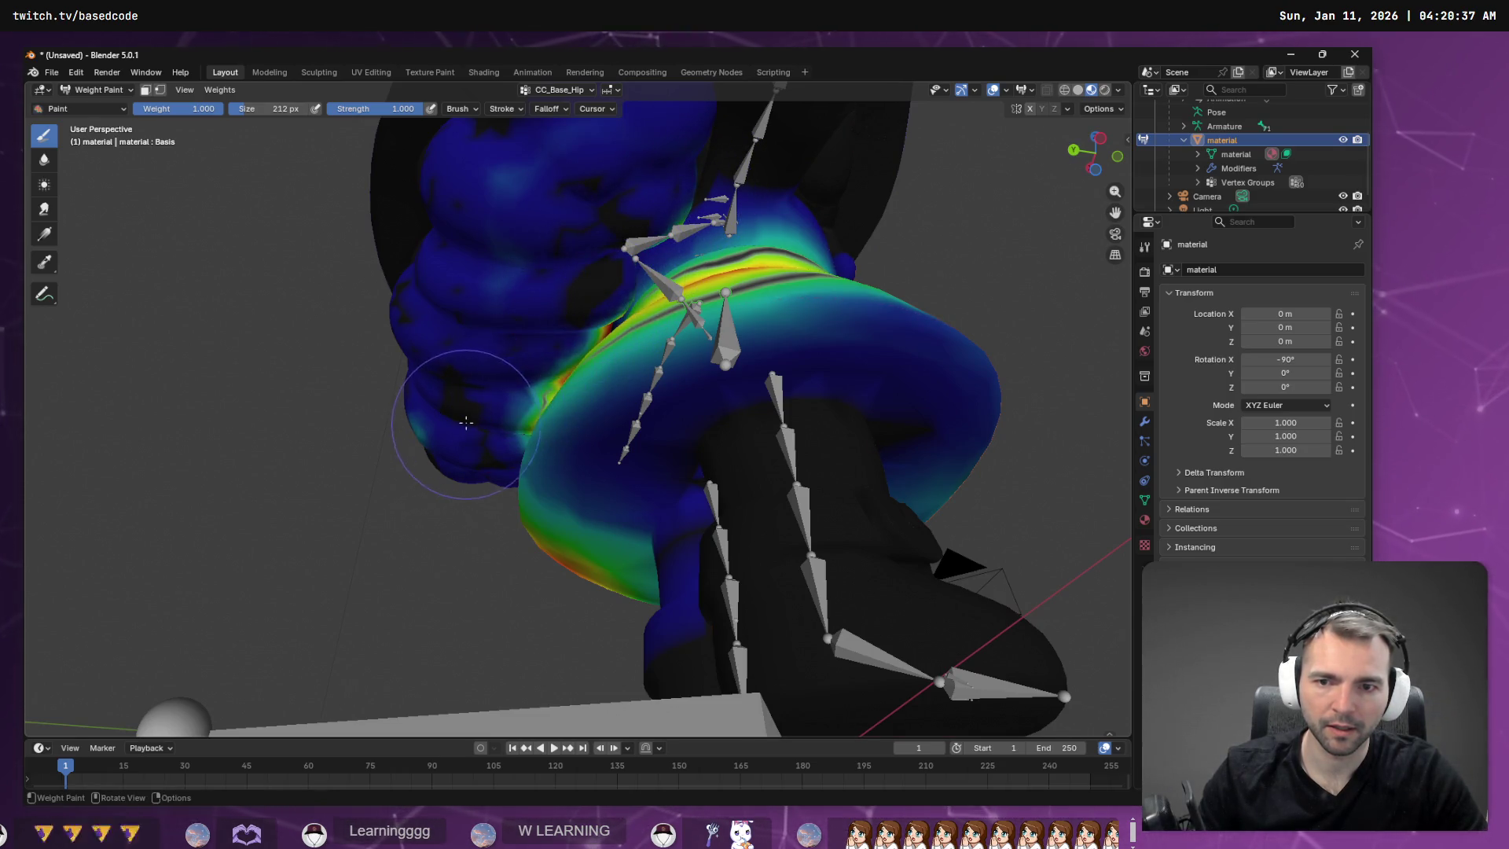
mouse_move(466, 422)
middle_down()
mouse_move(589, 330)
mouse_move(707, 271)
mouse_move(621, 476)
mouse_move(583, 512)
mouse_move(536, 521)
mouse_move(639, 563)
mouse_move(472, 456)
mouse_move(491, 410)
mouse_move(475, 434)
mouse_move(503, 448)
mouse_move(539, 404)
mouse_move(695, 396)
mouse_move(160, 120)
middle_up()
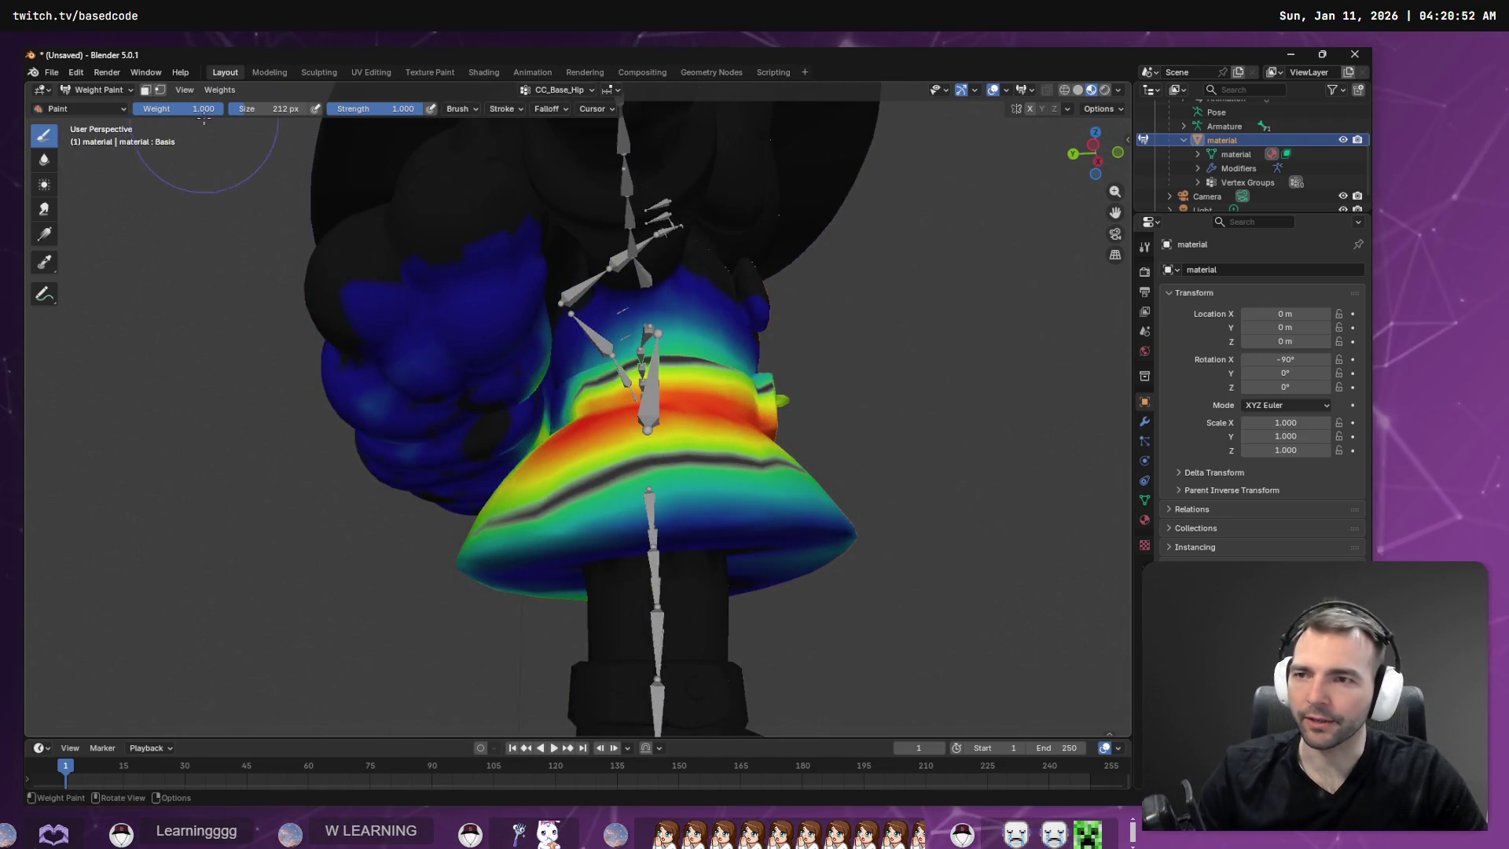
Set the brush weight to 1.000 and lower its strength to 0.403.
click(186, 112)
key(Return)
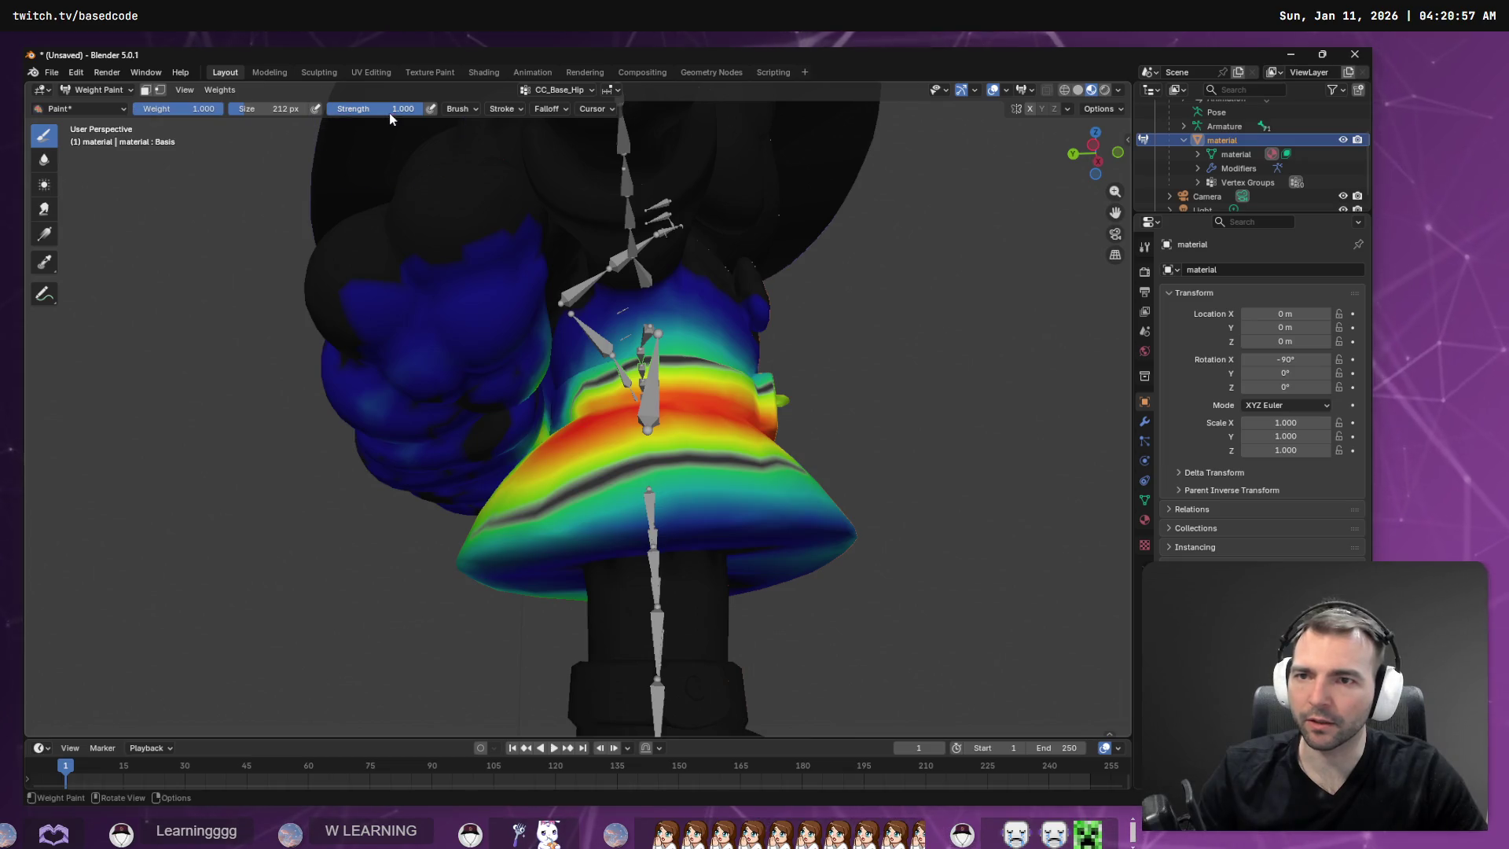
drag(401, 108, 377, 128)
From the model's back, paint hip weight onto the arm and shoulder area.
mouse_move(503, 367)
middle_down()
mouse_move(597, 393)
mouse_move(516, 340)
middle_up()
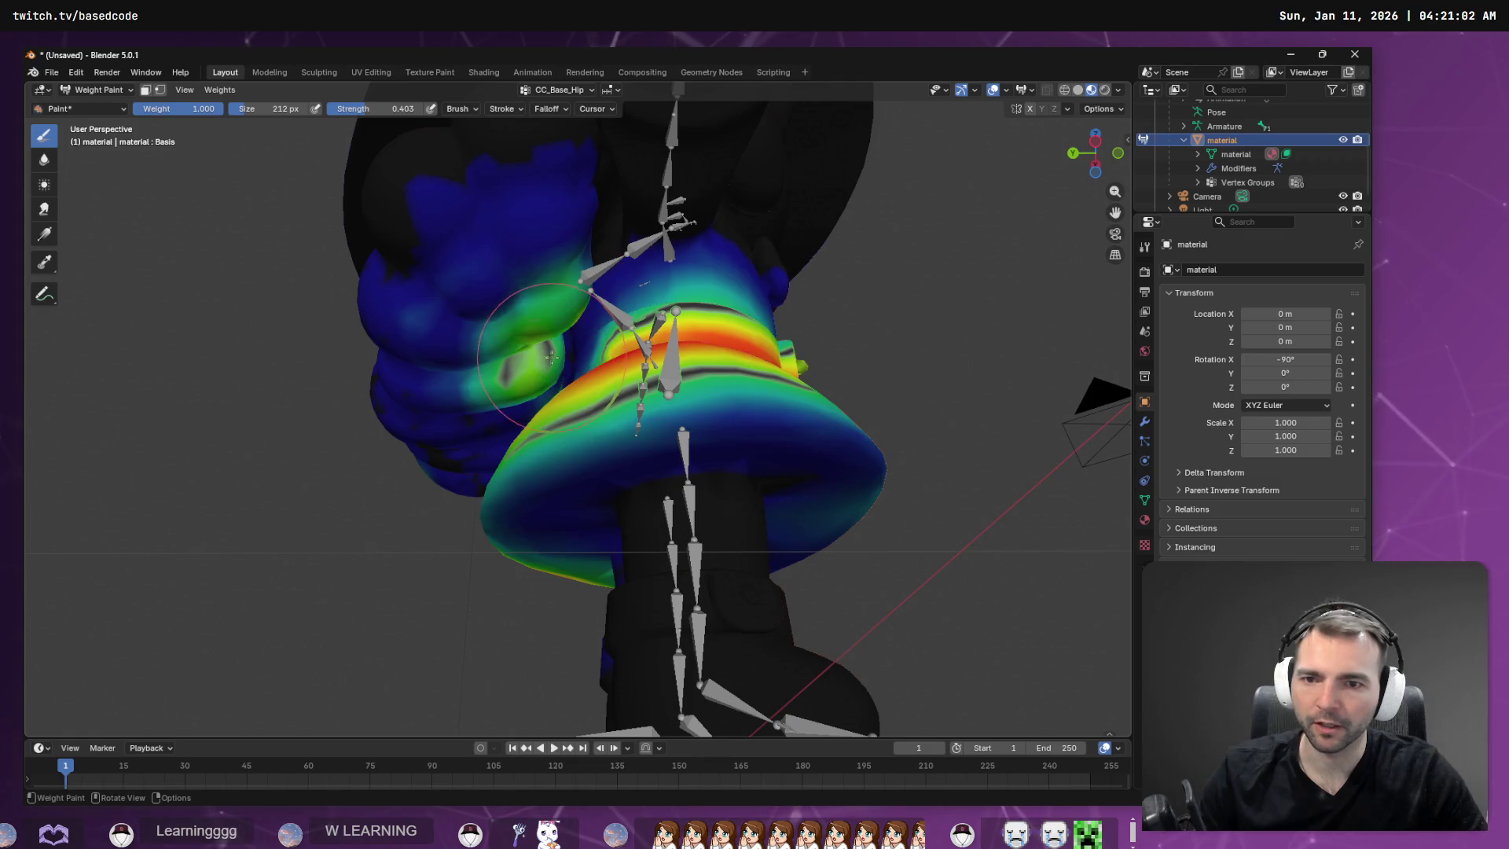
mouse_move(582, 320)
middle_down()
mouse_move(566, 330)
mouse_move(595, 316)
middle_up()
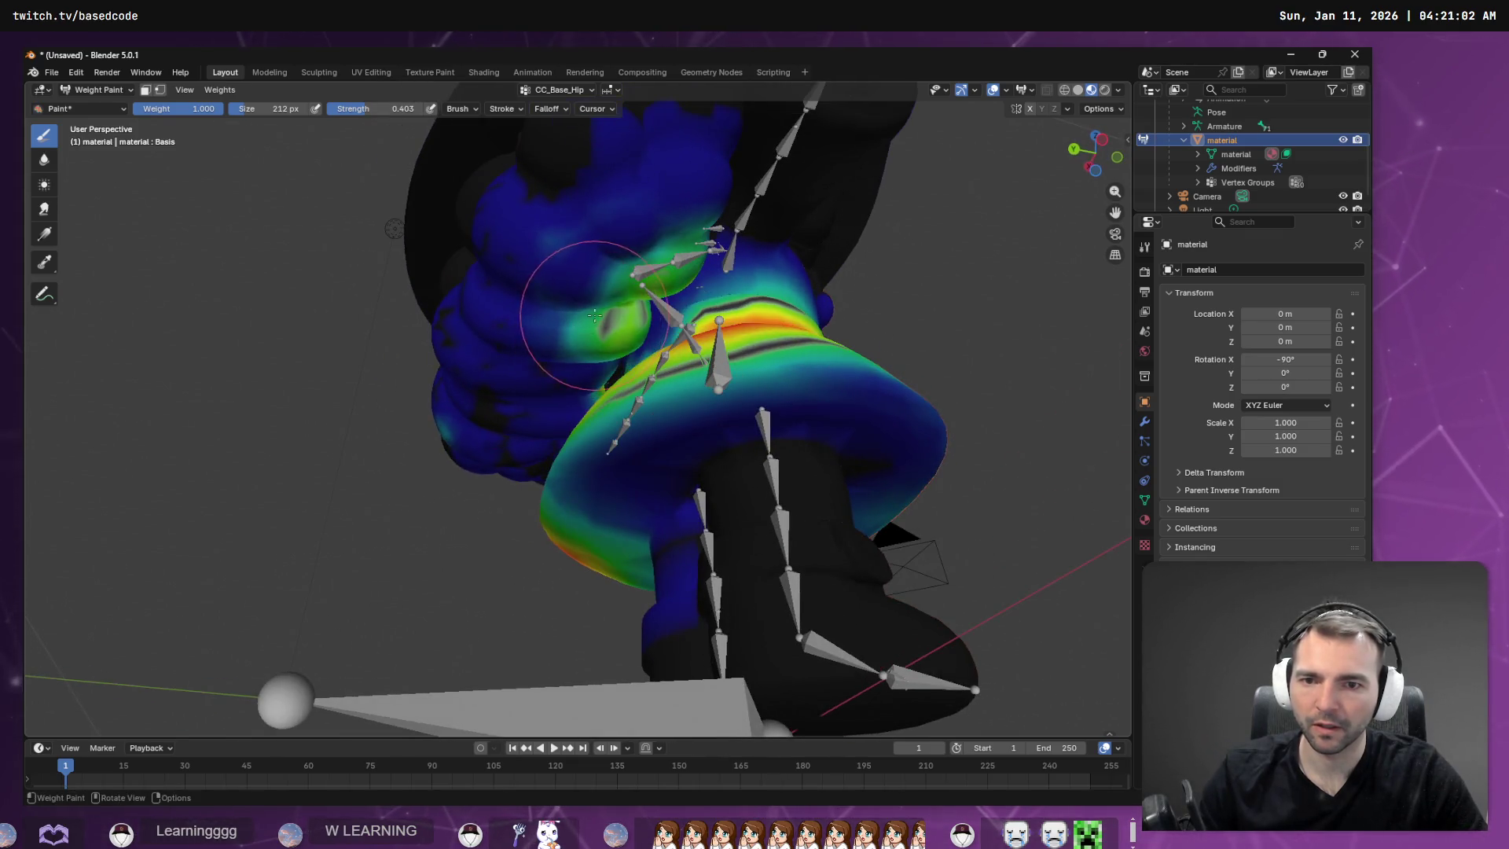
middle_drag(585, 386, 735, 409)
mouse_move(641, 418)
middle_down()
mouse_move(924, 441)
mouse_move(911, 442)
middle_up()
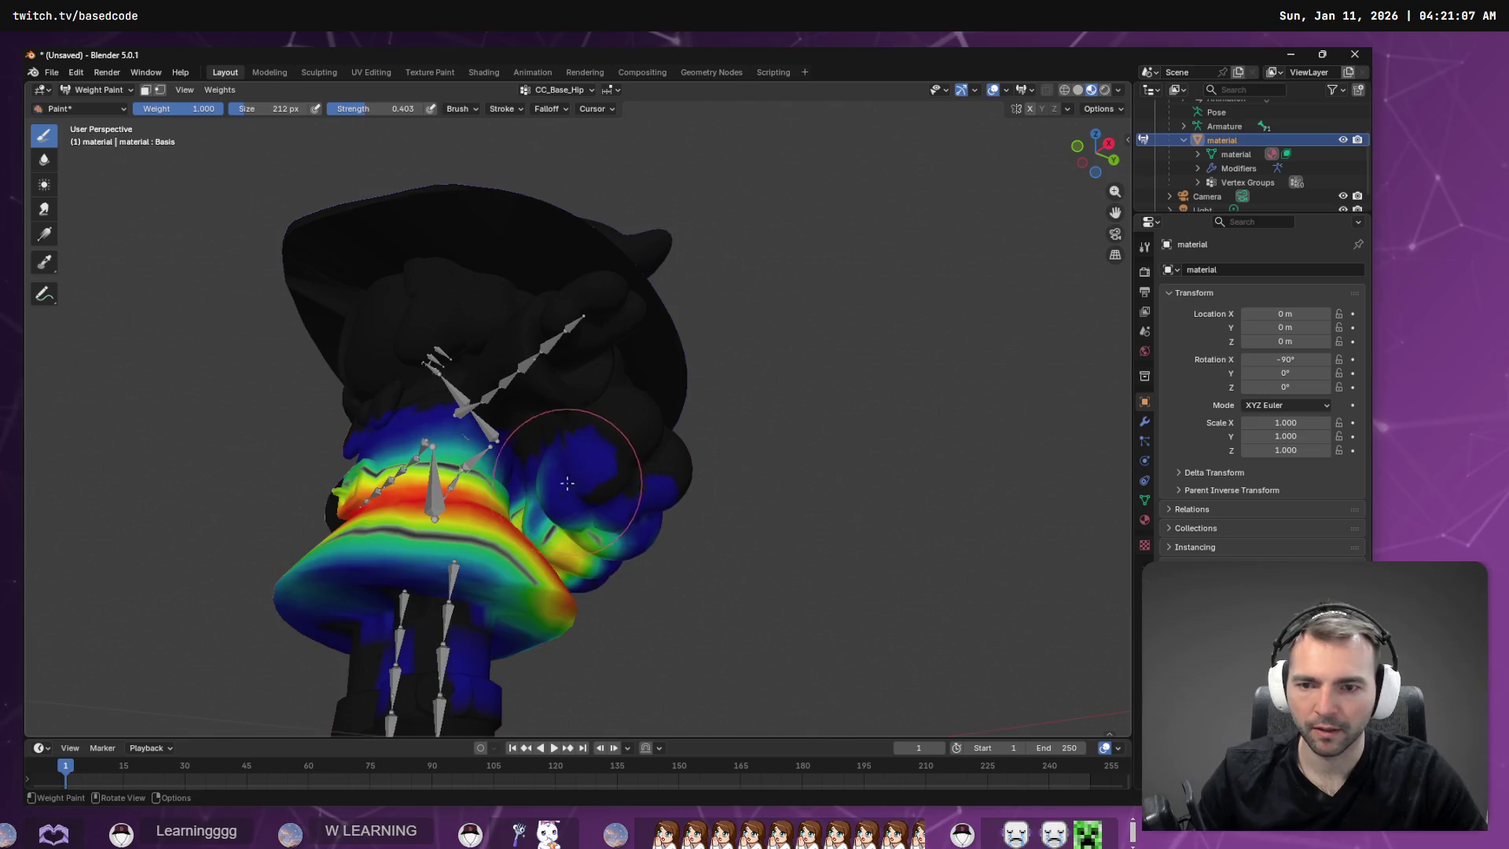
mouse_move(582, 479)
middle_down()
mouse_move(657, 519)
mouse_move(684, 499)
mouse_move(472, 485)
middle_up()
mouse_move(373, 460)
ctrl+middle_down()
mouse_move(400, 552)
mouse_move(620, 525)
ctrl+middle_up()
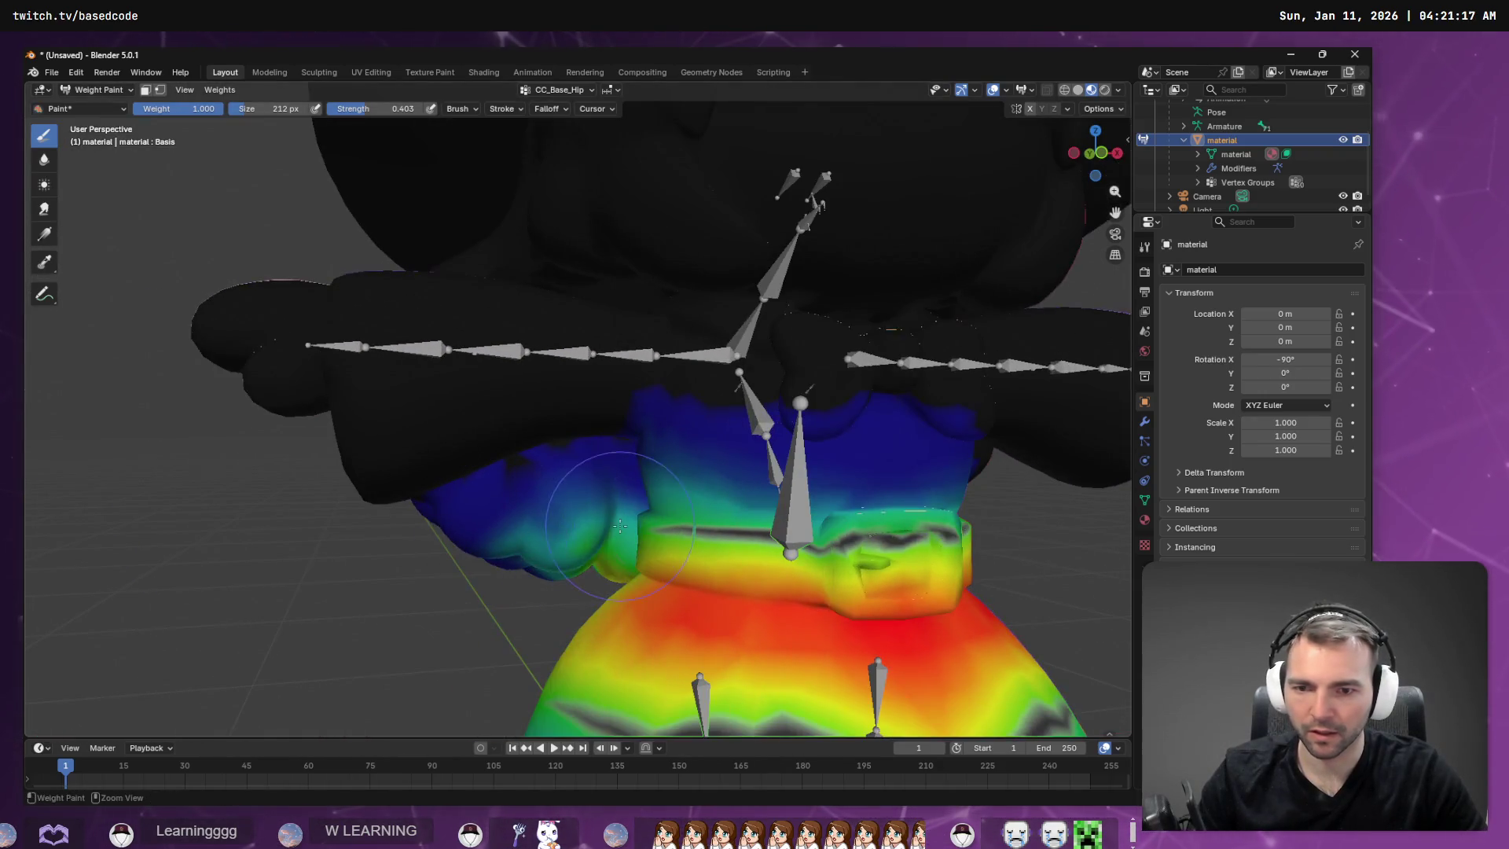
scroll(512, 447, down, 5)
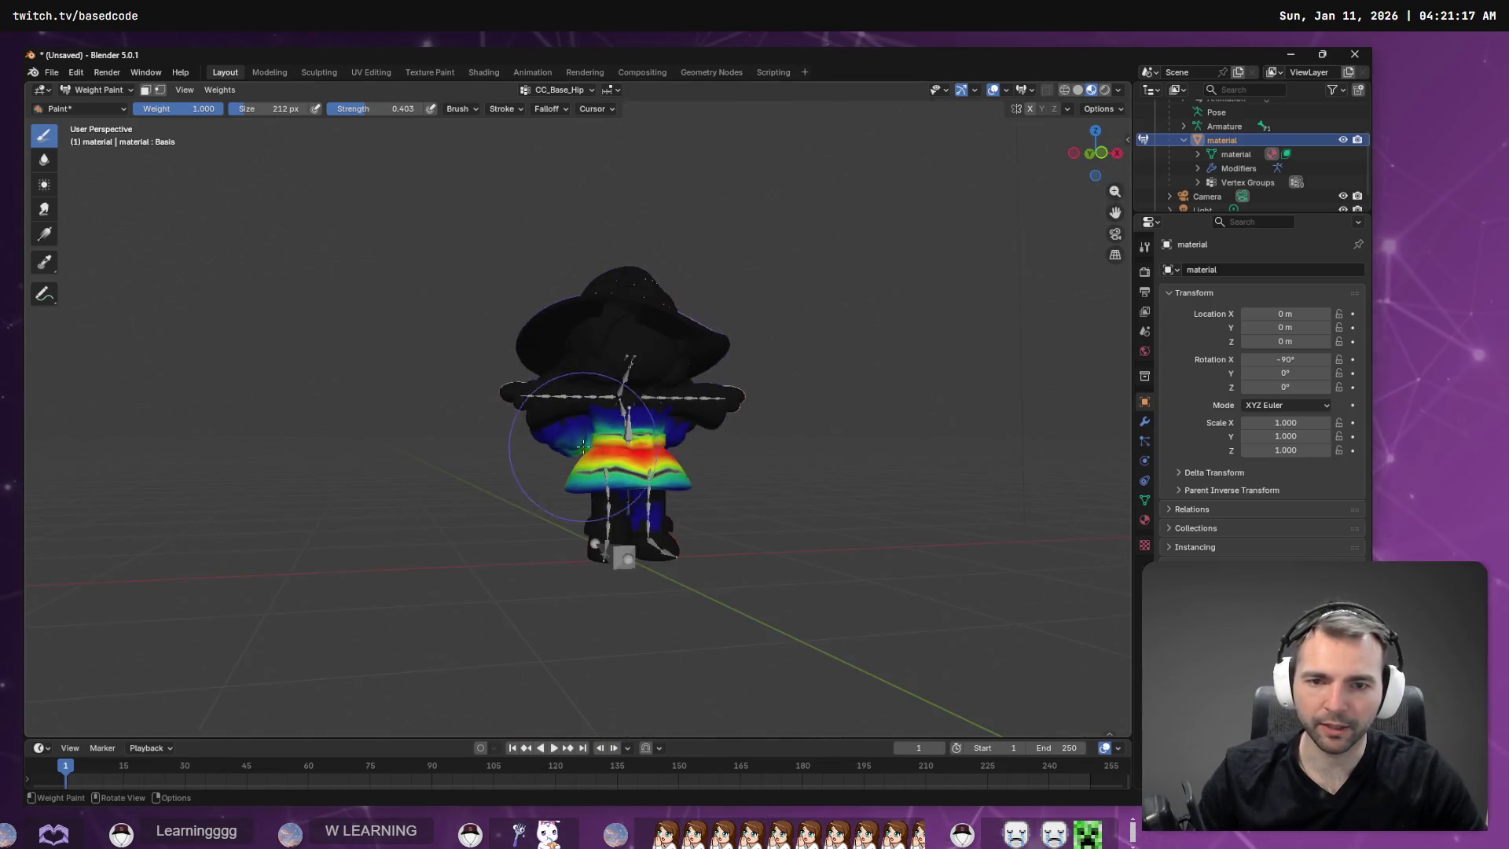
mouse_move(513, 447)
middle_down()
mouse_move(449, 424)
mouse_move(507, 414)
middle_up()
scroll(507, 414, up, 3)
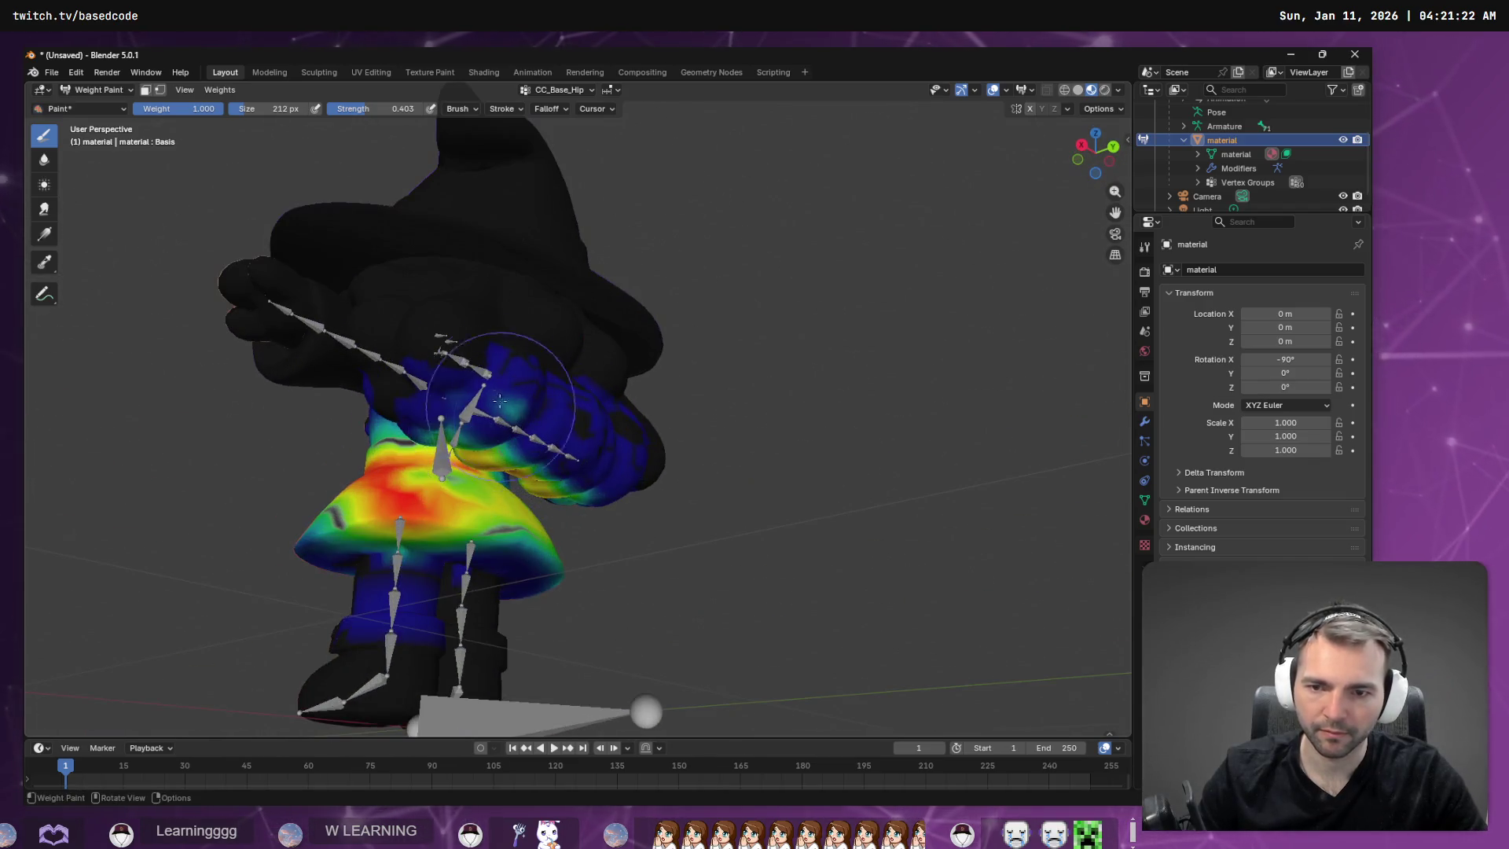
drag(550, 441, 707, 488)
Blend hip weight down the left upper body and chest, undoing two bad strokes.
middle_drag(646, 532, 674, 336)
ctrl+drag(487, 508, 383, 469)
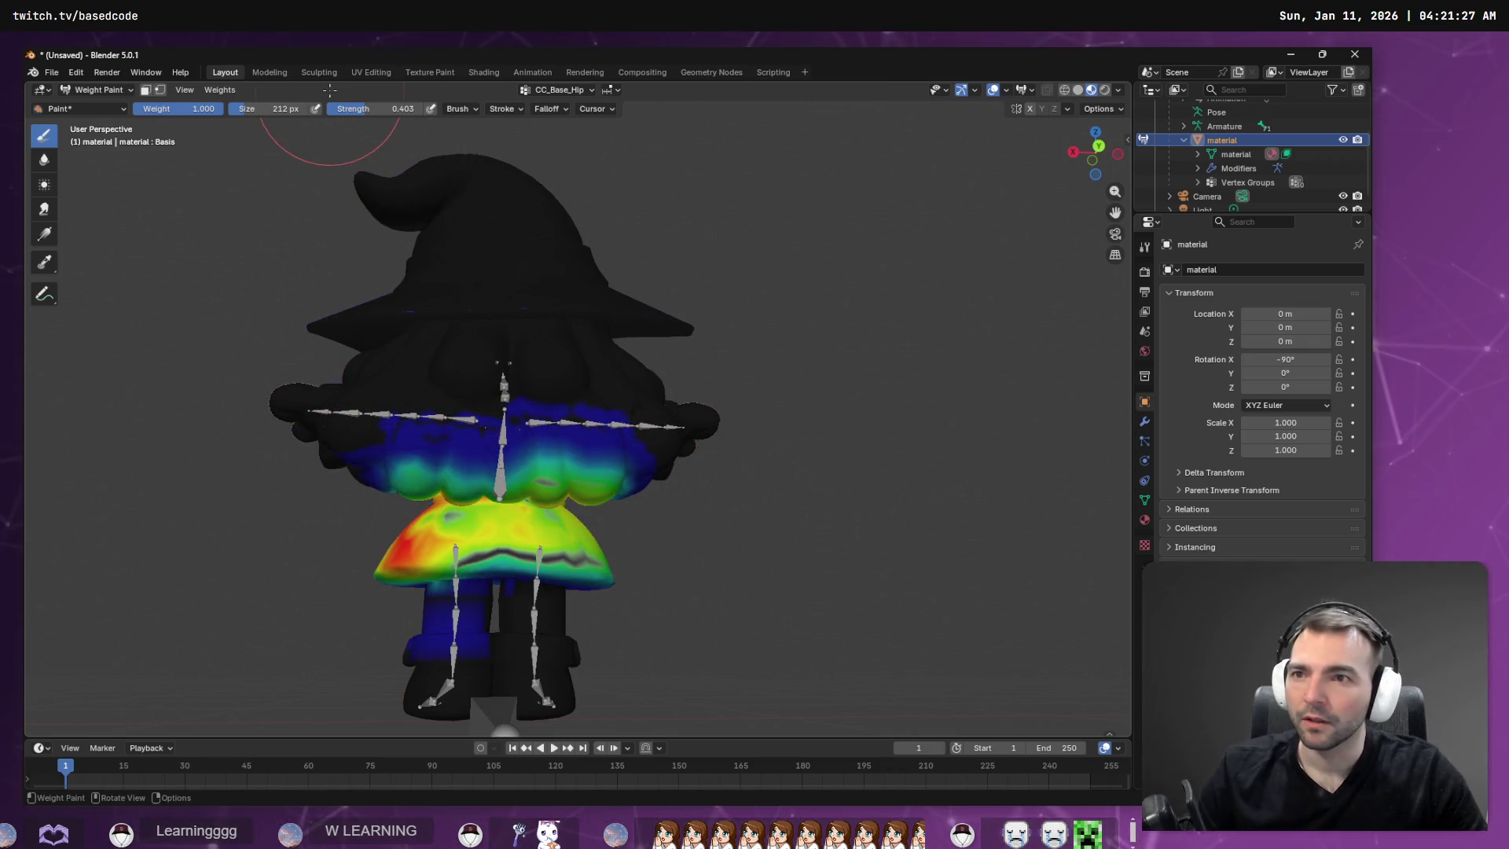
mouse_move(394, 459)
mouse_down()
mouse_move(598, 477)
mouse_move(256, 505)
mouse_up()
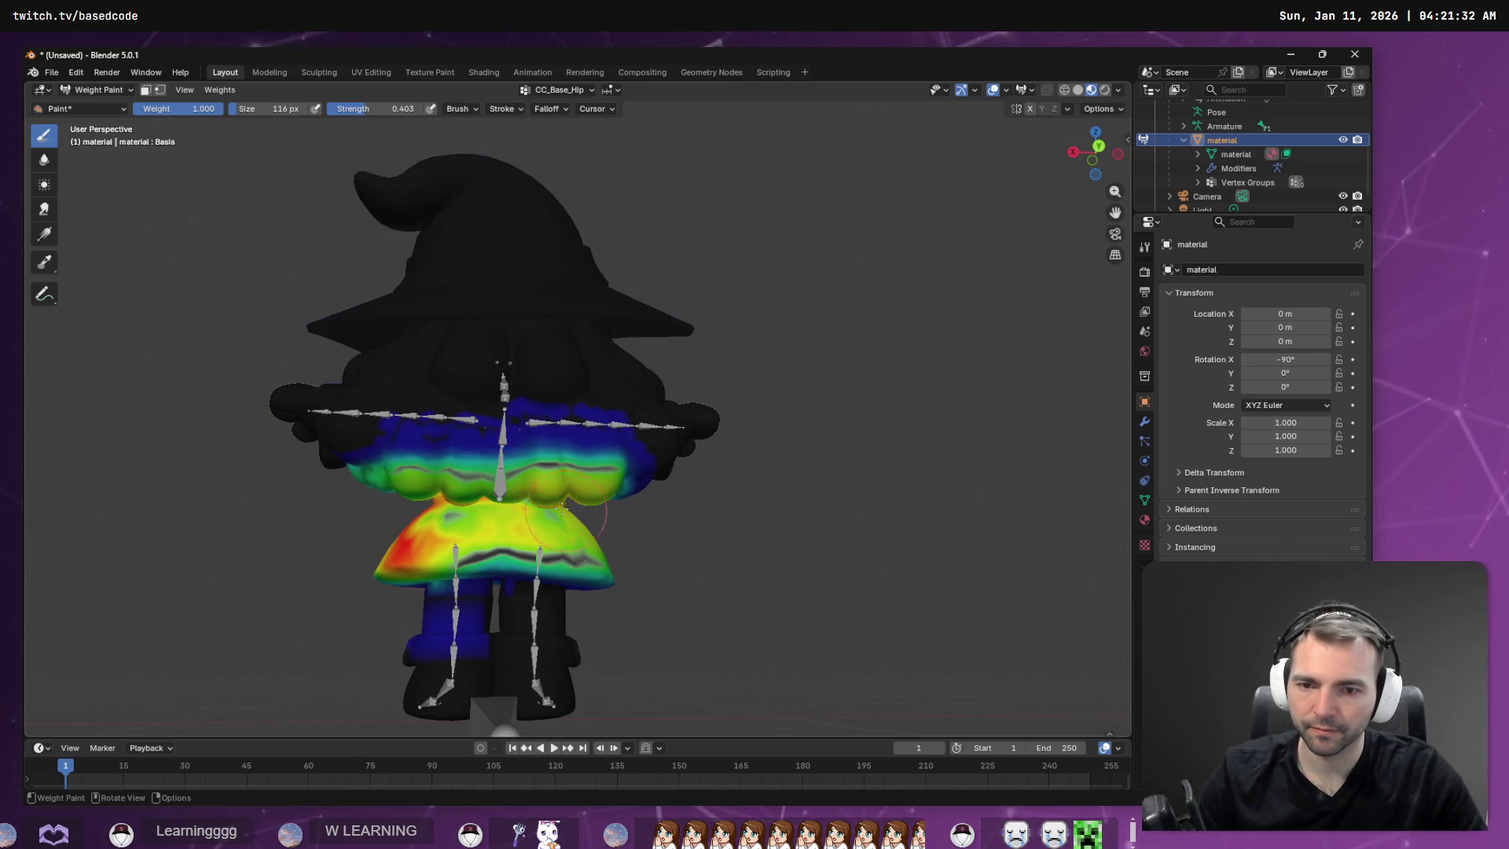
key(ctrl+z)
drag(543, 474, 364, 488)
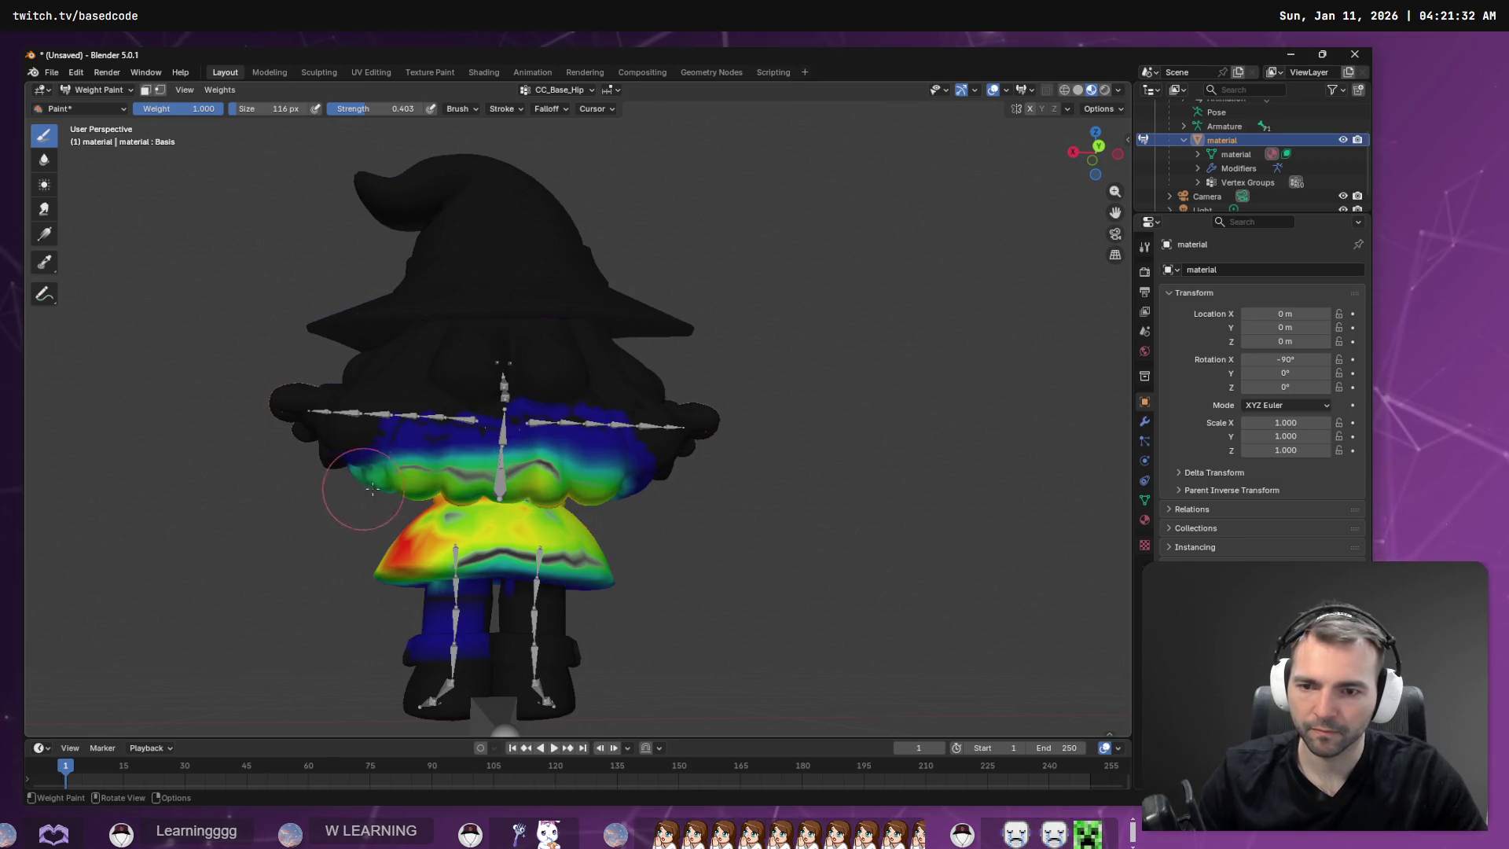
key(ctrl+z)
middle_drag(515, 478, 640, 519)
Select CC_Base_NeckTwist01 as the active vertex group from the header dropdown.
click(549, 91)
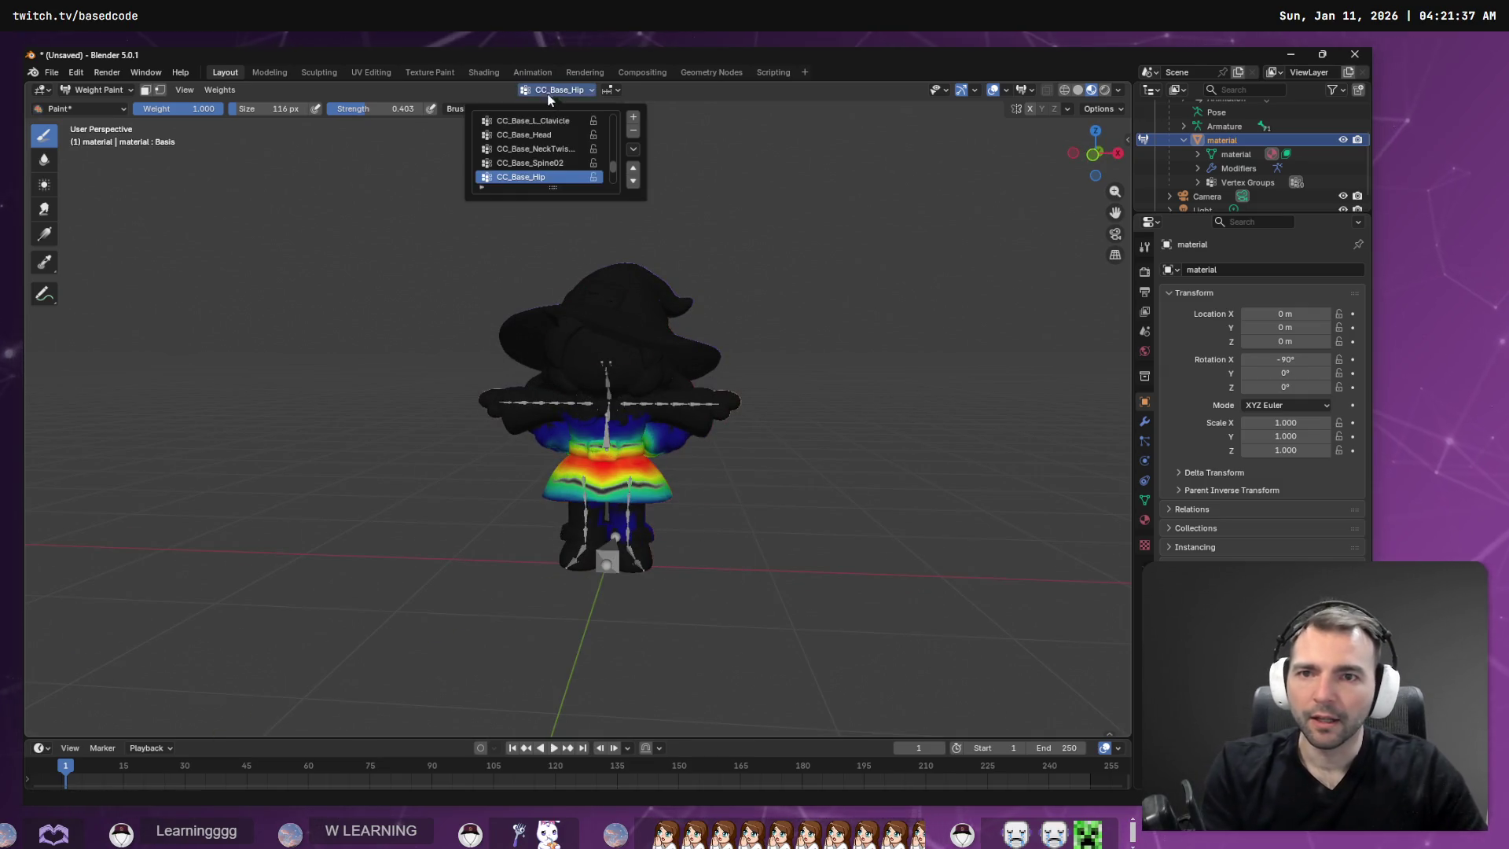
ctrl+scroll(523, 187, down, 5)
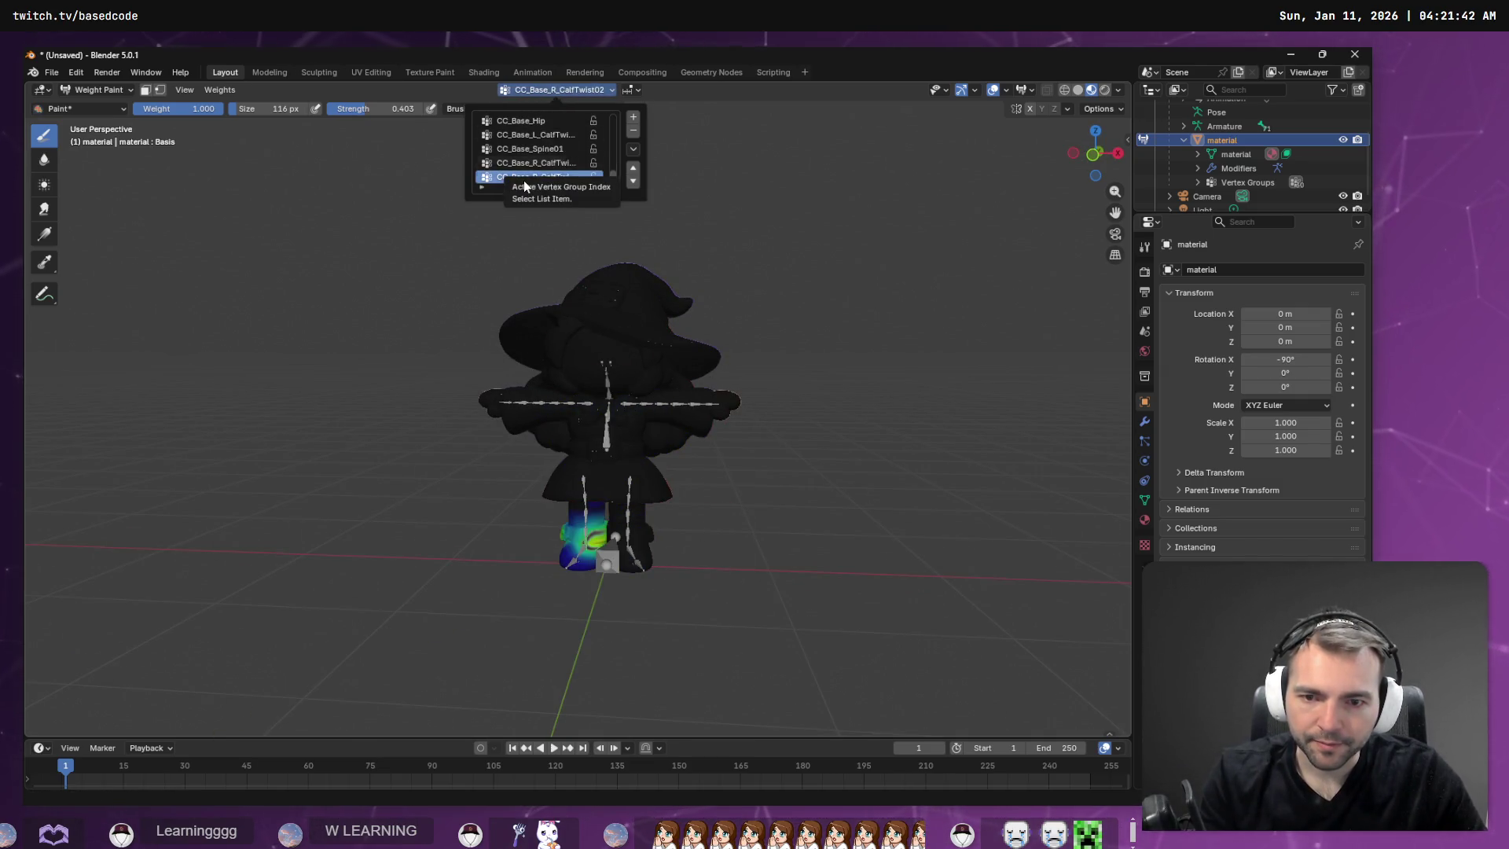
ctrl+scroll(523, 186, up, 9)
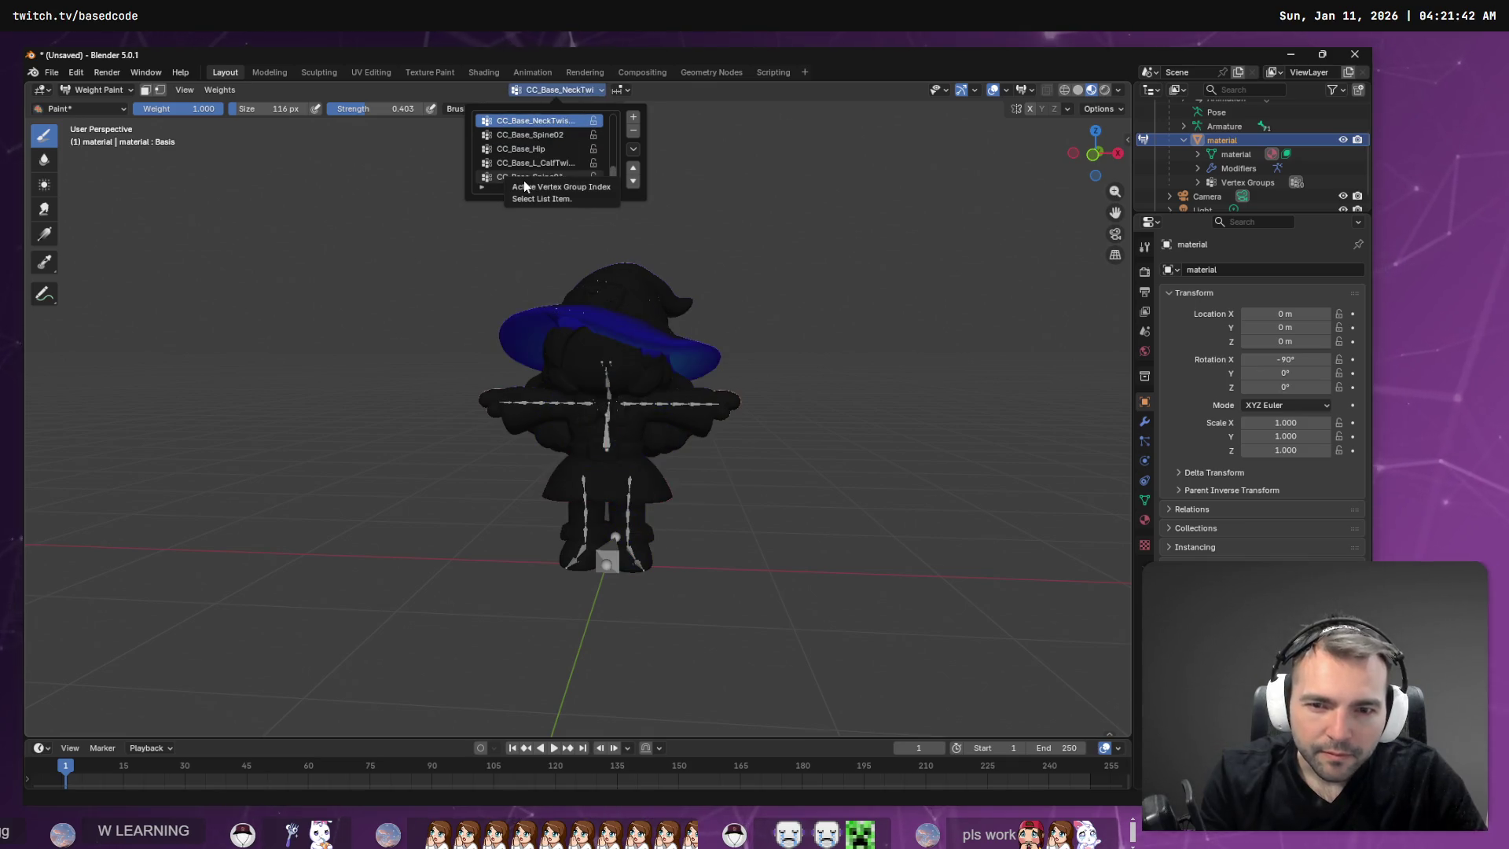
ctrl+scroll(524, 186, down, 2)
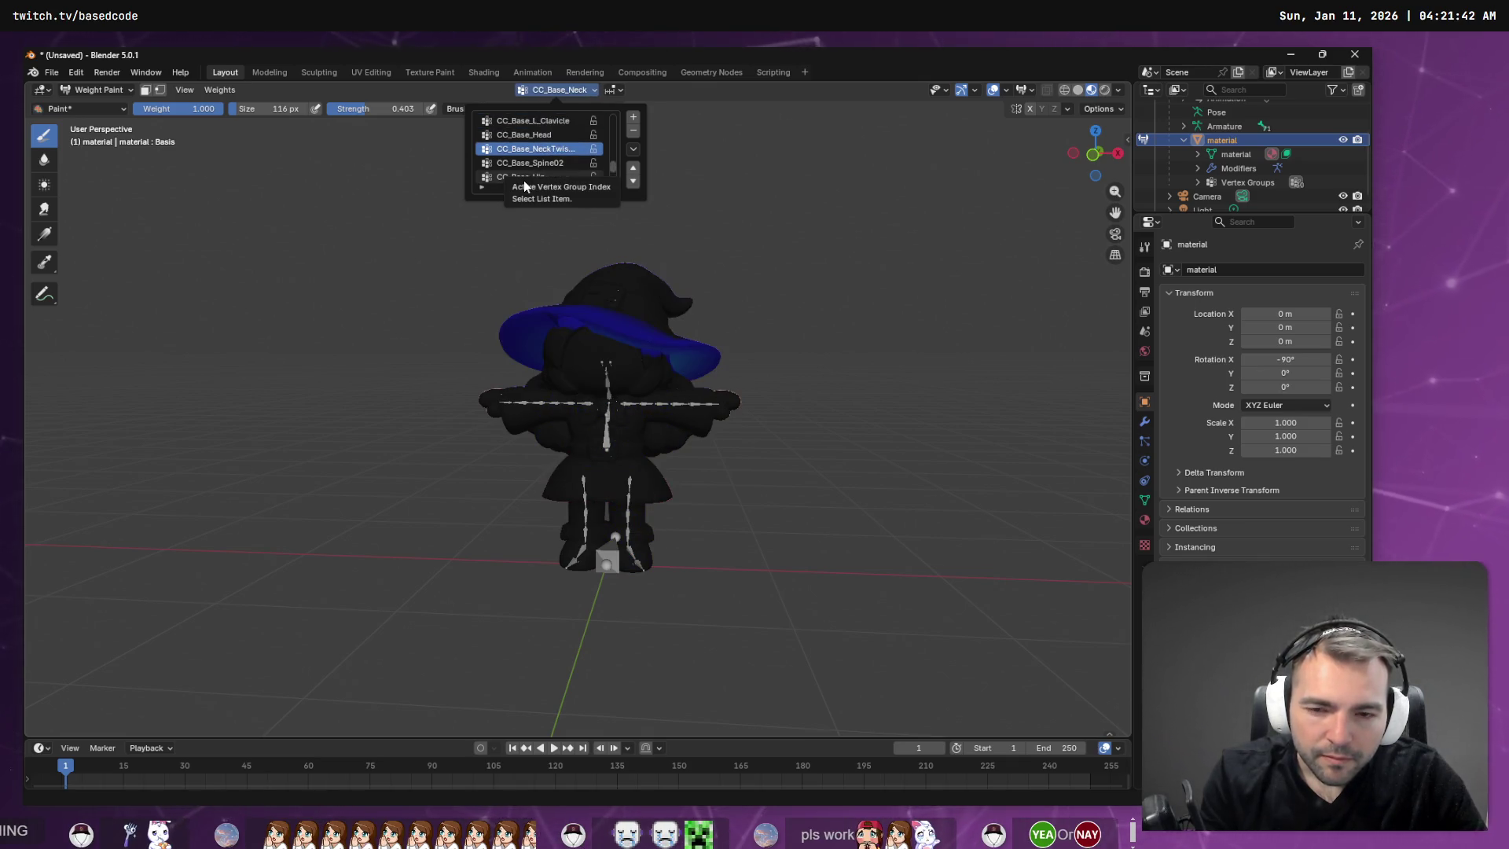
Orbit around the character to inspect the CC_Base_NeckTwist01 weights at the neck and shoulders.
mouse_move(739, 277)
middle_down()
mouse_move(587, 284)
mouse_move(570, 353)
middle_up()
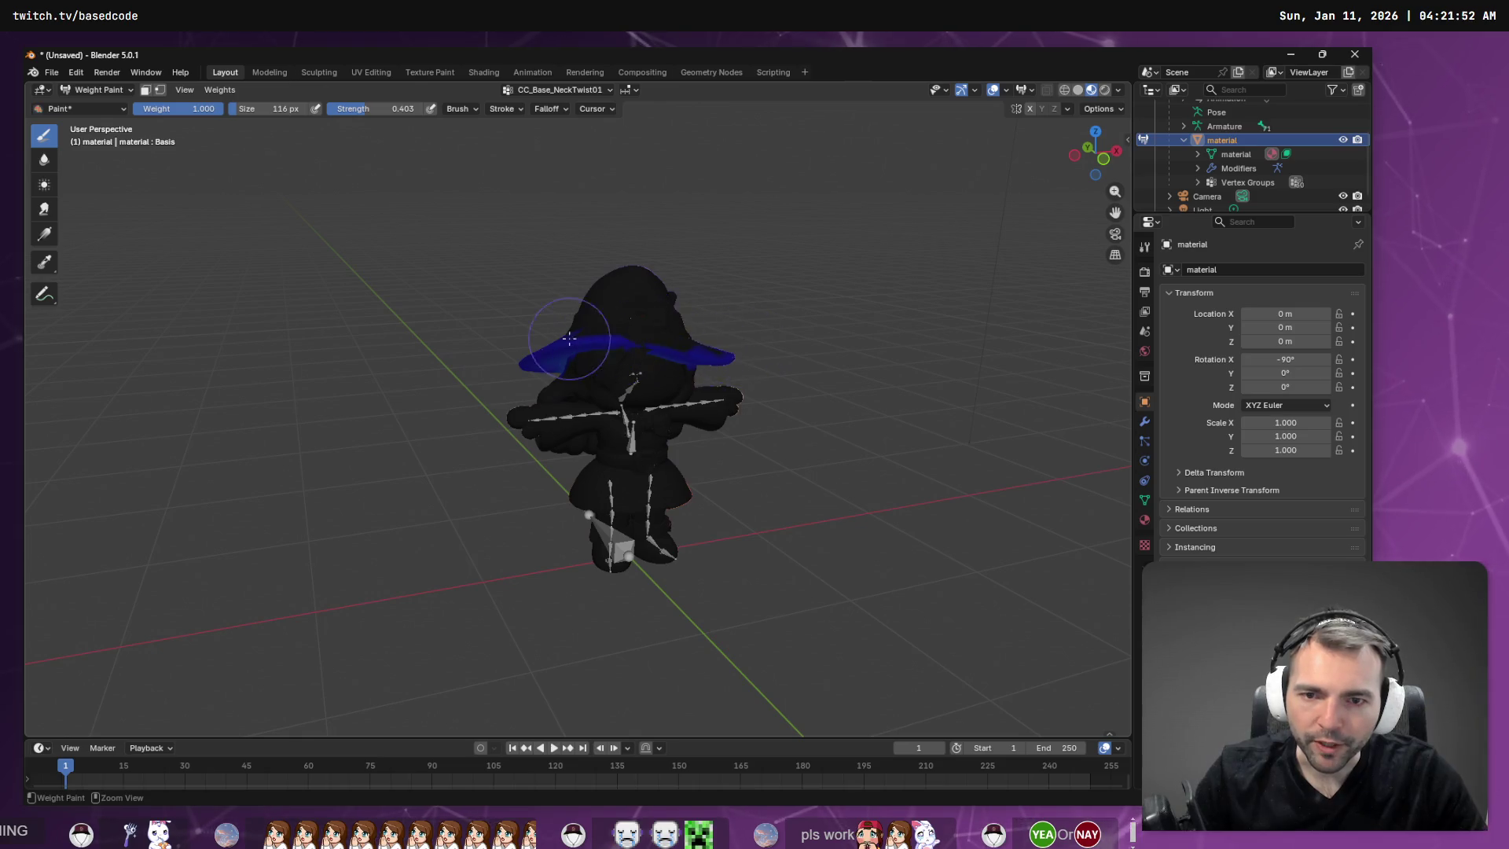
mouse_move(660, 351)
middle_down()
mouse_move(573, 382)
mouse_move(607, 289)
middle_up()
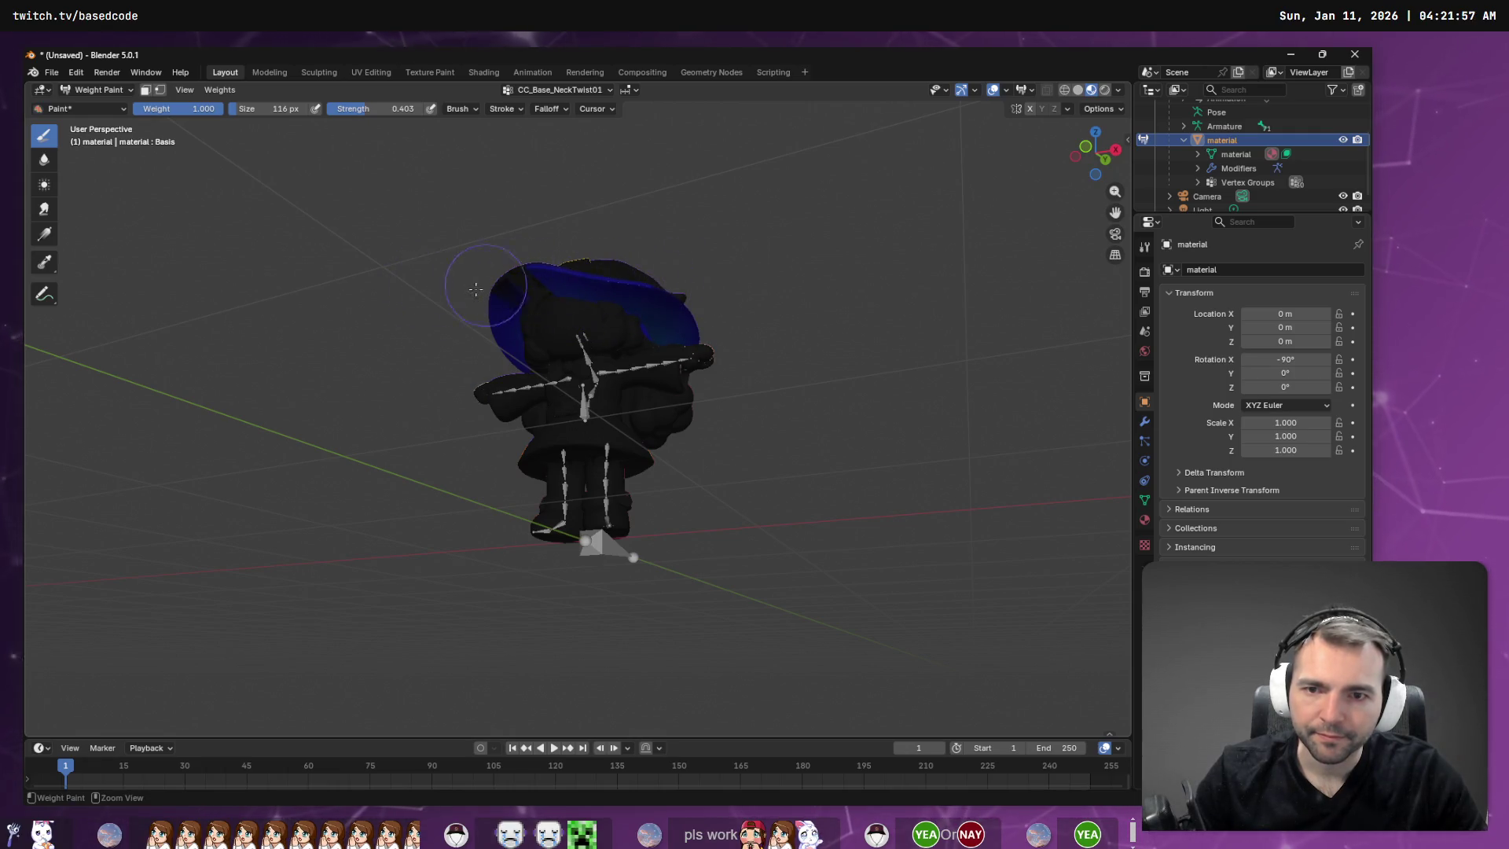
middle_drag(475, 289, 622, 283)
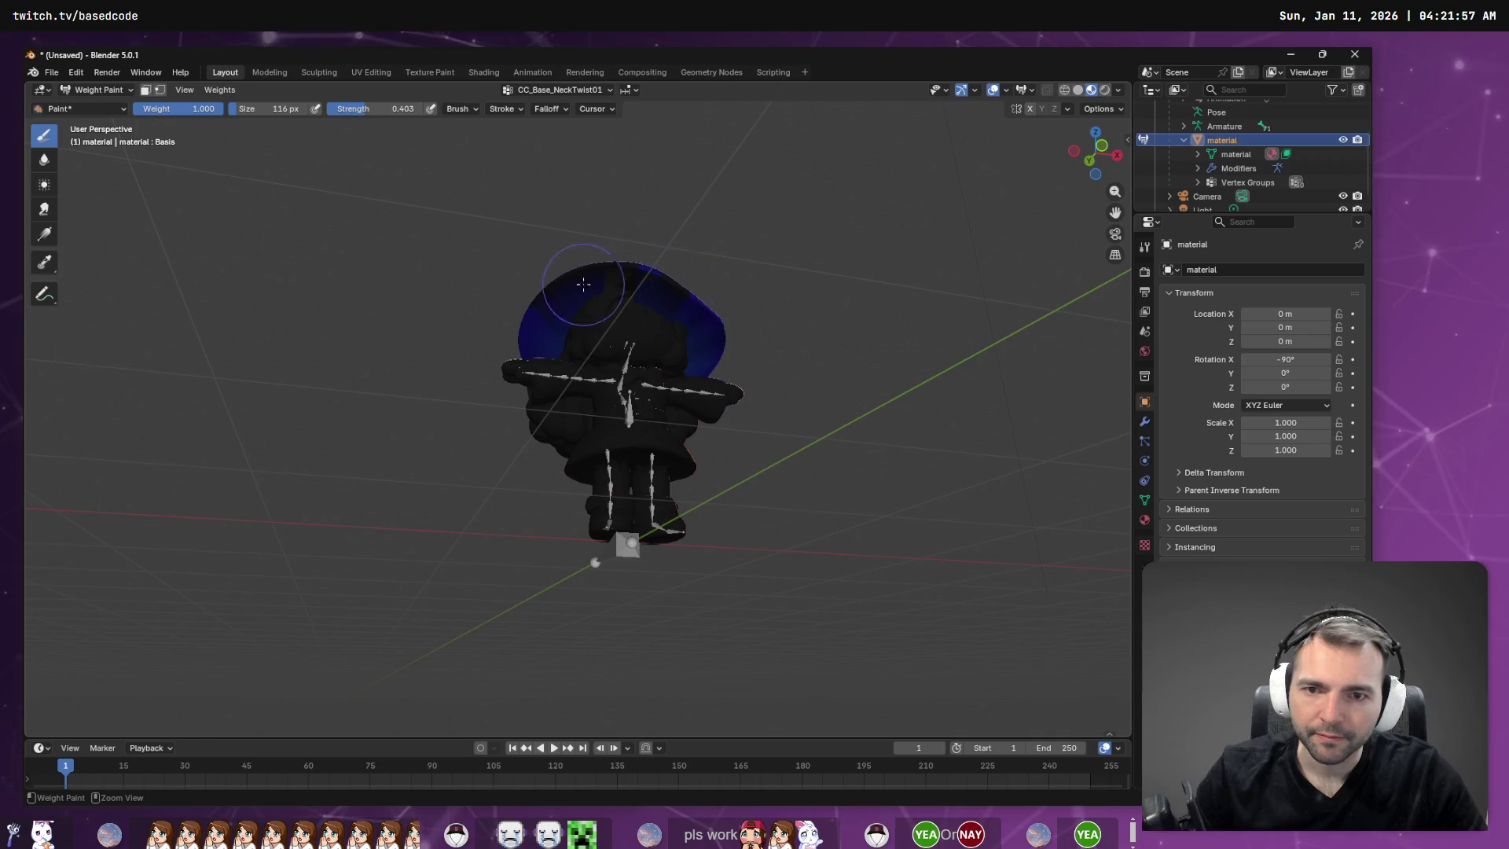
middle_drag(799, 292, 742, 297)
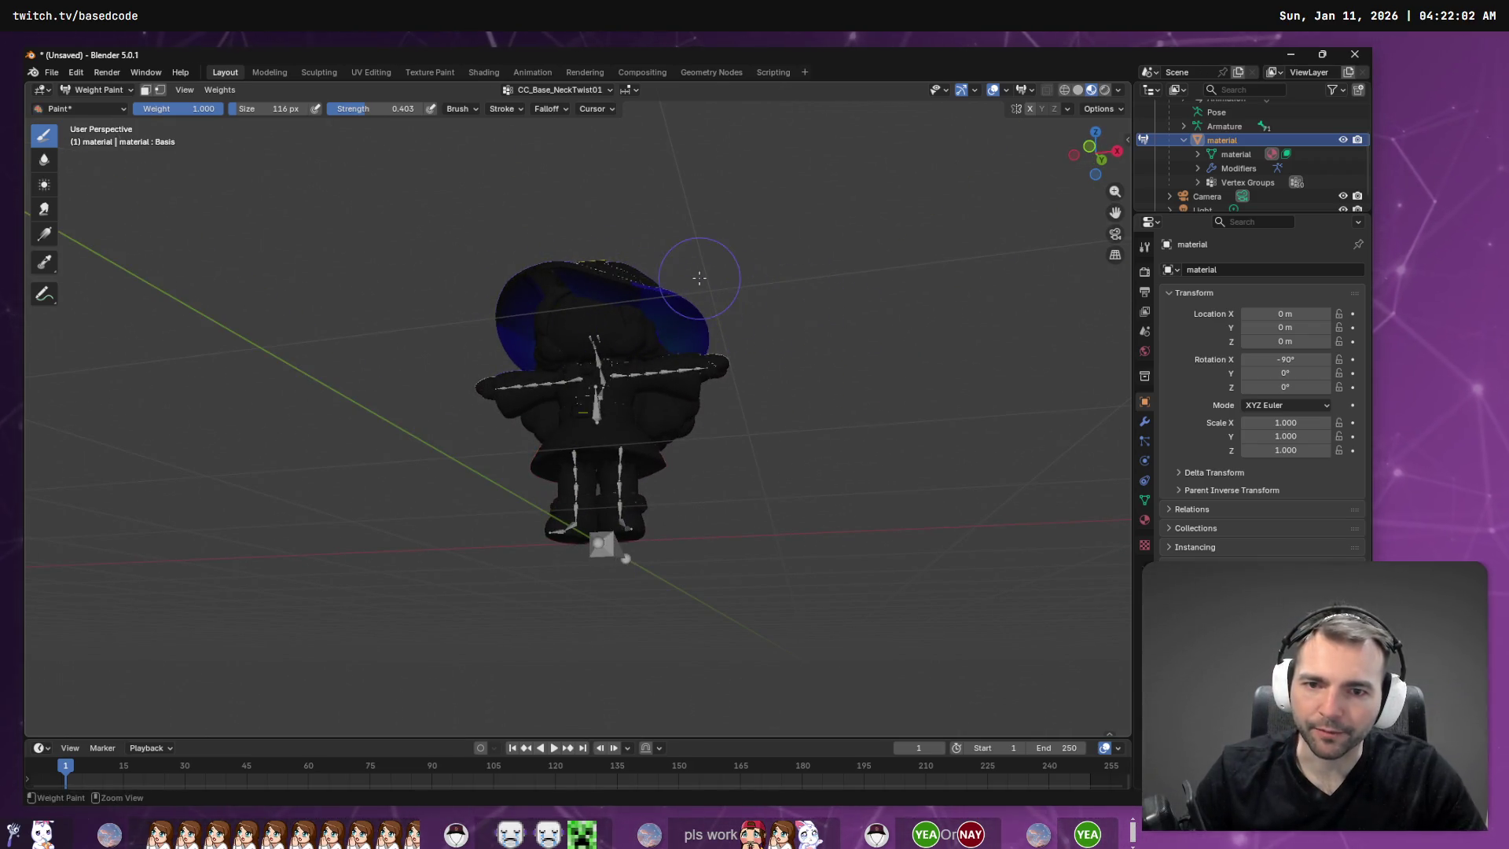
middle_drag(695, 299, 626, 294)
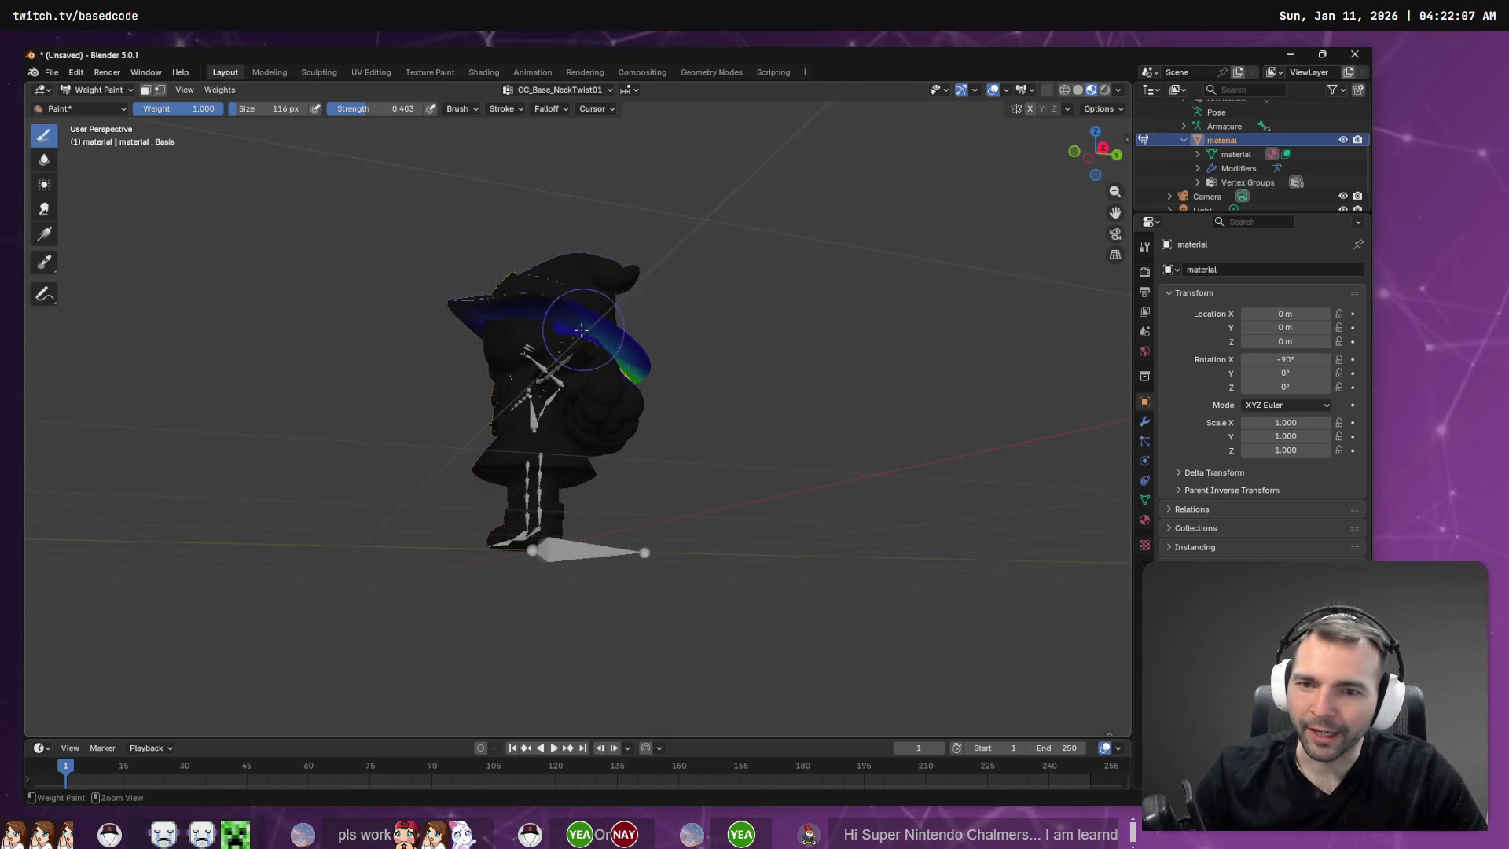
middle_drag(581, 330, 692, 319)
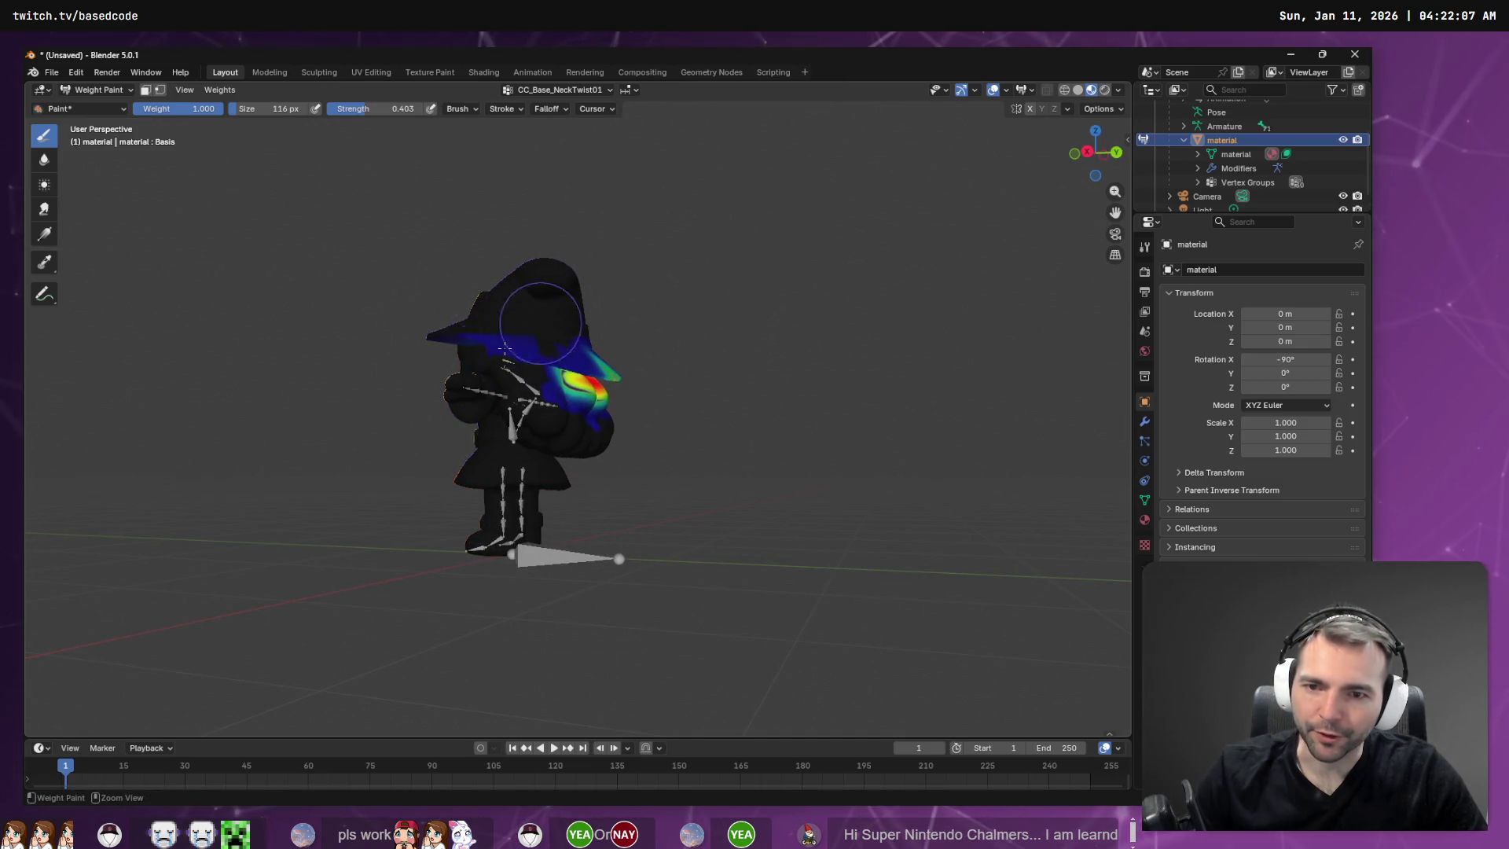
middle_drag(423, 370, 157, 345)
Undo the stray CC_Base_NeckTwist01 stroke on the hat brim.
scroll(665, 326, up, 3)
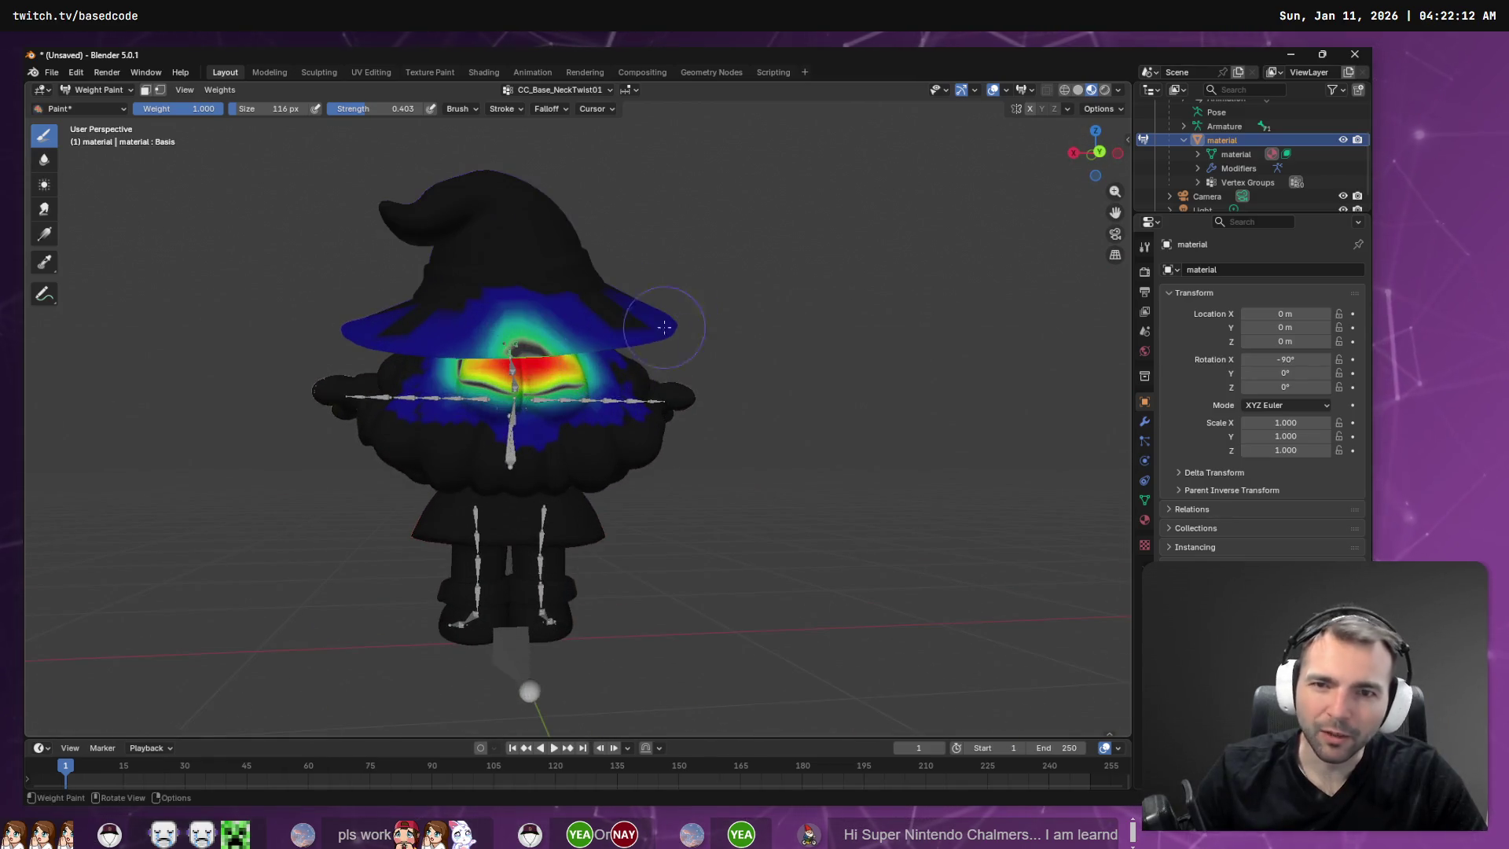
middle_drag(585, 343, 810, 334)
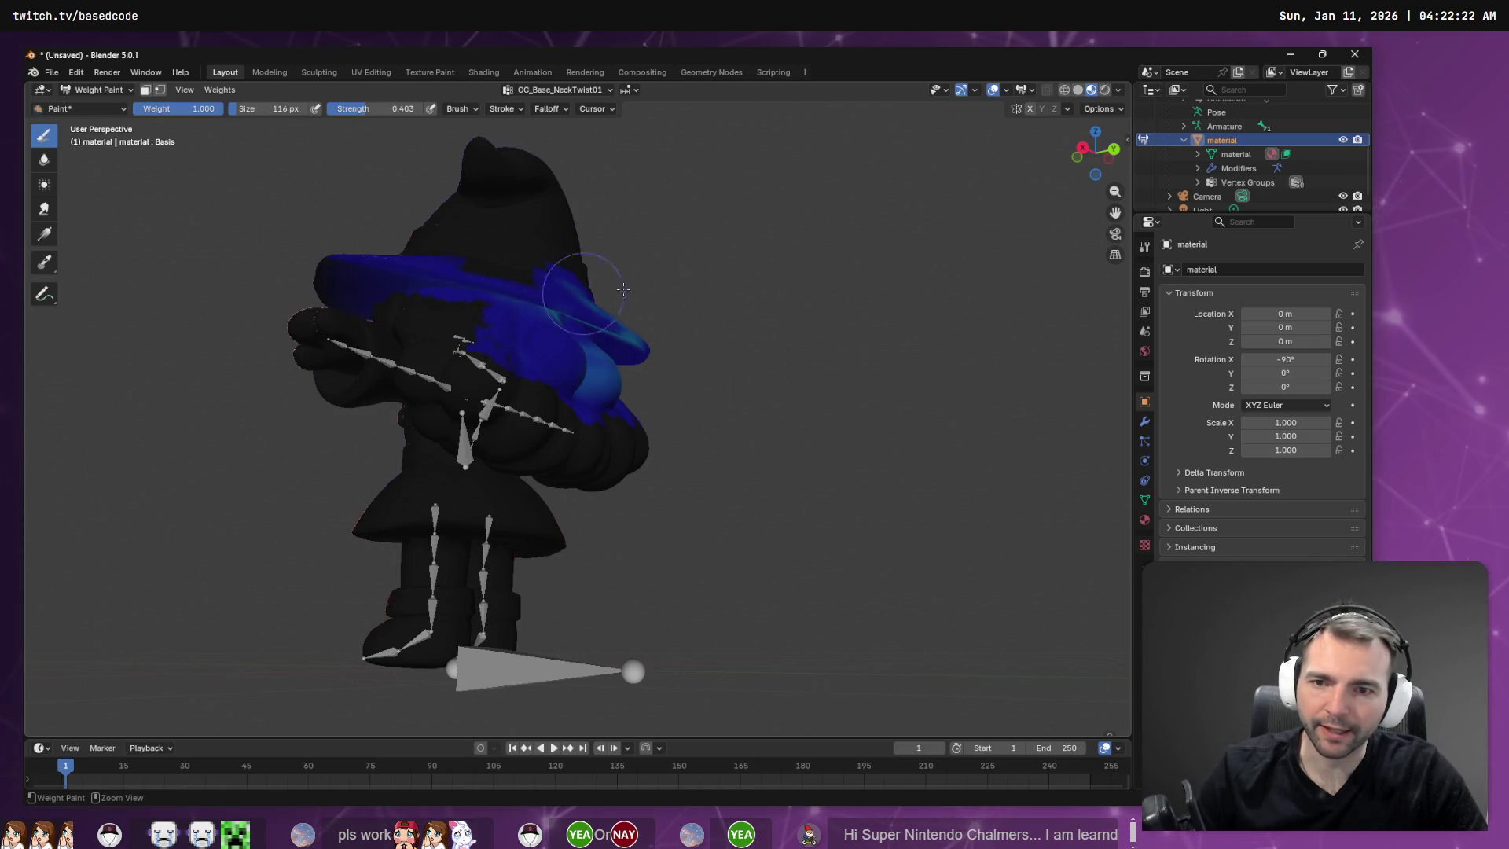
middle_drag(562, 309, 571, 322)
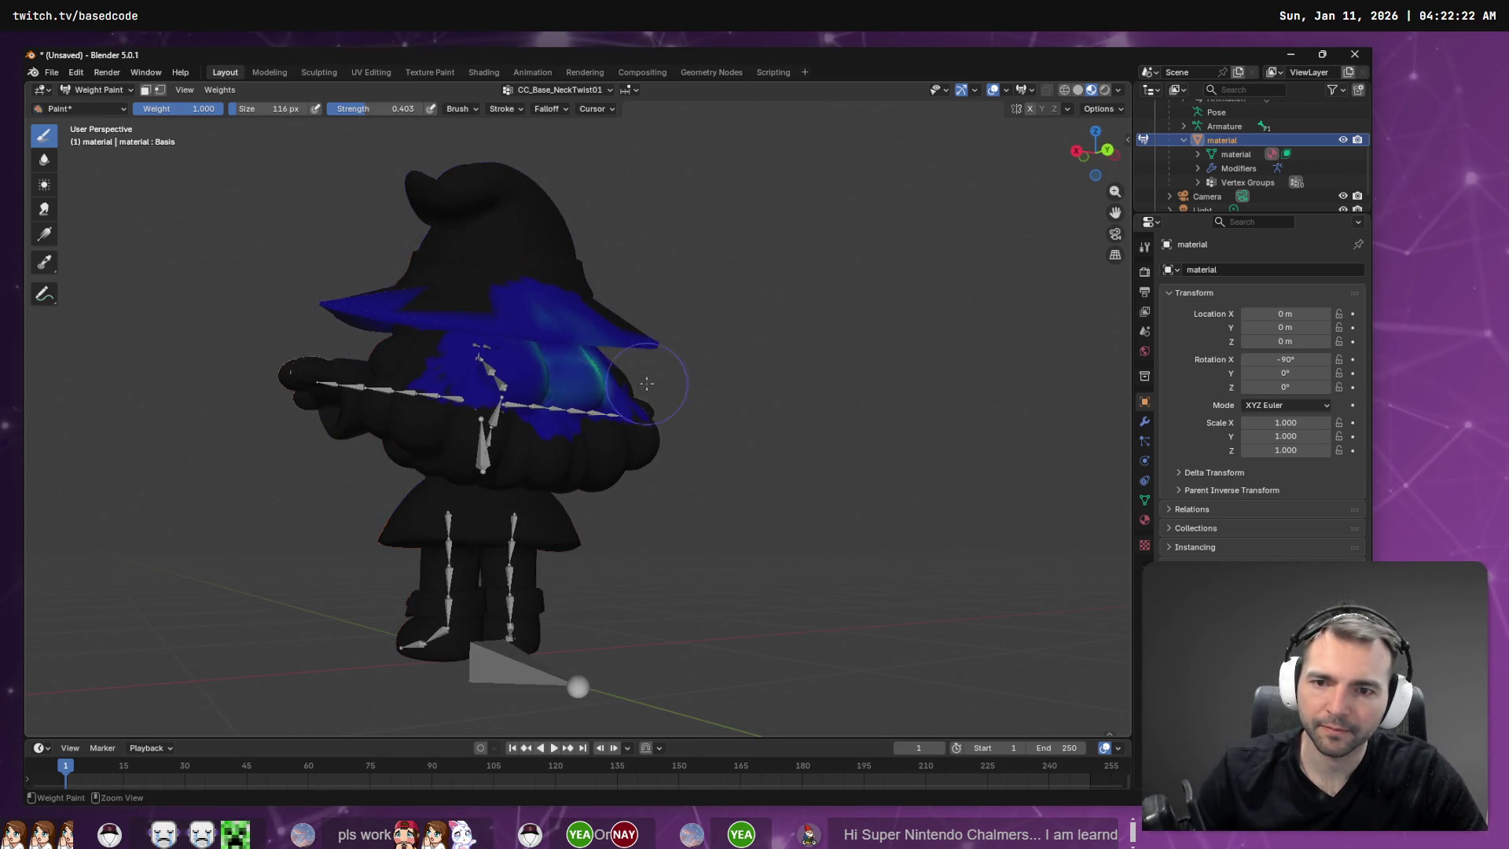
middle_drag(888, 312, 677, 342)
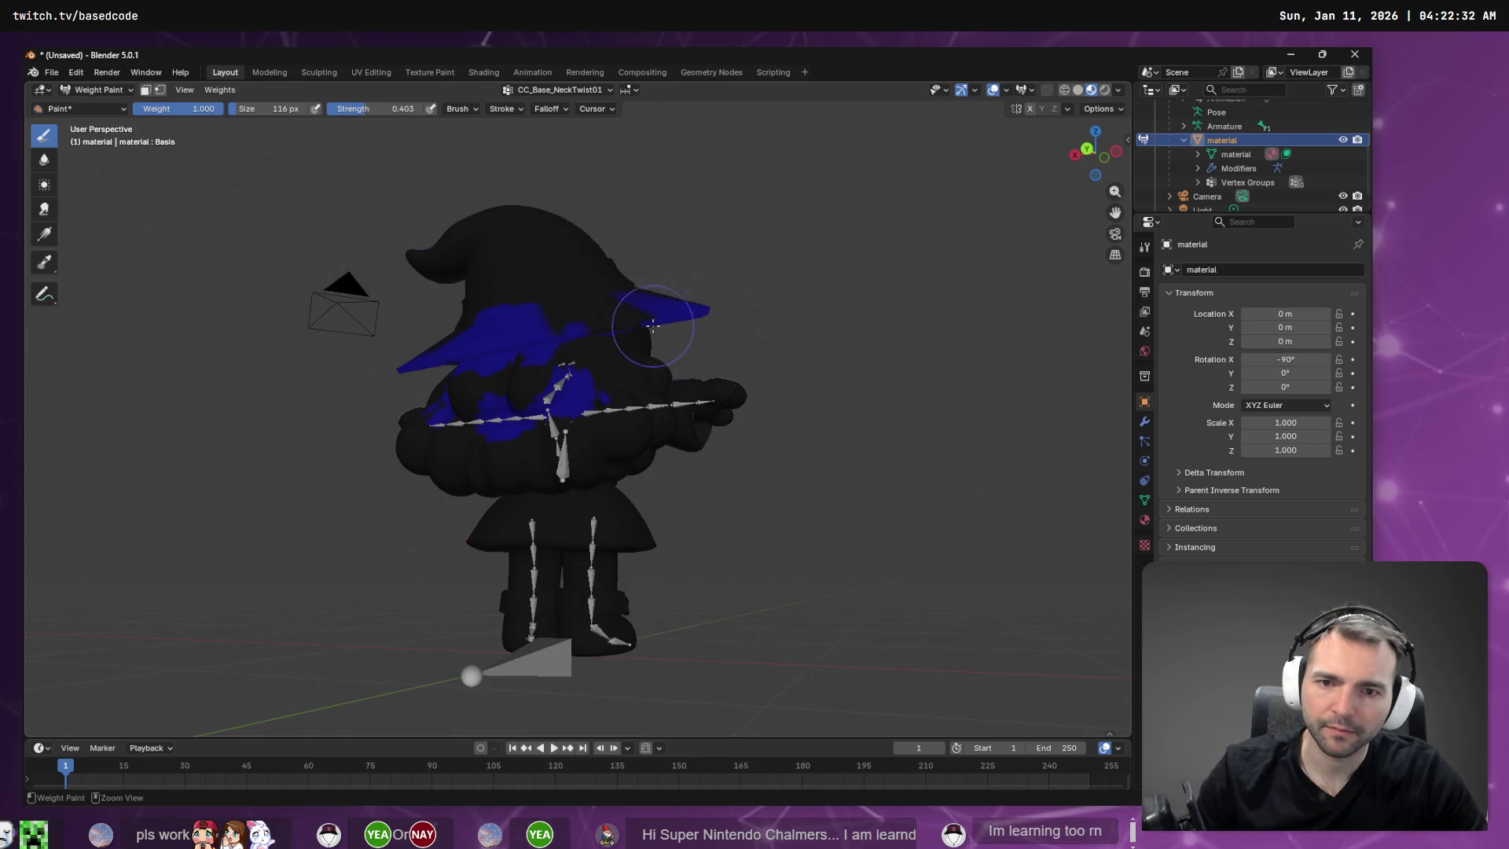
key(ctrl+z)
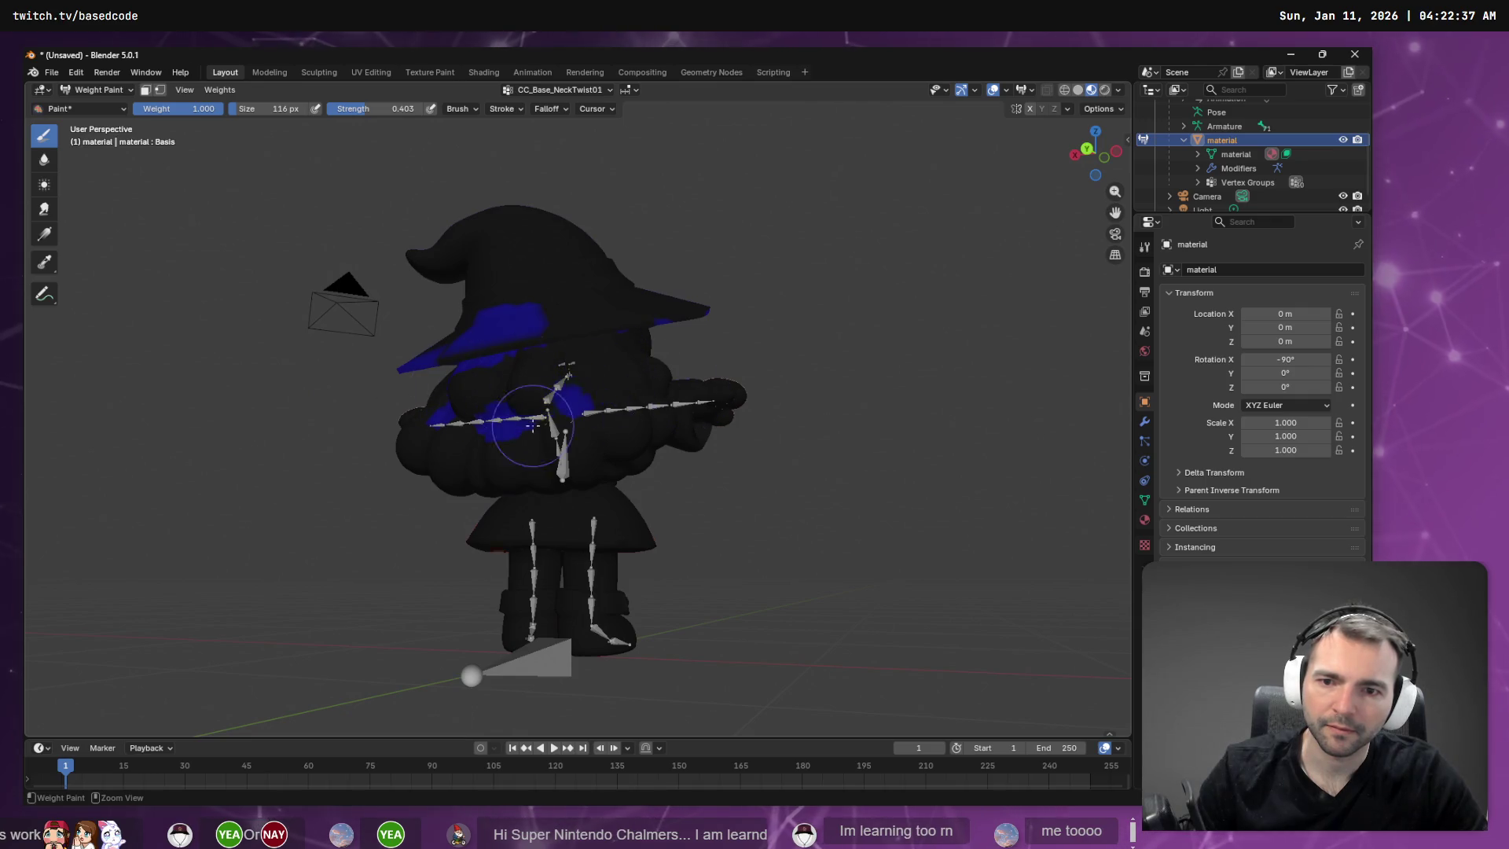
Paint out the stray blue CC_Base_NeckTwist01 weight on the character's side.
middle_drag(451, 323, 511, 323)
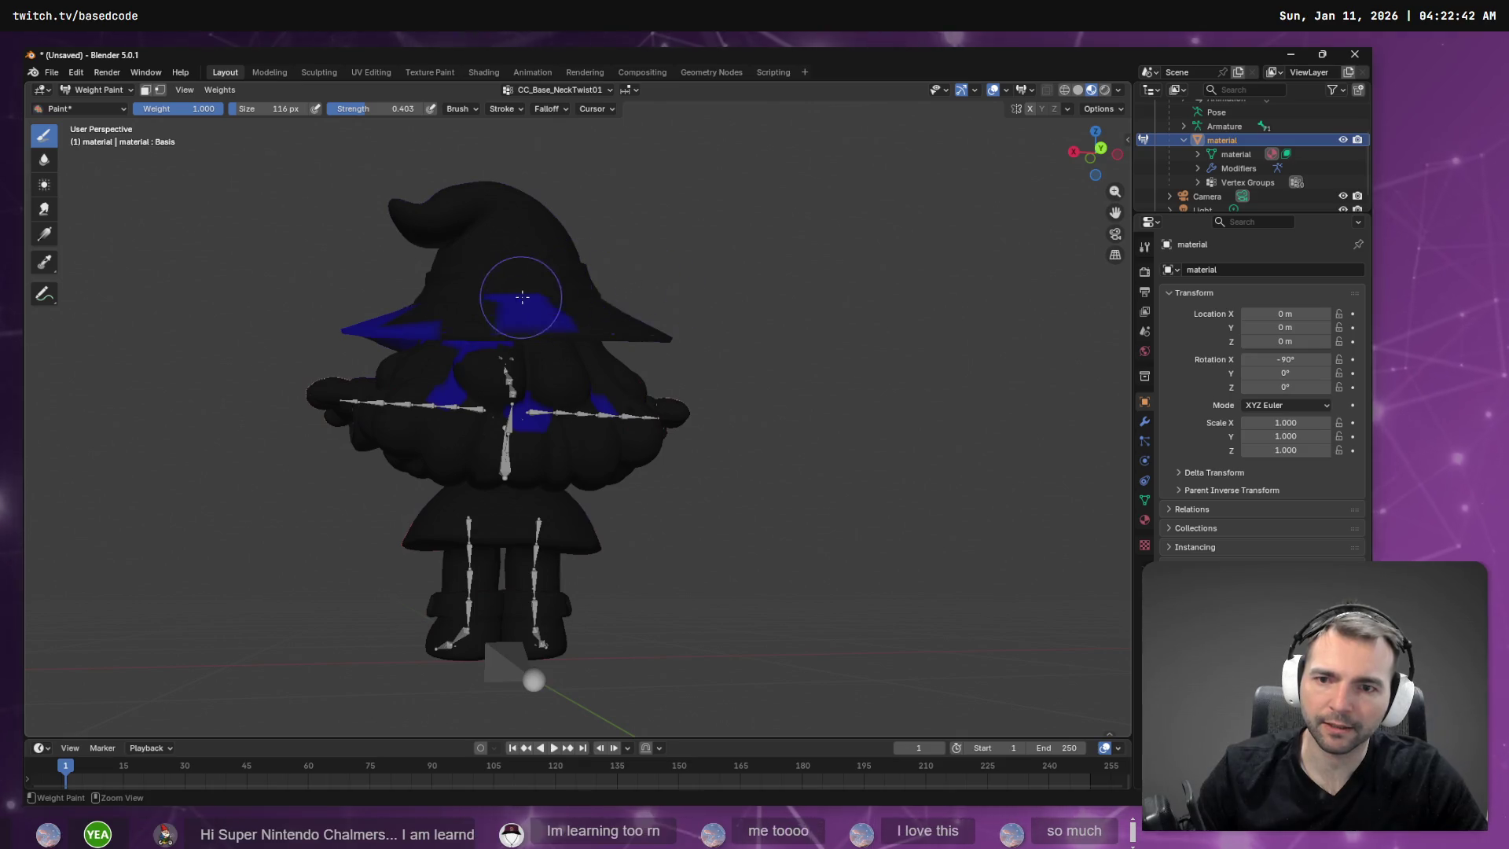
middle_drag(441, 303, 644, 333)
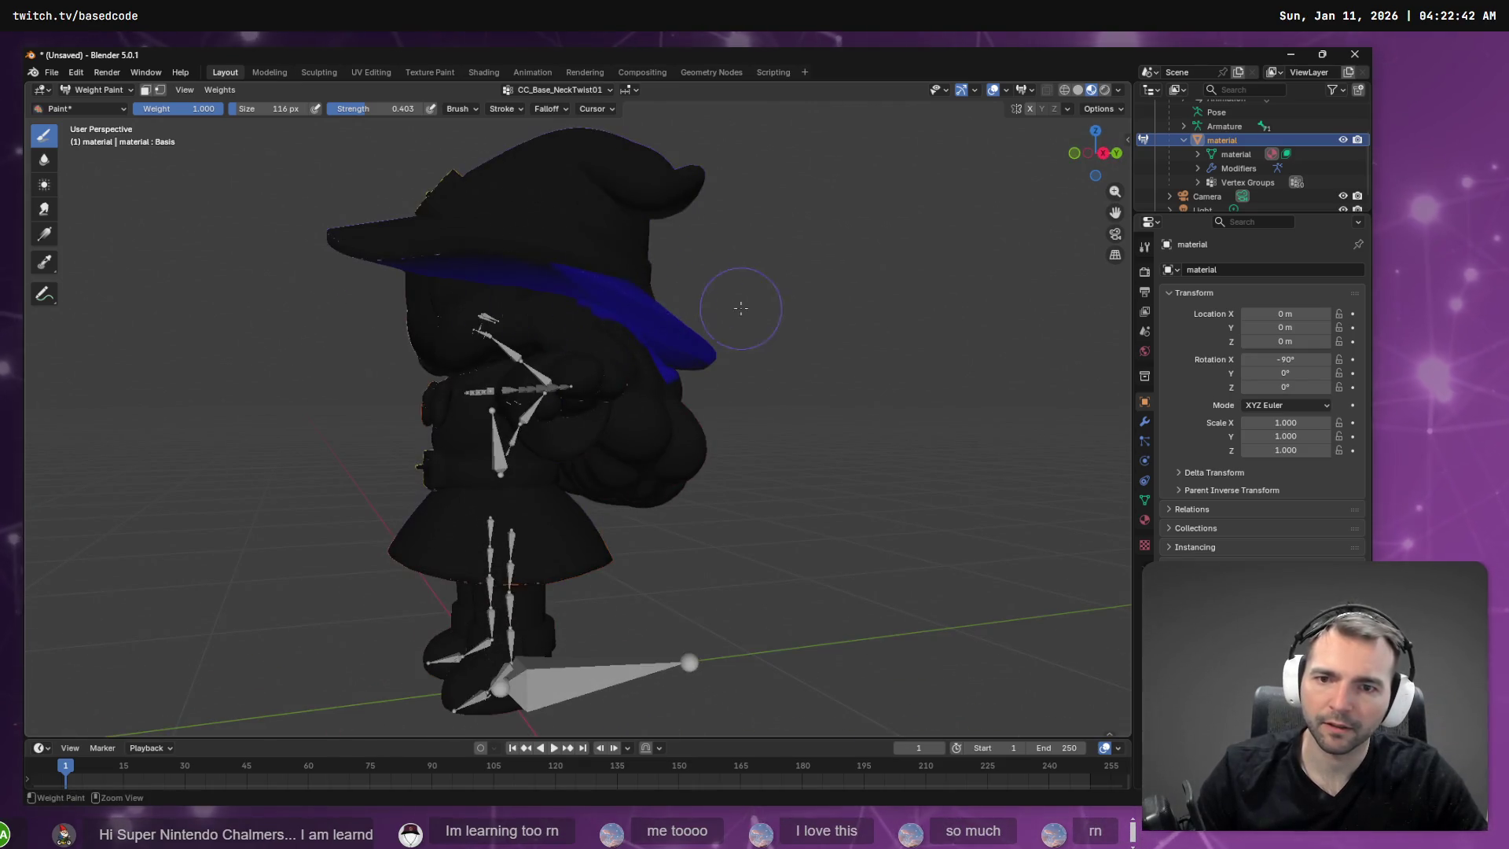
mouse_move(730, 298)
middle_down()
mouse_move(707, 322)
mouse_move(591, 353)
middle_up()
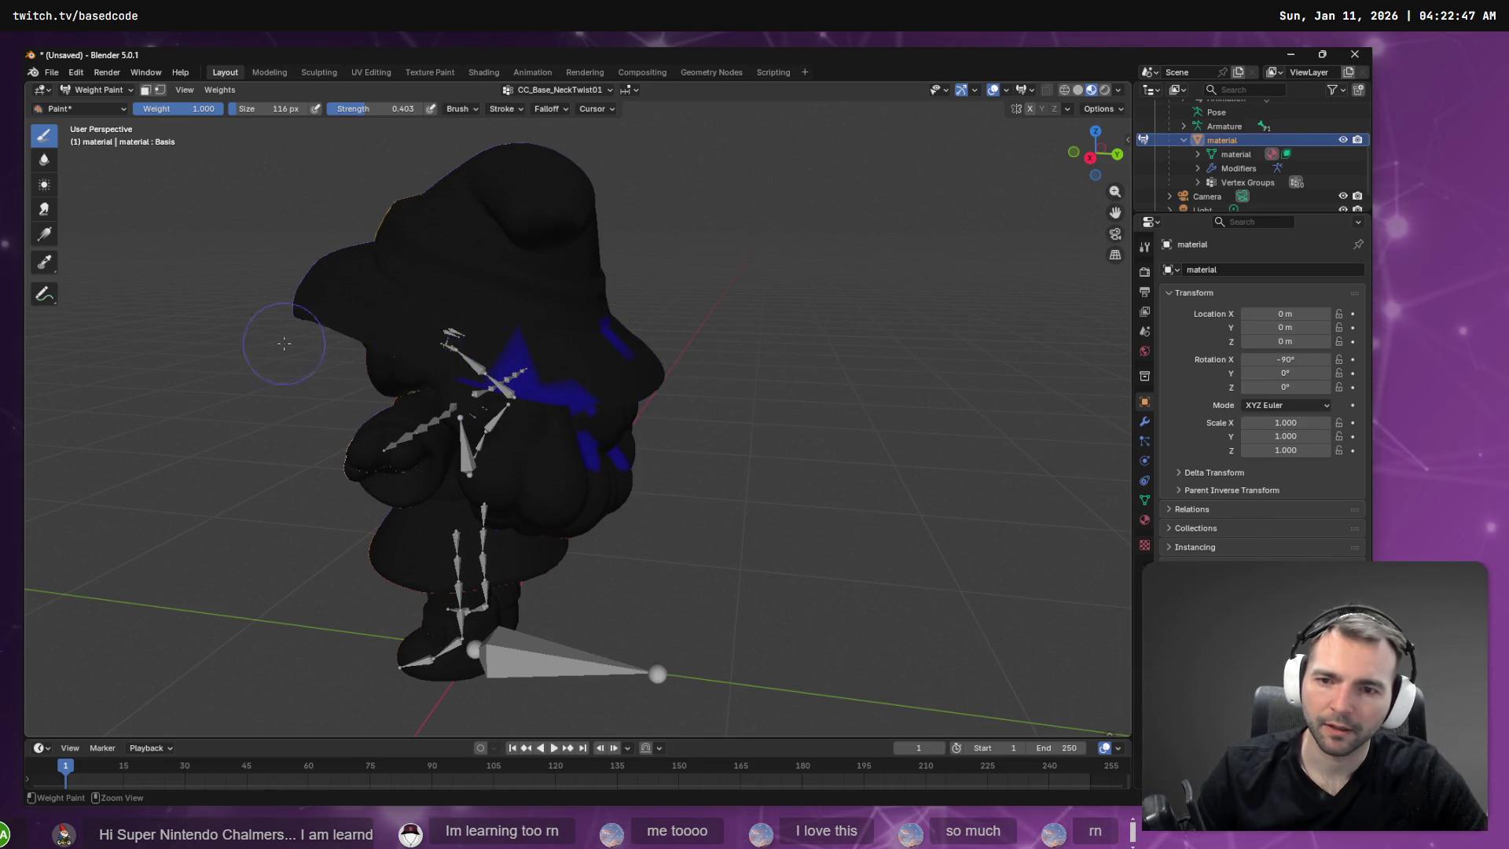
drag(609, 330, 625, 472)
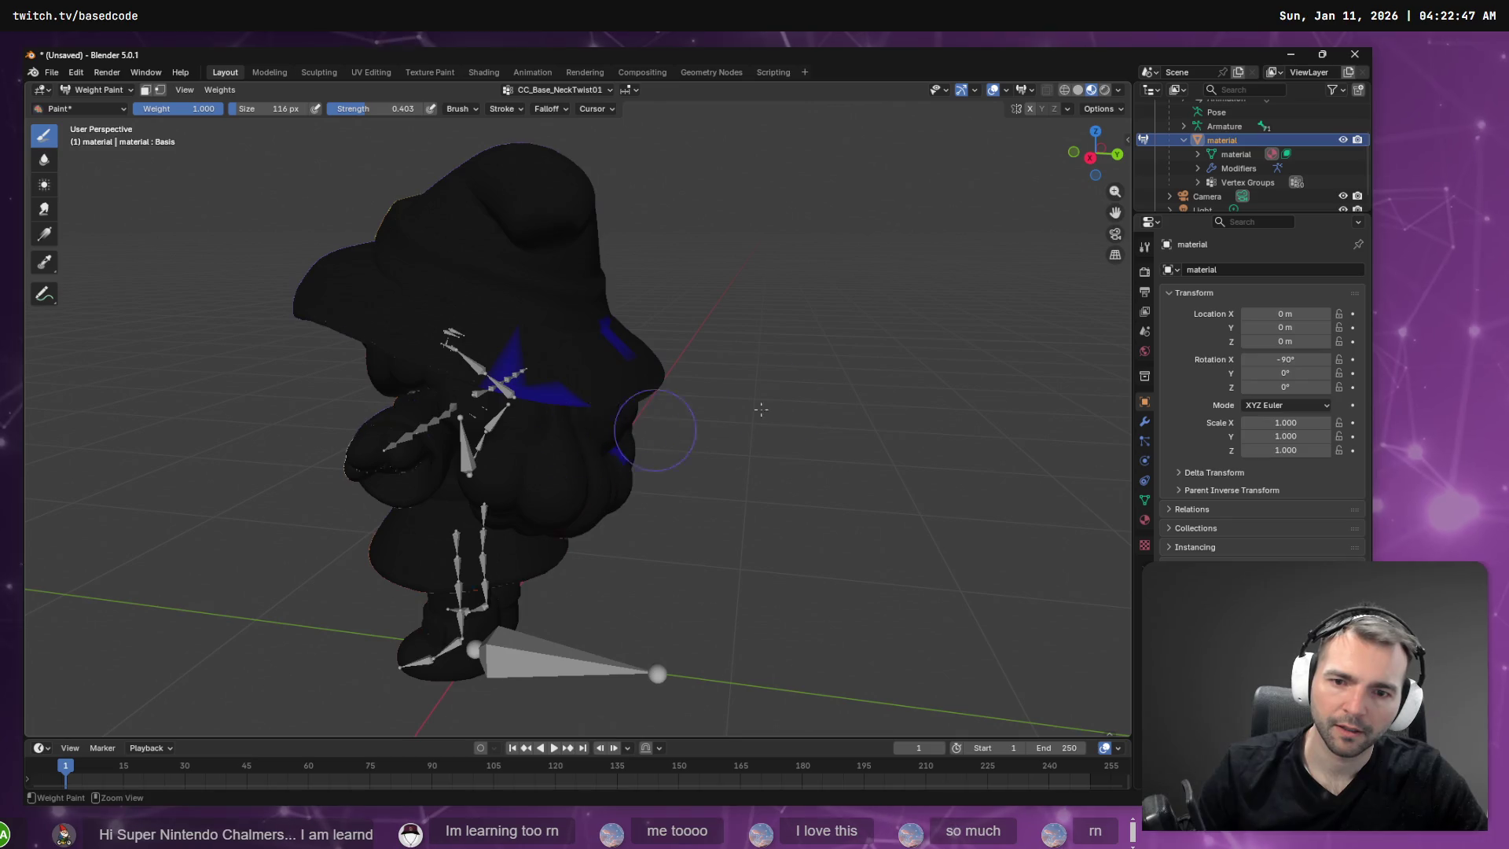
middle_drag(648, 338, 831, 315)
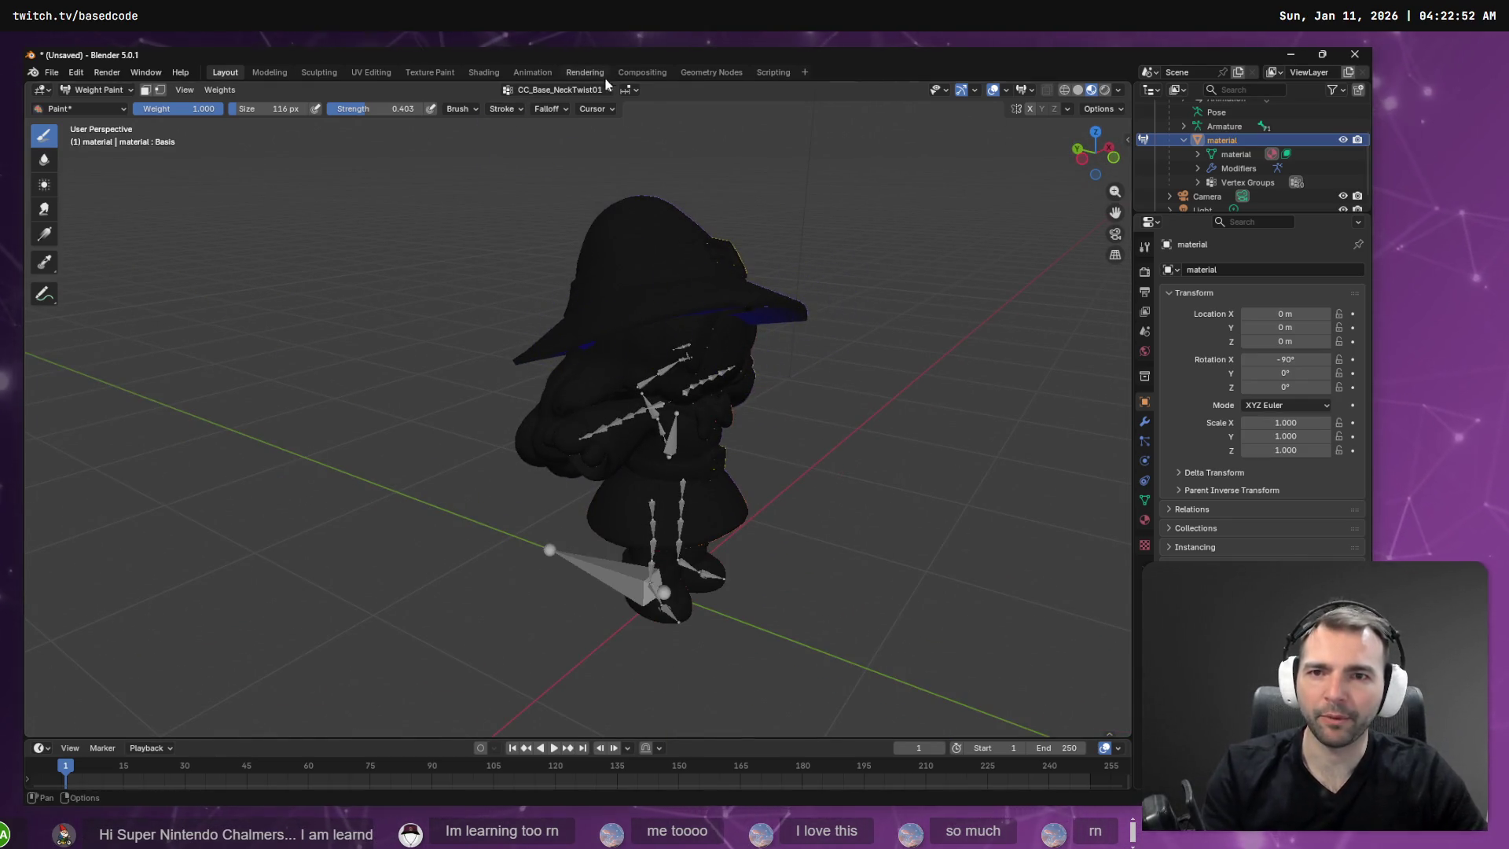
Switch to the CC_Base_Head group and raise its weight along the hat brim.
click(583, 90)
click(539, 163)
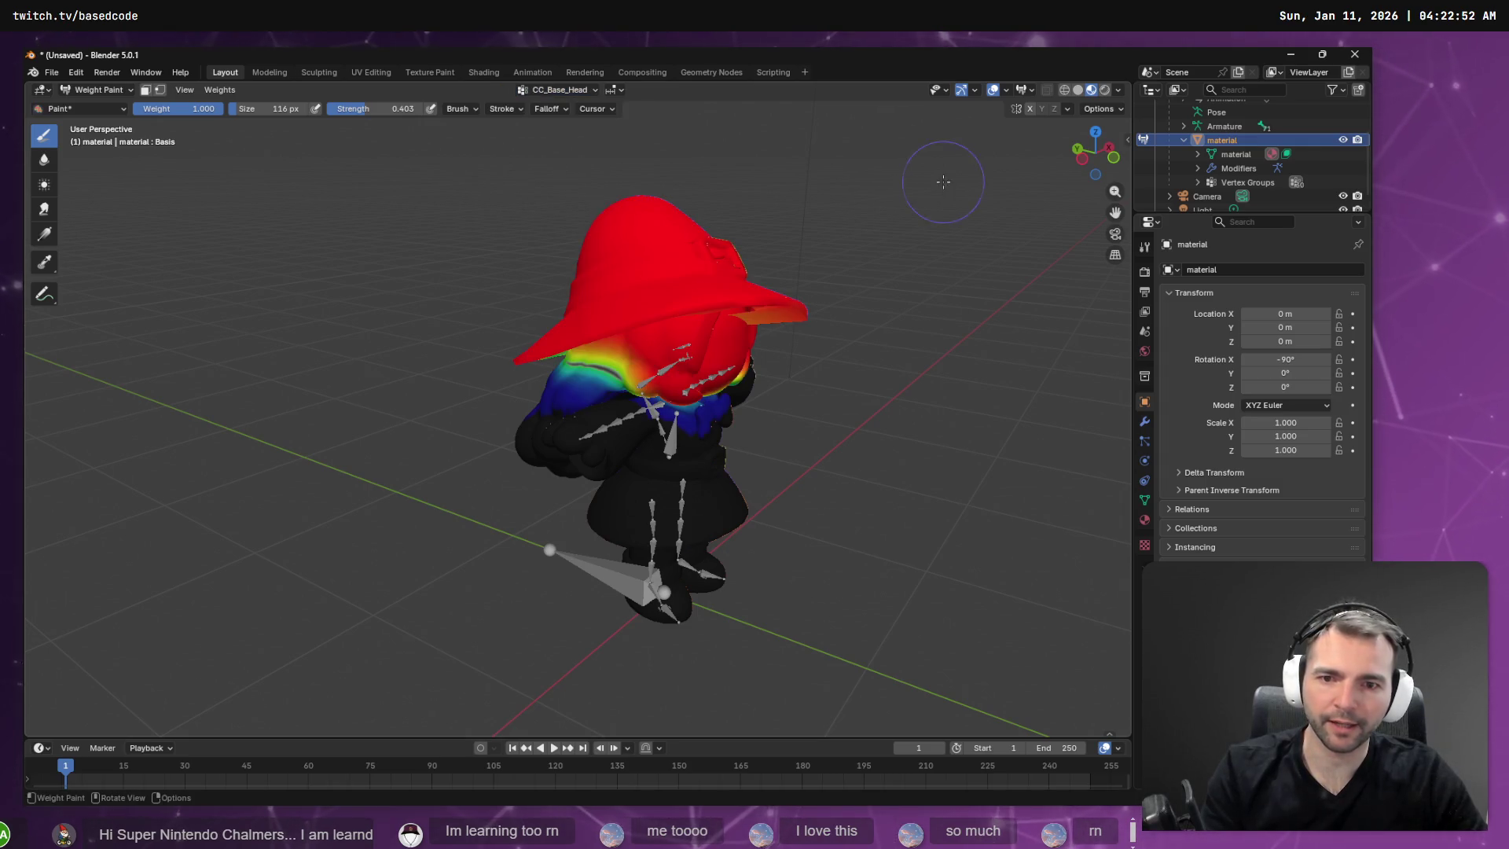
middle_drag(950, 183, 550, 110)
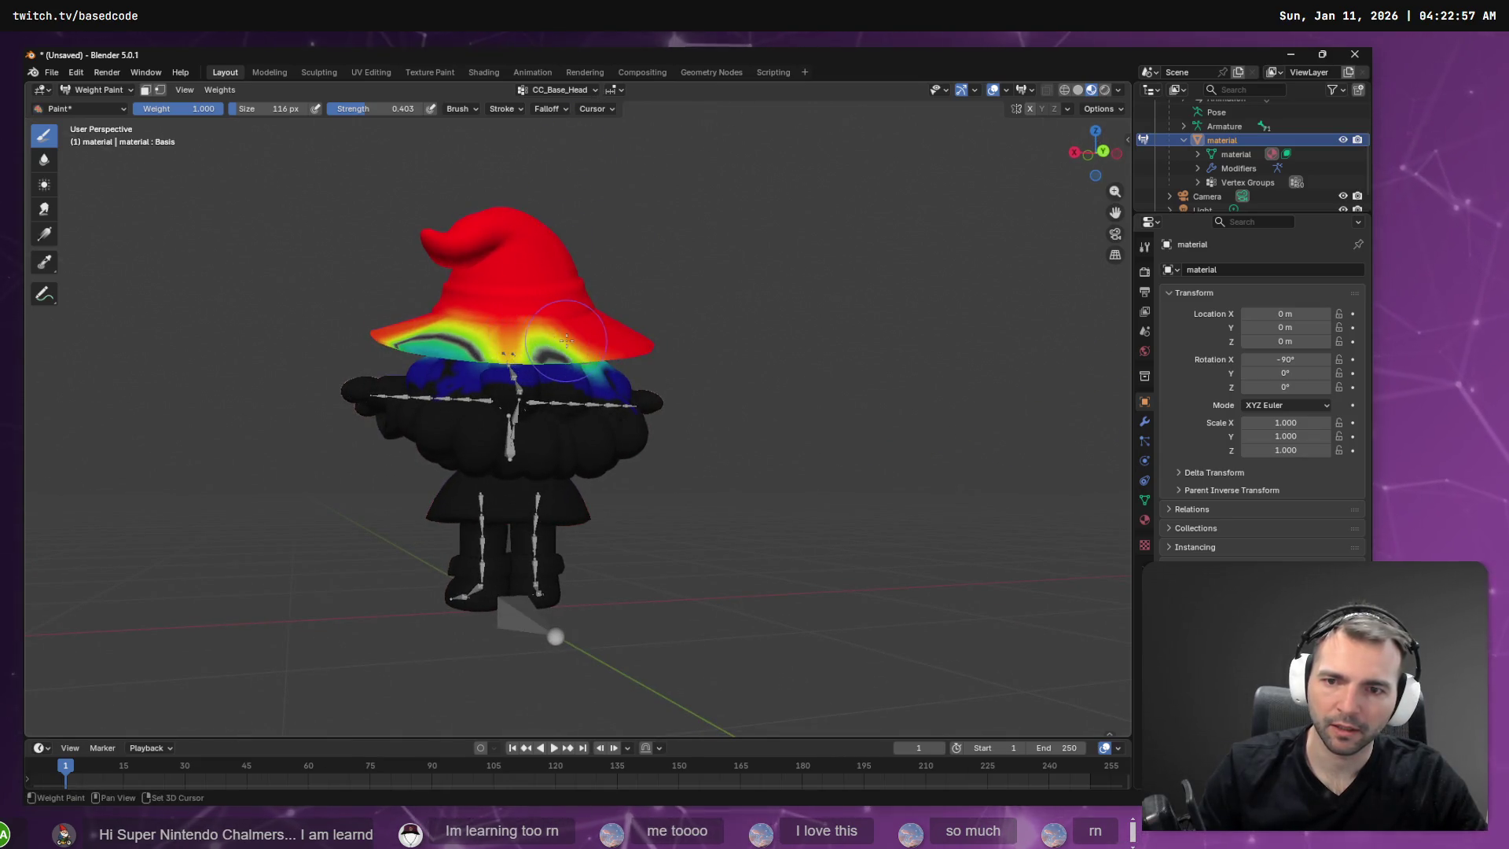
scroll(580, 355, up, 3)
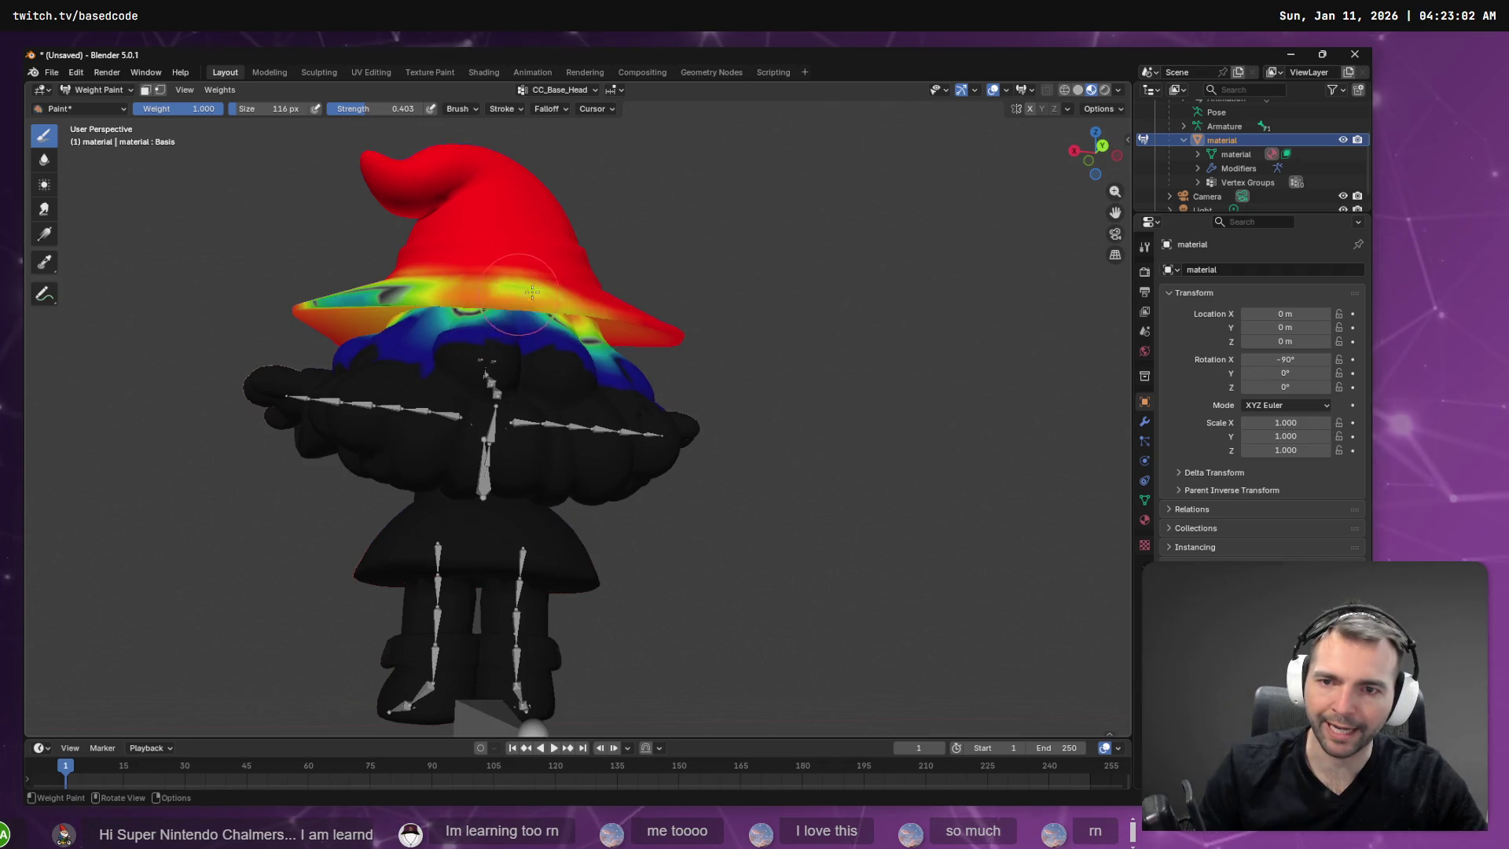
drag(532, 292, 568, 303)
Blend the CC_Base_Head weight into the hair under the brim on the left side.
middle_drag(428, 284, 409, 296)
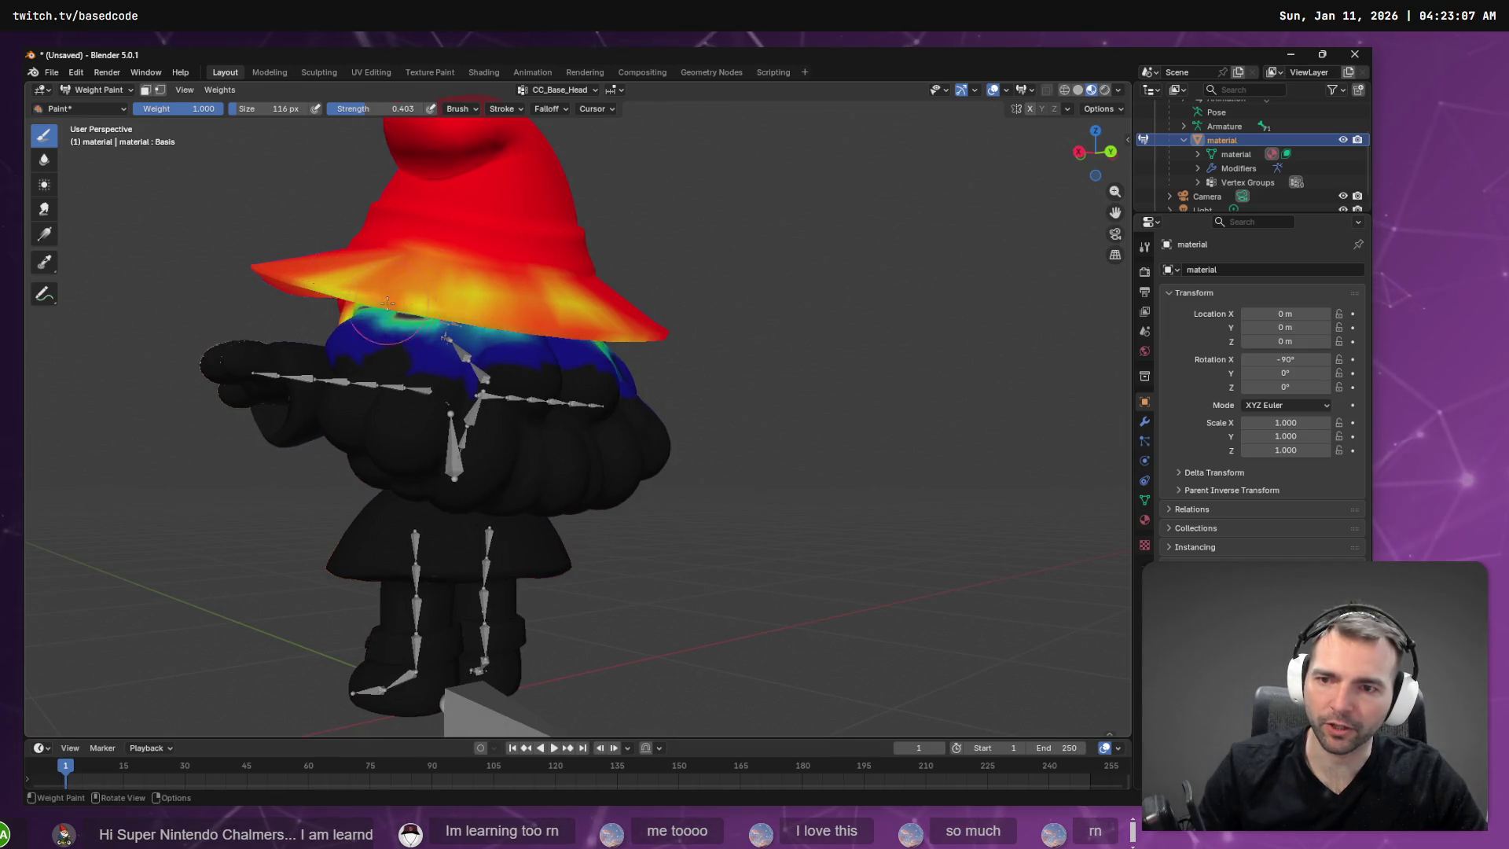
middle_drag(562, 325, 526, 279)
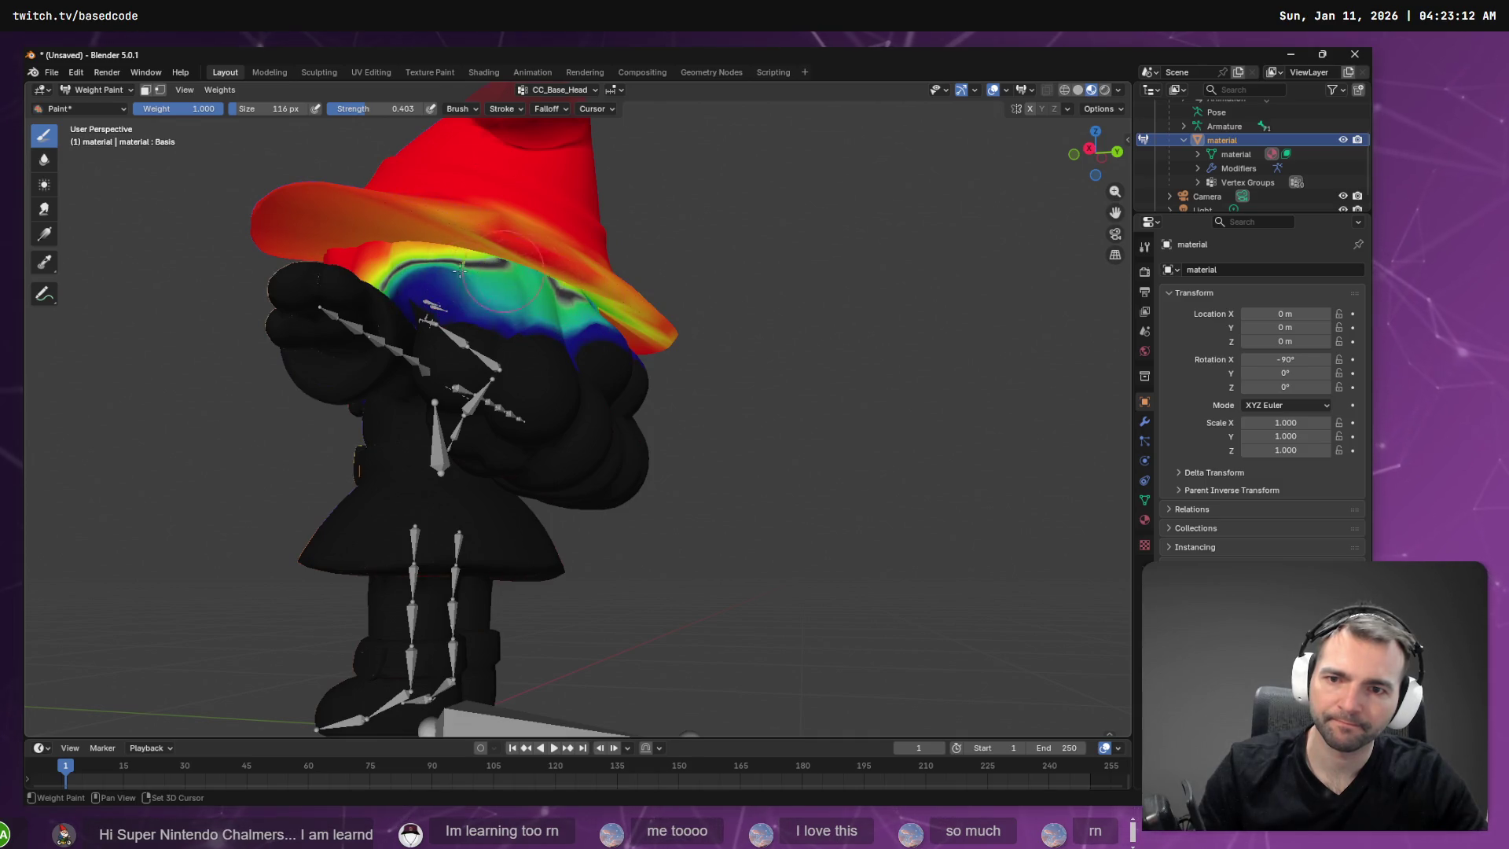
middle_drag(655, 314, 580, 300)
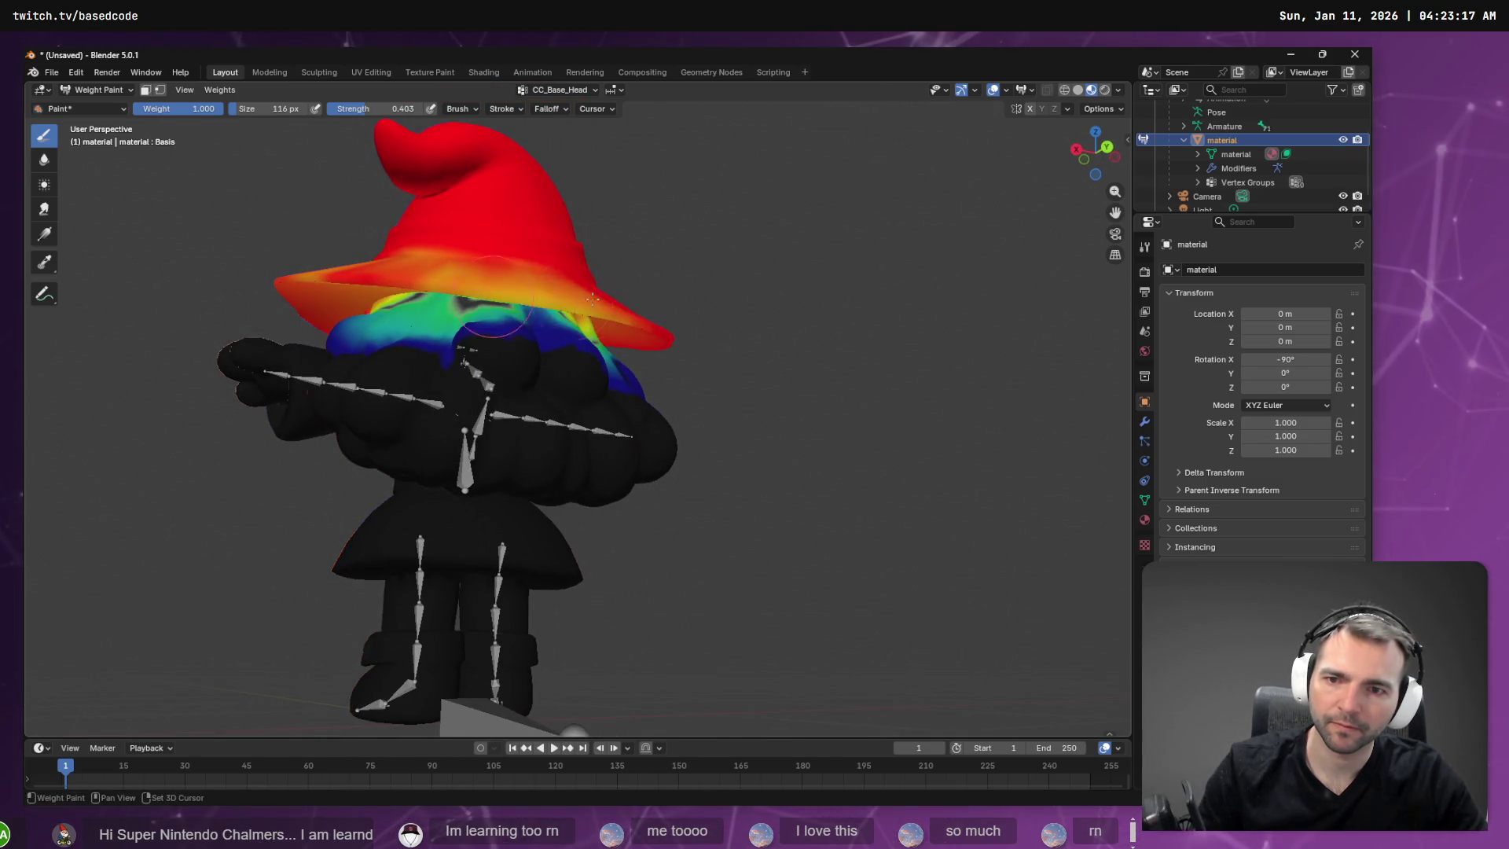
drag(496, 323, 666, 350)
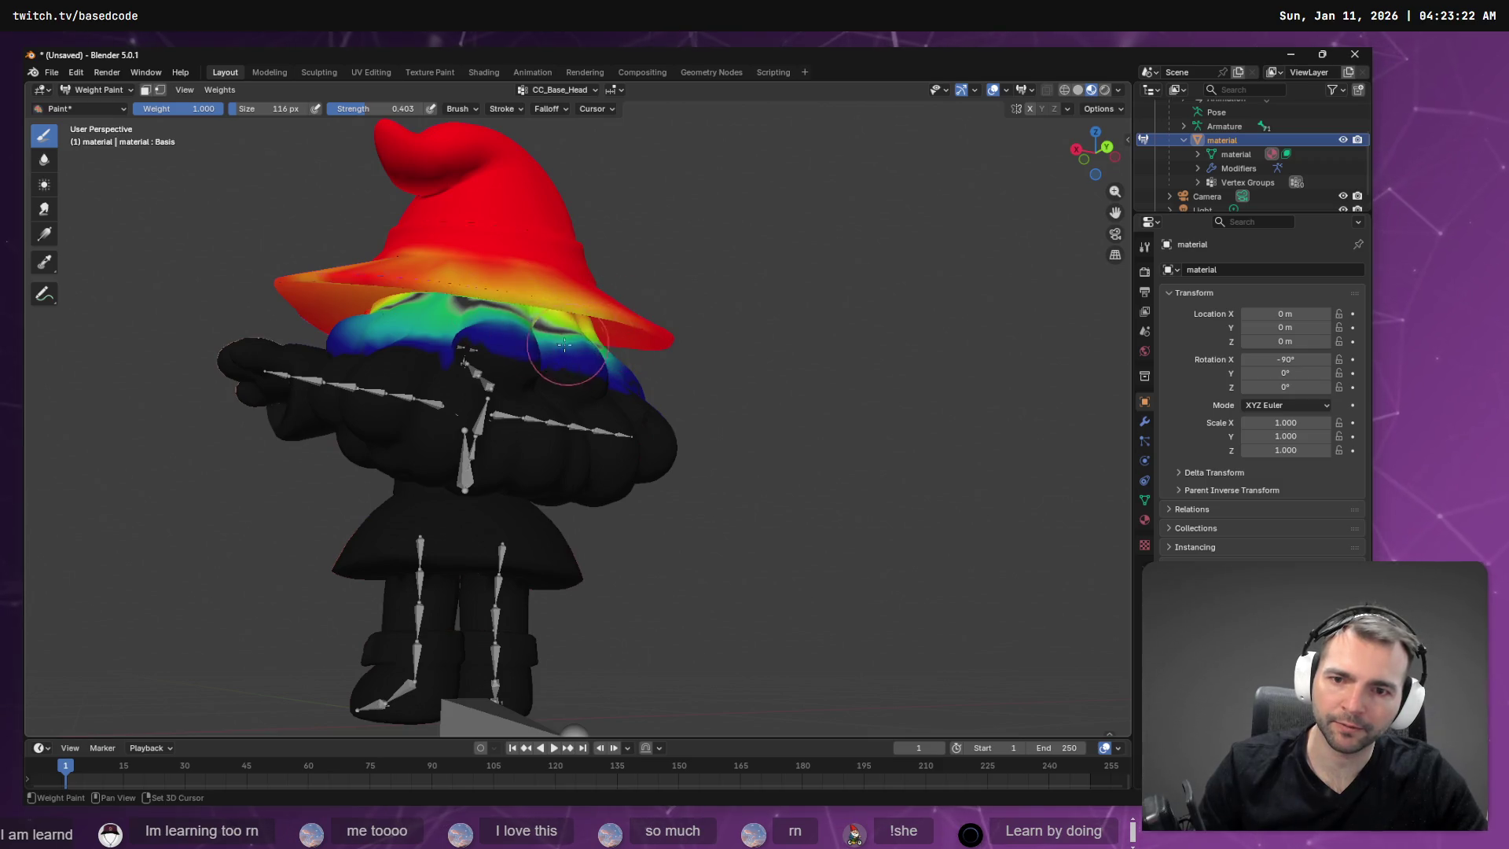
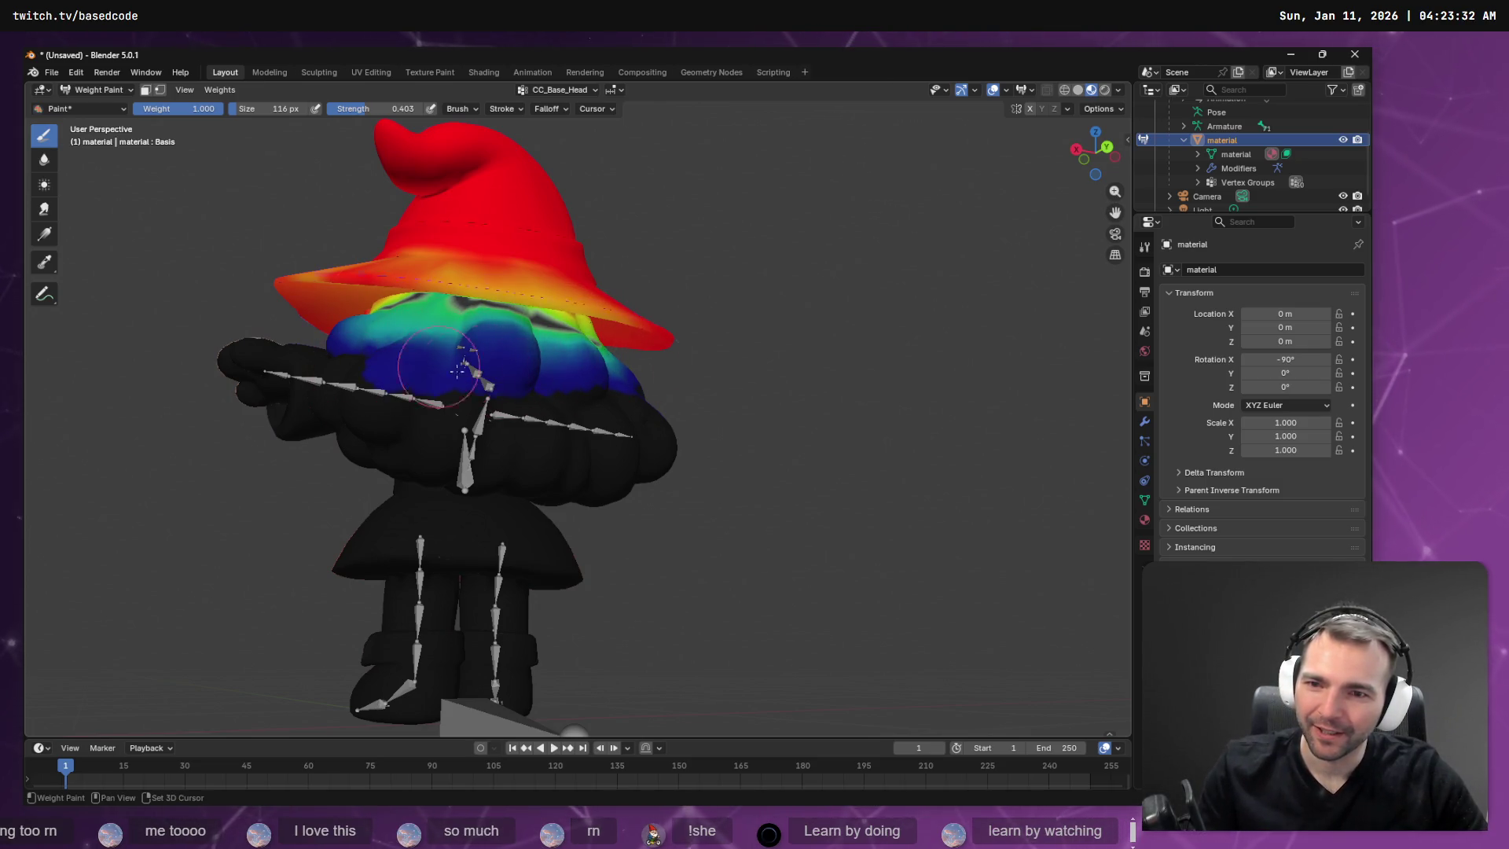
Paint weight across the top of the witch's torso from a rear view.
mouse_move(852, 391)
middle_down()
mouse_move(778, 404)
mouse_move(660, 344)
middle_up()
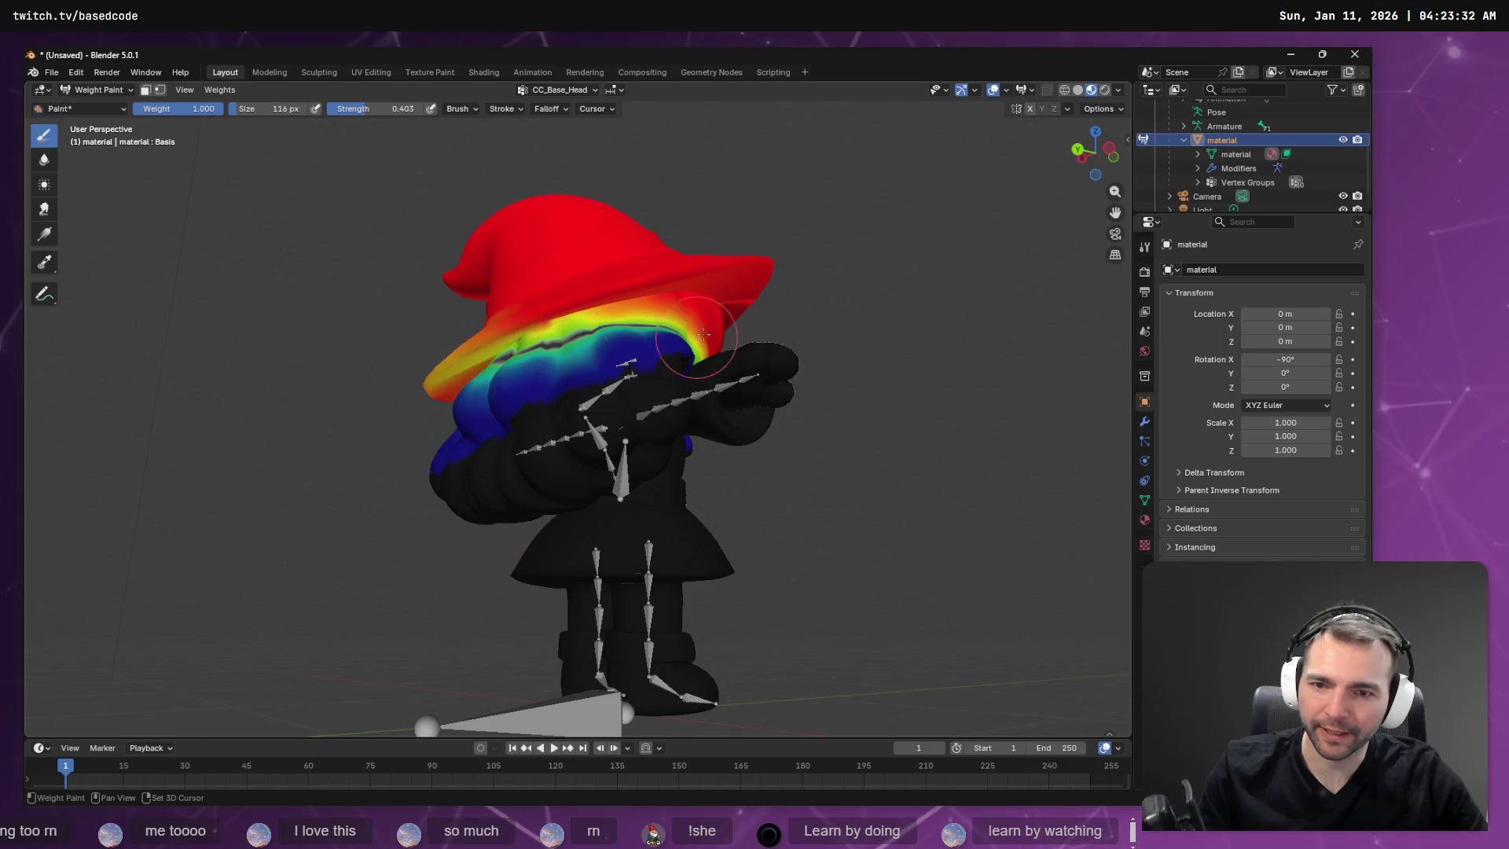
mouse_move(547, 356)
middle_down()
mouse_move(495, 346)
mouse_move(422, 378)
middle_up()
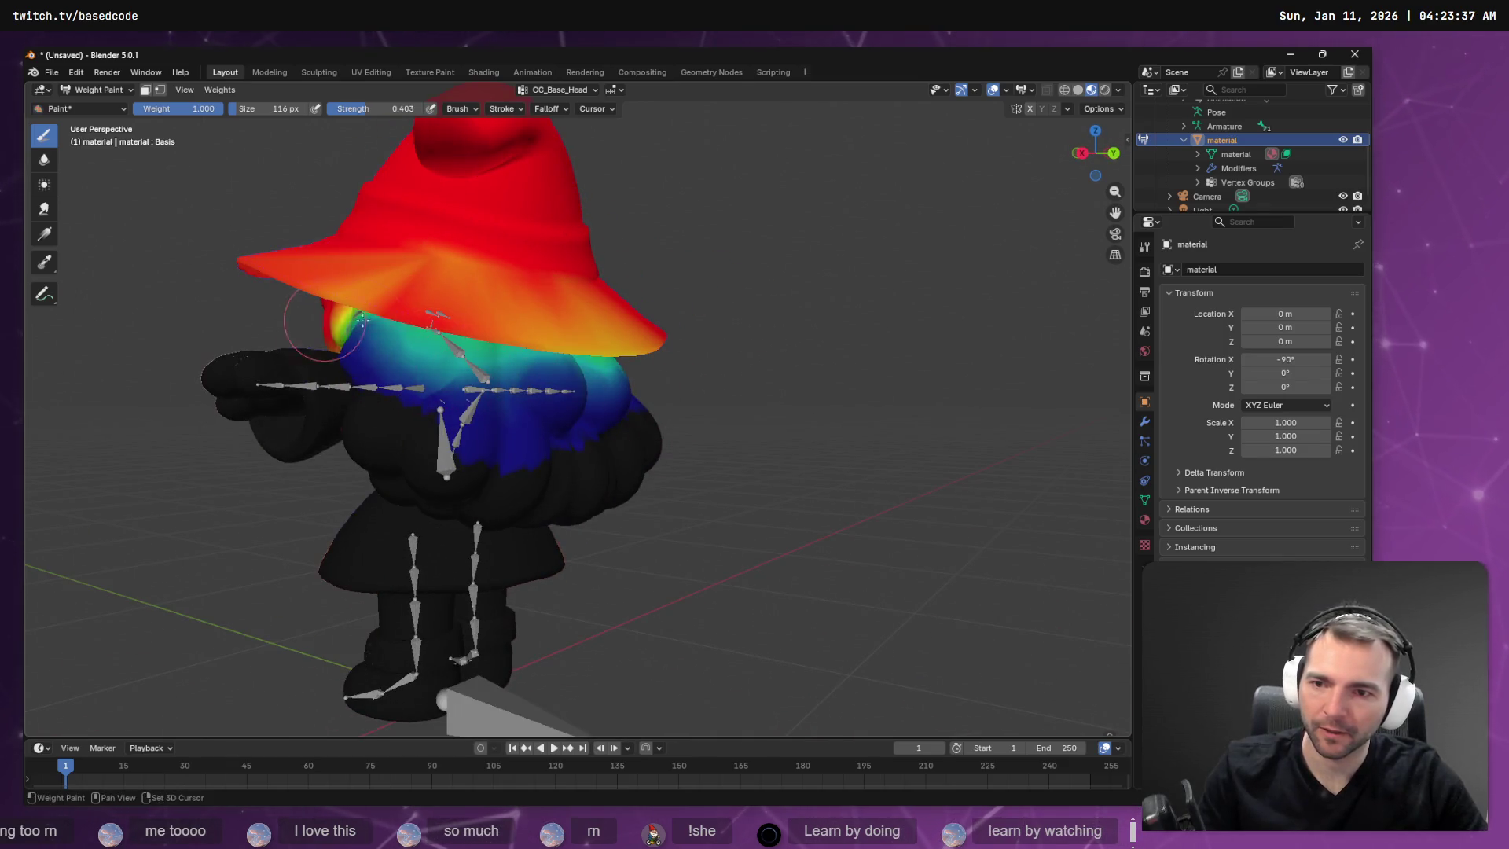
middle_drag(600, 393, 539, 366)
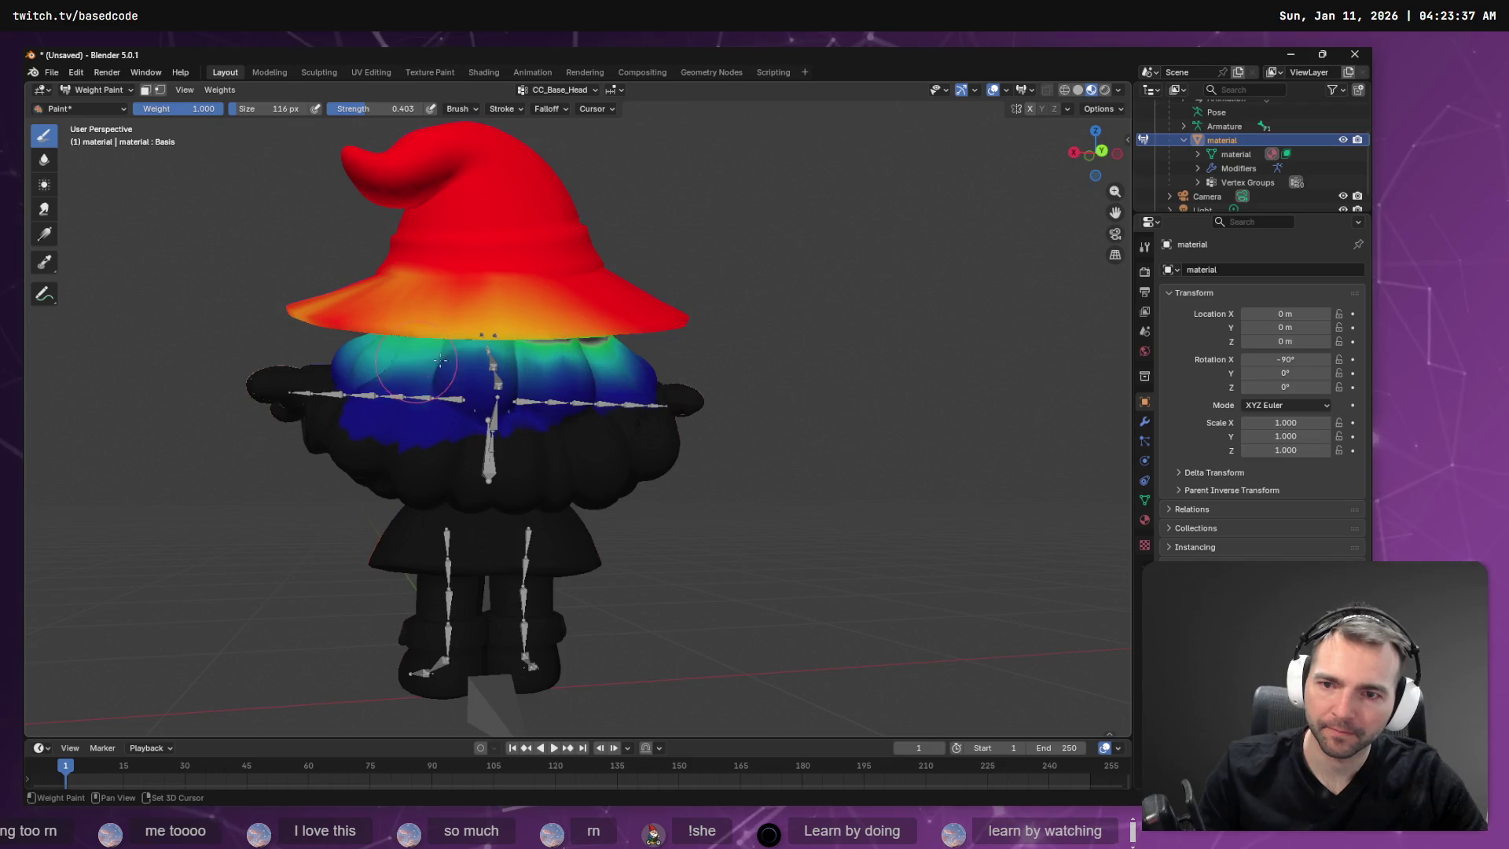
drag(354, 350, 563, 352)
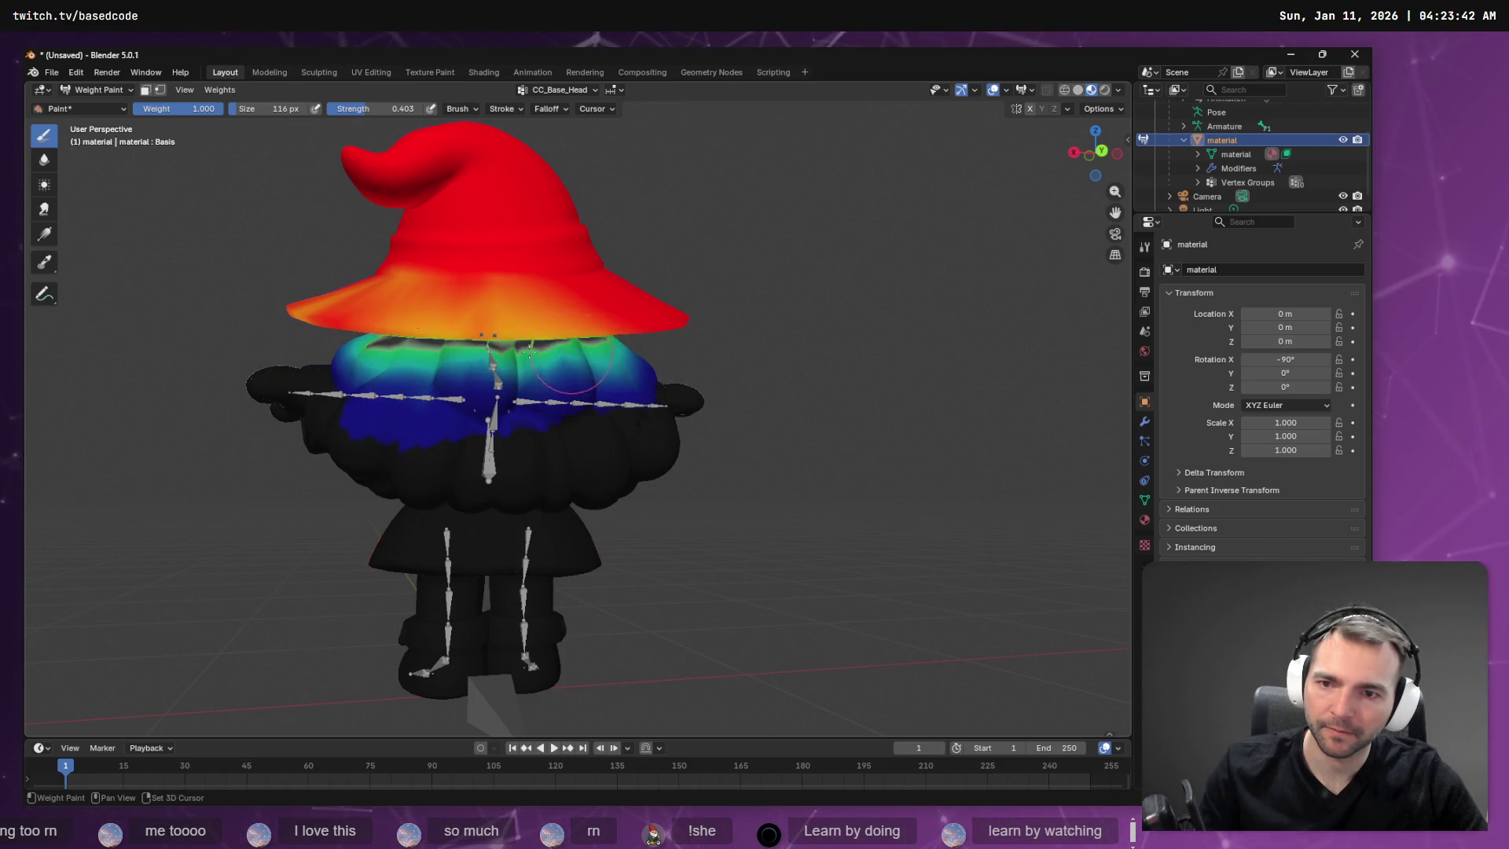
Zoom out to frame the whole witch and open the File menu for export.
middle_drag(572, 365, 882, 394)
scroll(882, 393, down, 5)
scroll(677, 445, up, 8)
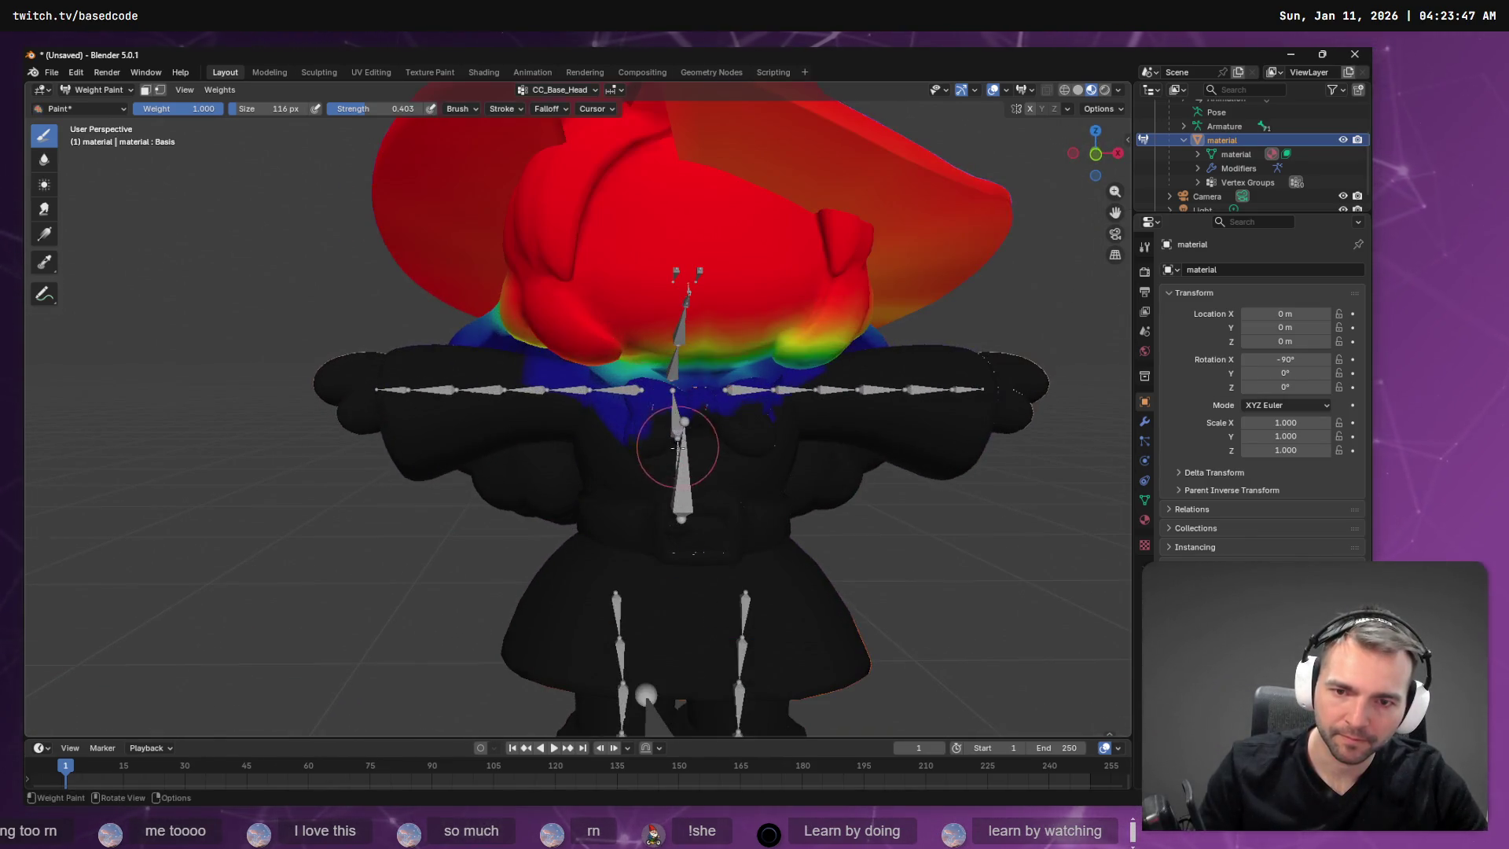
key(ctrl)
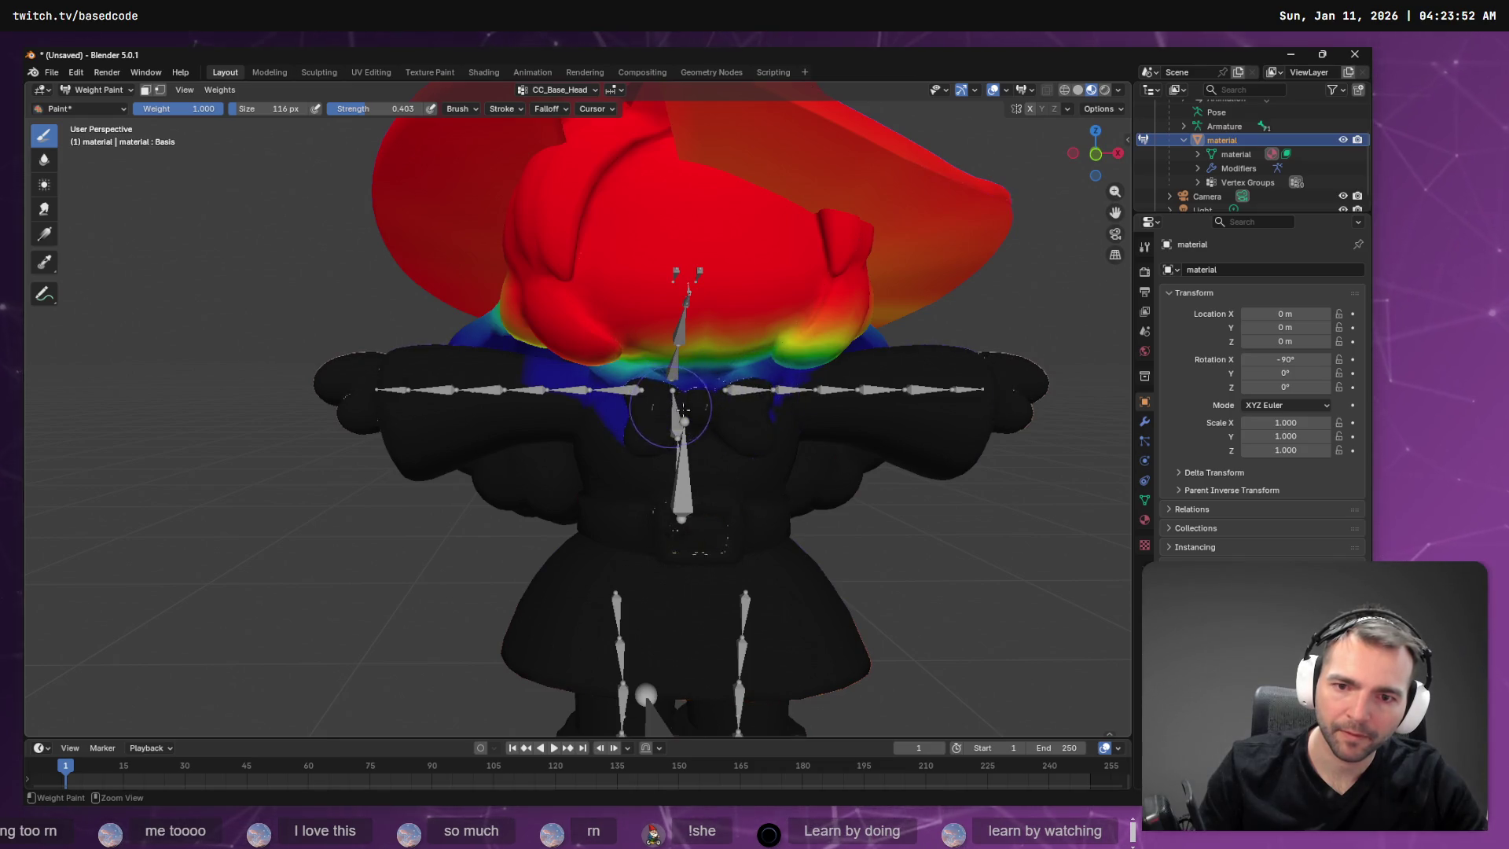
mouse_move(731, 410)
middle_down()
mouse_move(916, 473)
mouse_move(774, 455)
mouse_move(274, 243)
middle_up()
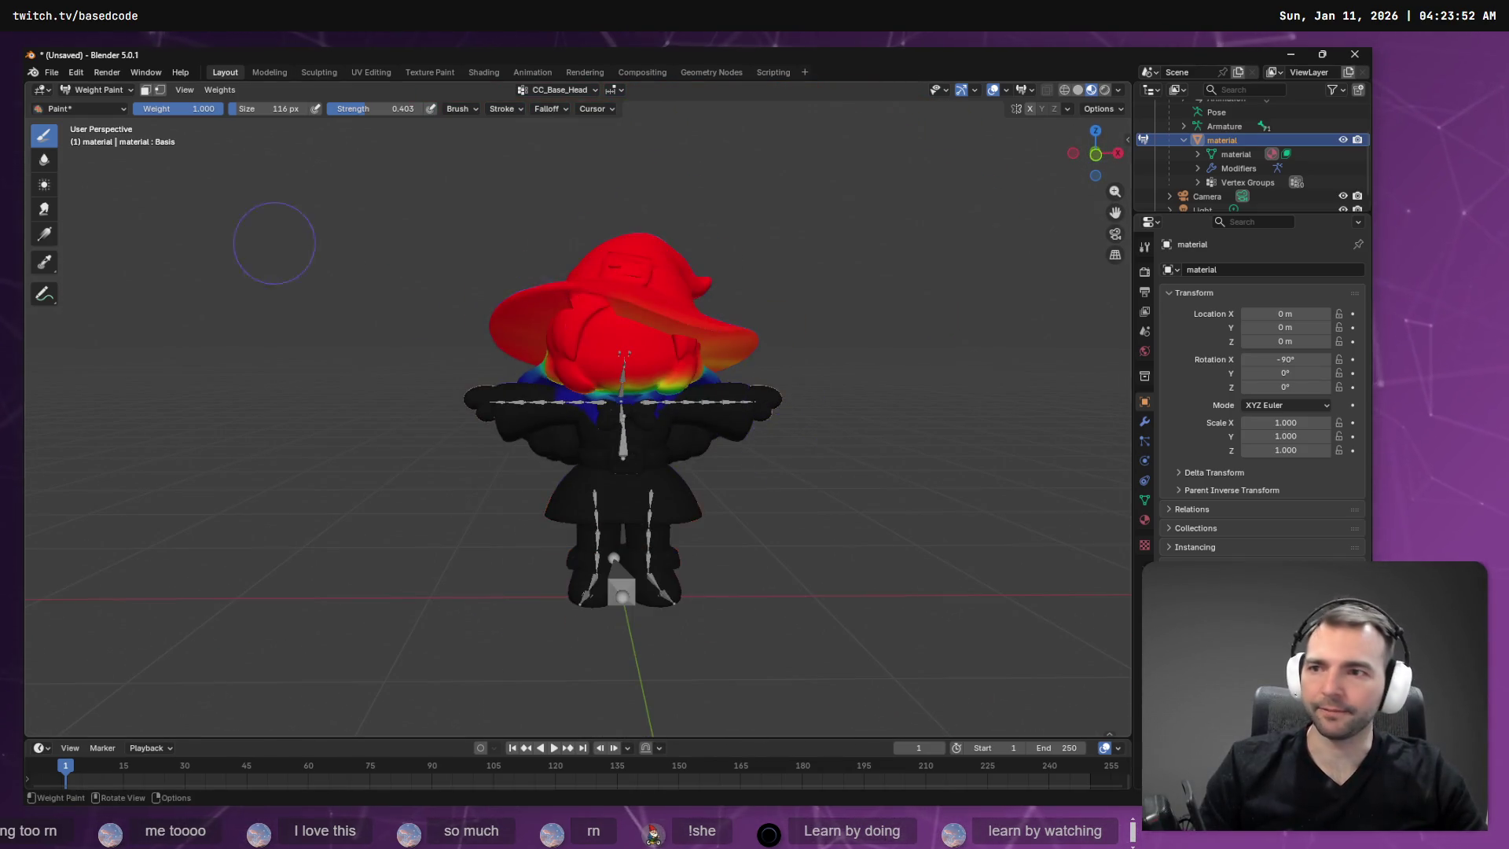
click(51, 71)
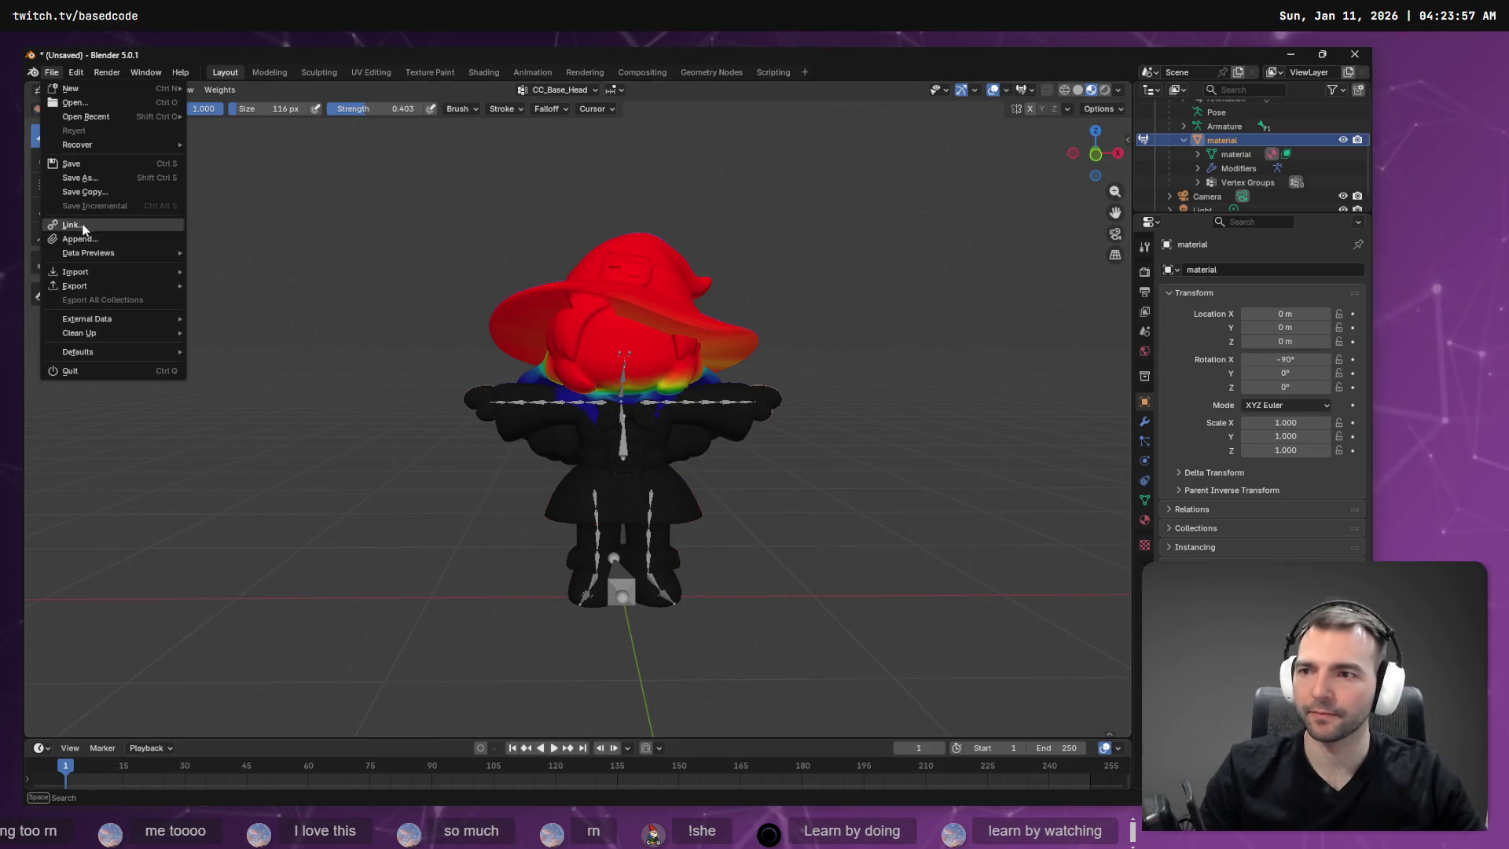
Select the character's Armature in the Outliner and collapse the material object.
mouse_move(94, 286)
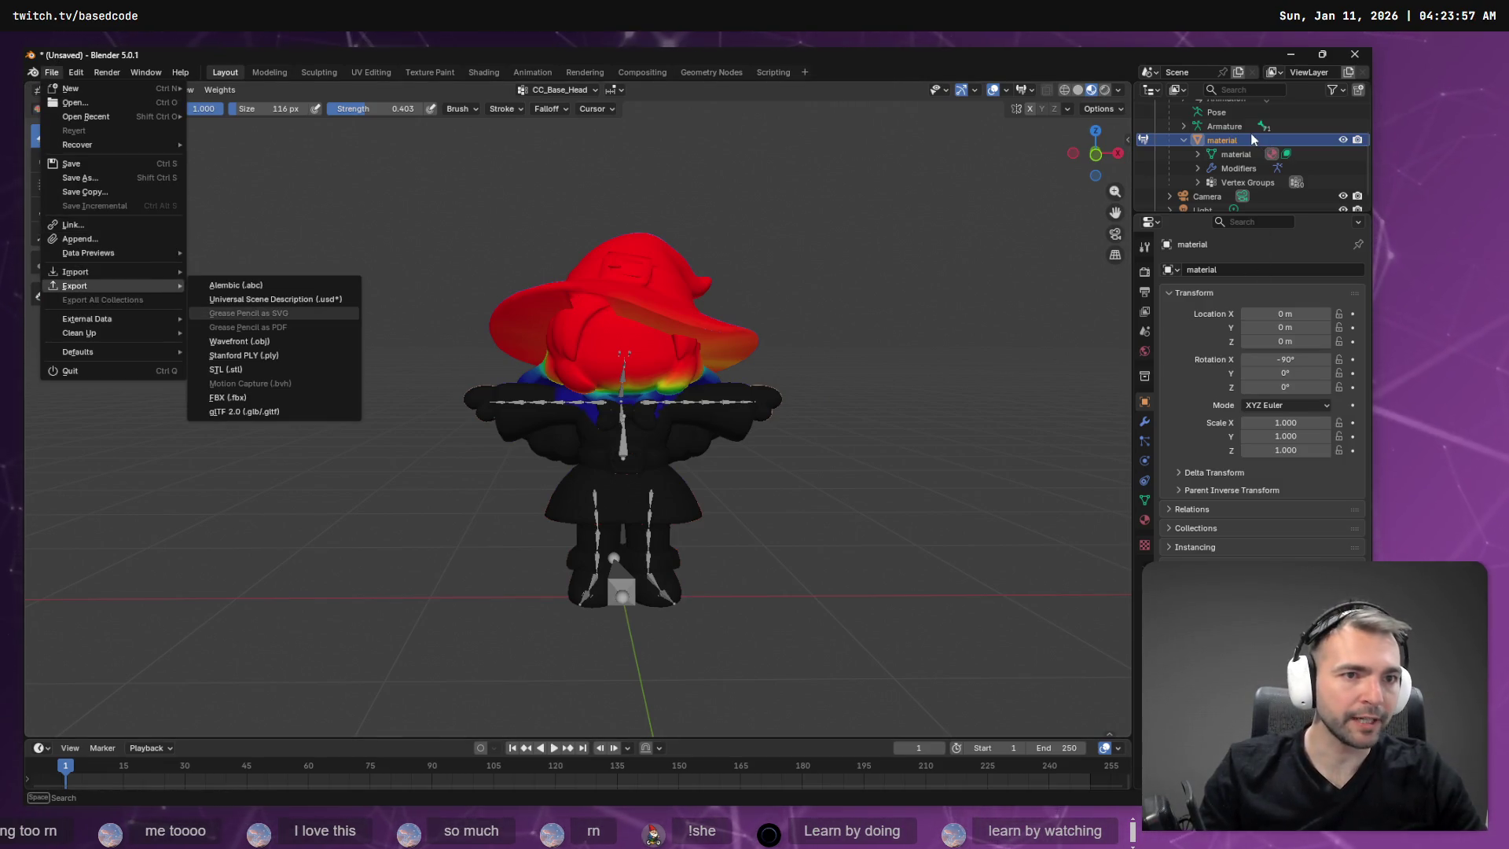
scroll(1242, 163, down, 1)
scroll(1210, 192, up, 4)
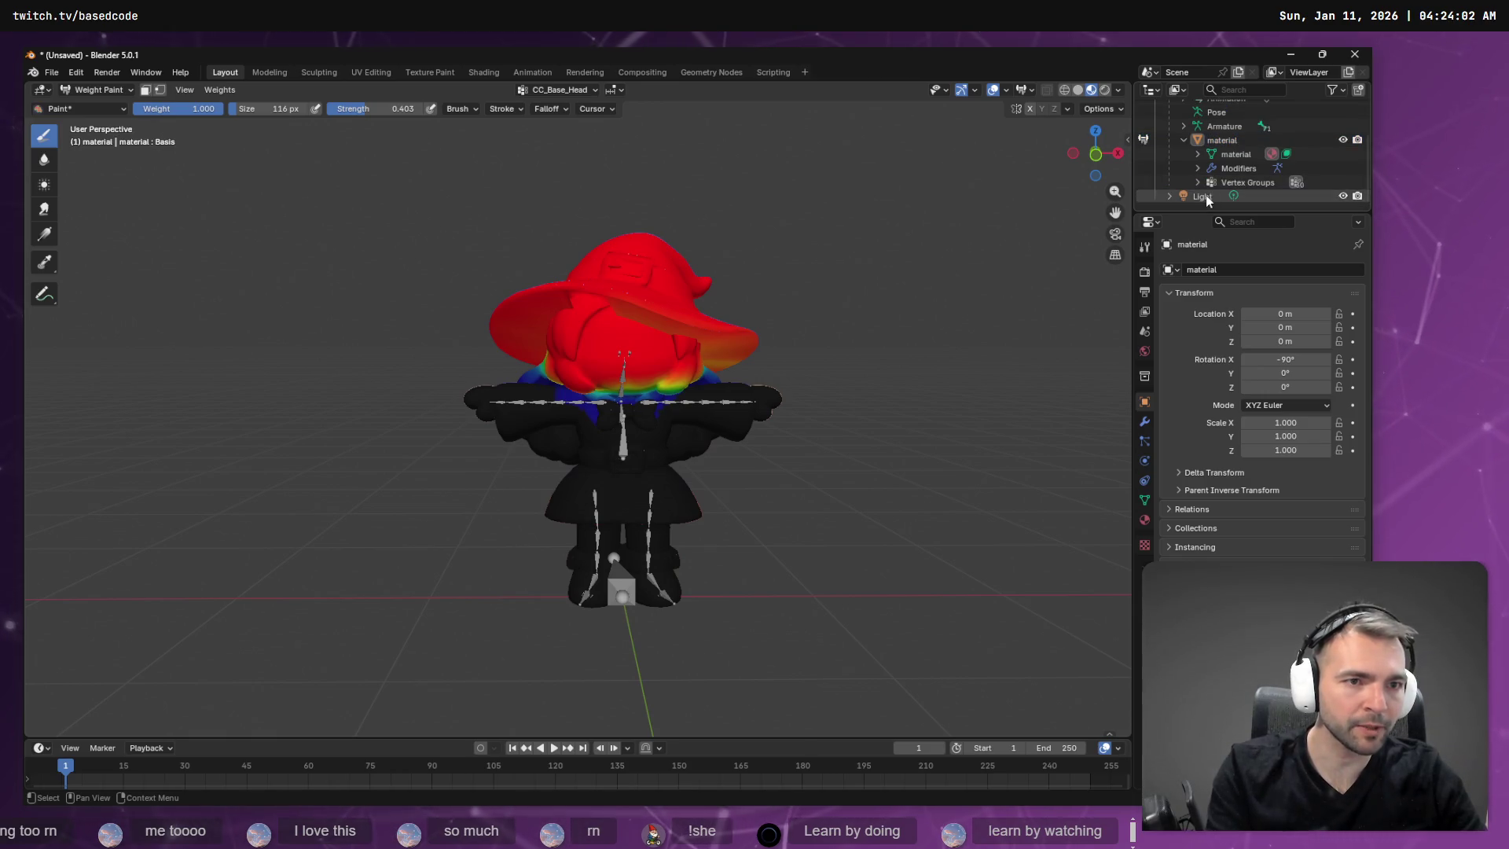
scroll(1202, 135, down, 1)
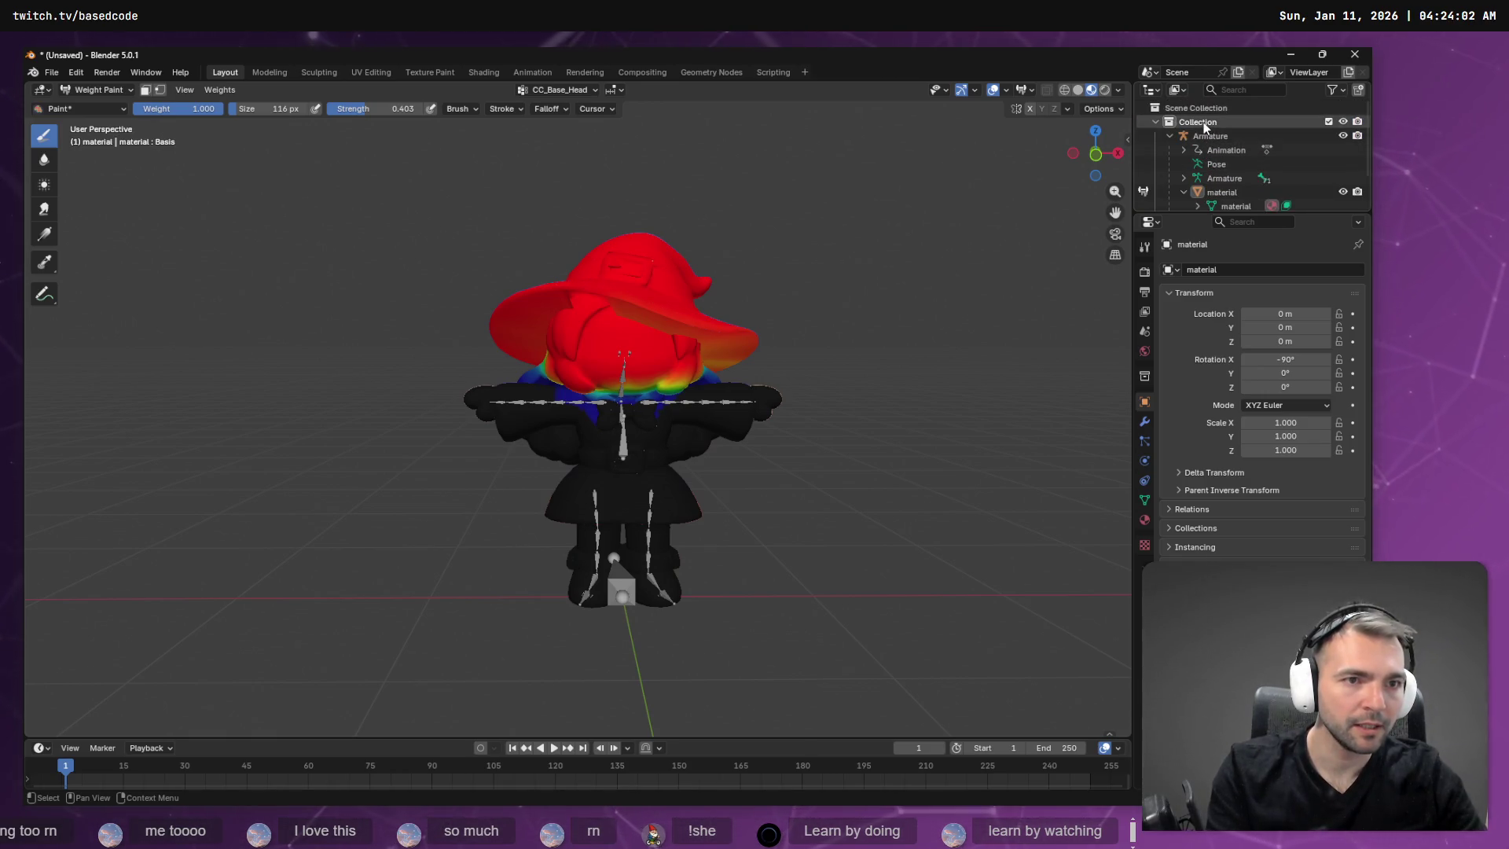
click(1204, 121)
scroll(1205, 177, down, 2)
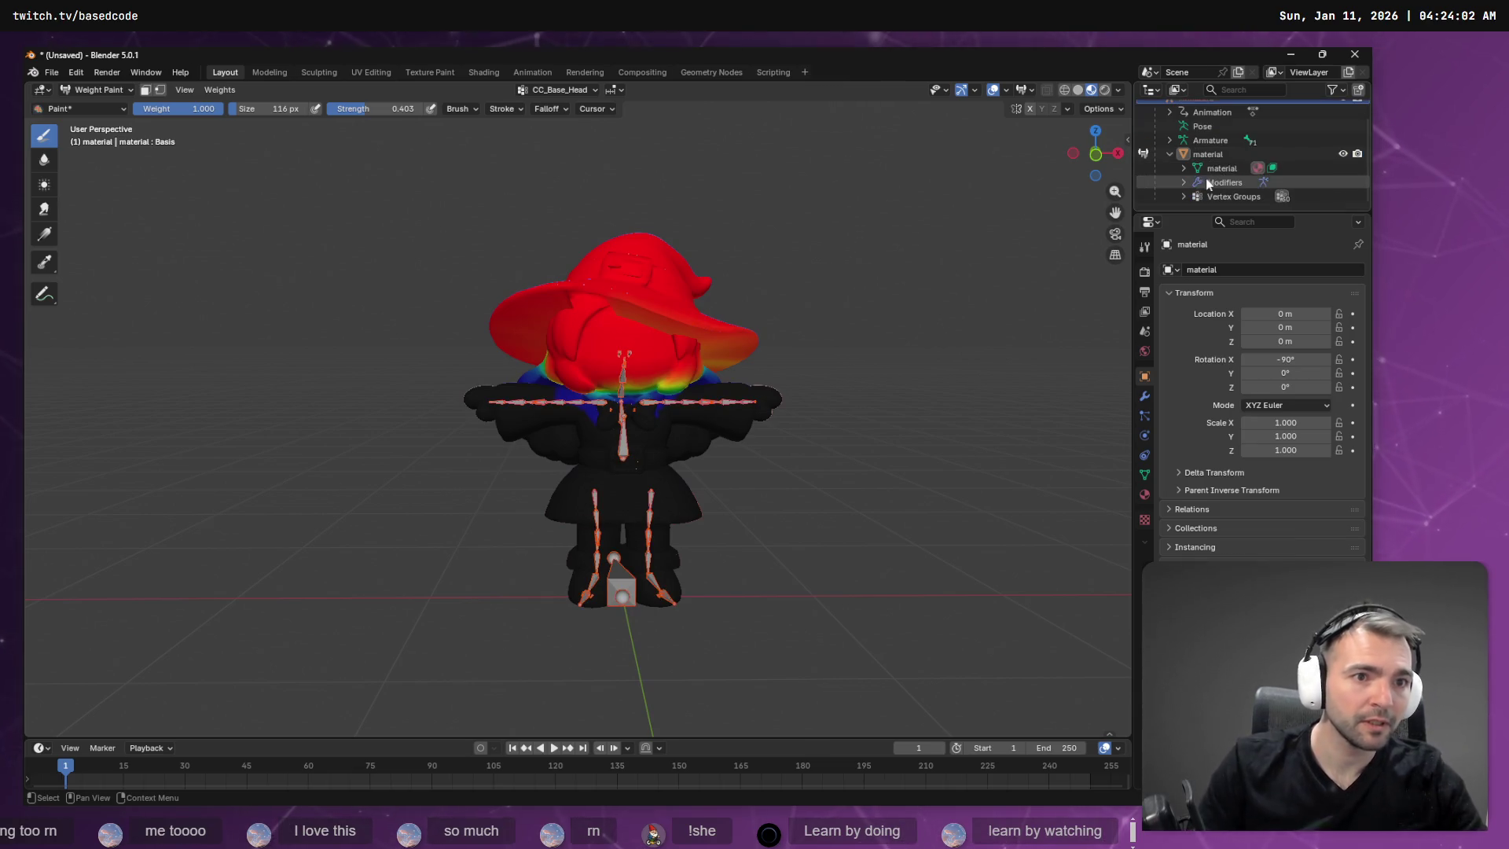
click(1170, 155)
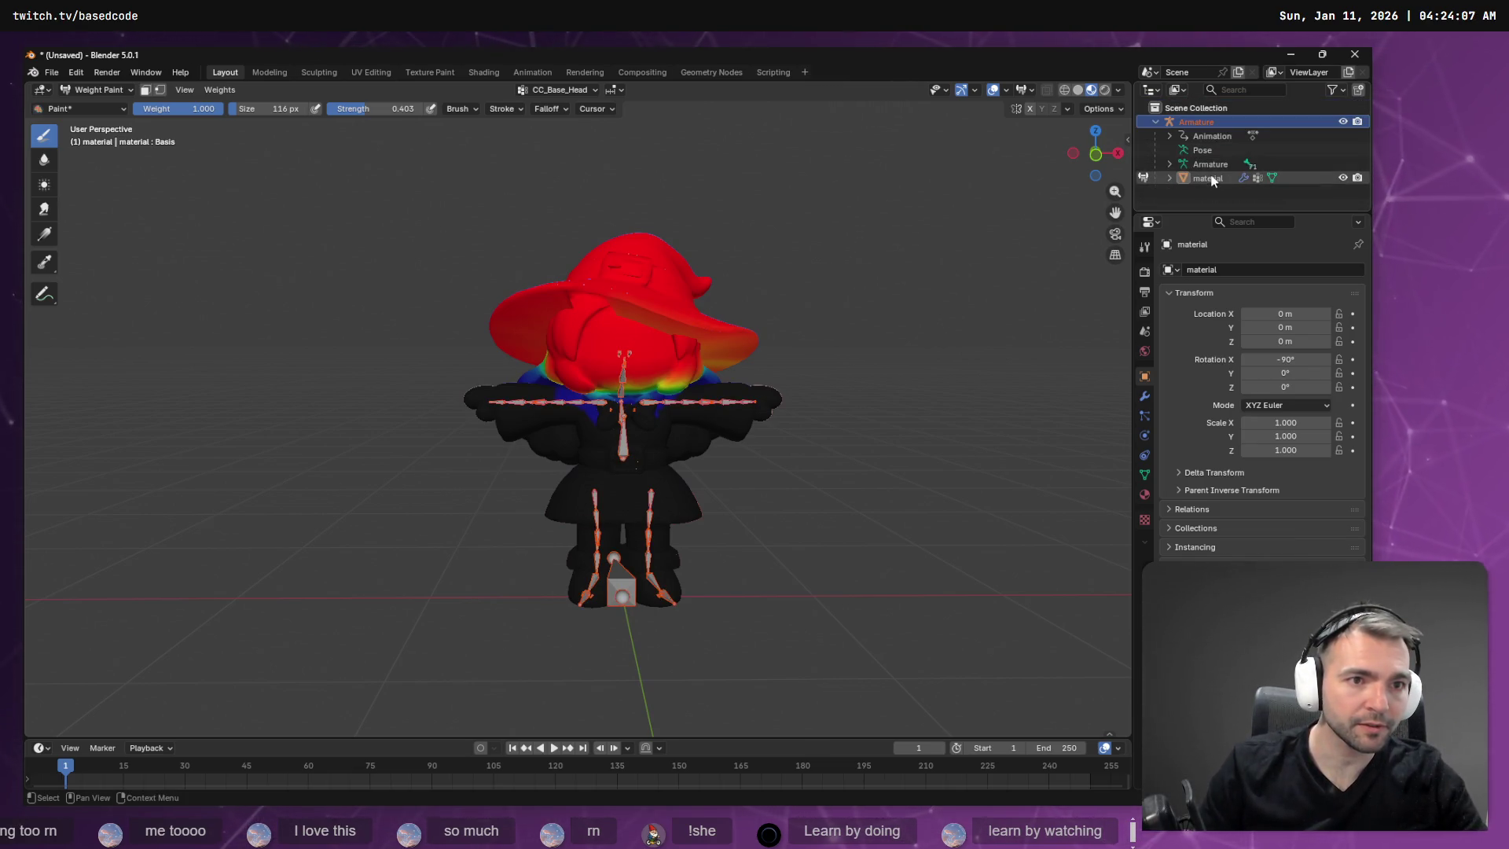
Start an FBX (.fbx) export from File > Export.
click(52, 72)
key(Escape)
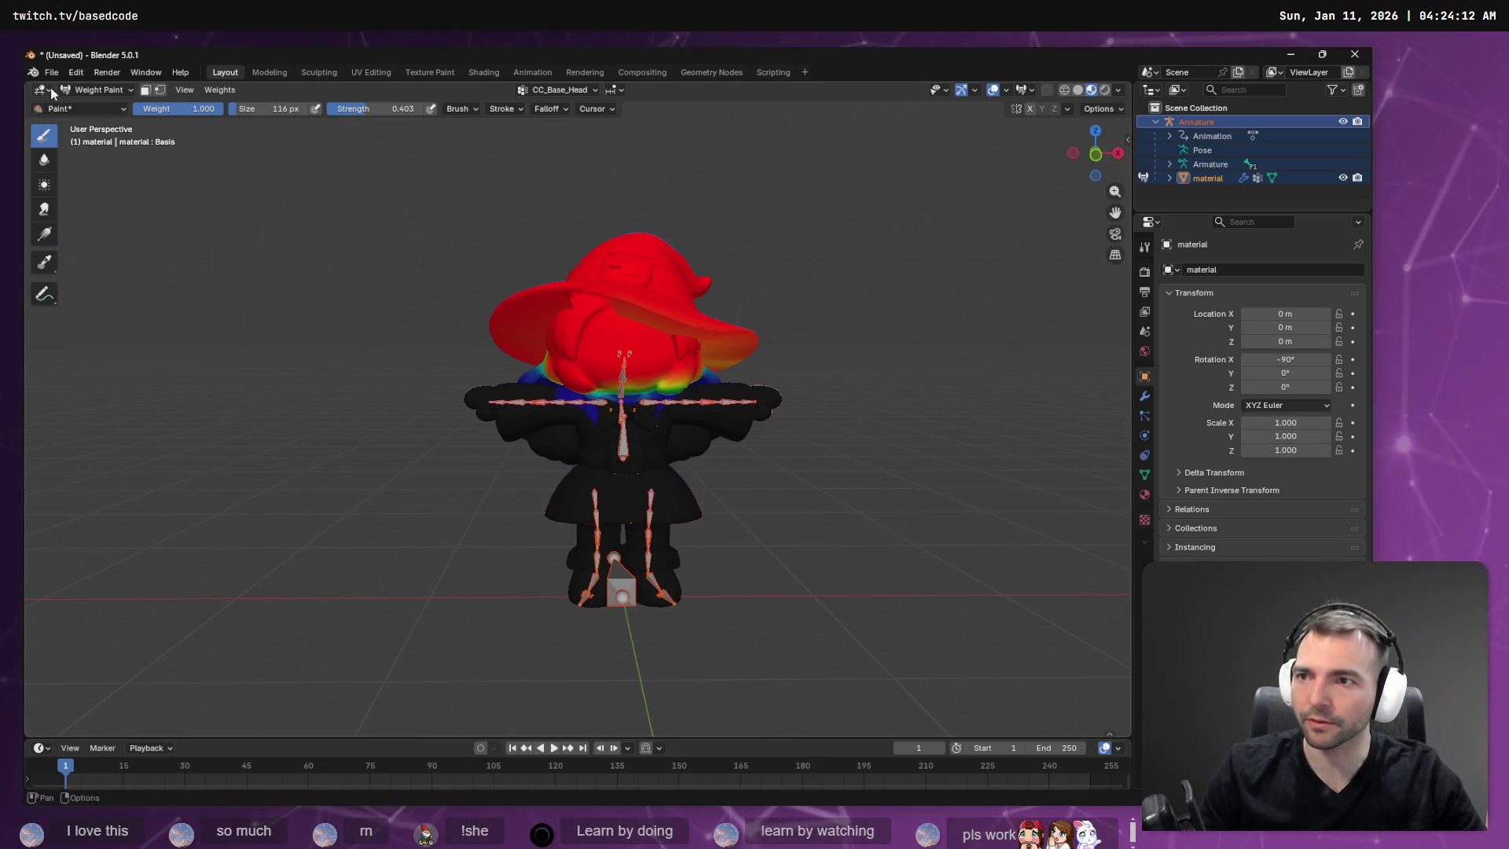
click(51, 72)
mouse_move(134, 286)
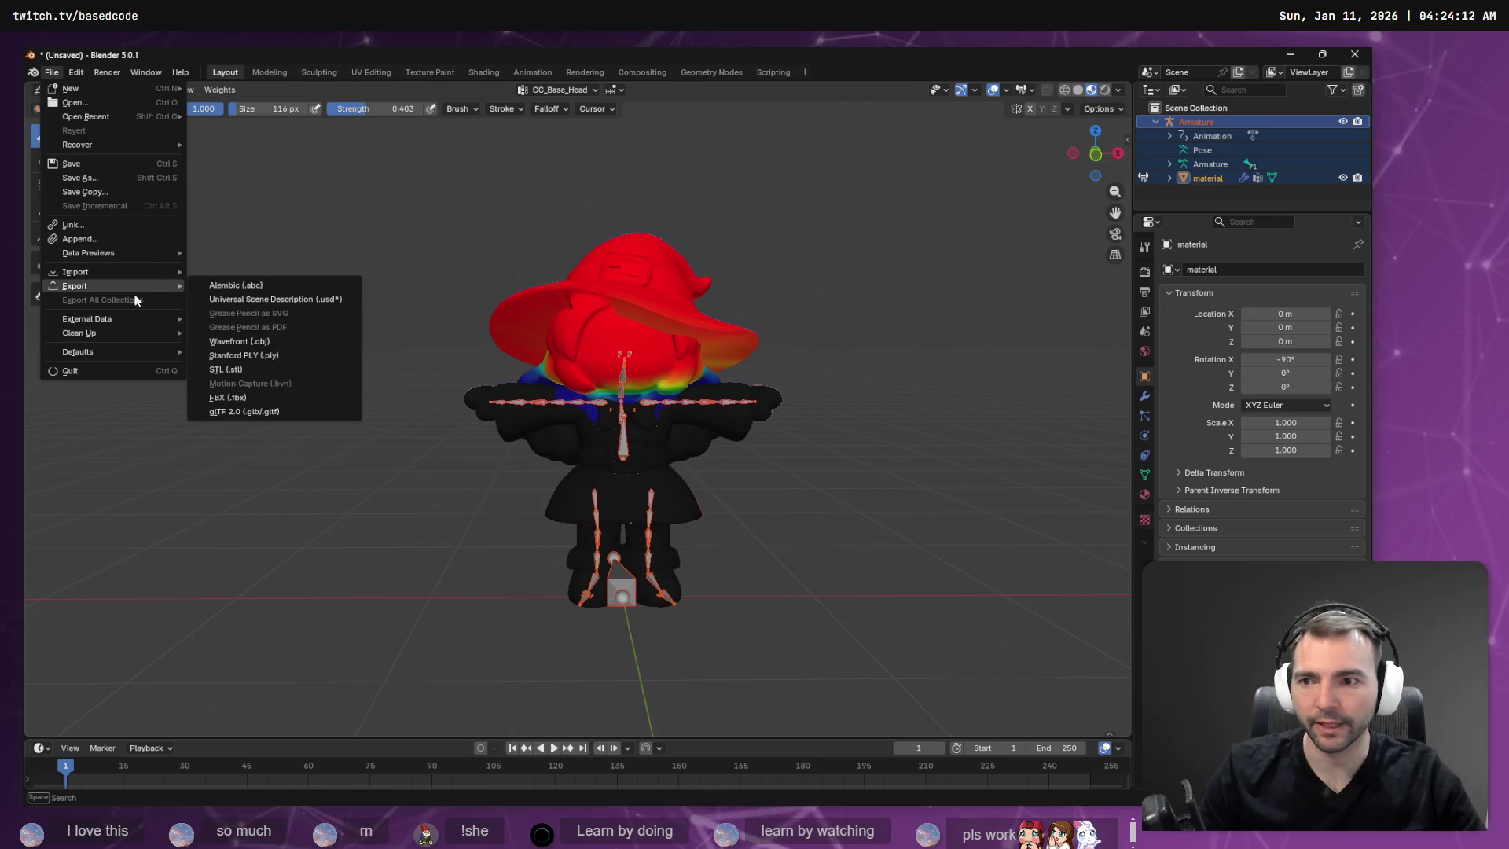
click(256, 396)
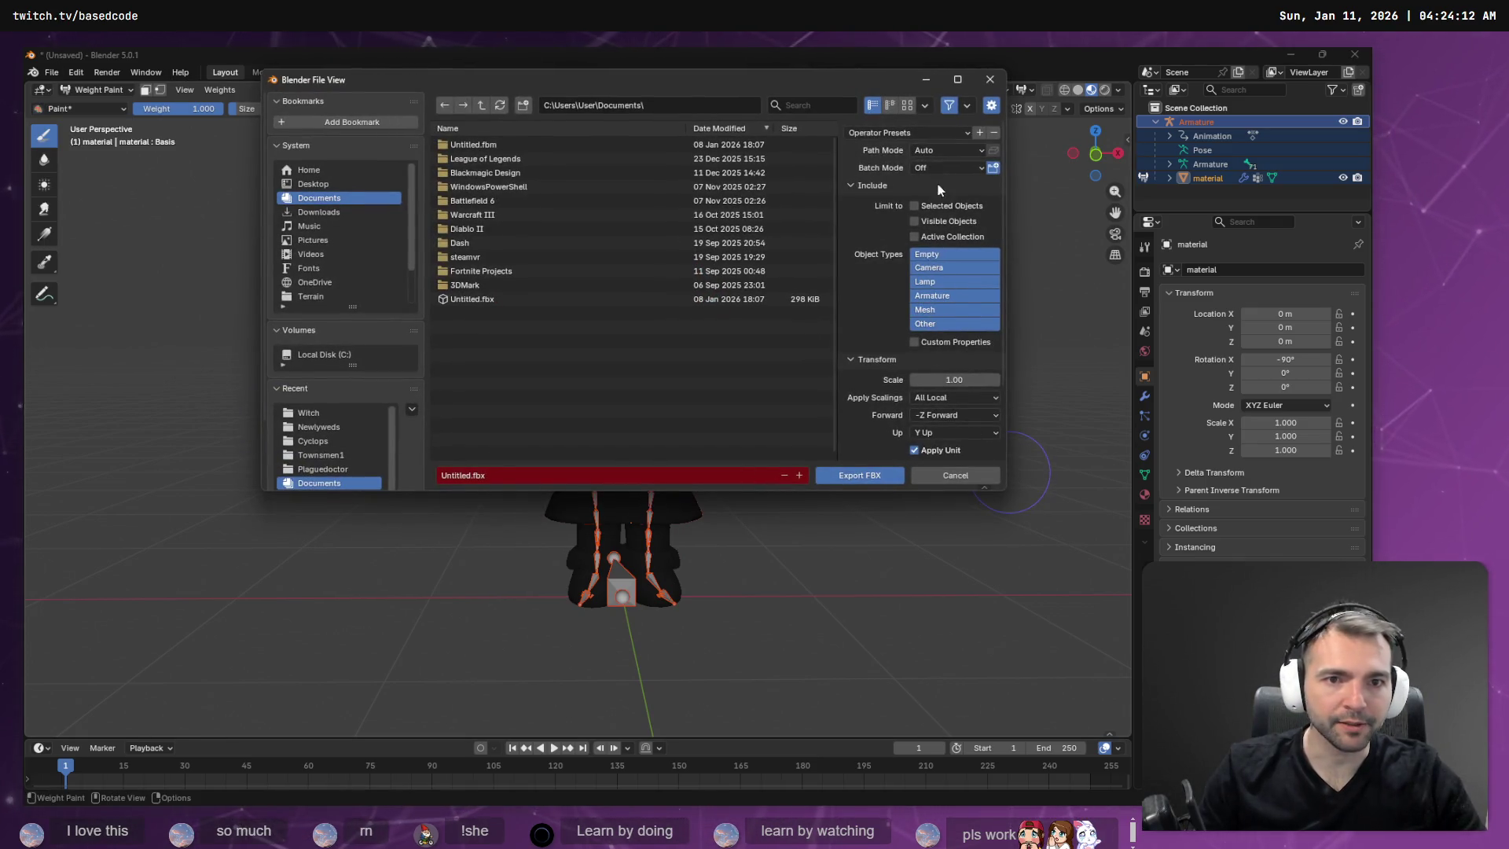
Set Path Mode to Copy and limit Object Types to Armature, Mesh and Other.
click(952, 149)
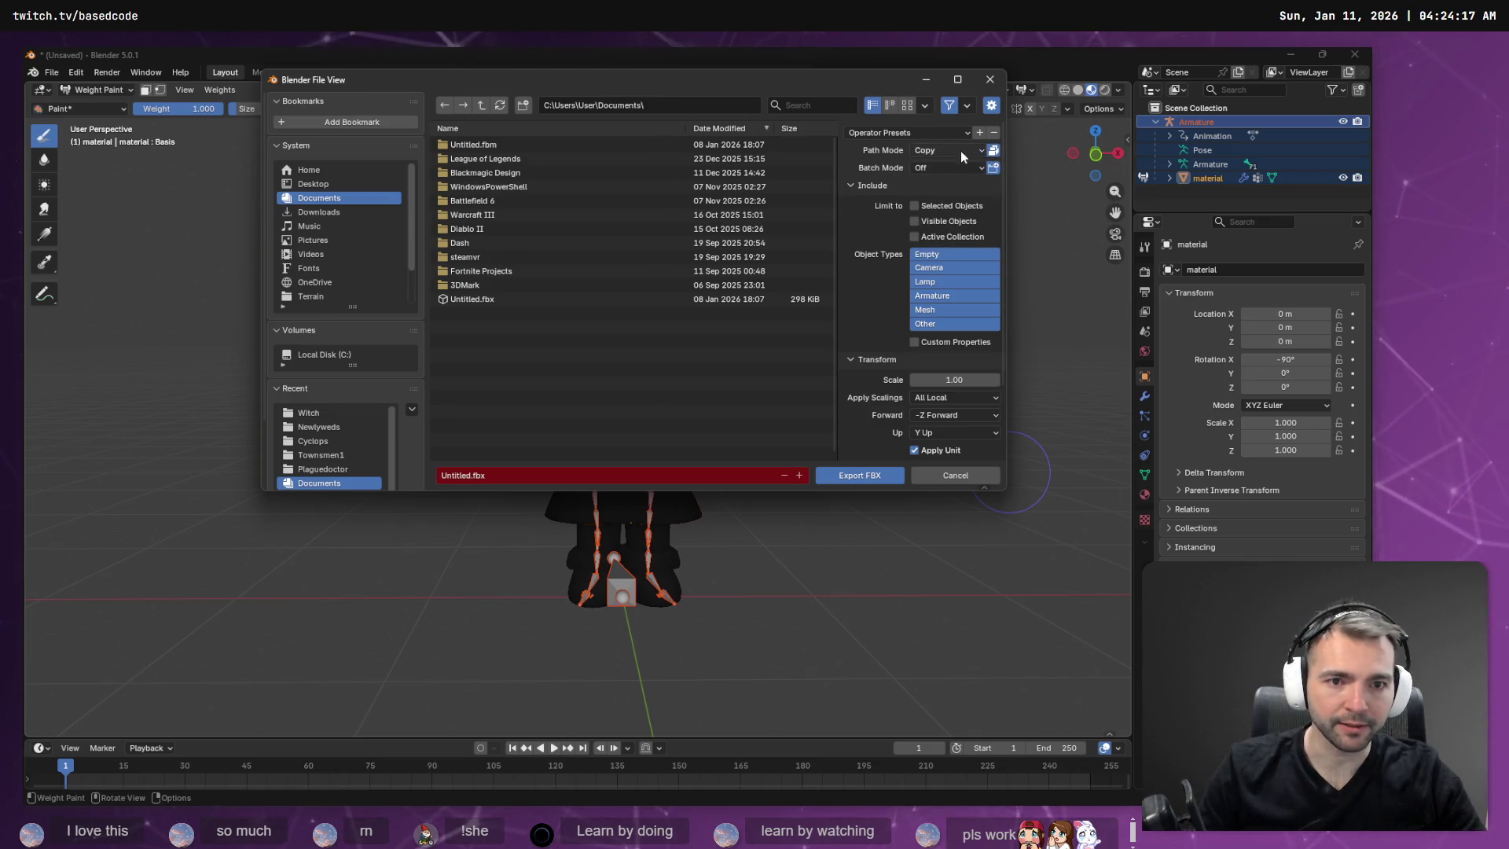
click(949, 314)
shift+click(943, 324)
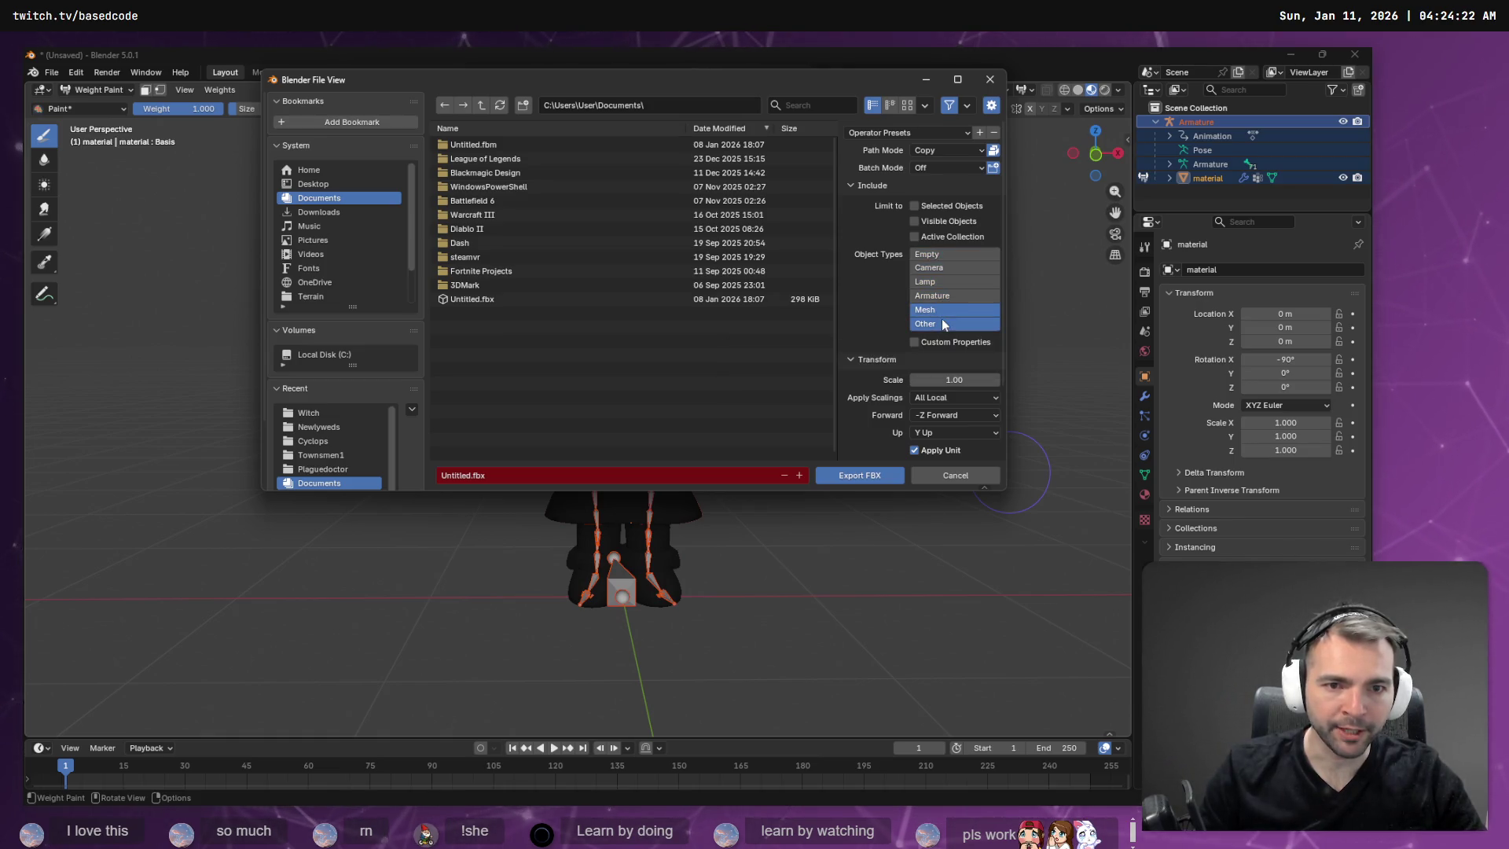
shift+click(949, 297)
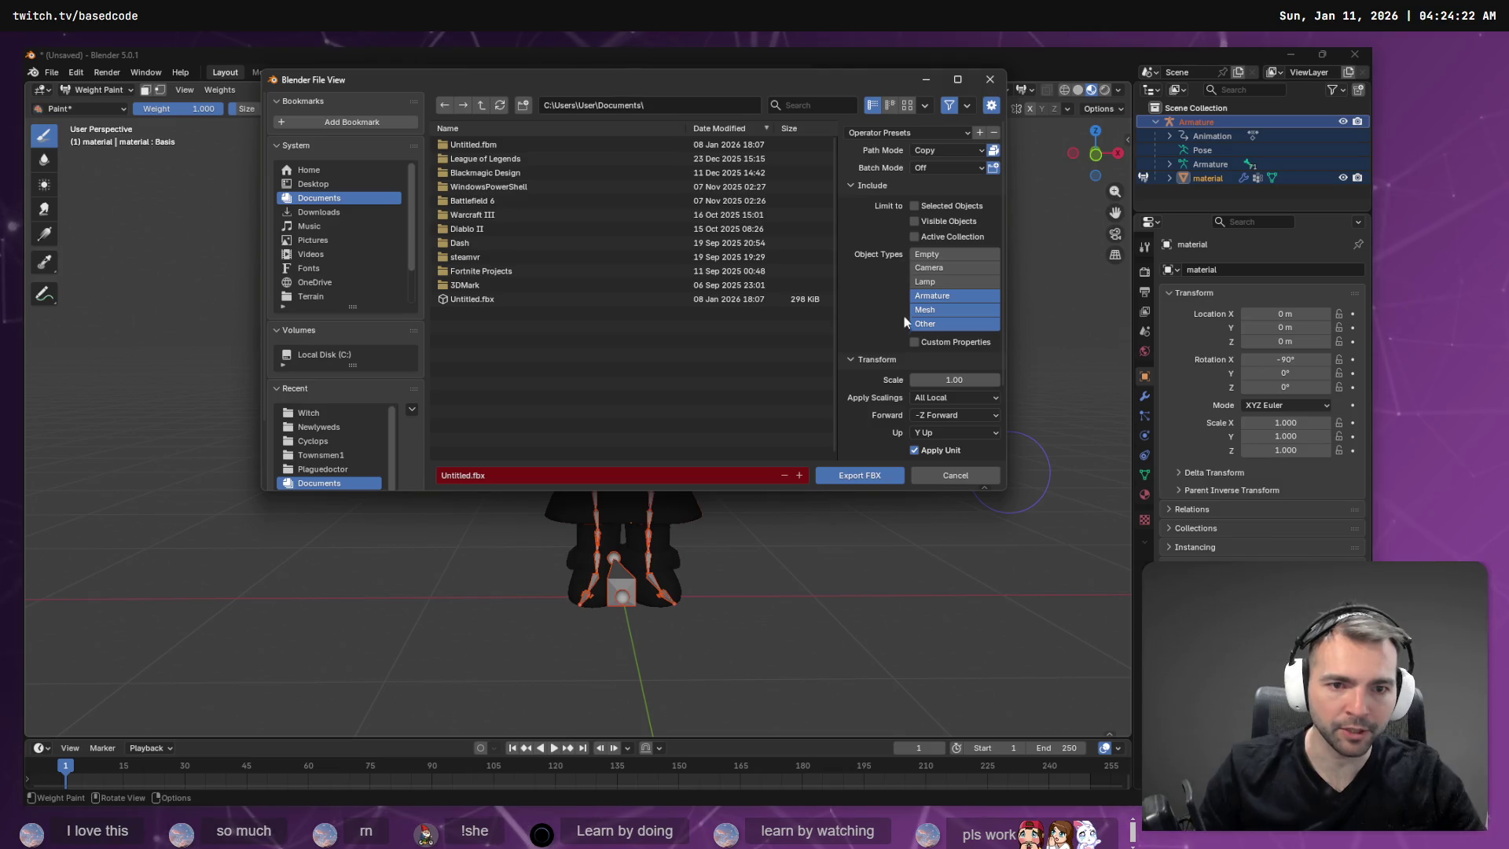
scroll(870, 339, down, 3)
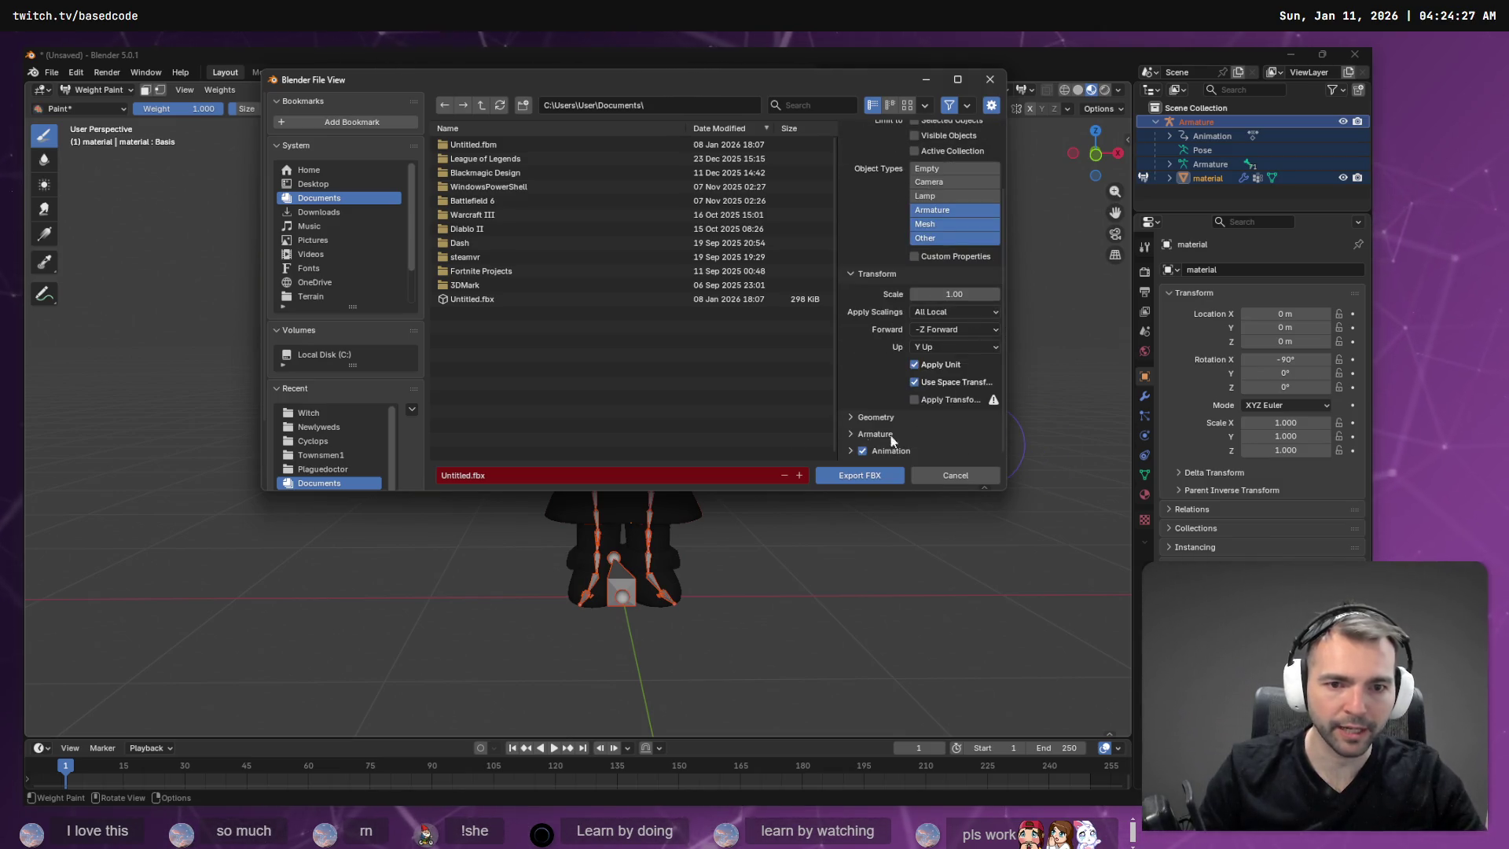
click(851, 474)
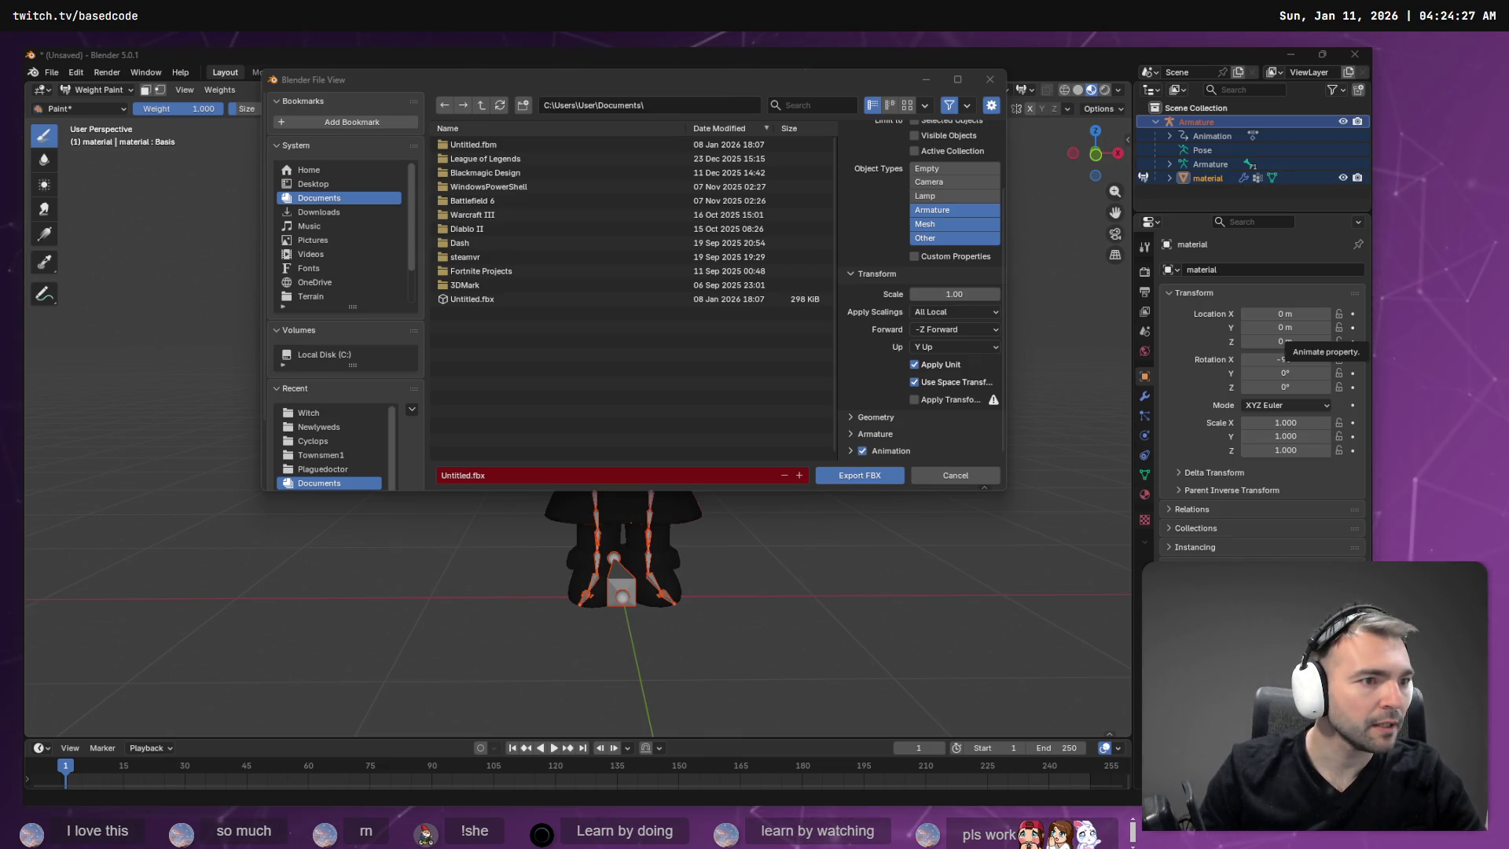
Copy the absolute path of Witch.fbx from Godot's FileSystem panel.
key(alt+Tab)
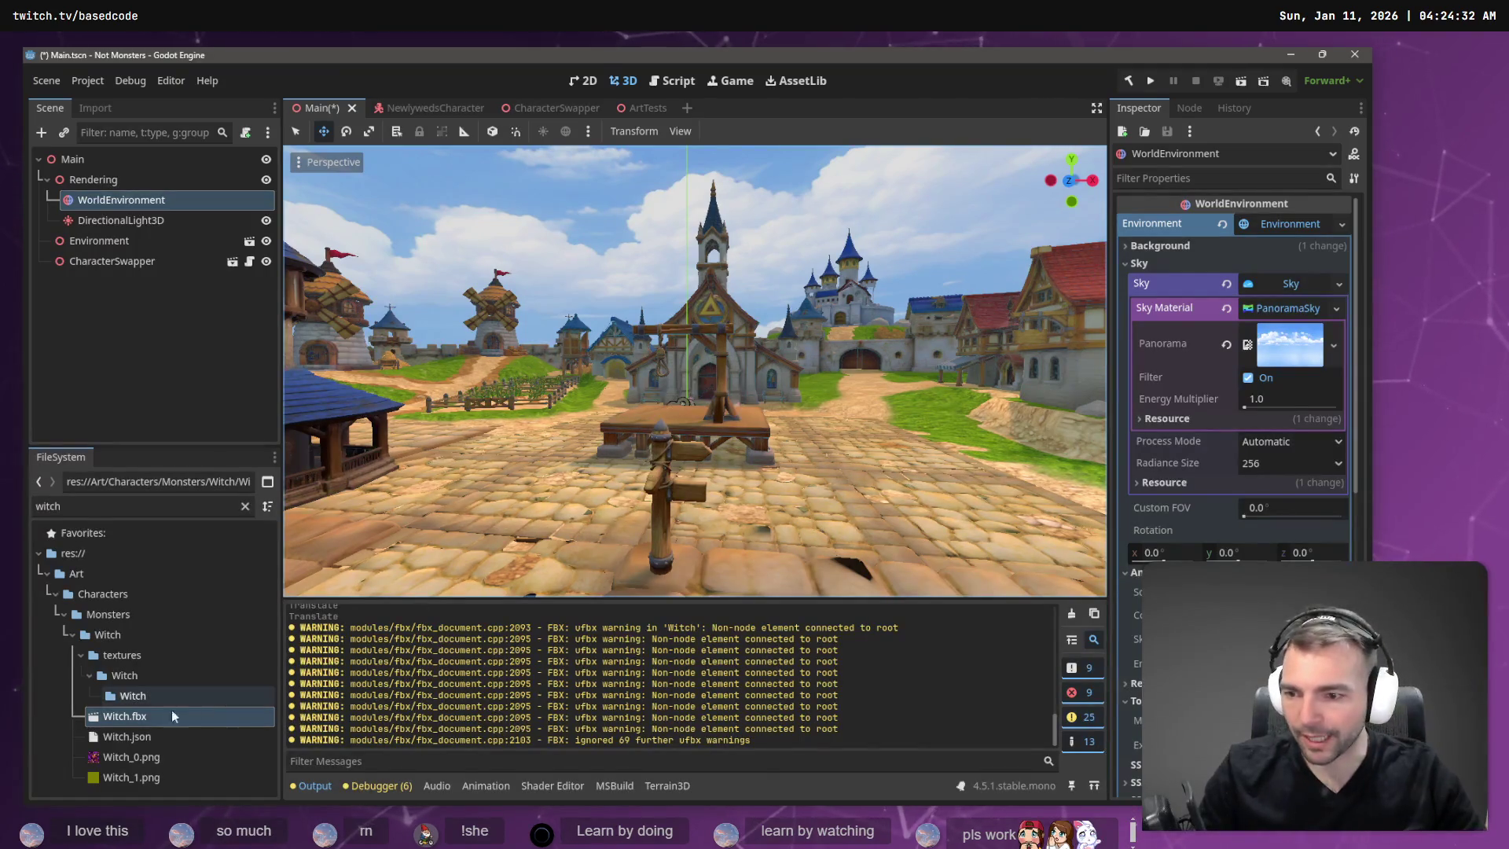
right_click(139, 716)
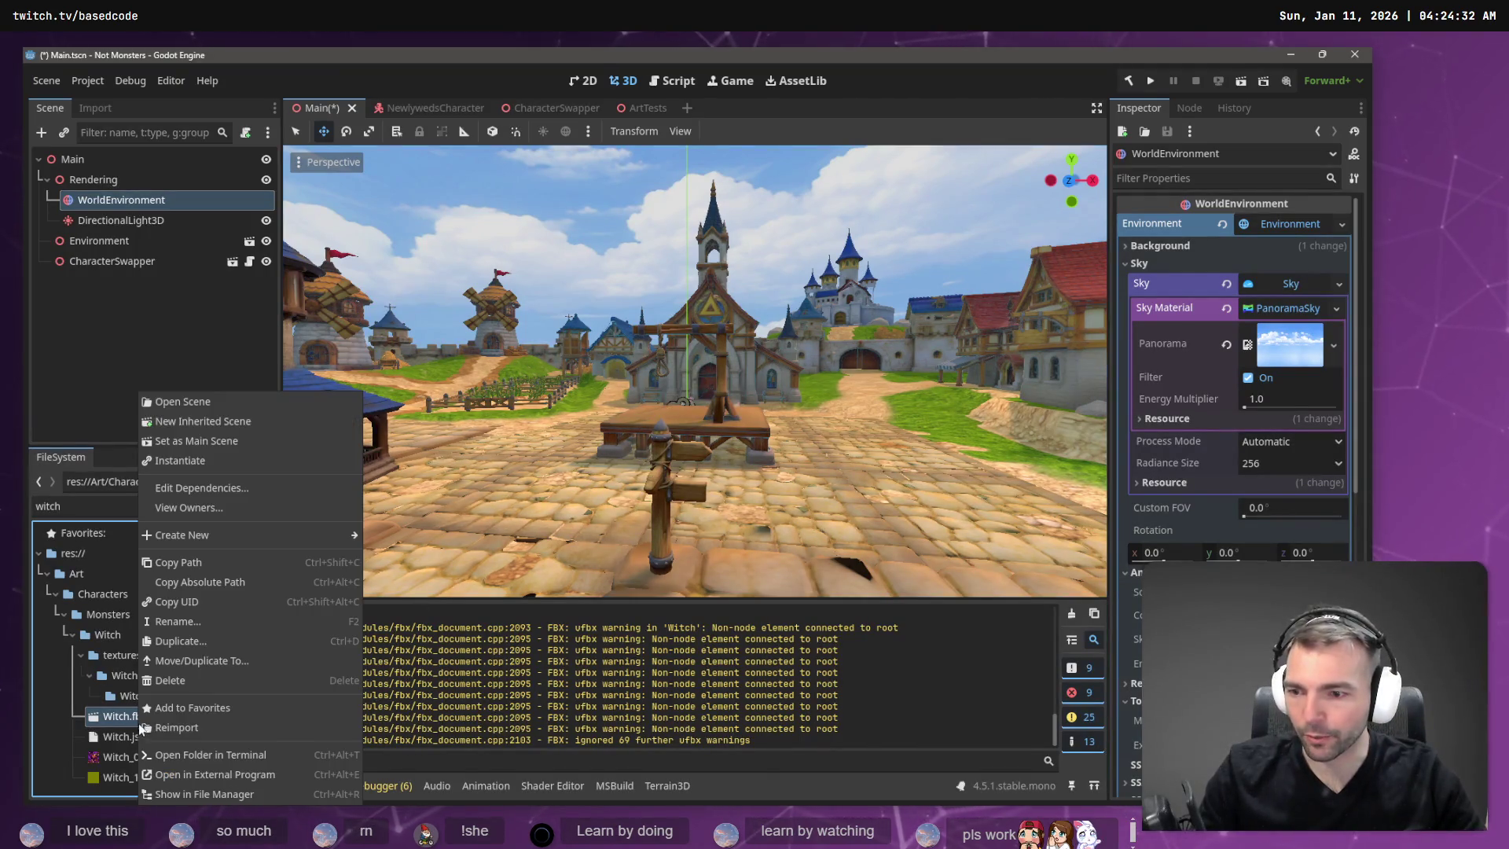
click(224, 585)
key(alt+Tab)
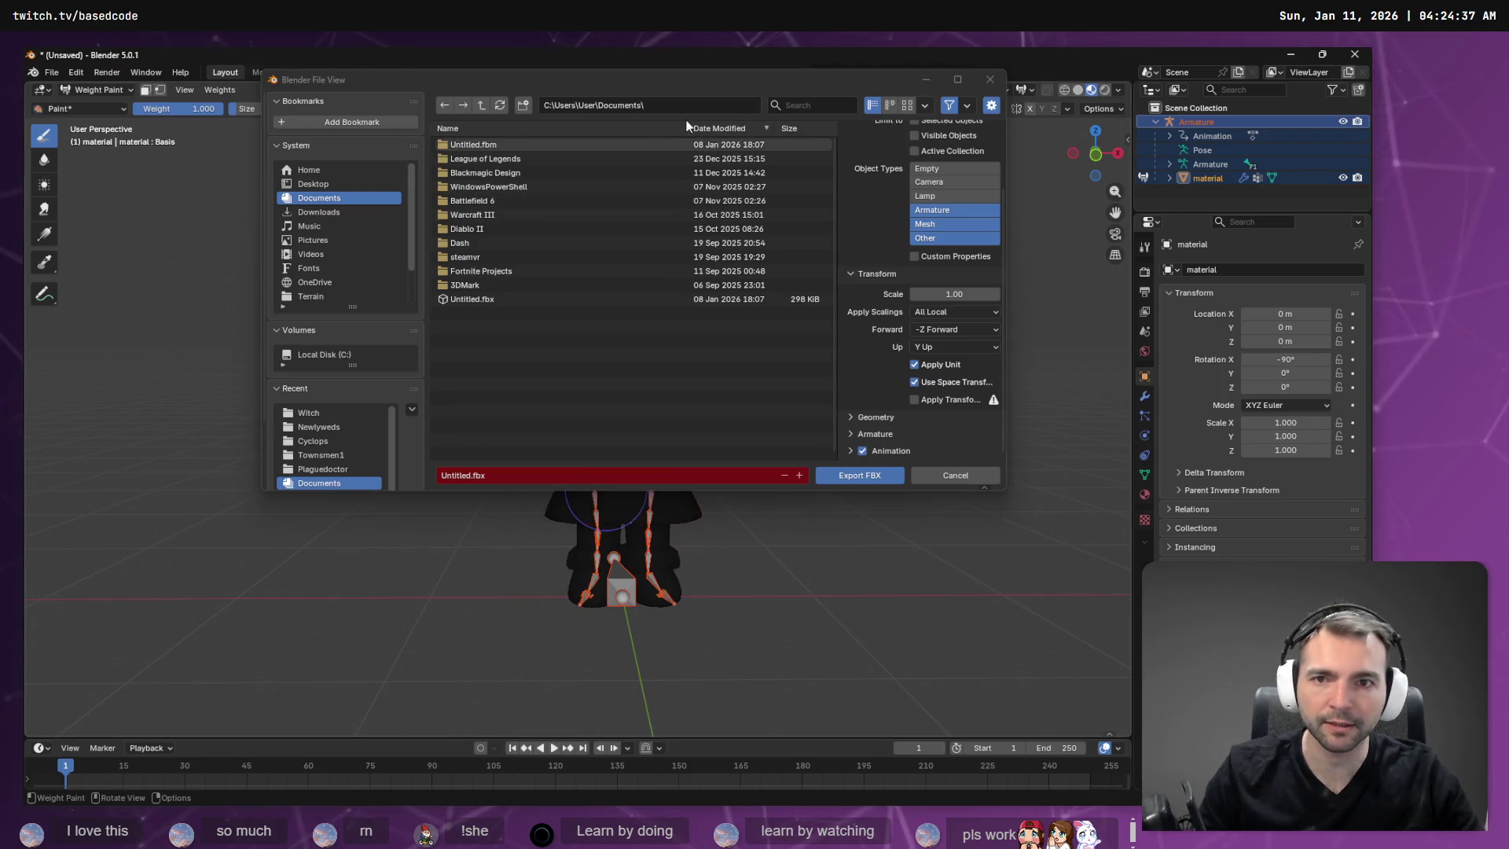
Paste the Witch folder path, export over the existing Witch.fbx, and return to Godot.
click(668, 105)
key(ctrl+v)
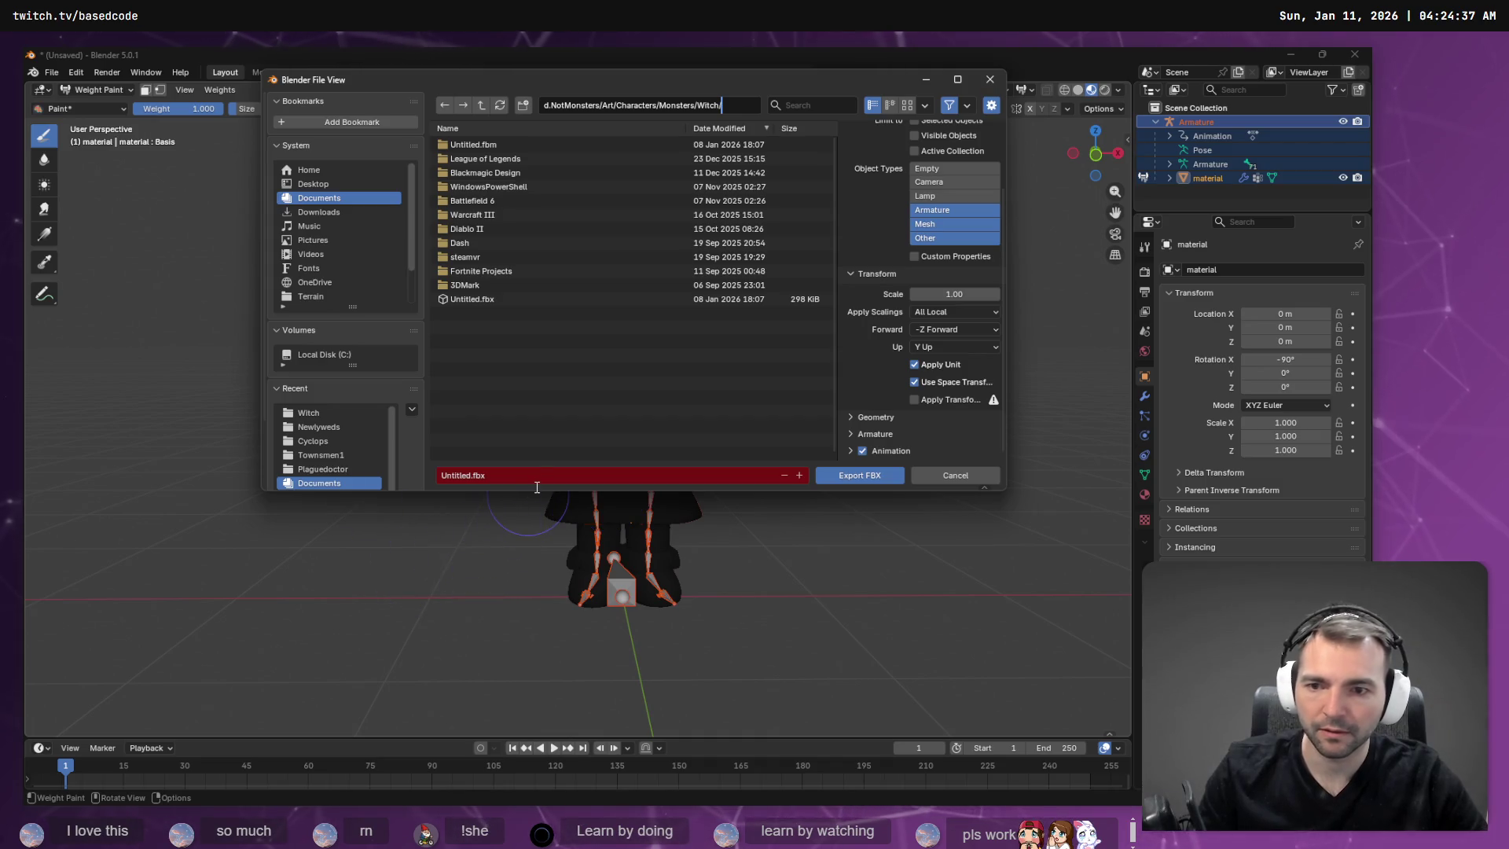
key(Return)
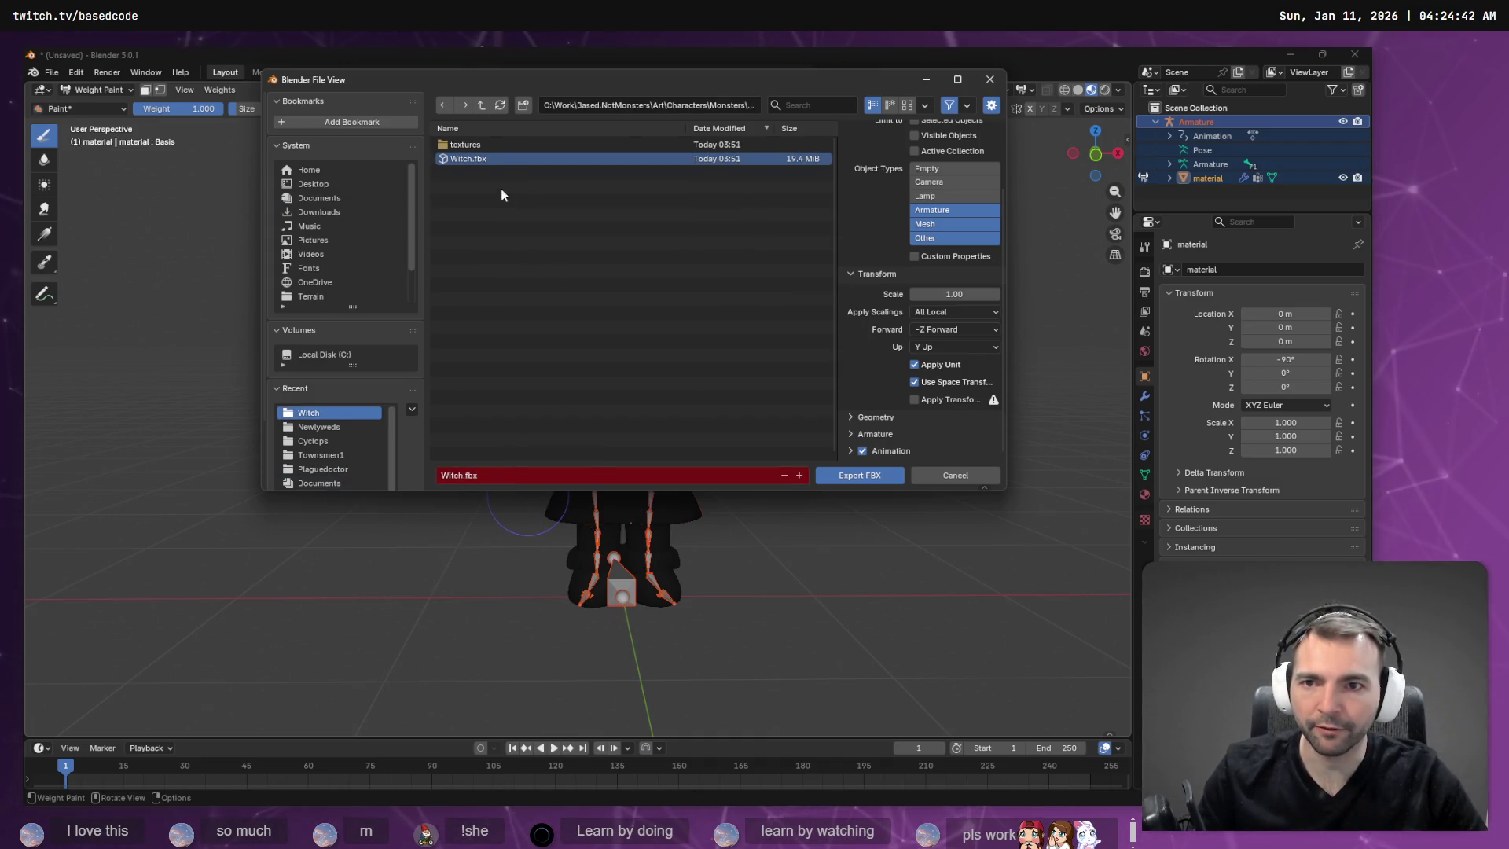
double_click(479, 159)
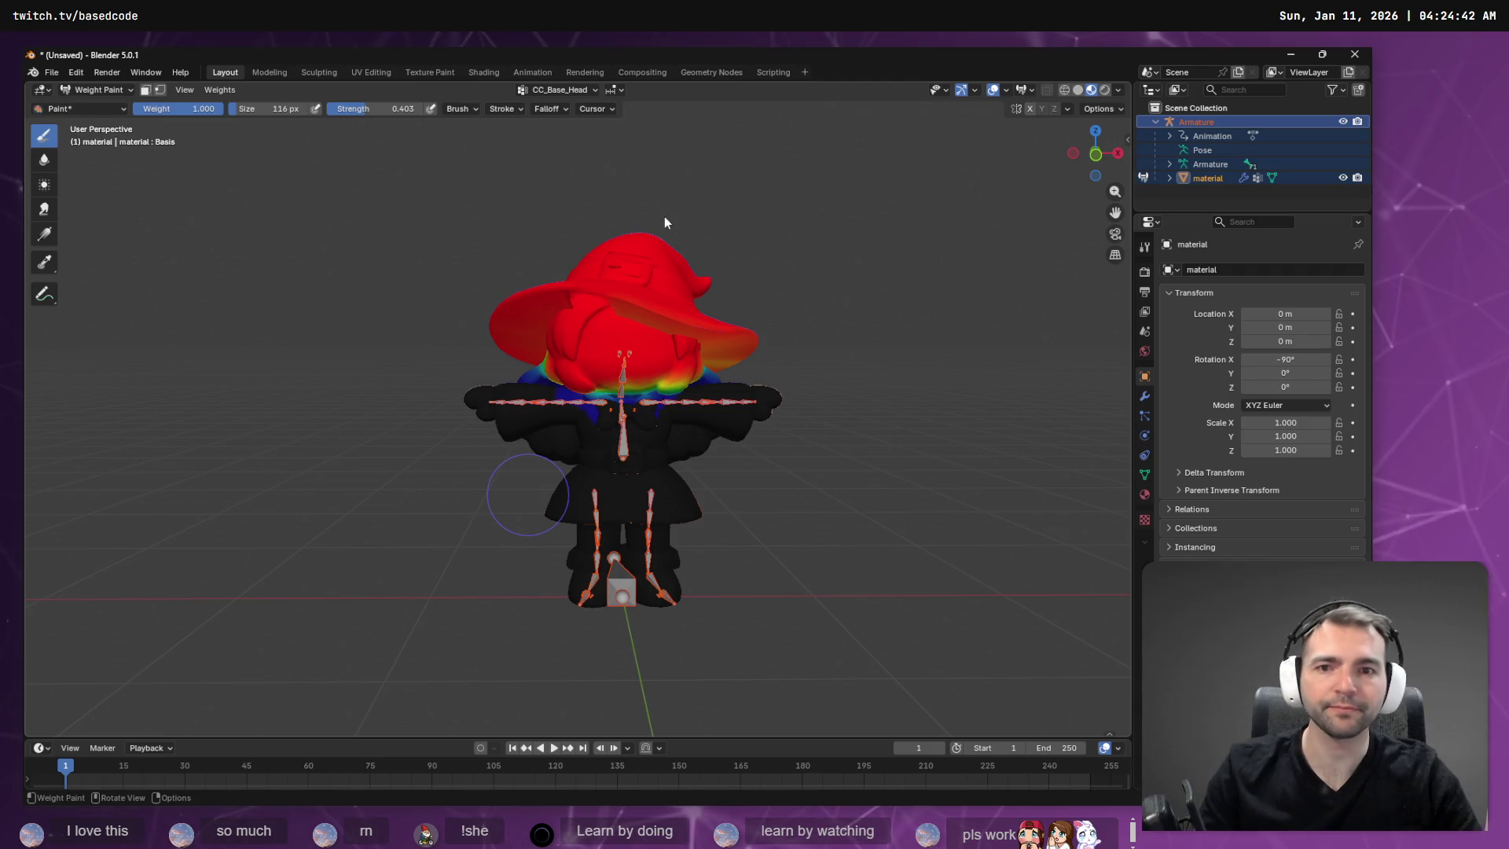
key(alt+Tab)
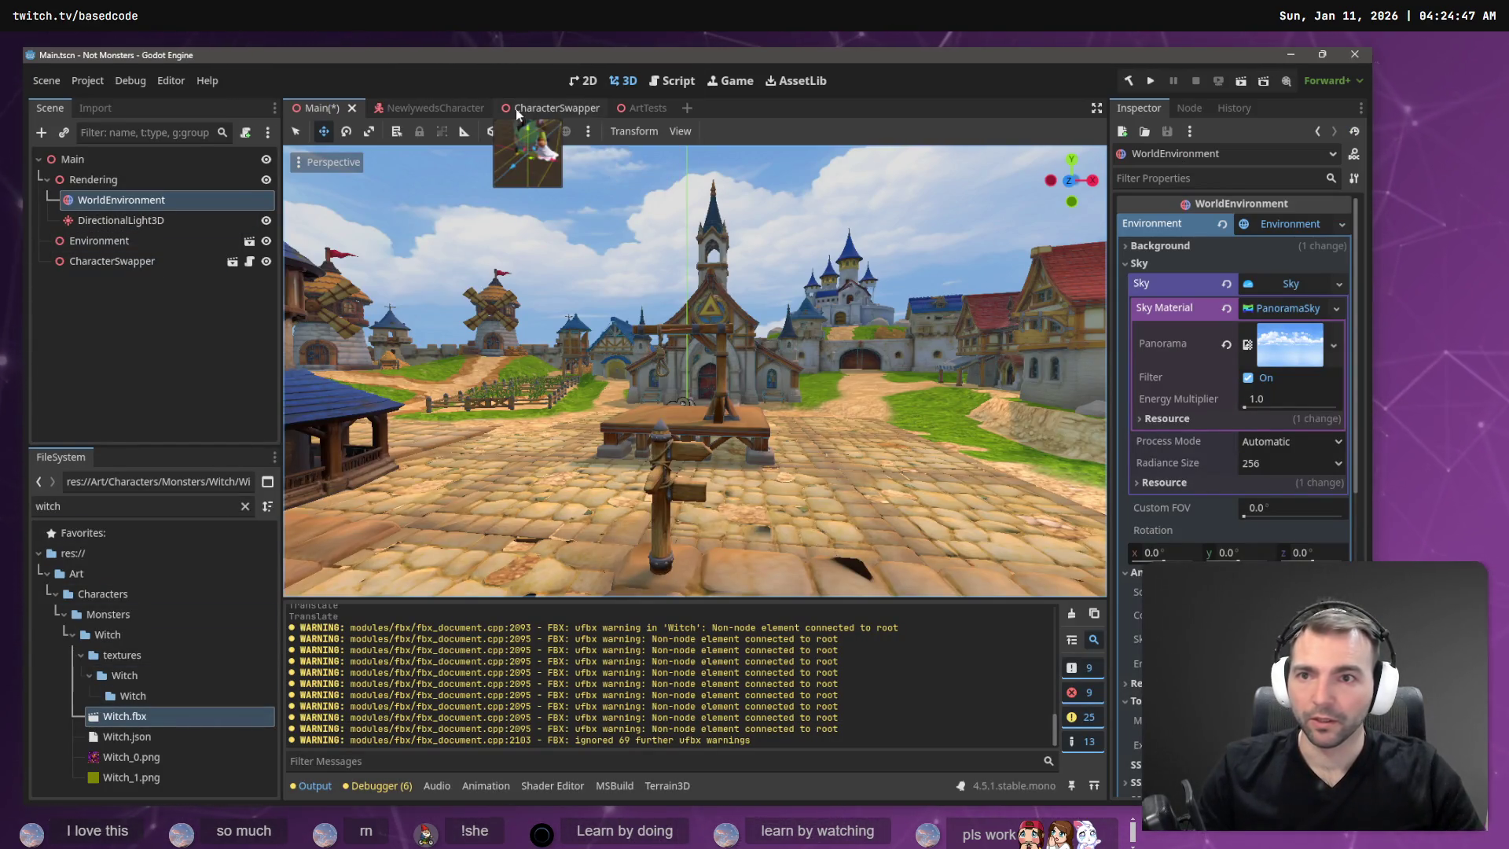
Give Witch.fbx's Skeleton3D a new BoneMap using SkeletonProfileHumanoid, then reimport it.
double_click(126, 716)
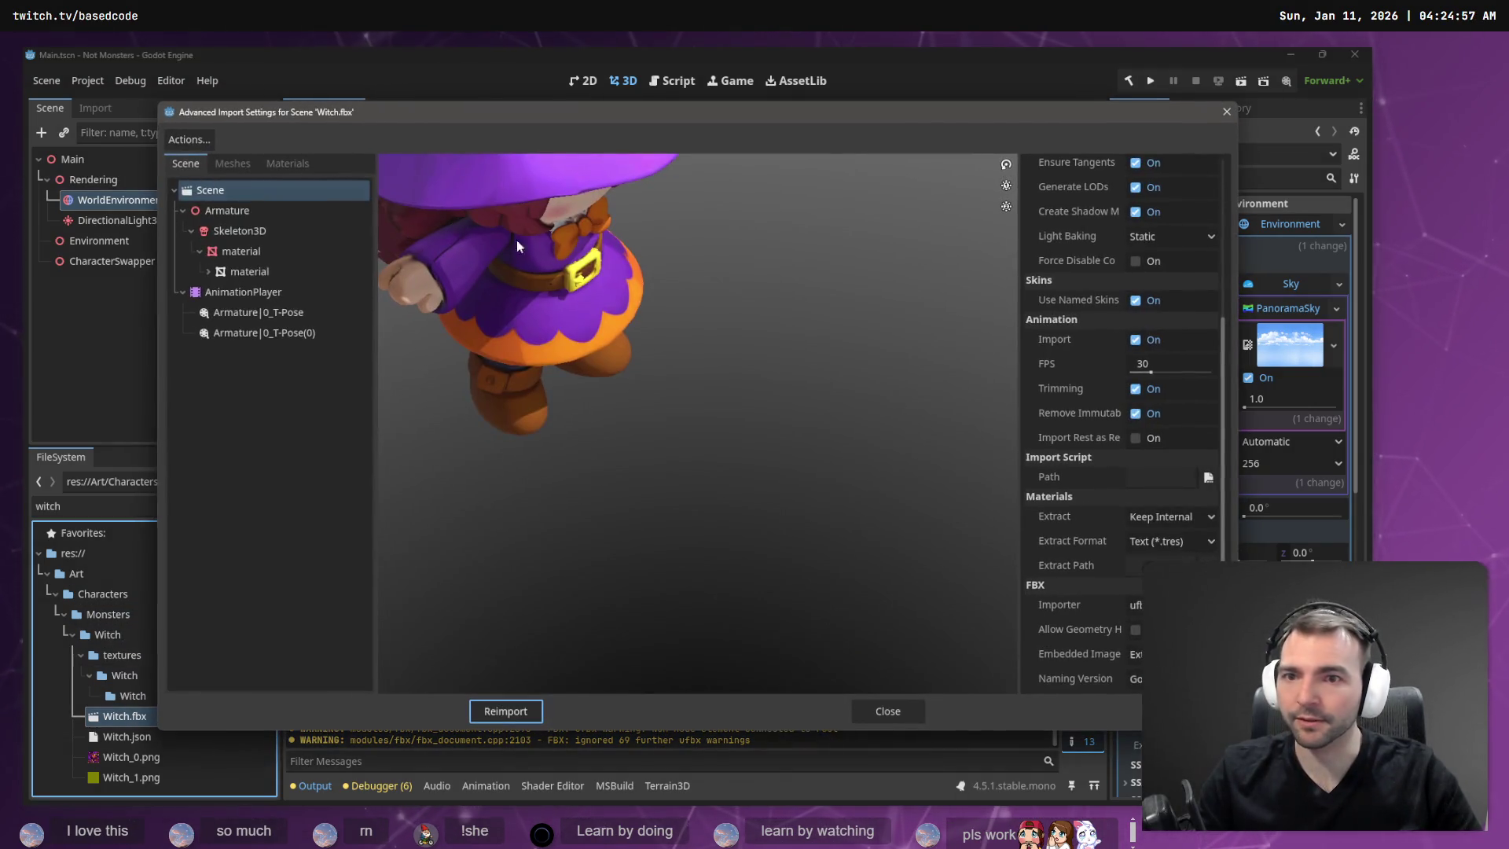
click(272, 239)
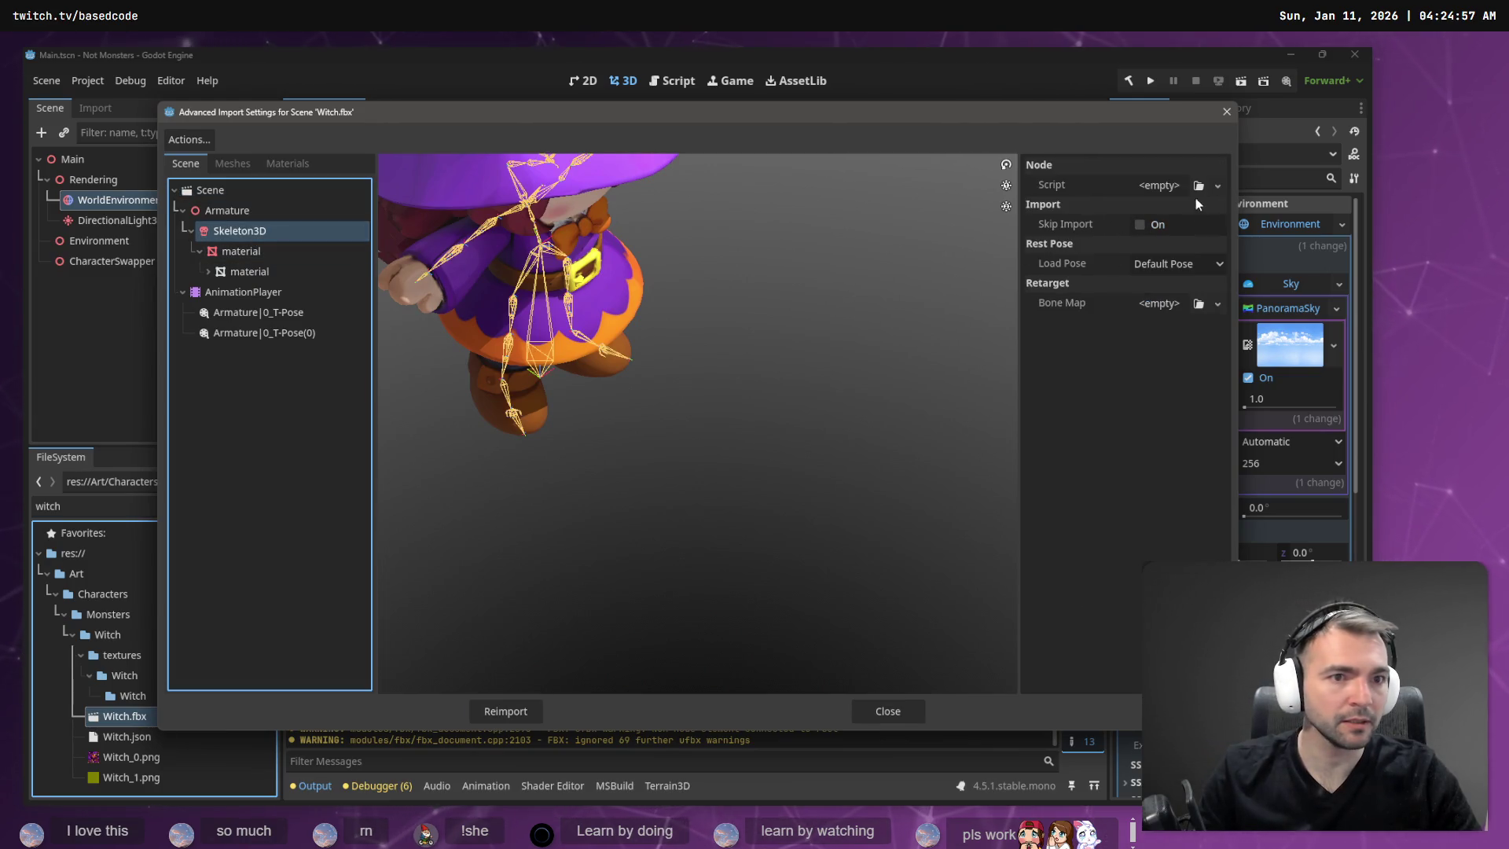
click(1217, 264)
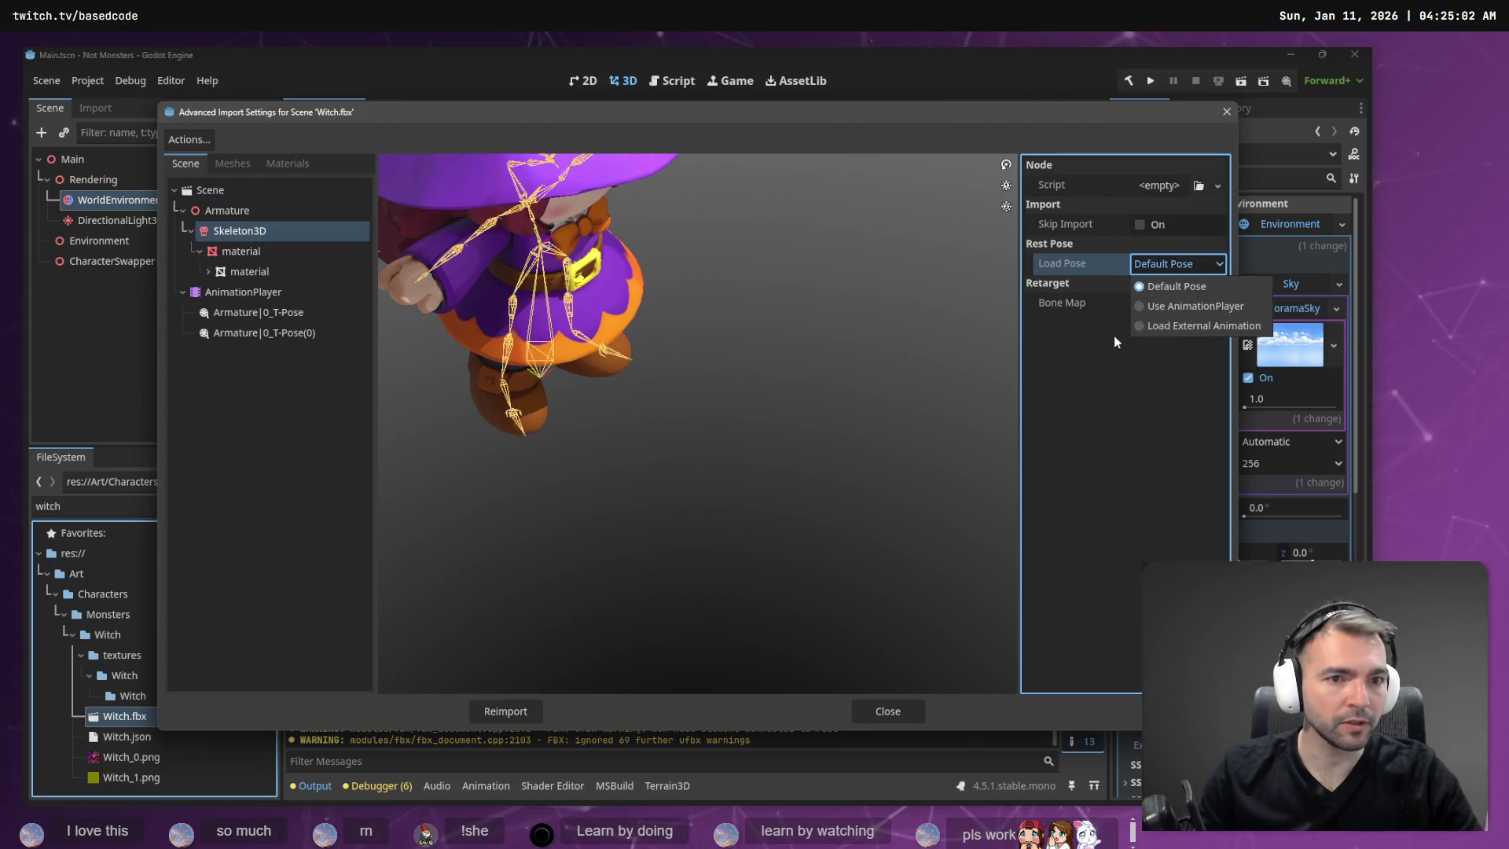
click(1114, 340)
click(1217, 303)
click(1179, 345)
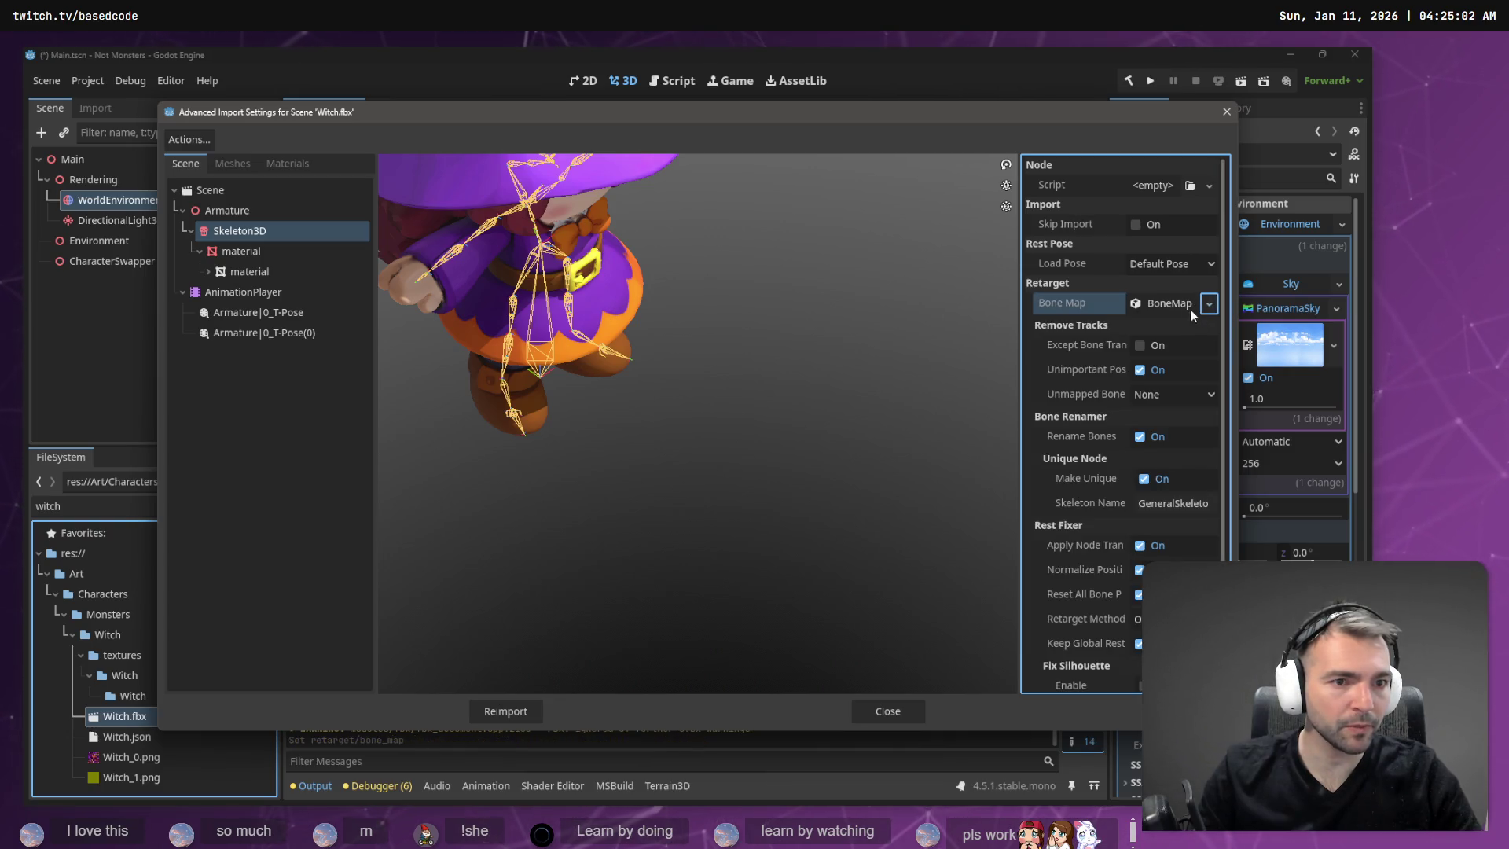
click(1179, 304)
click(1206, 328)
click(1165, 391)
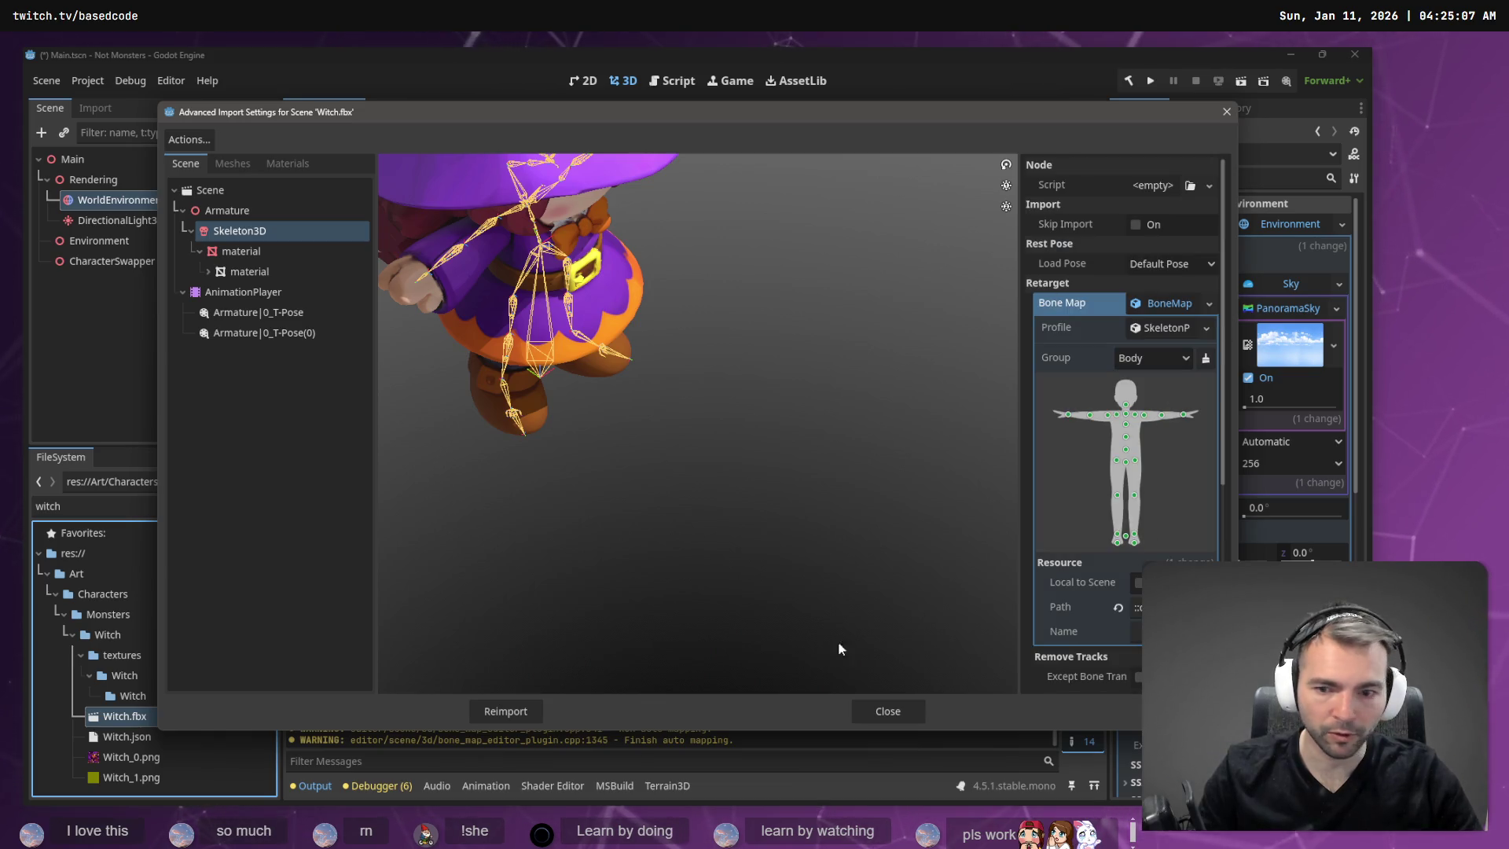
click(505, 710)
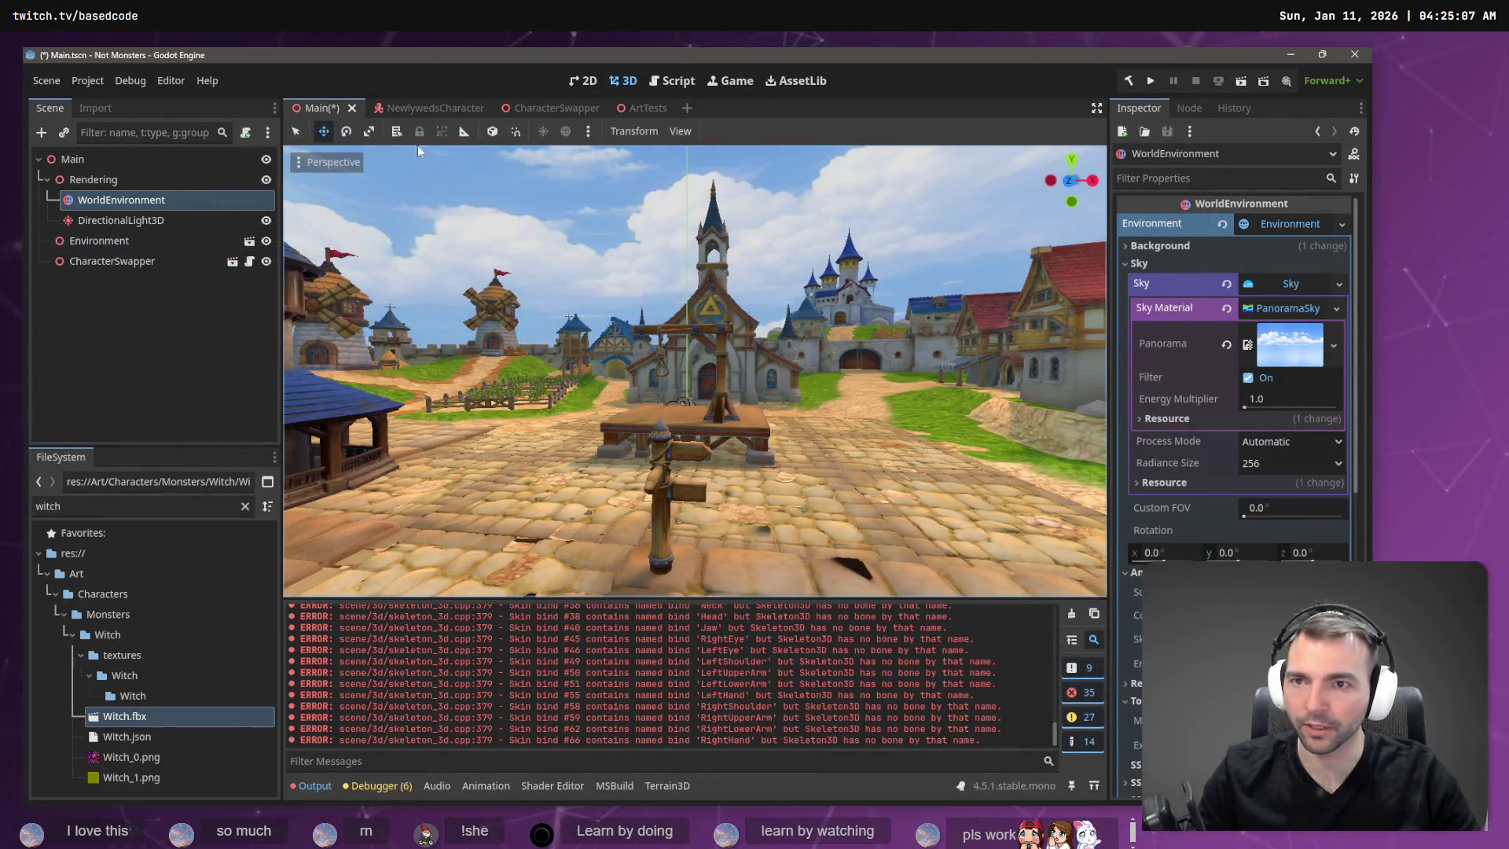
In Character.tscn, move AnimationTree under the root and delete the old CharacterNode3D.
click(244, 506)
double_click(130, 634)
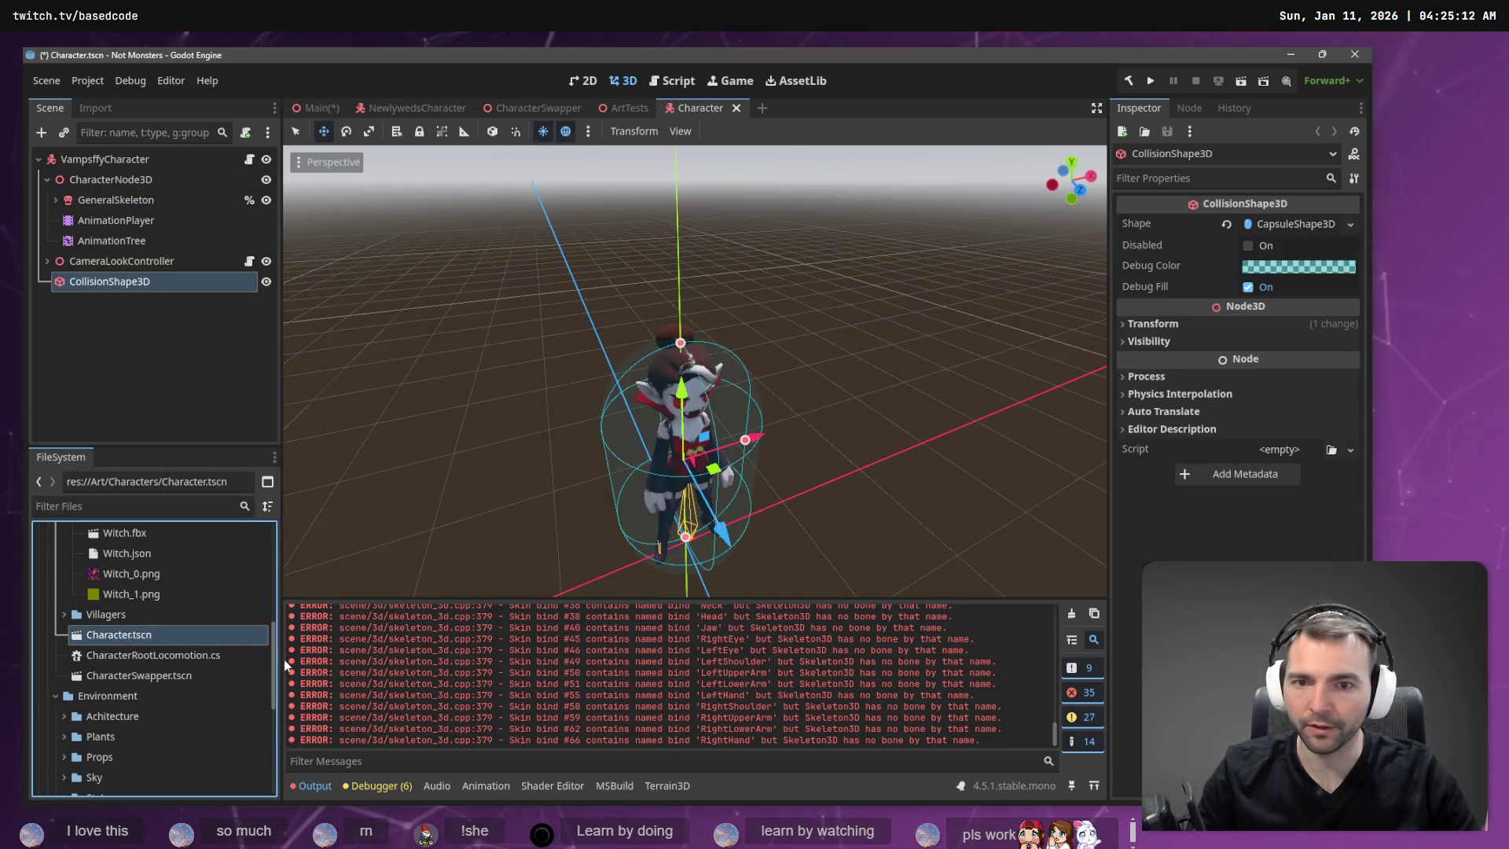
click(112, 177)
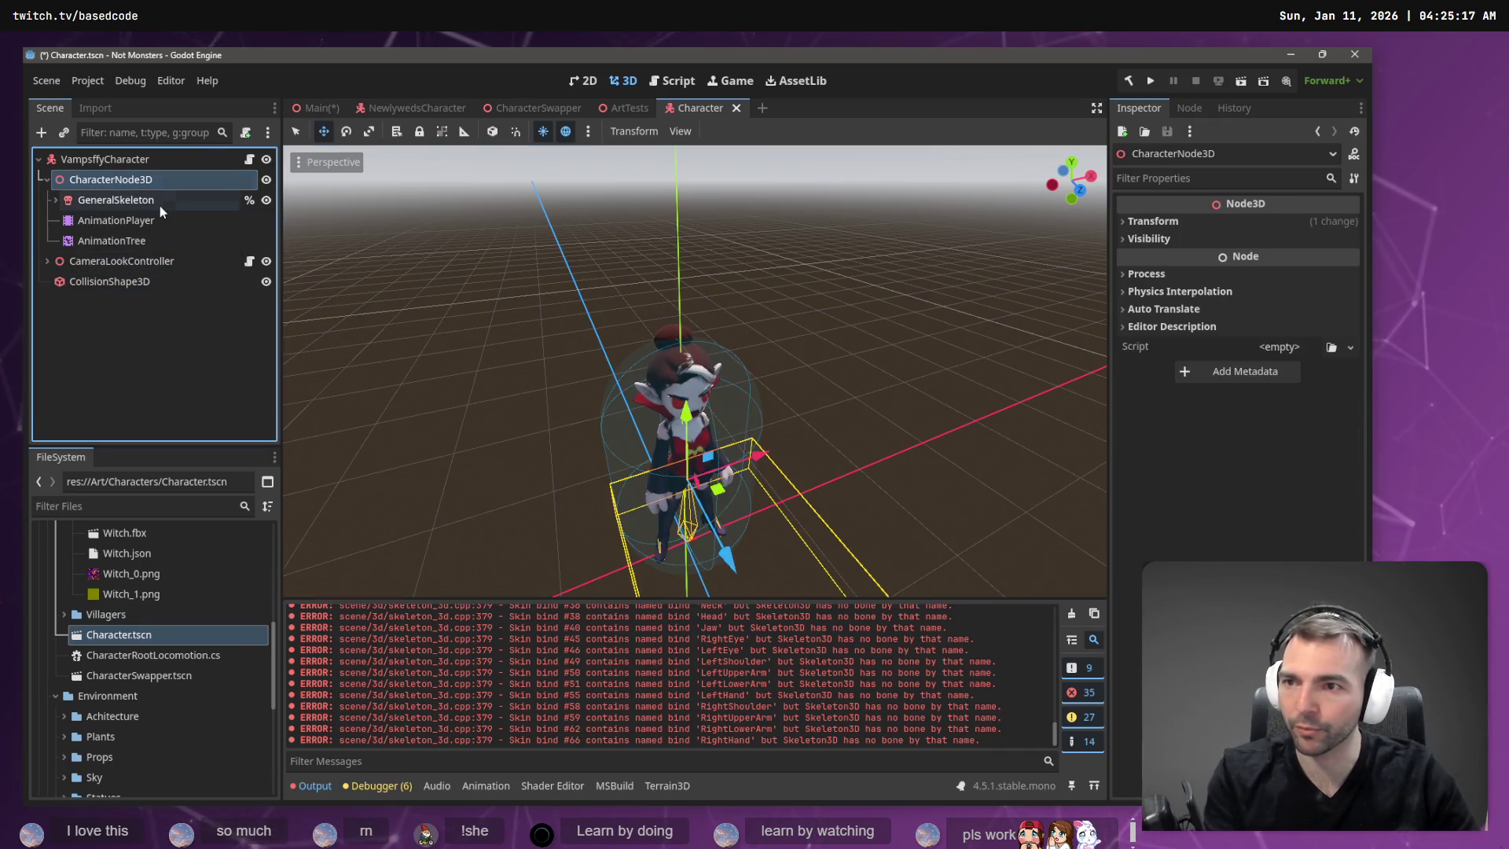
click(129, 240)
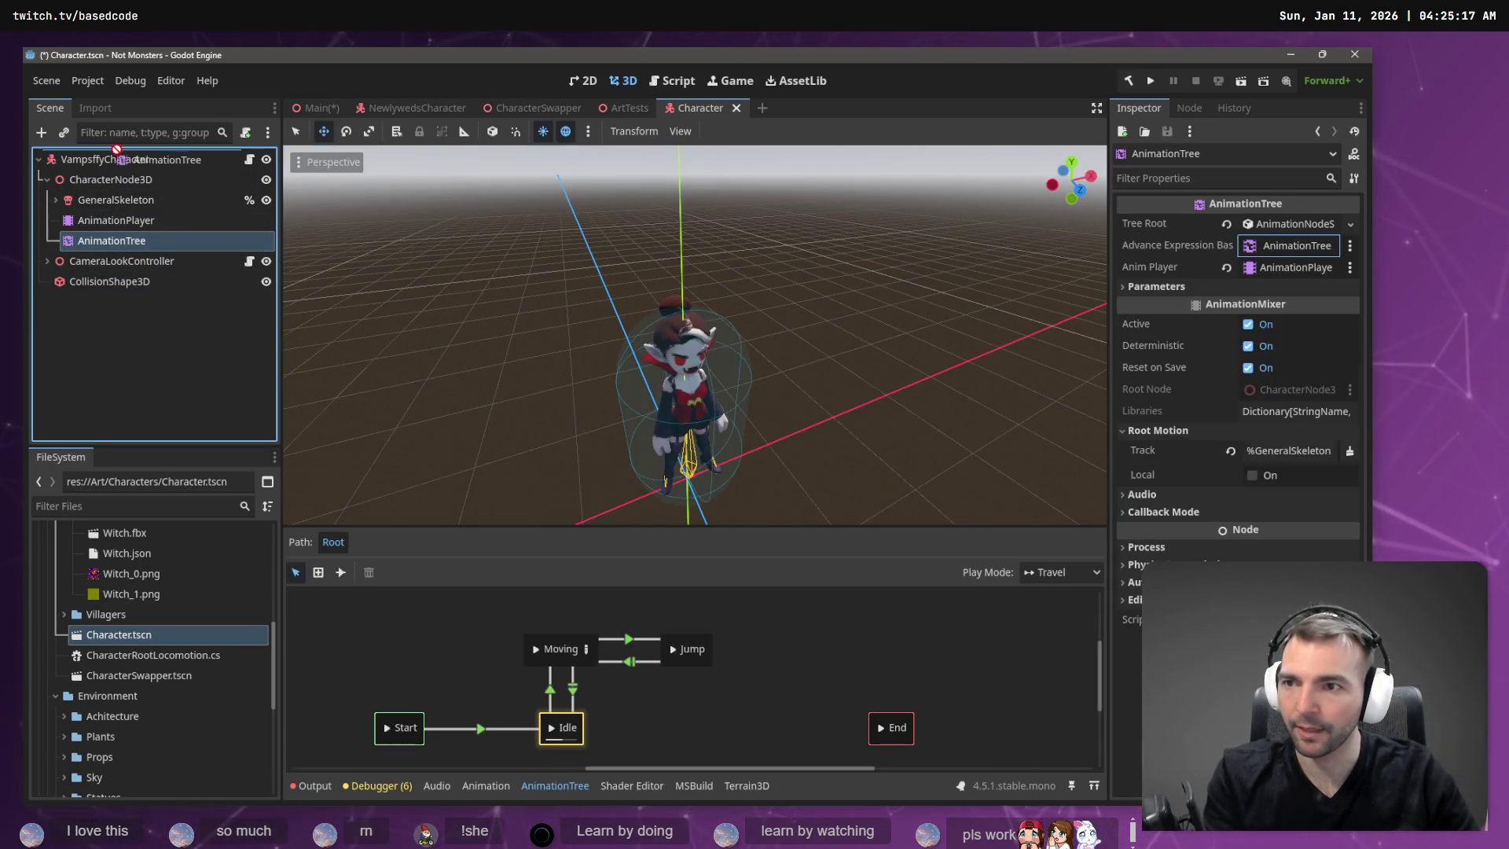
drag(116, 150, 113, 162)
click(110, 179)
key(Delete)
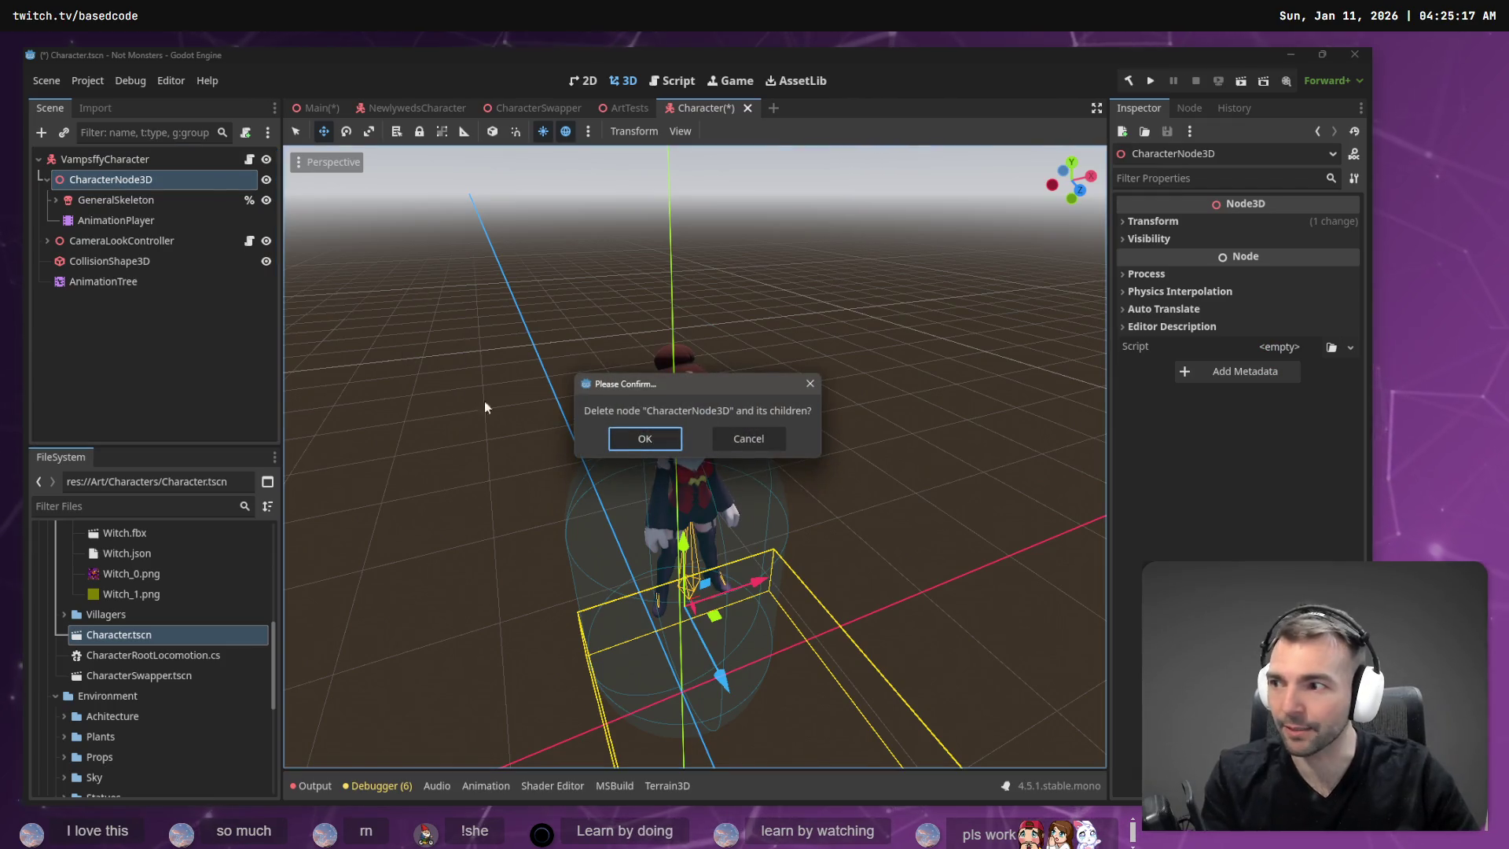
click(654, 435)
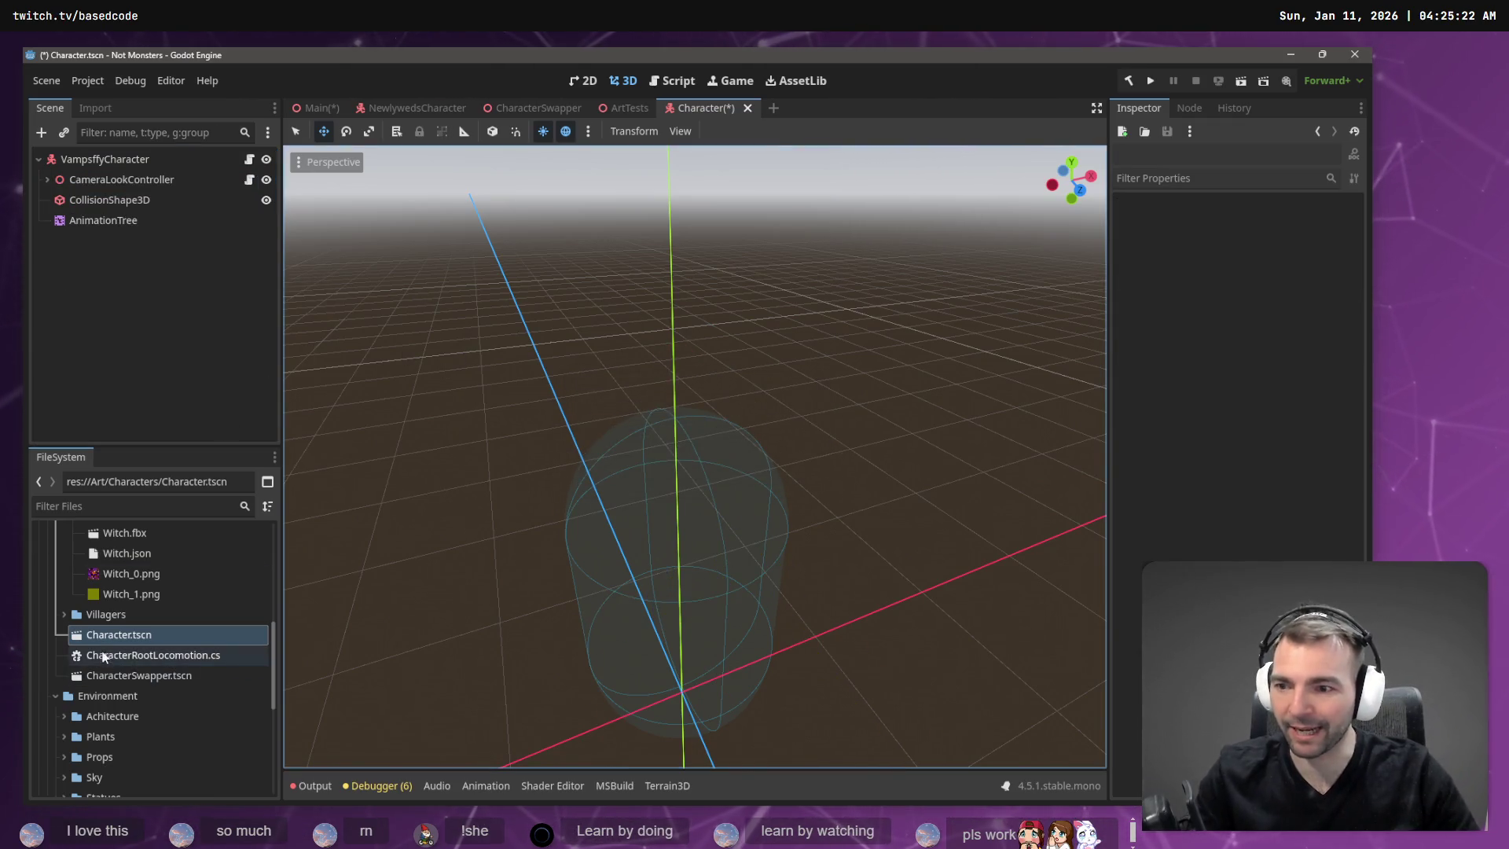
Add Witch.fbx with Editable Children, moving AnimationTree under it and assigning its AnimationPlayer.
scroll(118, 613, up, 2)
mouse_move(130, 573)
mouse_down()
mouse_move(165, 298)
mouse_move(117, 165)
mouse_up()
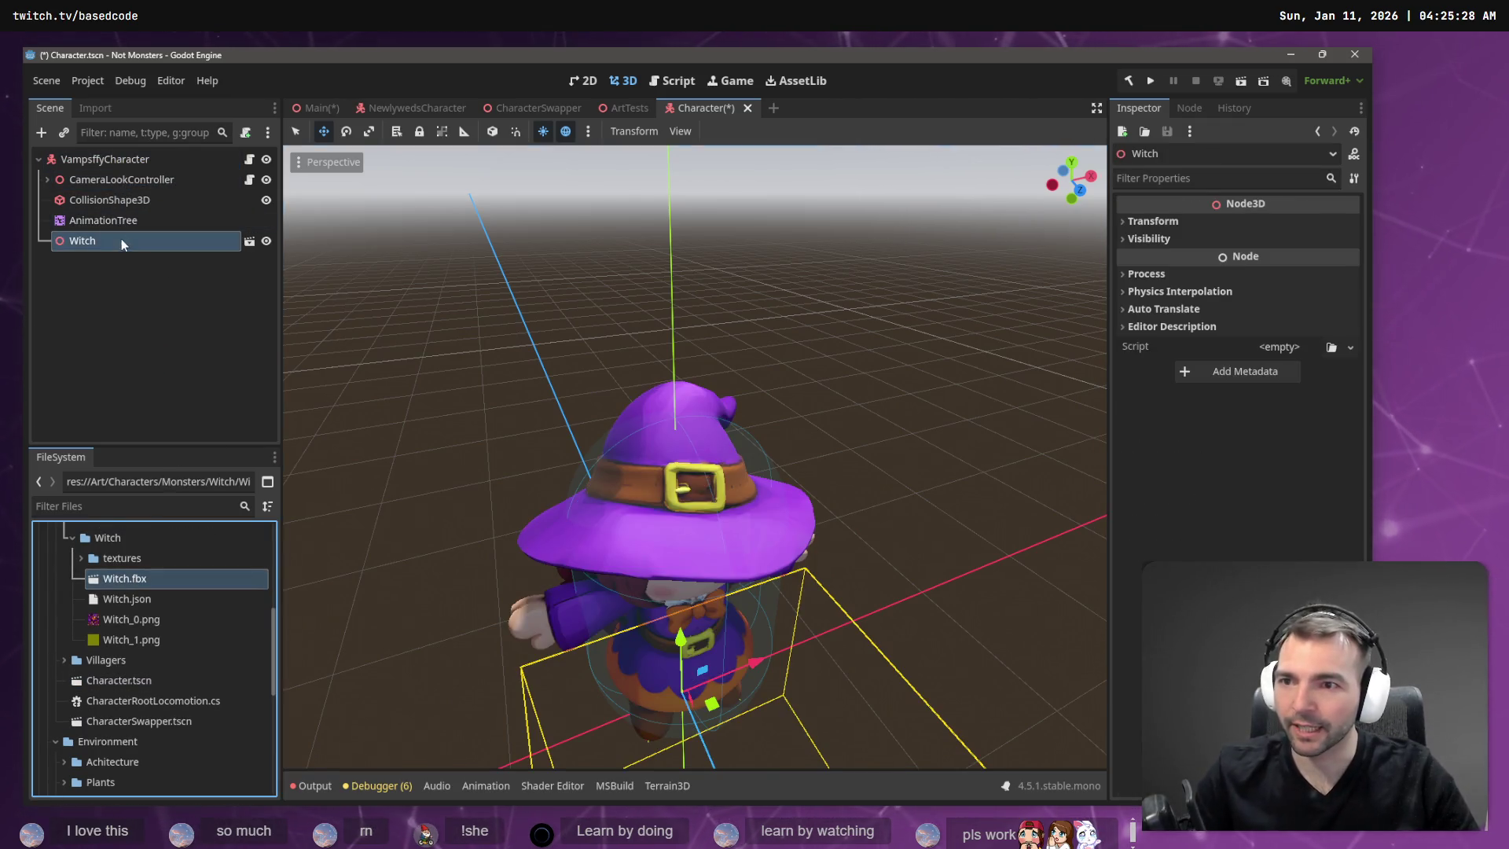
right_click(197, 243)
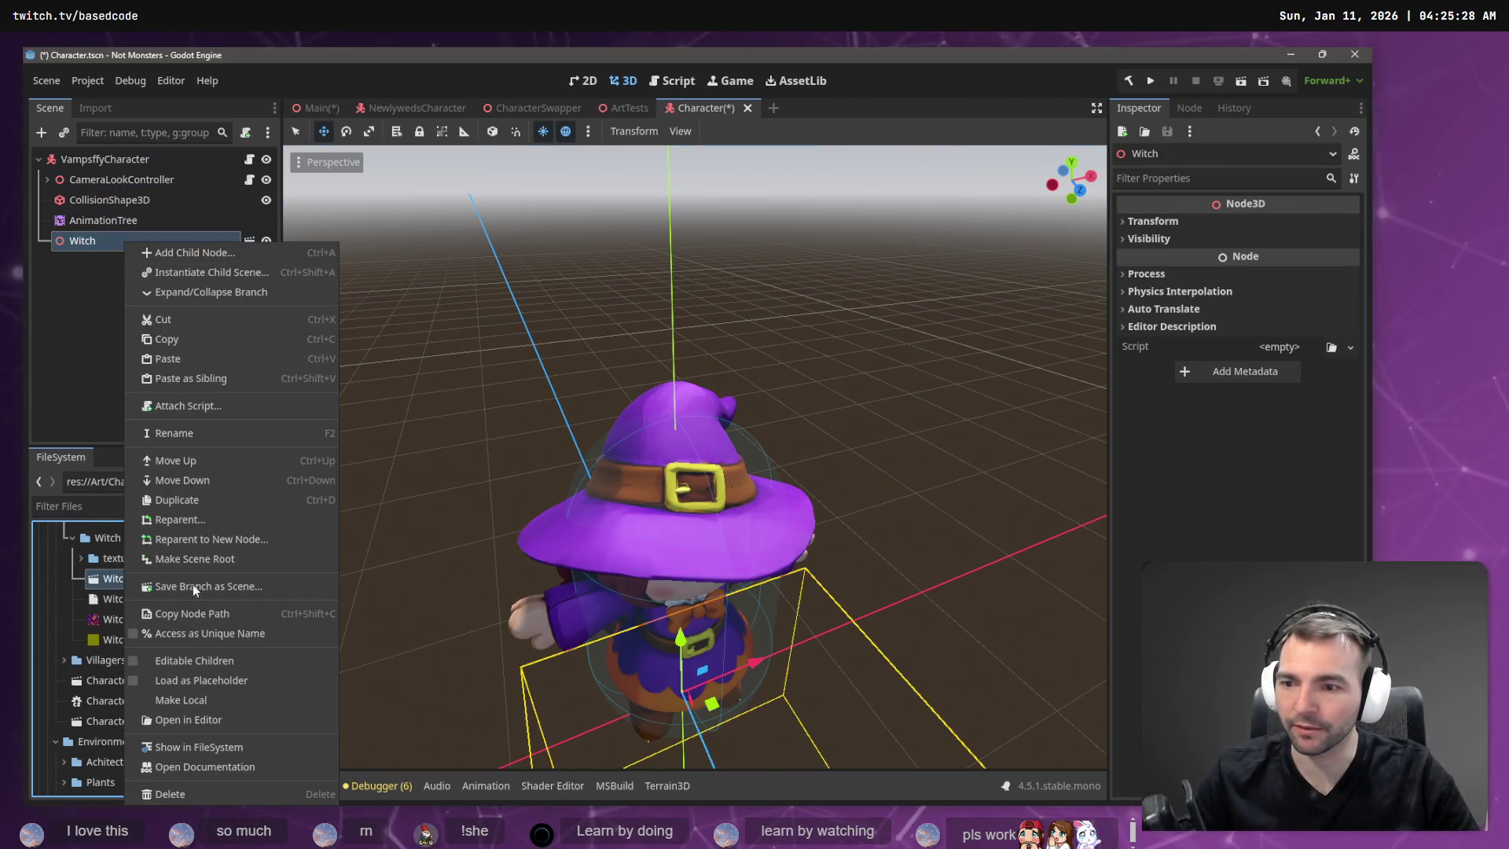
click(218, 705)
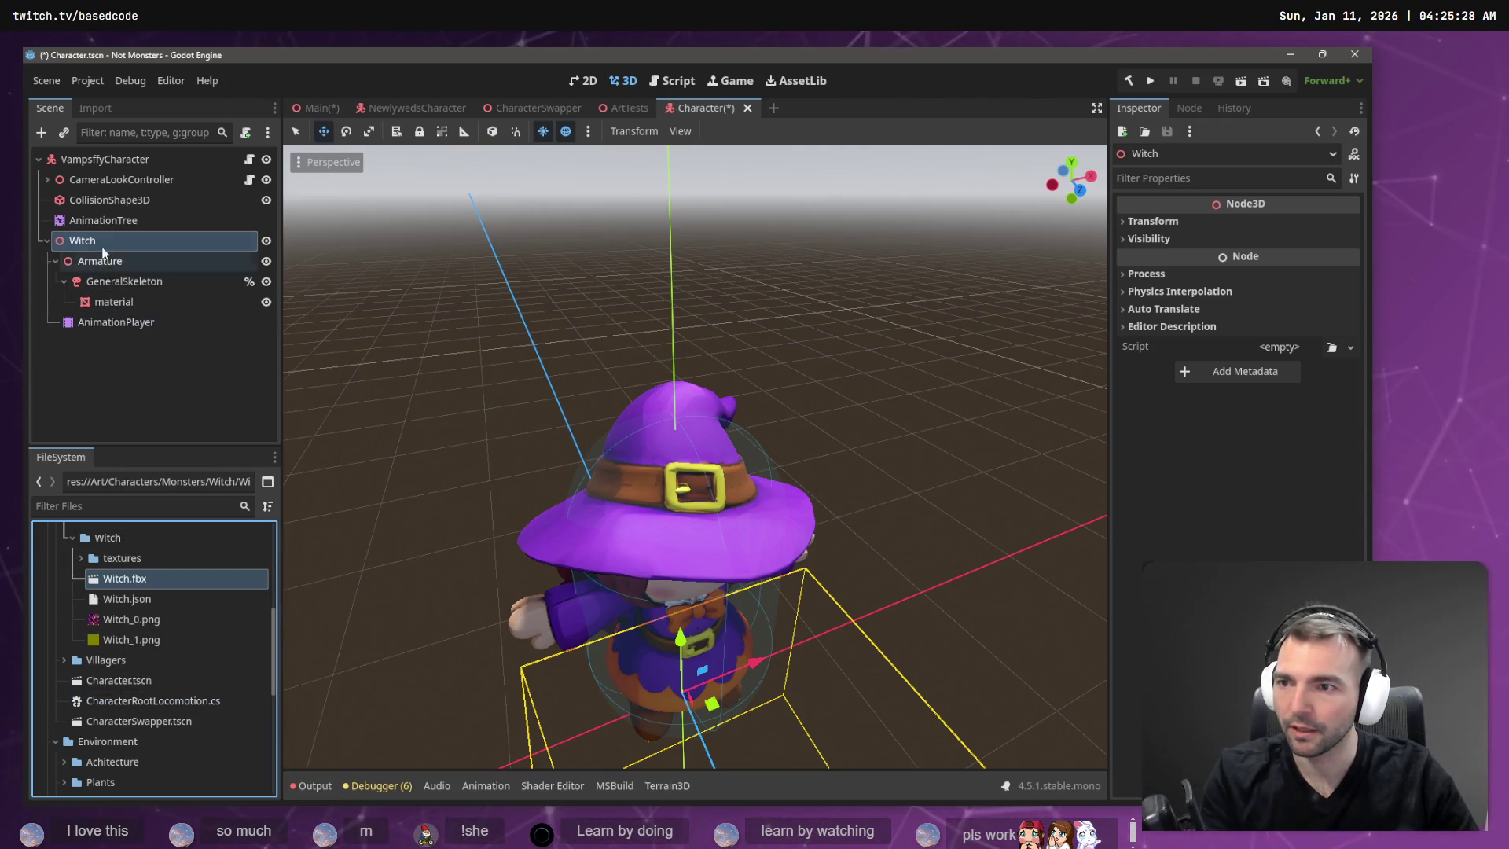
mouse_move(96, 226)
mouse_down()
mouse_move(114, 308)
mouse_move(1179, 314)
mouse_up()
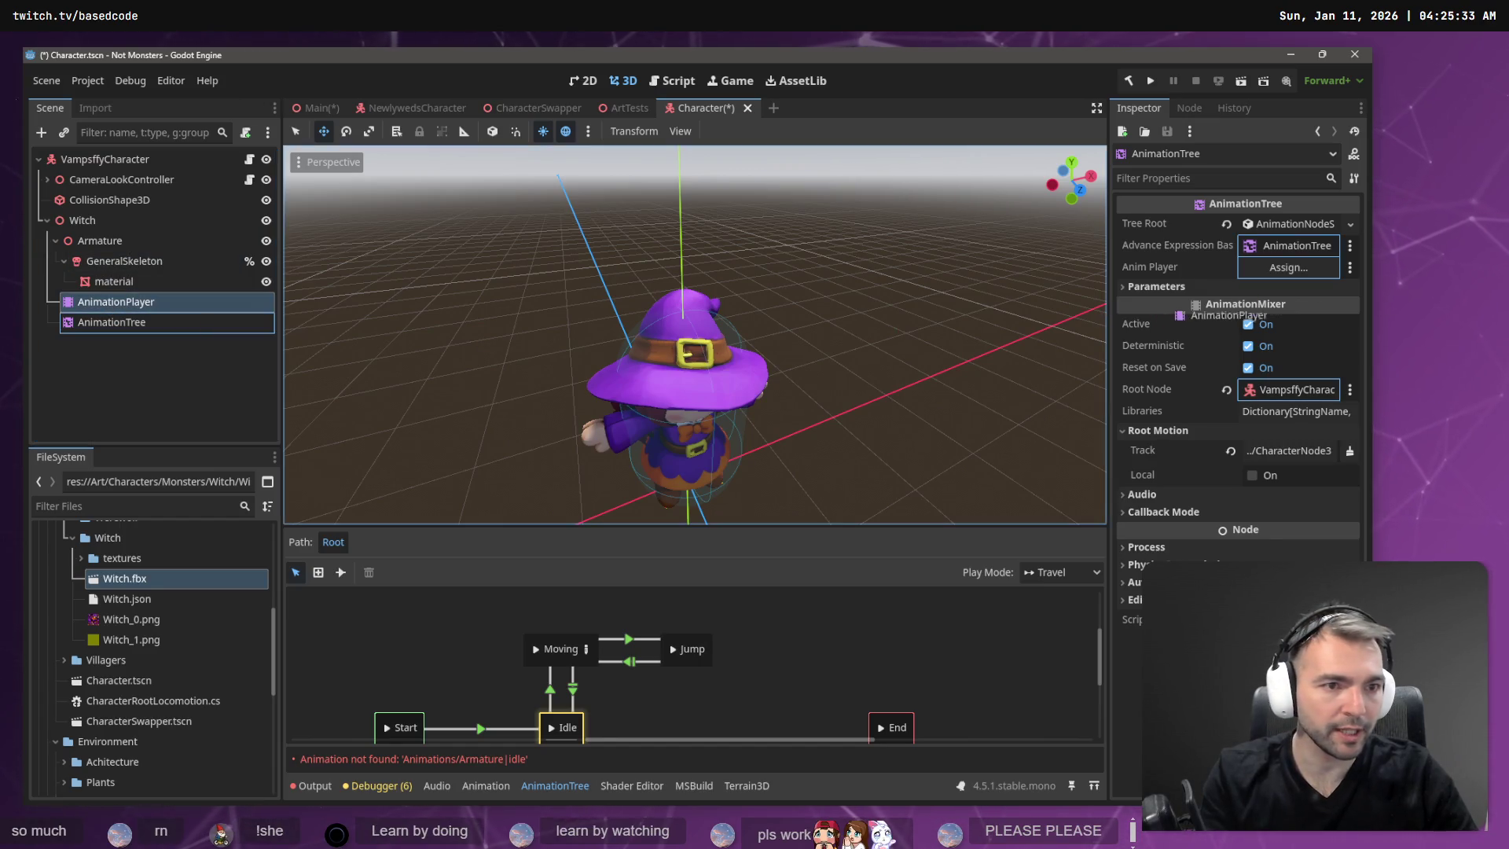
drag(1307, 262, 1307, 267)
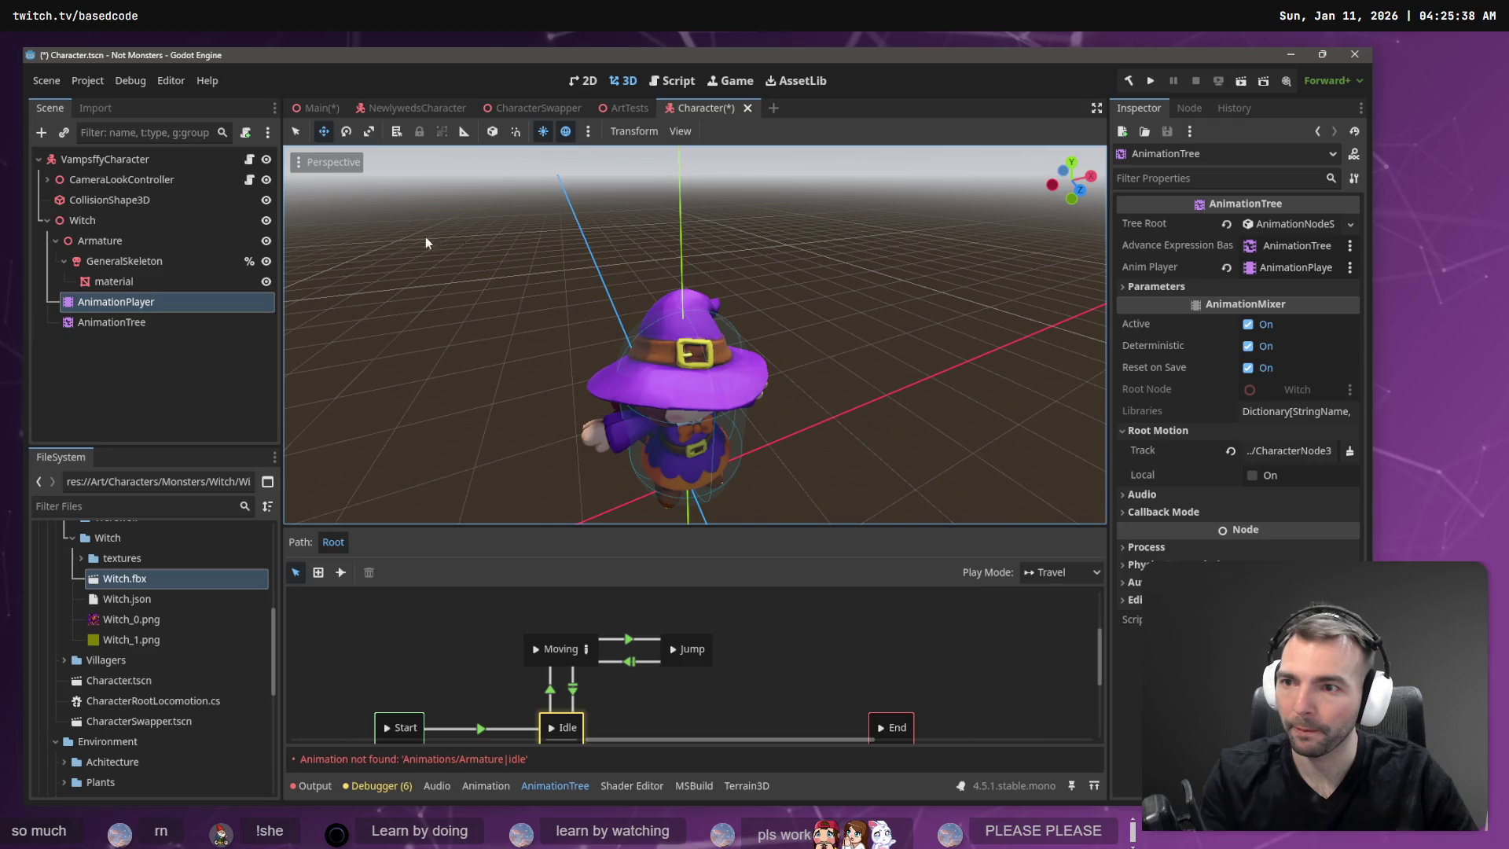
Move GeneralSkeleton out of Armature under Witch, then delete the empty Armature node.
click(202, 263)
shift+click(130, 322)
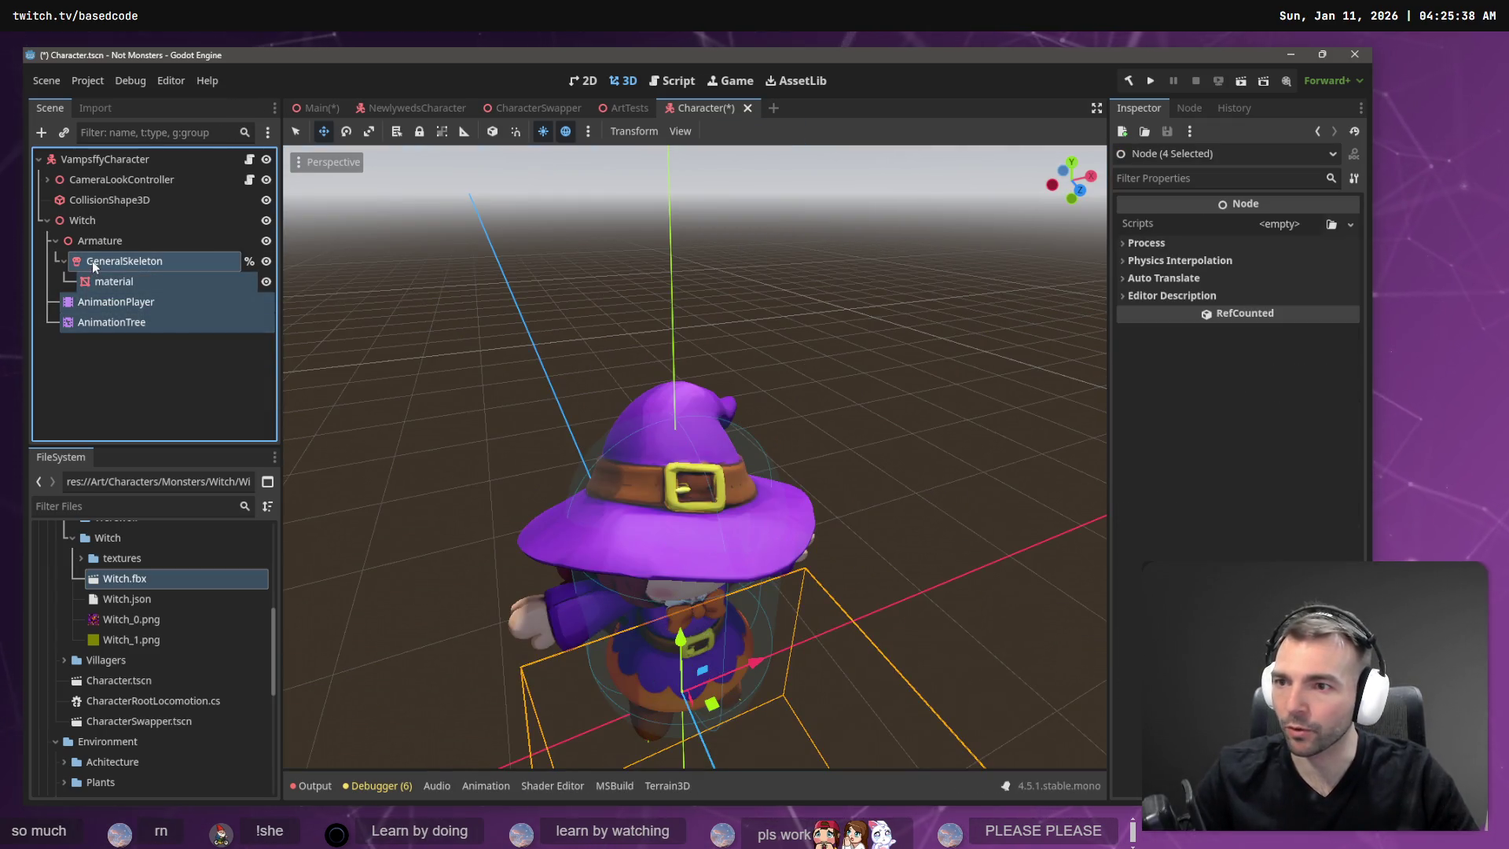
drag(93, 266, 110, 247)
click(118, 241)
key(Delete)
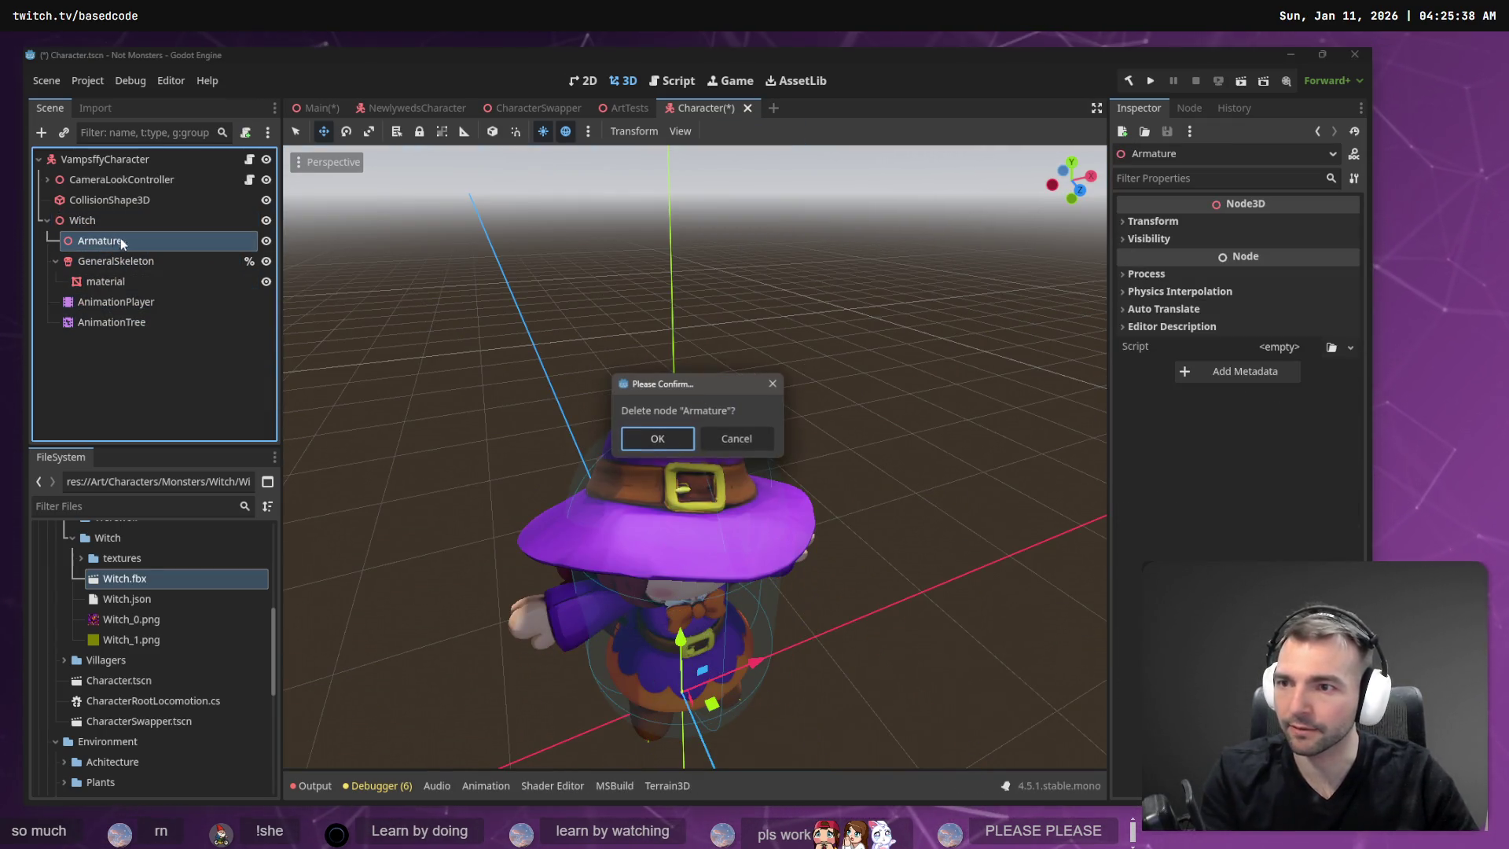
key(Return)
Rename the Witch node to CharacterNode3D.
click(86, 220)
double_click(112, 221)
text(CharacterNode3)
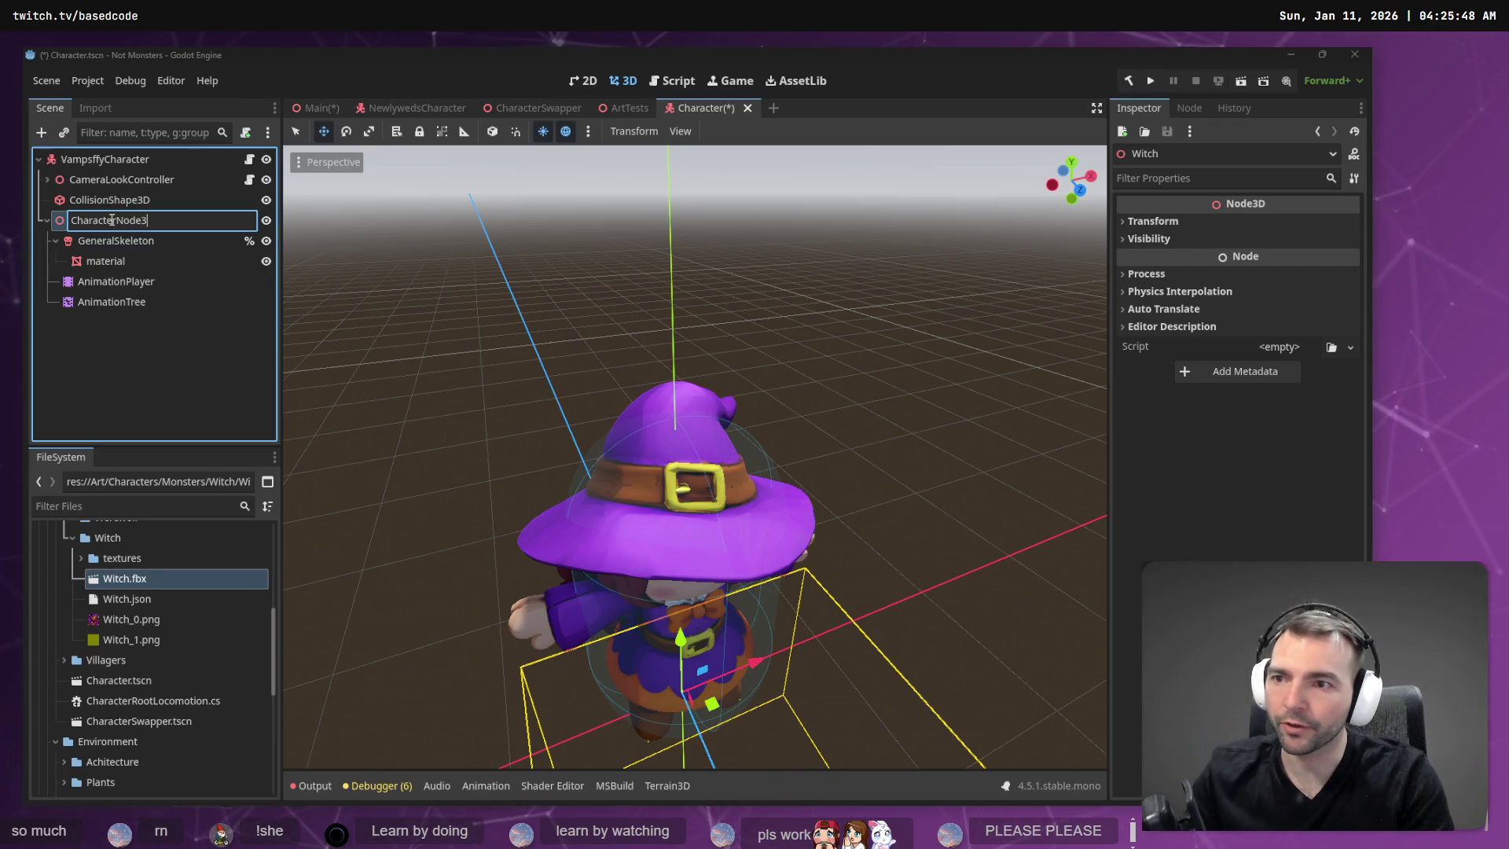
text(D)
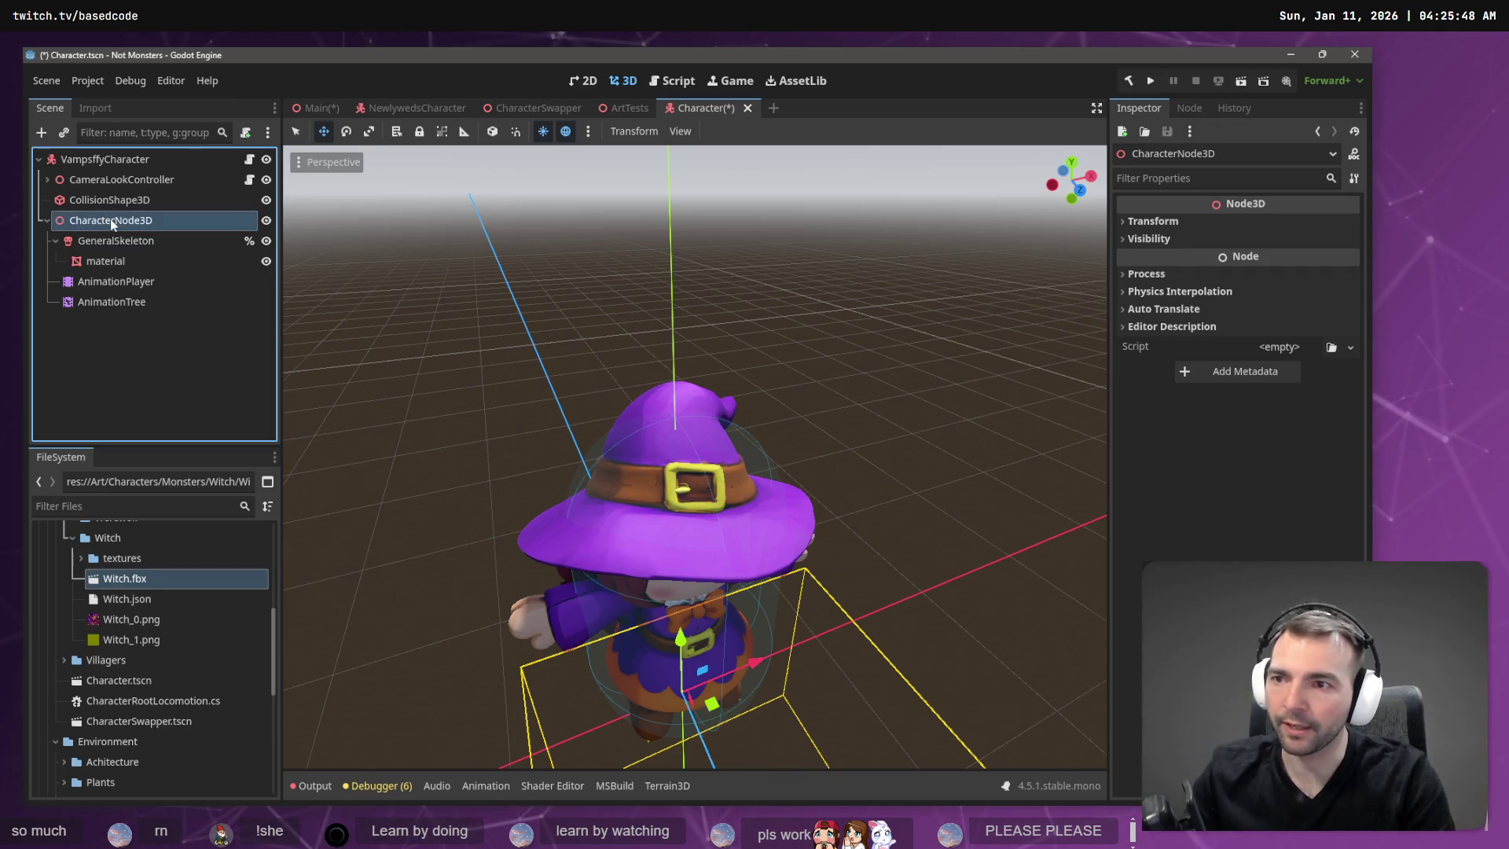
key(Return)
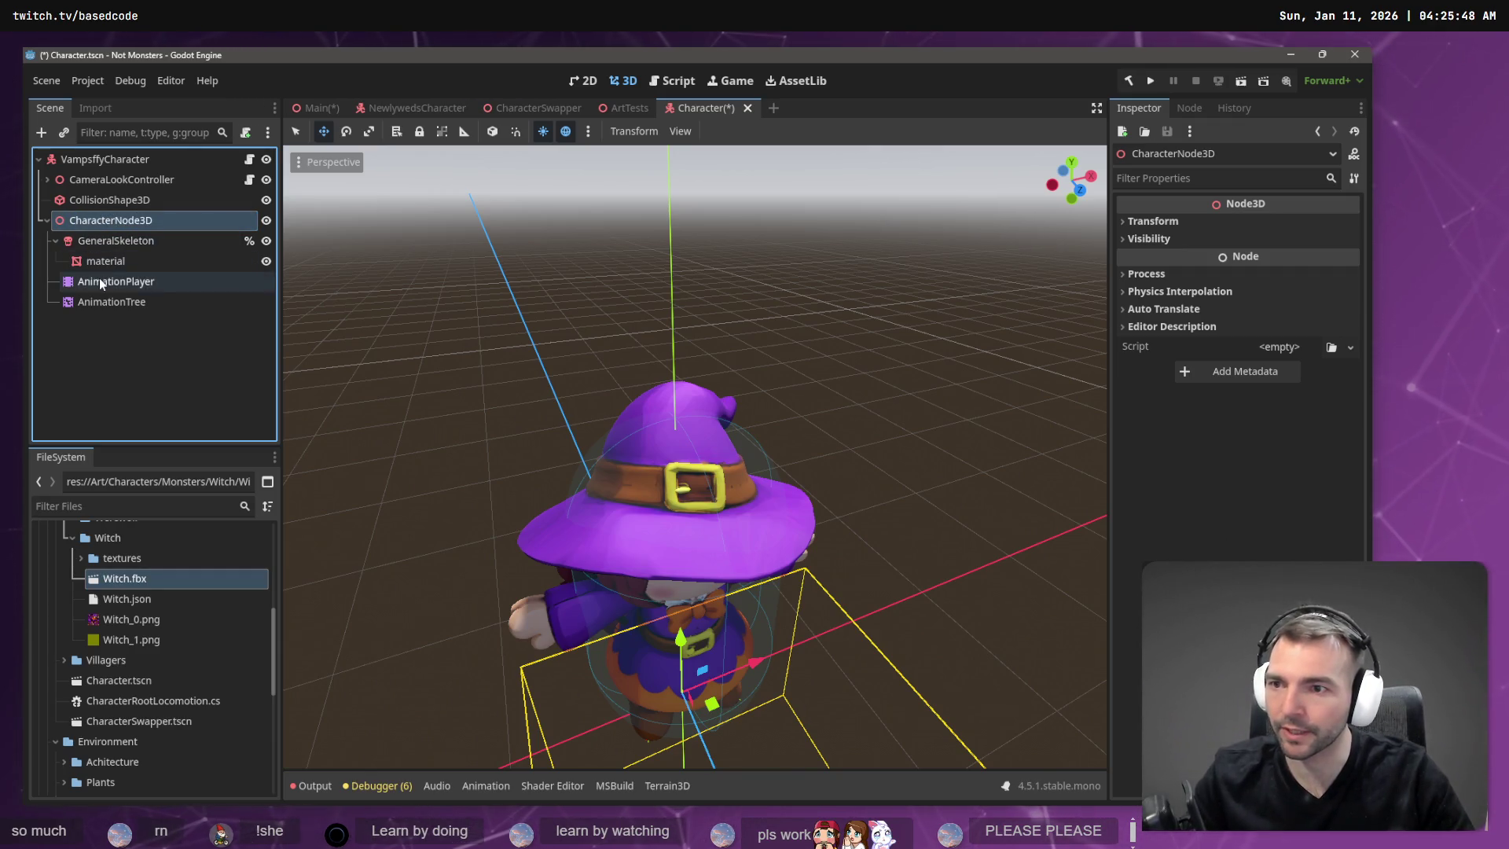
click(106, 303)
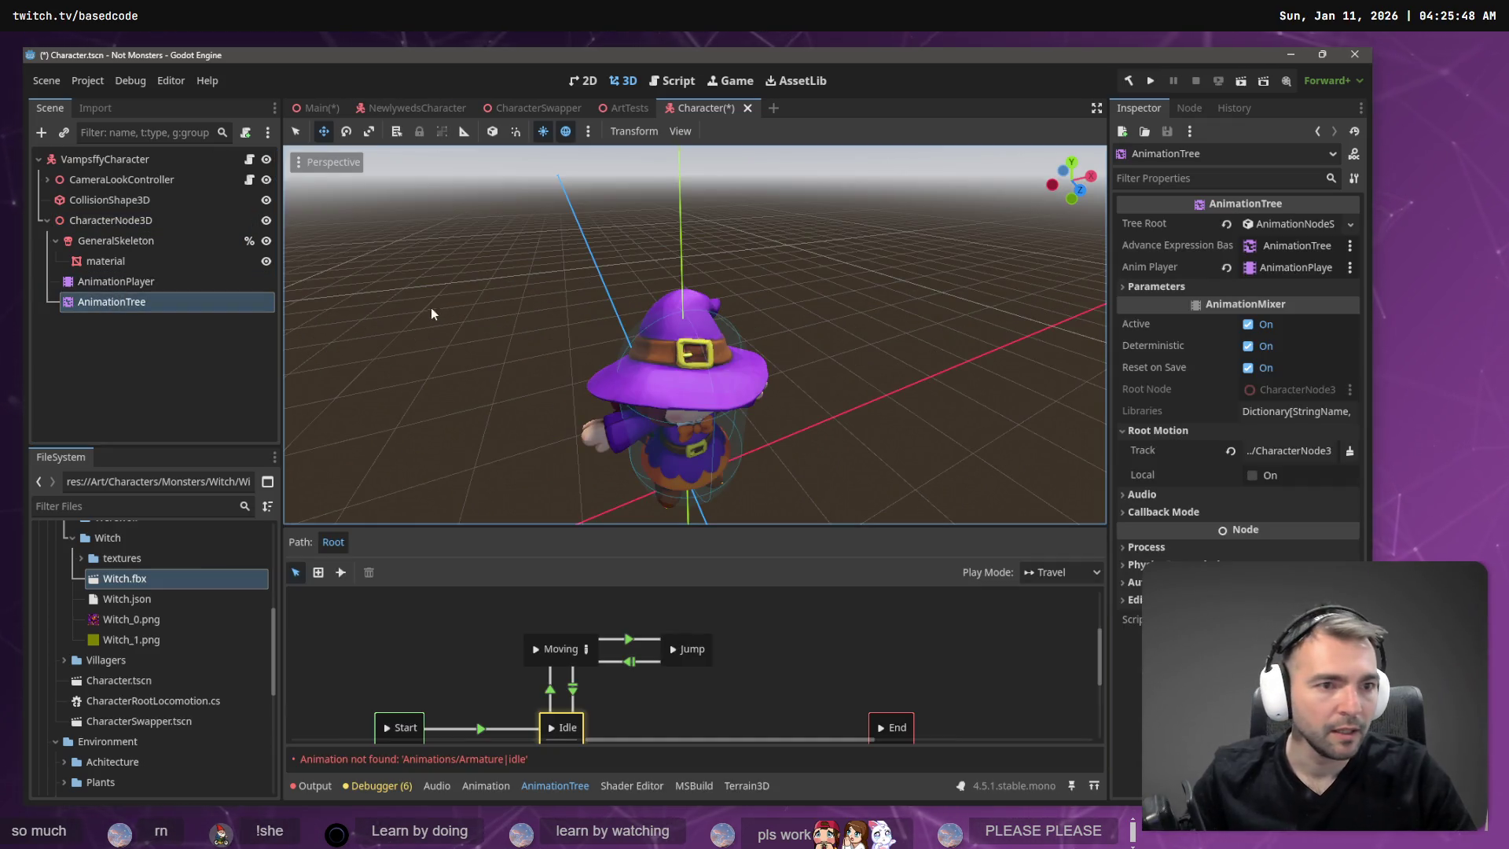
Point the AnimationTree root motion track at GeneralSkeleton and load Animations.fbx as an AnimationPlayer library.
click(1292, 451)
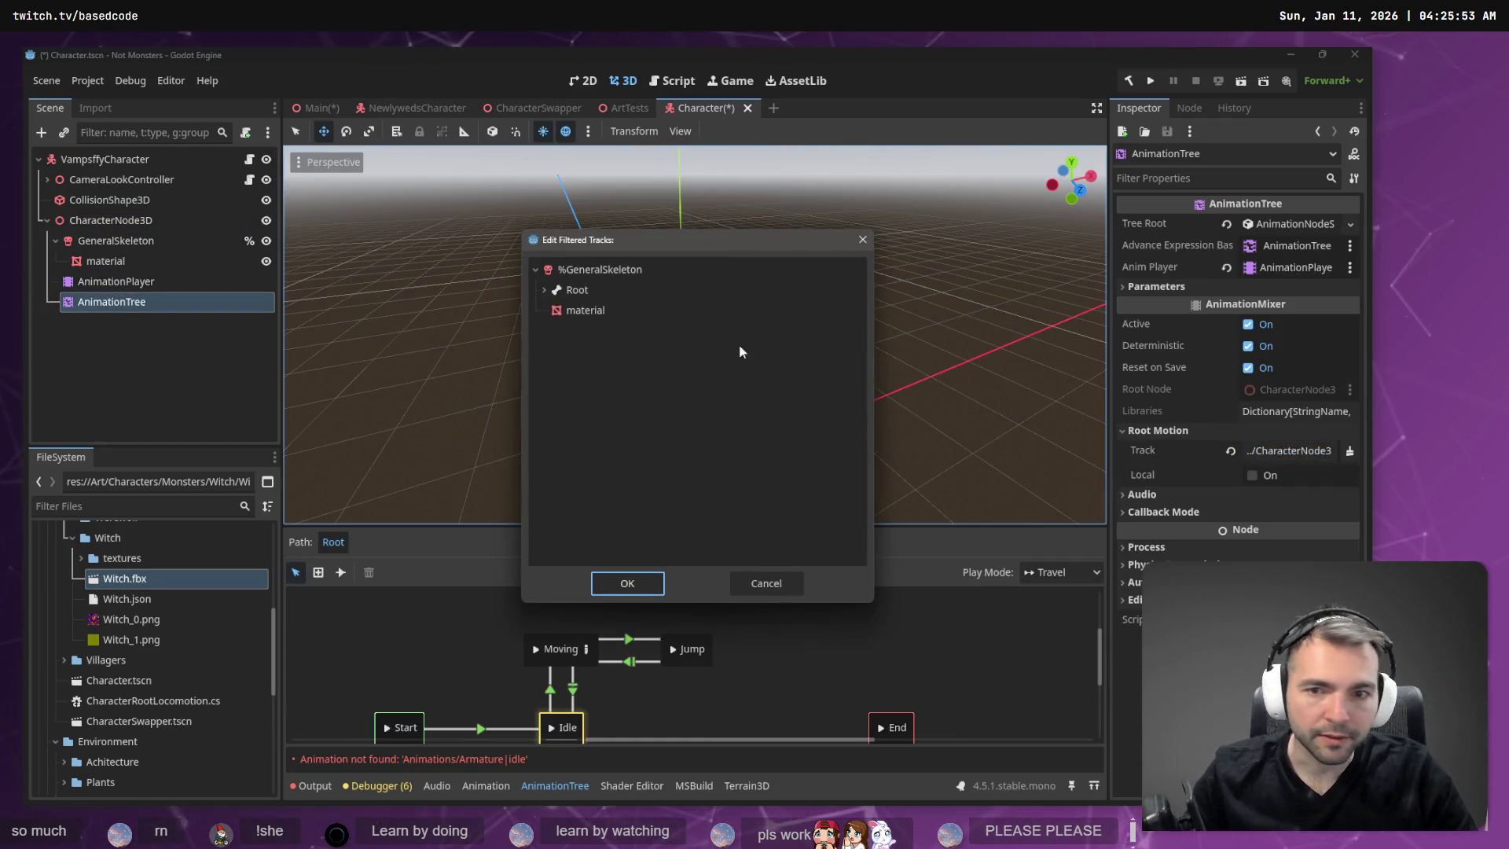
double_click(600, 291)
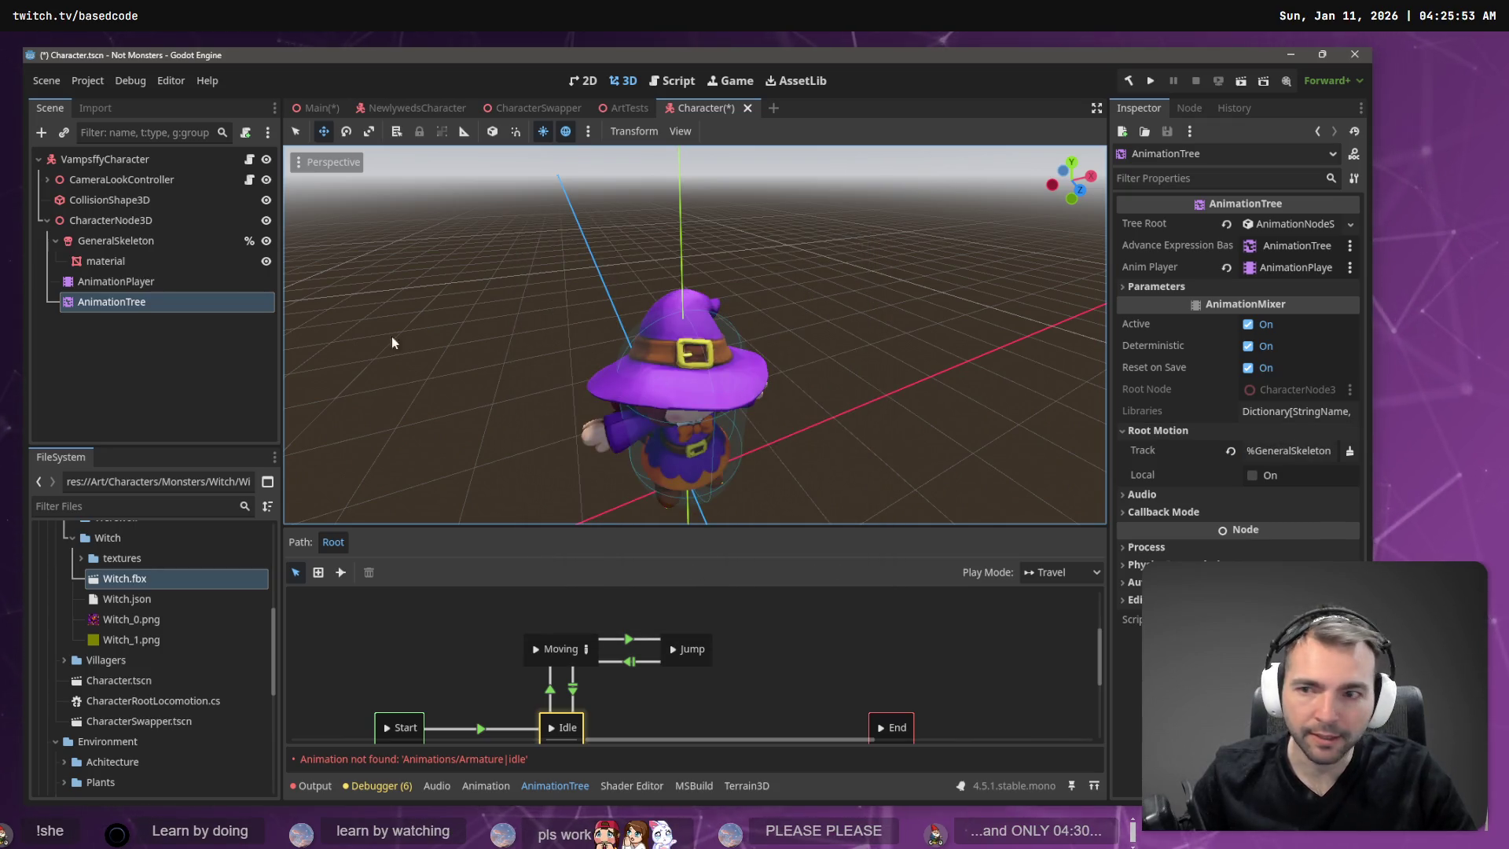
click(133, 288)
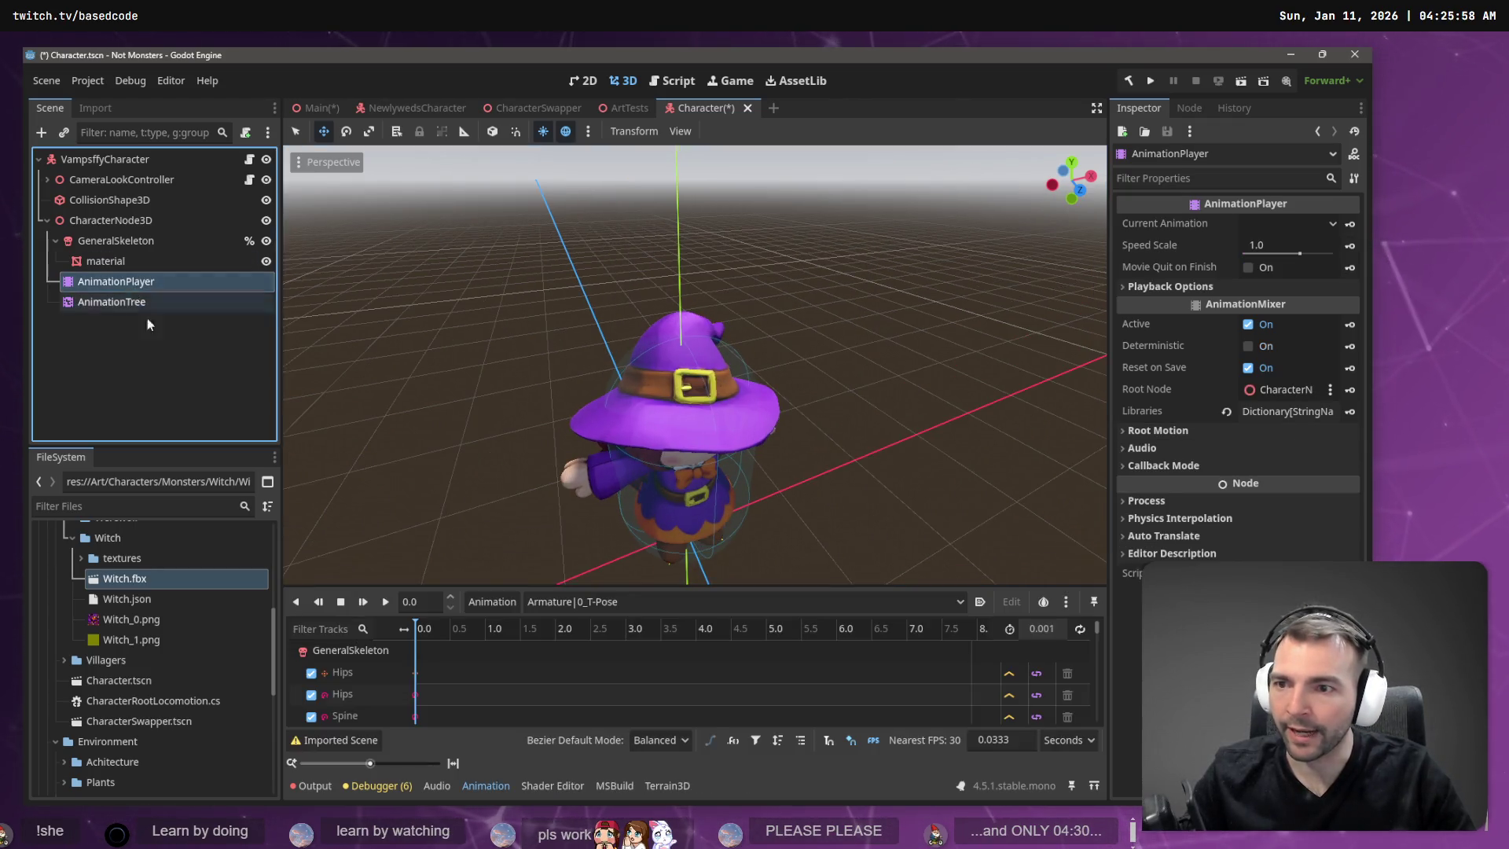
click(492, 601)
click(525, 652)
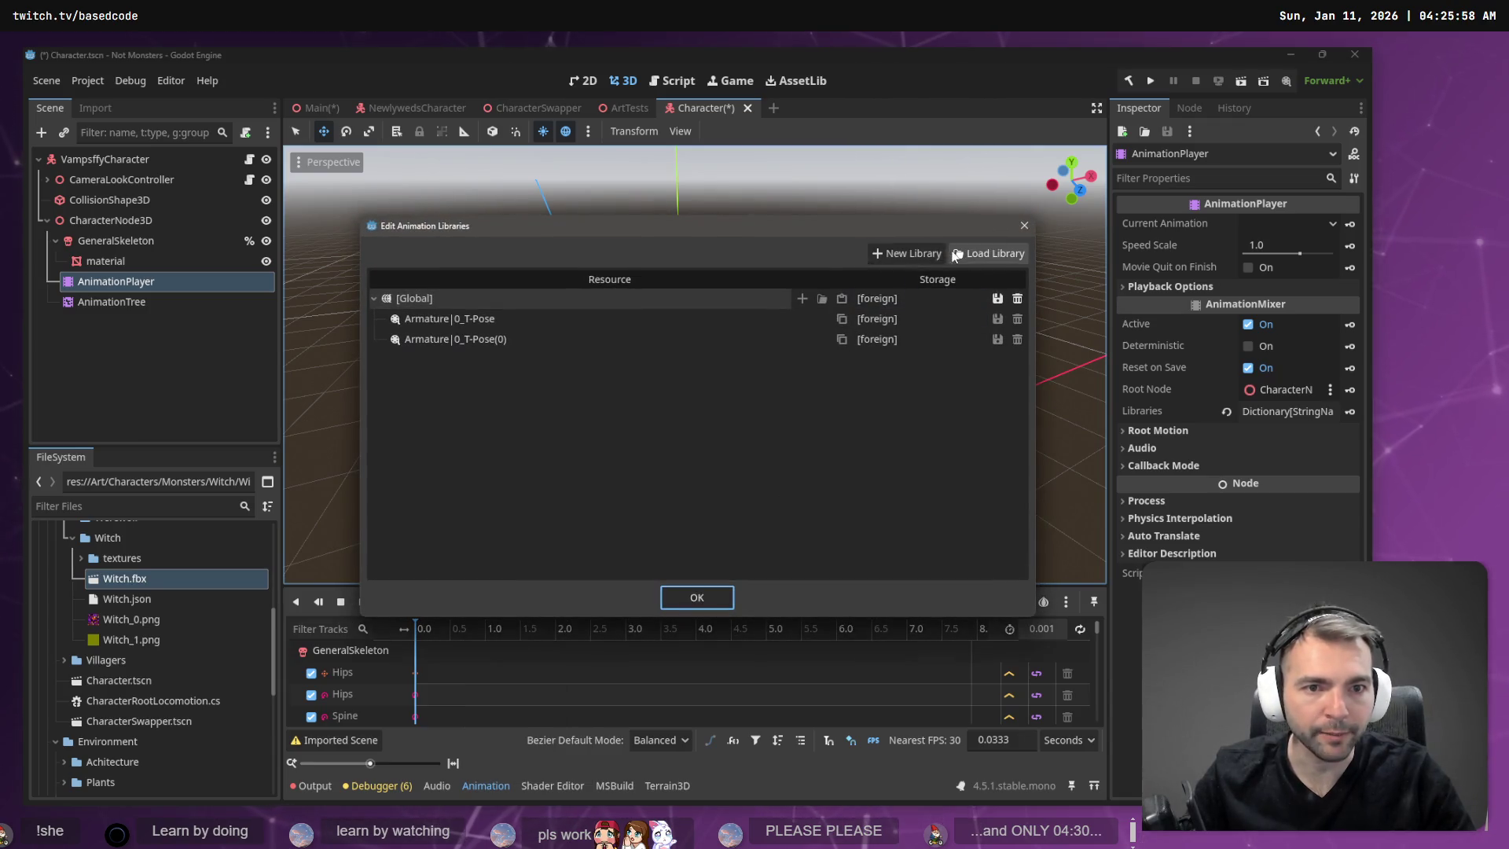
click(989, 253)
double_click(328, 215)
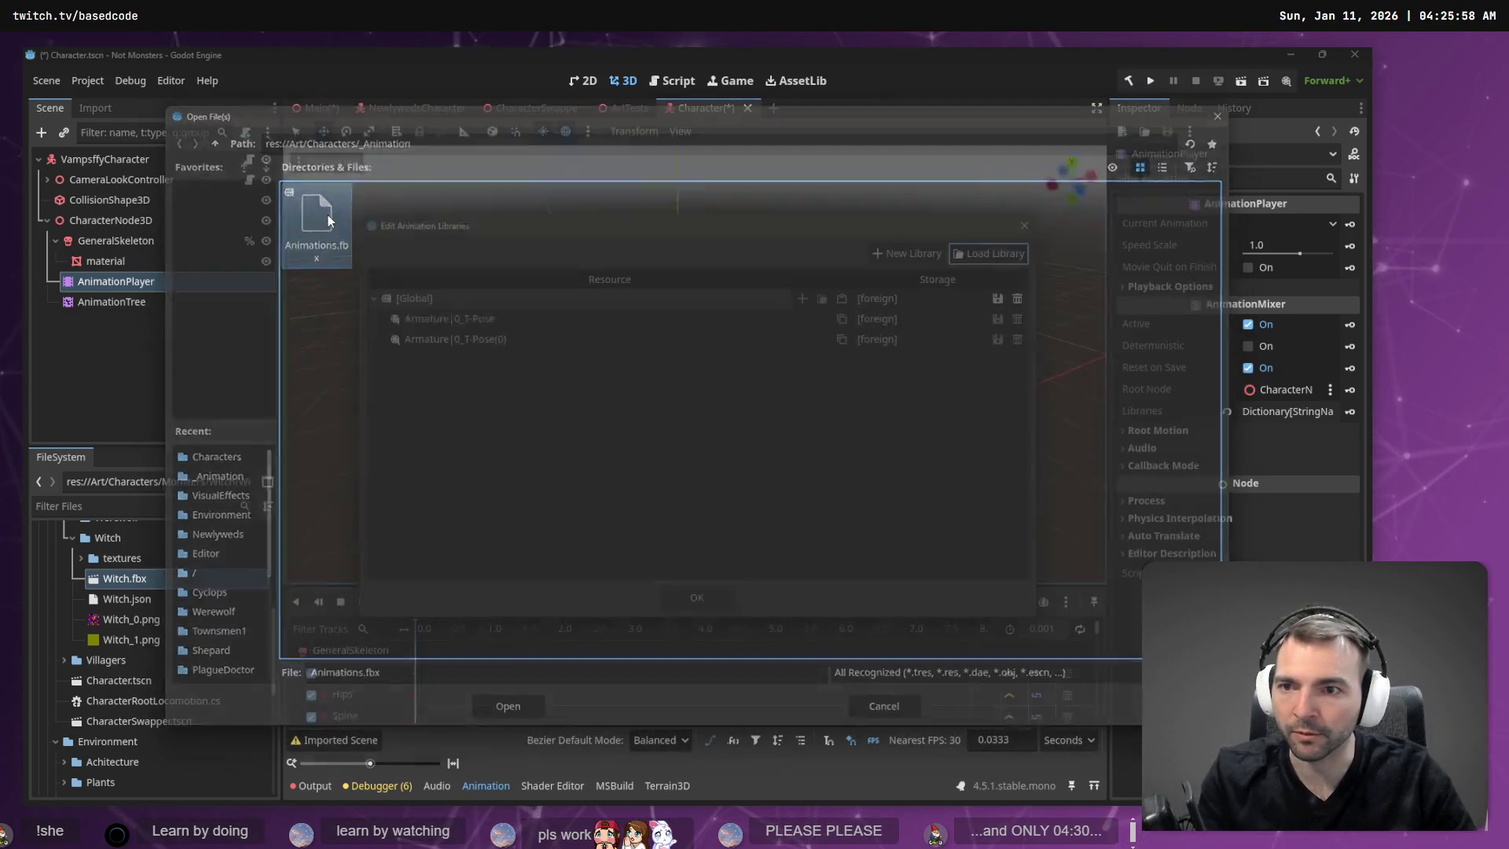
click(707, 599)
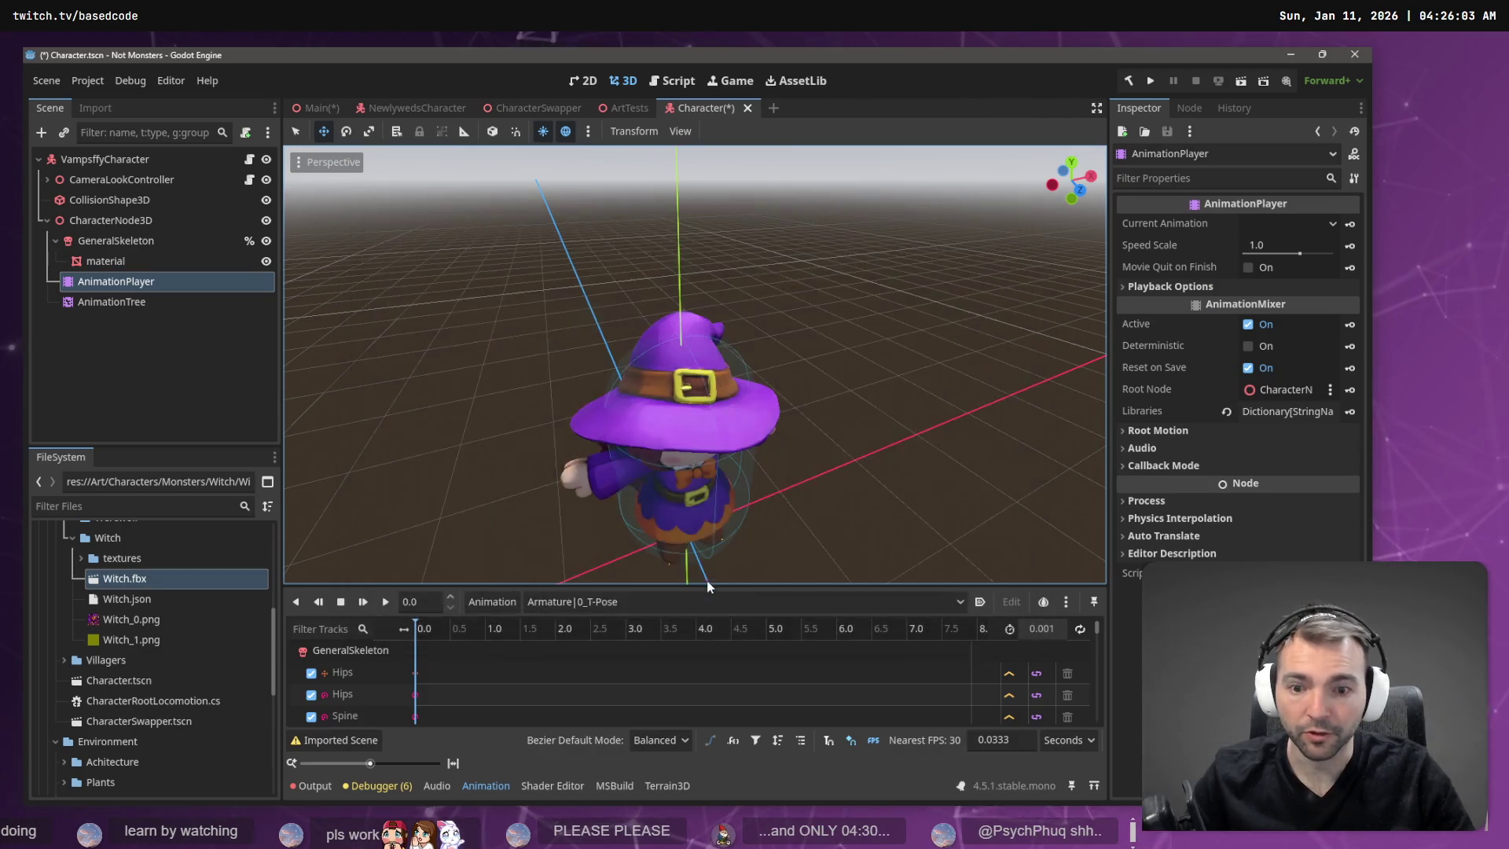
mouse_move(781, 406)
middle_down()
mouse_move(786, 423)
mouse_move(846, 170)
mouse_move(935, 162)
mouse_move(884, 225)
mouse_move(869, 176)
mouse_move(668, 372)
mouse_move(713, 326)
mouse_move(769, 346)
middle_up()
right_drag(769, 346, 768, 346)
drag(1078, 203, 1078, 203)
mouse_move(731, 259)
right_down()
mouse_move(488, 269)
mouse_move(393, 347)
mouse_move(375, 325)
mouse_move(370, 394)
mouse_move(314, 360)
mouse_move(320, 323)
right_up()
mouse_move(566, 368)
right_down()
mouse_move(744, 397)
mouse_move(809, 355)
mouse_move(682, 306)
right_up()
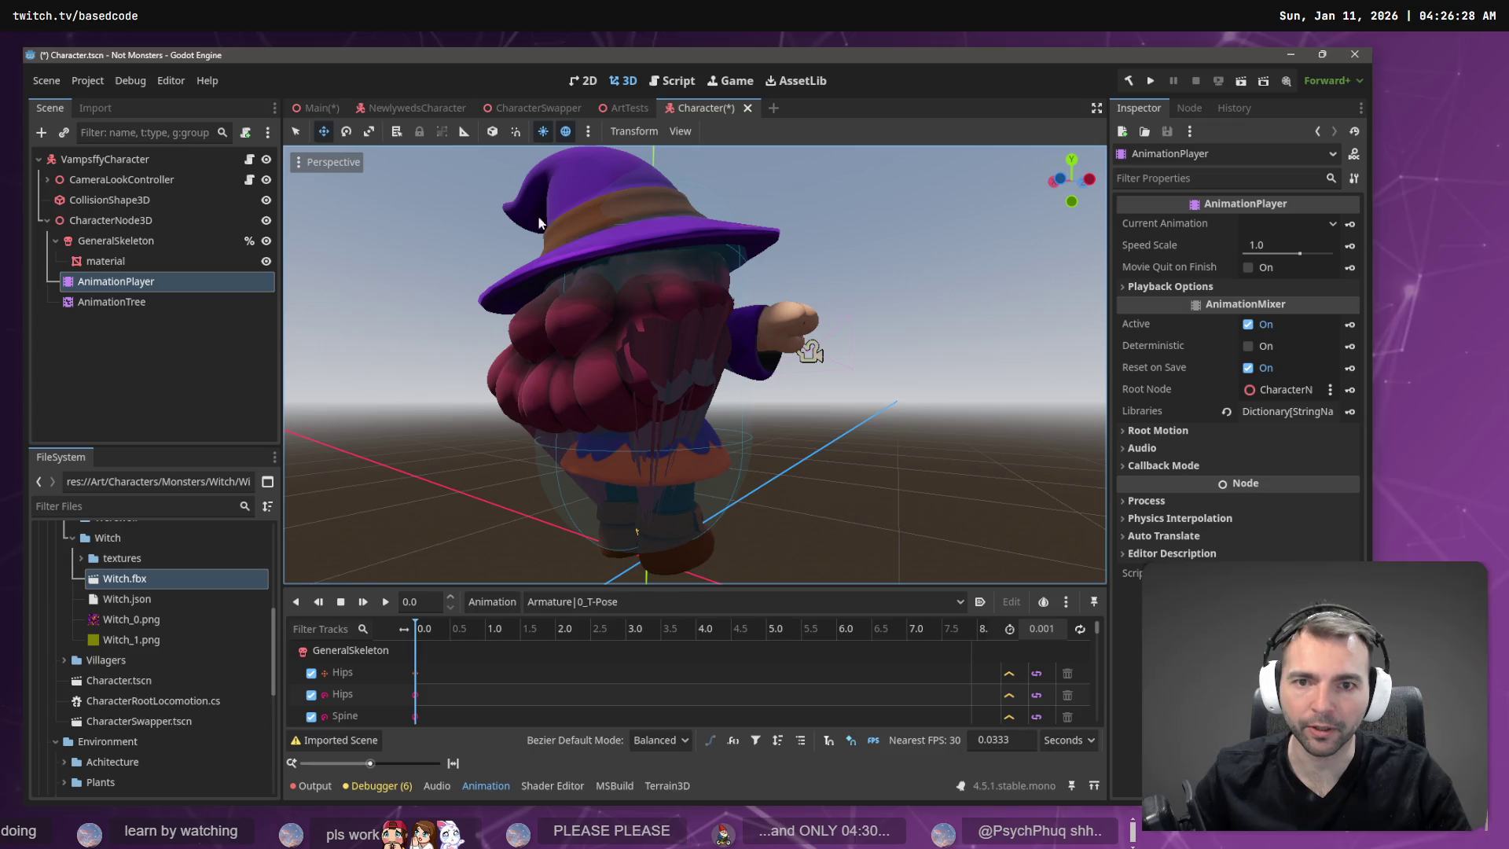
Back in Blender, select all bones and review the vertex group list while orbiting the witch.
key(alt+Tab)
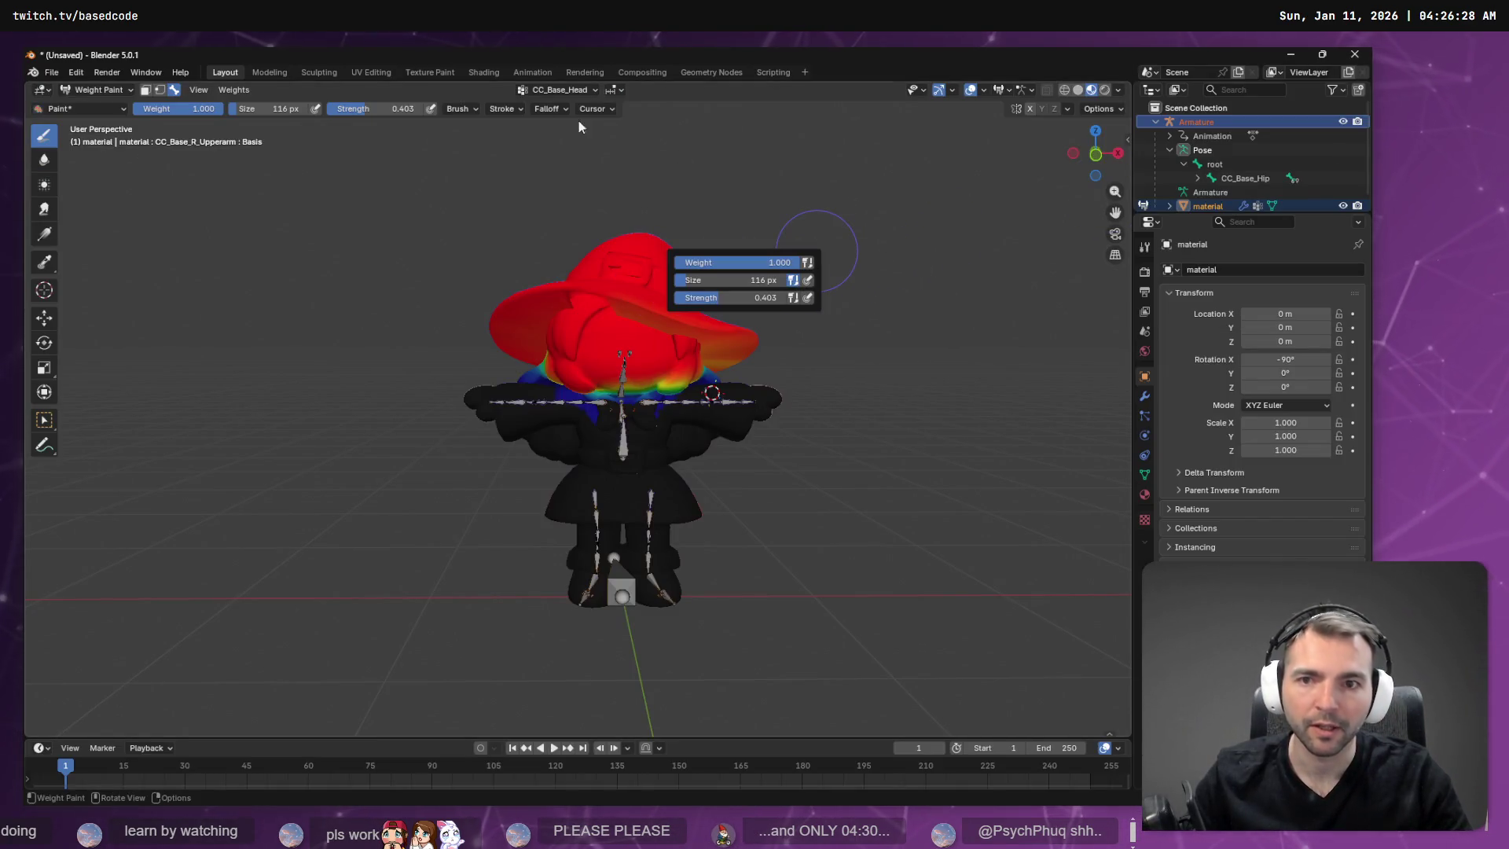
click(548, 91)
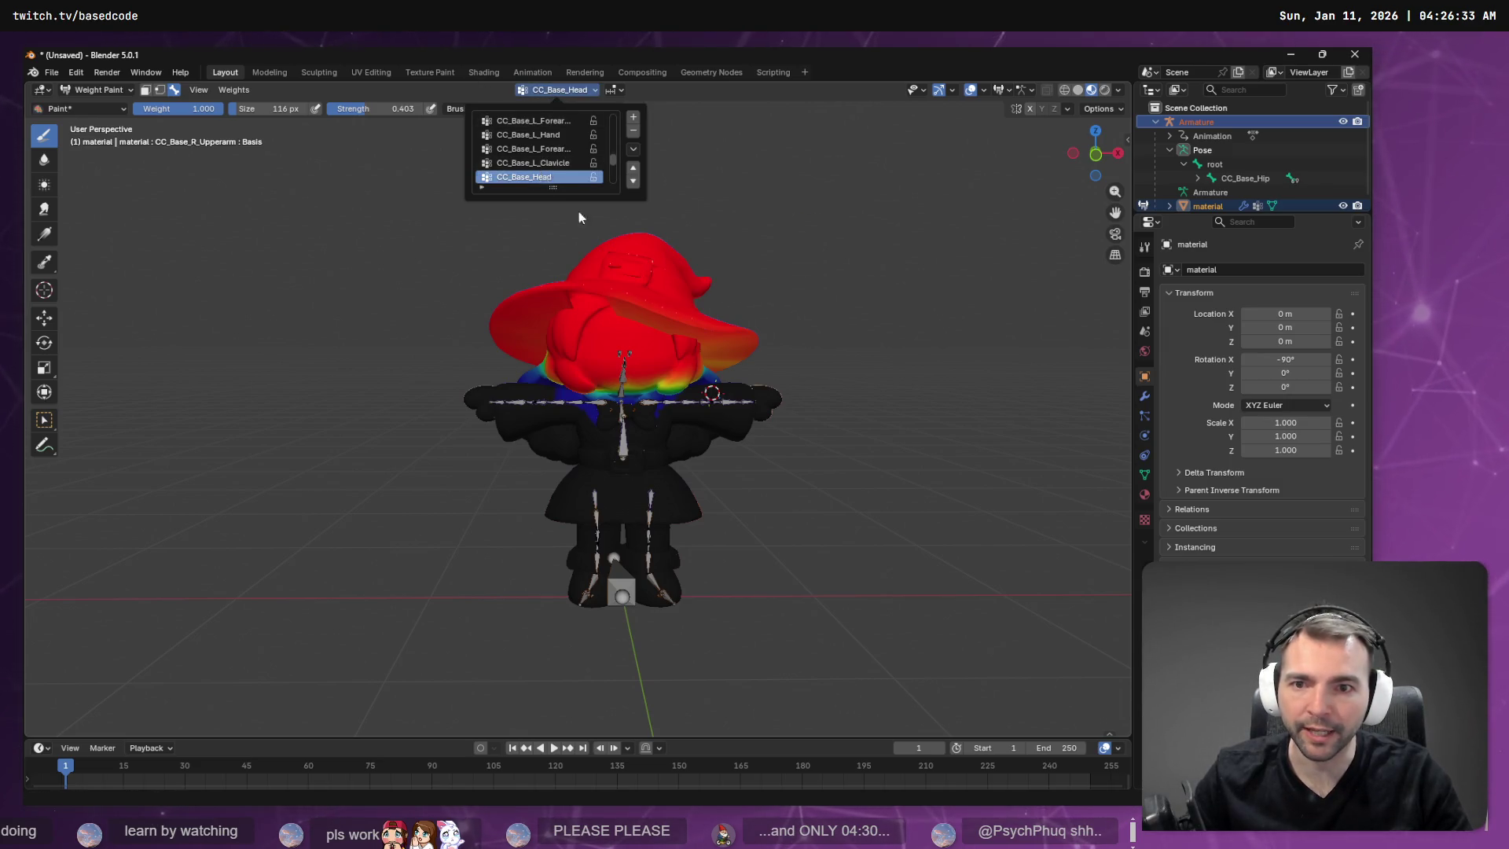
key(a)
mouse_move(774, 303)
middle_down()
mouse_move(934, 326)
mouse_move(918, 279)
middle_up()
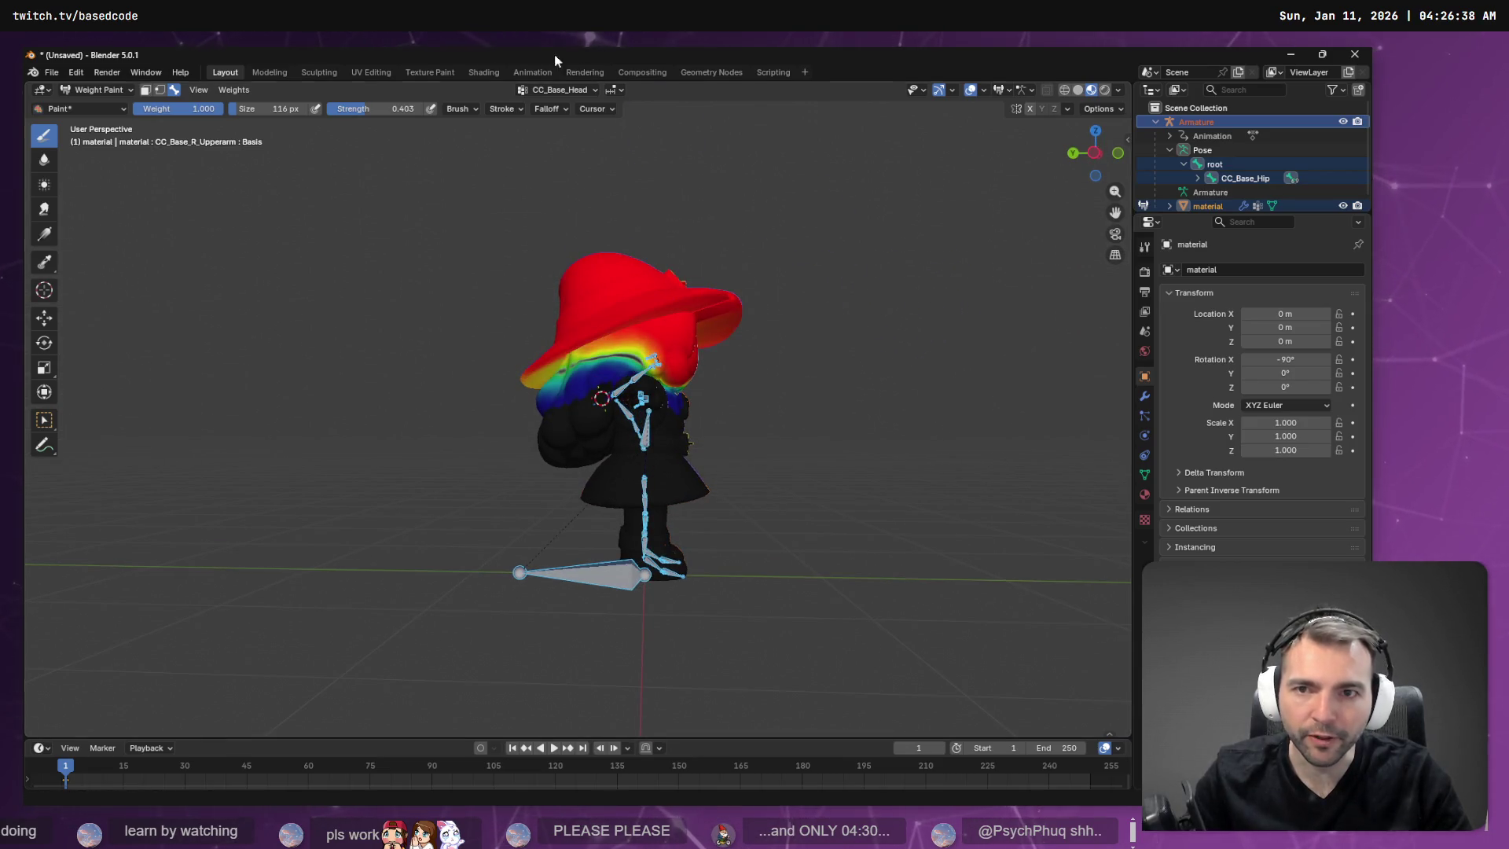
click(550, 91)
ctrl+scroll(555, 143, down, 3)
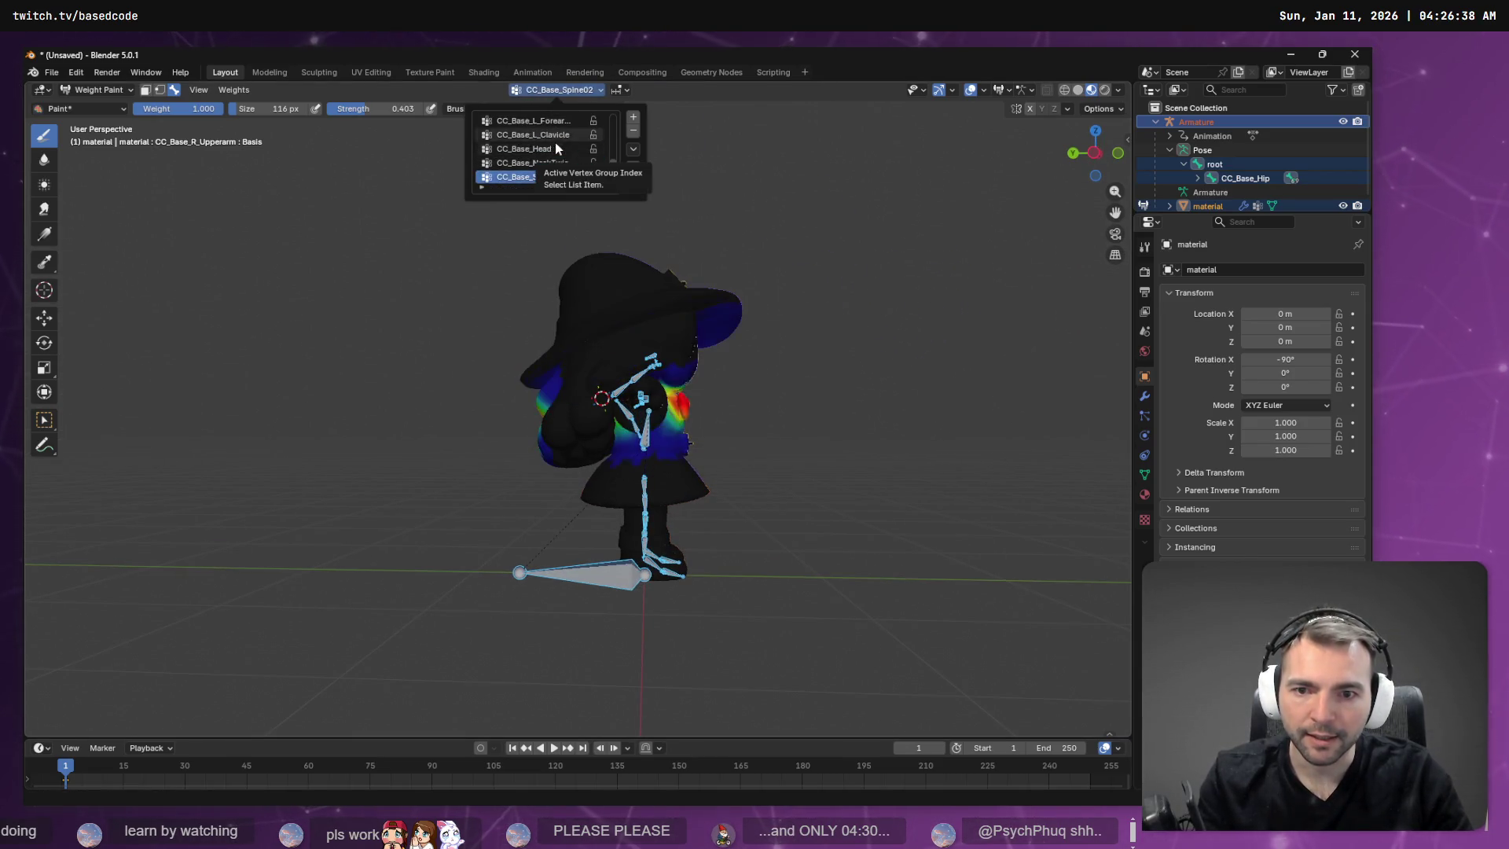
ctrl+scroll(544, 180, up, 1)
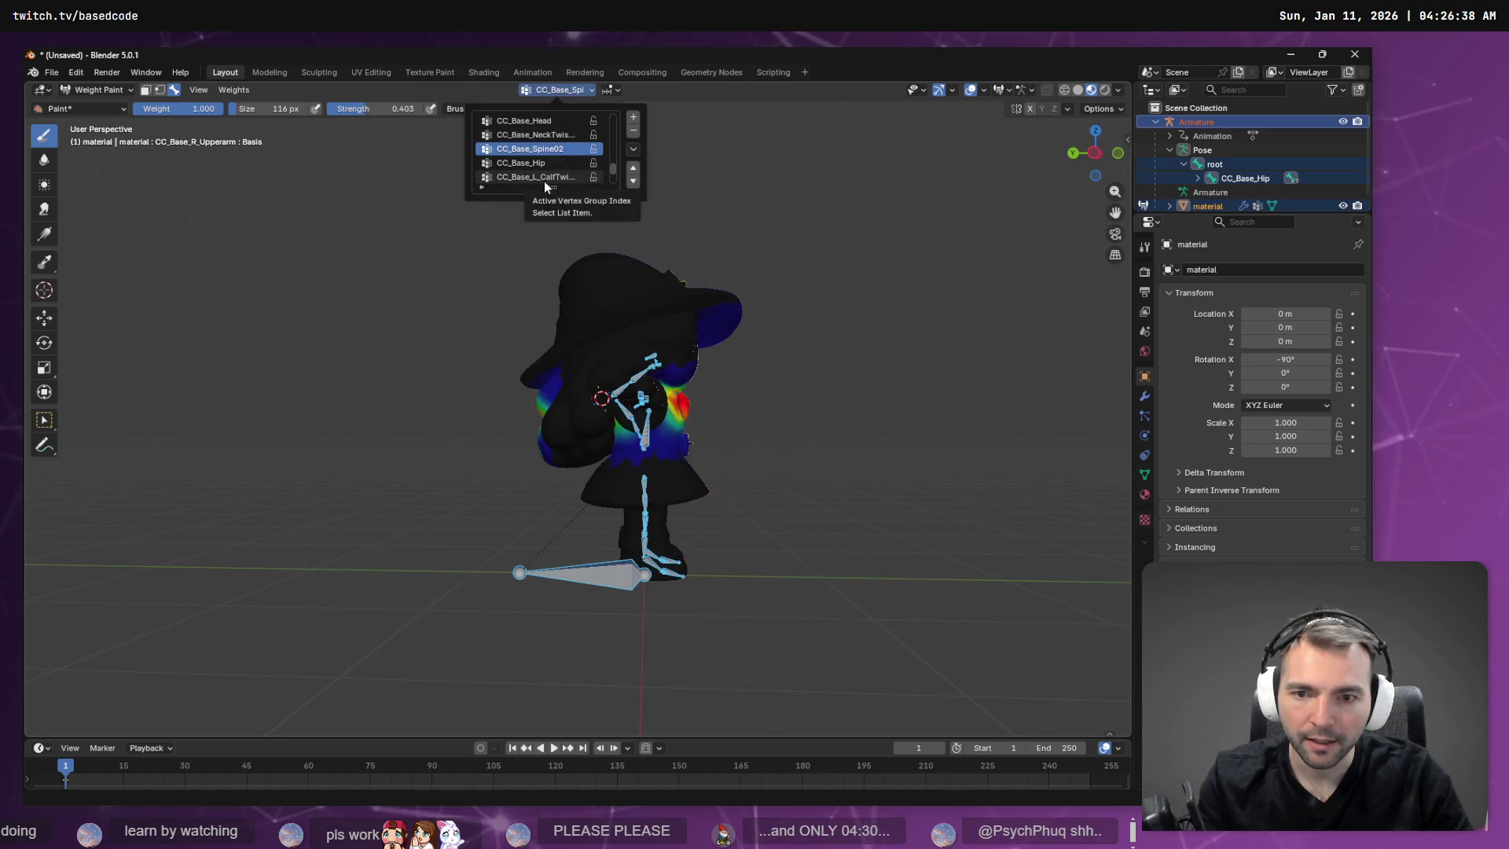
mouse_move(818, 401)
middle_down()
mouse_move(946, 417)
mouse_move(746, 410)
middle_up()
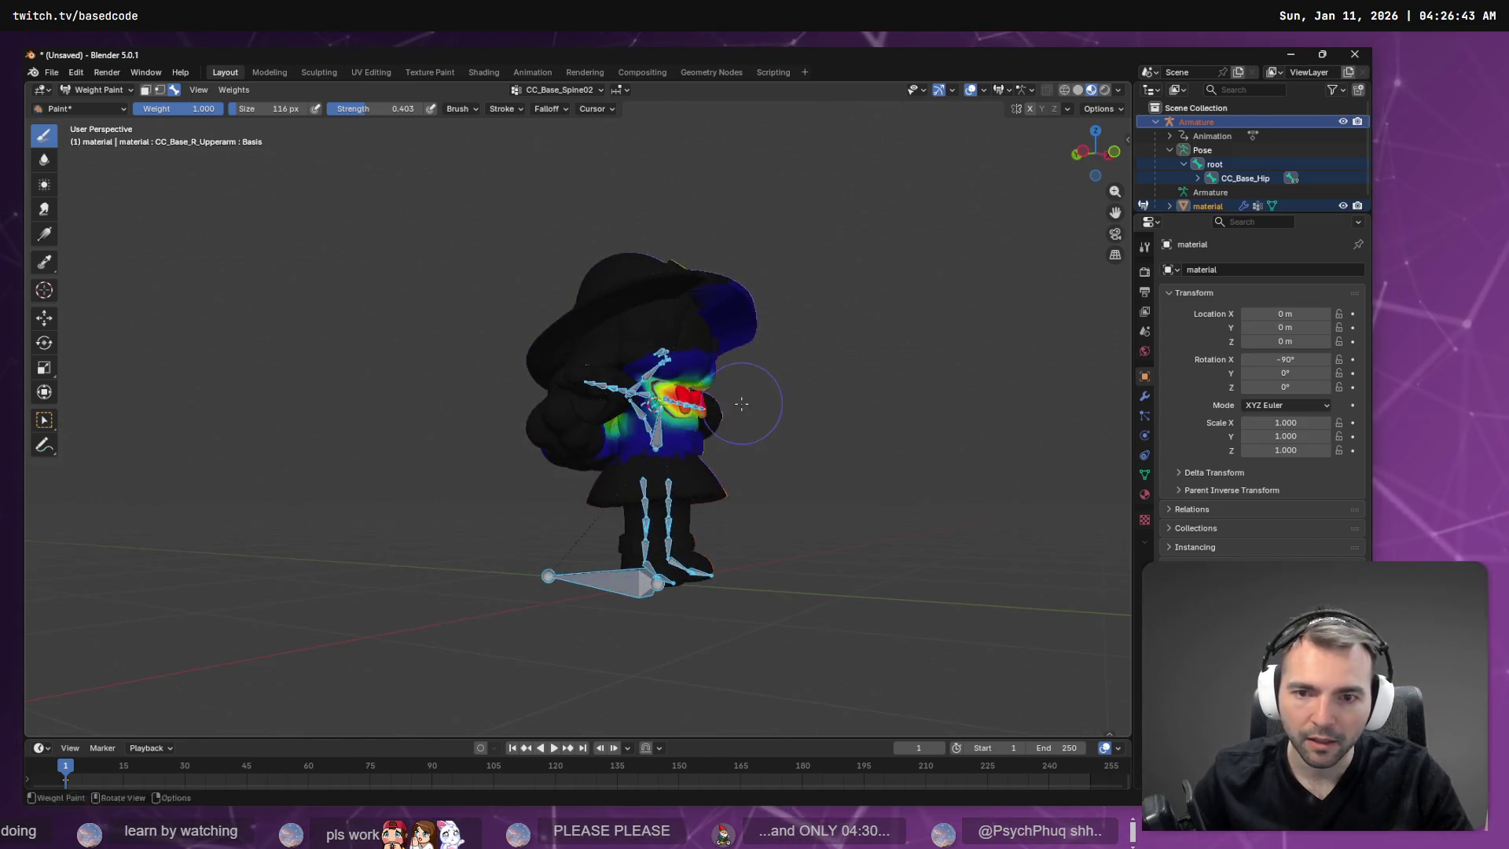
Compare with the Witch in Godot, then paint CC_Base_NeckTwist01 weight over the dark body patches.
key(alt+Tab)
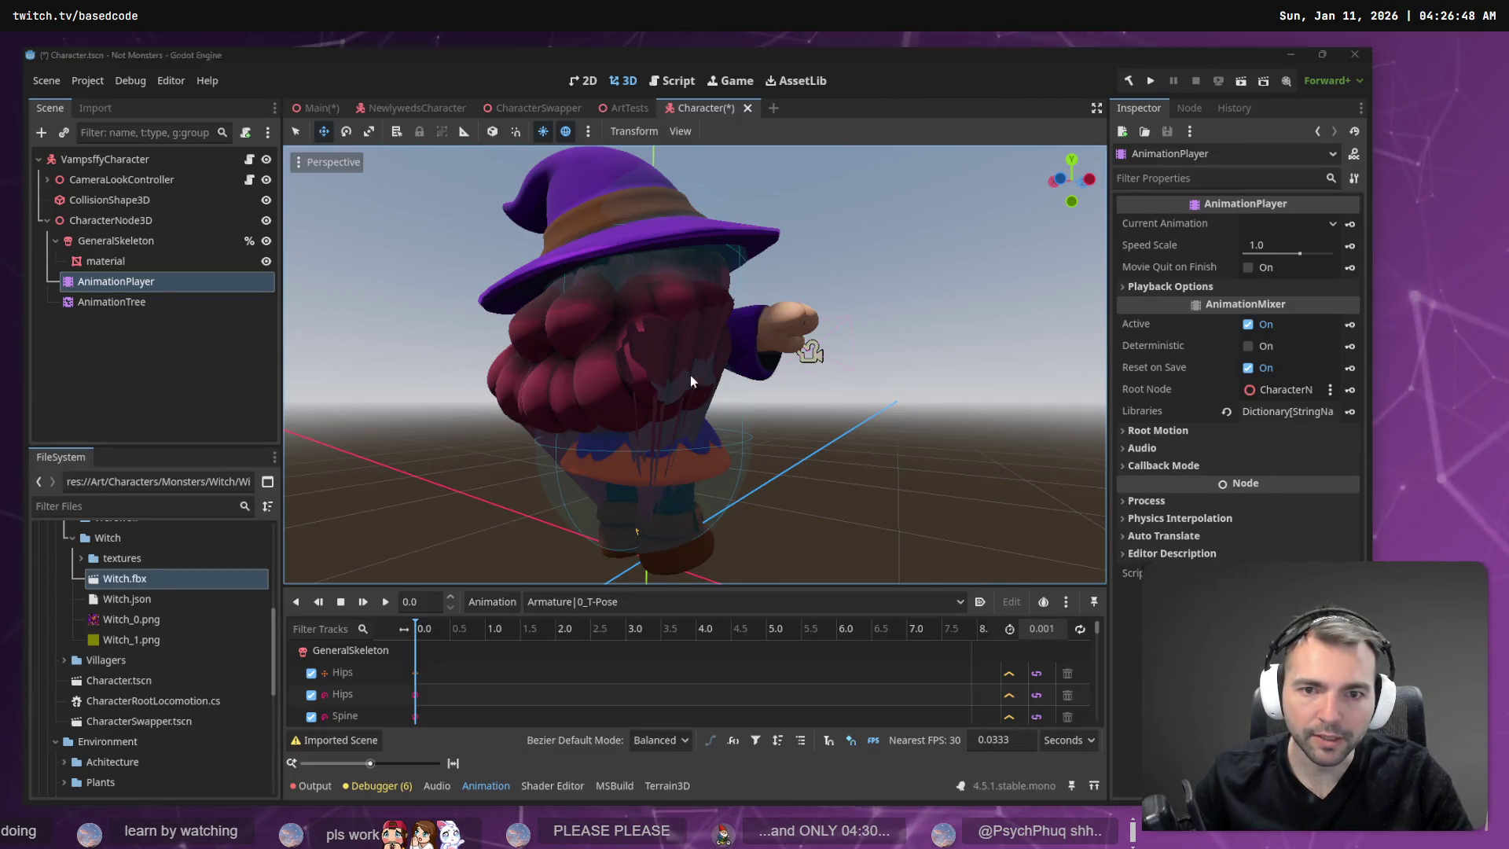
key(alt+Tab)
middle_drag(785, 454, 730, 451)
scroll(730, 451, up, 2)
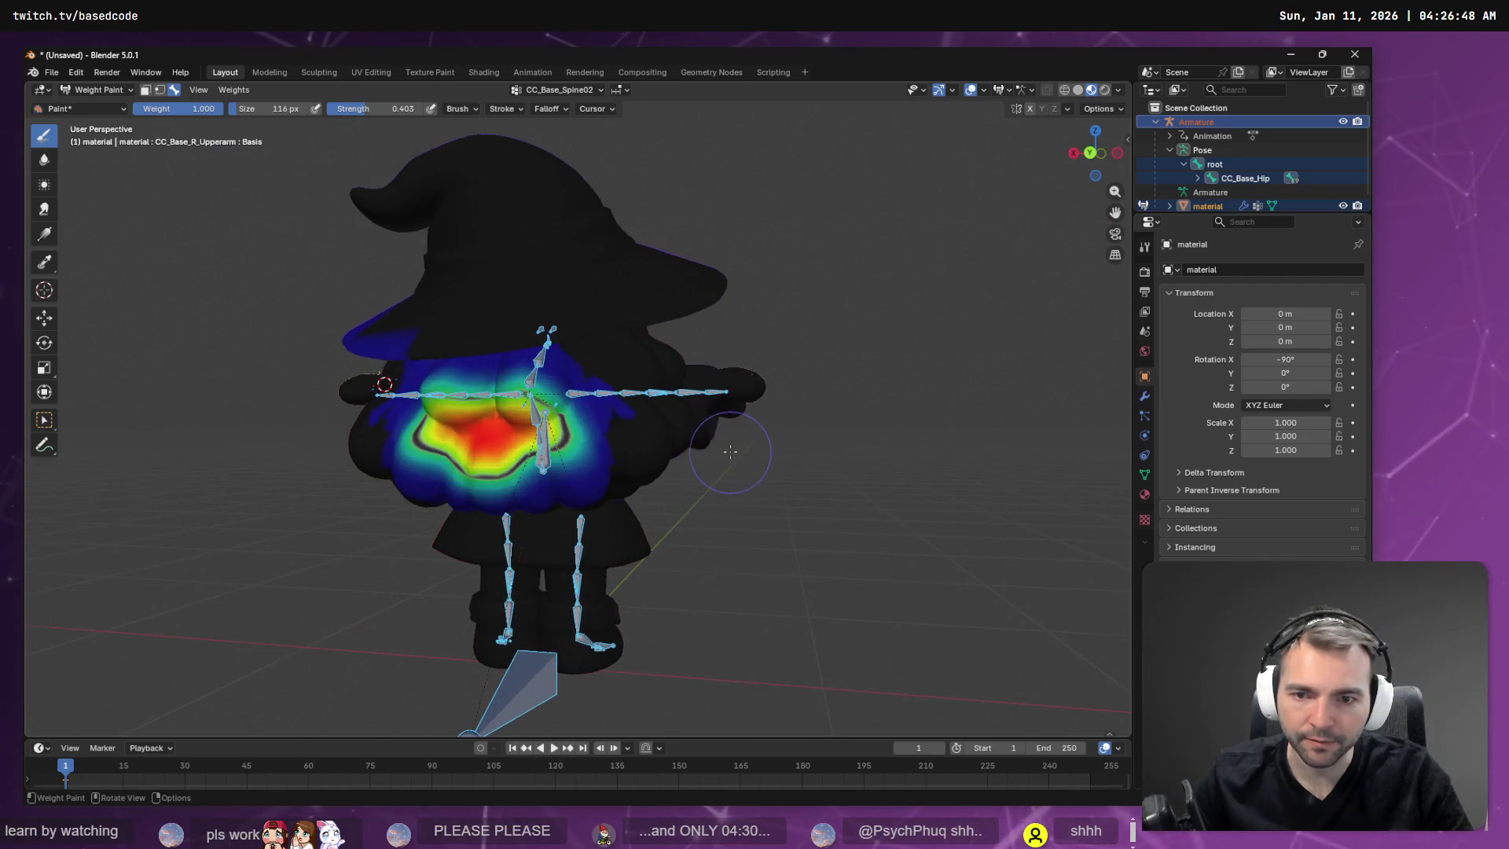
drag(552, 444, 618, 452)
middle_drag(727, 462, 564, 434)
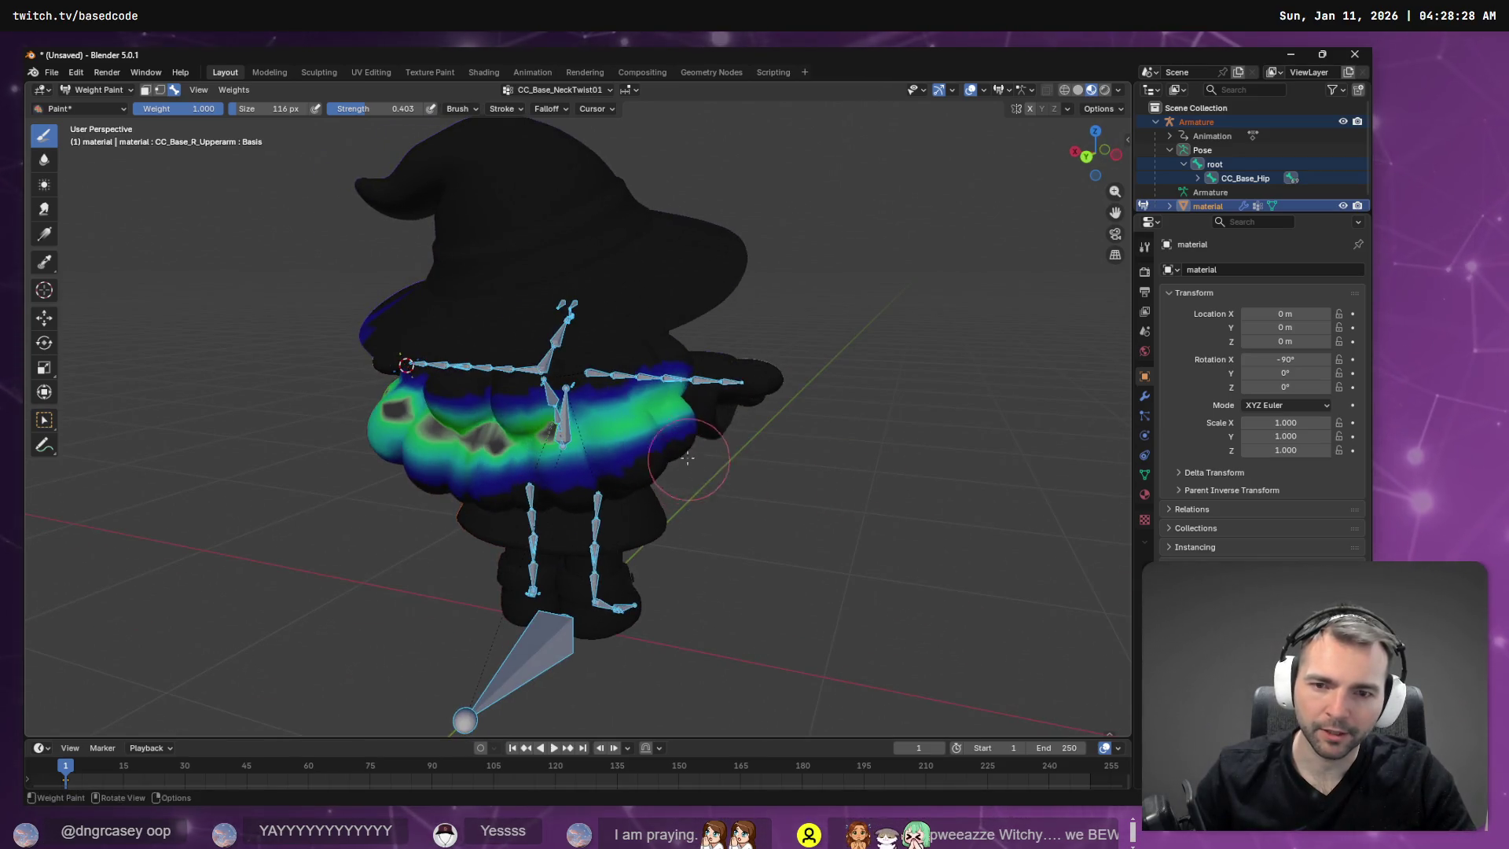
mouse_move(584, 431)
mouse_down()
mouse_move(503, 451)
mouse_move(660, 483)
mouse_move(495, 503)
mouse_move(627, 450)
mouse_up()
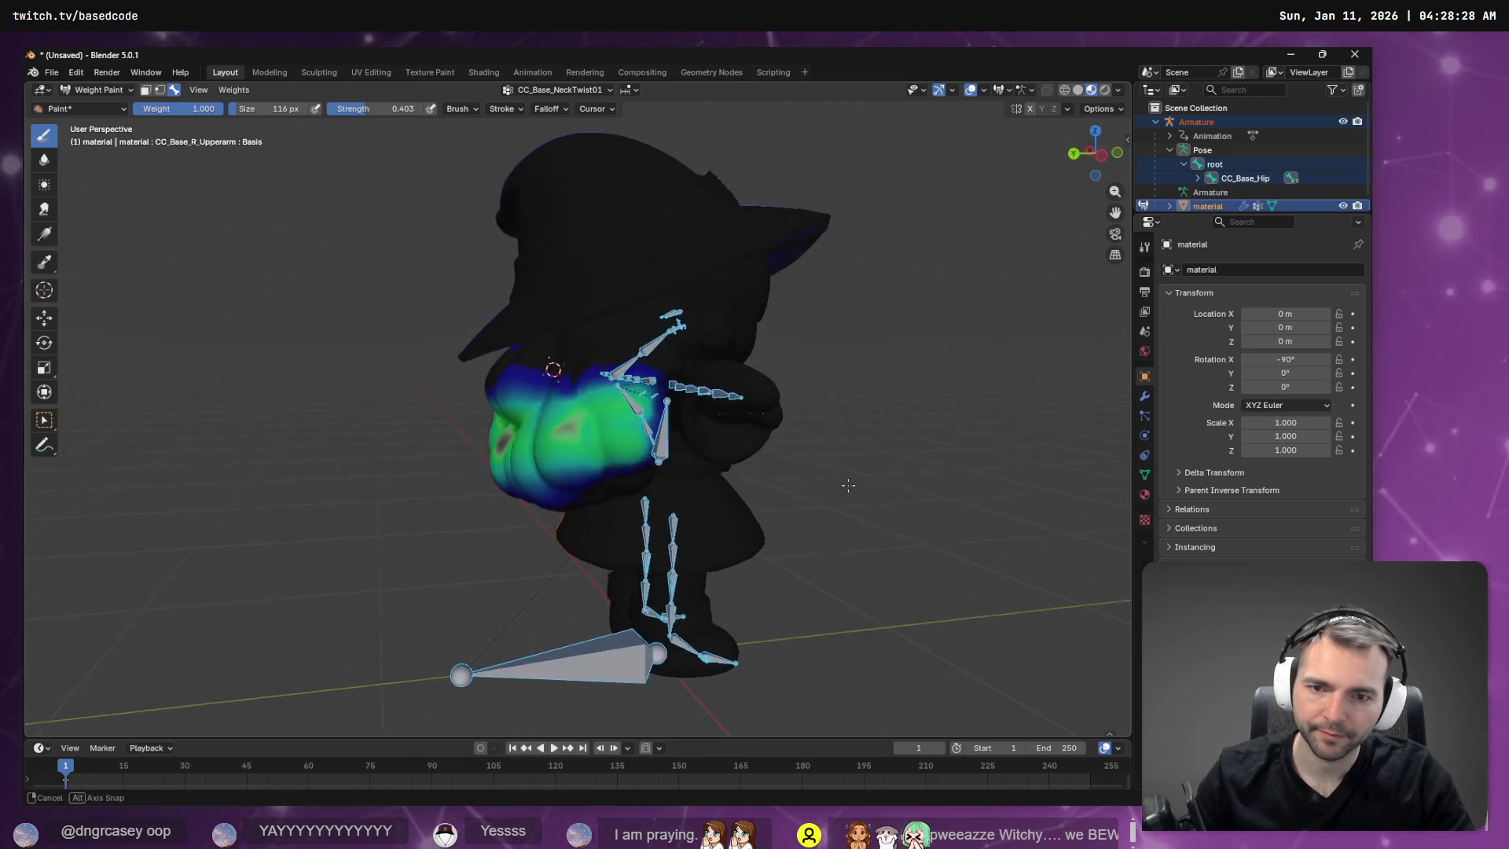
Make CC_Base_Head the active vertex group.
click(559, 95)
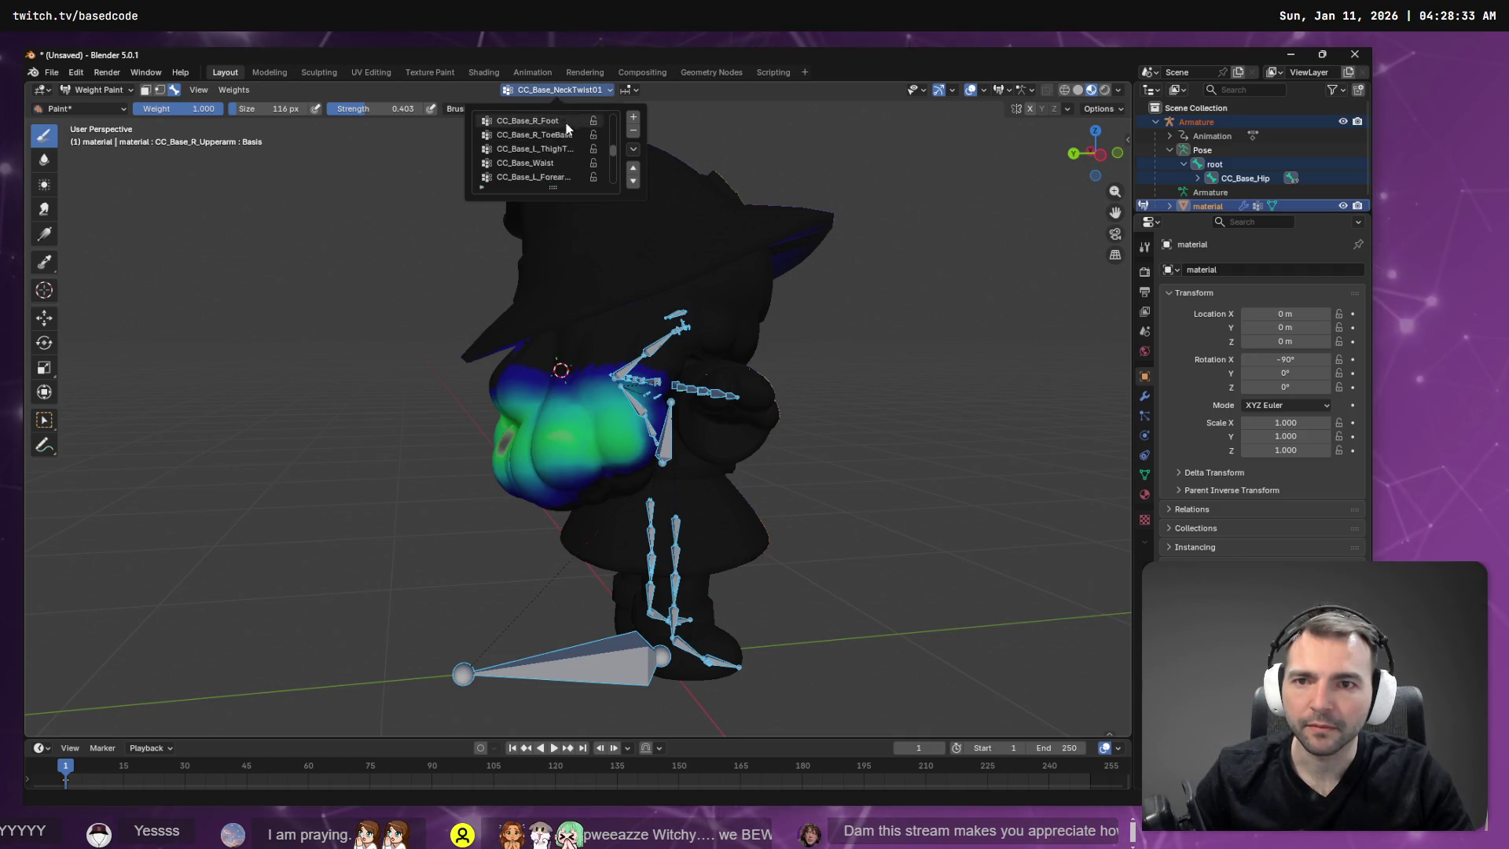
scroll(567, 129, down, 4)
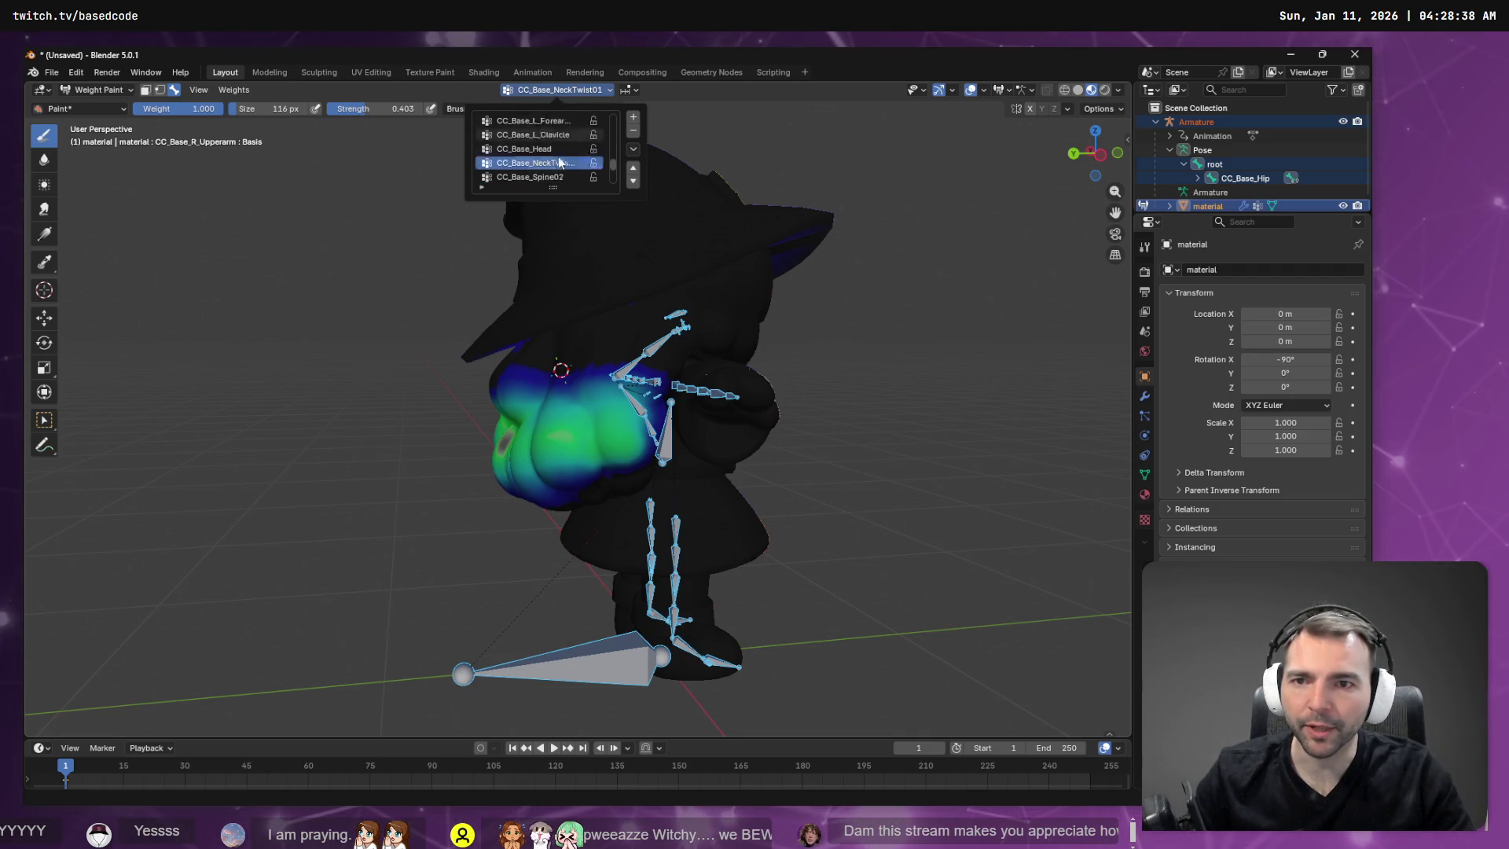
scroll(554, 181, down, 4)
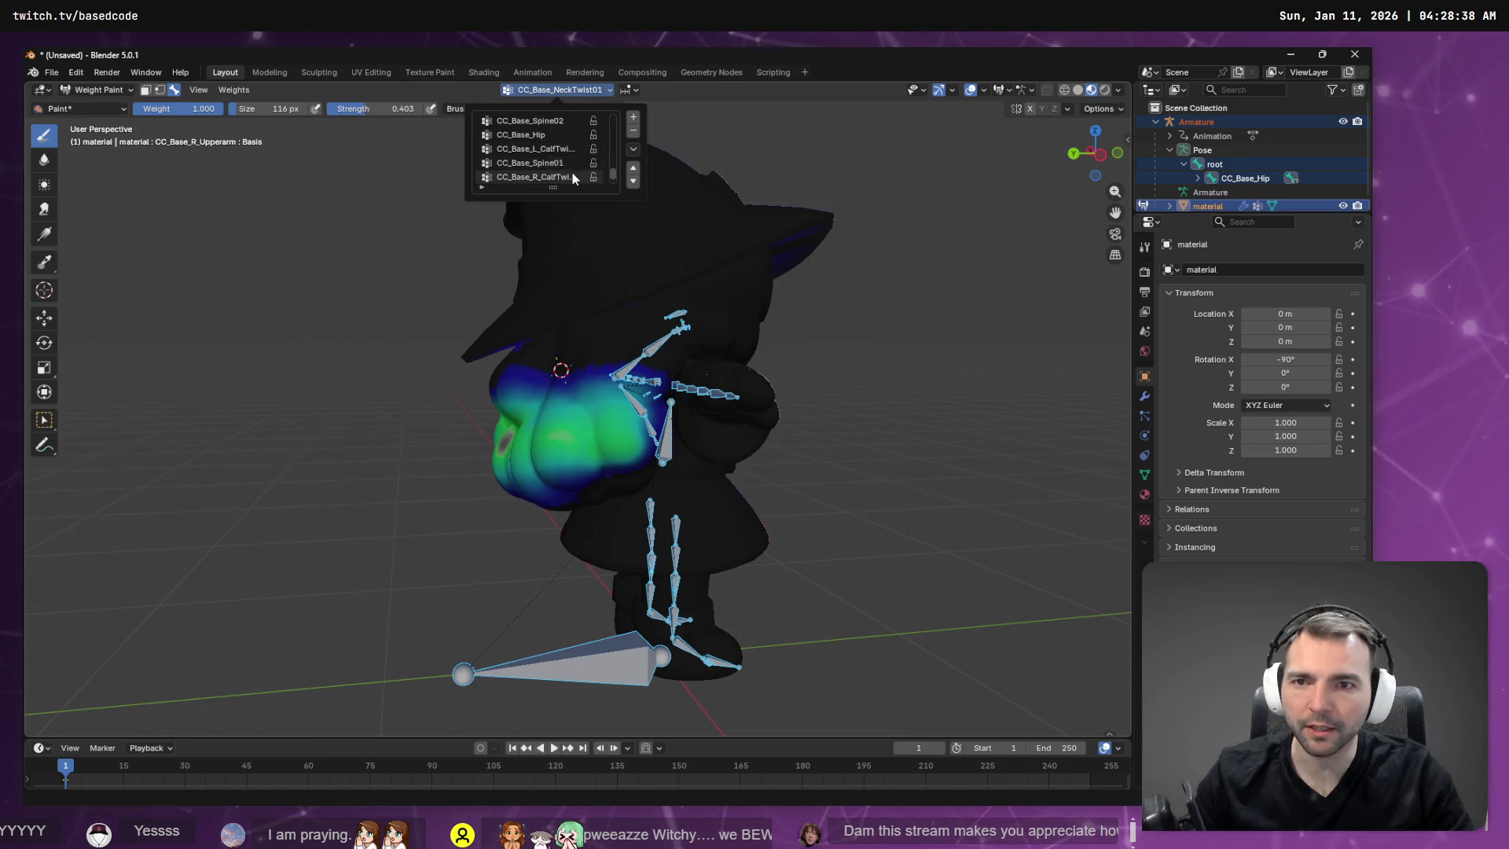
scroll(572, 173, up, 3)
click(534, 134)
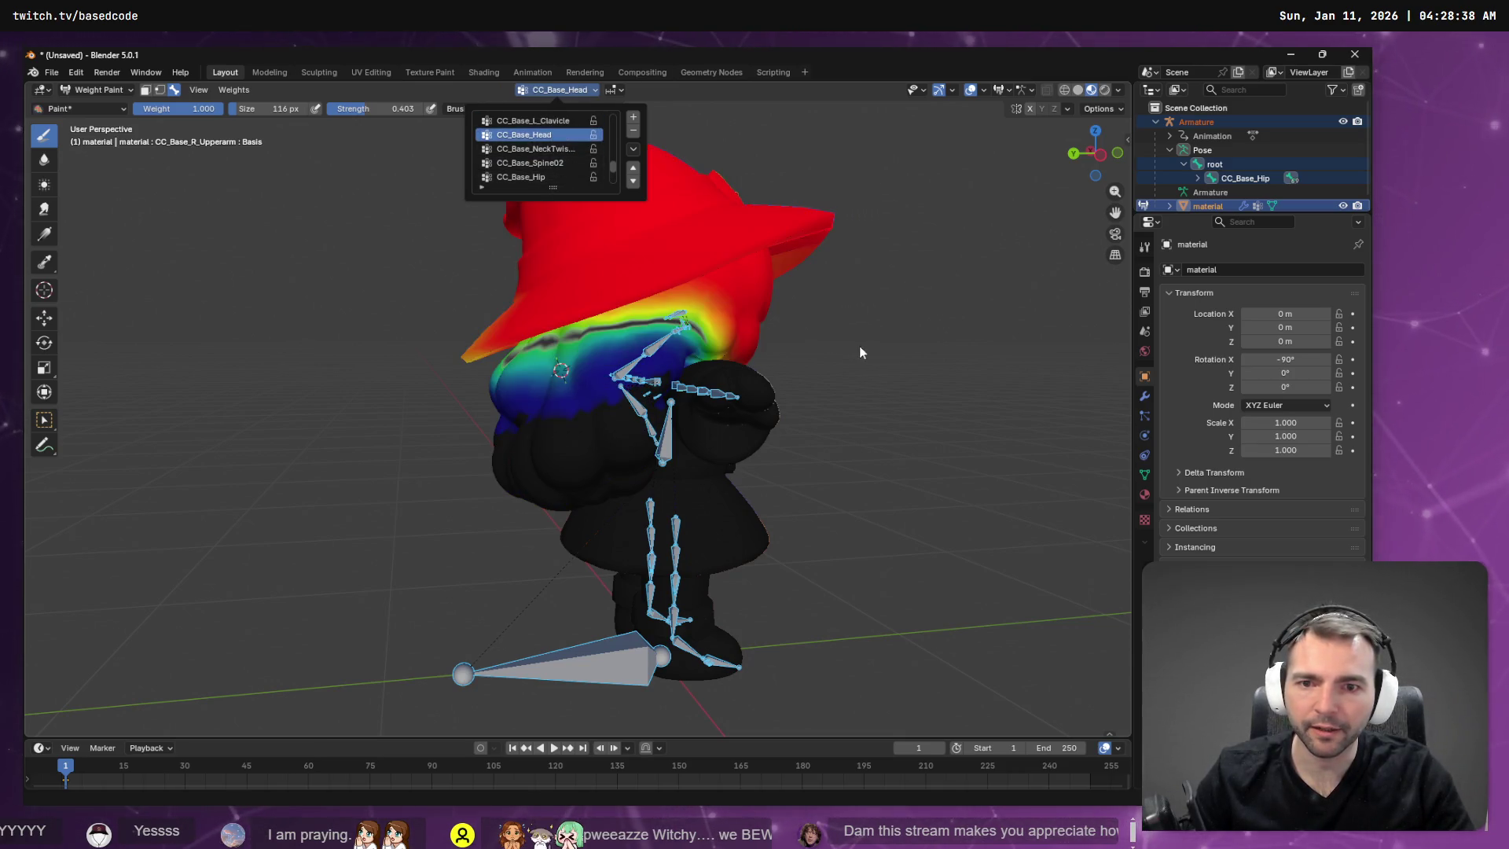
Paint and blur CC_Base_Head weight over the lumps on the witch's back.
middle_drag(794, 370, 662, 384)
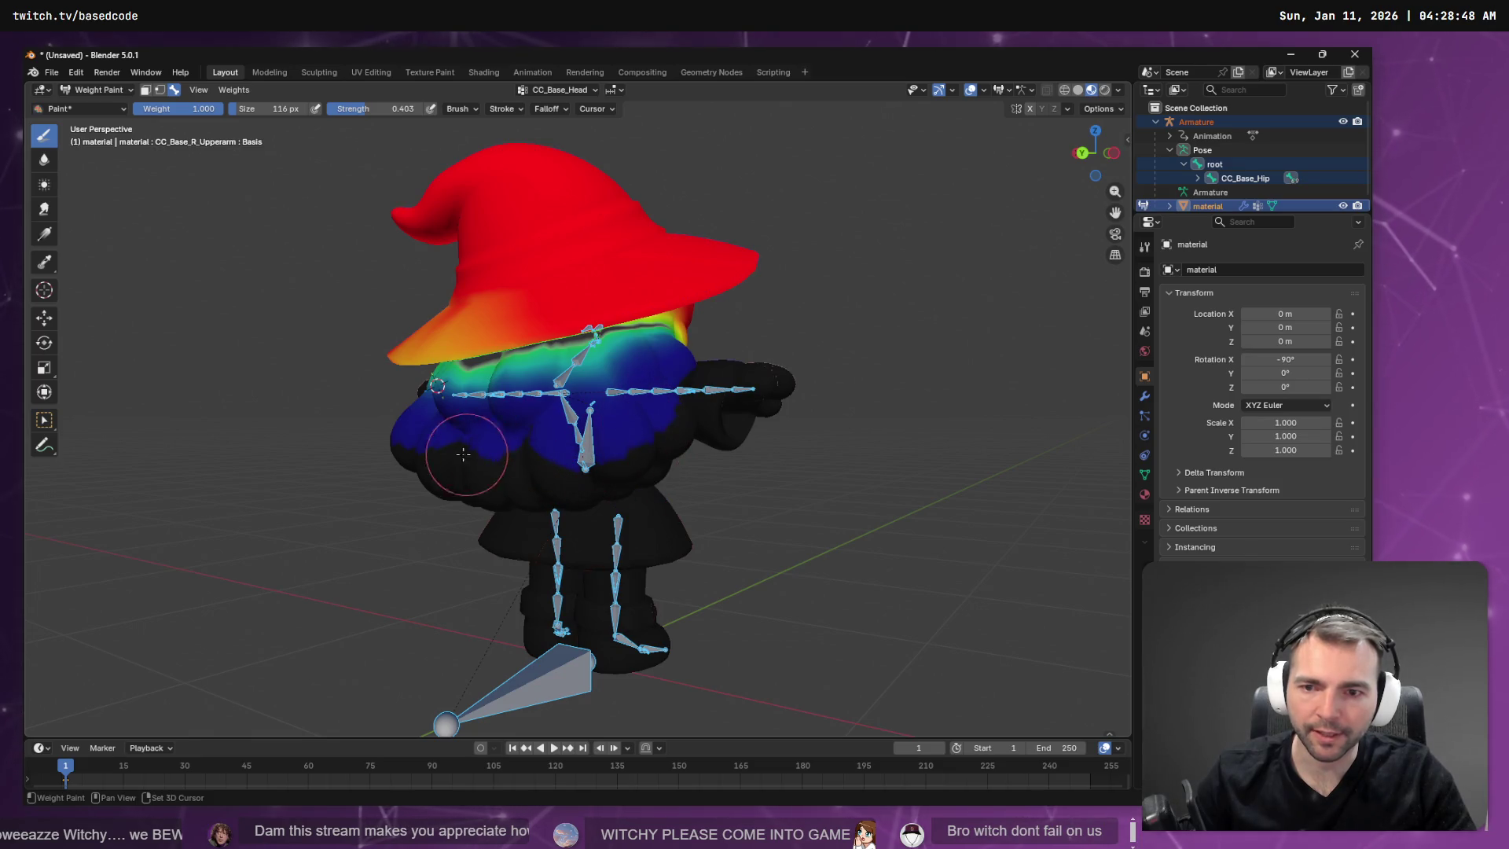
middle_drag(481, 455, 512, 455)
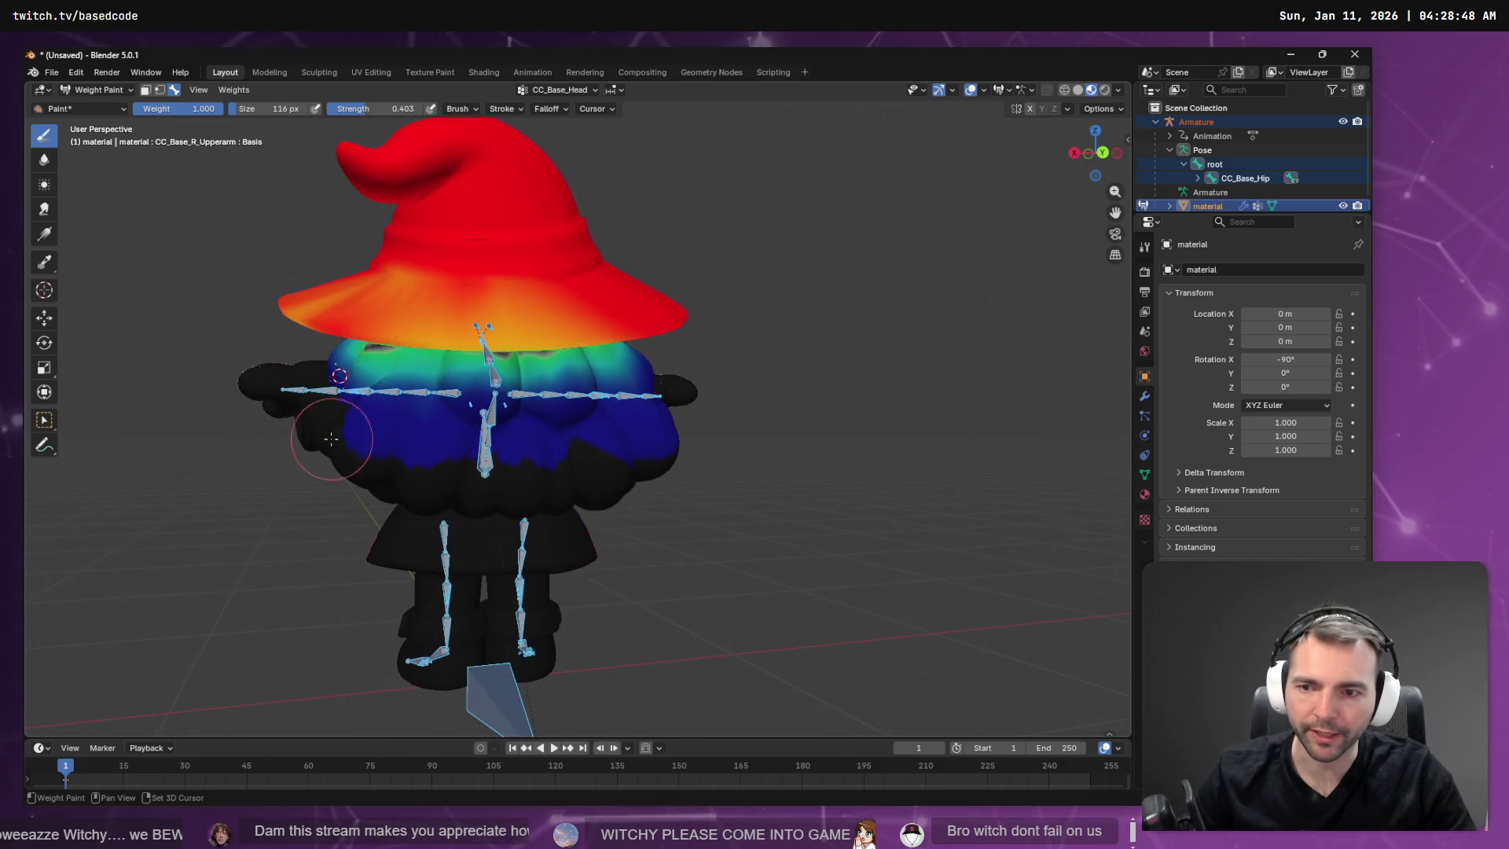
middle_drag(393, 434, 506, 448)
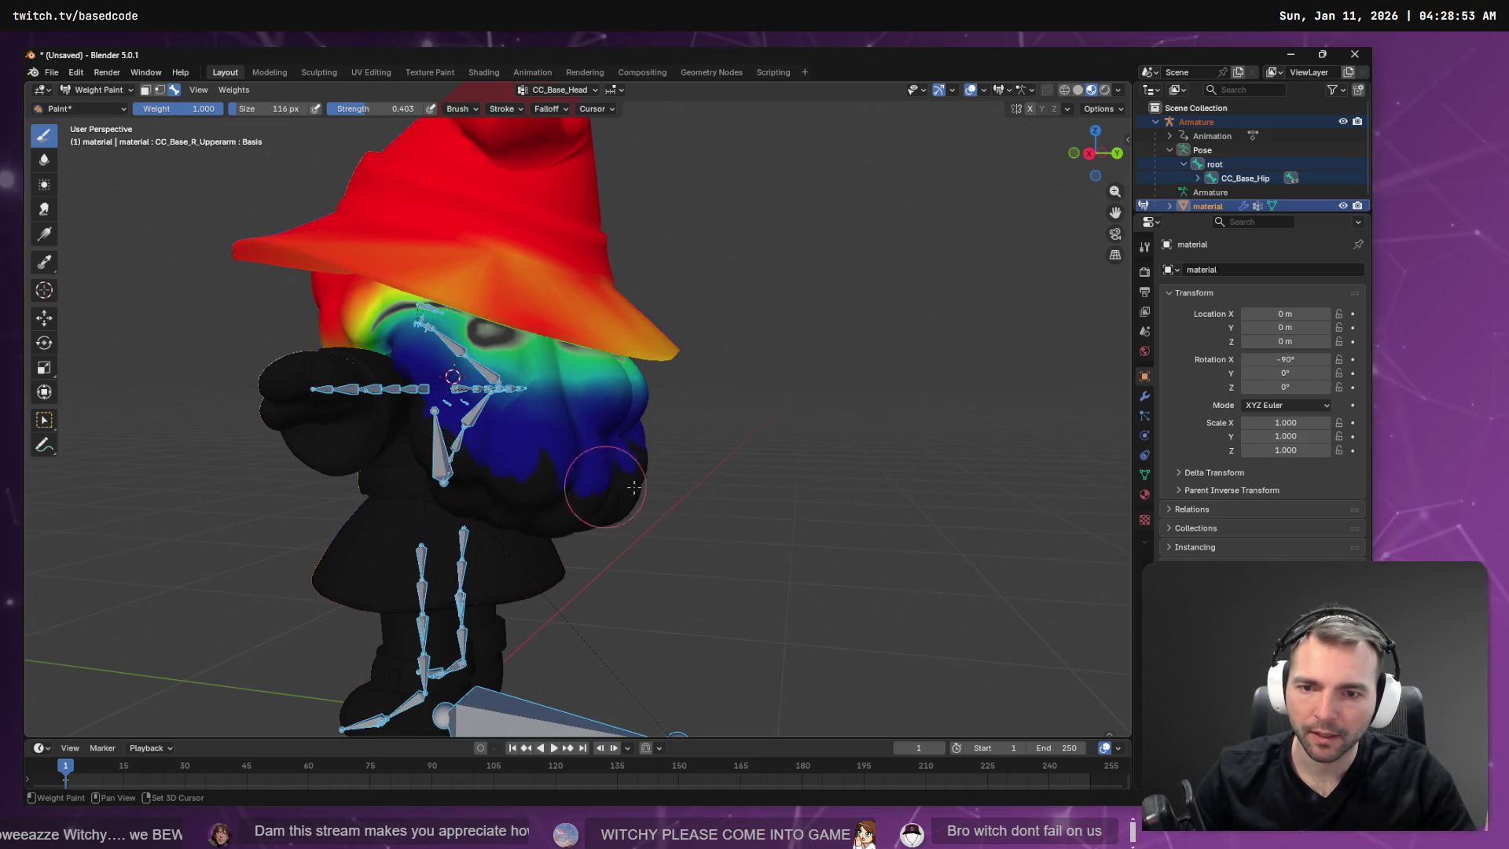
mouse_move(491, 452)
middle_down()
mouse_move(589, 437)
mouse_move(657, 452)
mouse_move(645, 440)
middle_up()
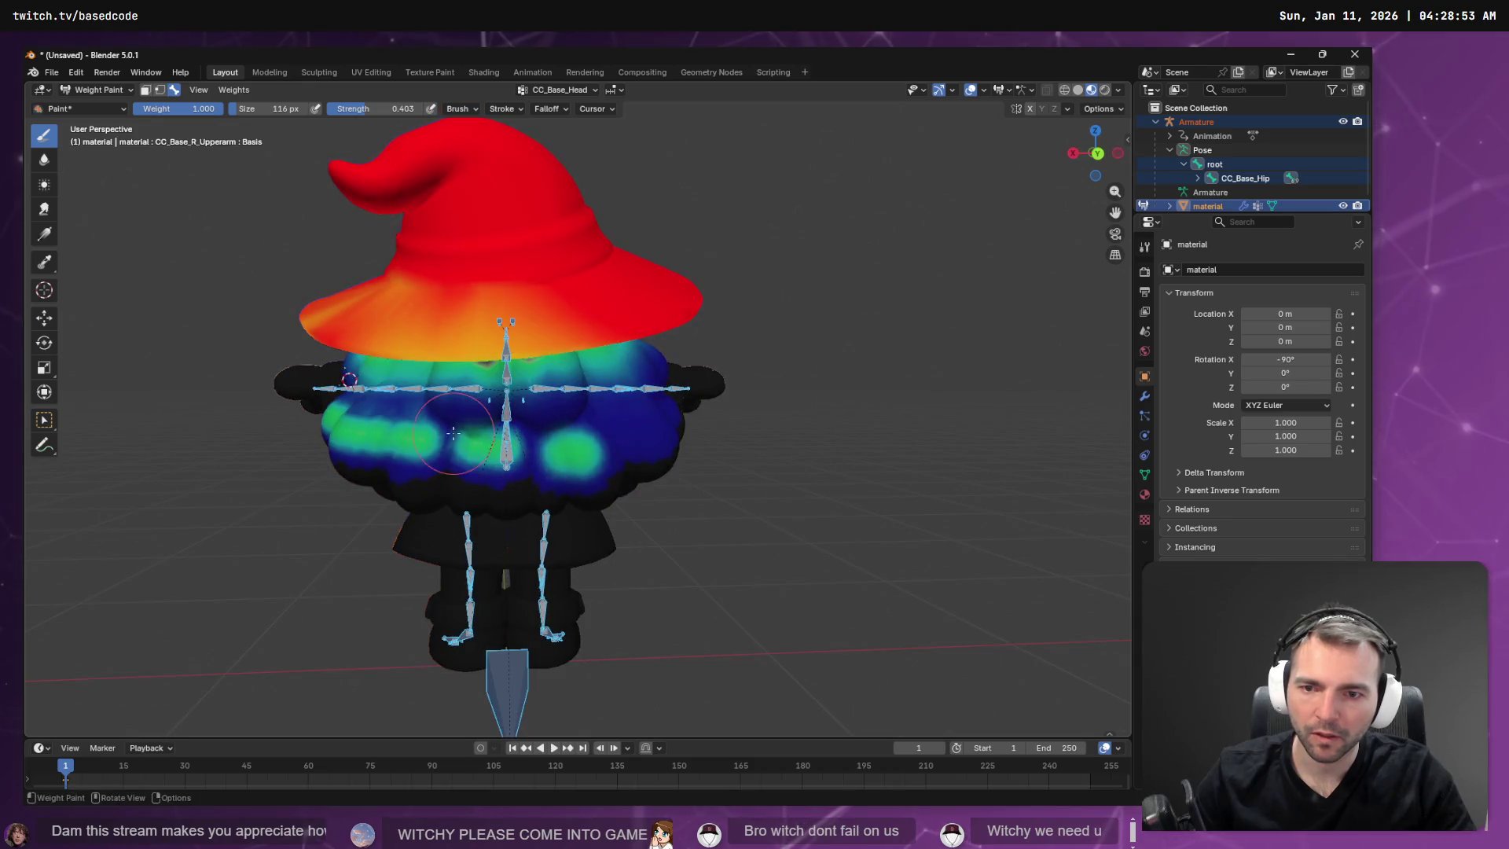
drag(440, 436, 629, 428)
middle_drag(629, 429, 538, 470)
mouse_move(535, 469)
shift+mouse_down()
mouse_move(550, 462)
mouse_move(472, 481)
mouse_move(560, 444)
shift+mouse_up()
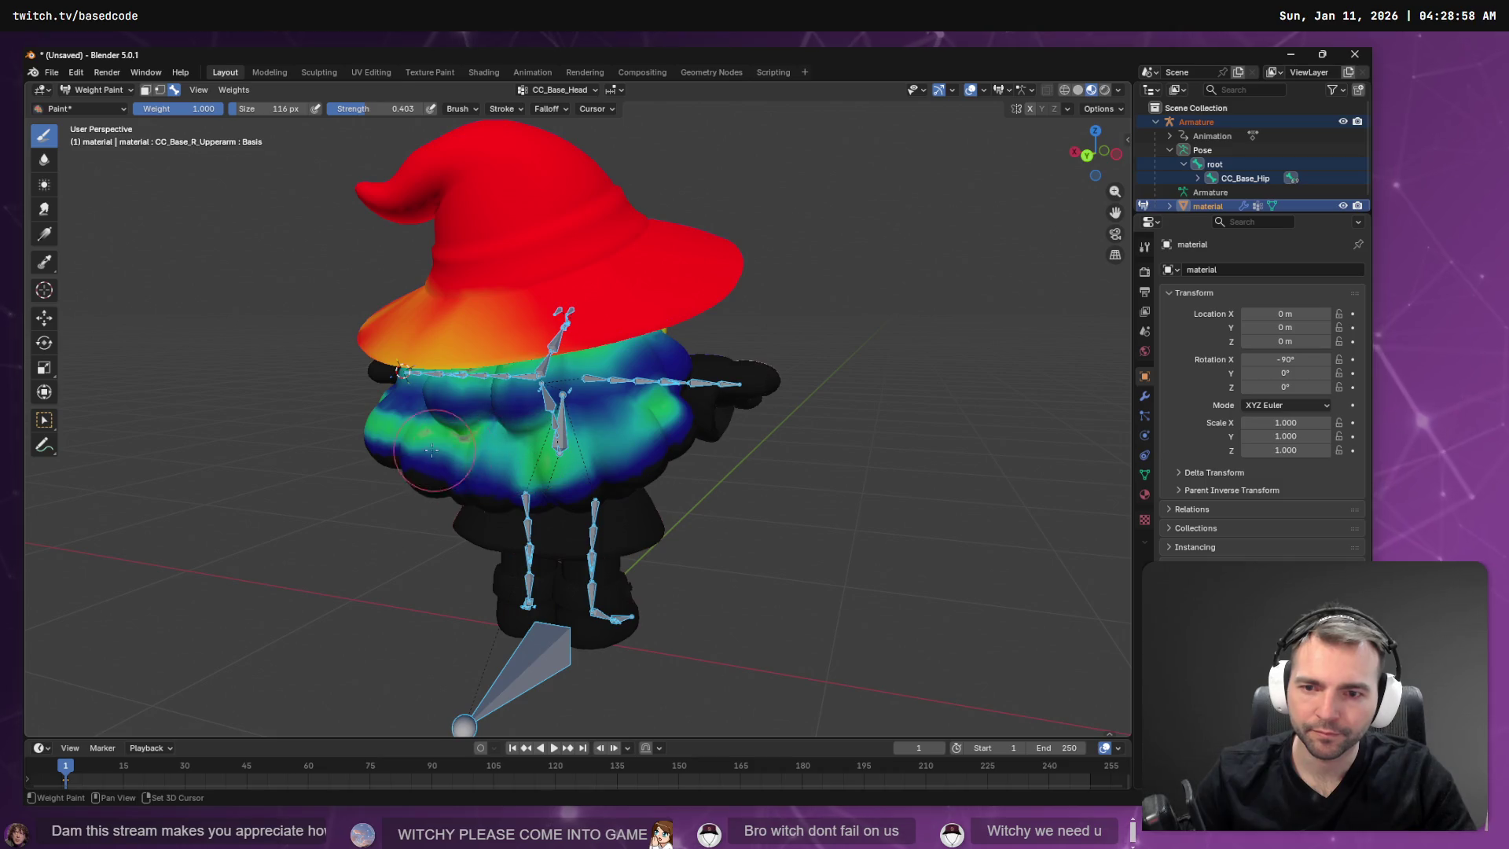
middle_drag(431, 450, 548, 462)
shift+drag(566, 454, 396, 460)
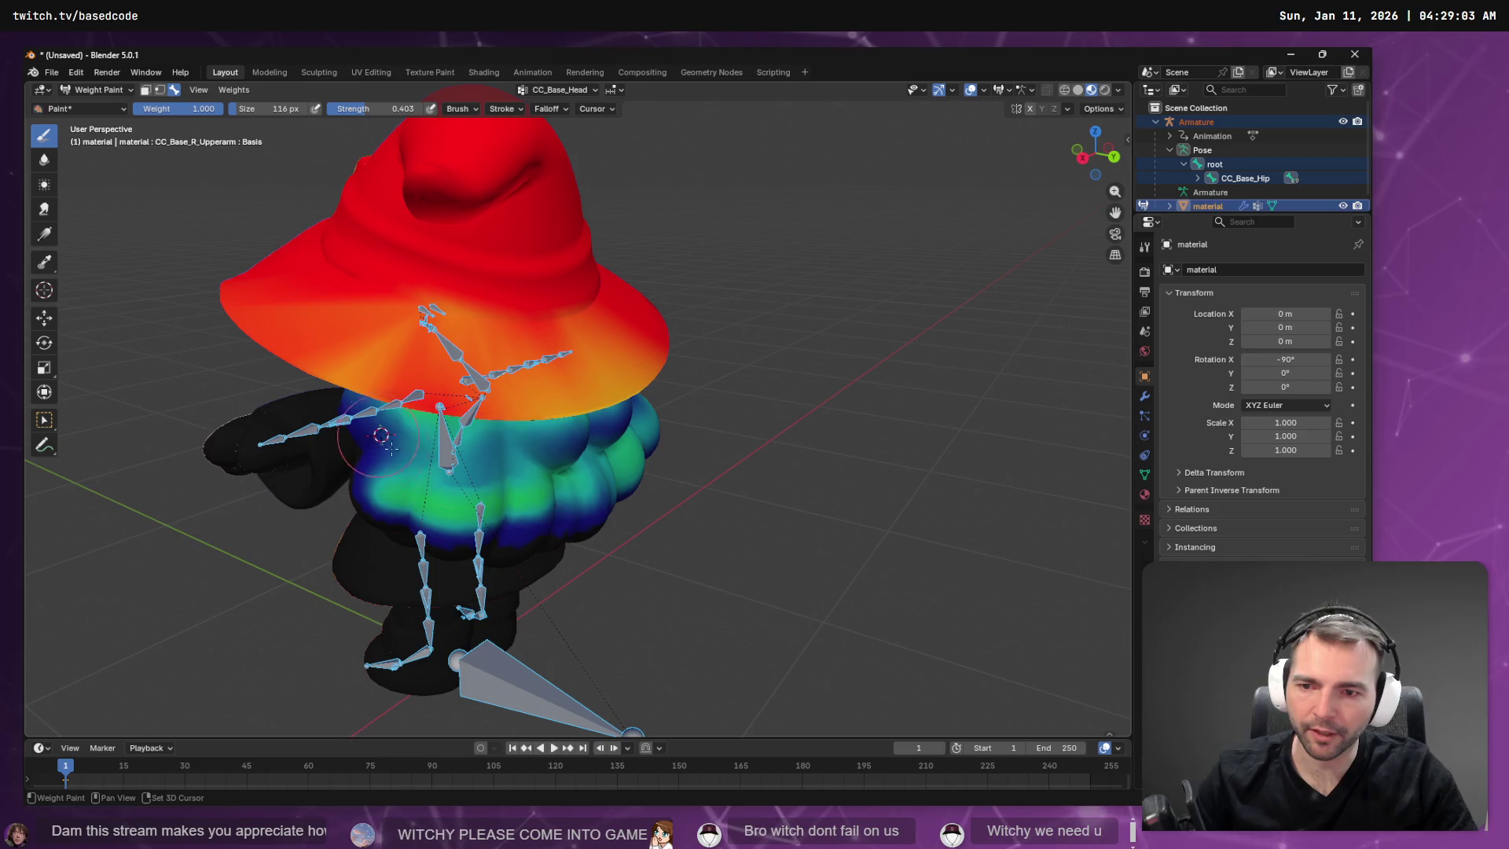
middle_drag(426, 449, 548, 449)
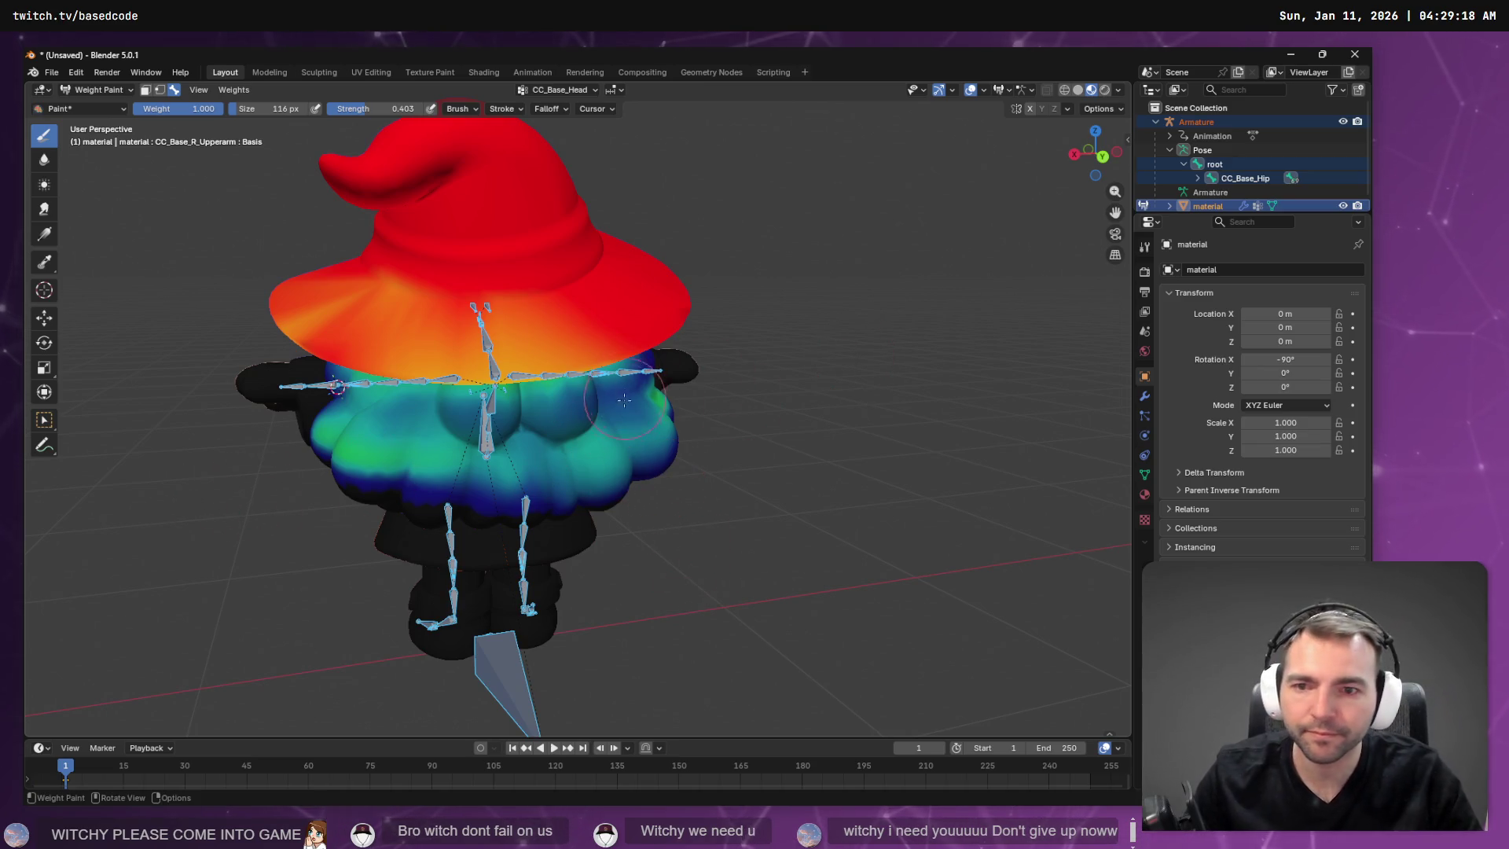
Paint head weight onto the left side of the head, undoing one stray stroke.
middle_drag(624, 401, 507, 417)
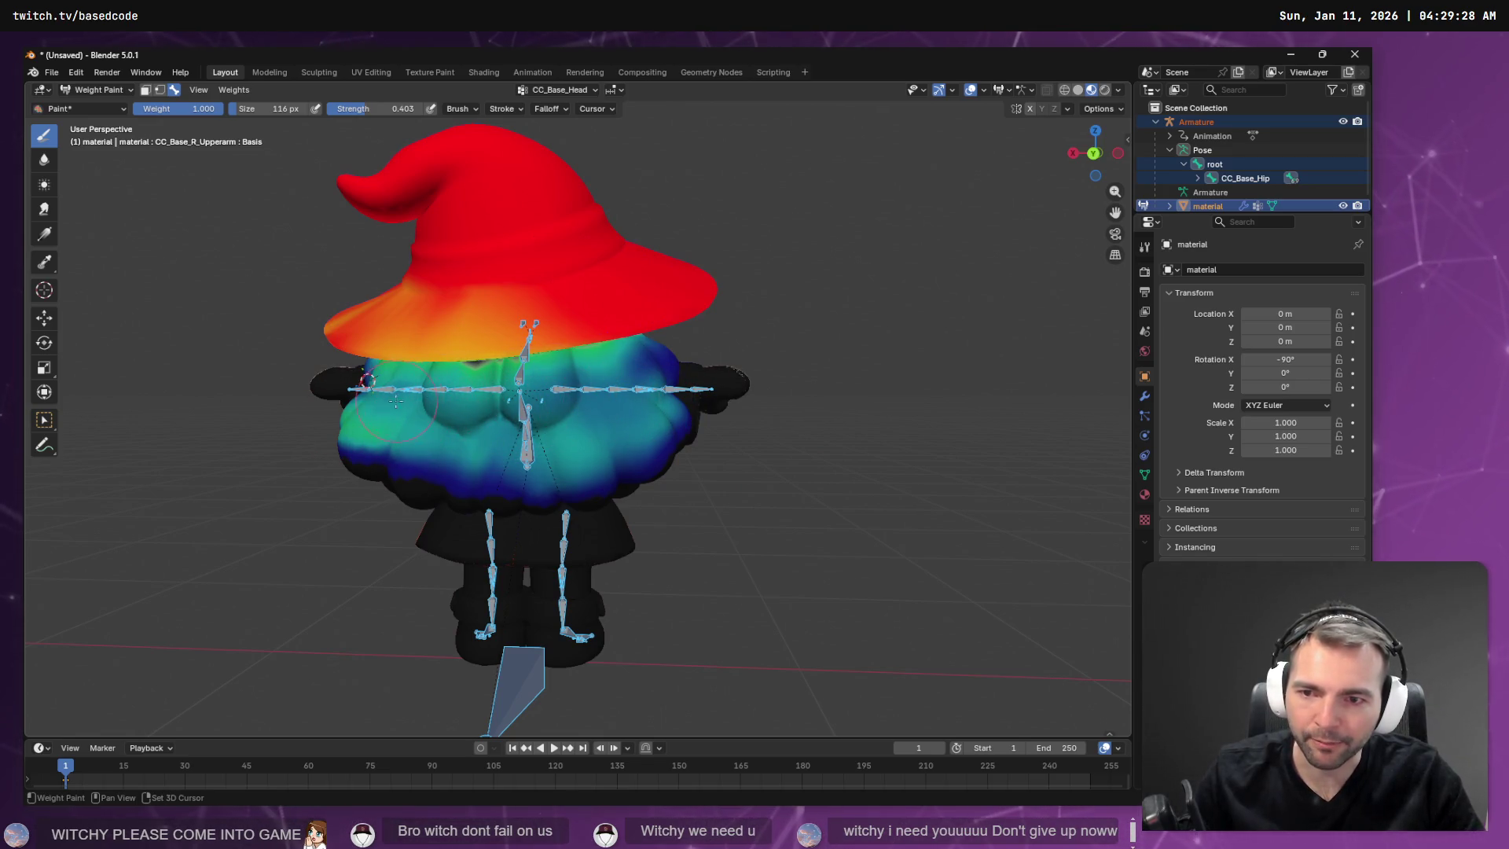
mouse_move(395, 402)
middle_down()
mouse_move(681, 402)
mouse_move(555, 422)
middle_up()
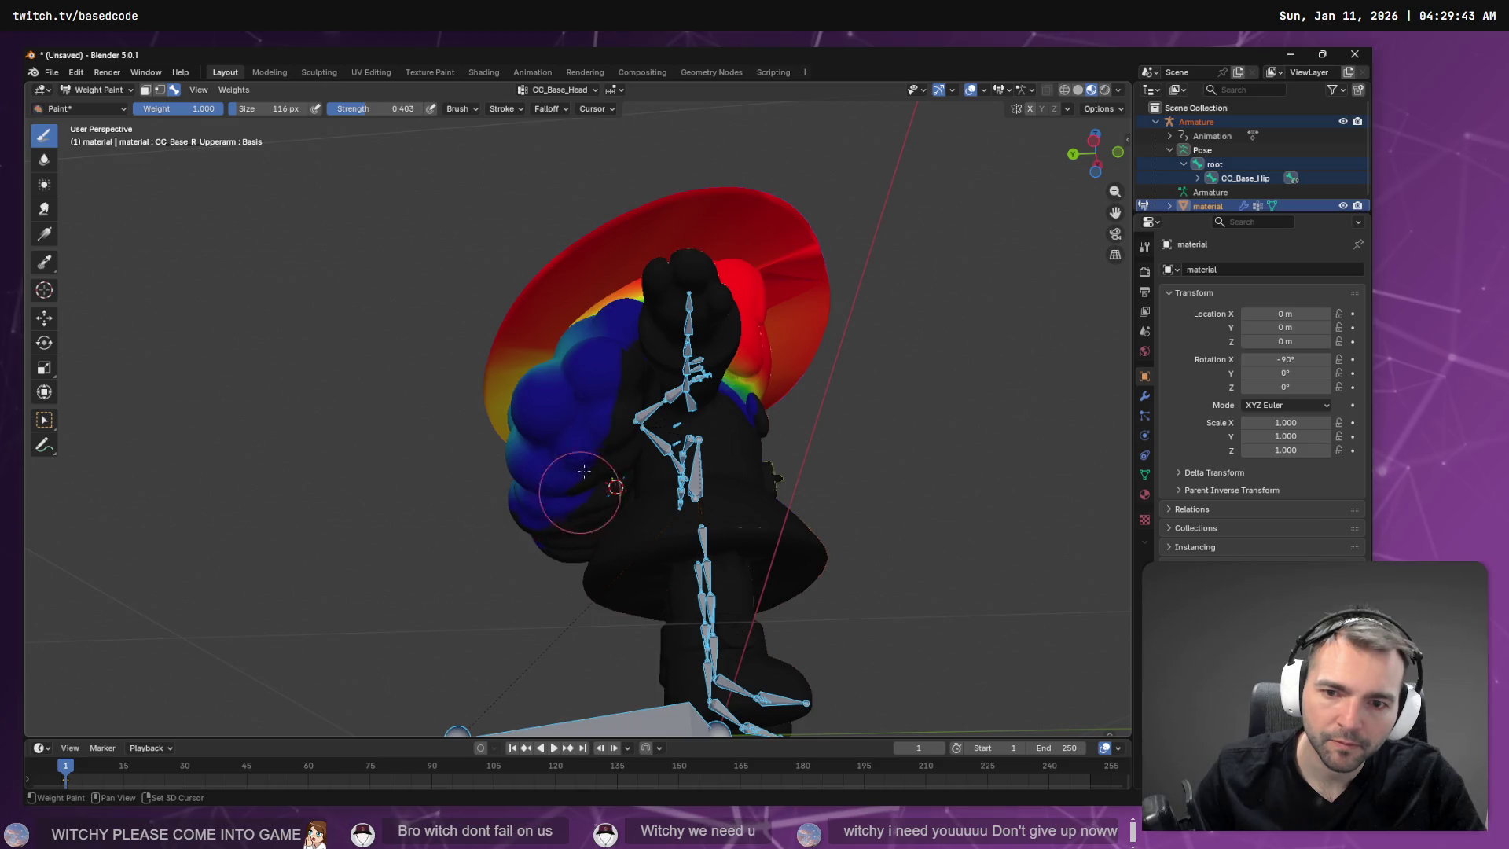
middle_drag(583, 495, 665, 435)
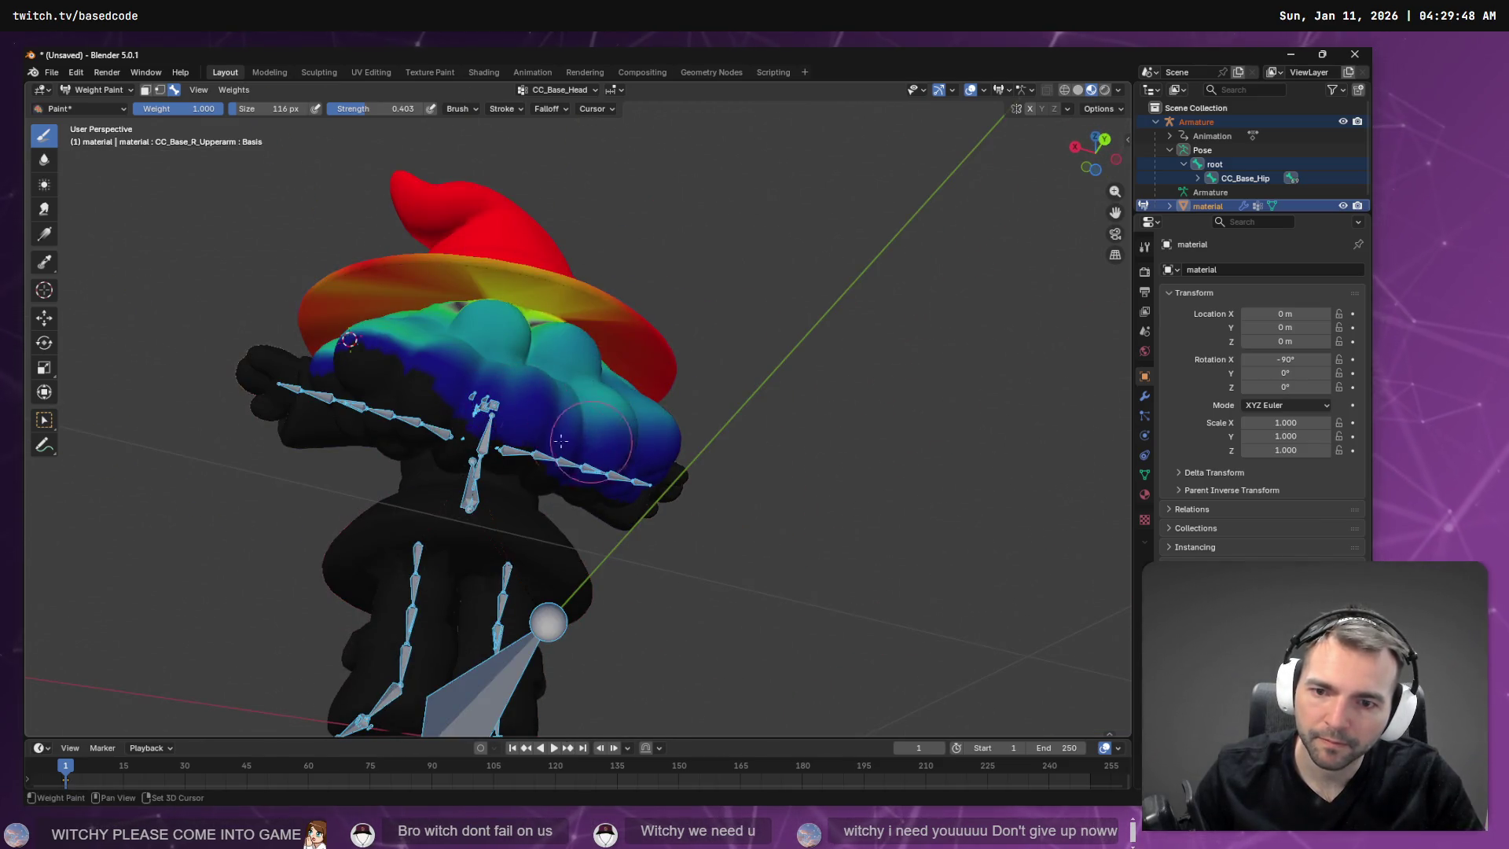
middle_drag(535, 459, 606, 454)
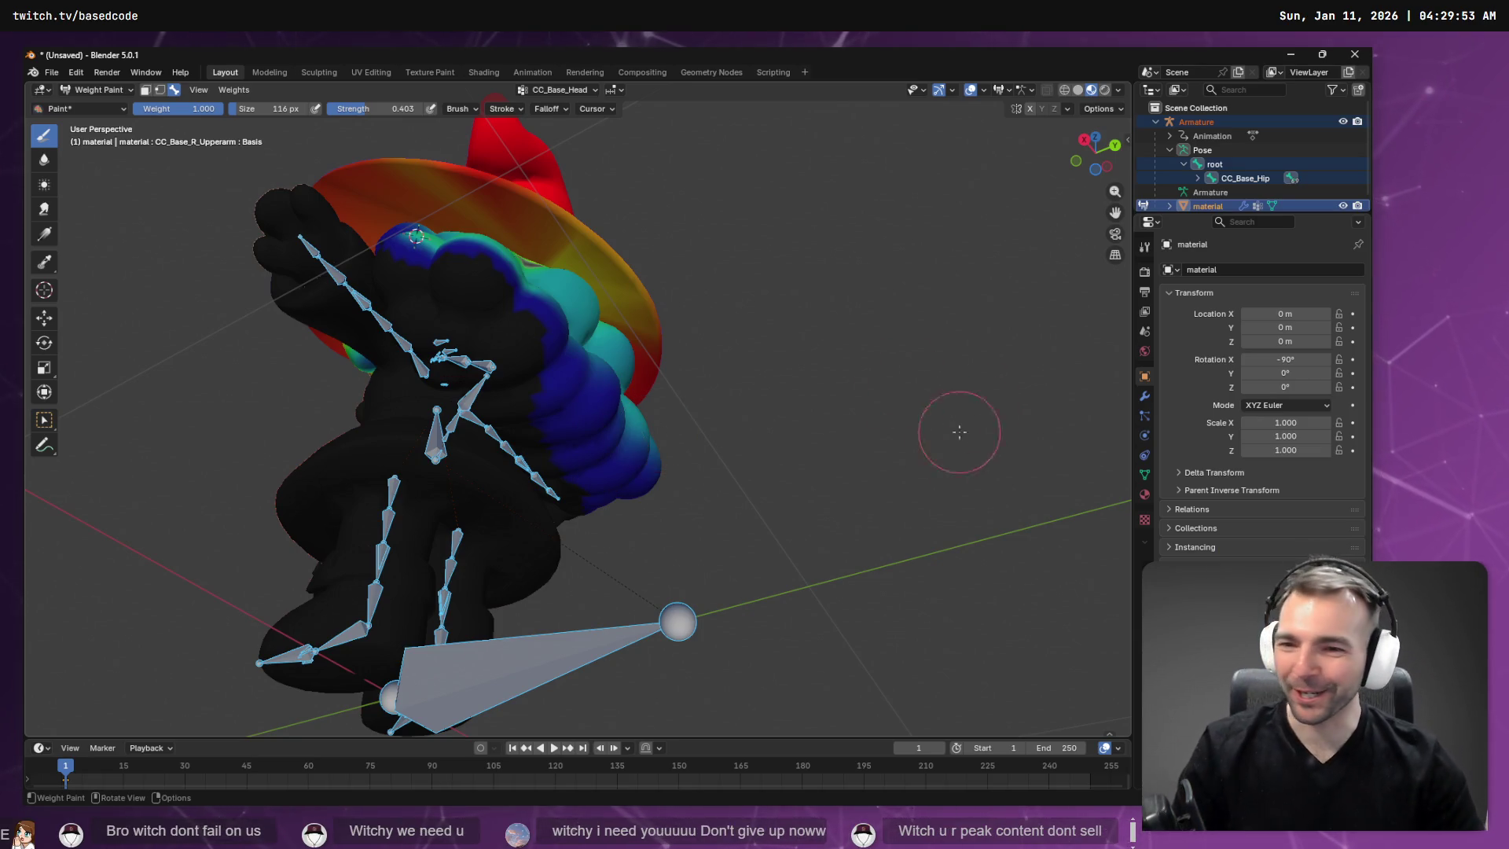
mouse_move(656, 458)
middle_down()
mouse_move(479, 394)
mouse_move(503, 361)
middle_up()
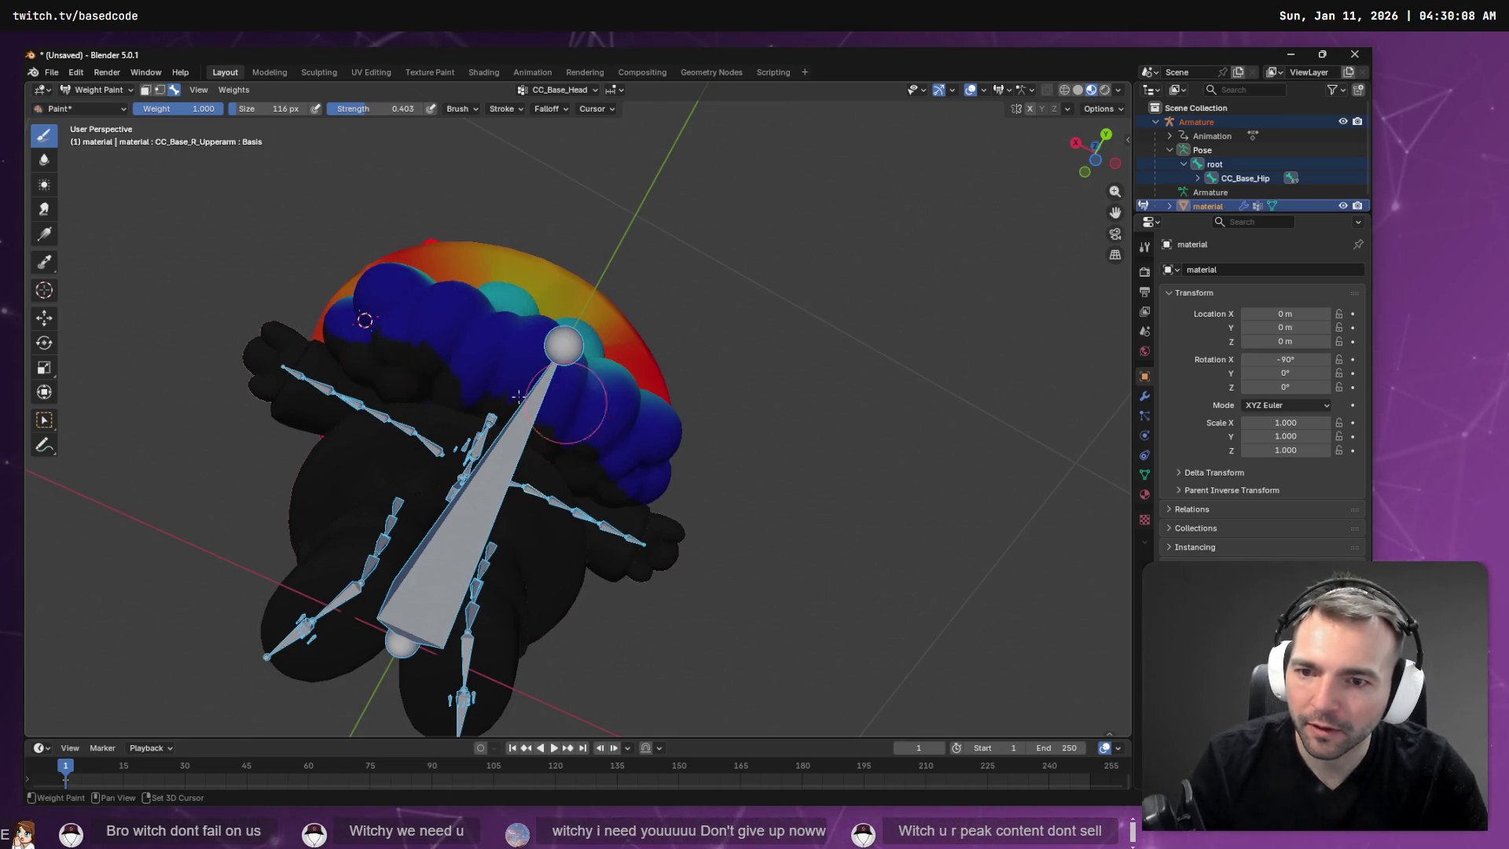
middle_drag(332, 306, 350, 365)
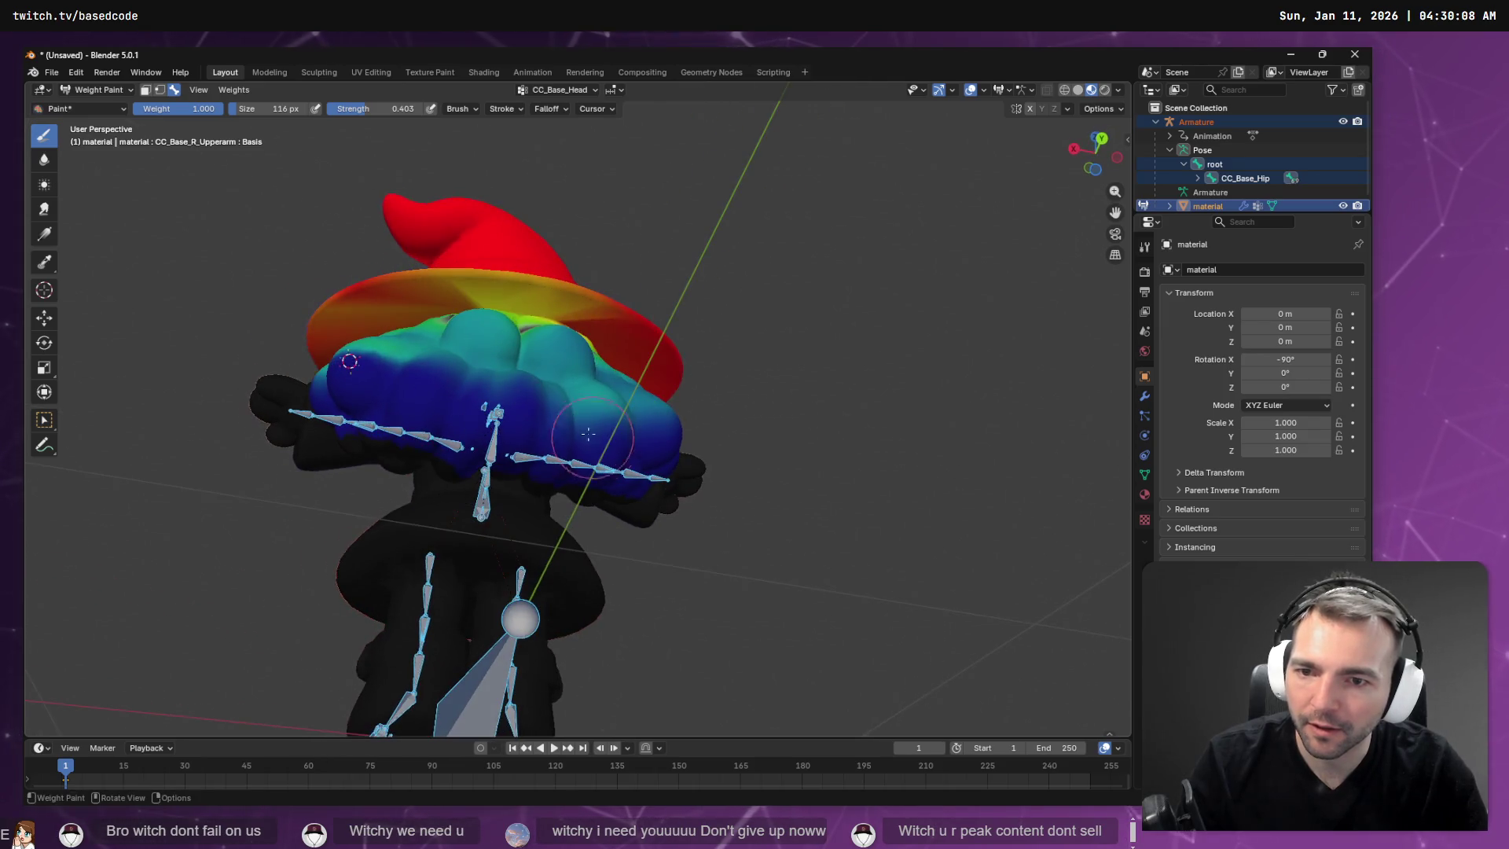
drag(350, 365, 423, 387)
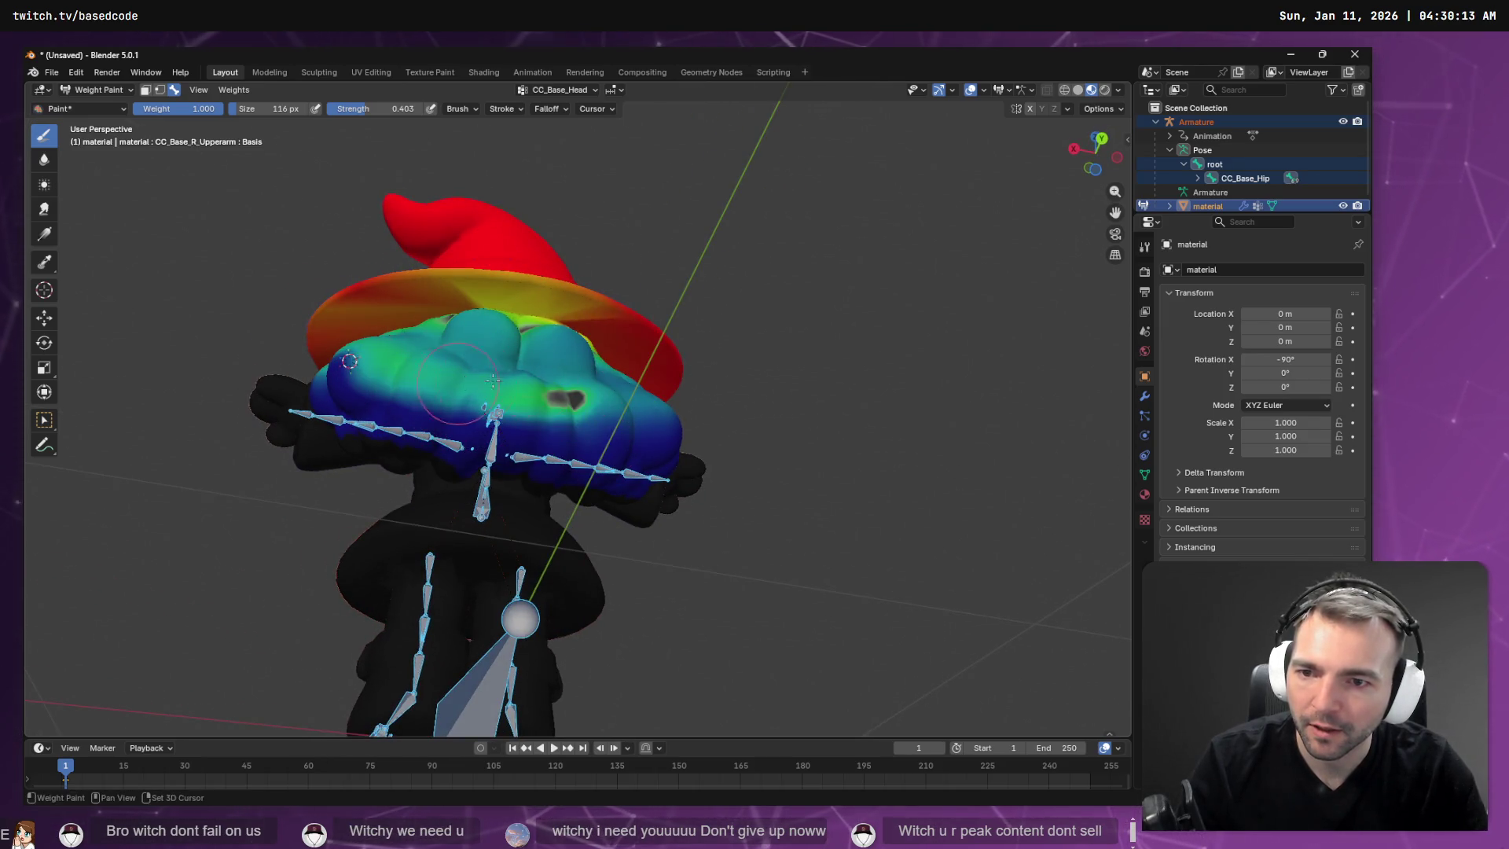
key(ctrl+z)
drag(529, 396, 528, 358)
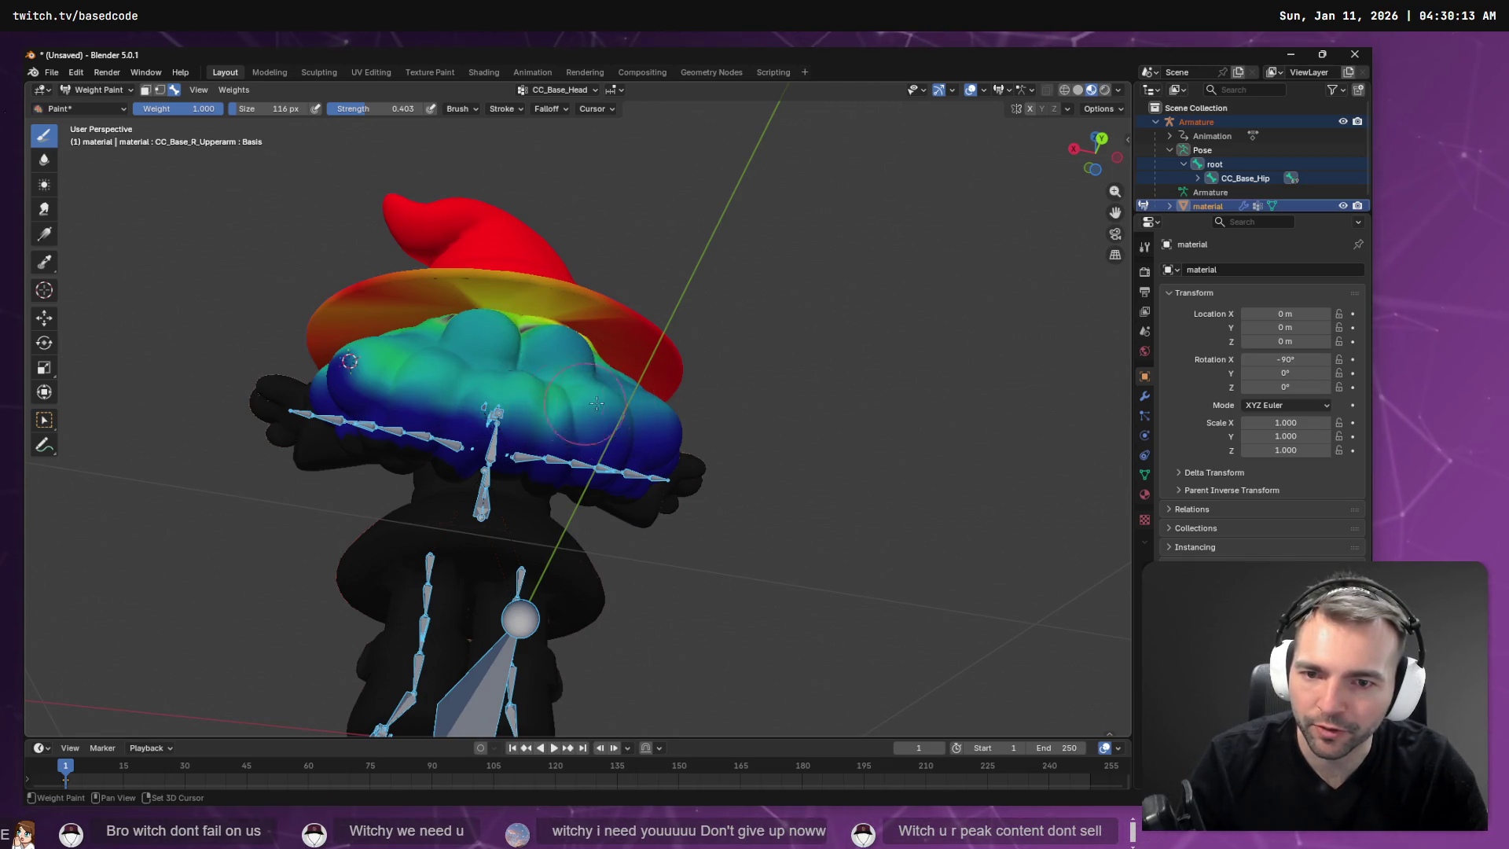
click(398, 340)
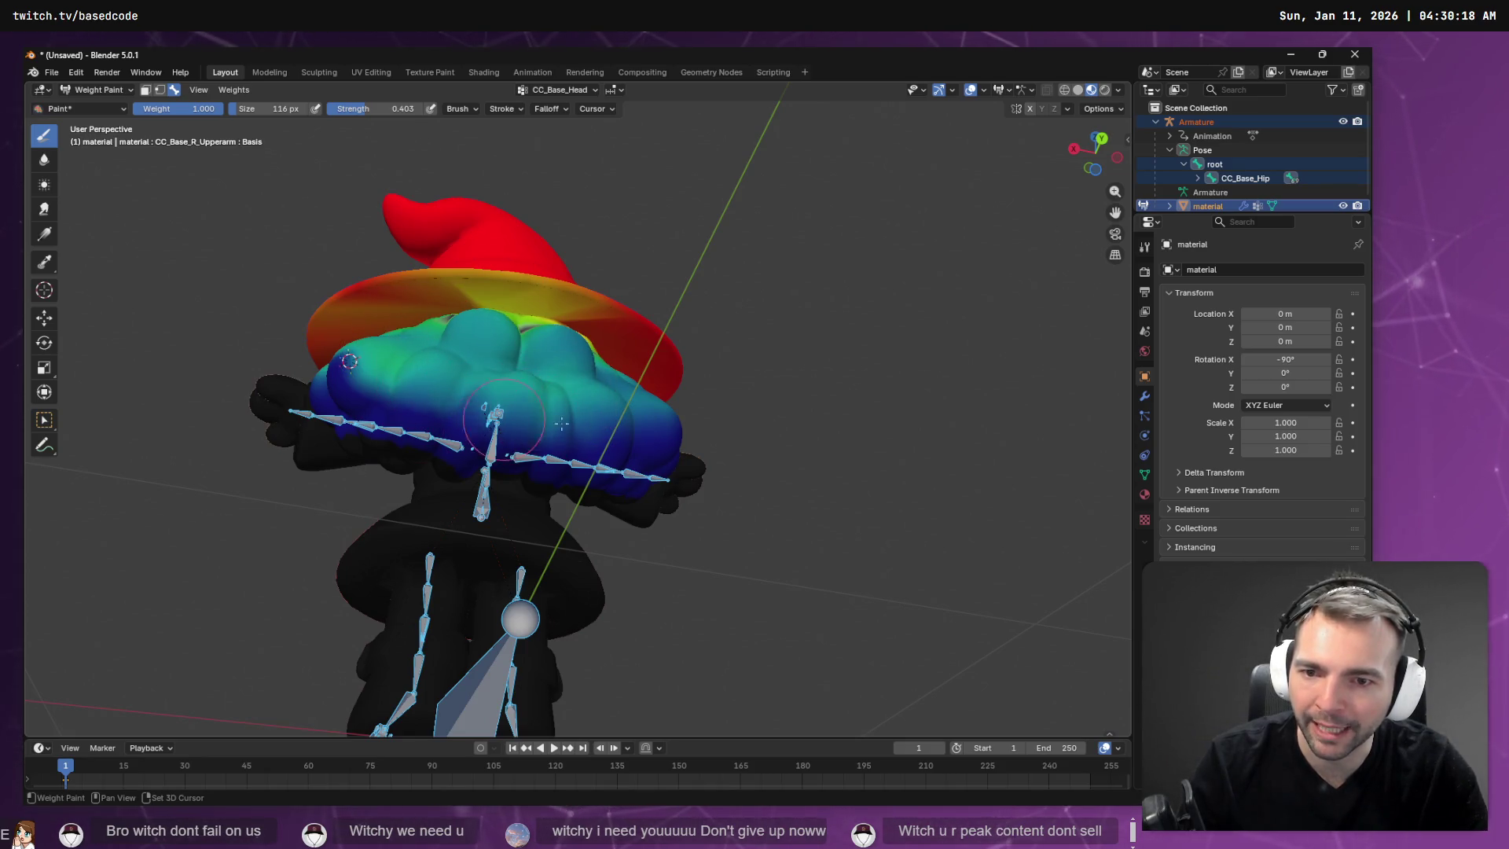
Raise weight around the shoulder and paint across the front of the cloud head.
middle_drag(561, 423, 564, 394)
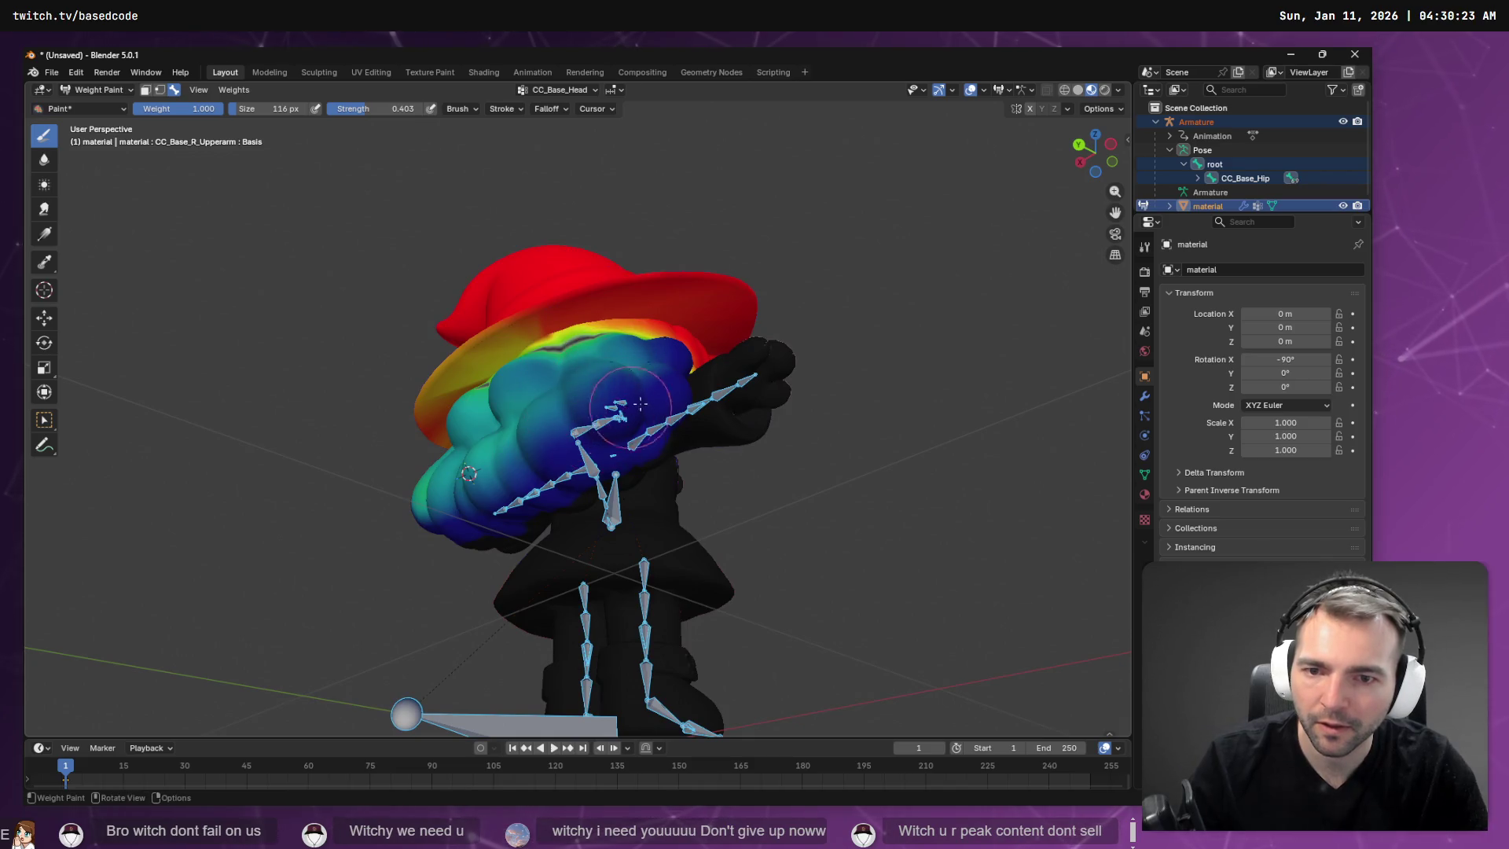
drag(641, 403, 632, 397)
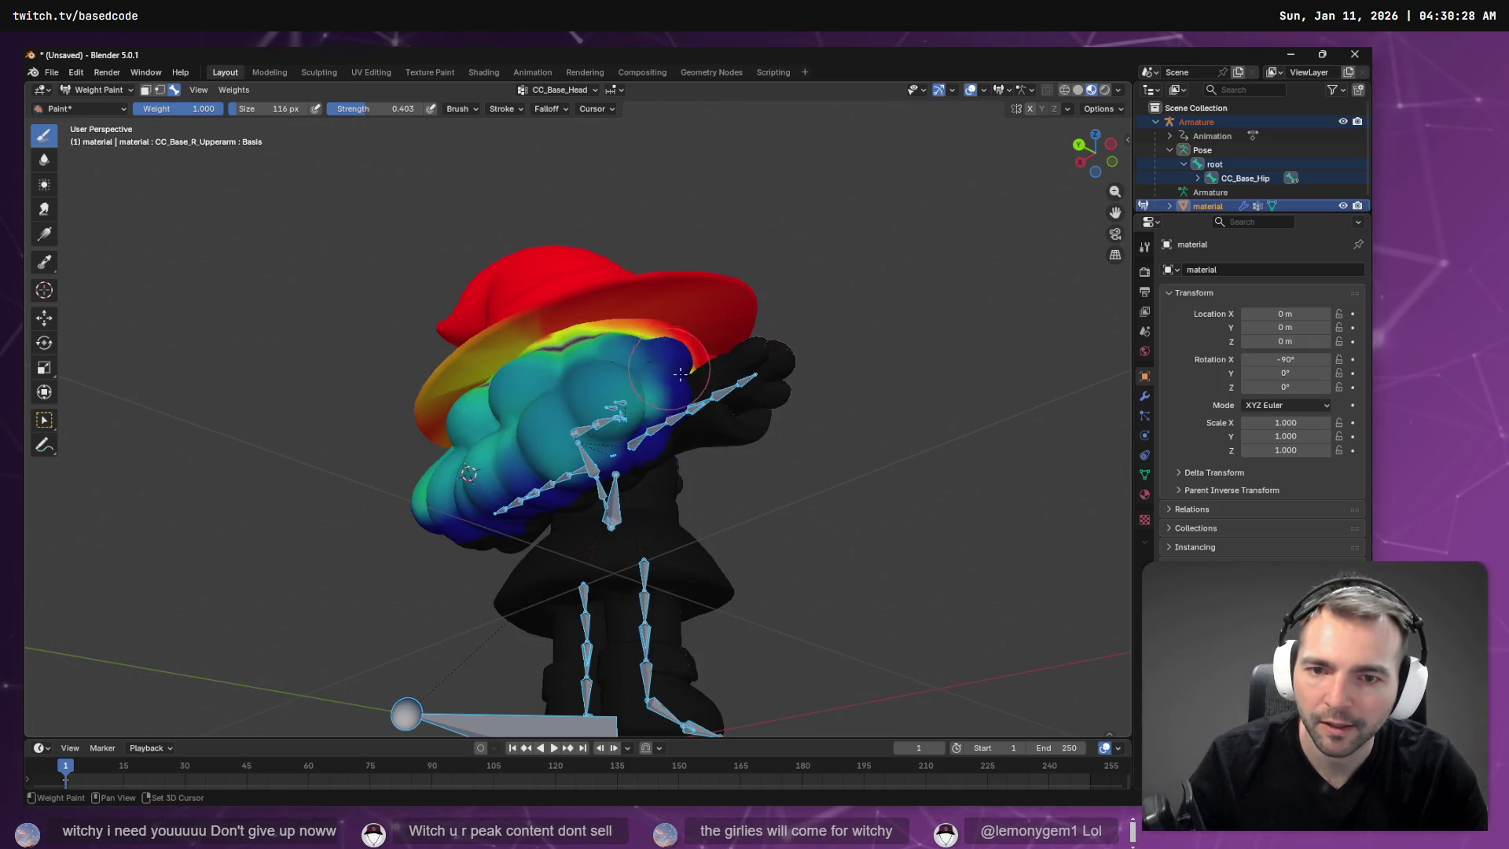
middle_drag(650, 358, 595, 380)
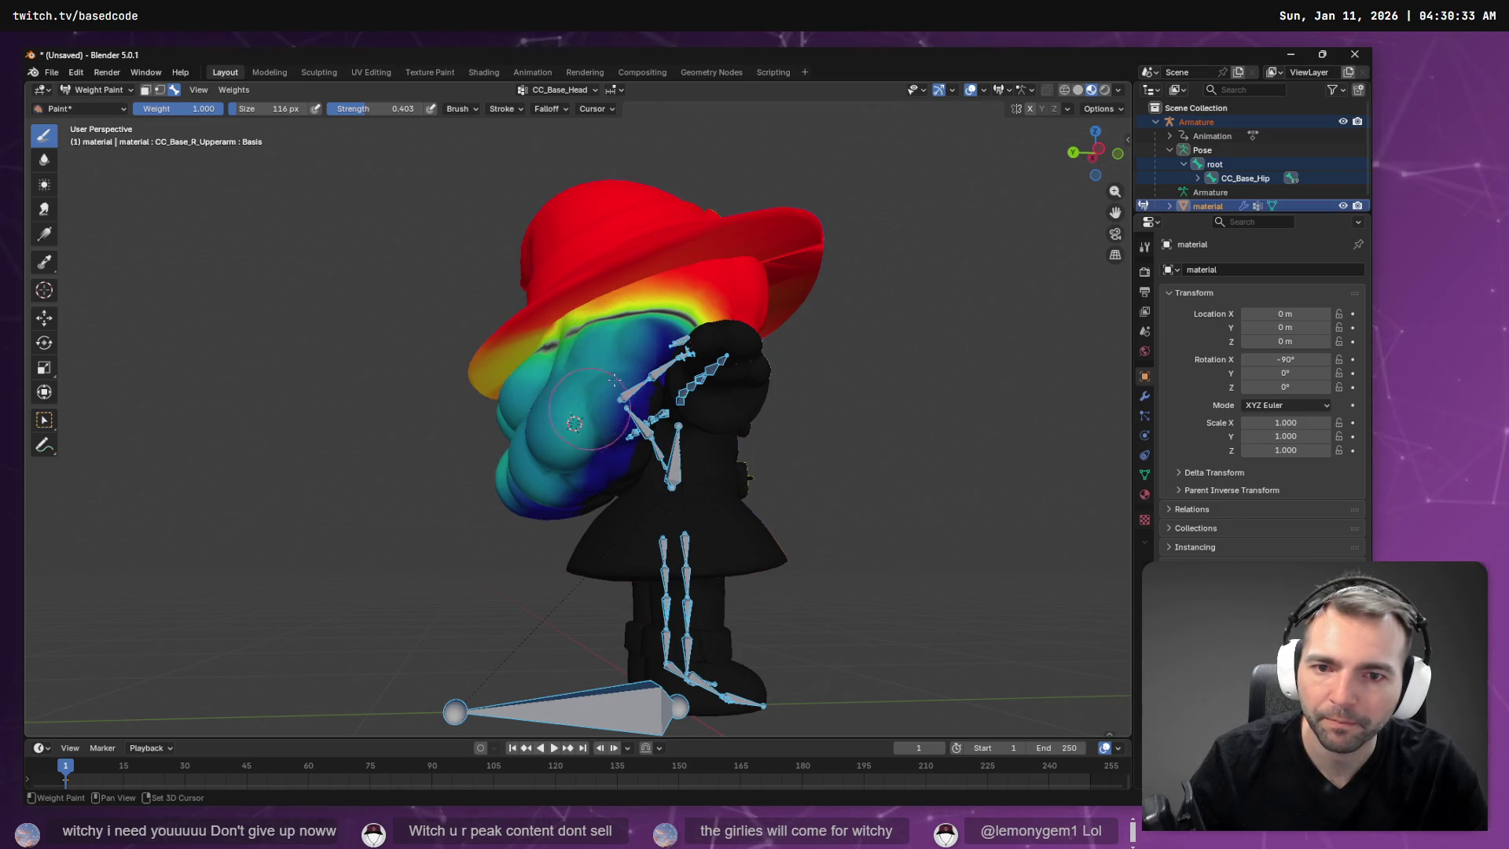
middle_drag(573, 421, 606, 422)
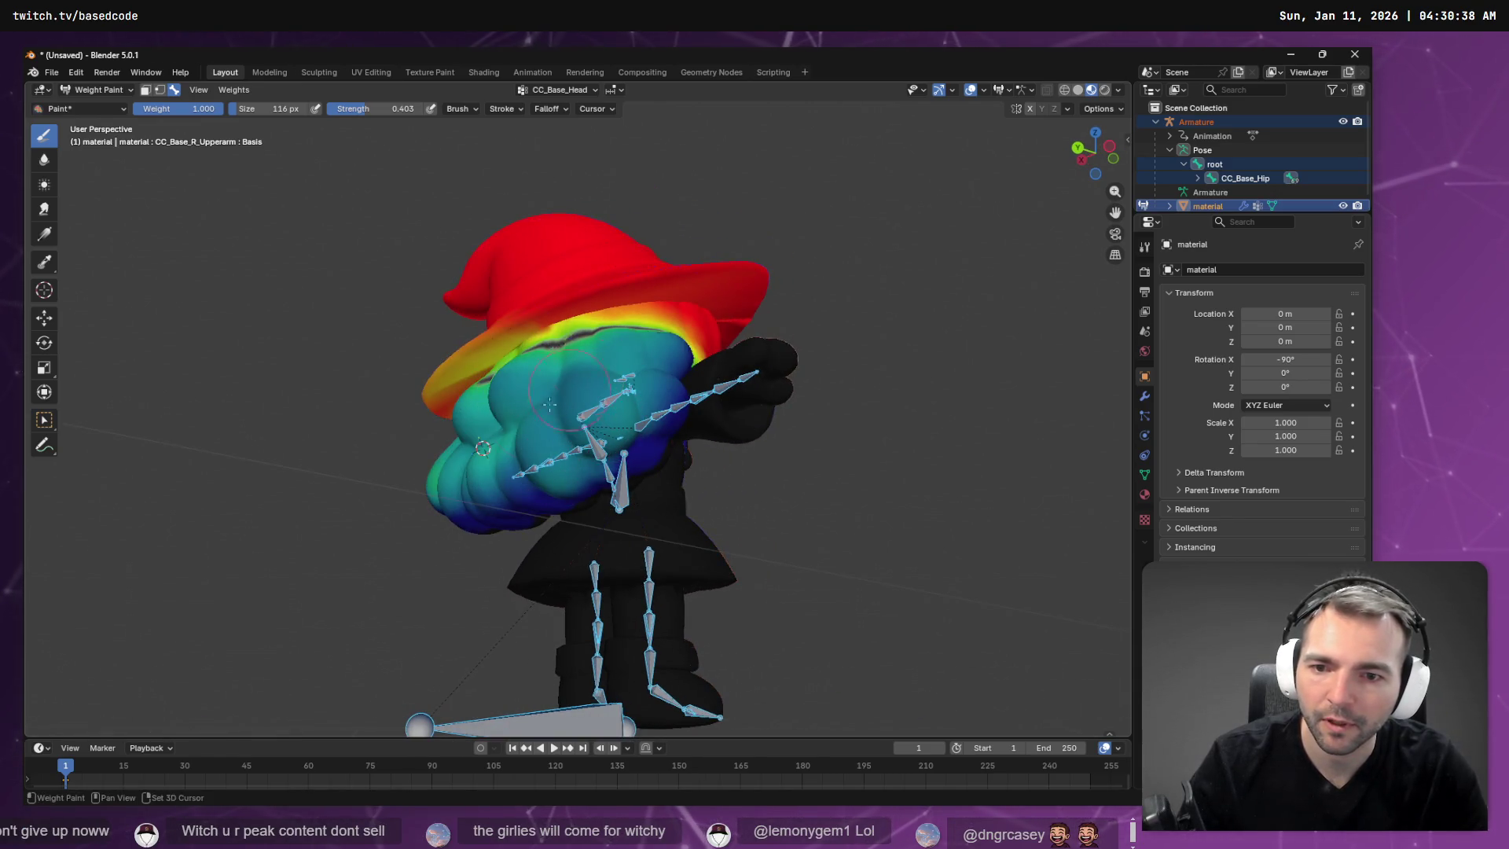
drag(583, 416, 584, 383)
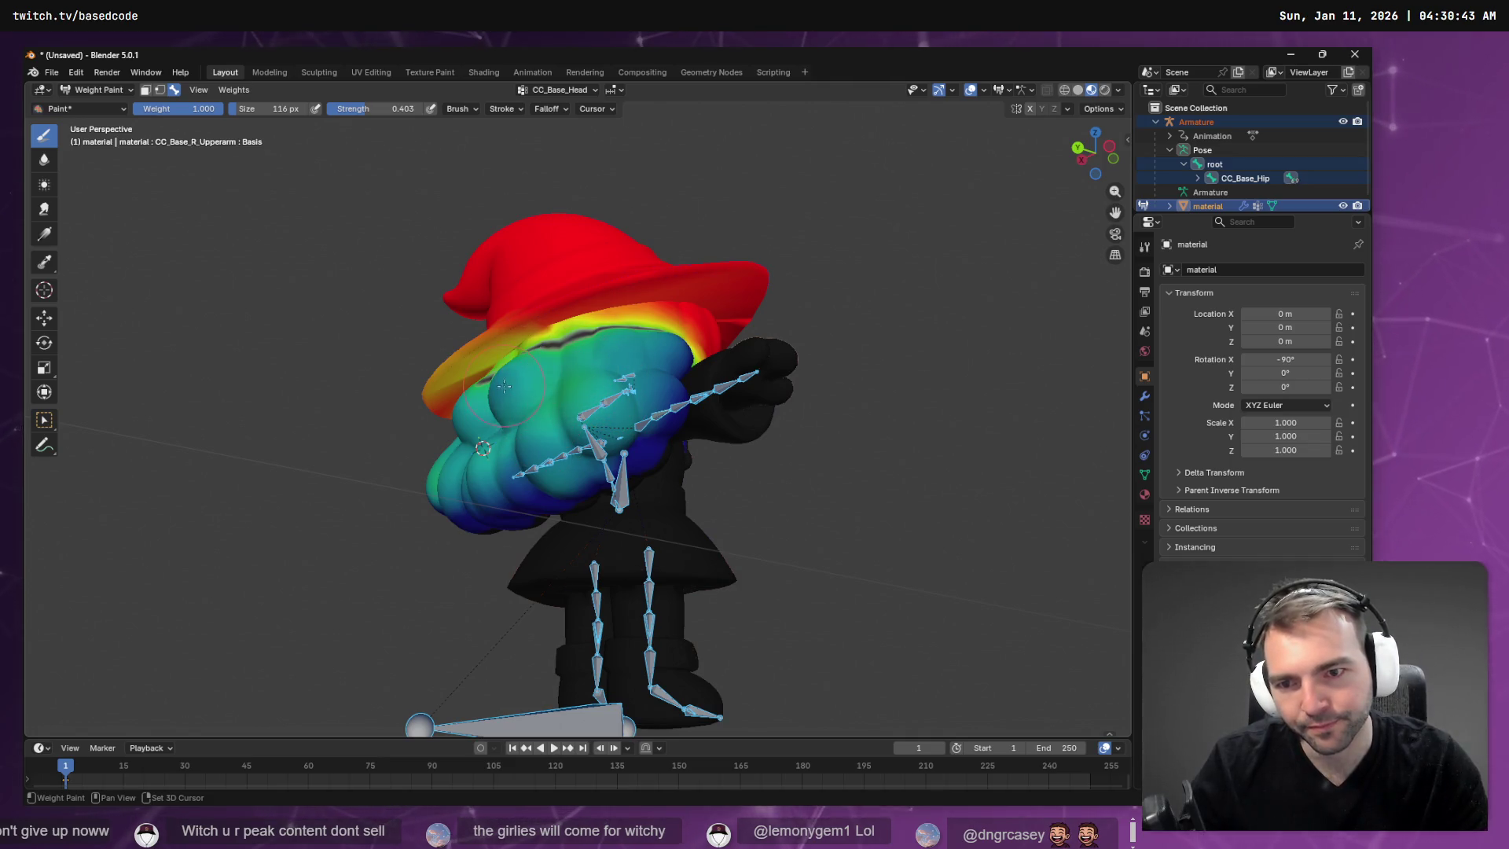
middle_drag(498, 393, 583, 392)
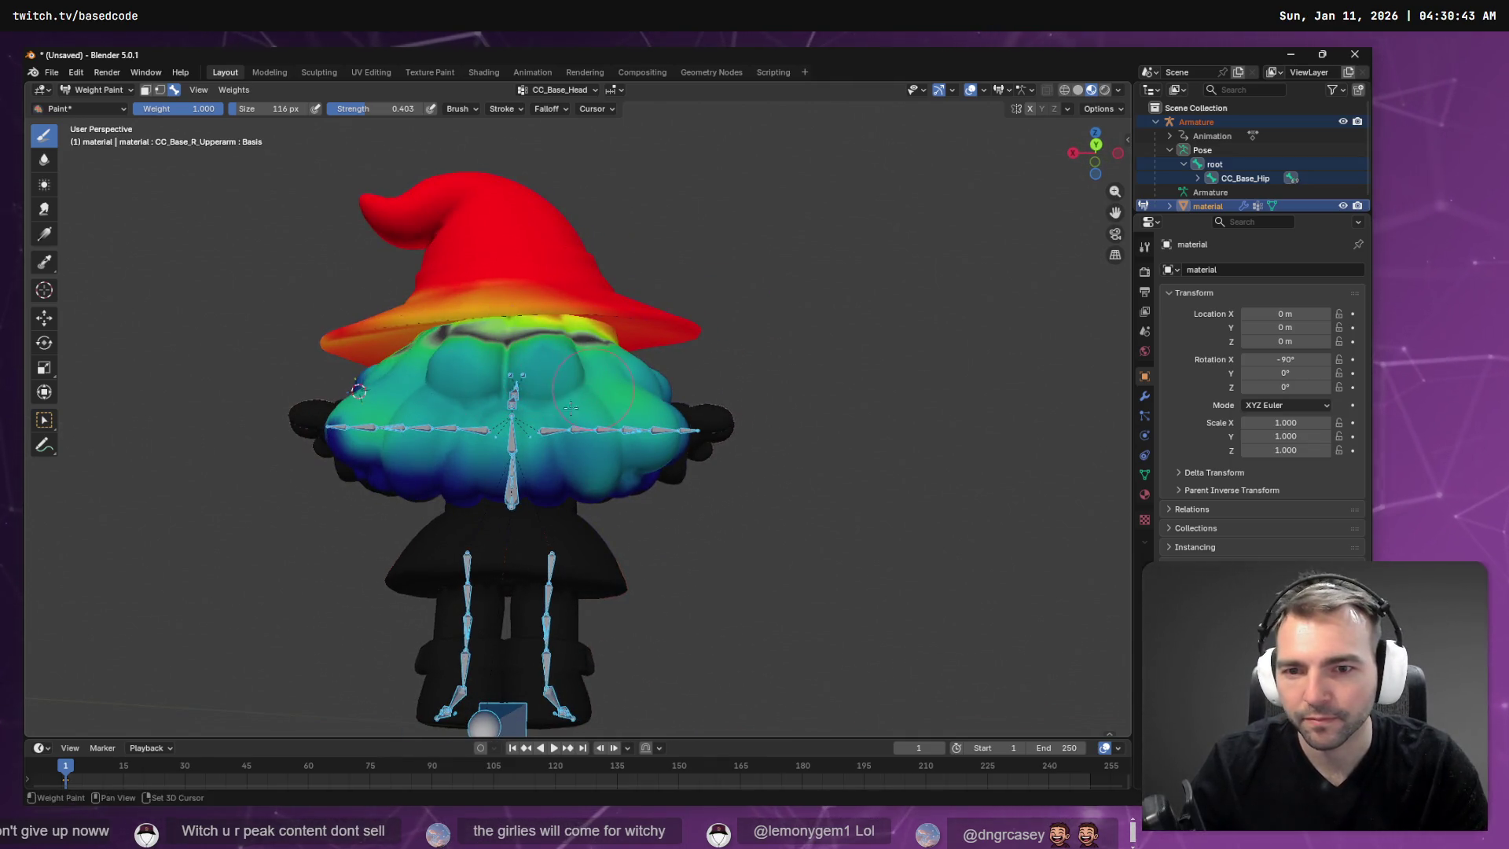
drag(554, 368, 519, 369)
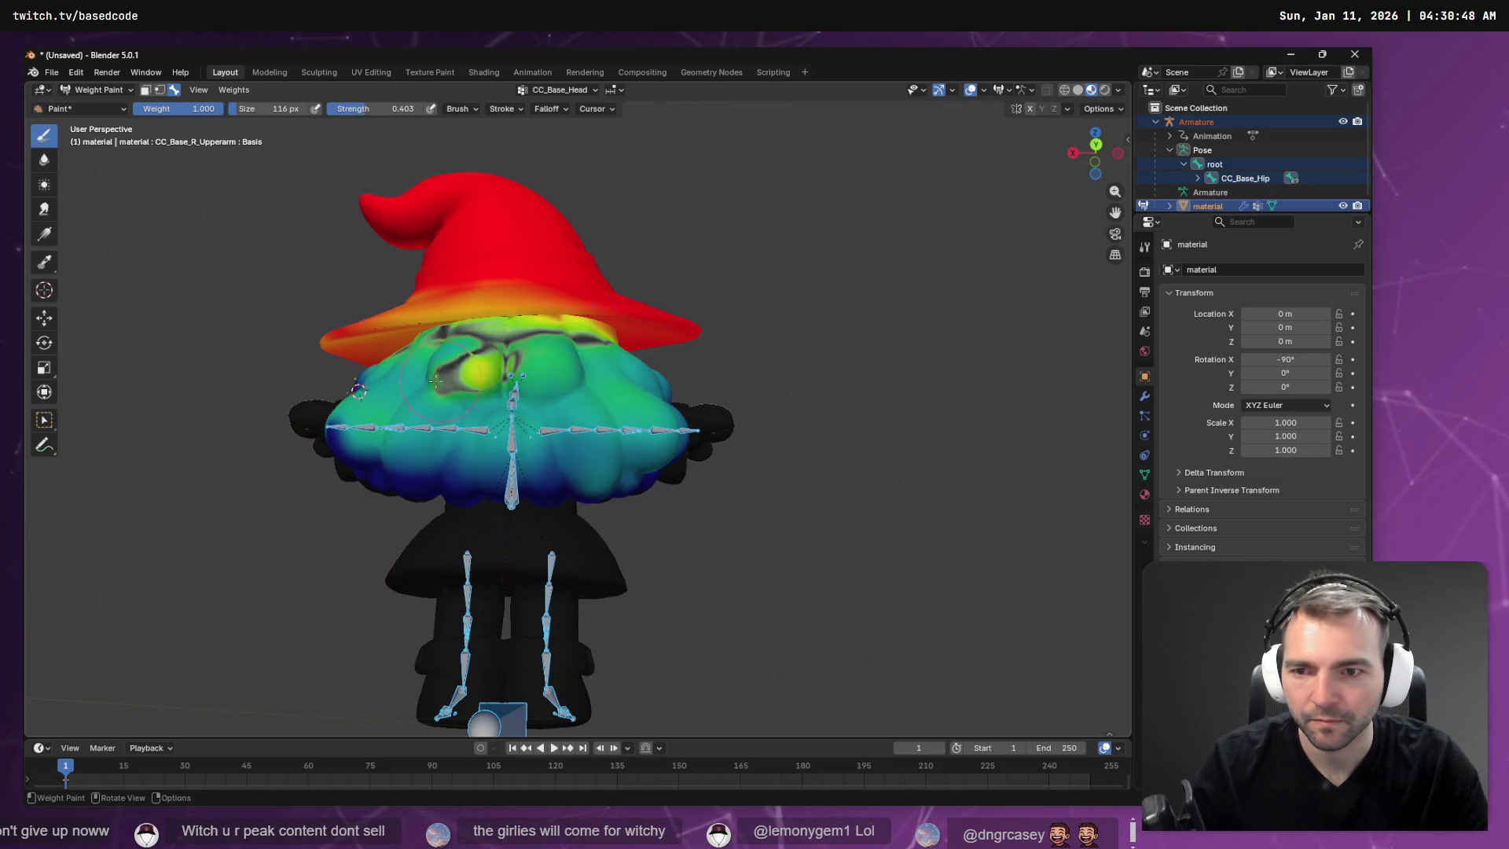
drag(491, 360, 495, 350)
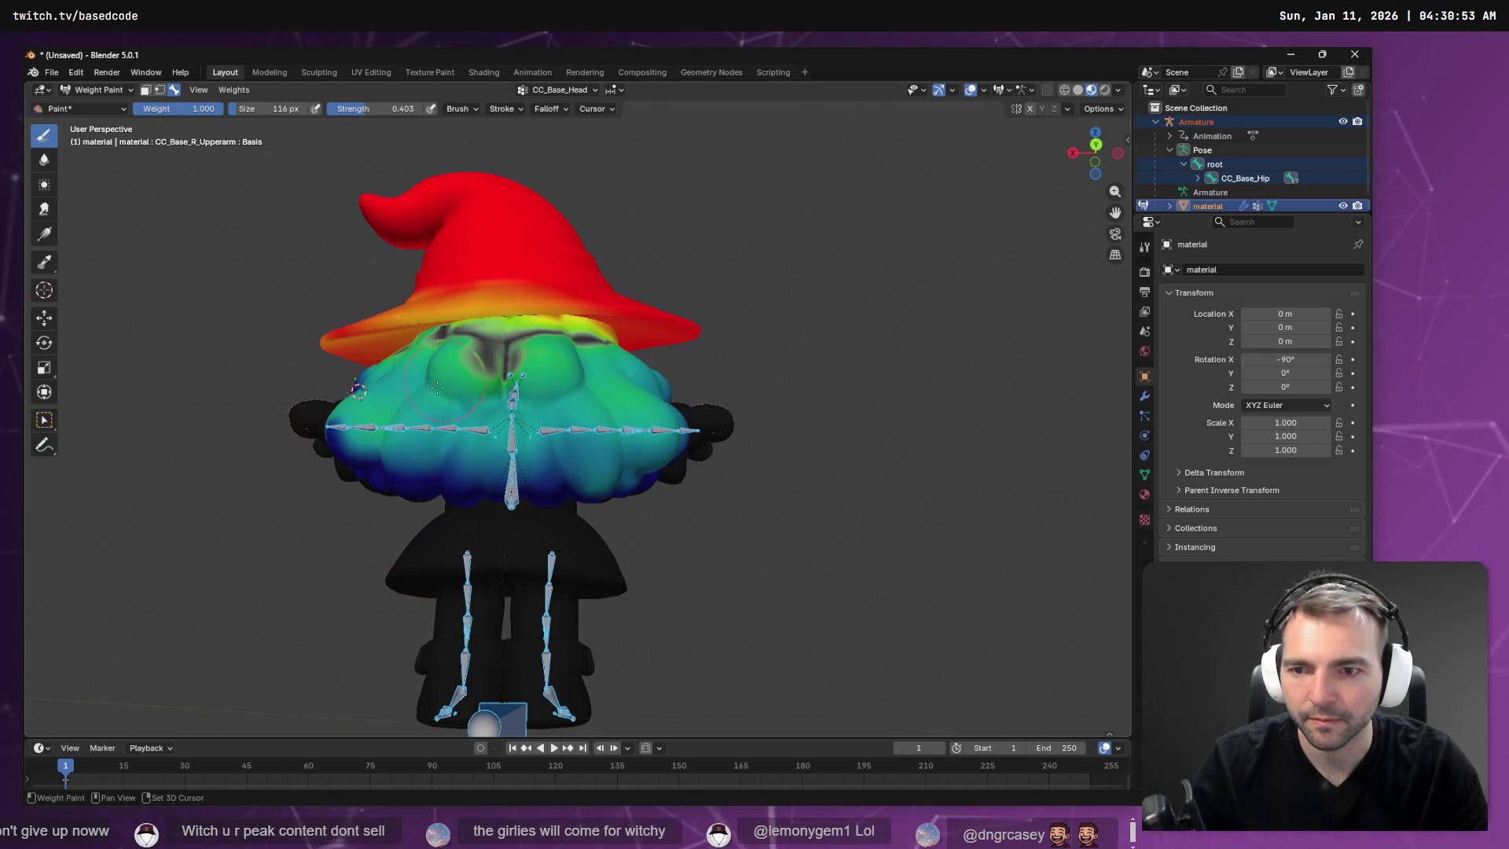
Fill the black unweighted patches on the face, viewing head and hat side-on.
middle_drag(368, 435, 507, 304)
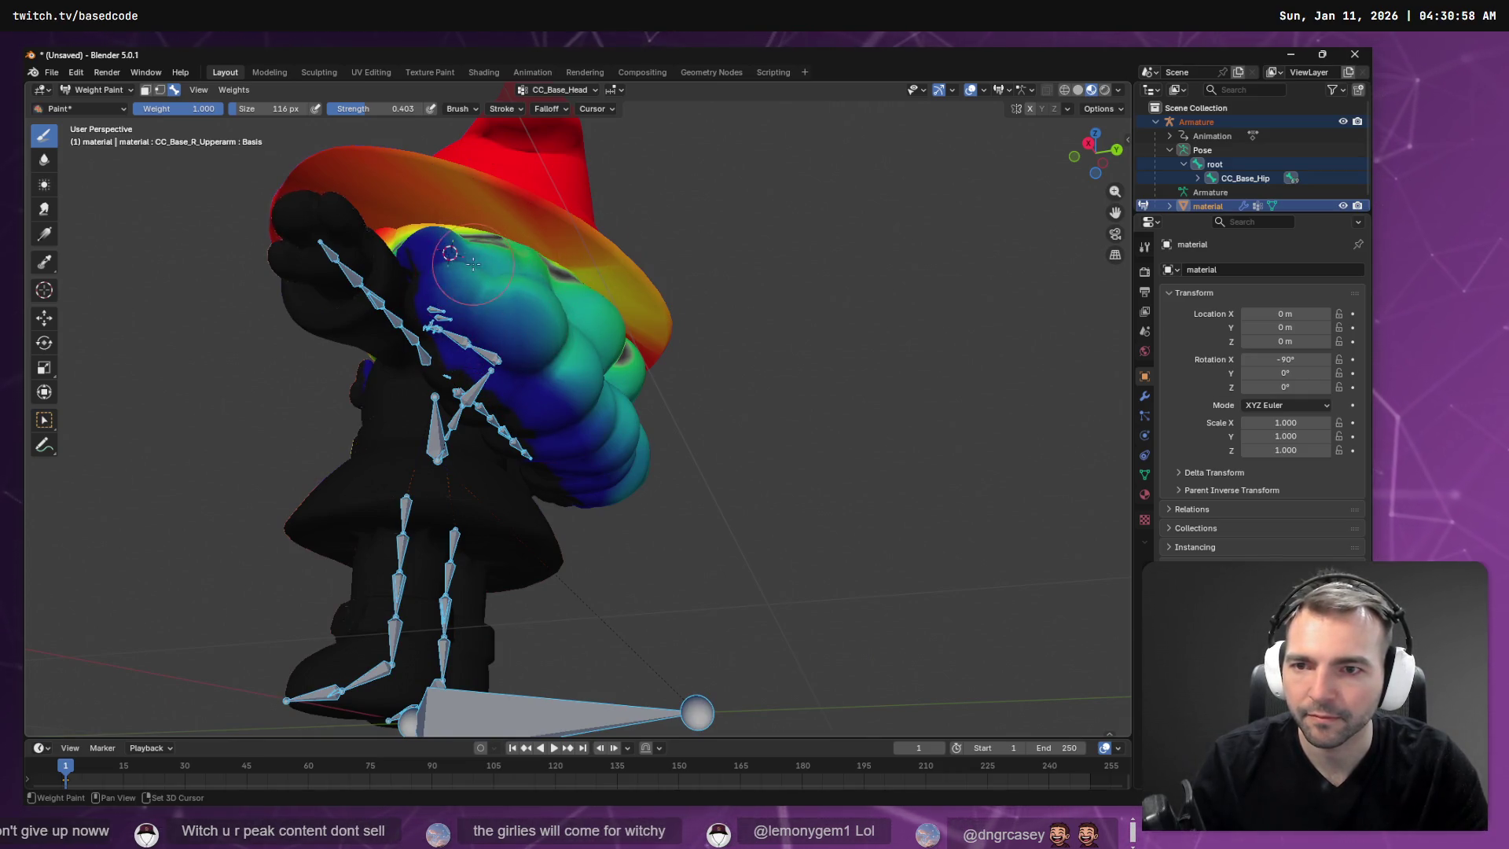
middle_drag(497, 230, 502, 316)
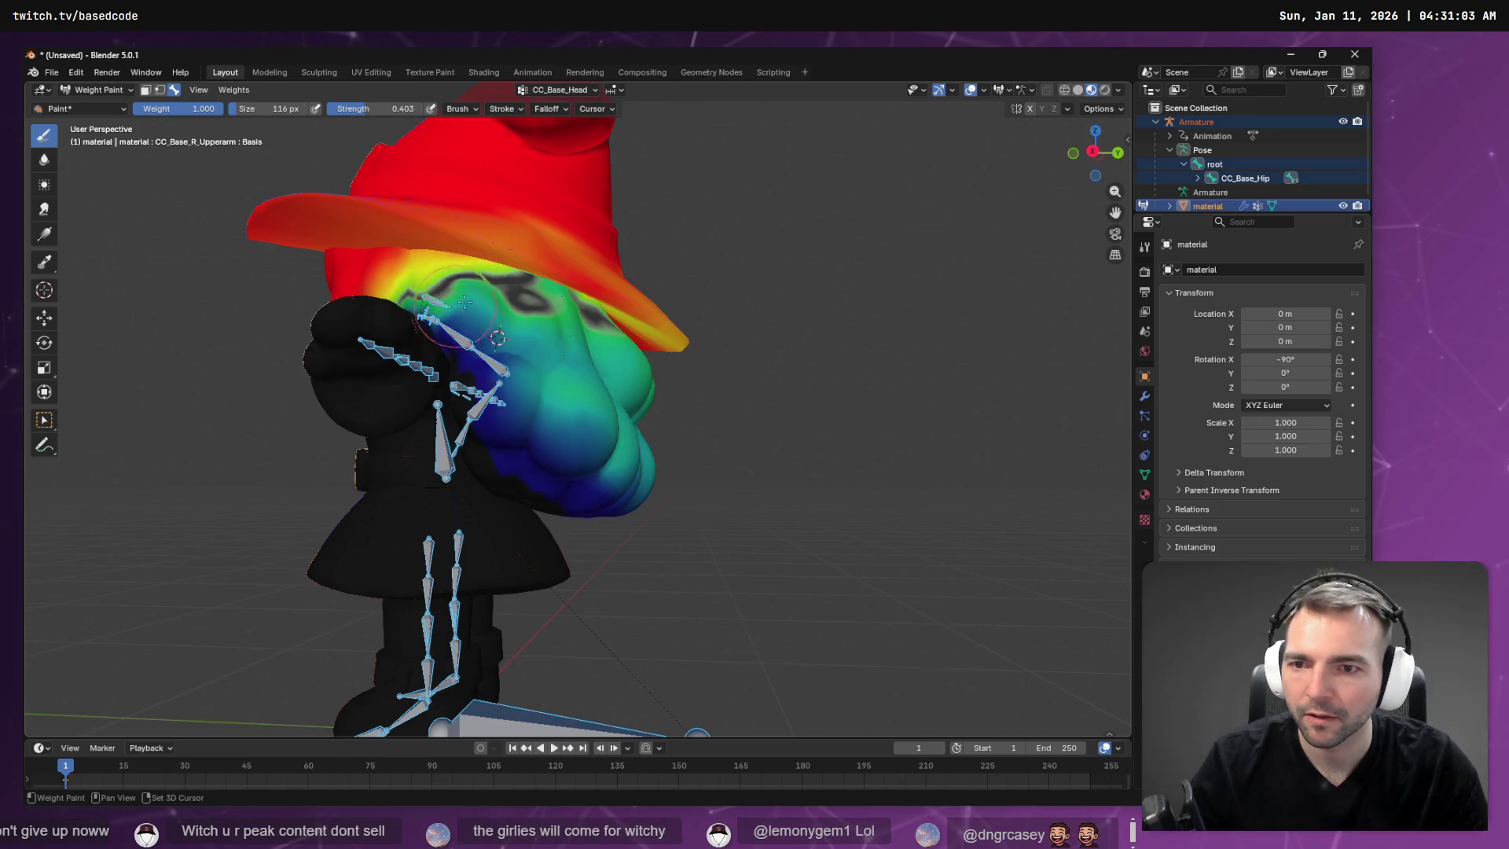
mouse_move(495, 336)
mouse_down()
mouse_move(481, 297)
mouse_move(537, 337)
mouse_move(495, 339)
mouse_up()
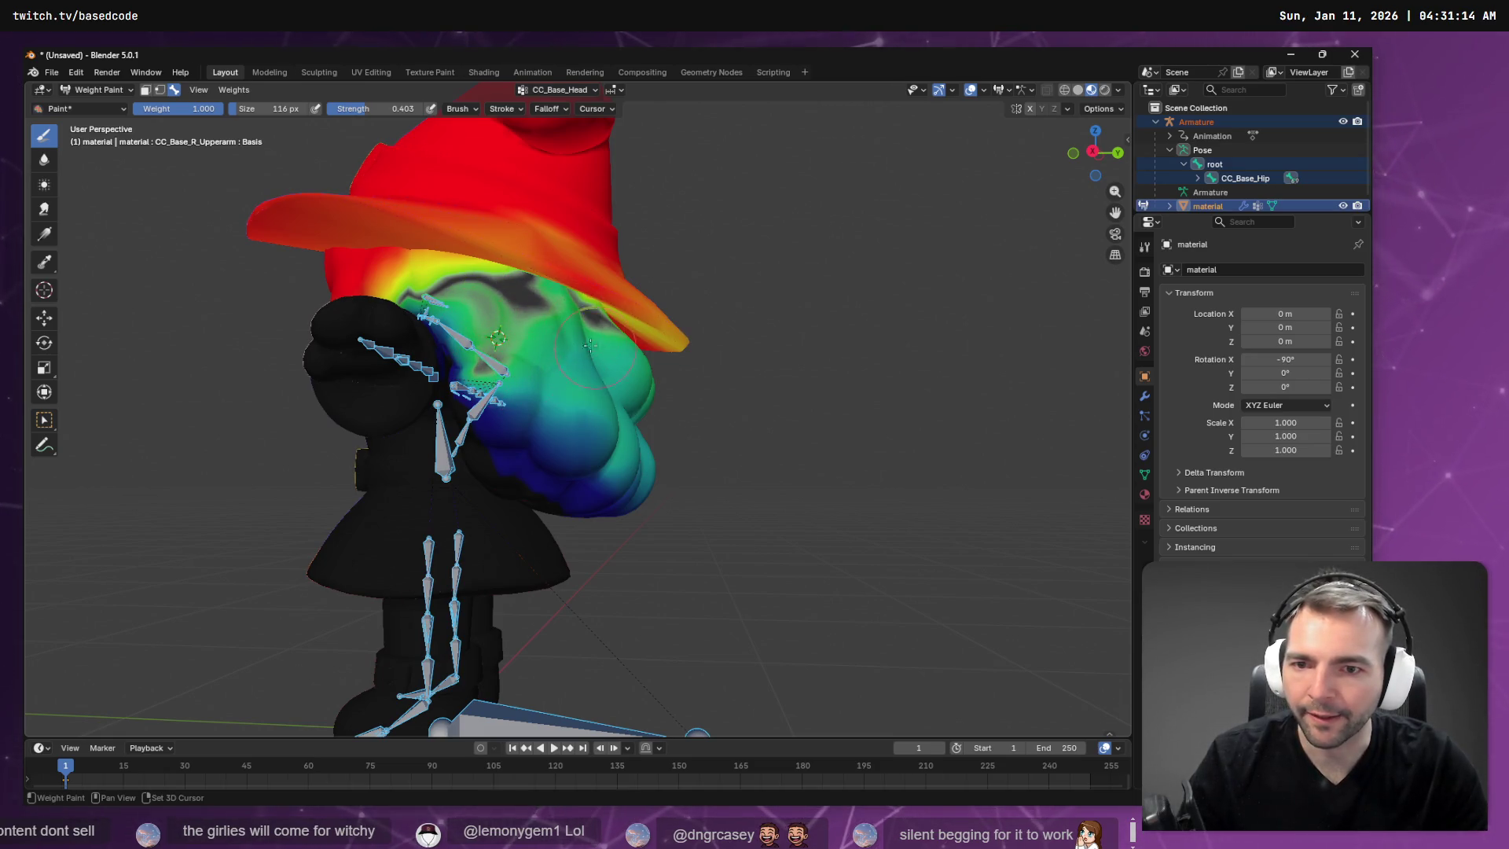
mouse_move(519, 368)
middle_down()
mouse_move(464, 347)
mouse_move(555, 369)
middle_up()
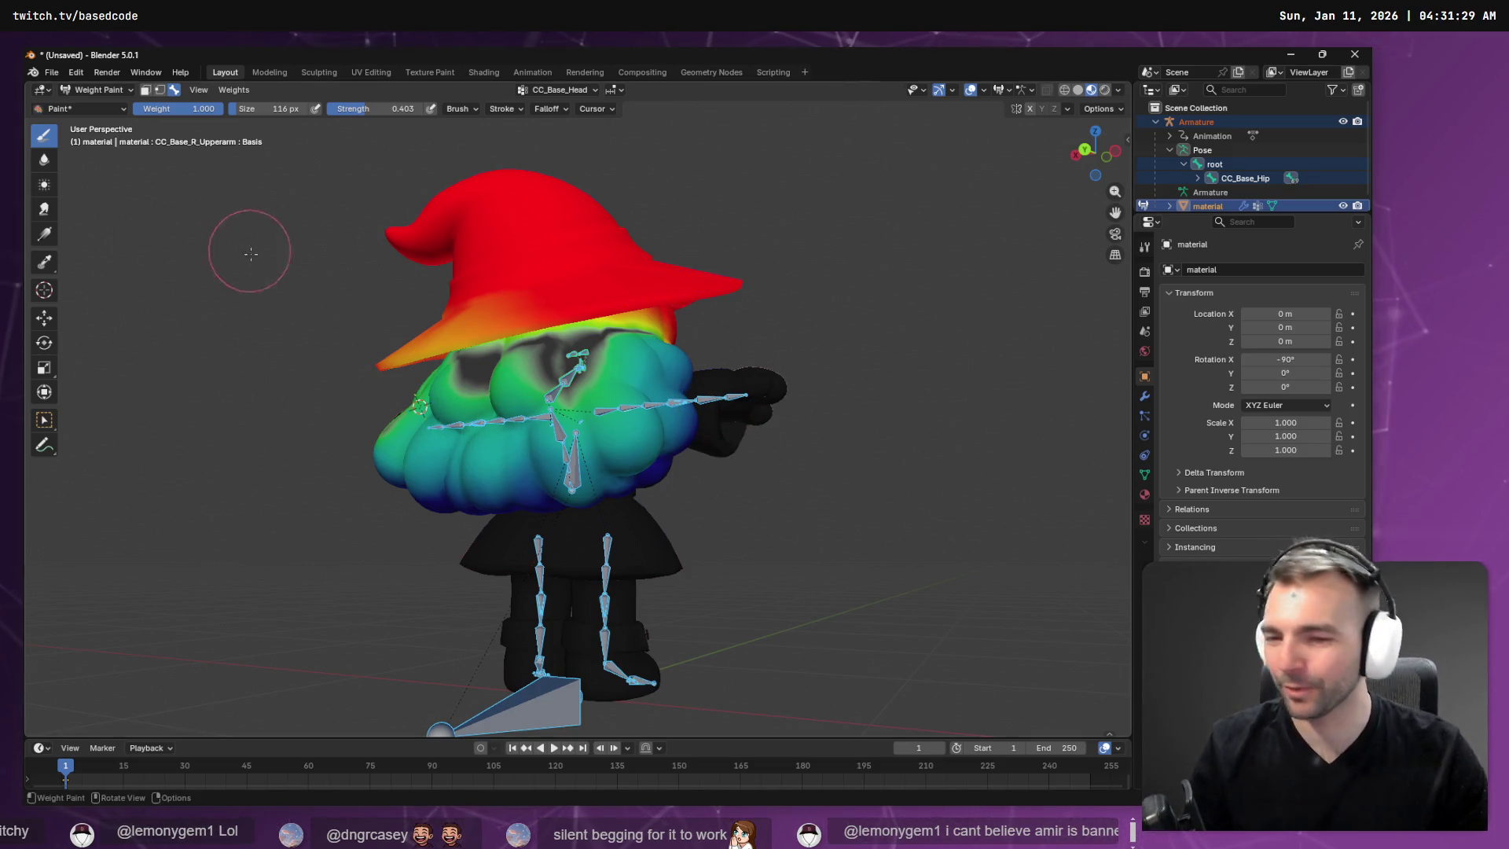
Paint CC_Base_Head weight down the arm area, undoing the rejected green and yellow strokes.
mouse_move(369, 354)
middle_down()
mouse_move(605, 455)
mouse_move(551, 358)
middle_up()
drag(542, 354, 597, 425)
key(ctrl+z)
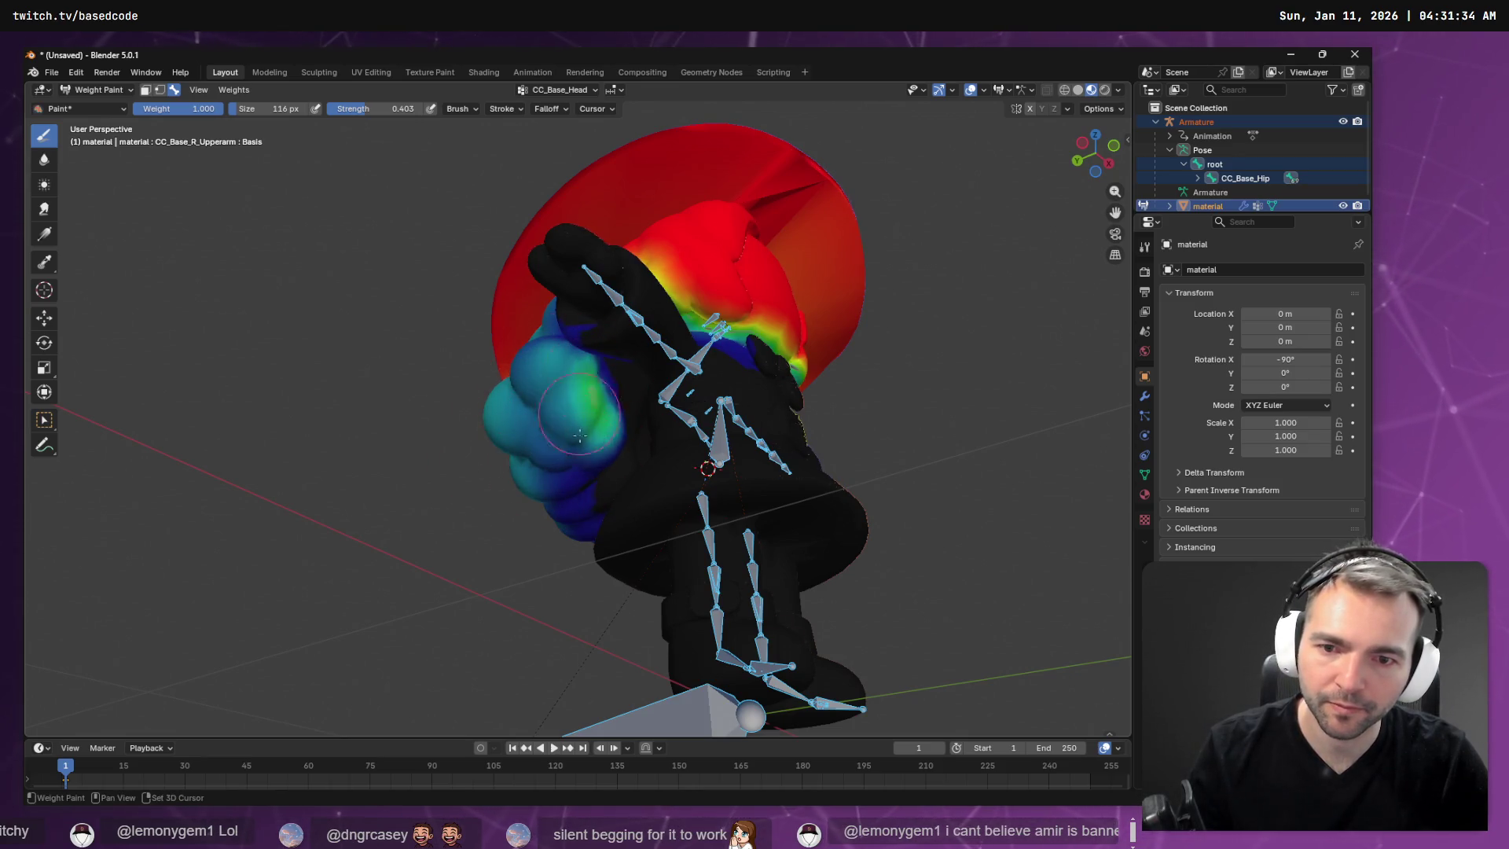
key(ctrl+z)
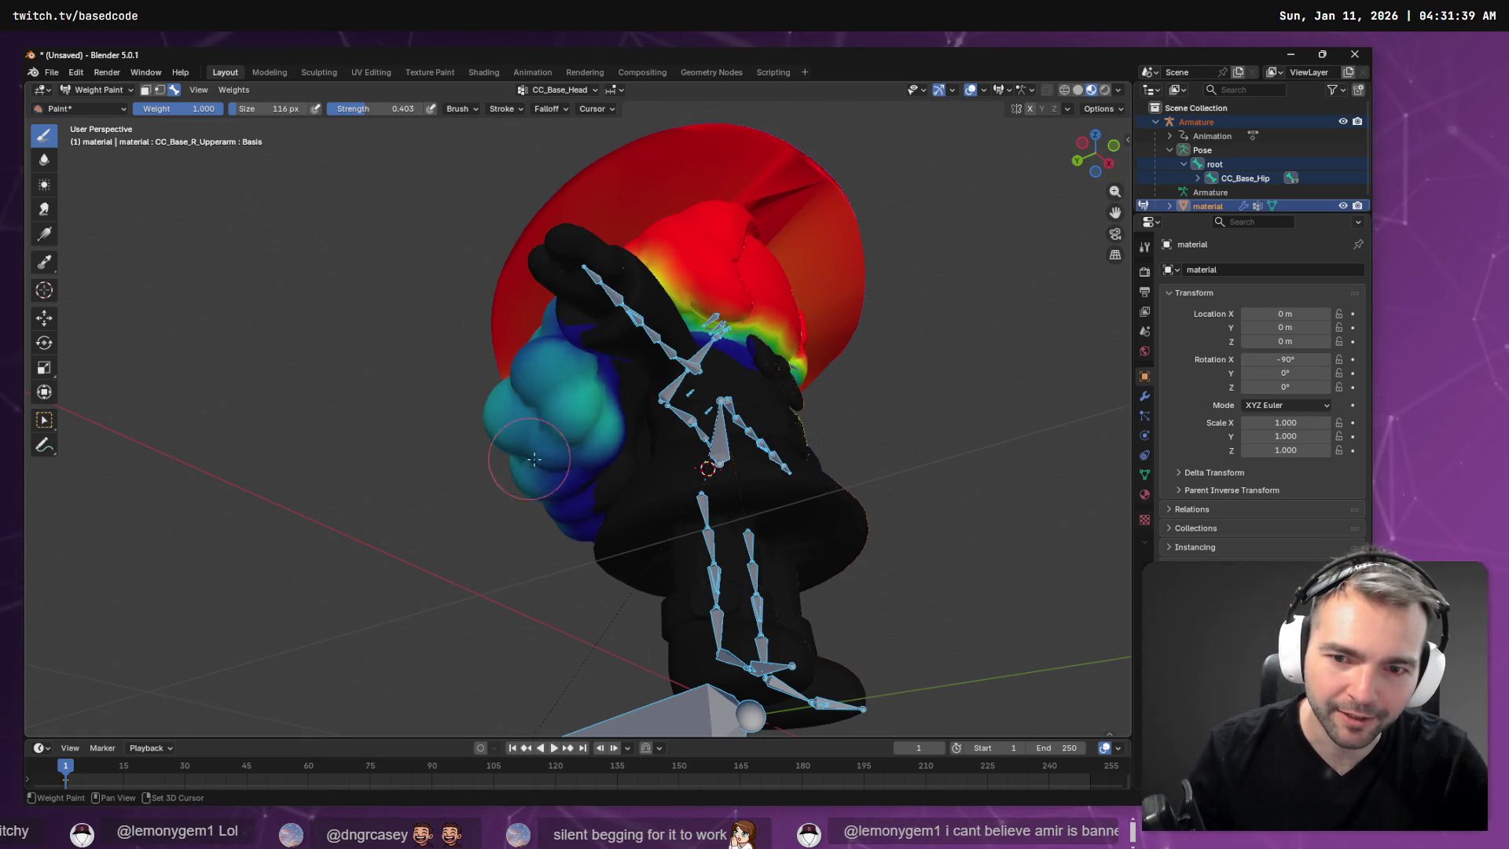
drag(582, 428, 582, 514)
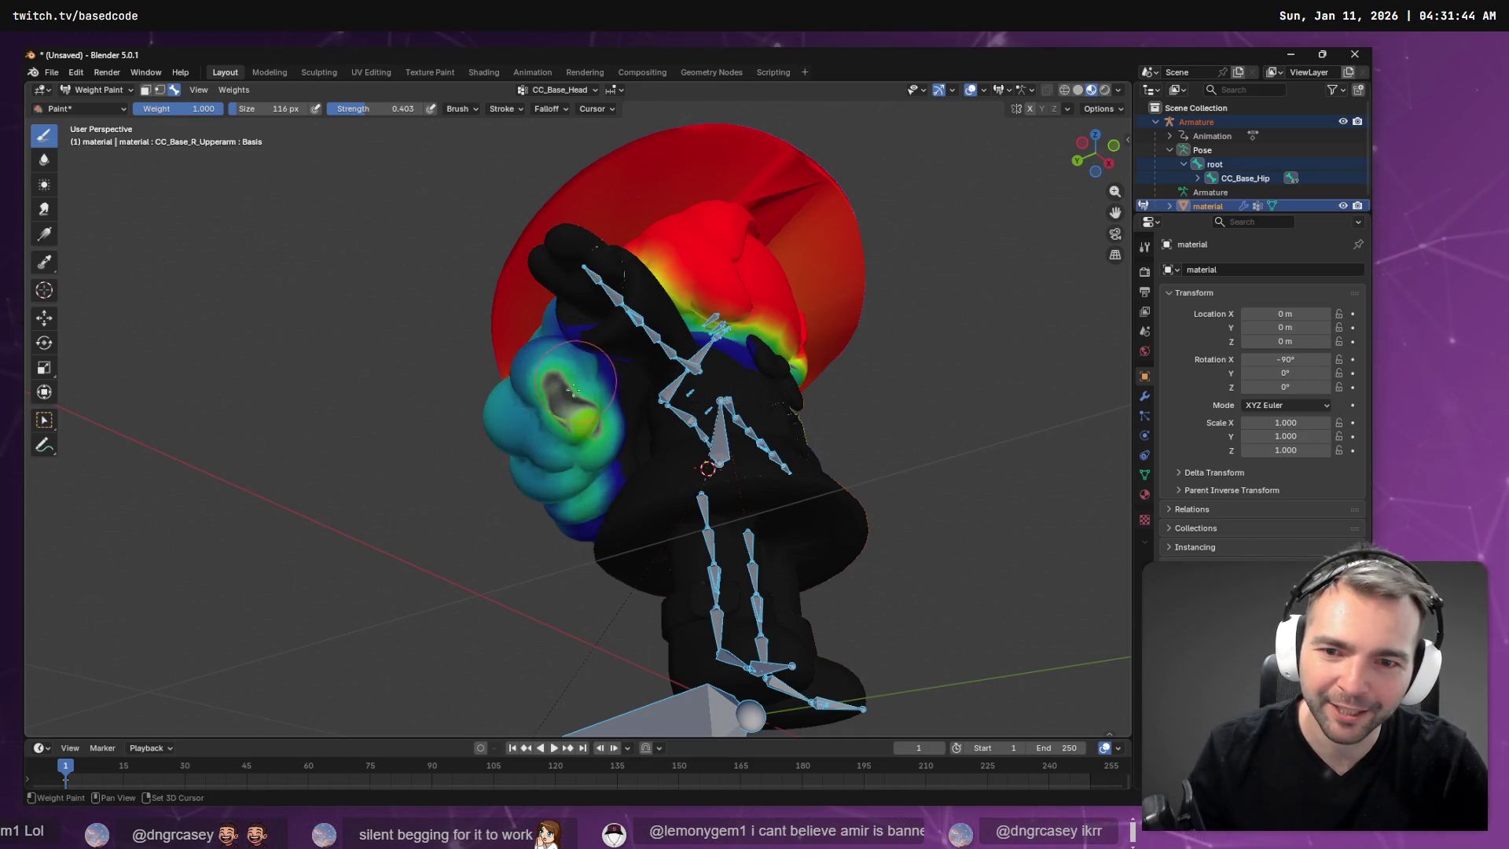
middle_drag(557, 477, 609, 369)
mouse_move(610, 370)
mouse_down()
mouse_move(617, 400)
mouse_move(595, 385)
mouse_up()
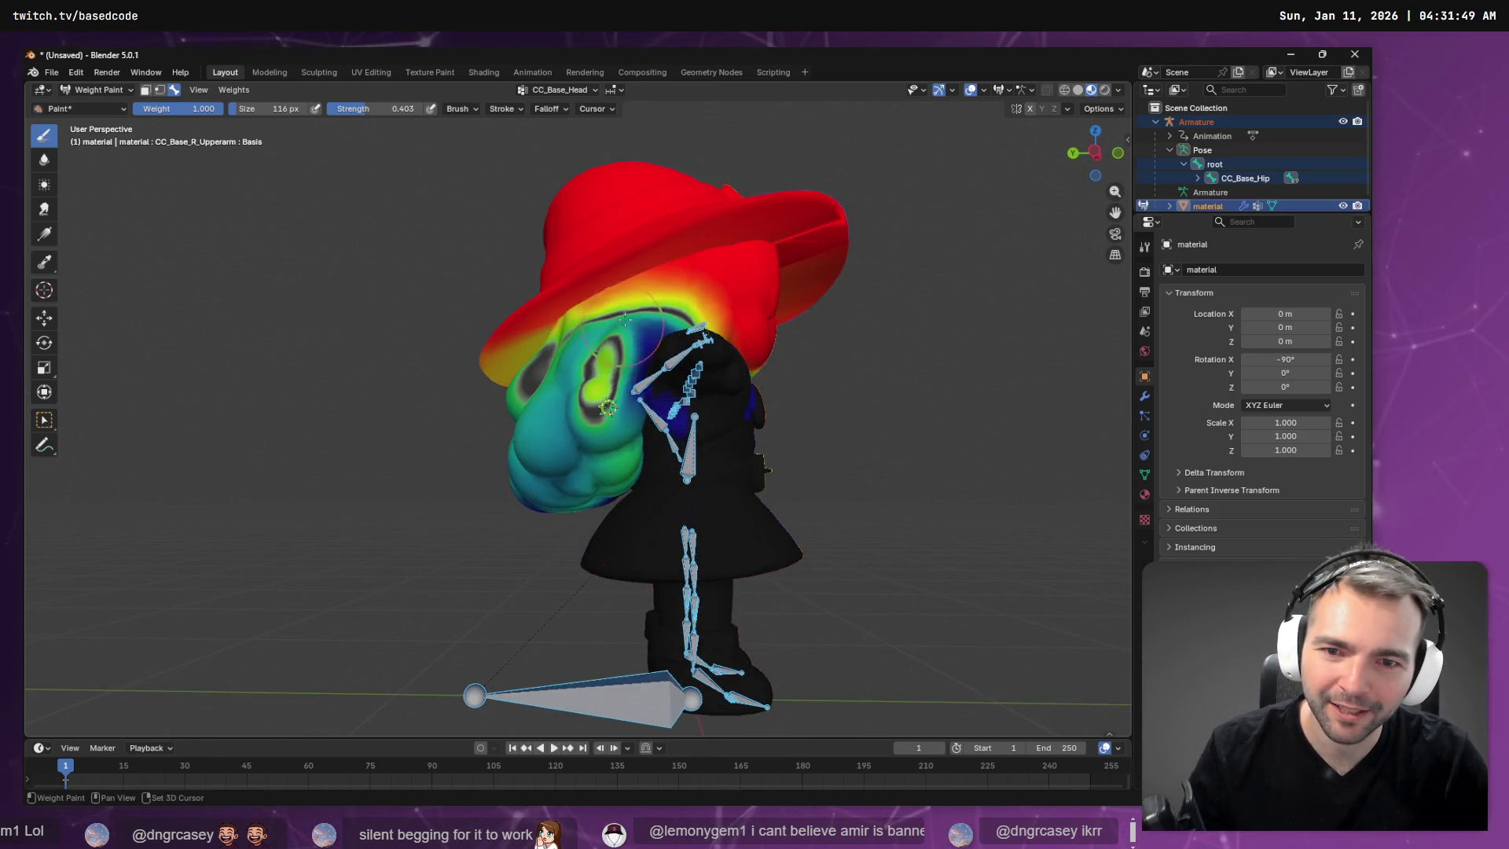
drag(624, 319, 607, 367)
key(ctrl+z)
key(ctrl+z)
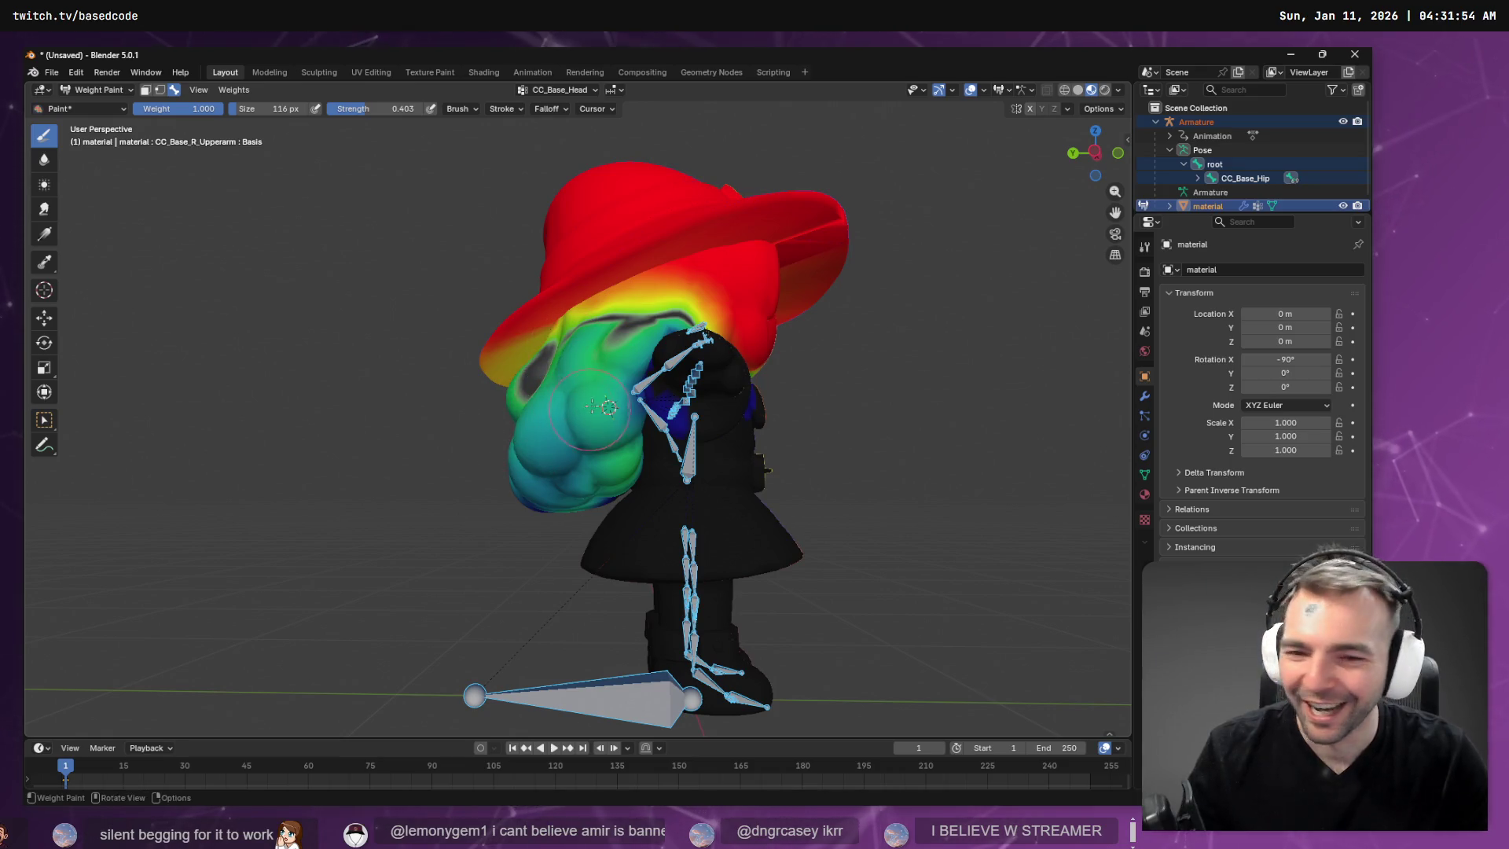
Raise the weight on the upper arm, blue band, shoulder blob and top of the head.
middle_drag(605, 406, 618, 325)
drag(551, 388, 555, 431)
middle_drag(582, 385, 633, 422)
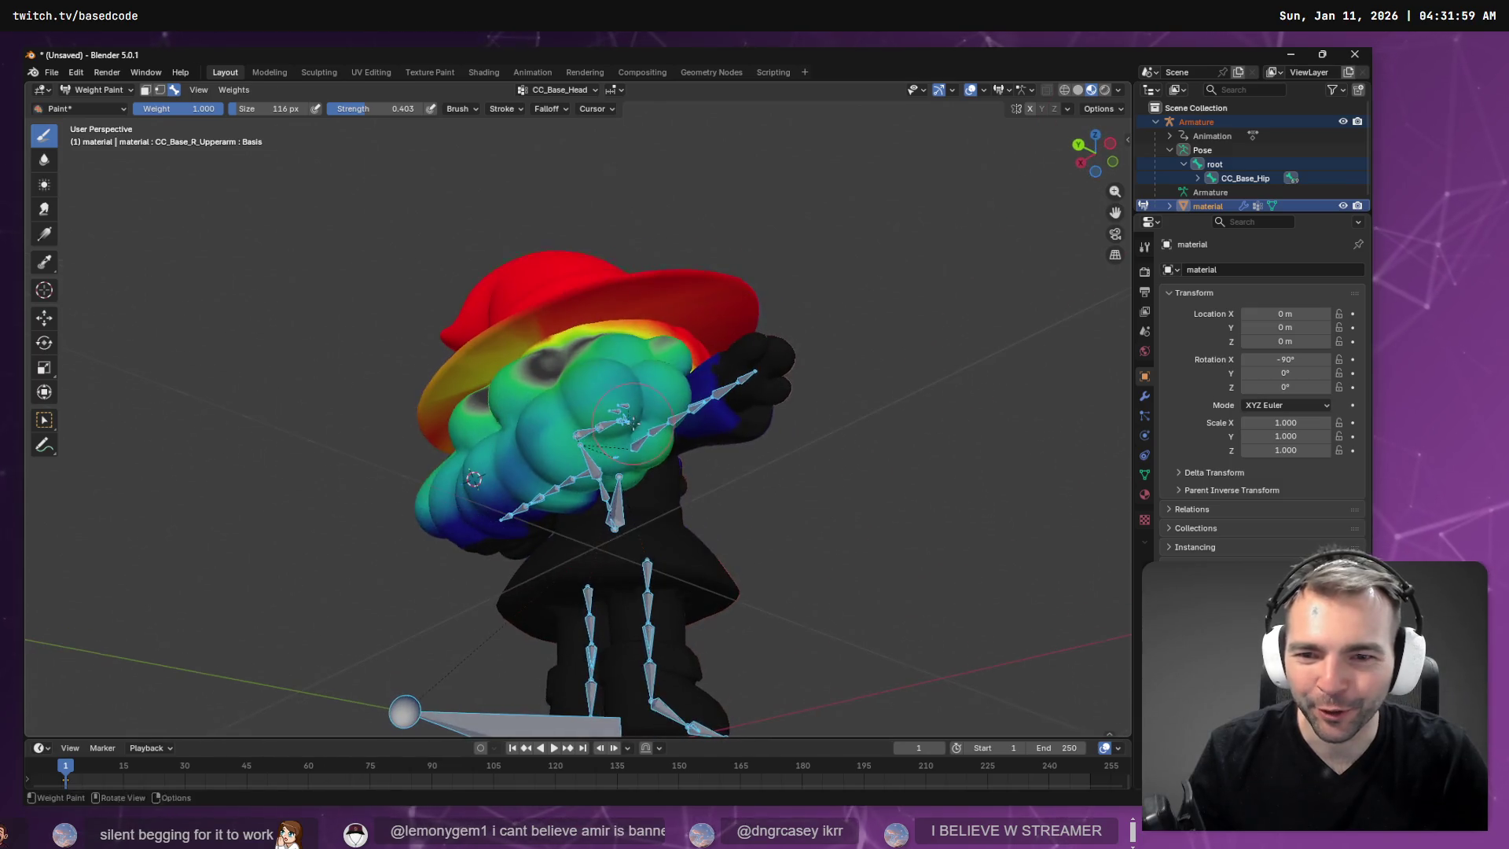
drag(562, 431, 529, 470)
middle_drag(500, 429, 550, 417)
mouse_move(532, 421)
mouse_down()
mouse_move(535, 409)
mouse_move(463, 433)
mouse_move(621, 412)
mouse_up()
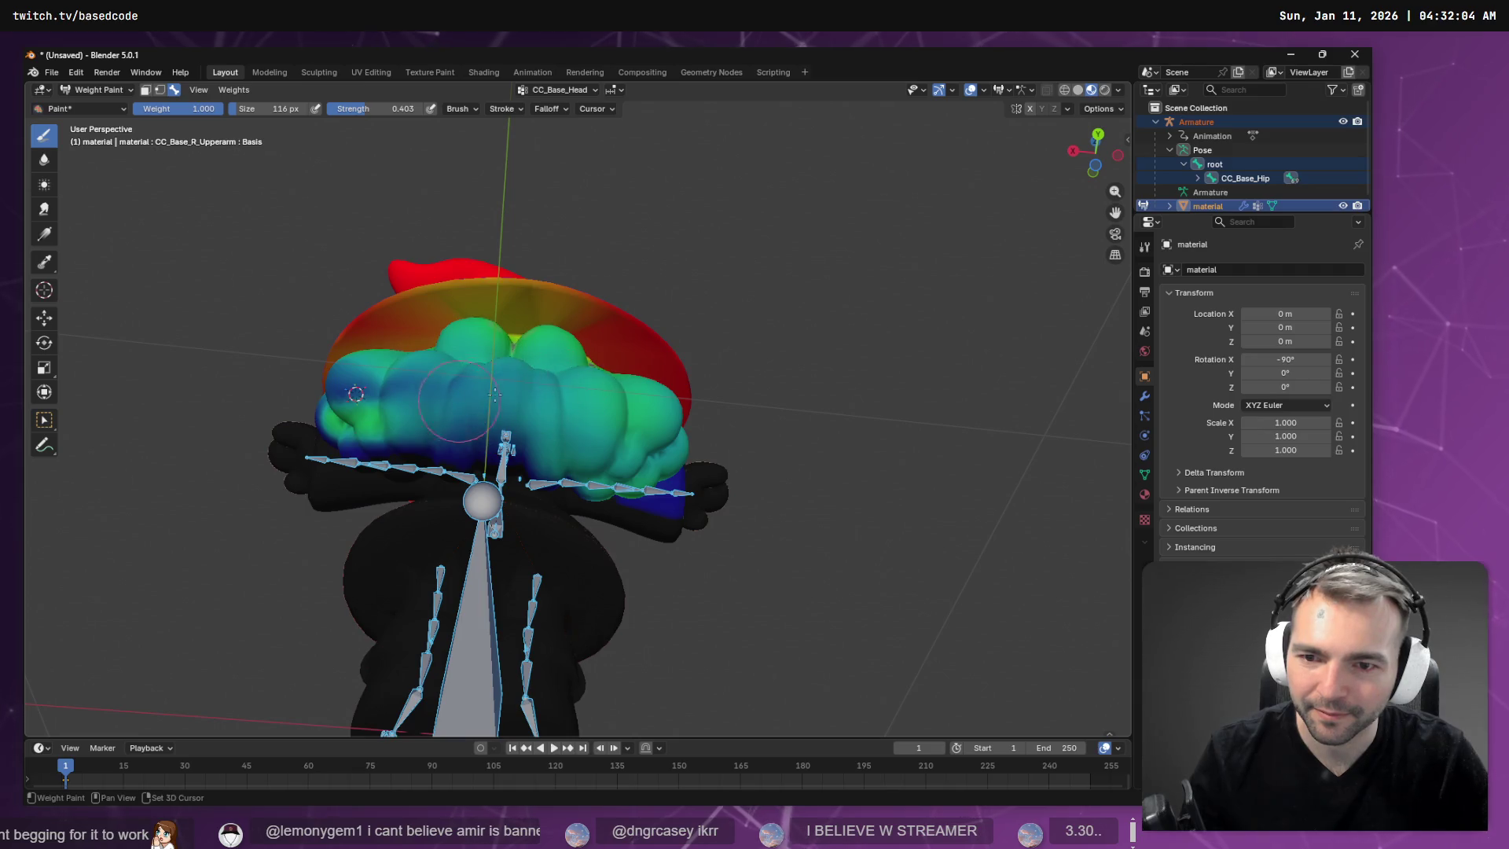
middle_drag(356, 393, 431, 426)
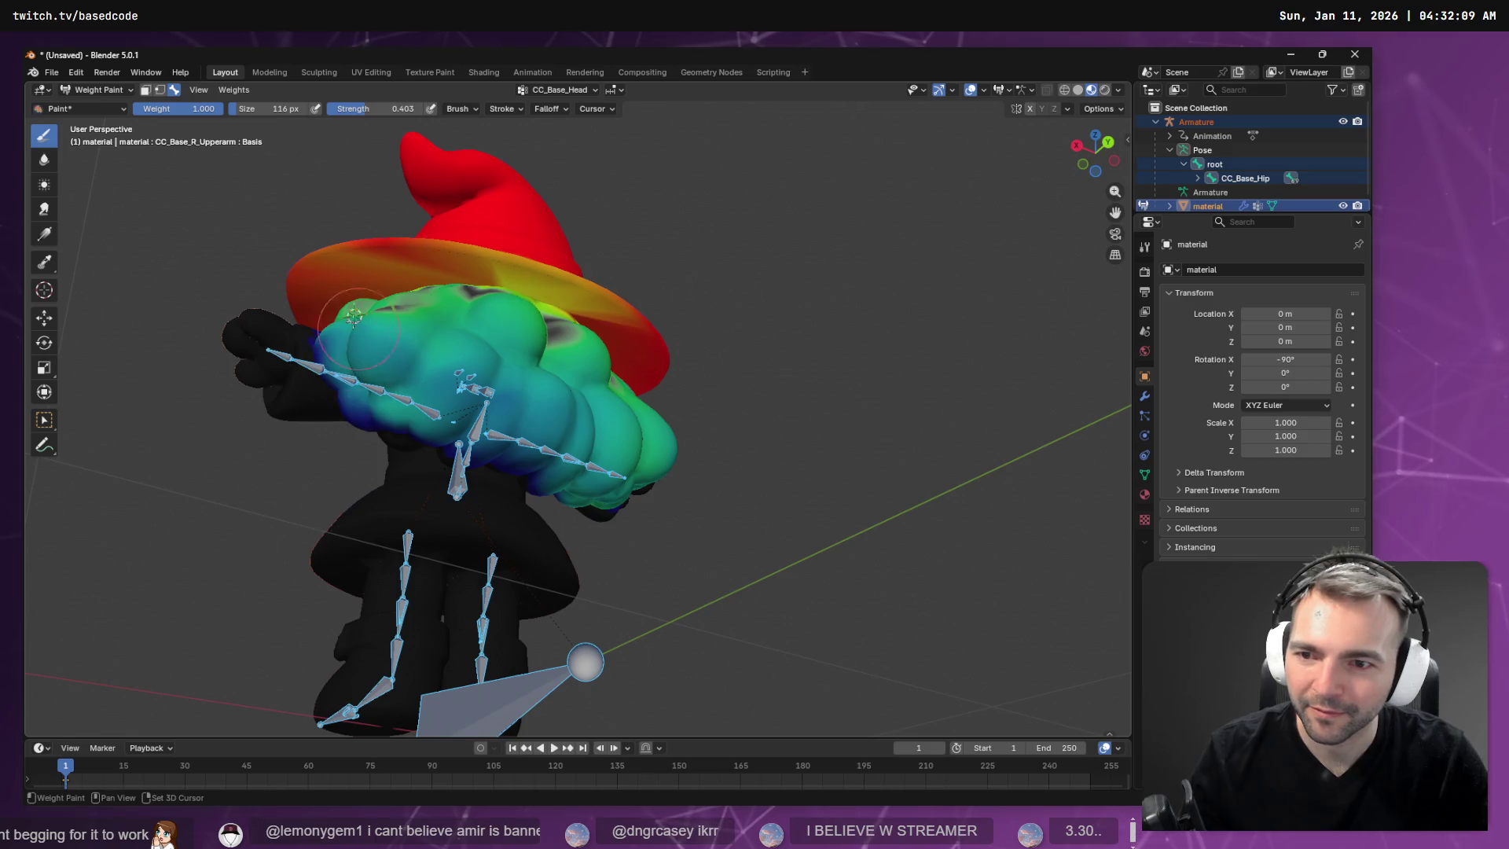
drag(397, 358, 414, 361)
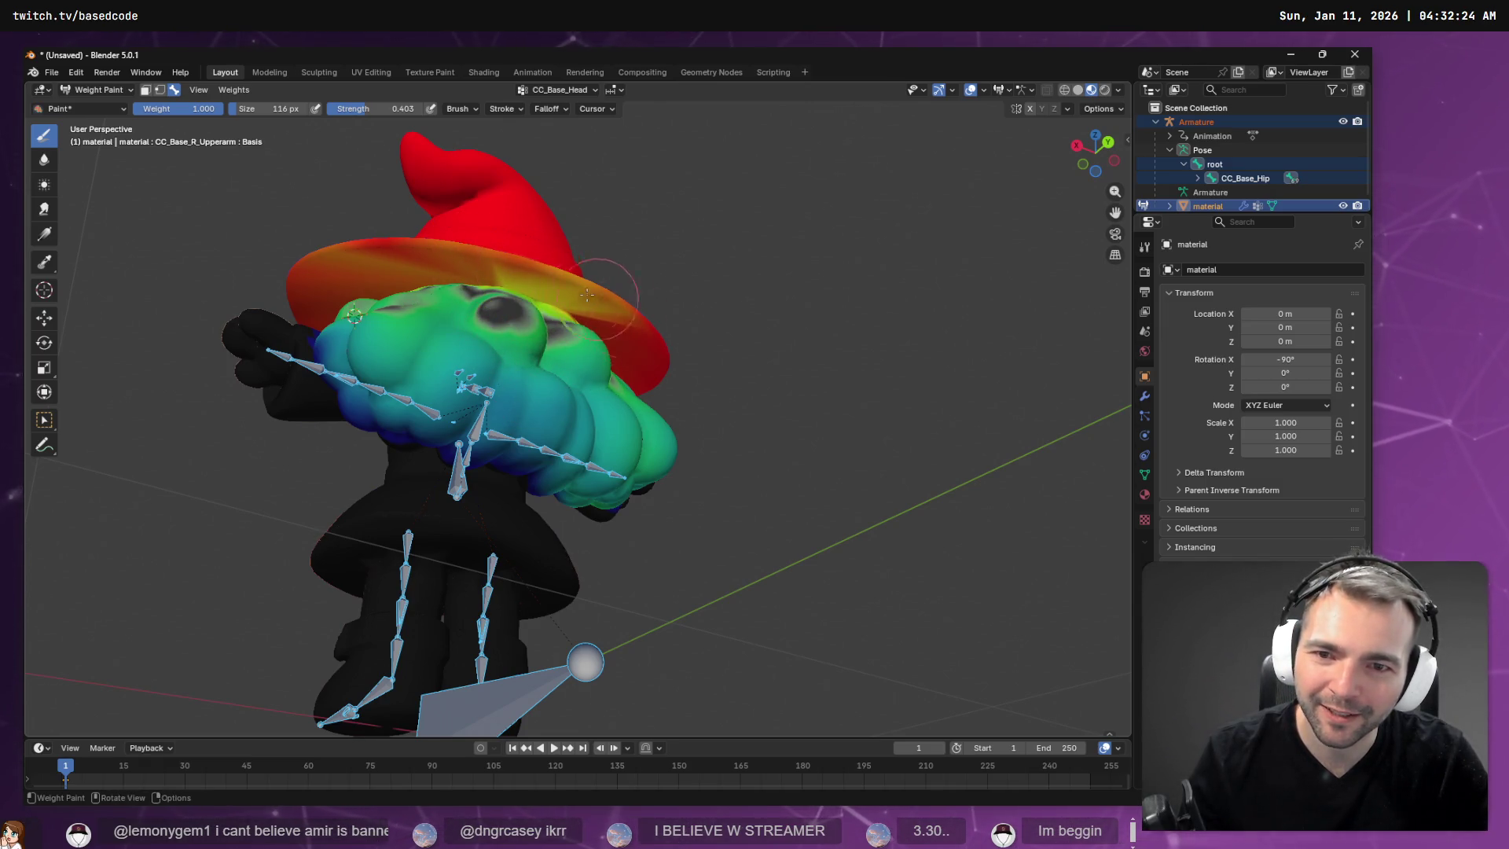
drag(614, 321, 572, 322)
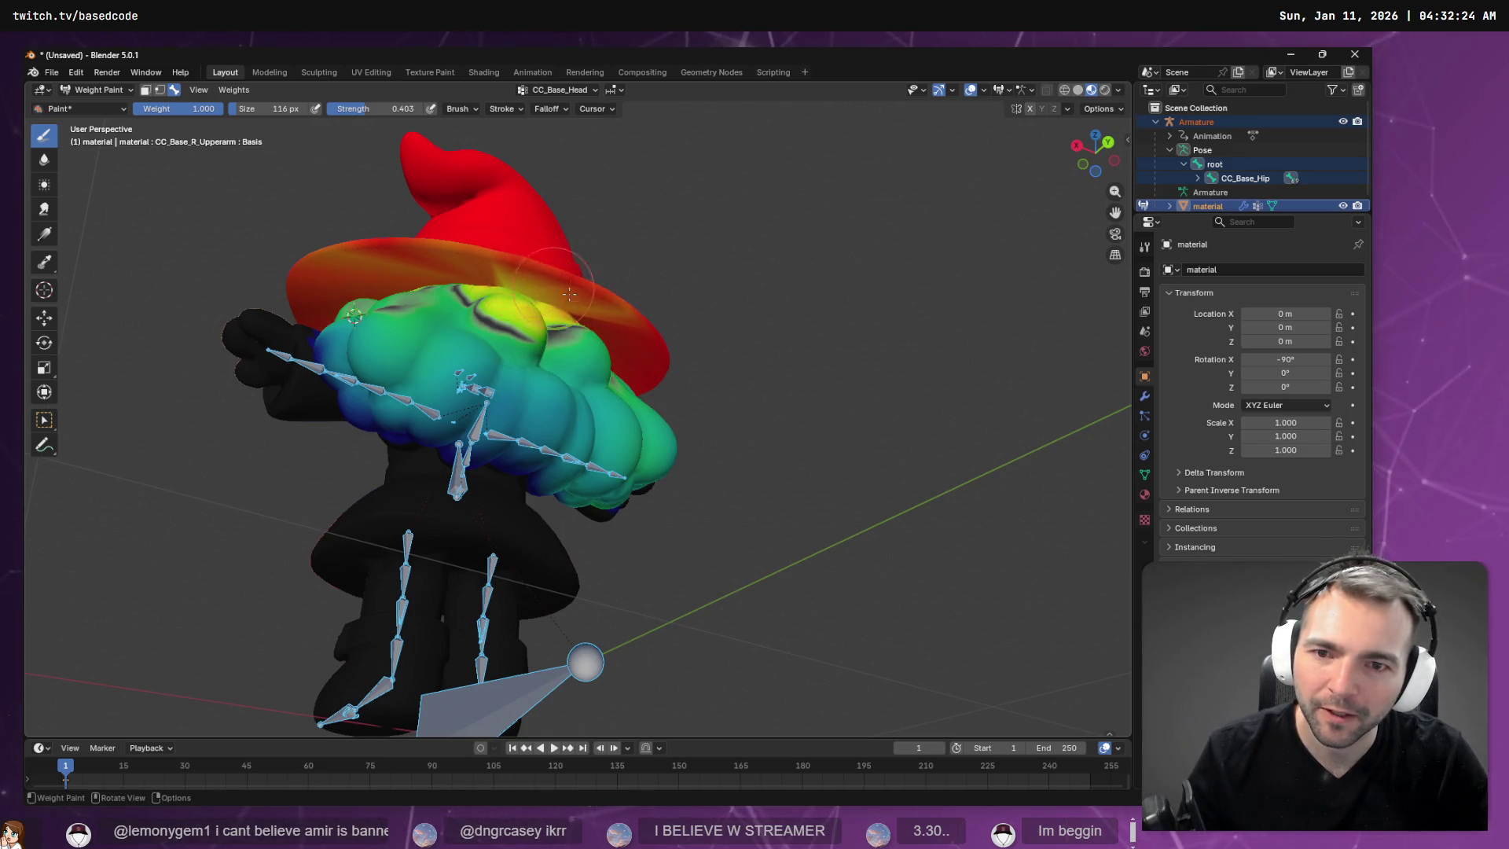
middle_drag(705, 328, 624, 353)
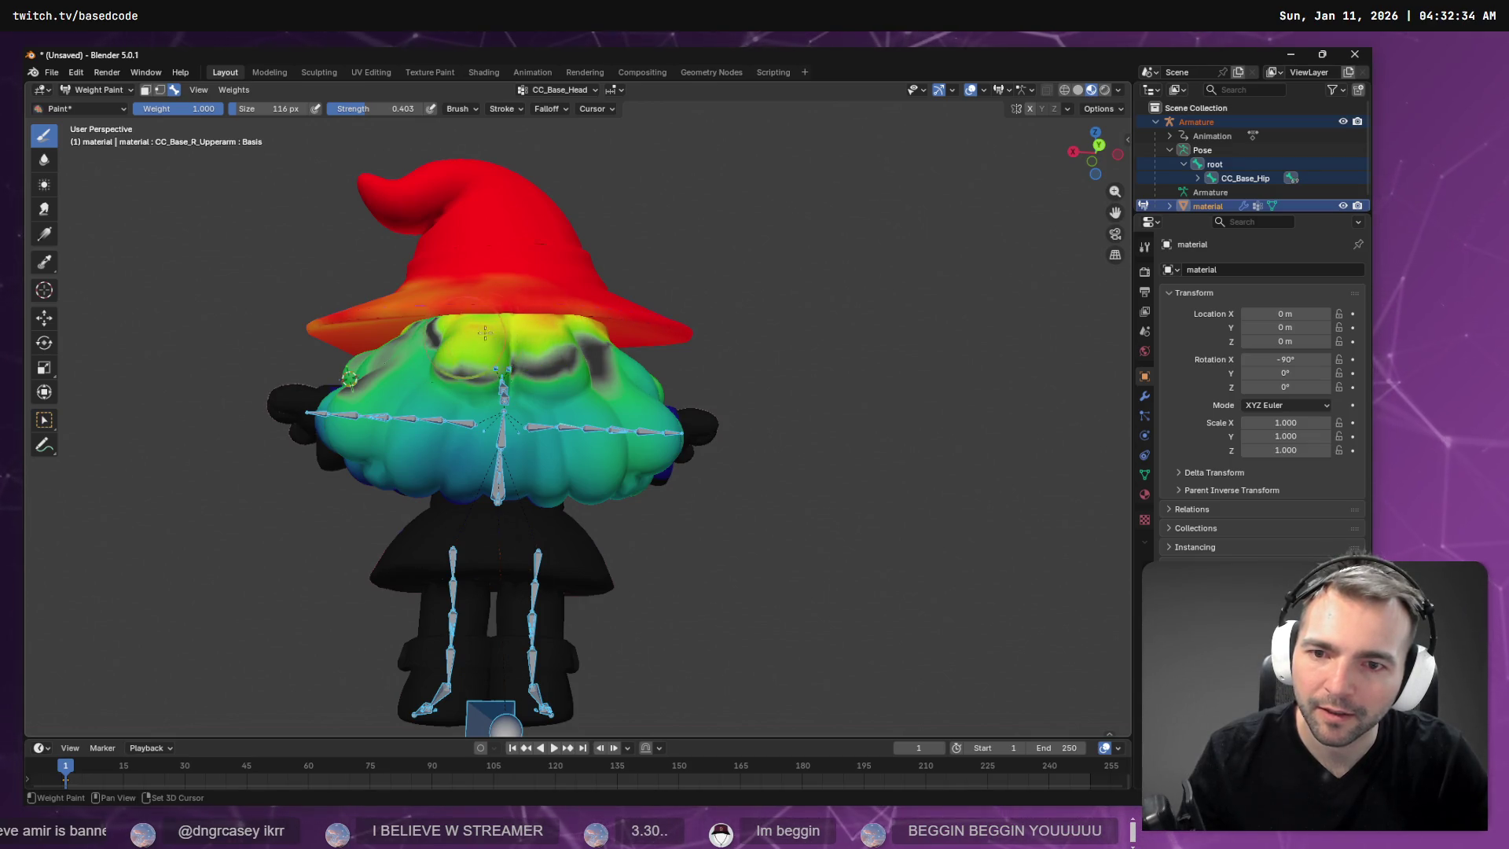
Paint weight across the lower-left and back patches of the cloud head.
mouse_move(505, 345)
middle_down()
mouse_move(607, 374)
mouse_move(524, 415)
mouse_move(550, 440)
middle_up()
middle_drag(433, 477, 479, 469)
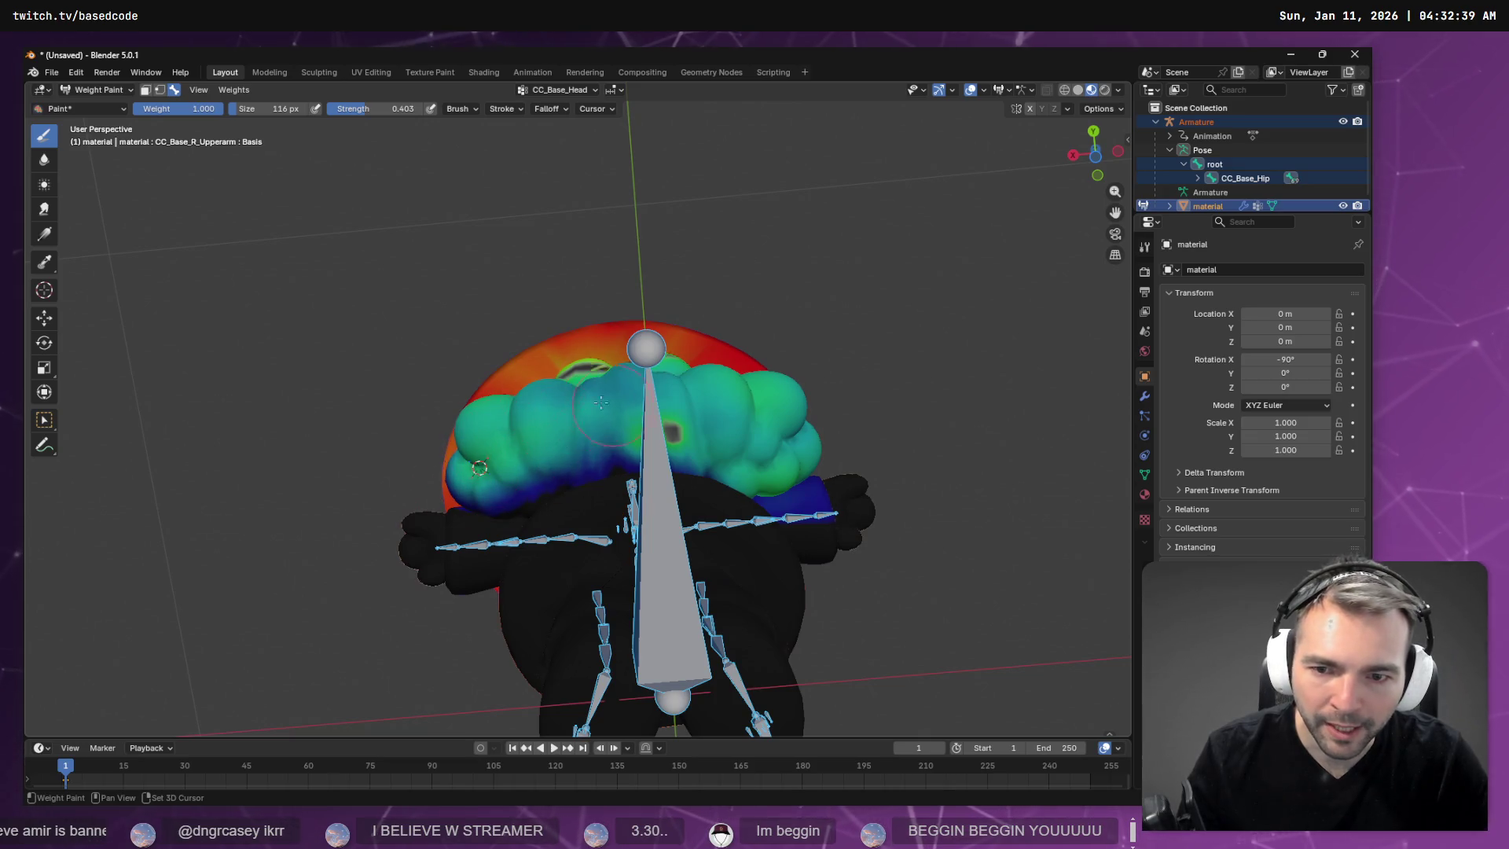
drag(577, 437, 532, 481)
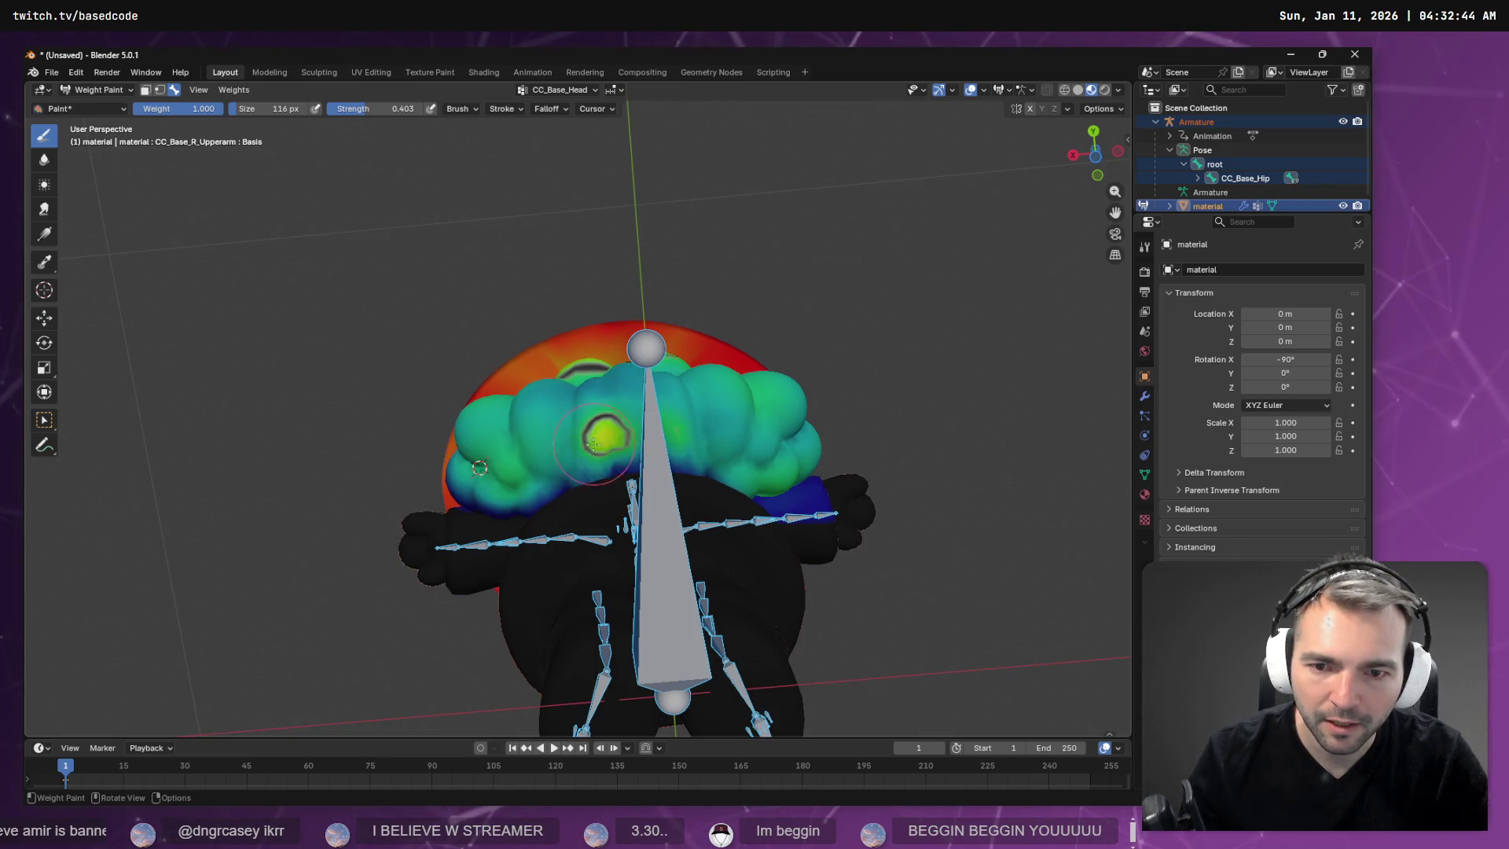
drag(638, 425, 652, 429)
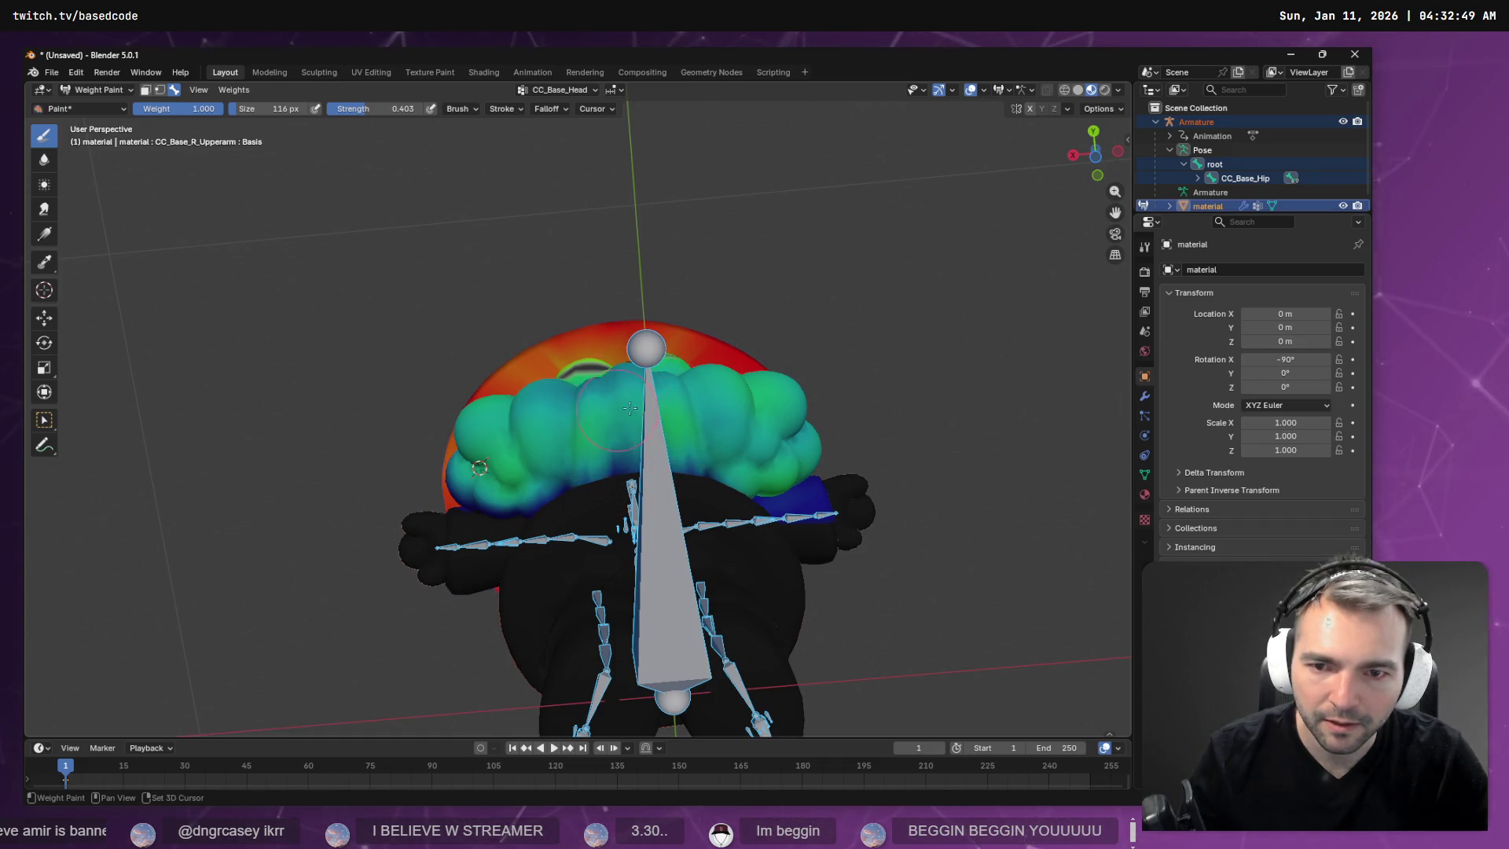
middle_drag(633, 406, 649, 460)
drag(589, 455, 625, 451)
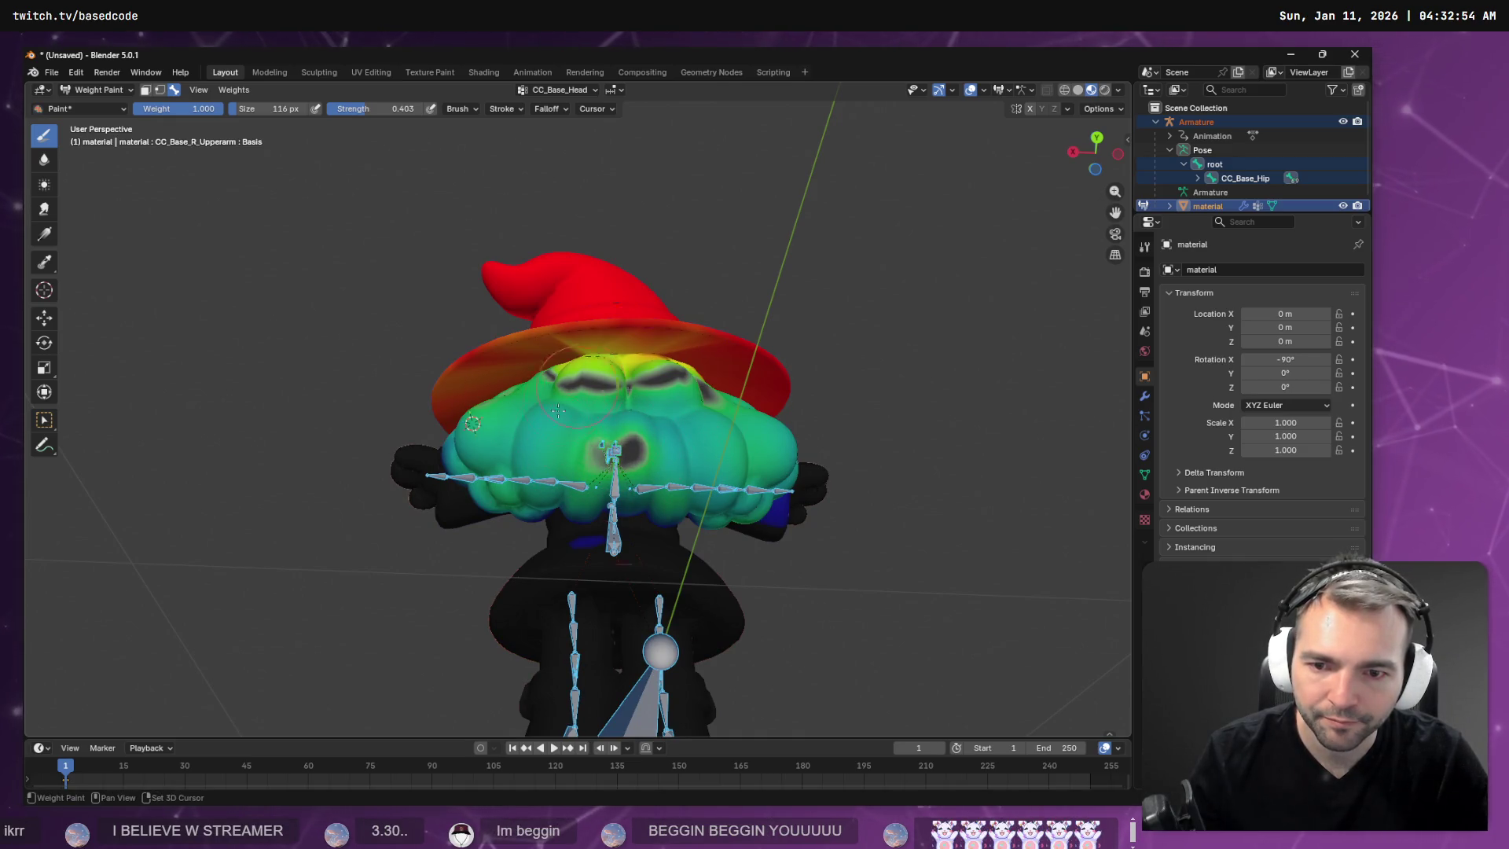
Undo the stray weight spot on the body and raise the dark-blue shoulder weight.
mouse_move(562, 453)
middle_down()
mouse_move(747, 430)
mouse_move(1021, 440)
mouse_move(906, 293)
mouse_move(786, 283)
middle_up()
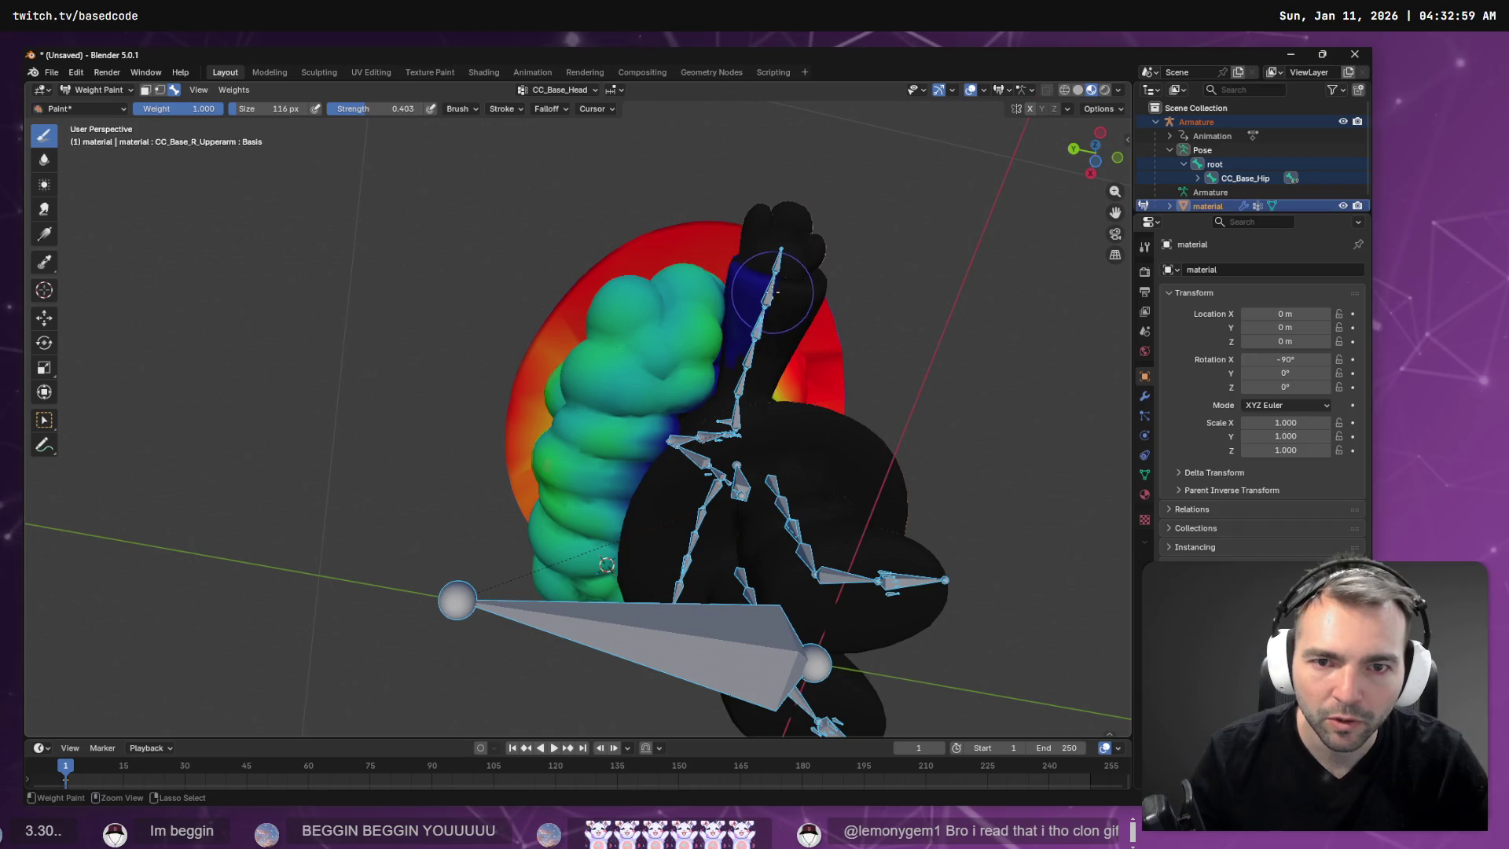
mouse_move(794, 299)
middle_down()
mouse_move(984, 365)
mouse_move(849, 364)
mouse_move(708, 440)
middle_up()
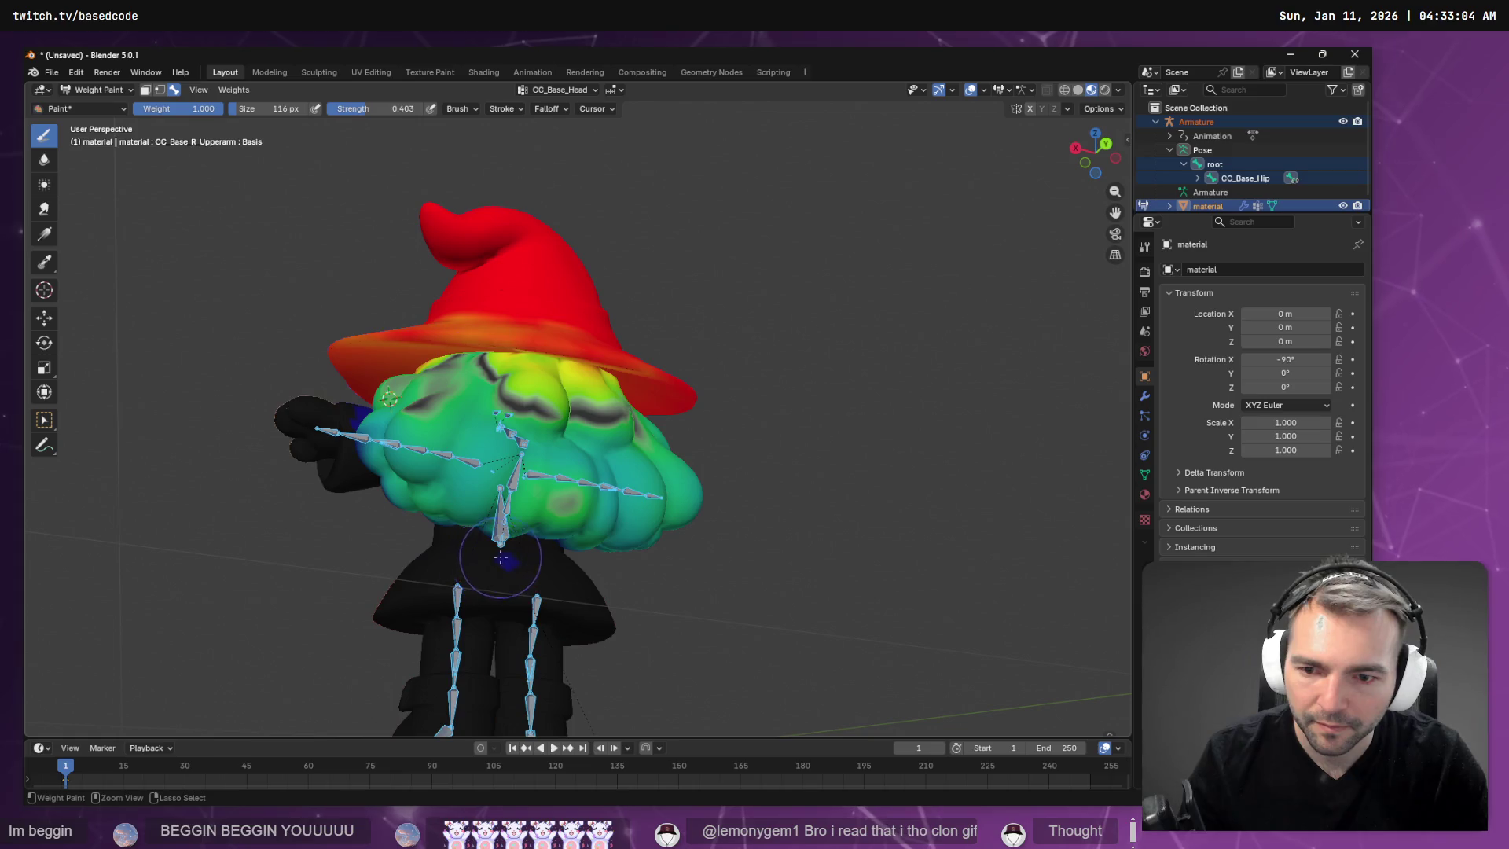
key(ctrl+z)
middle_drag(534, 592, 587, 521)
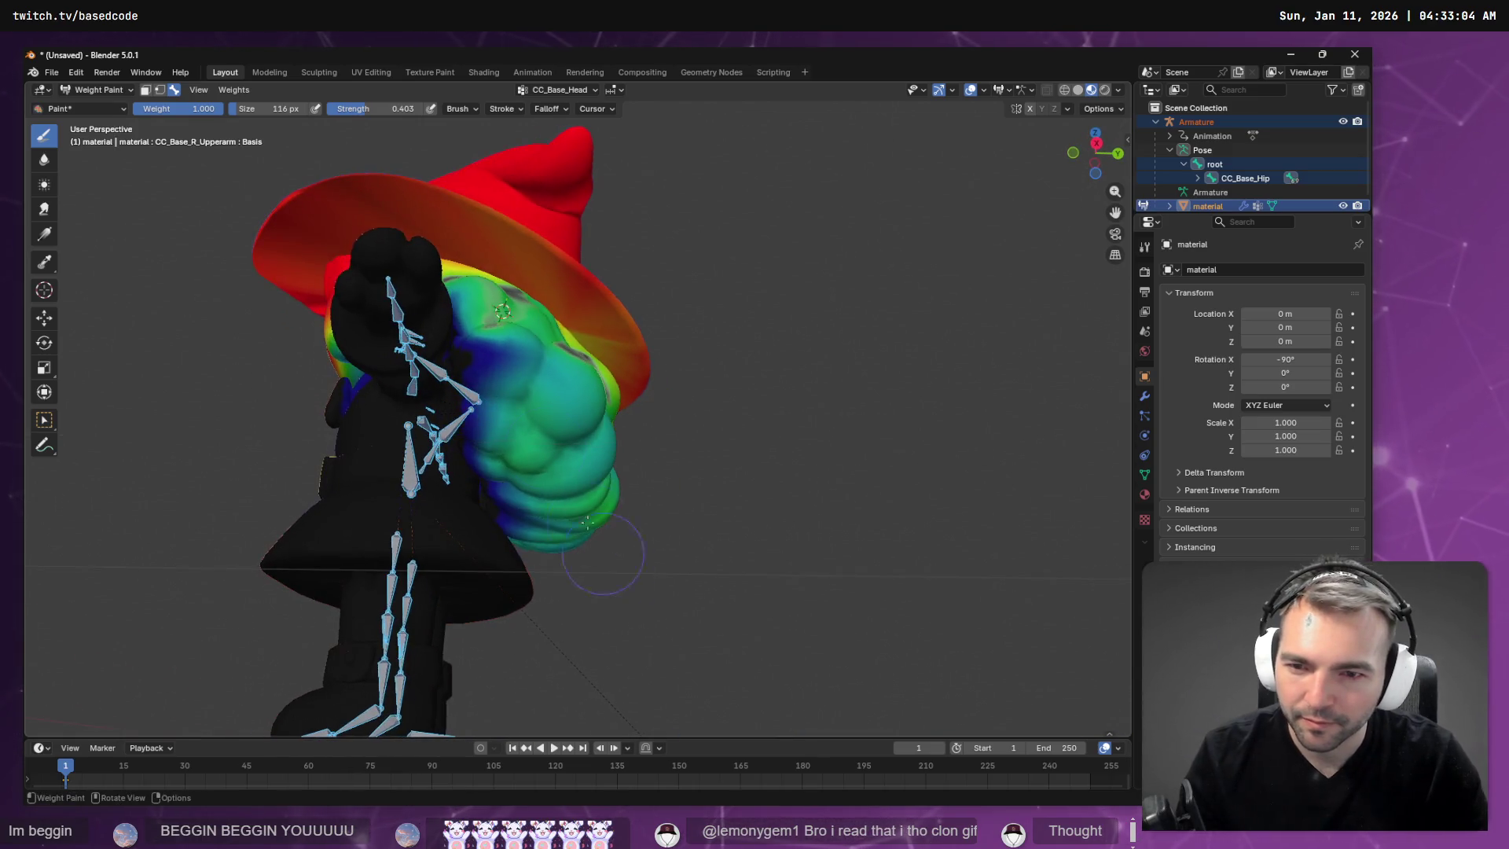
drag(486, 355, 486, 375)
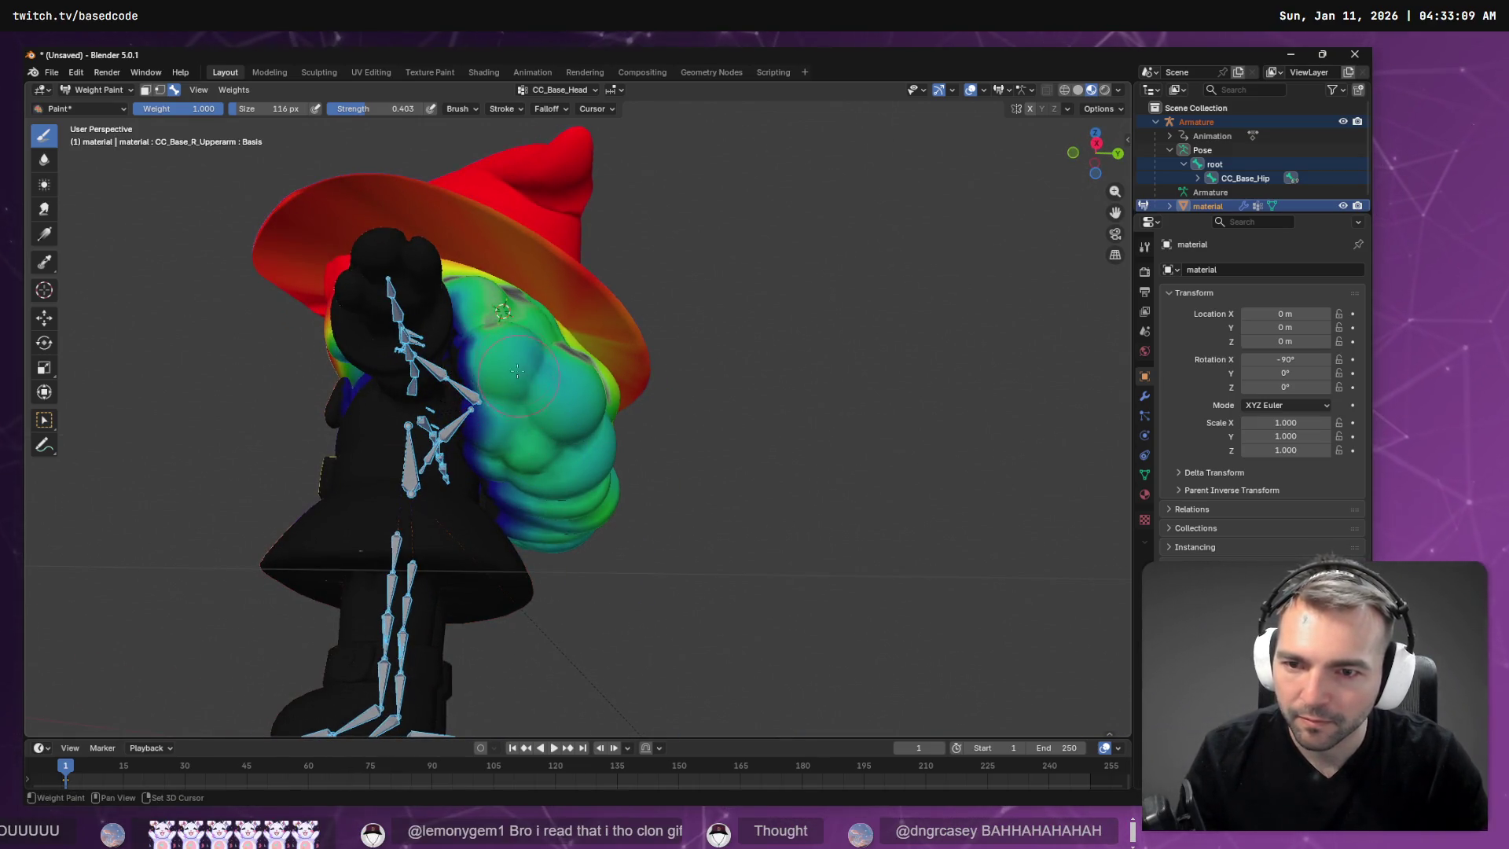
middle_drag(511, 426, 664, 481)
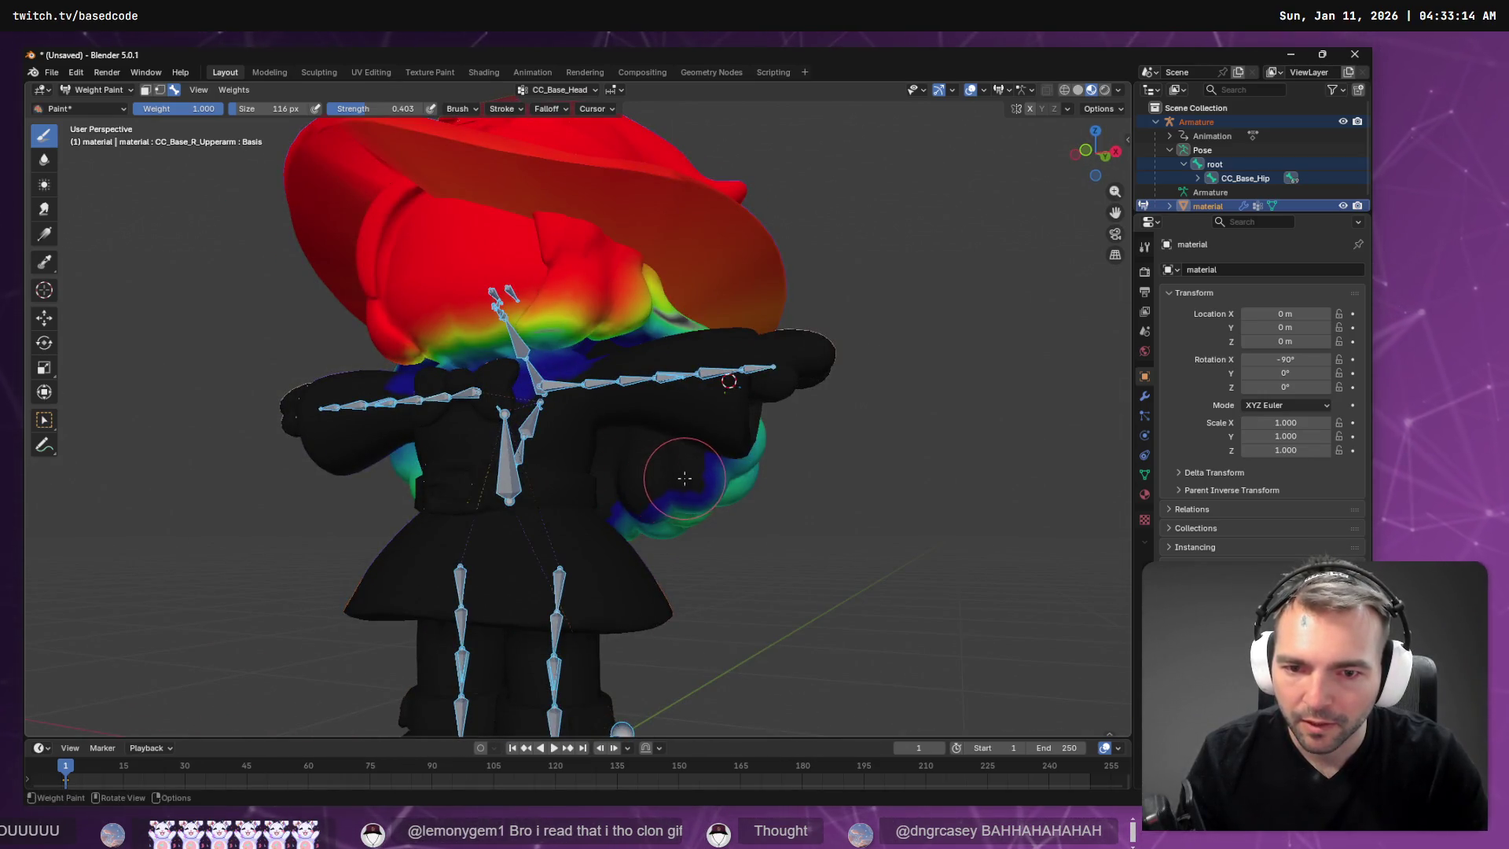
Add a little weight to the right arm and check the shoulder weights from several angles.
mouse_move(664, 481)
mouse_down()
mouse_move(678, 467)
mouse_move(640, 438)
mouse_move(590, 448)
mouse_move(583, 429)
mouse_up()
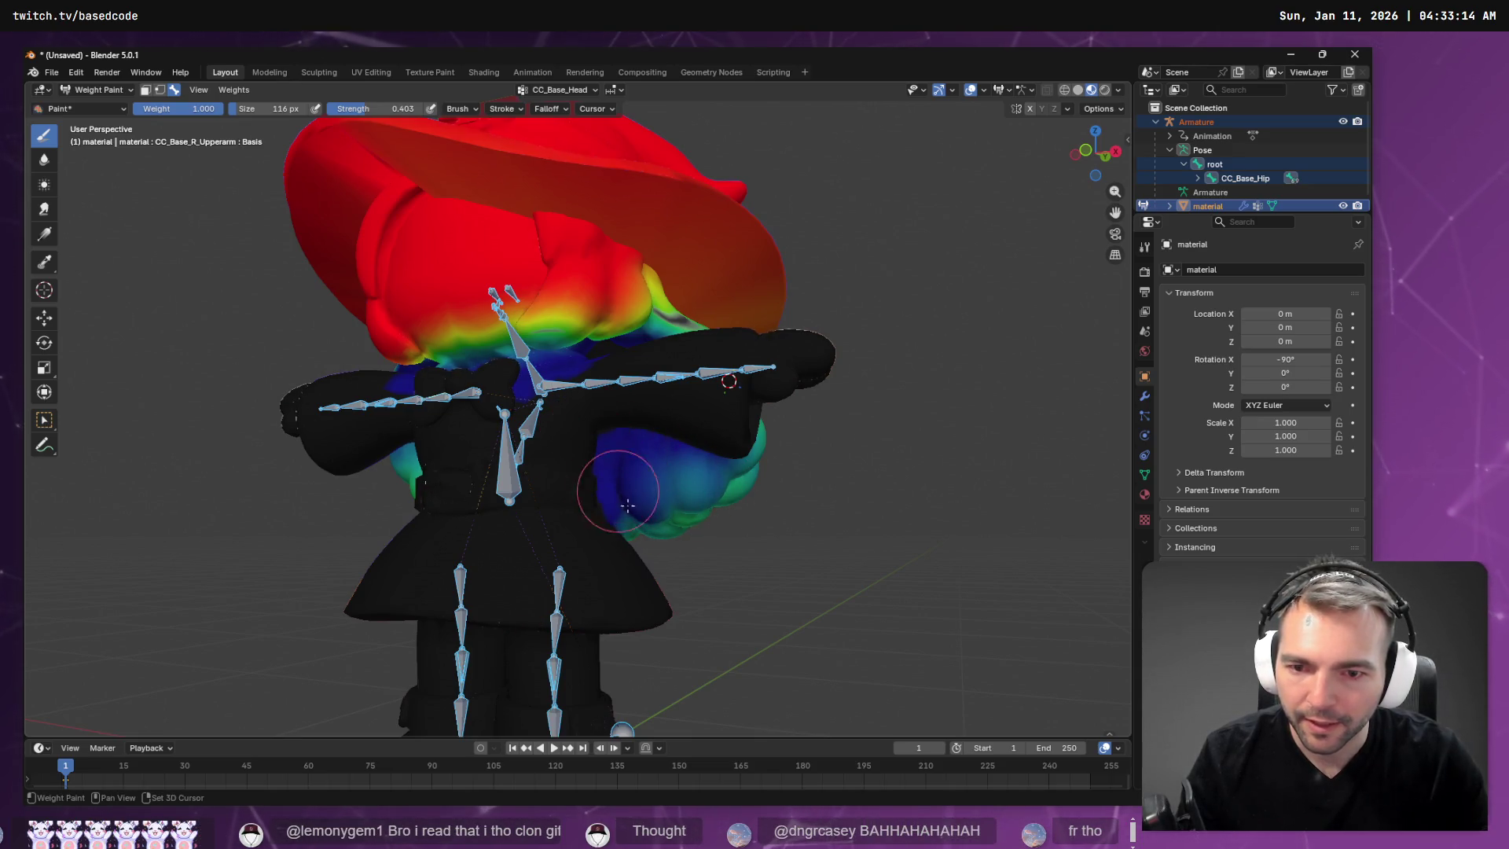
mouse_move(632, 491)
middle_down()
mouse_move(520, 483)
mouse_move(593, 448)
middle_up()
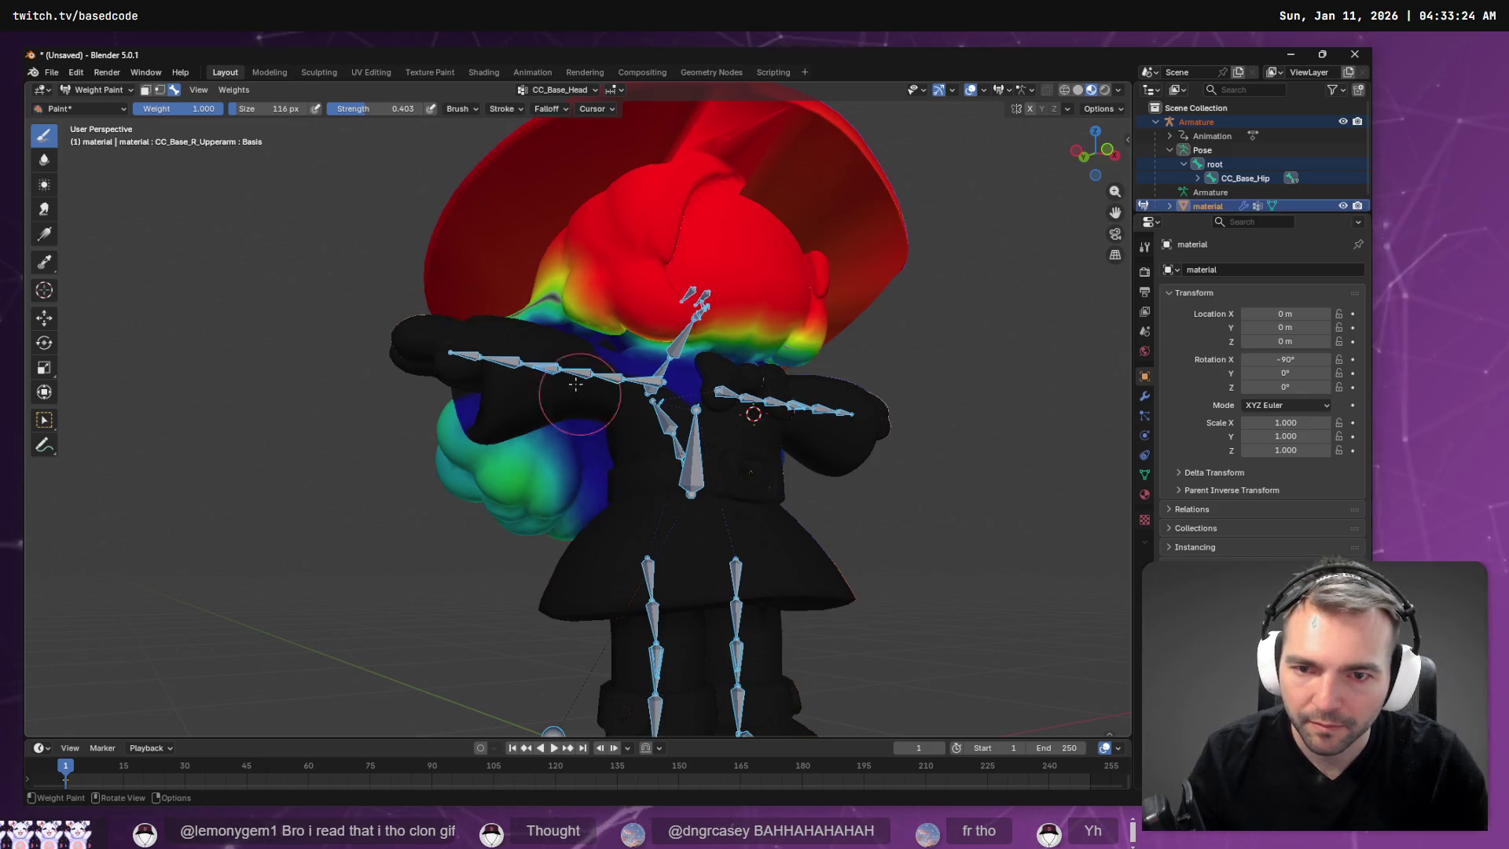
middle_drag(576, 383, 577, 424)
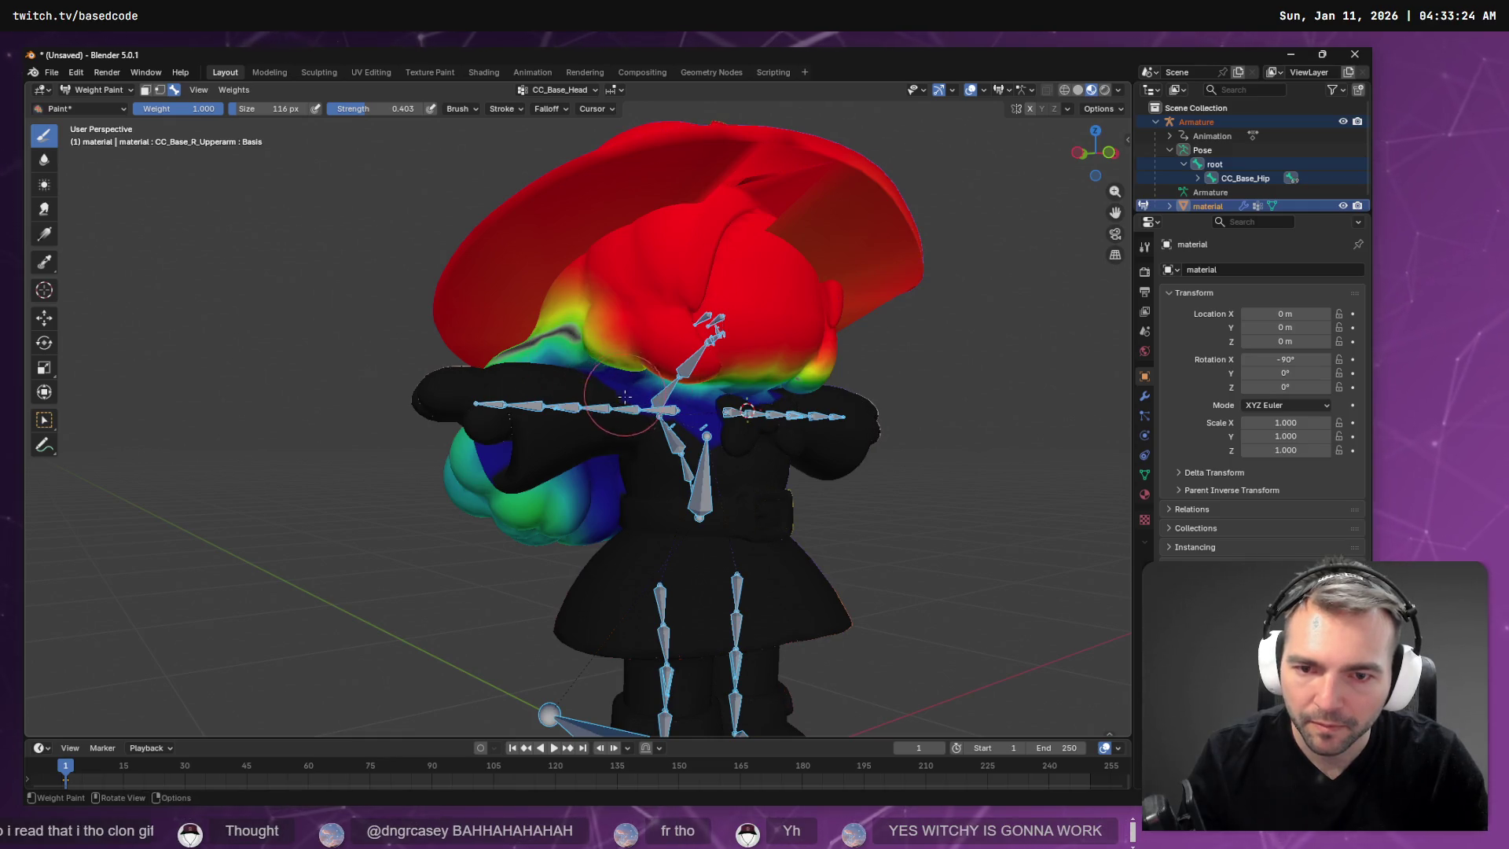
scroll(683, 371, up, 10)
middle_drag(785, 320, 757, 337)
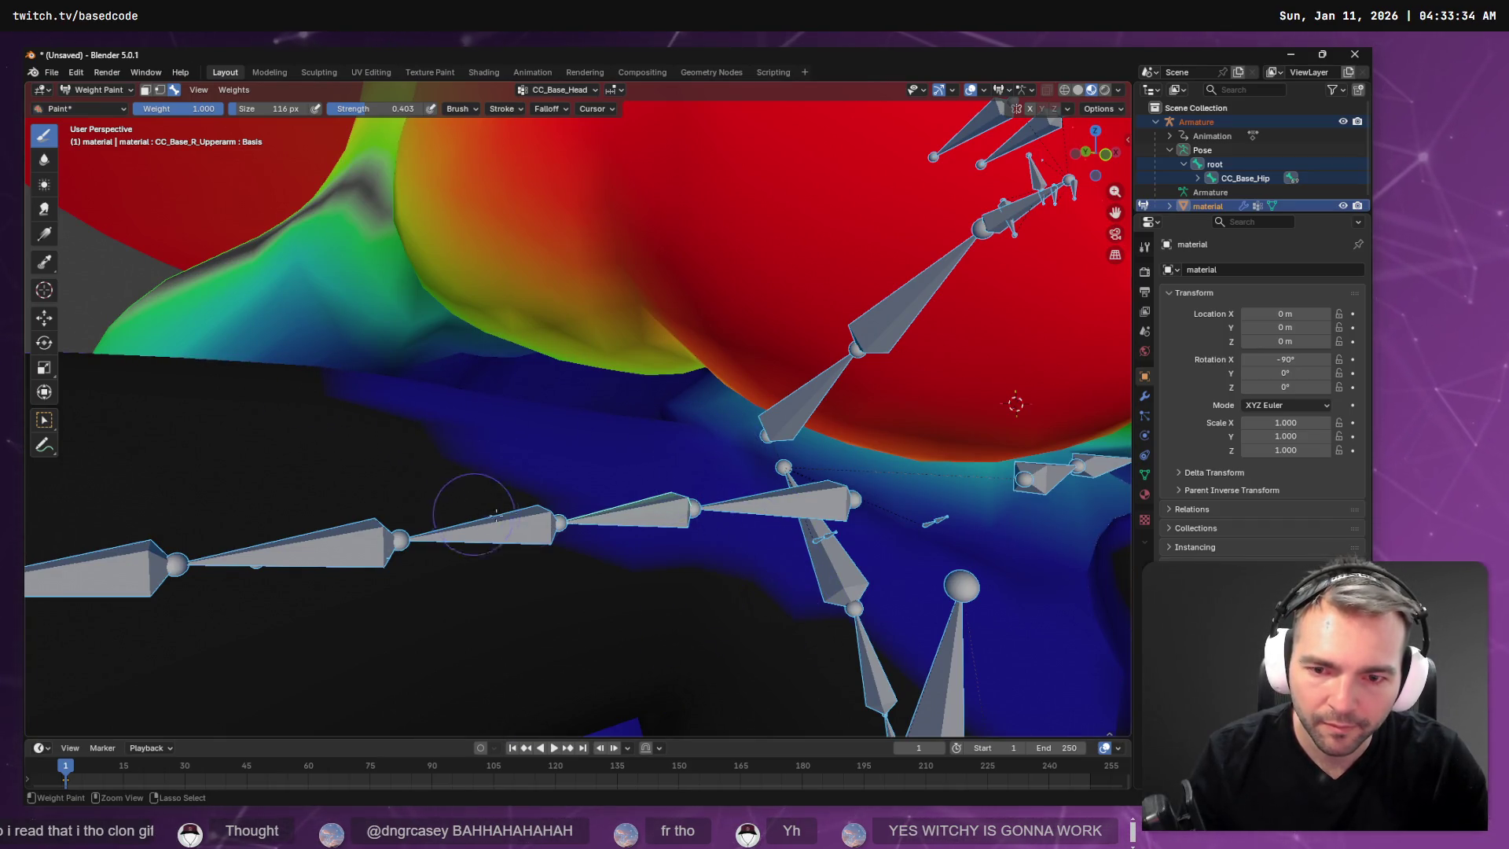
scroll(590, 505, down, 10)
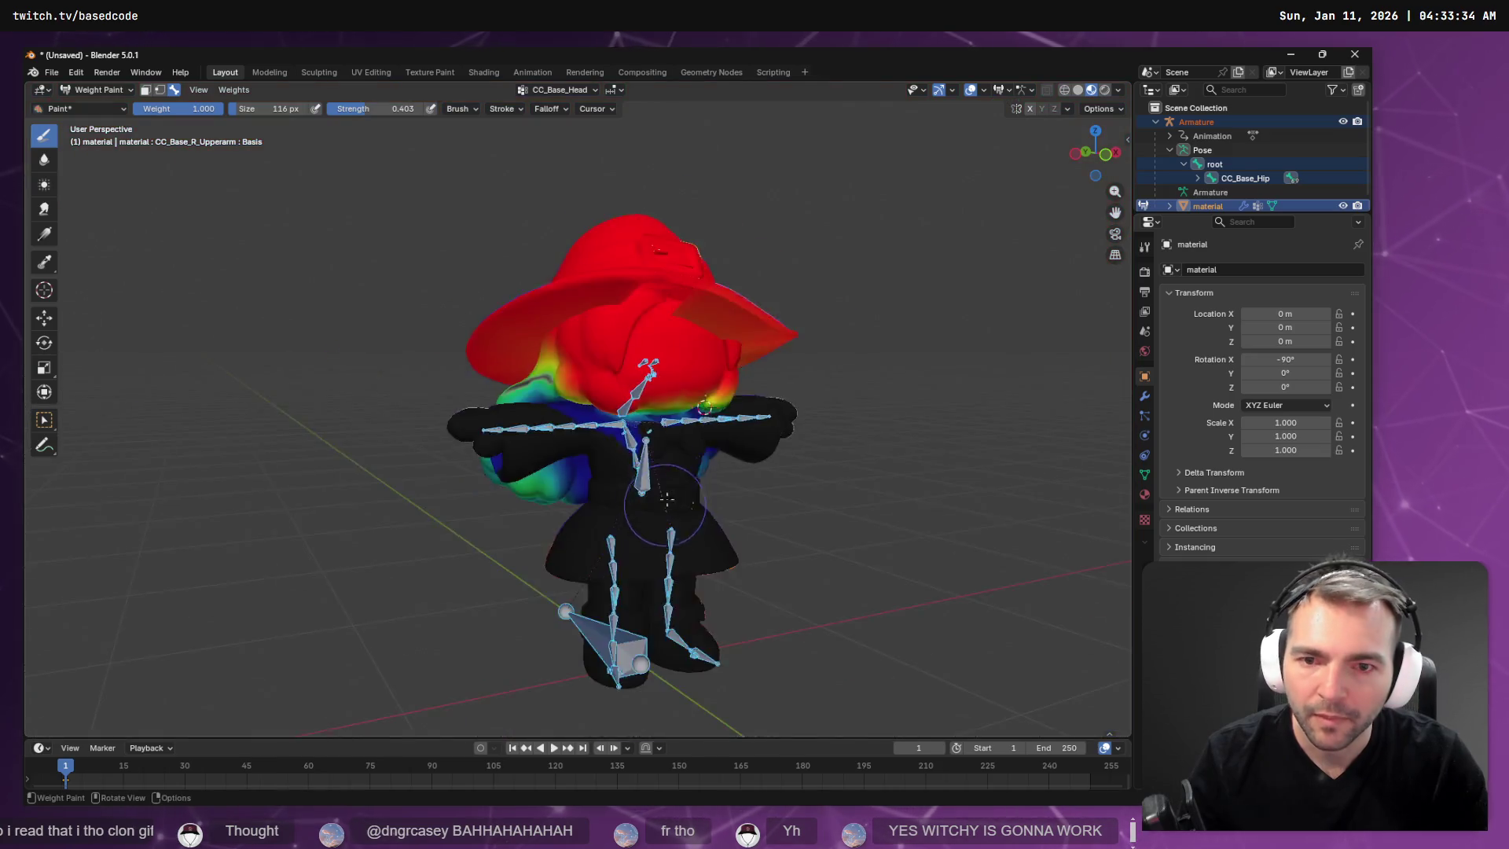
middle_drag(725, 515, 393, 519)
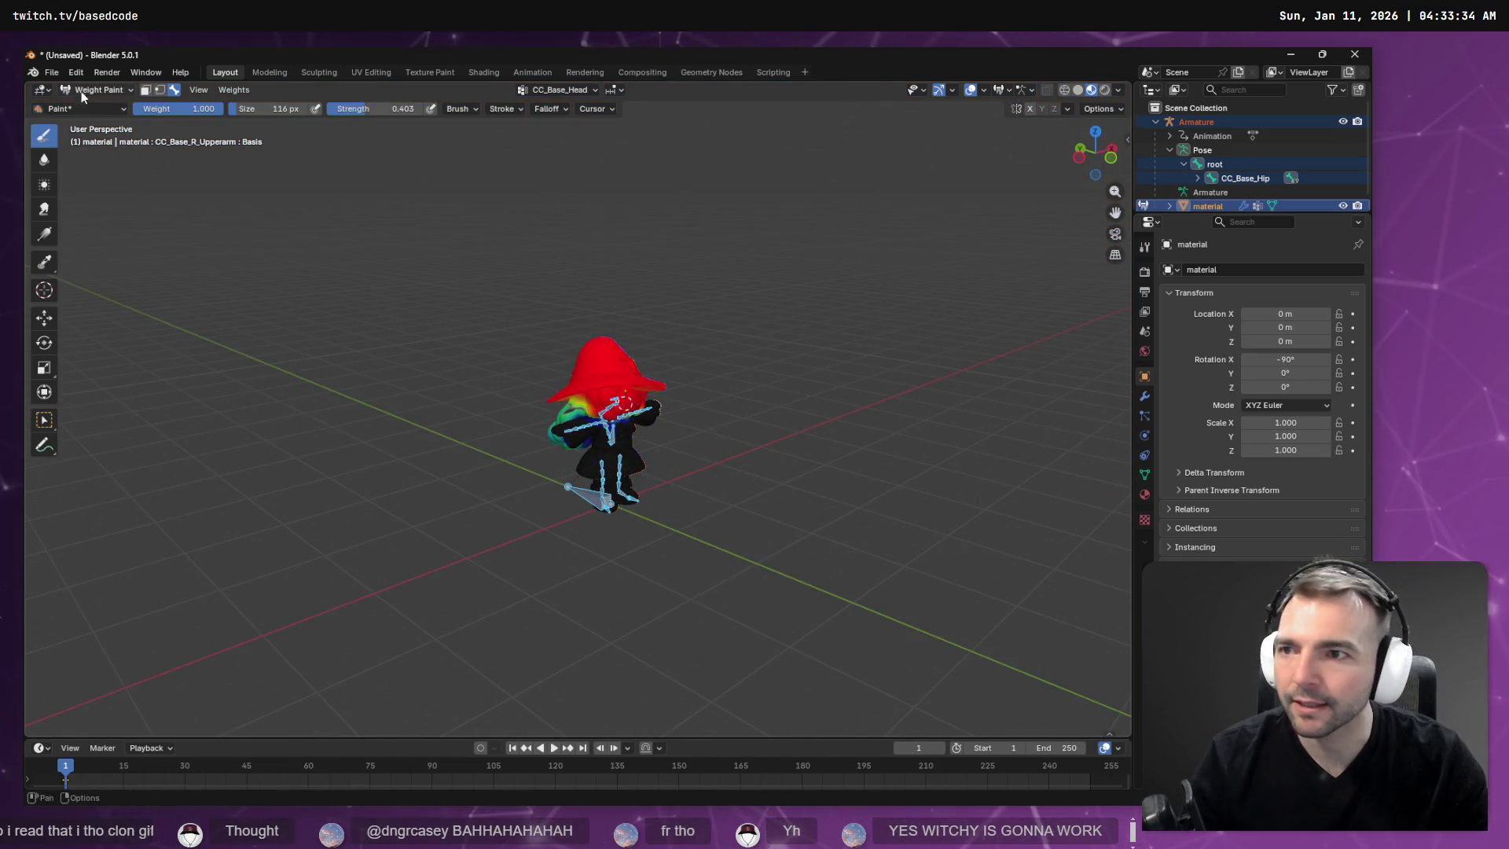
Export the witch as FBX over Witch.fbx and return to Godot.
click(52, 73)
mouse_move(79, 286)
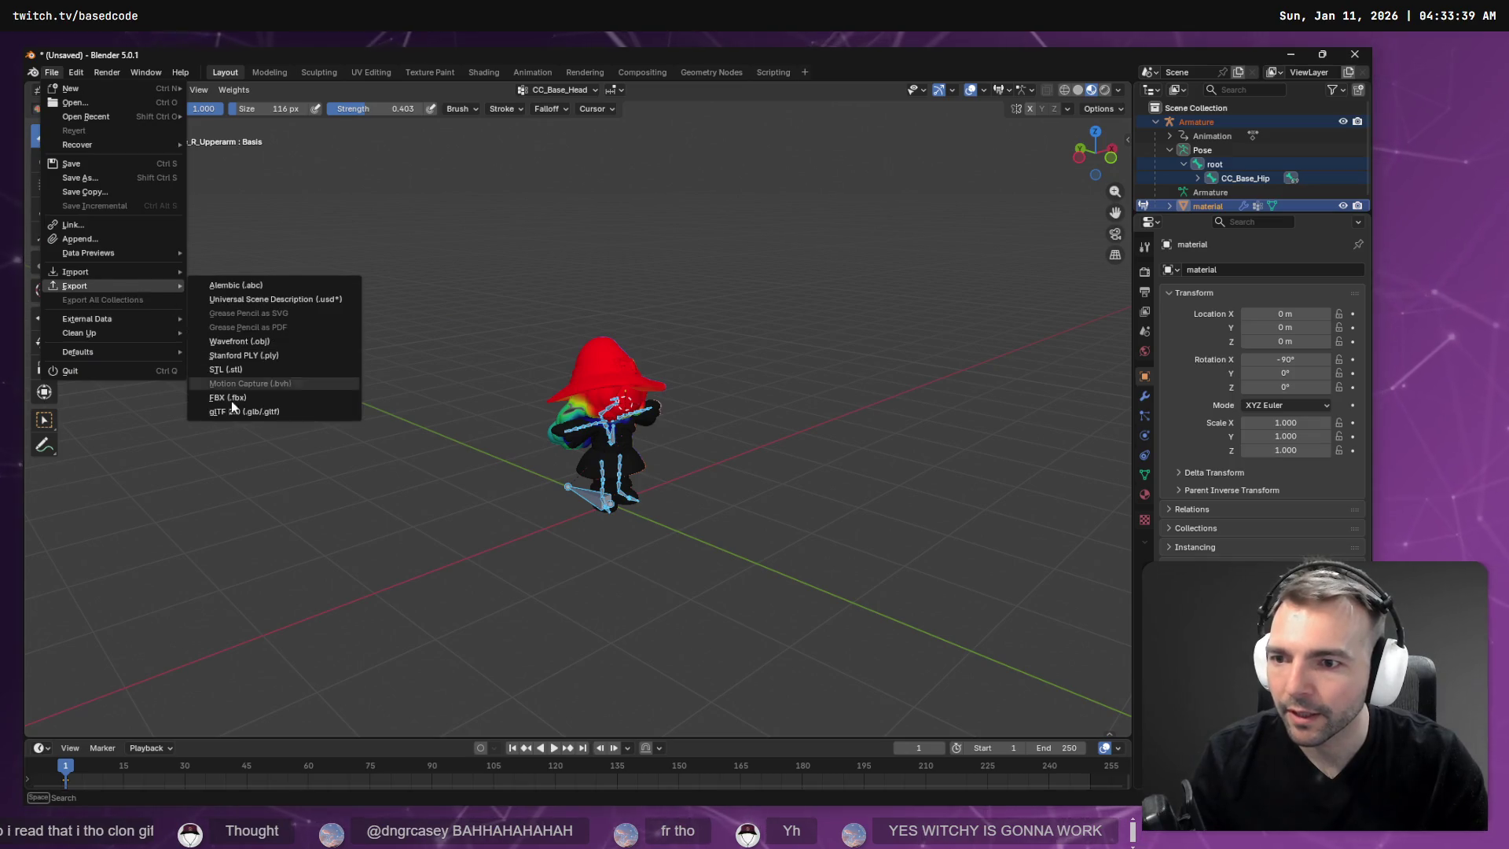
click(260, 399)
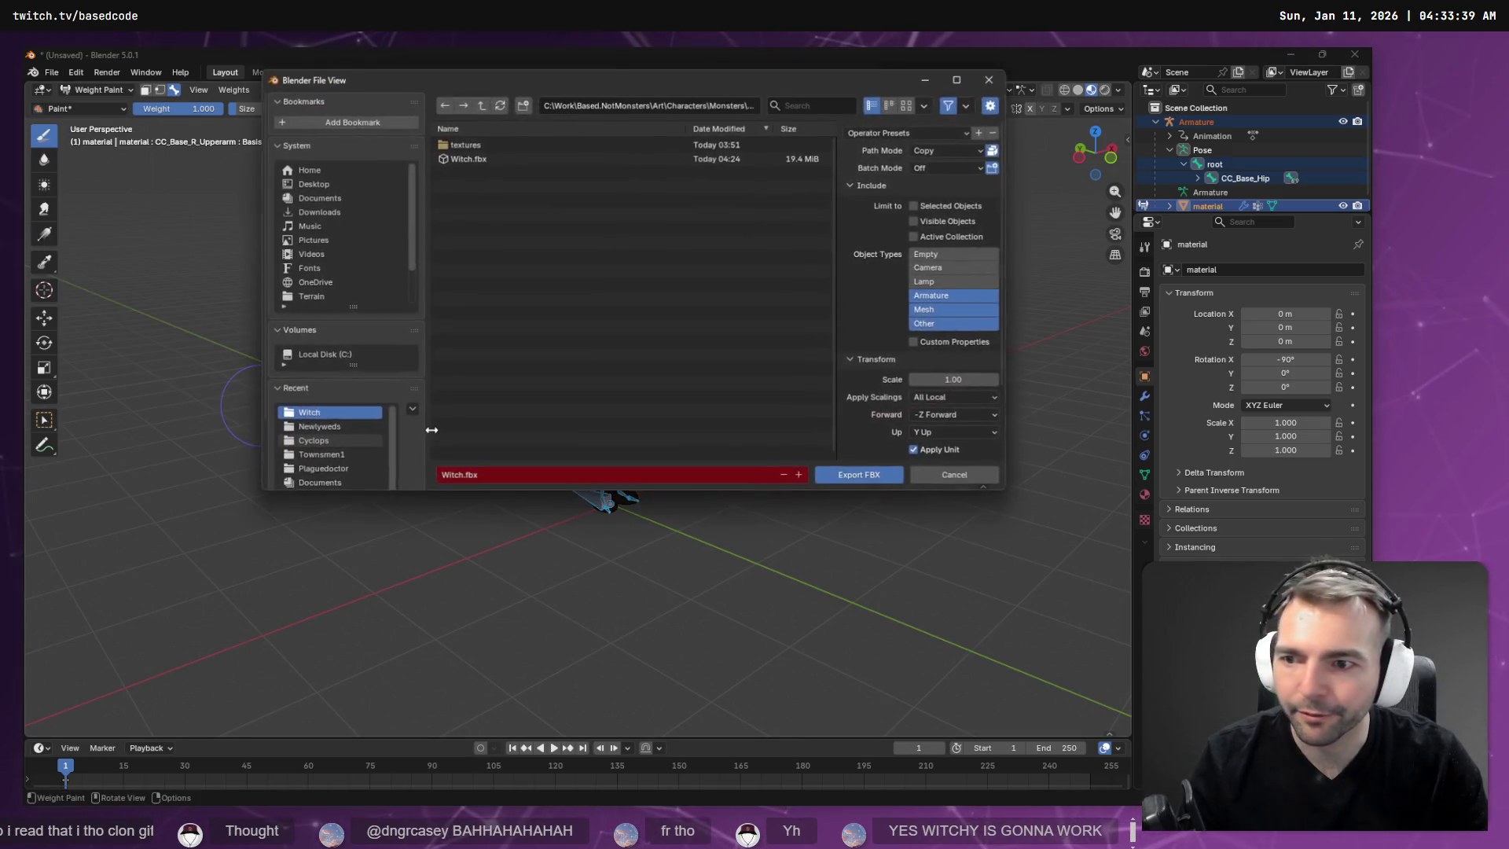
double_click(466, 159)
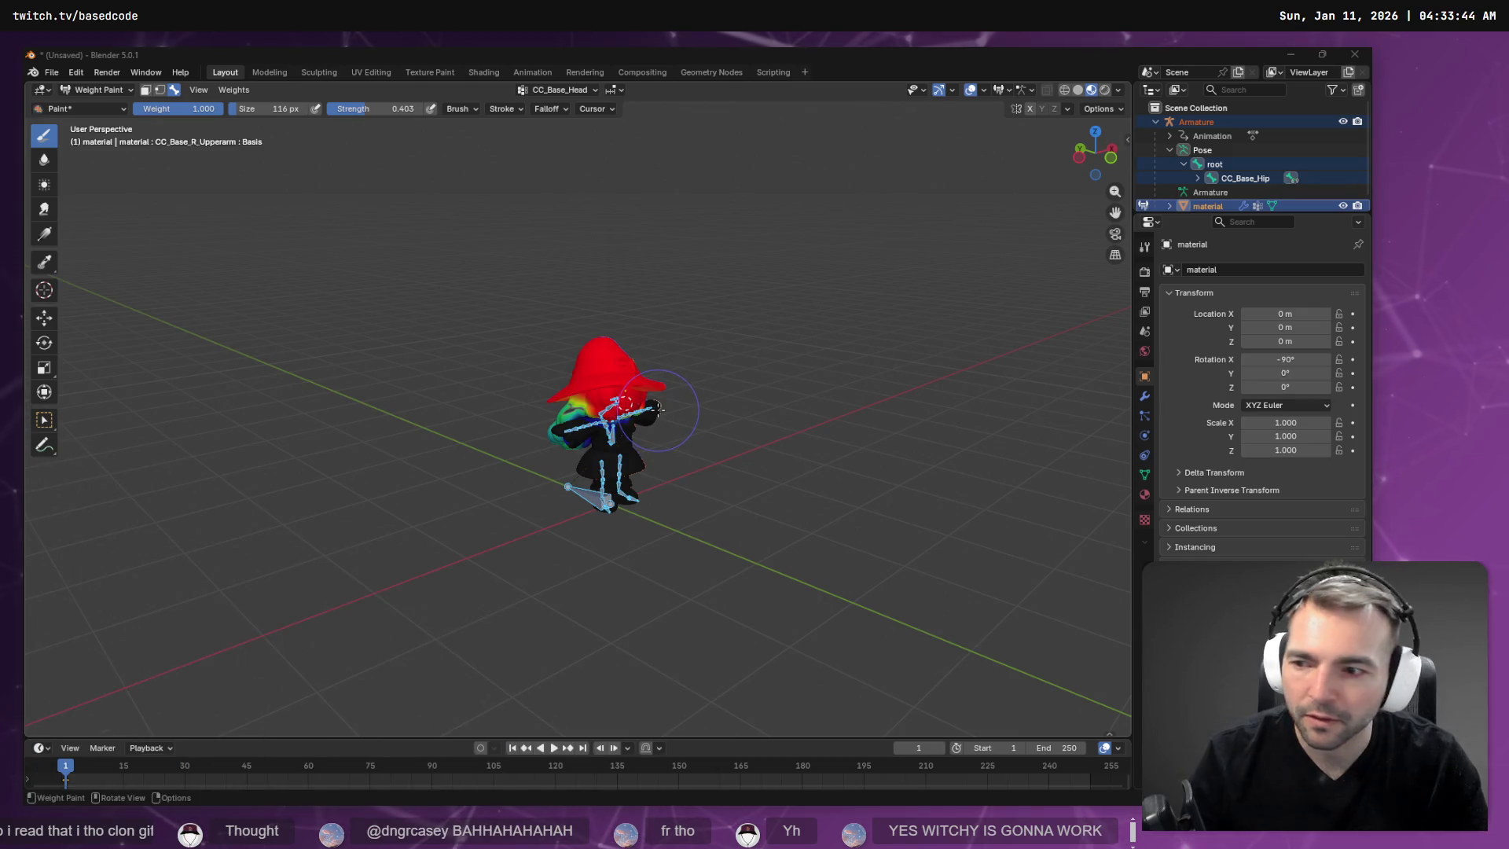
key(alt+Tab)
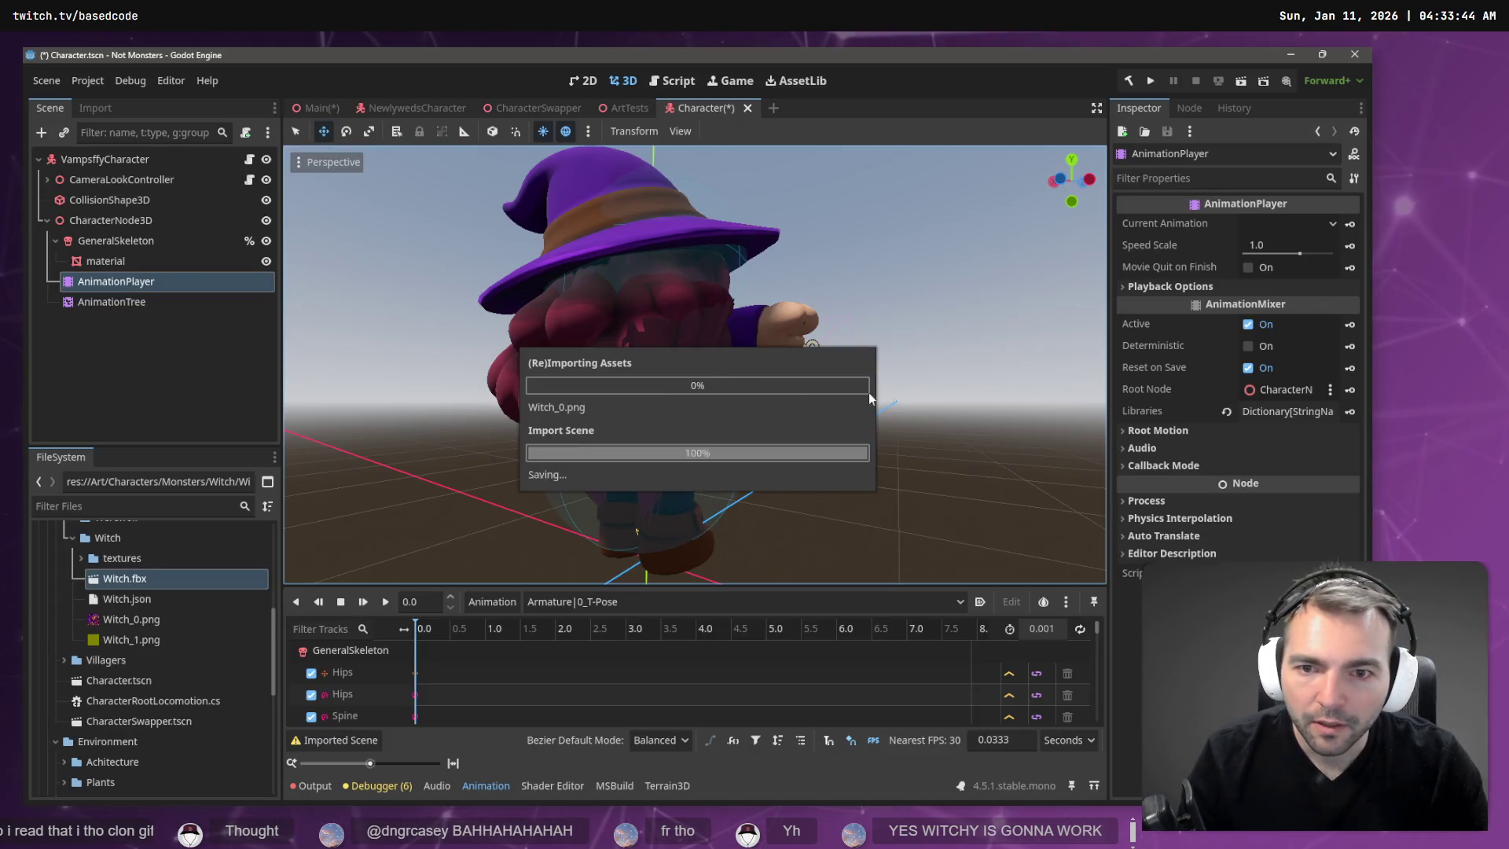
Inspect Witch.fbx's Import tab and the skeleton BoneMap in Advanced settings, then close it.
mouse_move(921, 391)
middle_down()
mouse_move(800, 391)
mouse_move(933, 369)
middle_up()
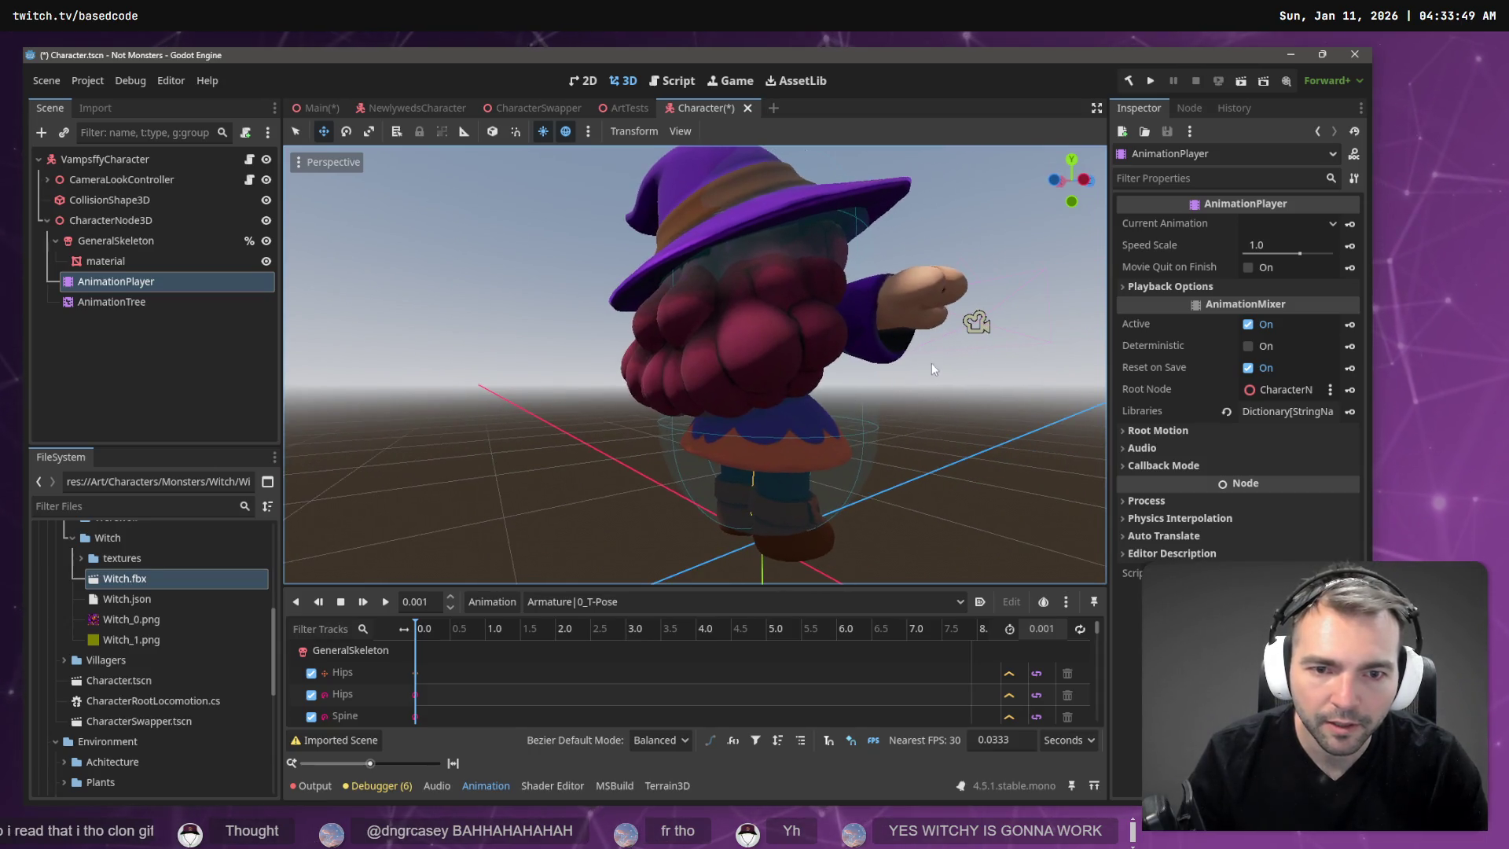
click(143, 580)
click(95, 109)
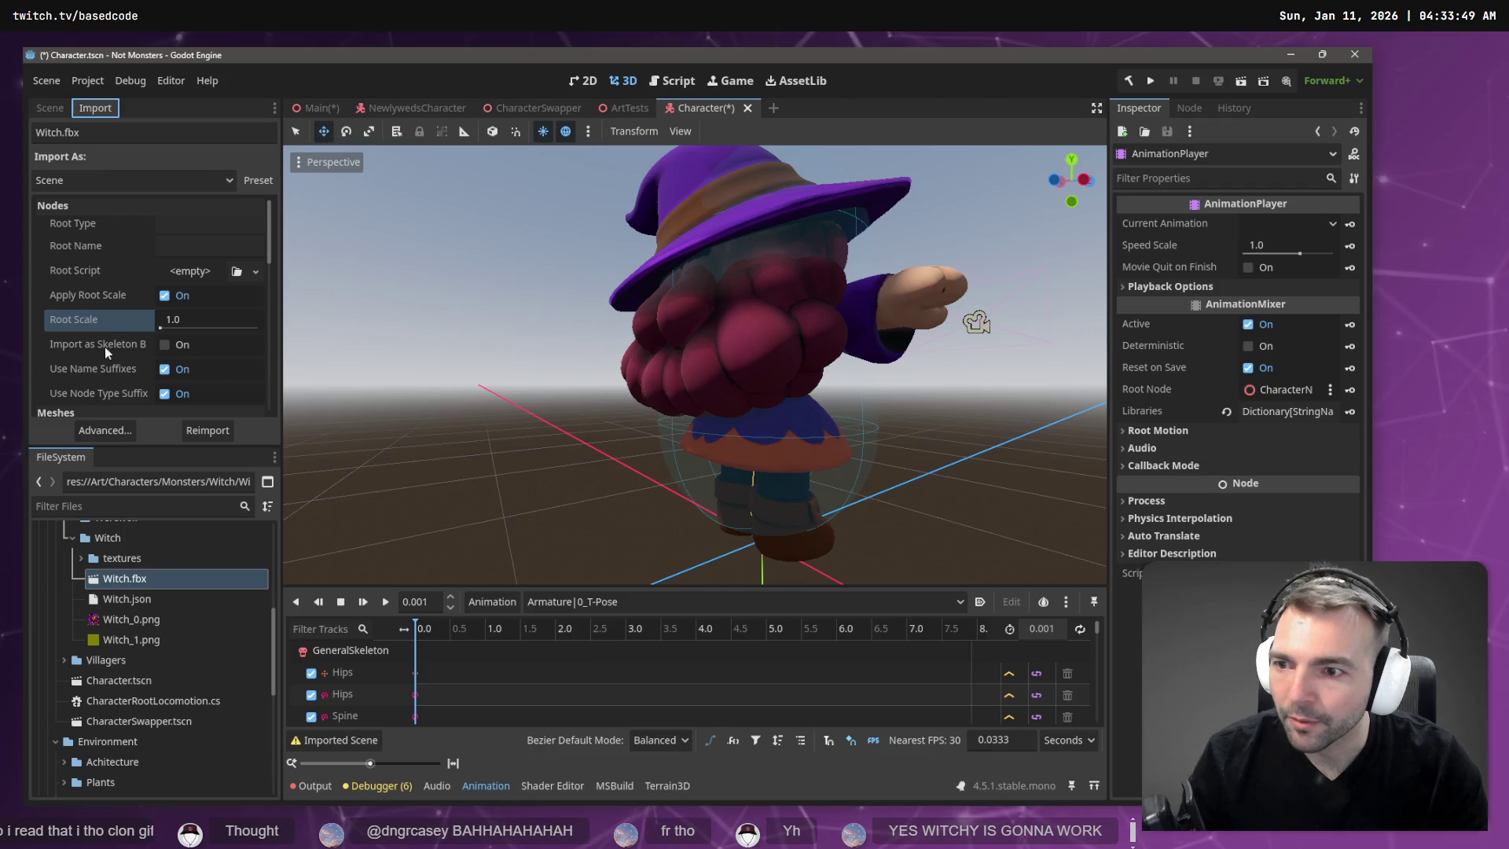
click(118, 436)
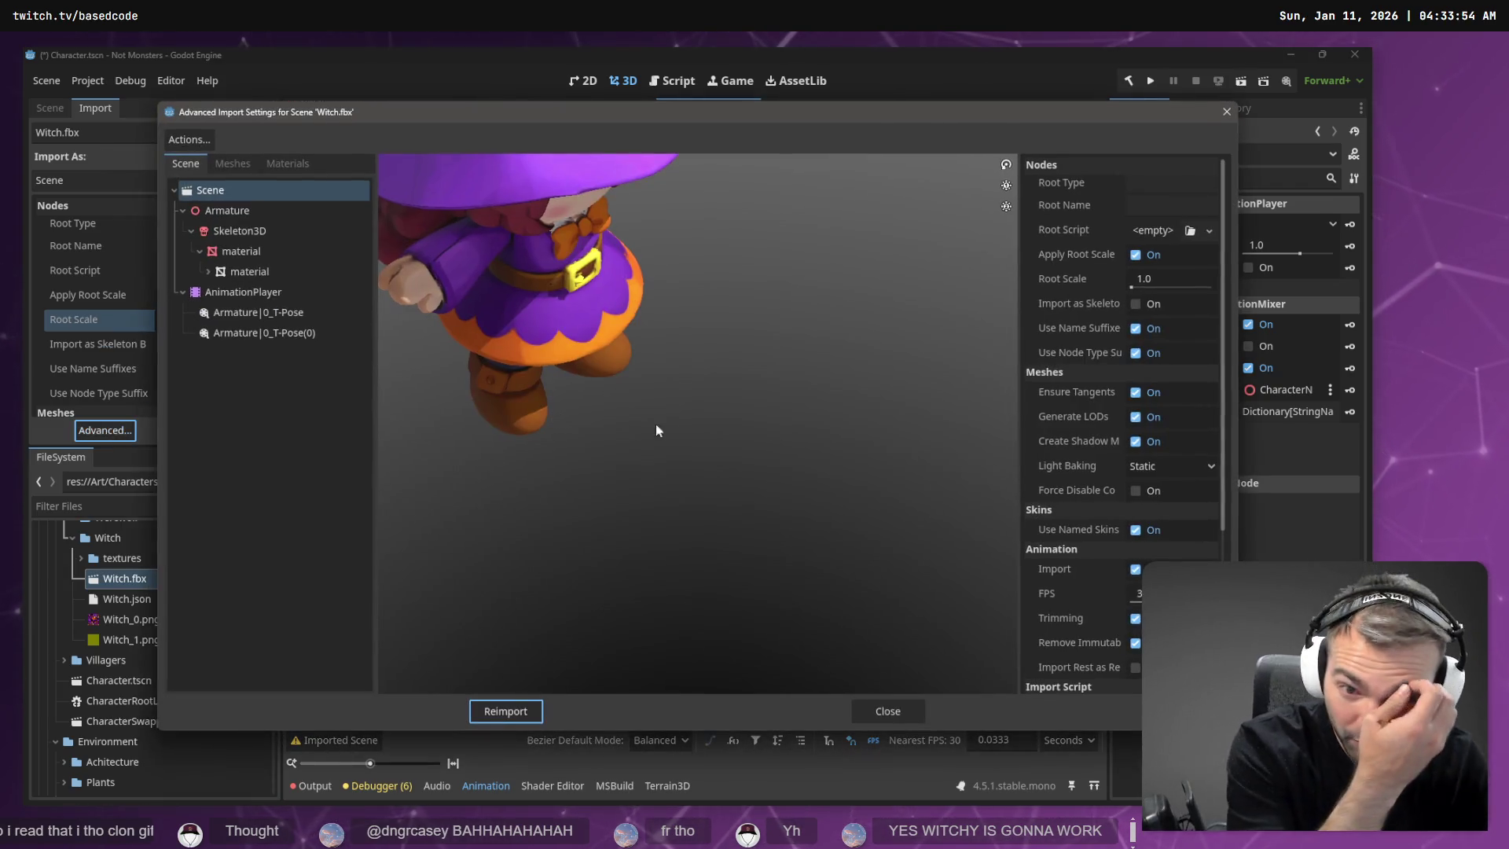
click(236, 230)
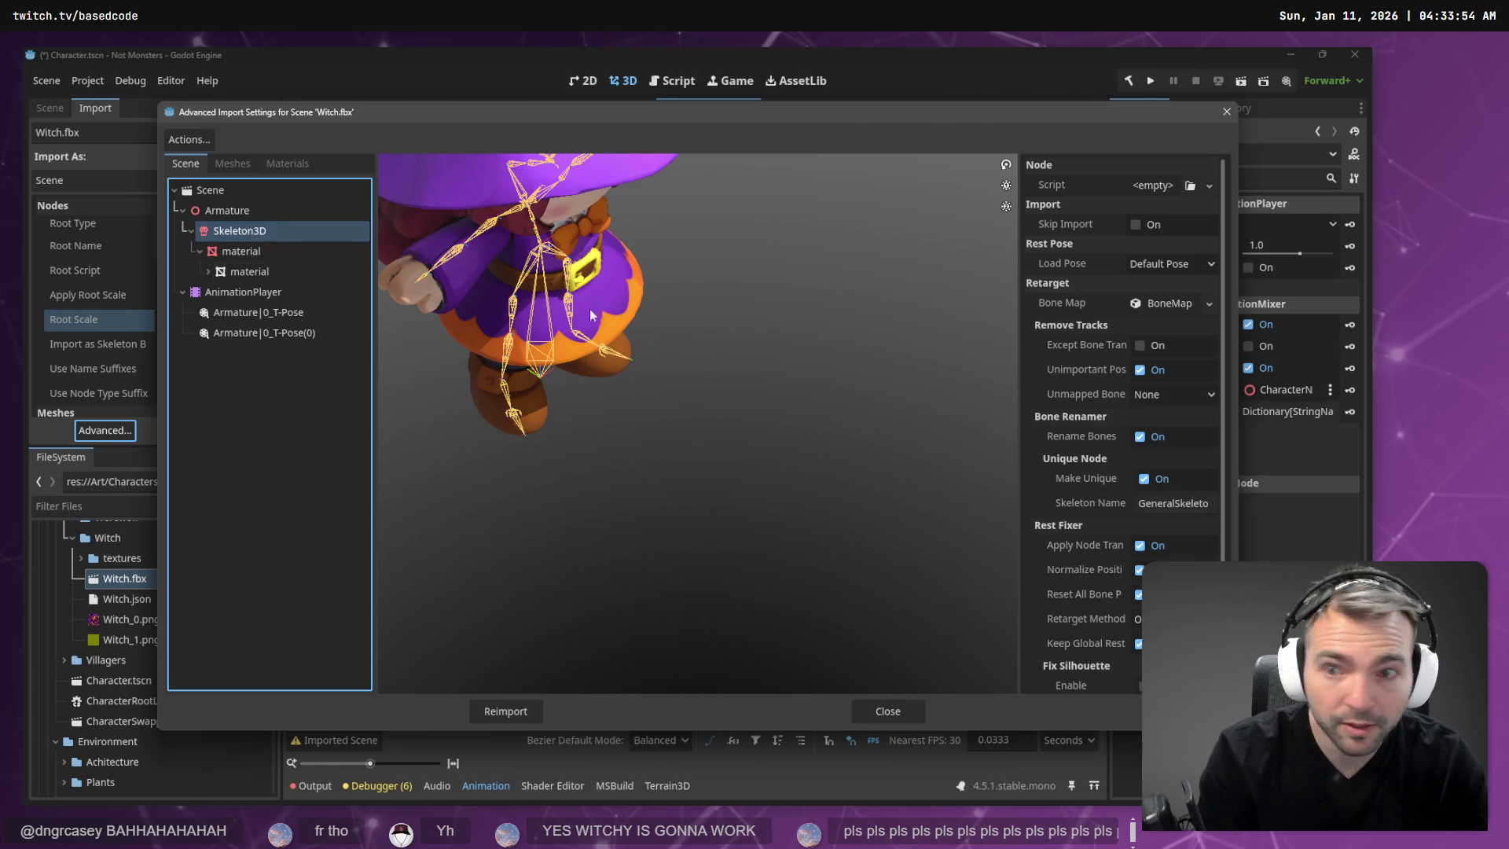
click(1175, 303)
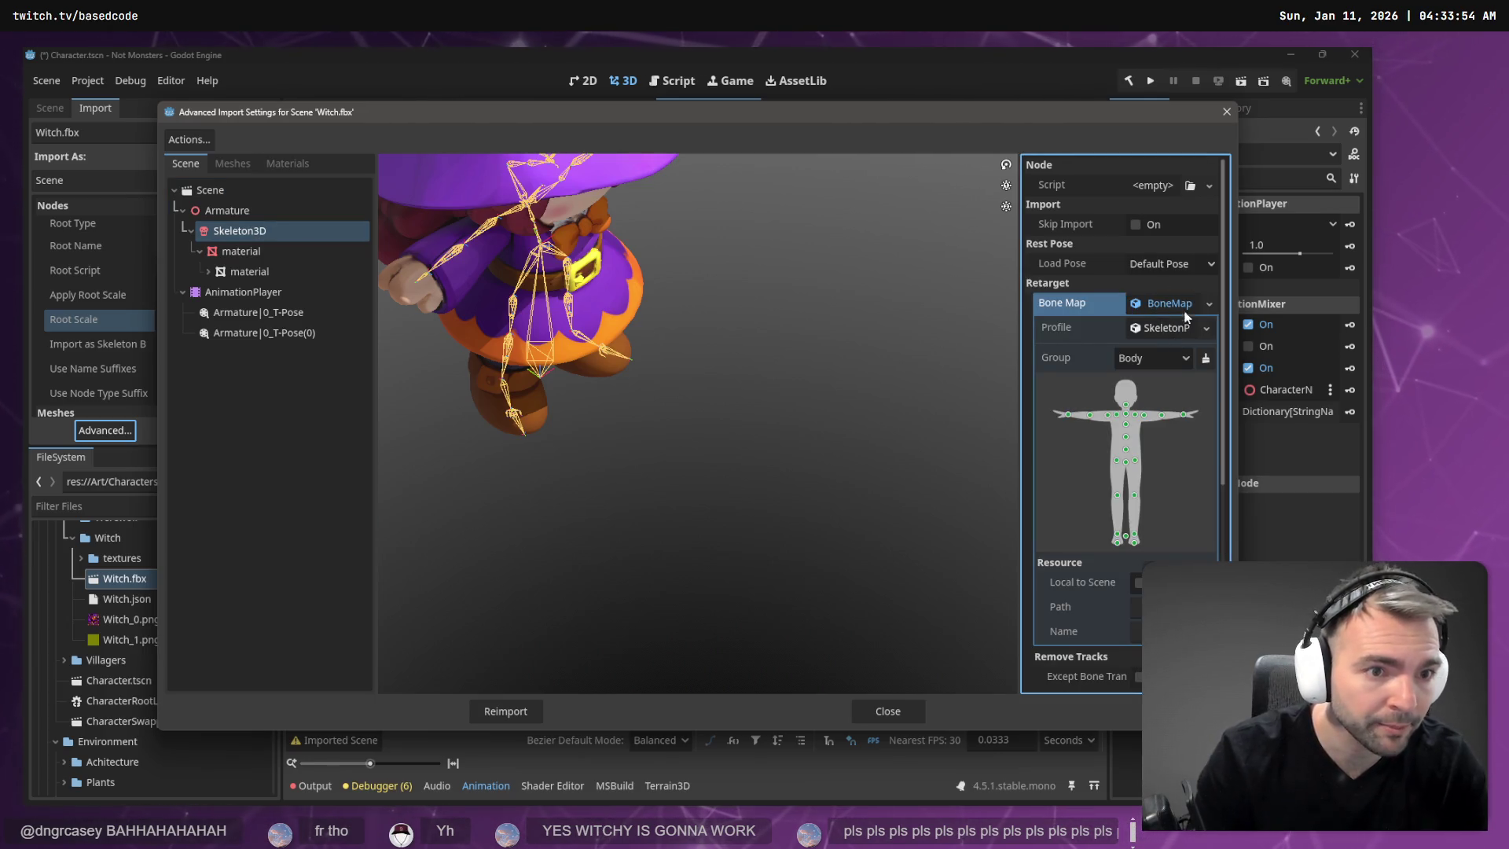
click(1226, 111)
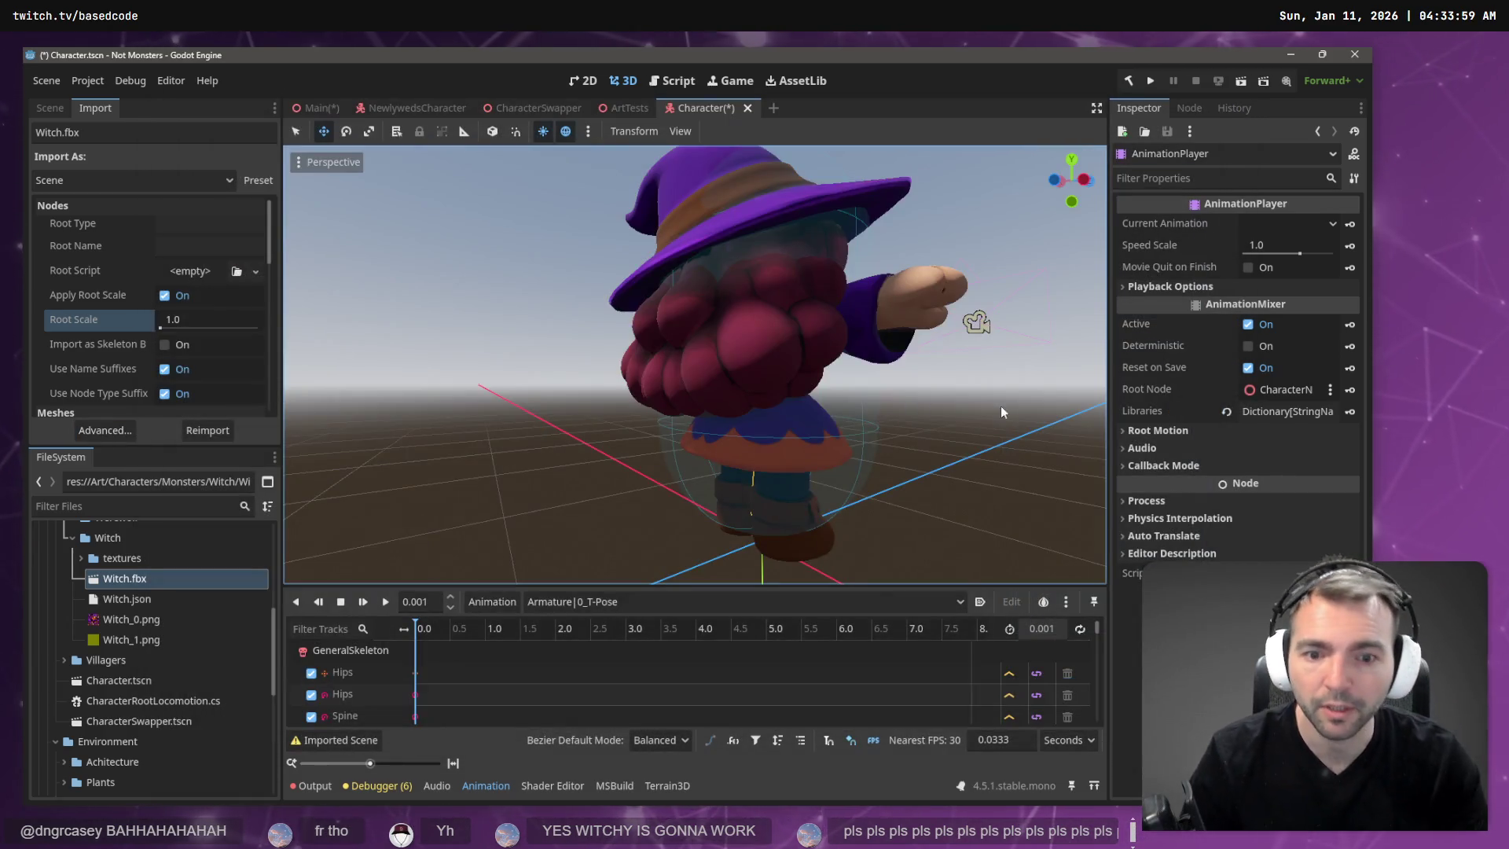
click(492, 601)
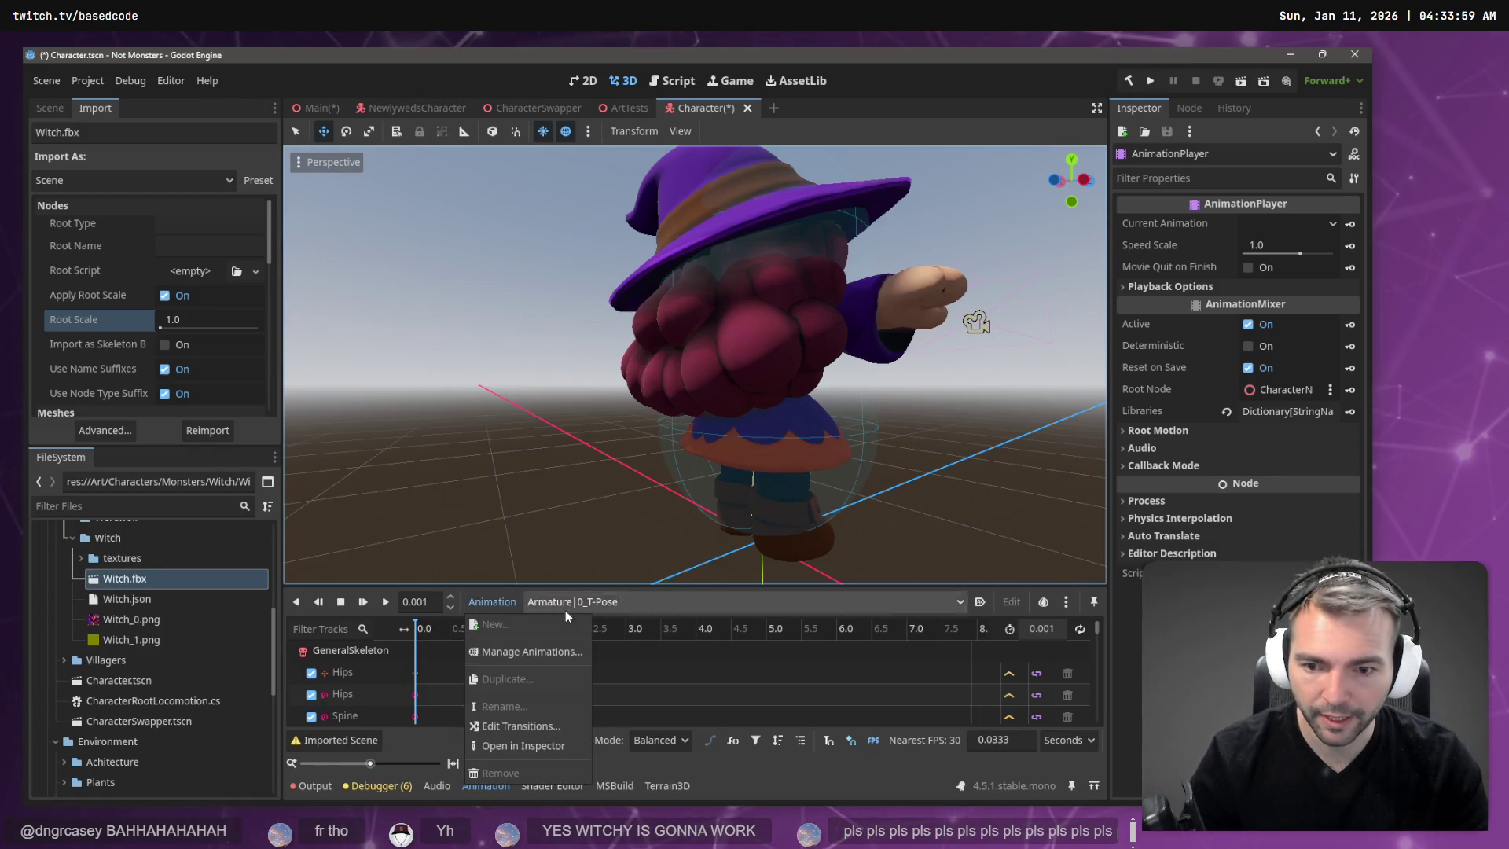
click(578, 602)
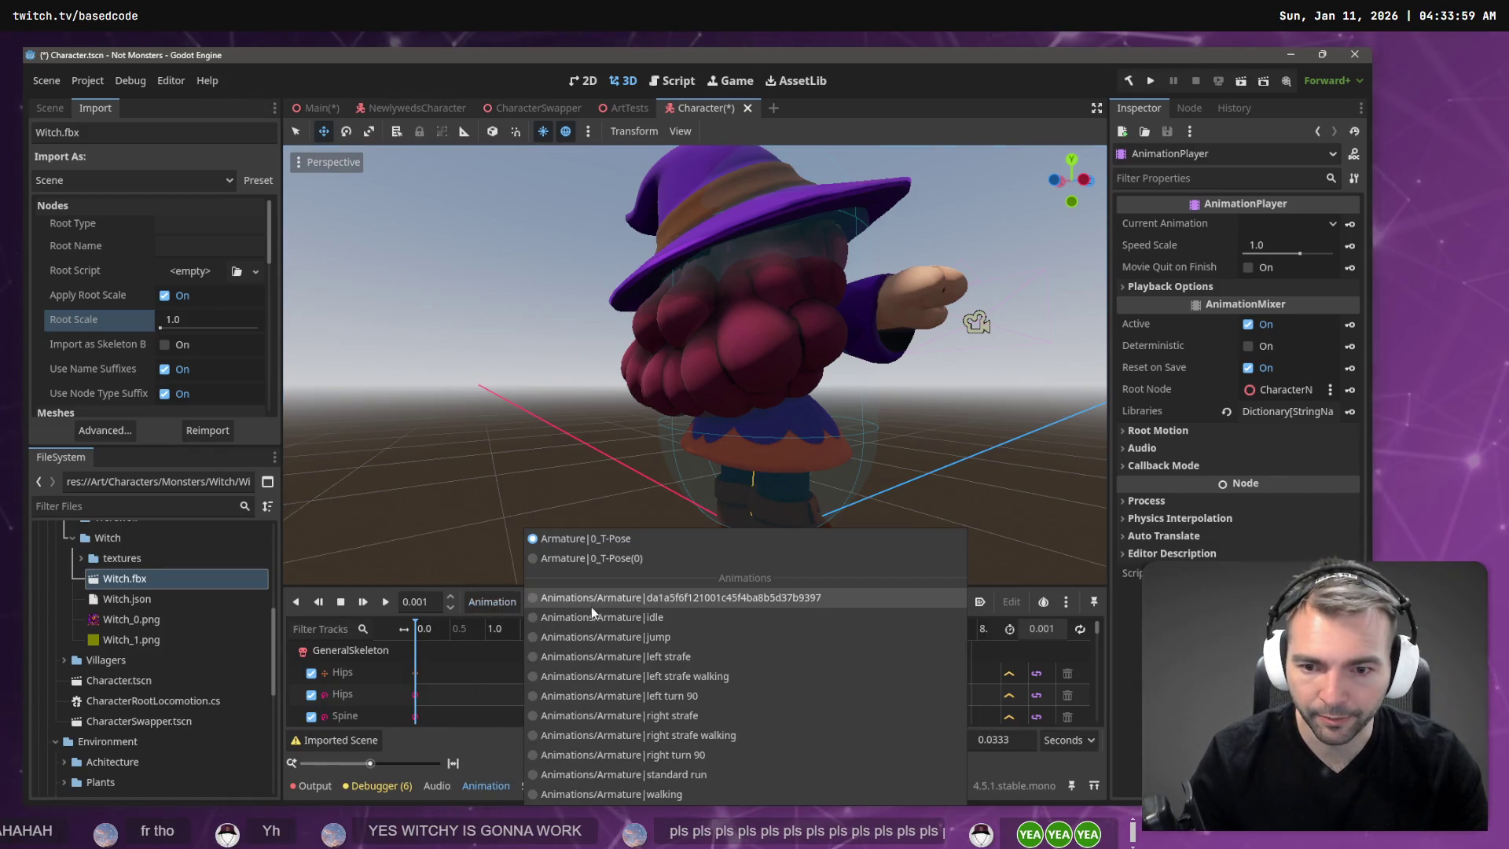
click(683, 620)
scroll(959, 401, up, 2)
scroll(889, 398, up, 3)
key(d)
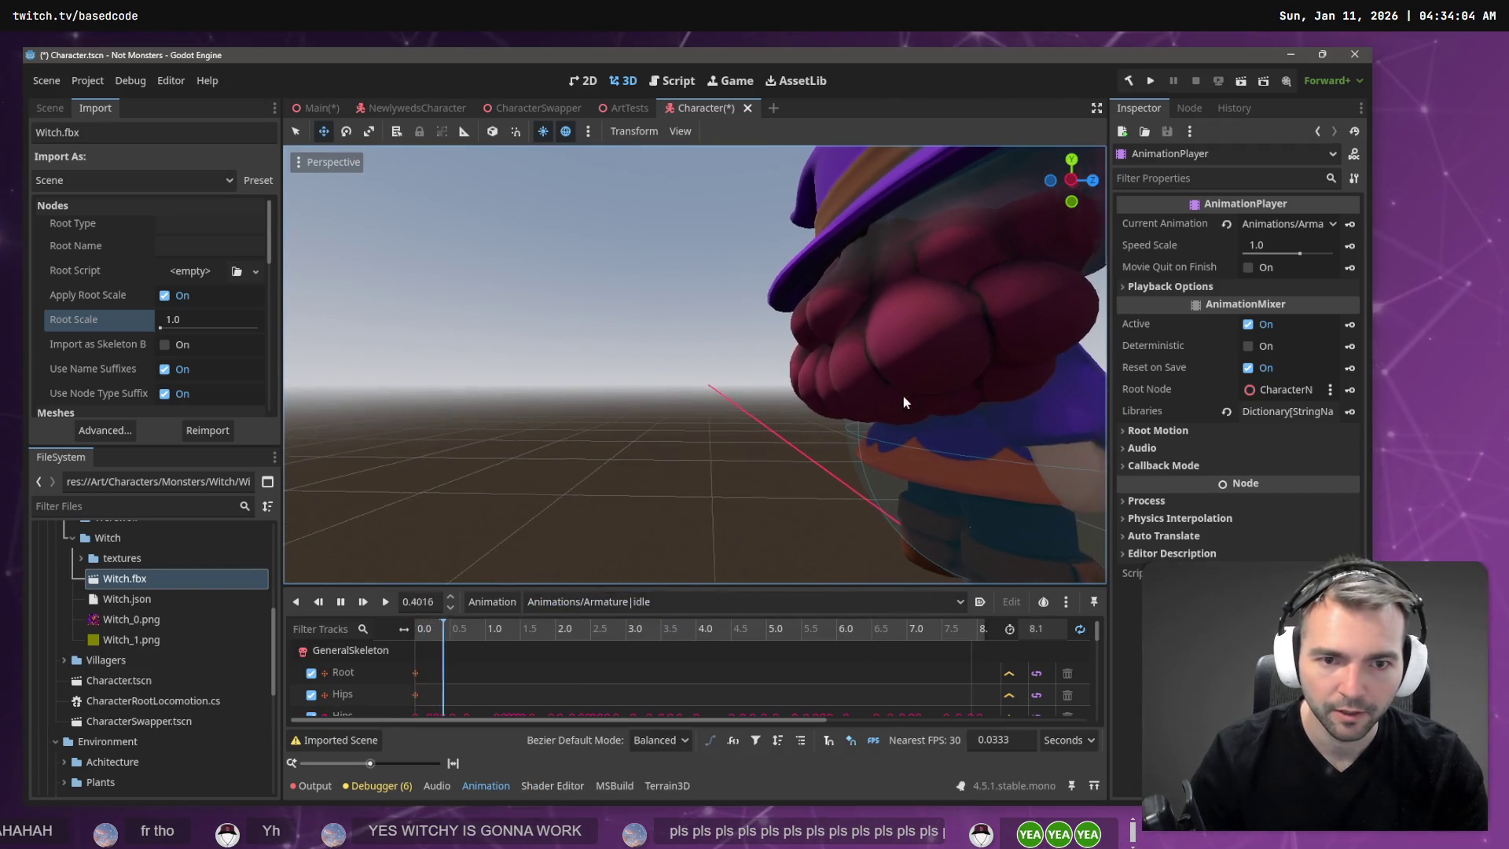
key(KP_1)
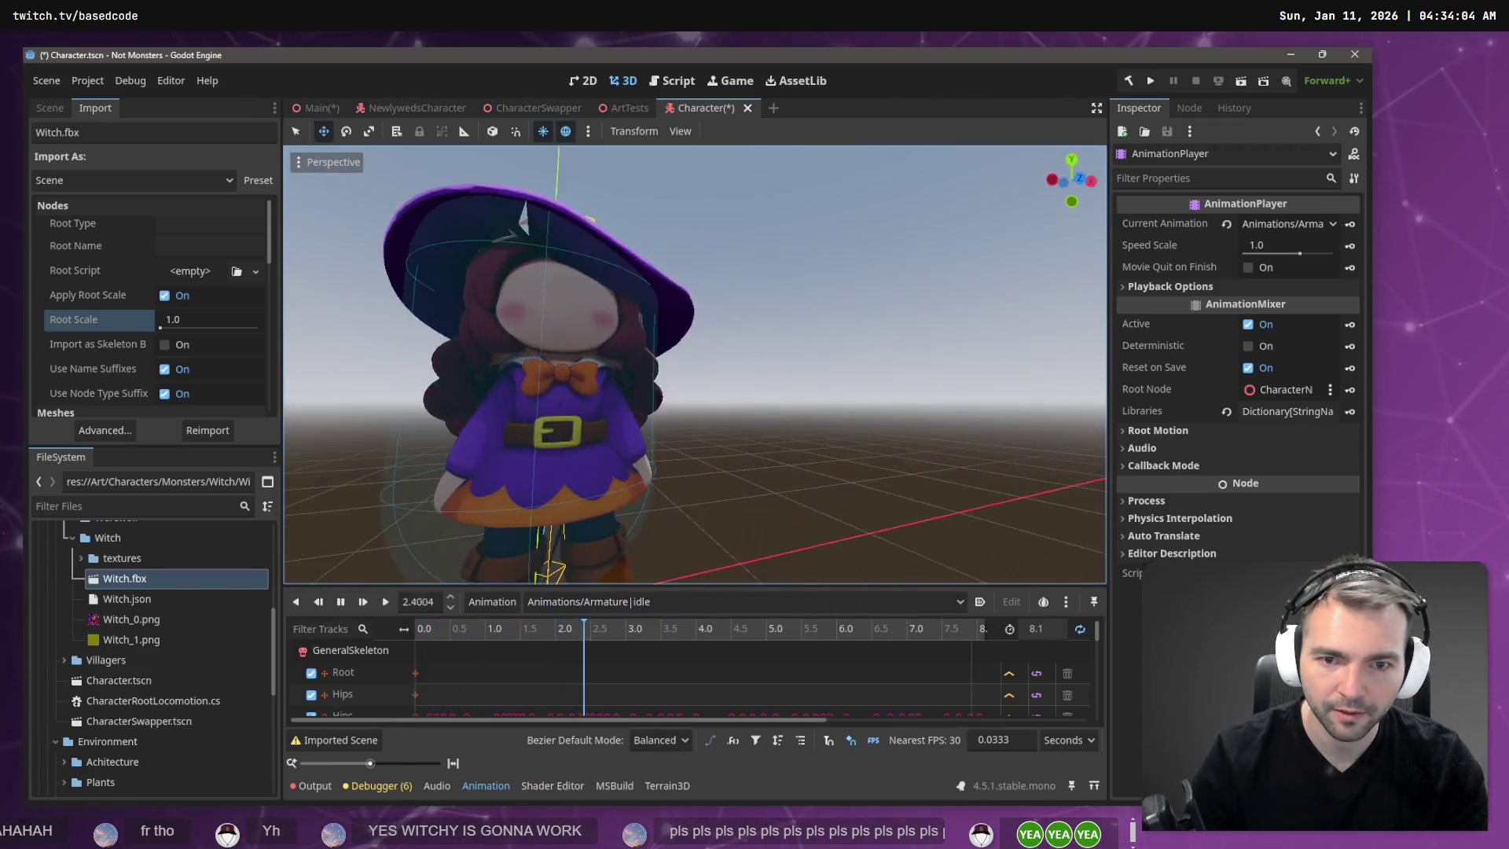
scroll(695, 365, down, 3)
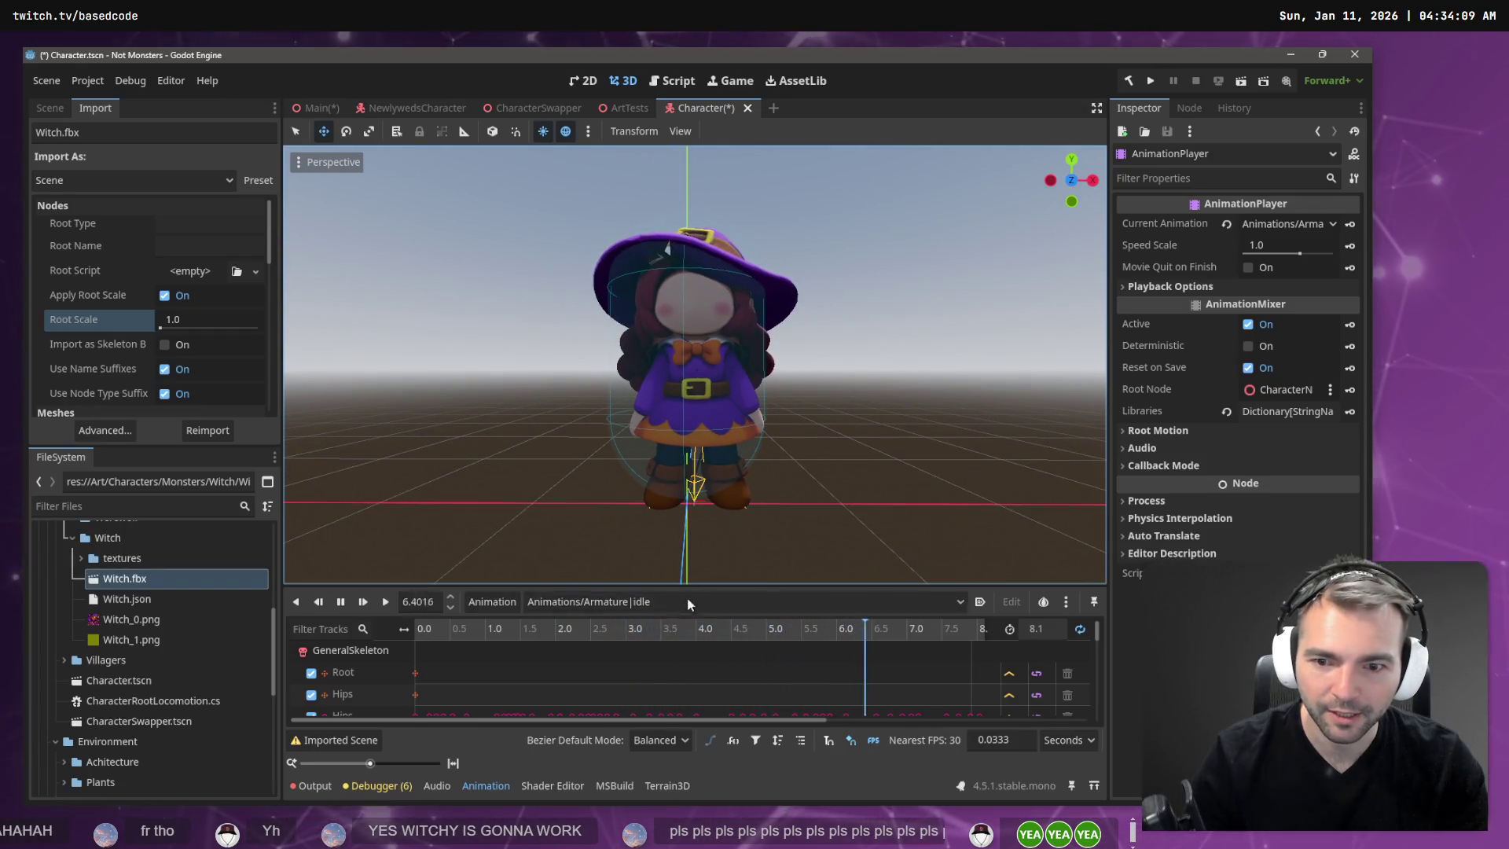
click(663, 603)
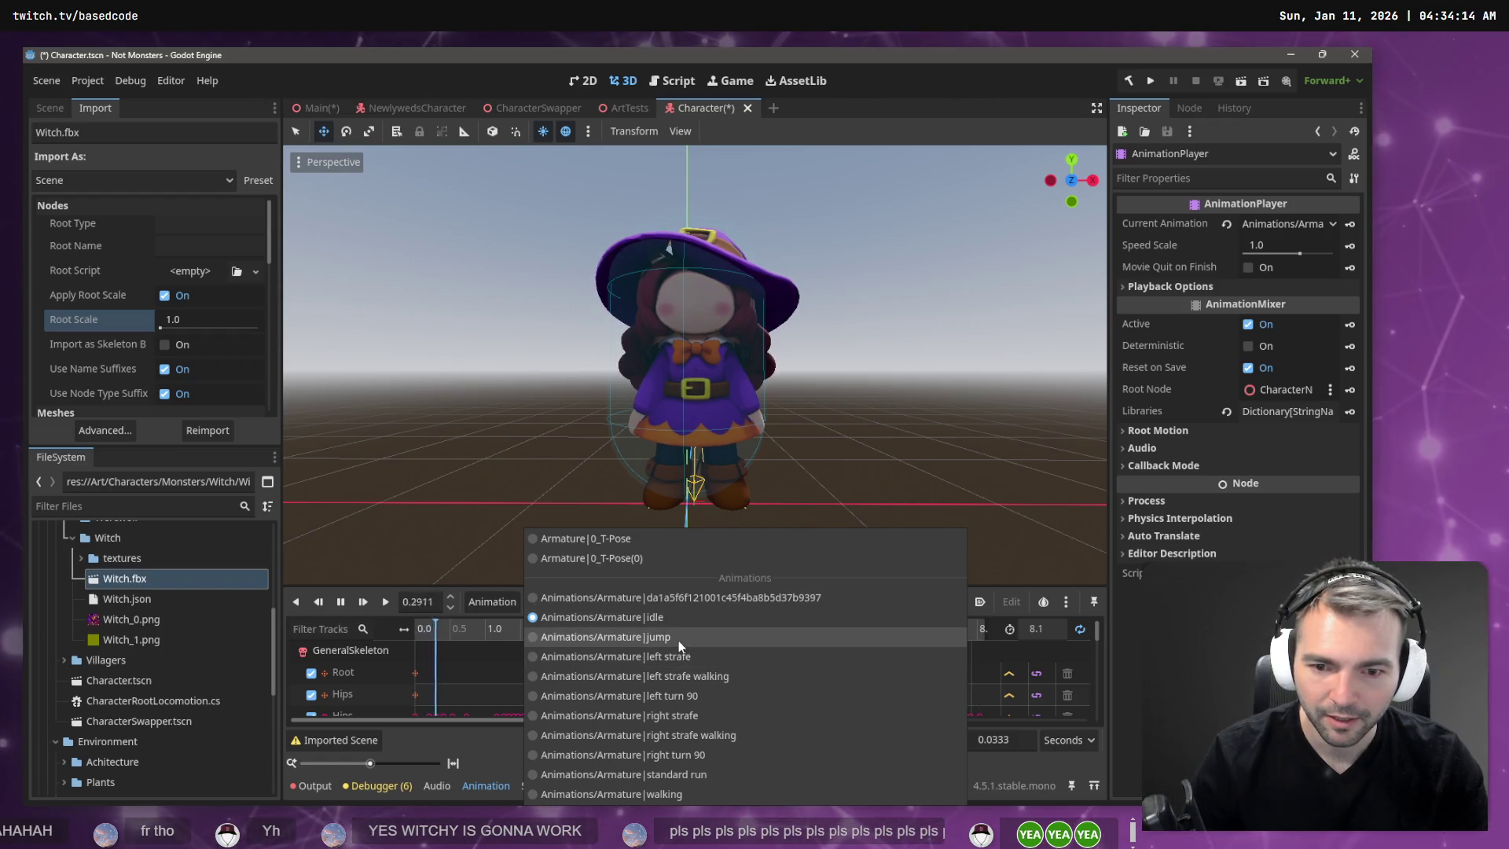
click(678, 638)
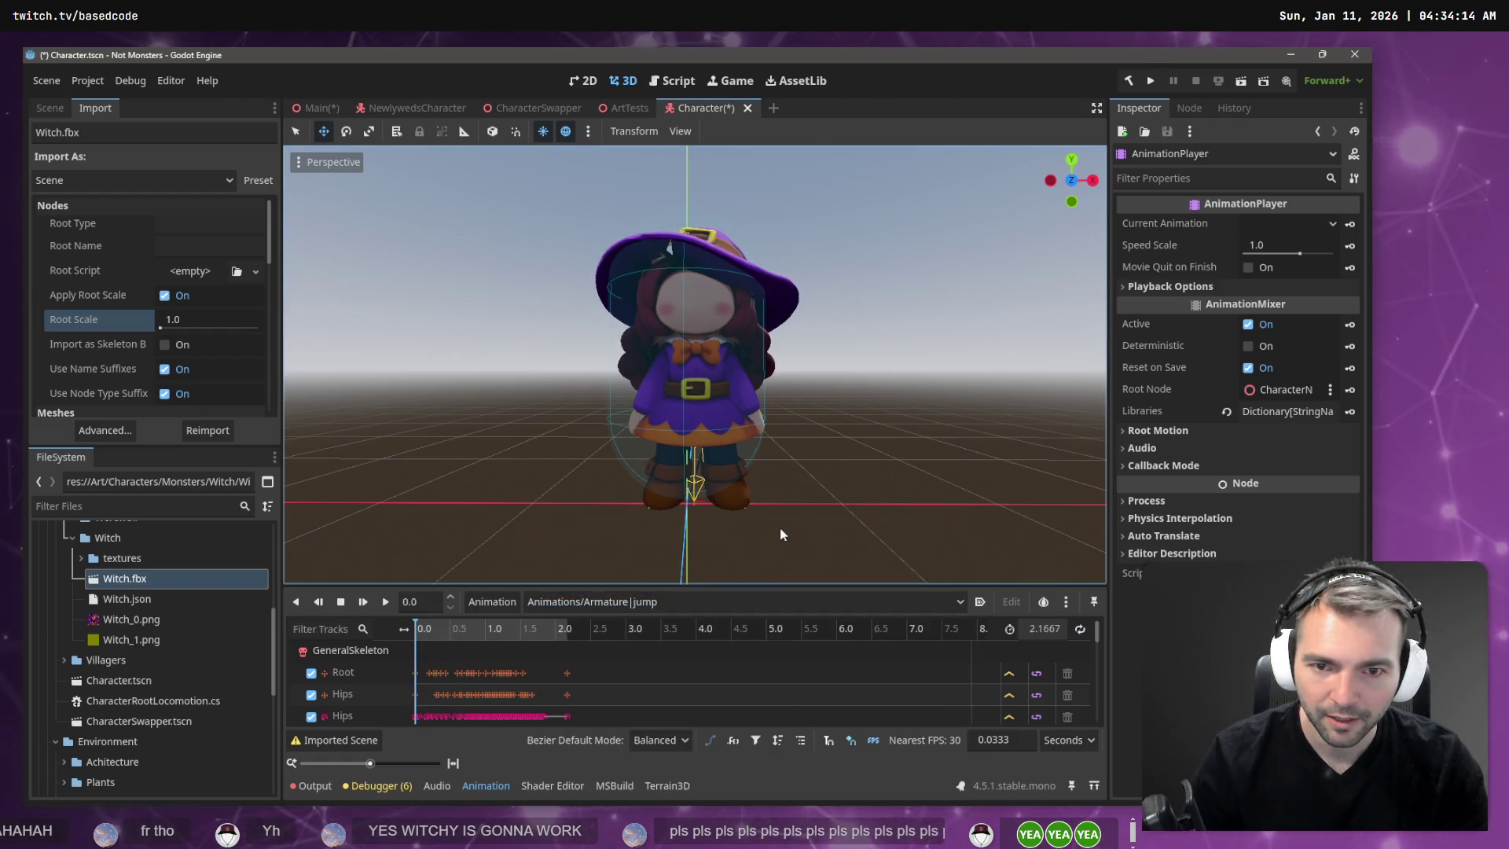
click(384, 602)
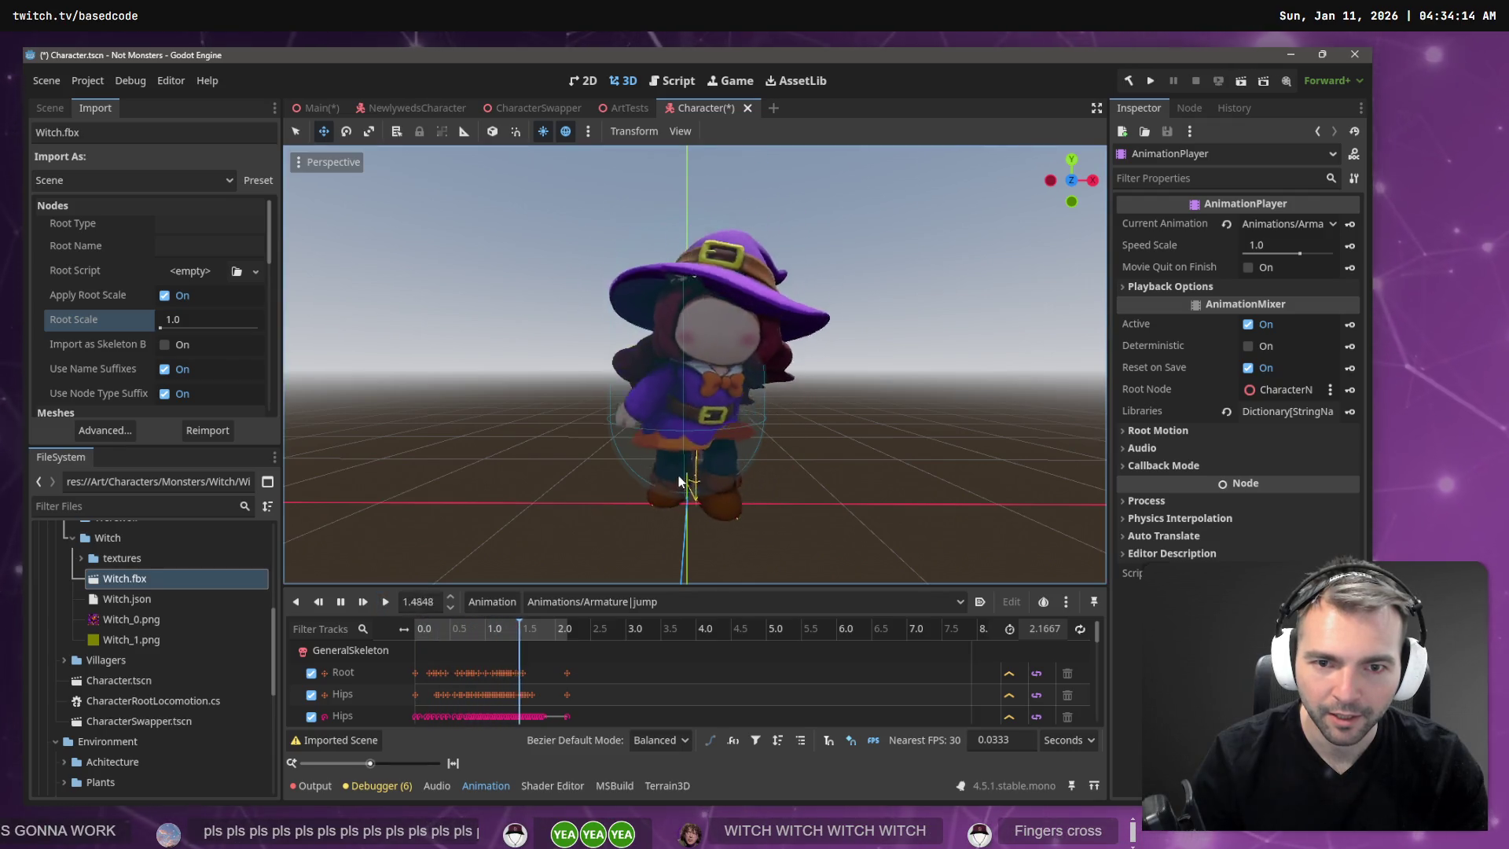
mouse_move(749, 456)
middle_down()
mouse_move(860, 458)
mouse_move(833, 409)
mouse_move(608, 558)
middle_up()
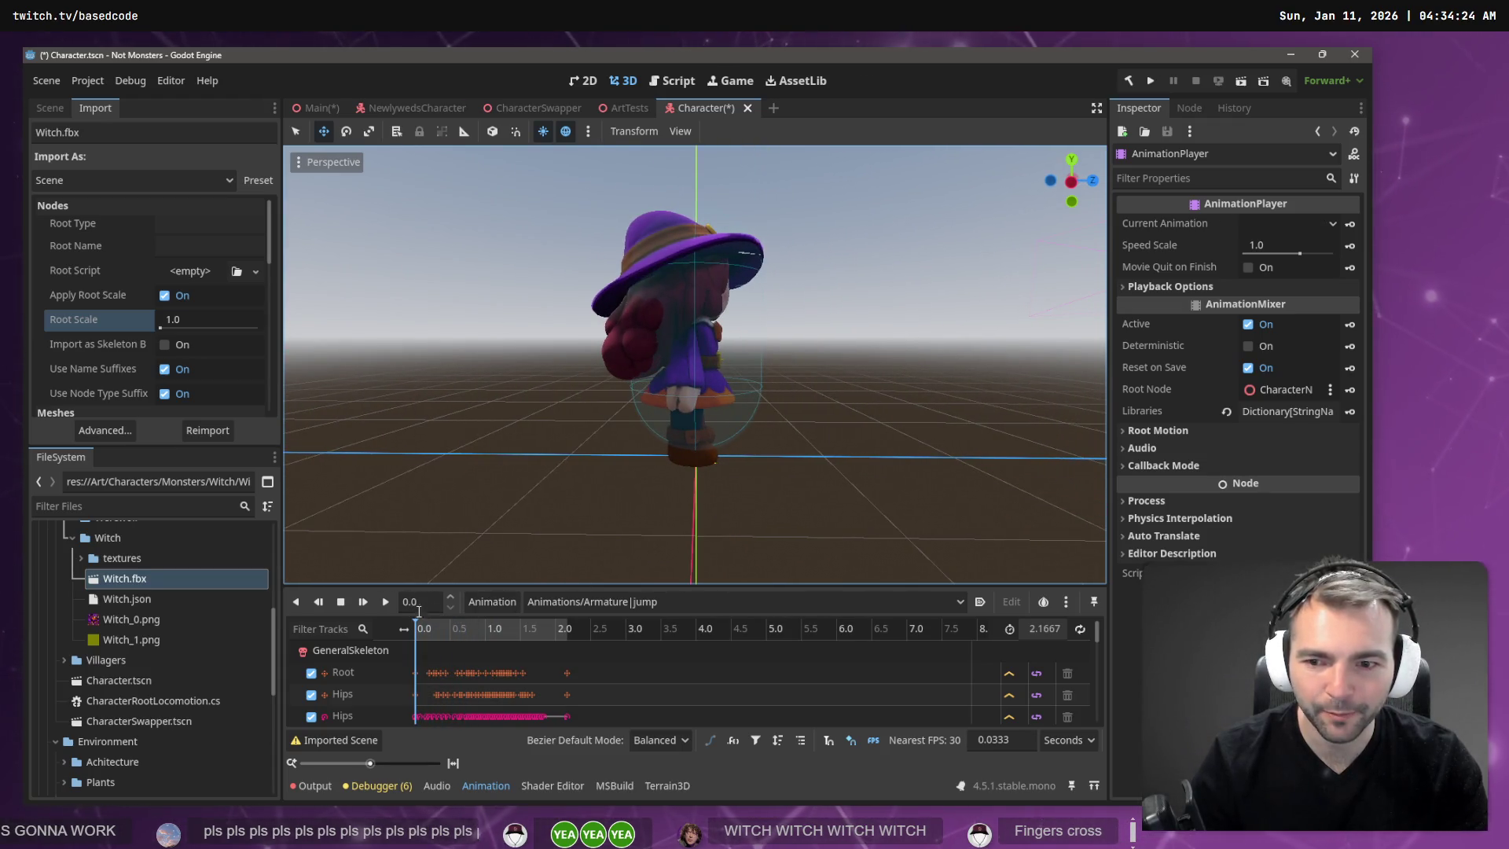
click(385, 602)
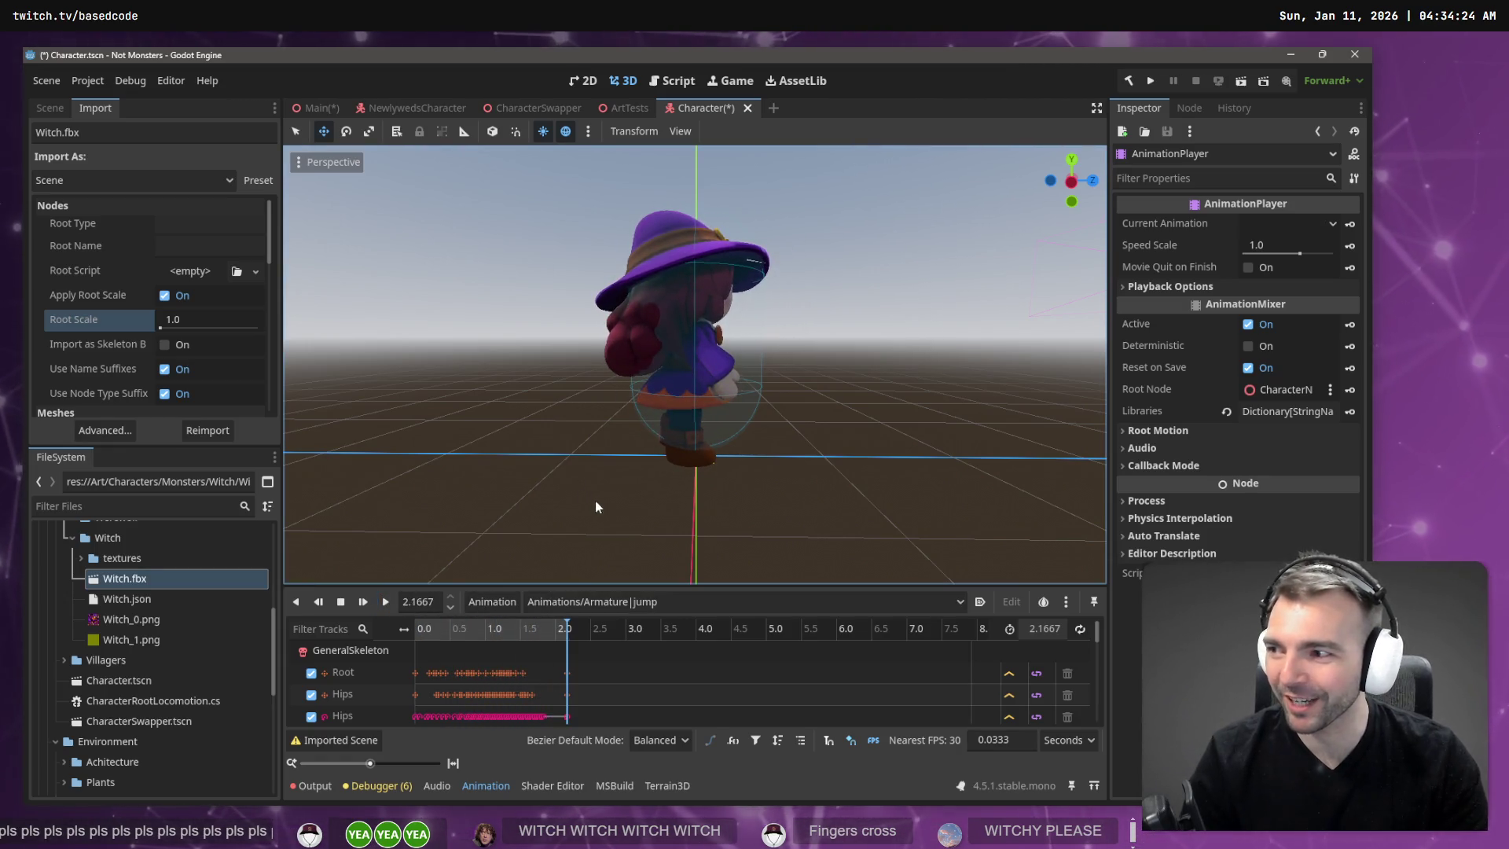
click(630, 602)
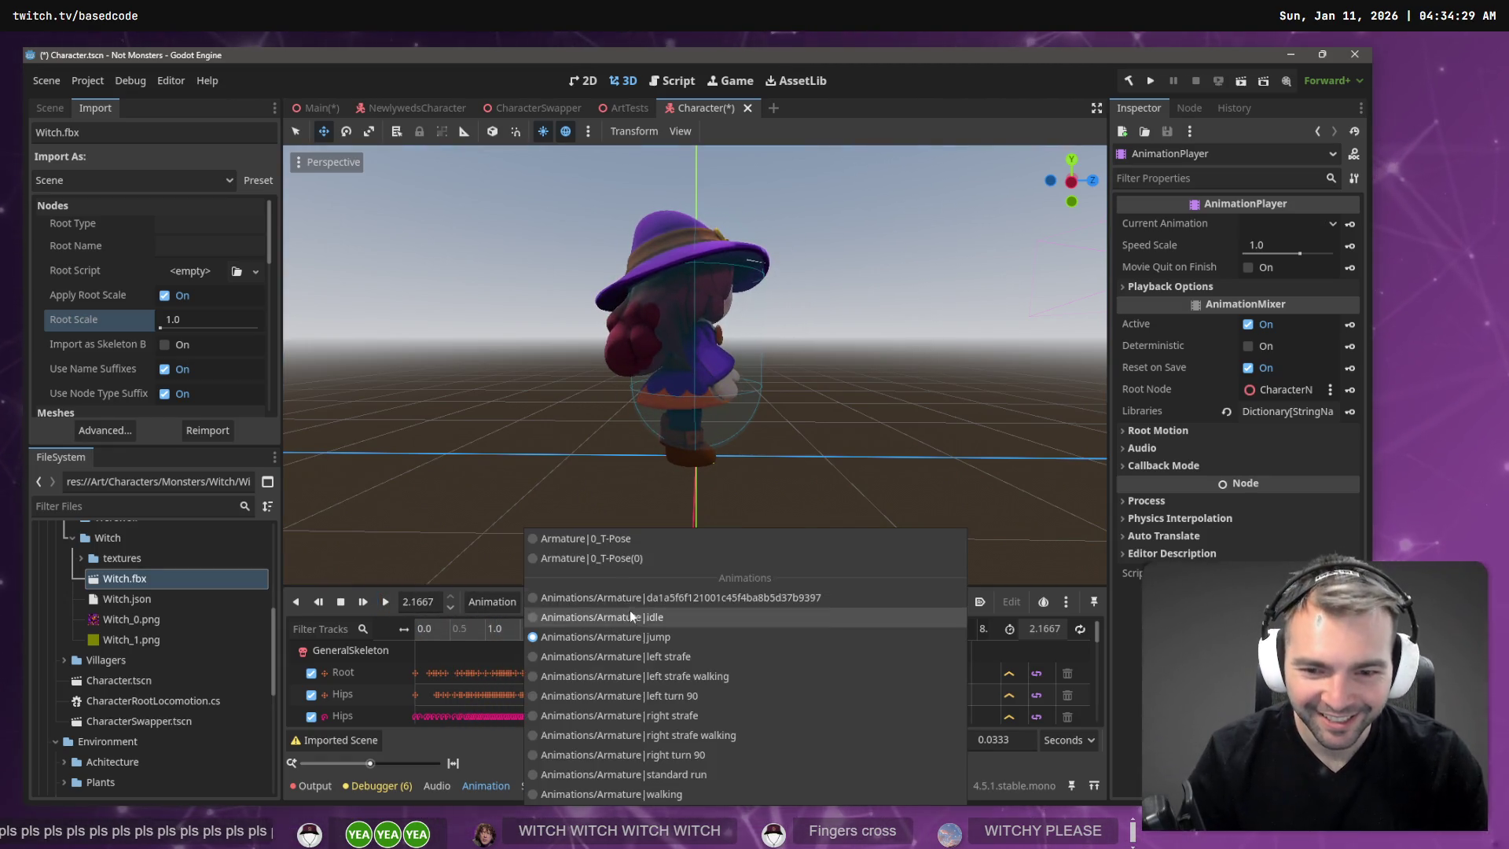
click(668, 792)
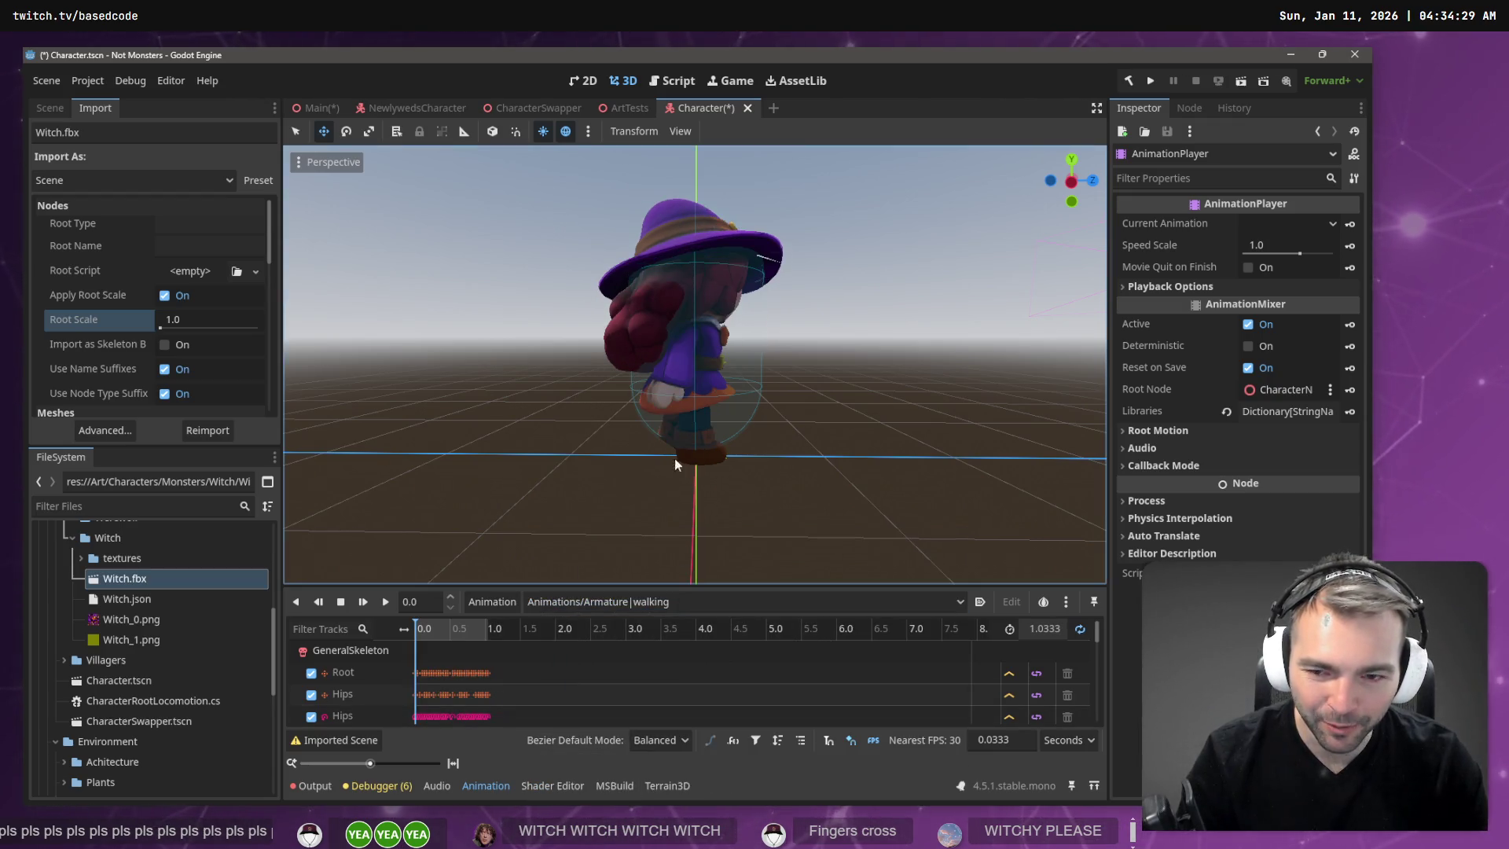
click(364, 602)
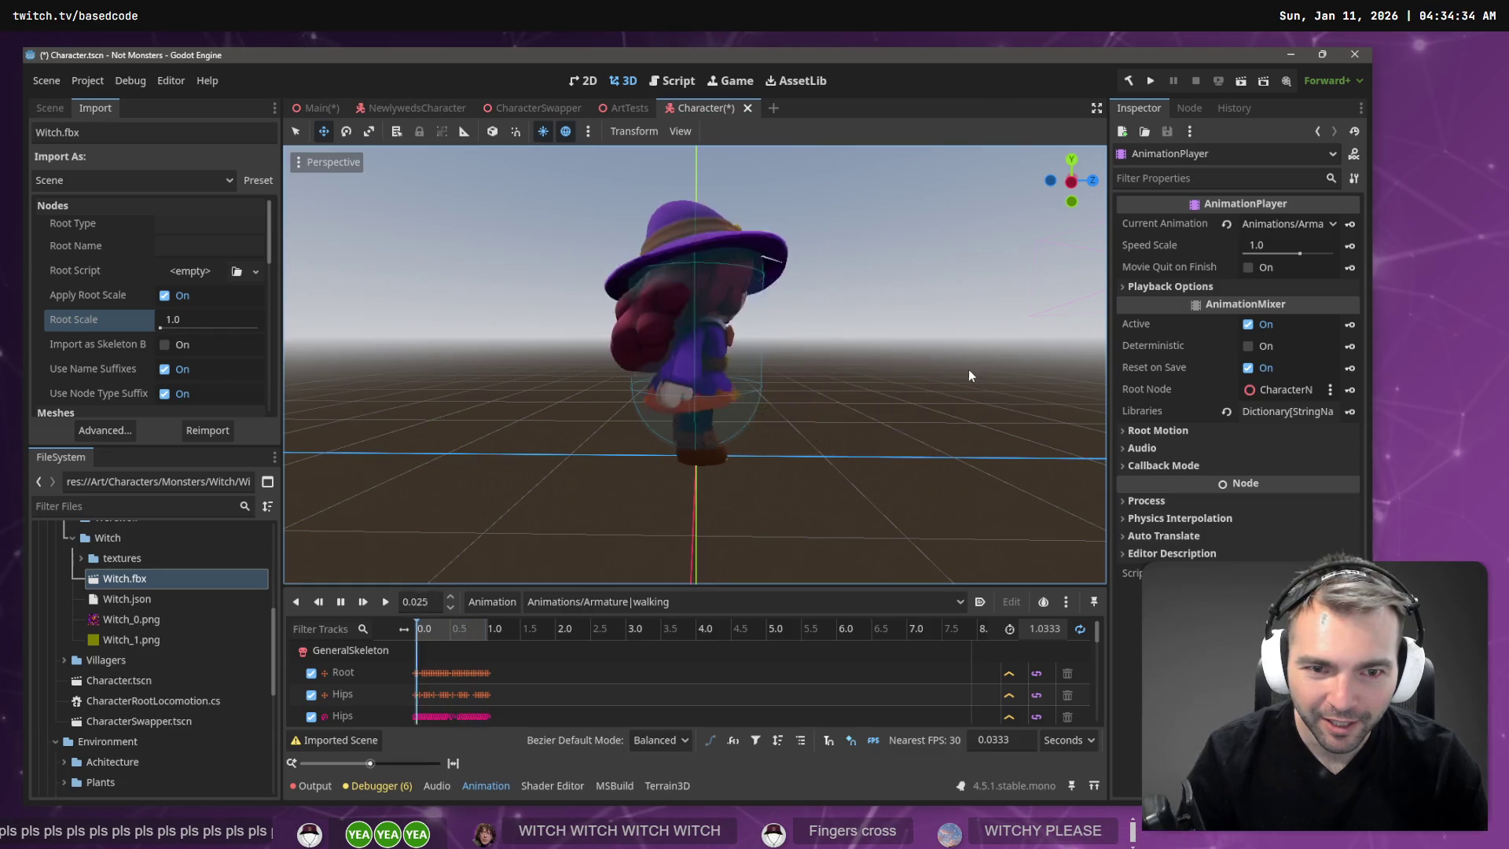
middle_drag(969, 376, 865, 338)
scroll(695, 364, down, 5)
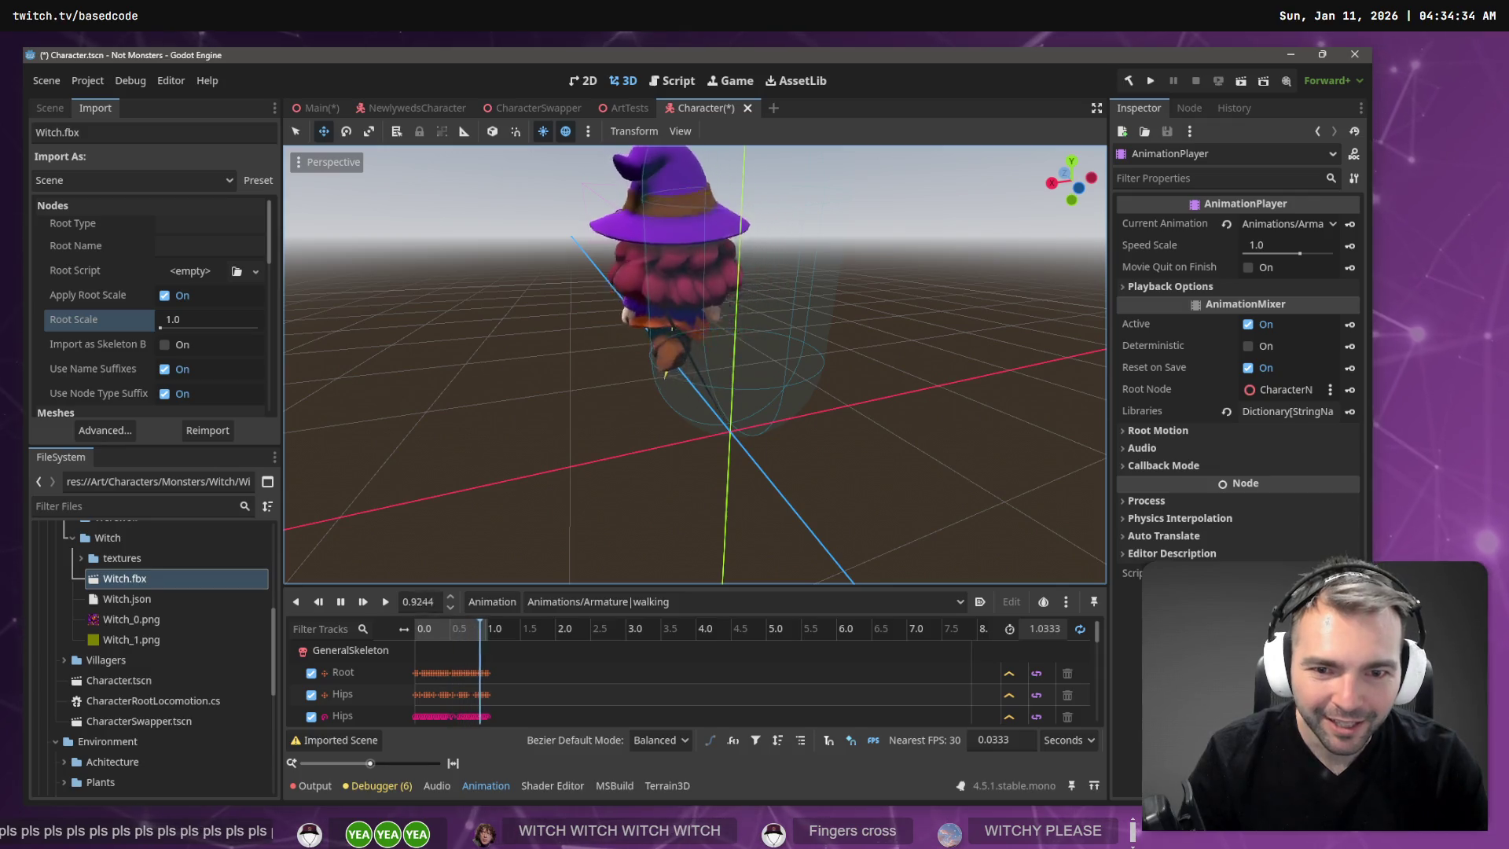
mouse_move(695, 364)
middle_down()
mouse_move(694, 299)
mouse_move(684, 424)
middle_up()
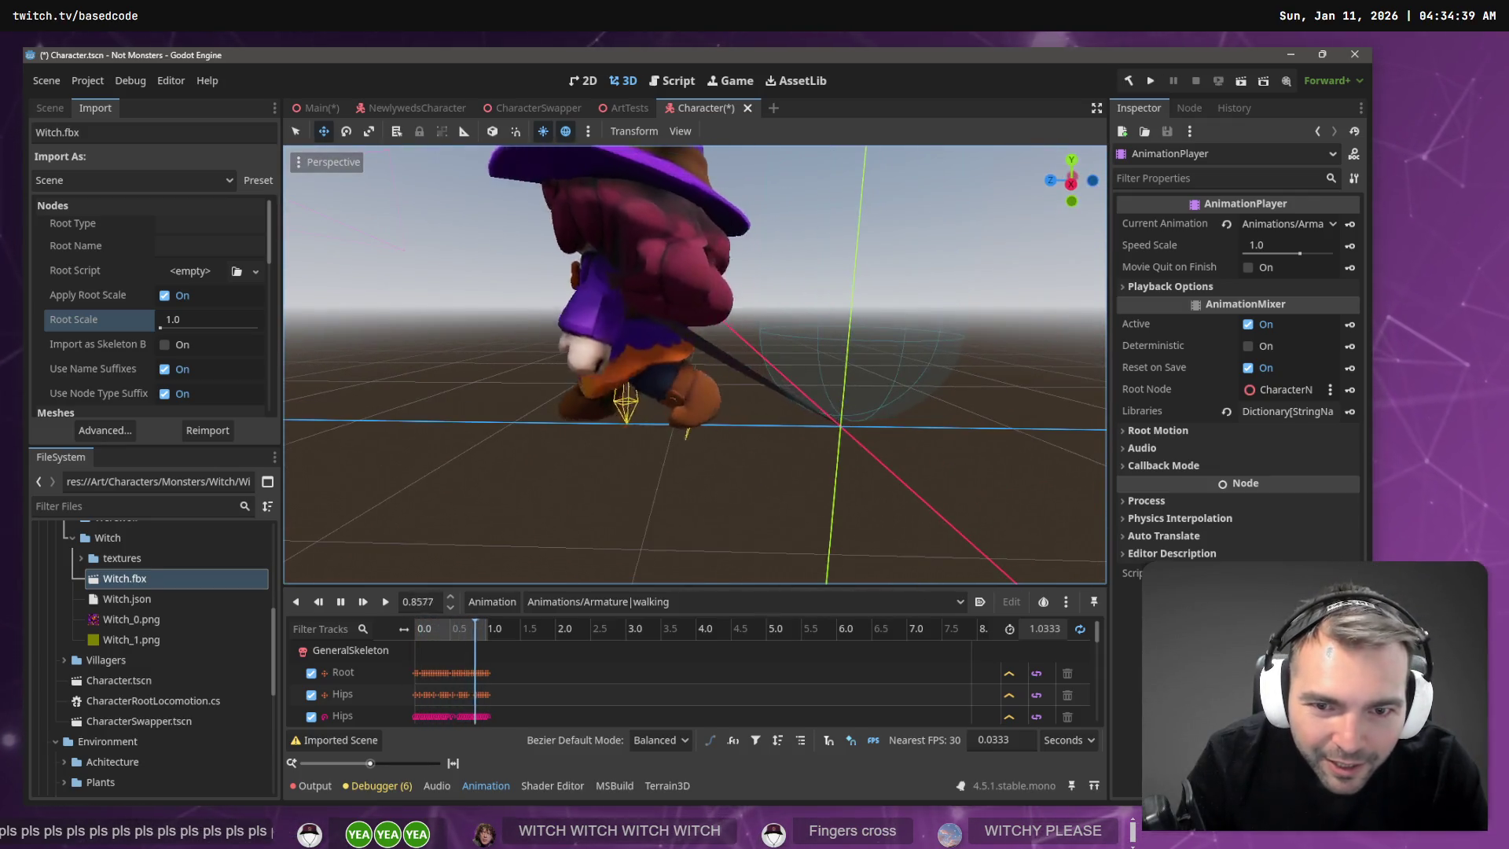
scroll(695, 364, up, 5)
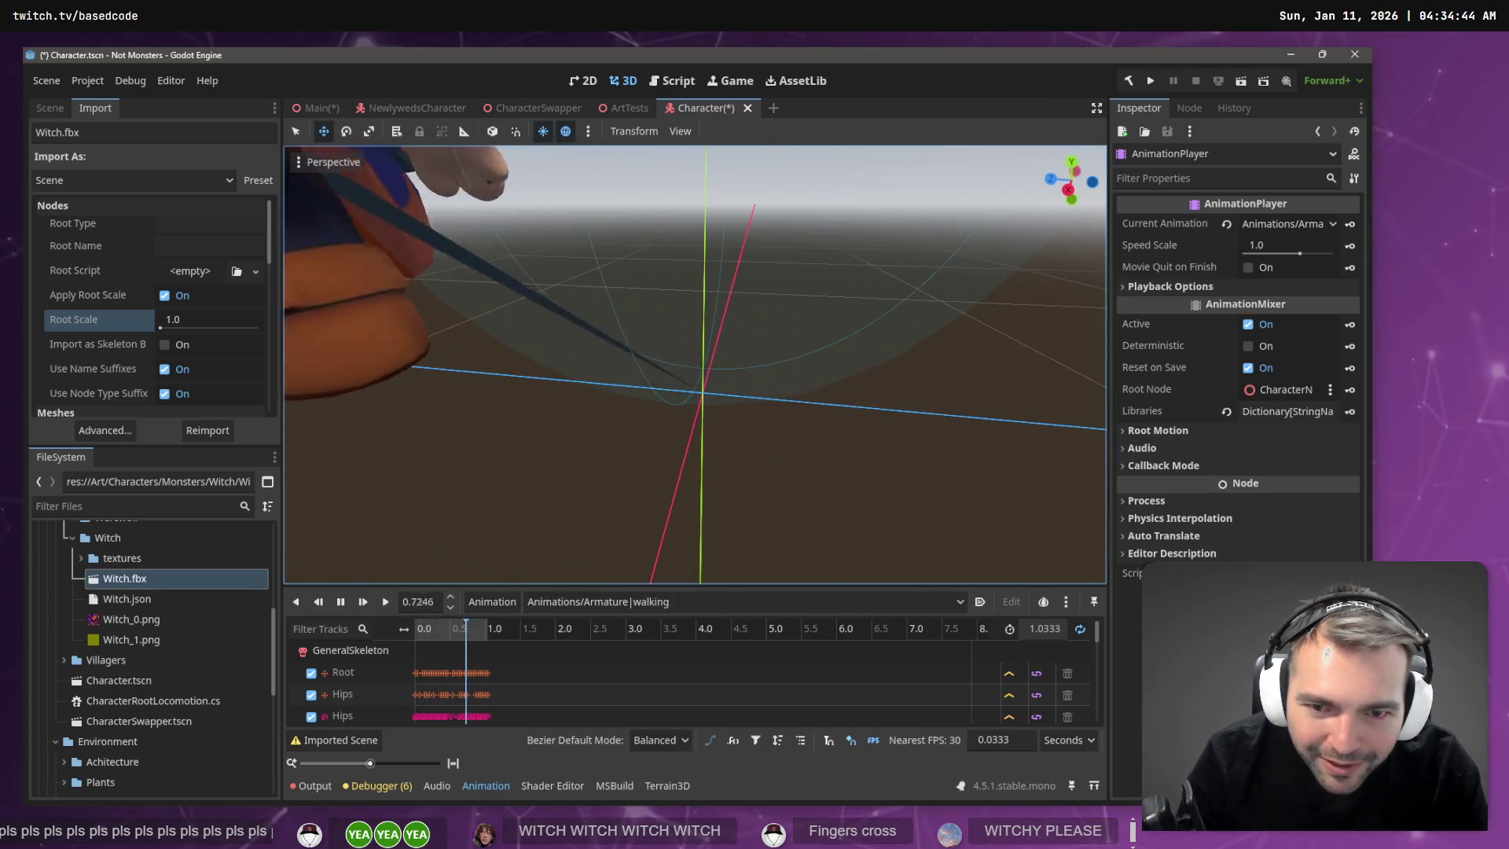
mouse_move(440, 393)
middle_down()
mouse_move(434, 327)
mouse_move(475, 319)
middle_up()
scroll(906, 355, down, 5)
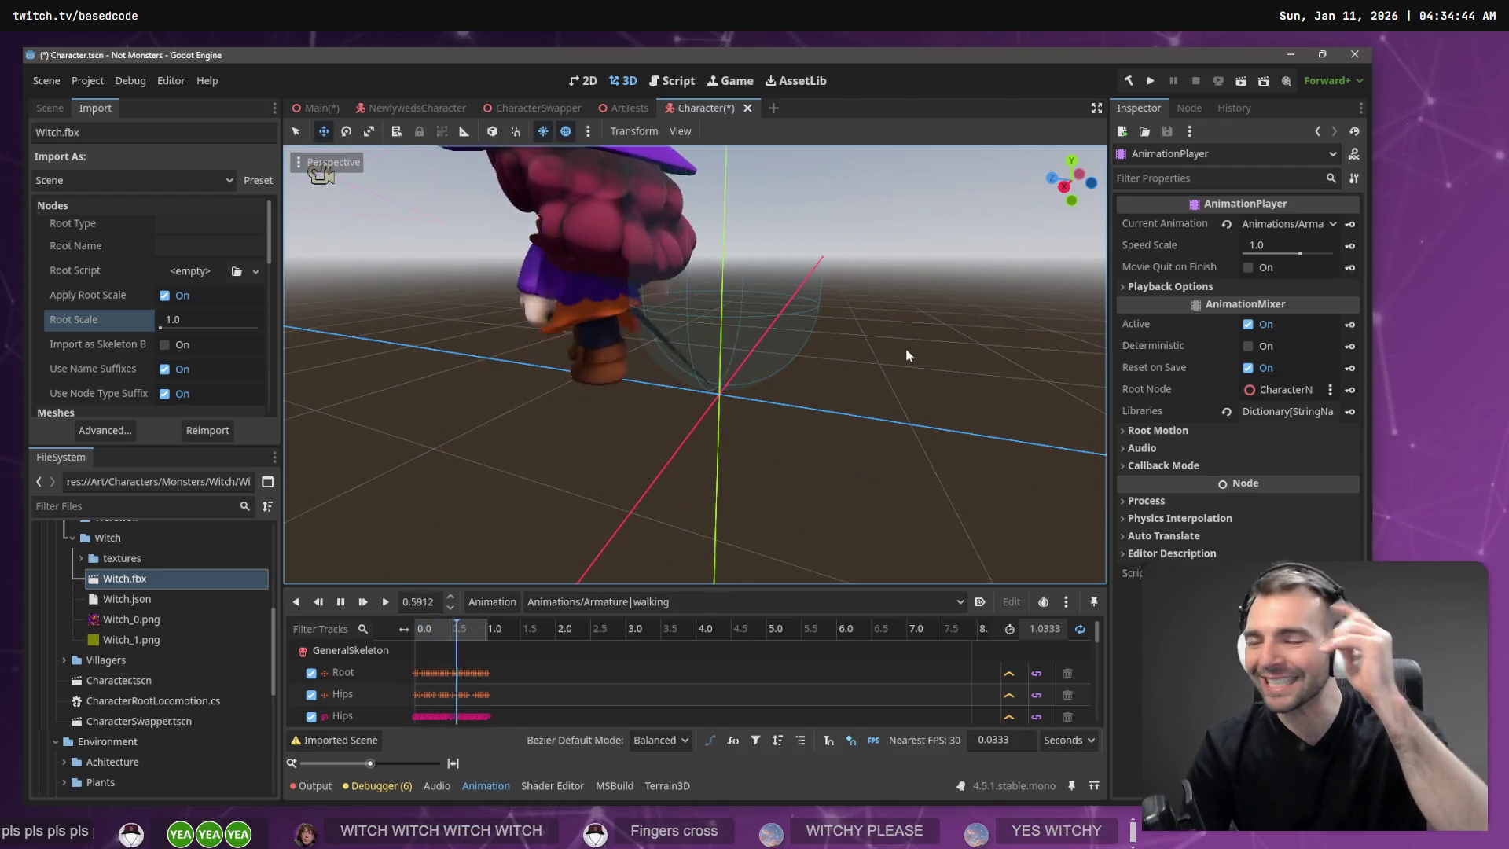
Back in Blender, zoom in on the arm mesh and adjust the brush weight, size and strength.
key(alt+Tab)
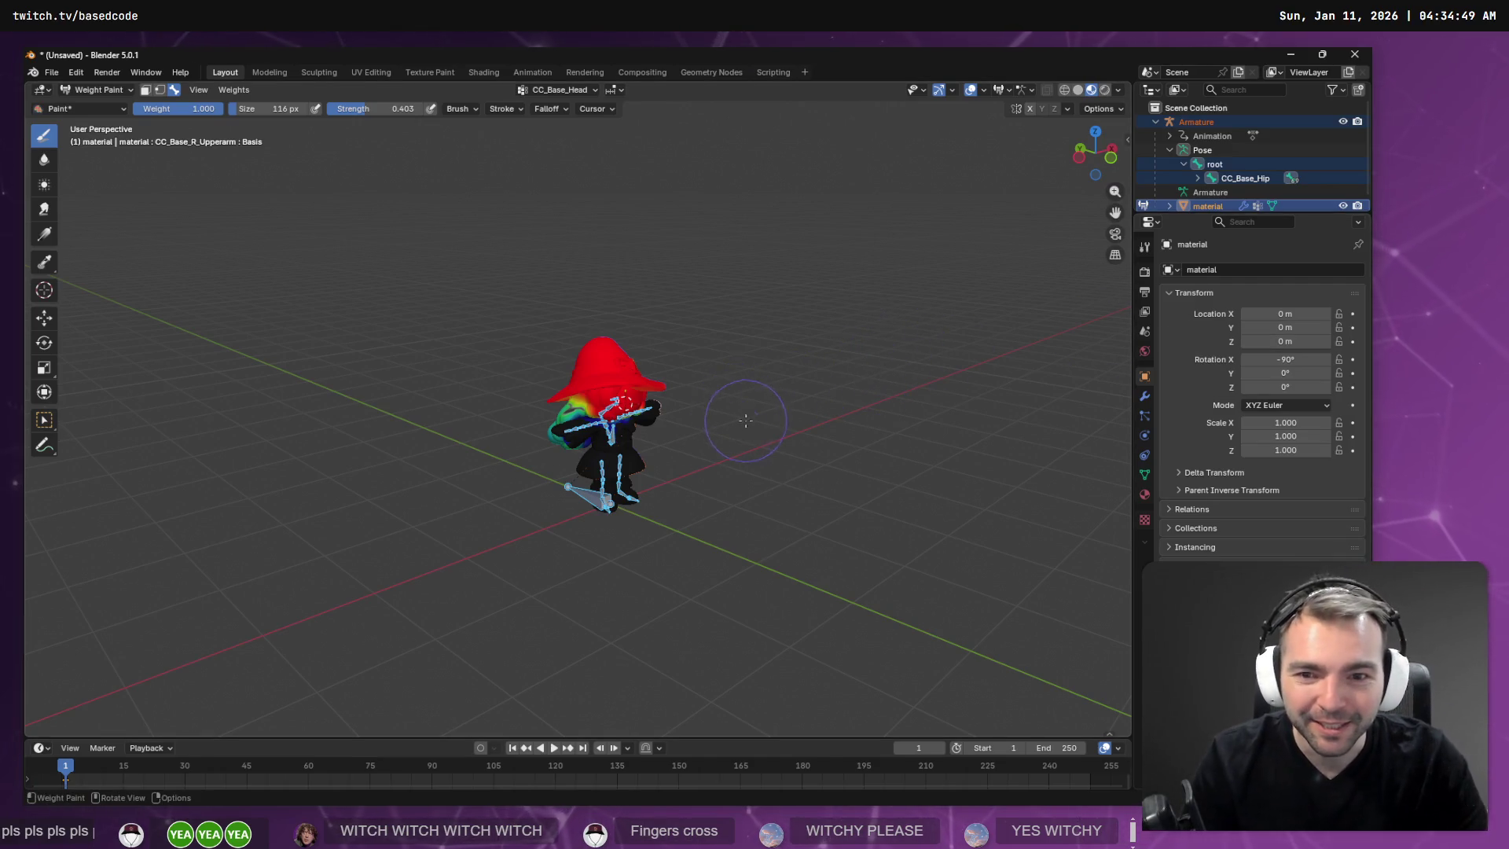
scroll(746, 421, up, 5)
mouse_move(746, 421)
middle_down()
mouse_move(911, 299)
mouse_move(786, 472)
mouse_move(767, 588)
middle_up()
scroll(785, 472, up, 4)
scroll(768, 588, up, 3)
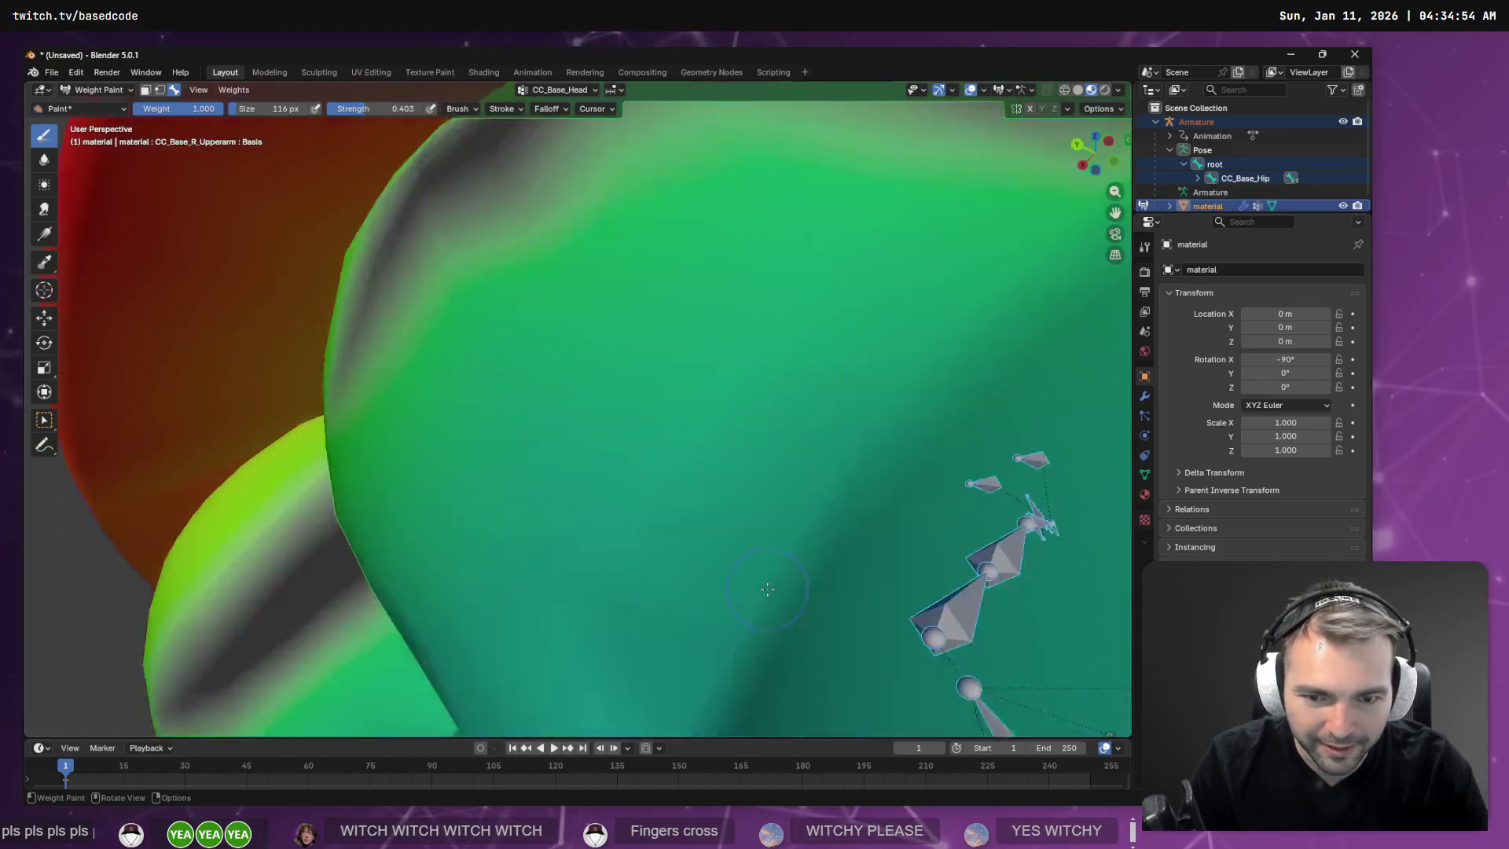
middle_drag(873, 603, 832, 702)
mouse_move(840, 574)
middle_down()
mouse_move(786, 511)
mouse_move(543, 338)
mouse_move(849, 448)
mouse_move(608, 341)
mouse_move(590, 386)
mouse_move(795, 259)
mouse_move(512, 294)
mouse_move(785, 327)
mouse_move(757, 296)
mouse_move(633, 468)
middle_up()
right_click(542, 338)
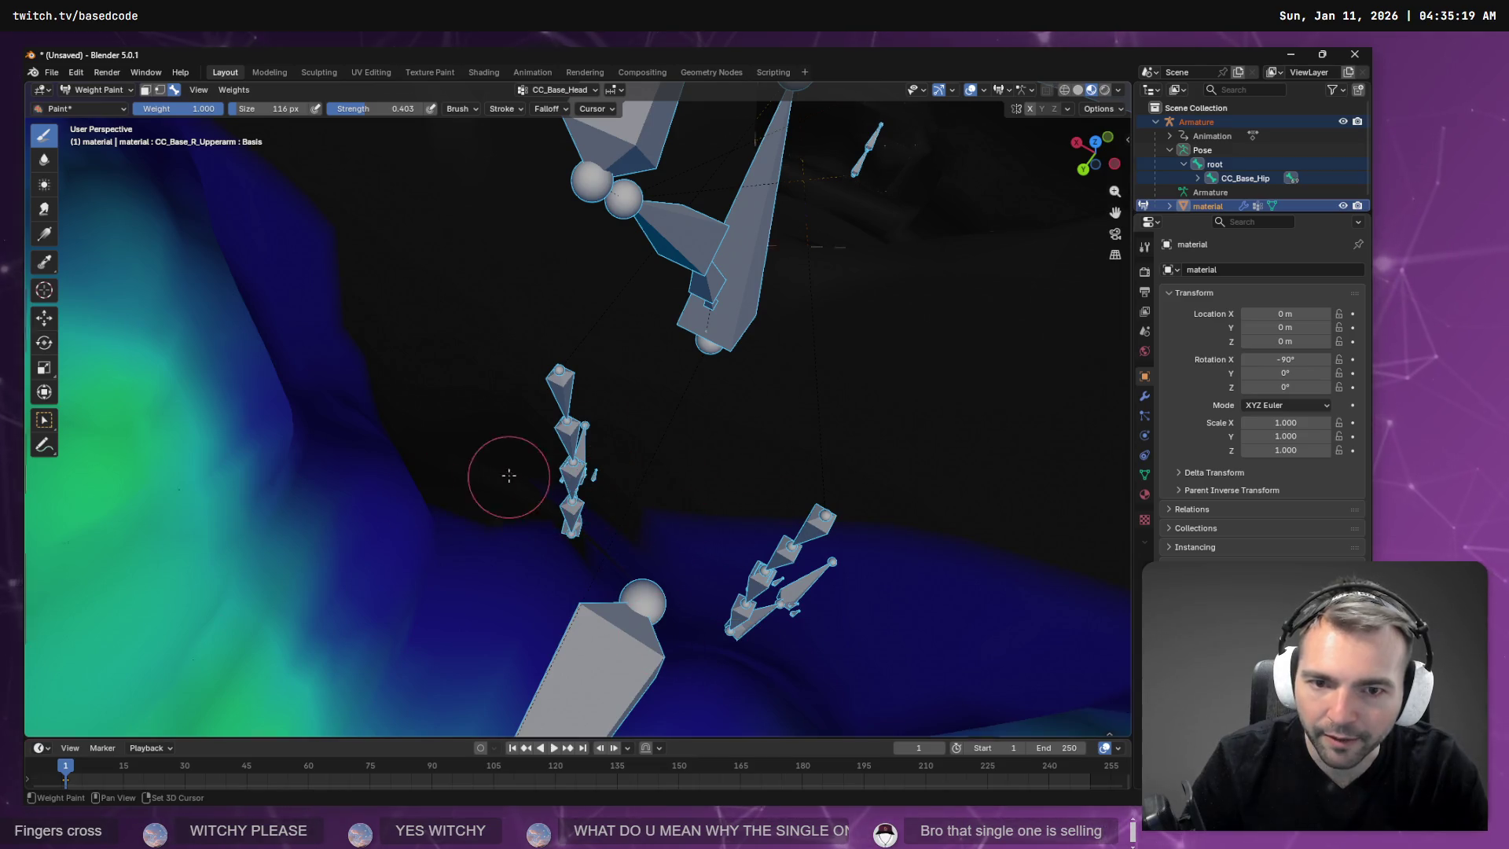
Subtract the stray green CC_Base_R_Upperarm weight streak, undoing one bad stroke.
middle_drag(758, 478, 608, 469)
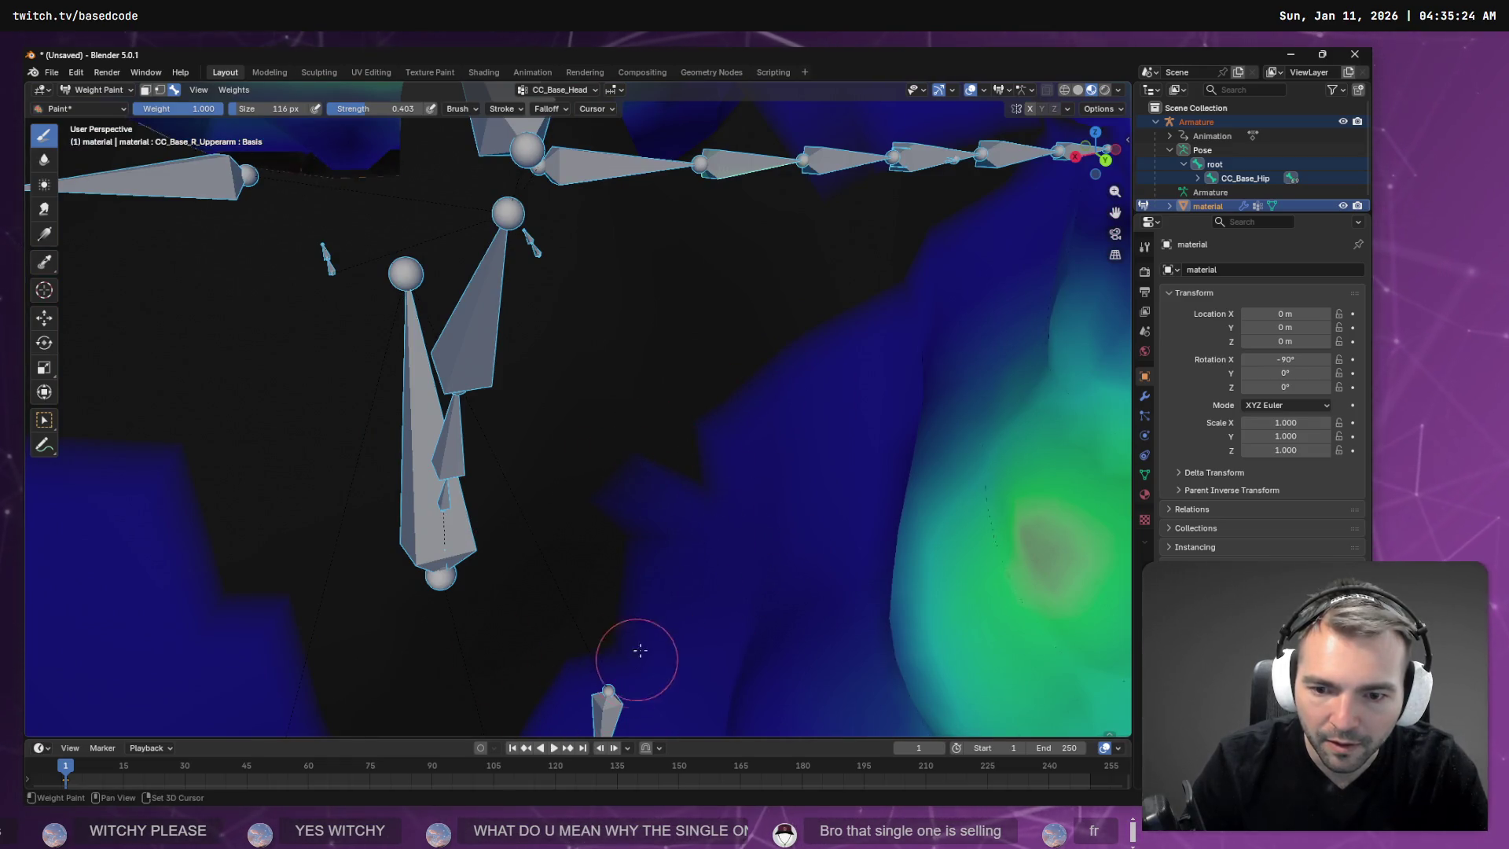
middle_drag(665, 604, 314, 589)
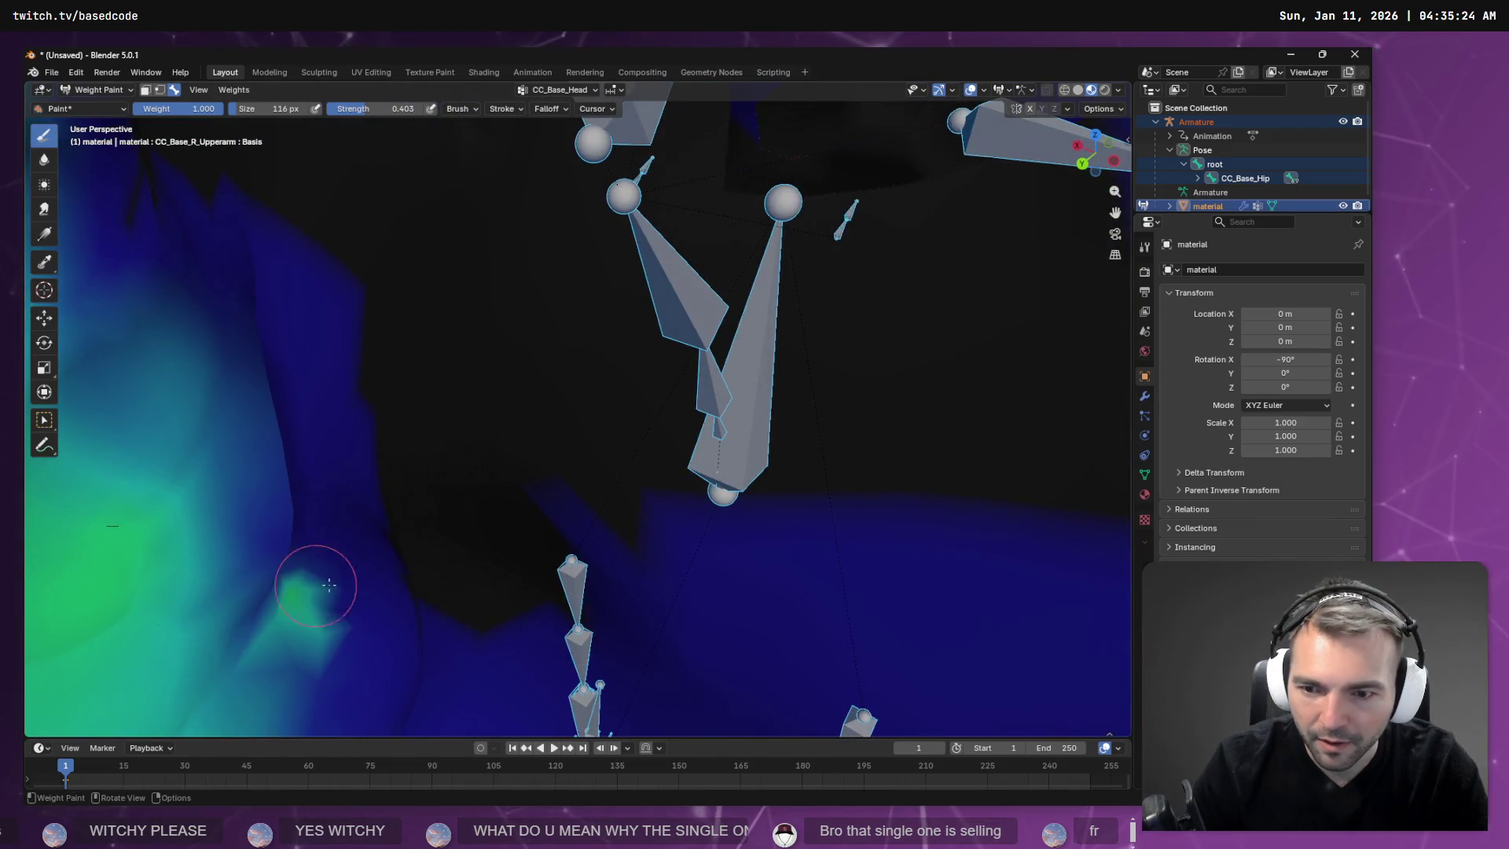
ctrl+drag(469, 633, 423, 525)
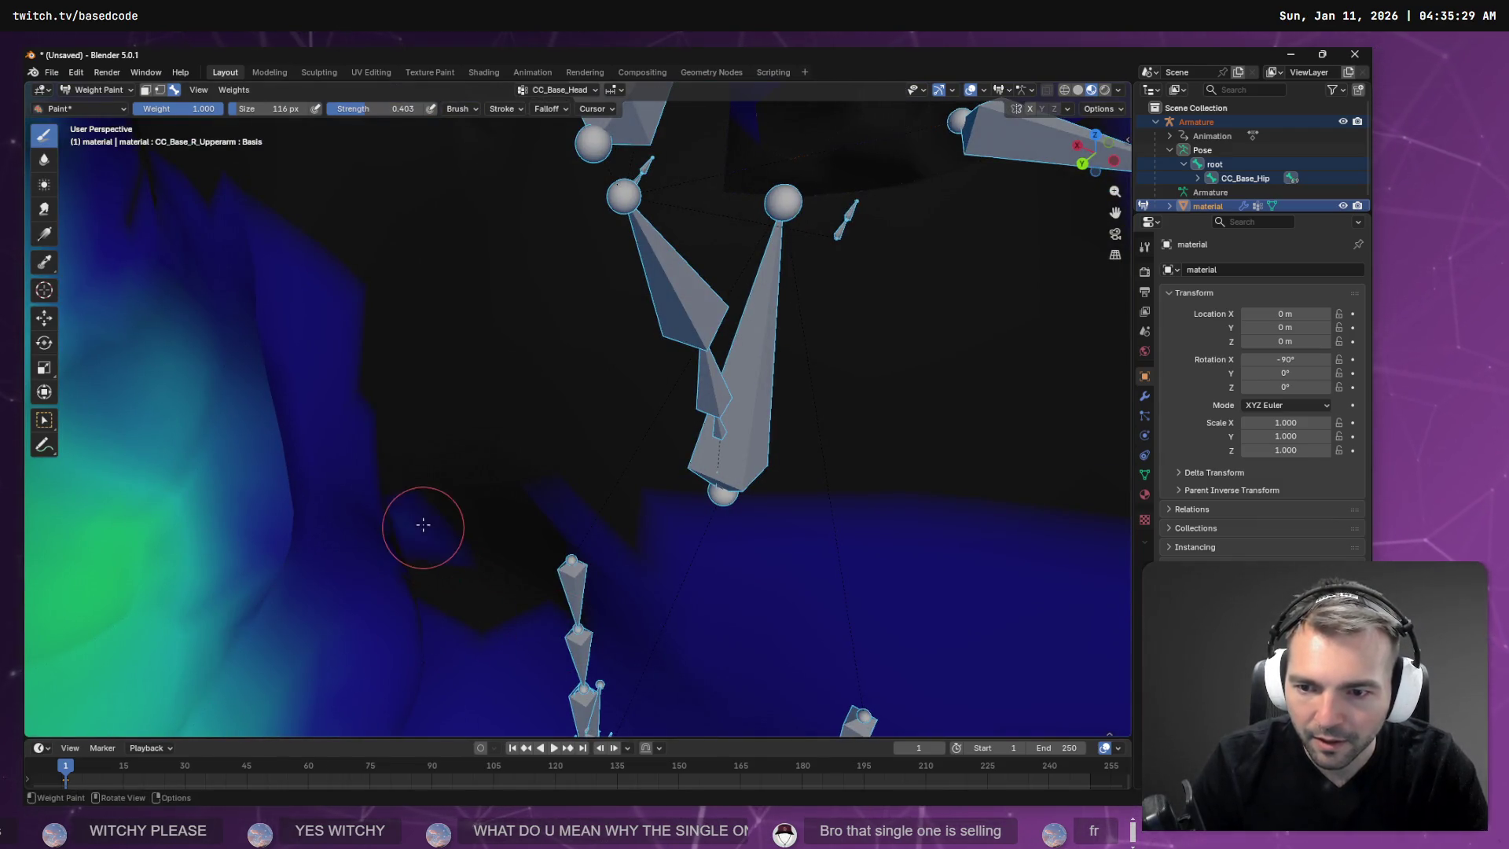
mouse_move(378, 533)
middle_down()
mouse_move(474, 552)
mouse_move(451, 579)
mouse_move(549, 390)
middle_up()
mouse_move(503, 471)
mouse_down()
mouse_move(628, 572)
mouse_move(577, 548)
mouse_up()
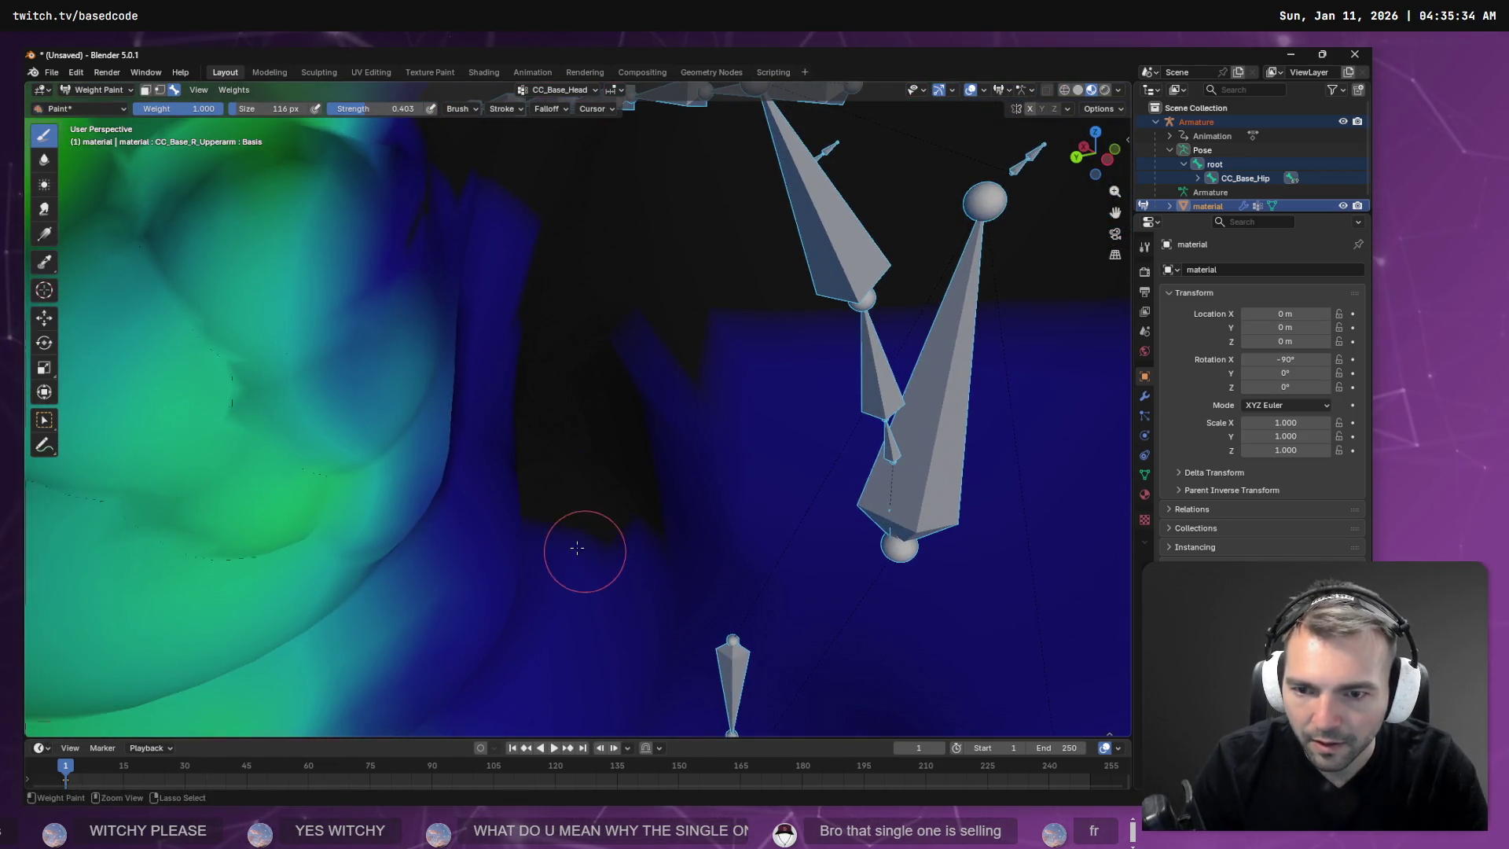
key(ctrl+z)
mouse_move(604, 469)
ctrl+mouse_down()
mouse_move(657, 556)
mouse_move(505, 549)
mouse_move(512, 522)
mouse_move(528, 526)
mouse_move(487, 569)
ctrl+mouse_up()
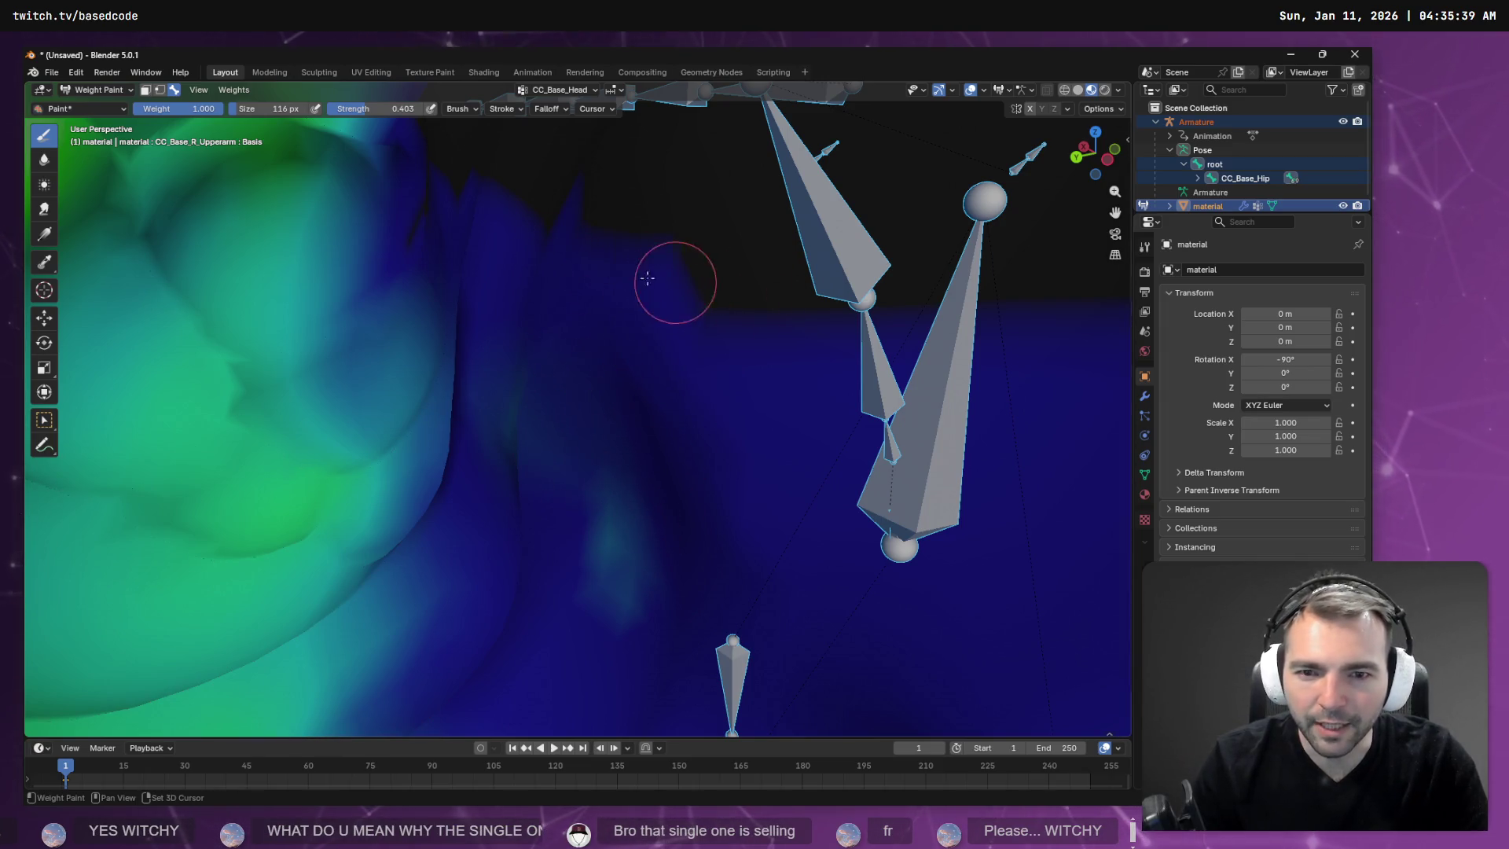
Orbit around the arm bones, back and shoulders to inspect the painted weights.
middle_drag(580, 242, 362, 250)
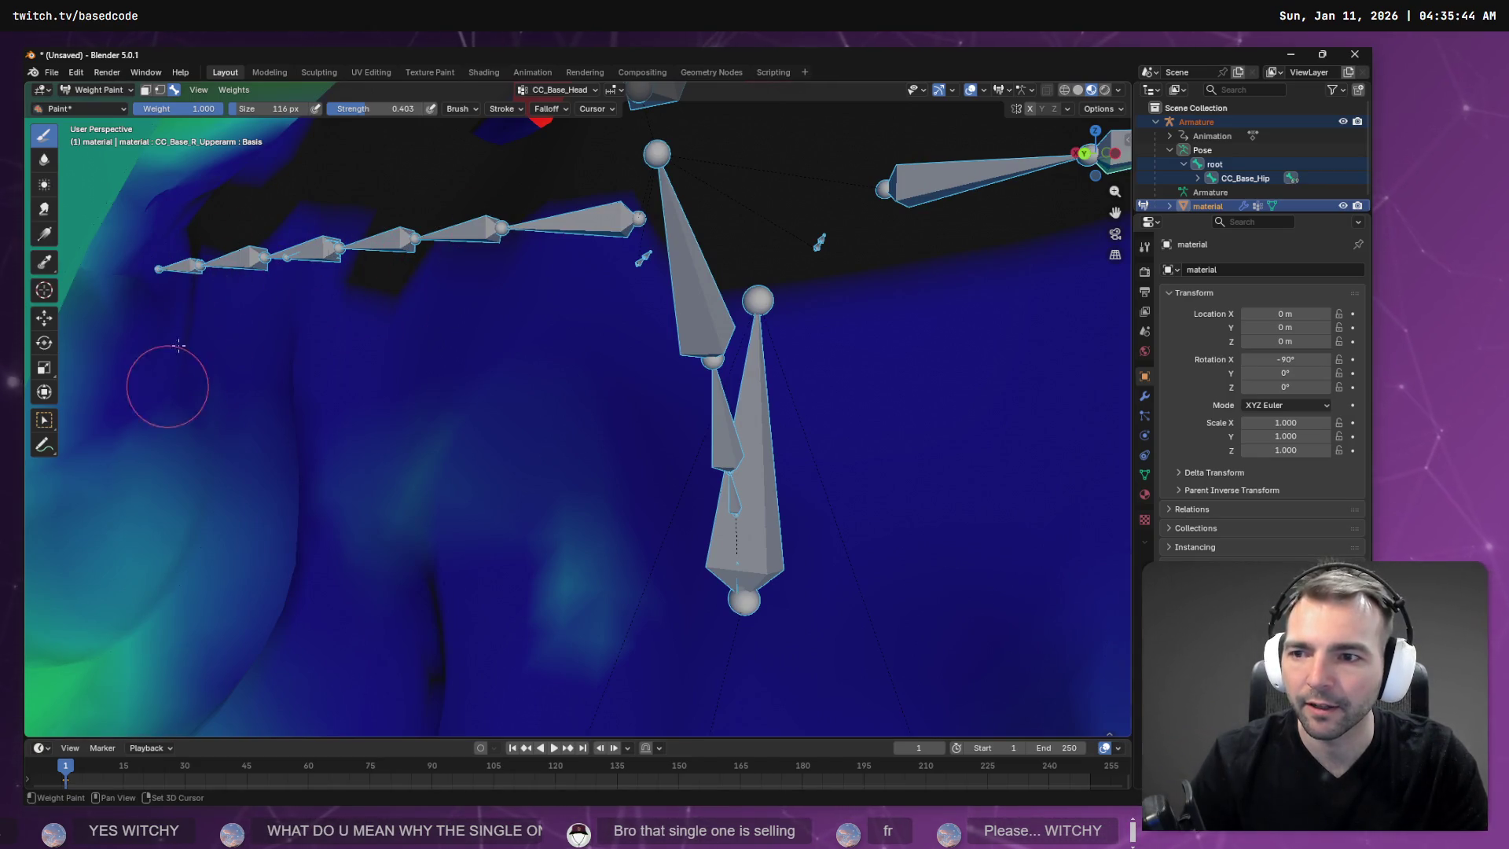
mouse_move(179, 346)
middle_down()
mouse_move(448, 545)
mouse_move(563, 527)
middle_up()
mouse_move(450, 484)
middle_down()
mouse_move(485, 589)
mouse_move(511, 600)
mouse_move(555, 537)
mouse_move(466, 443)
middle_up()
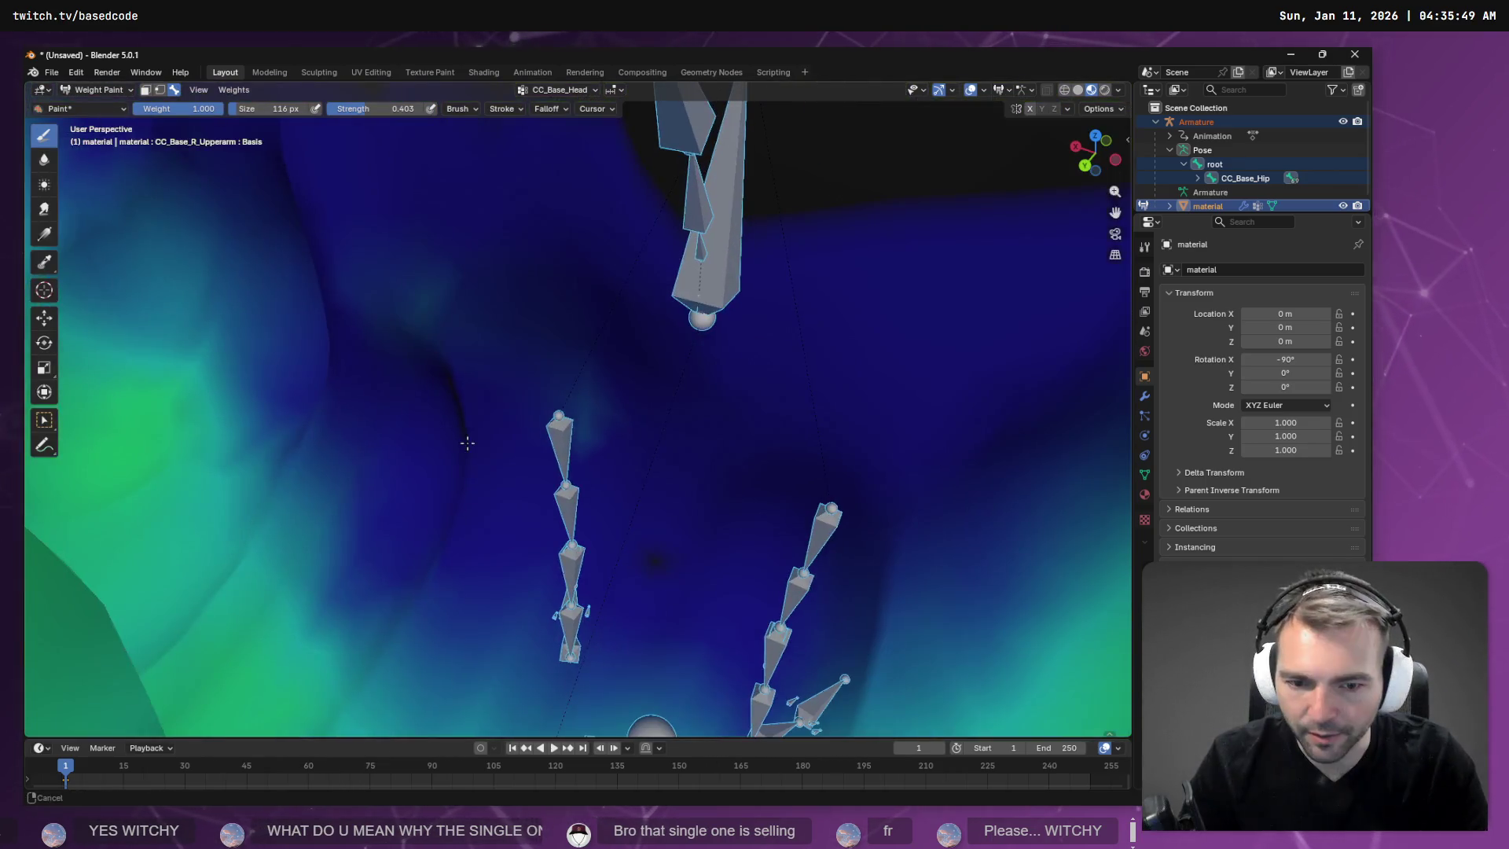
mouse_move(393, 393)
middle_down()
mouse_move(416, 440)
mouse_move(397, 388)
middle_up()
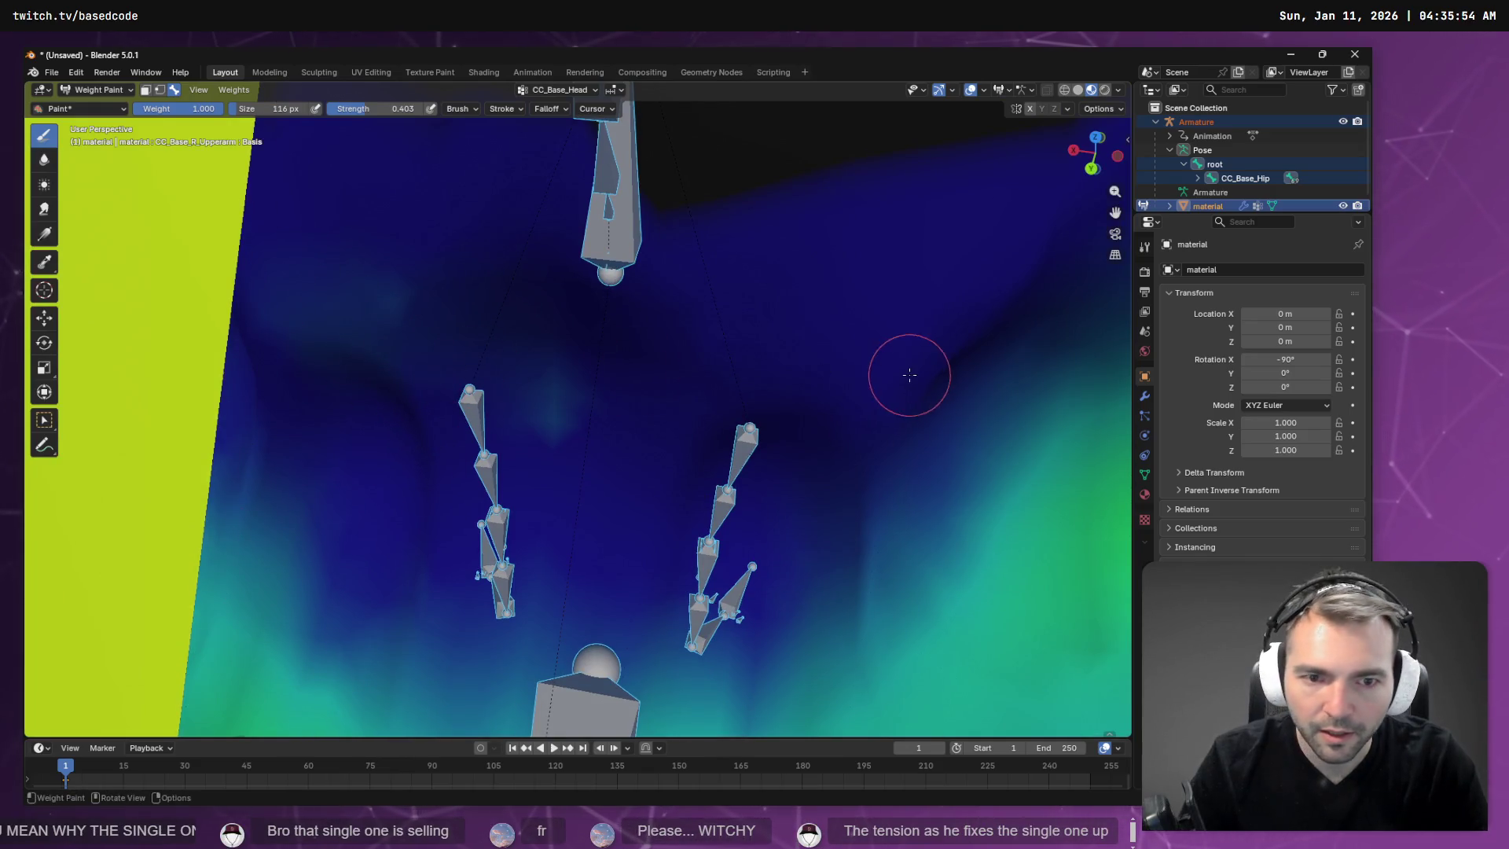
mouse_move(909, 374)
middle_down()
mouse_move(917, 320)
mouse_move(836, 471)
mouse_move(824, 369)
middle_up()
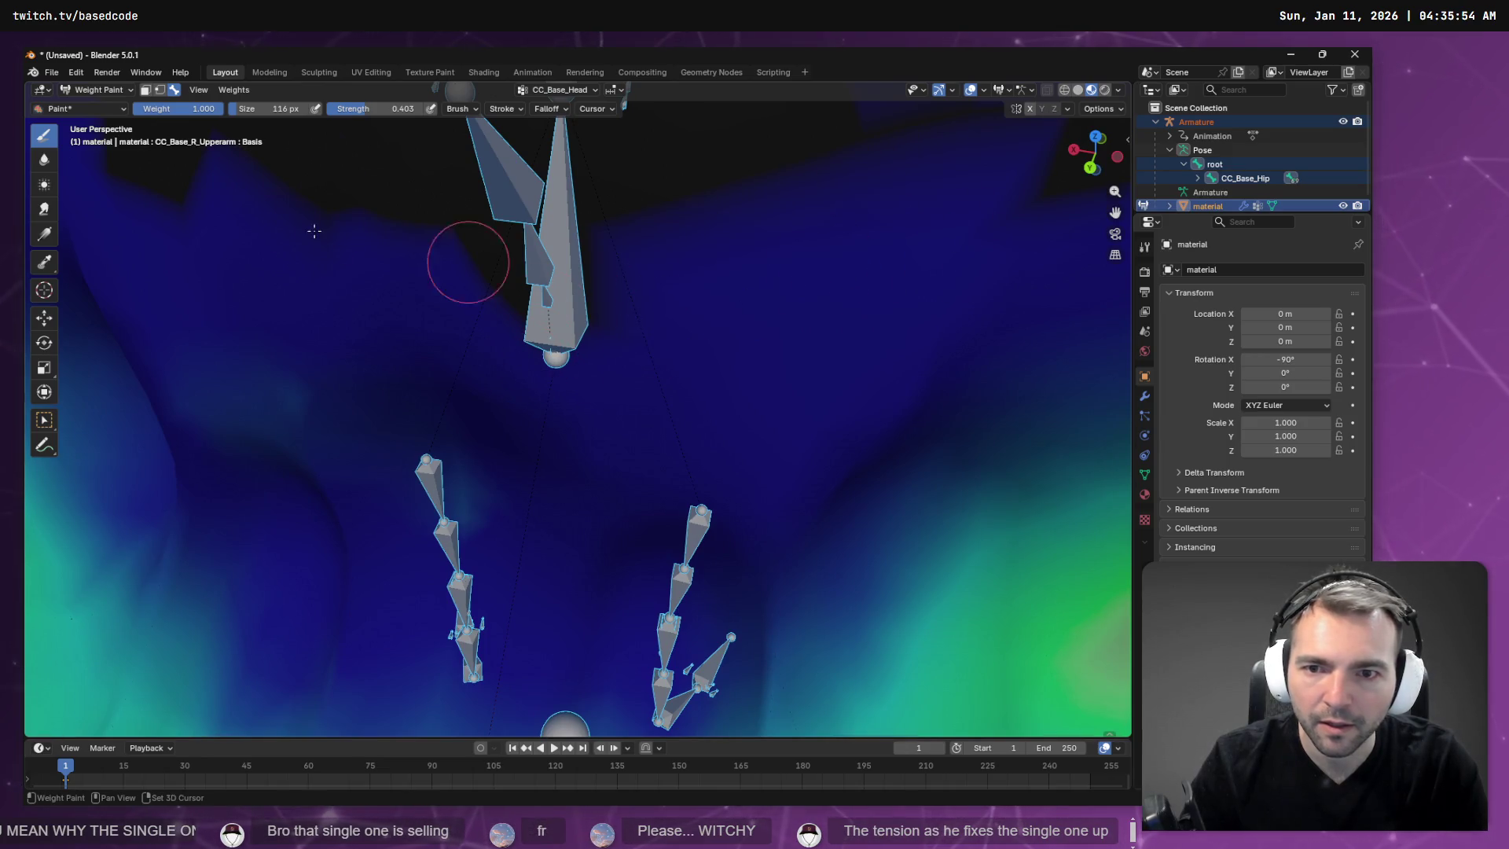
middle_drag(650, 314, 767, 257)
middle_drag(601, 224, 789, 360)
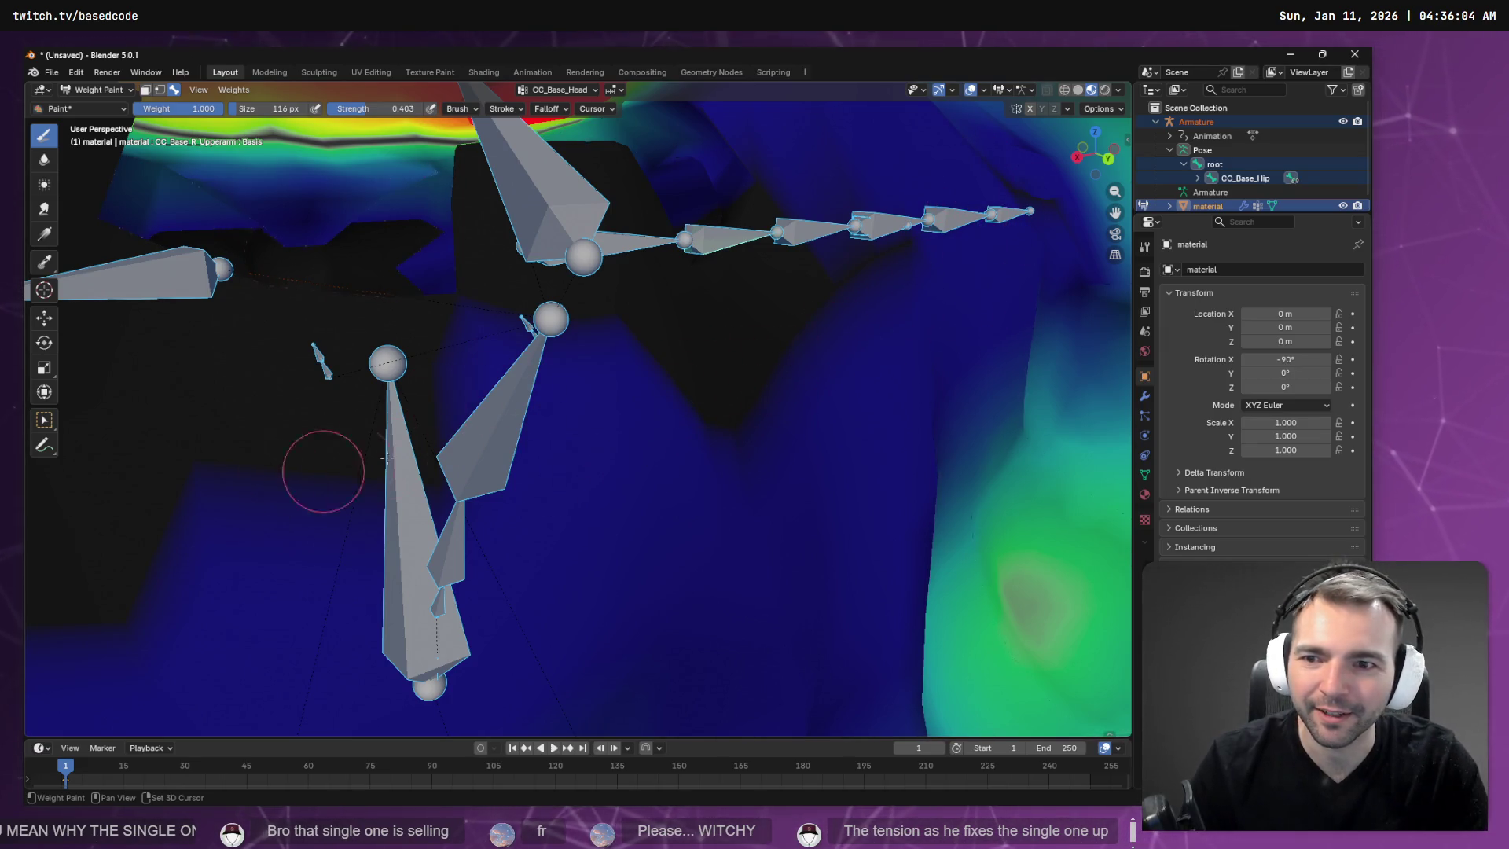
mouse_move(583, 468)
middle_down()
mouse_move(550, 488)
mouse_move(564, 539)
middle_up()
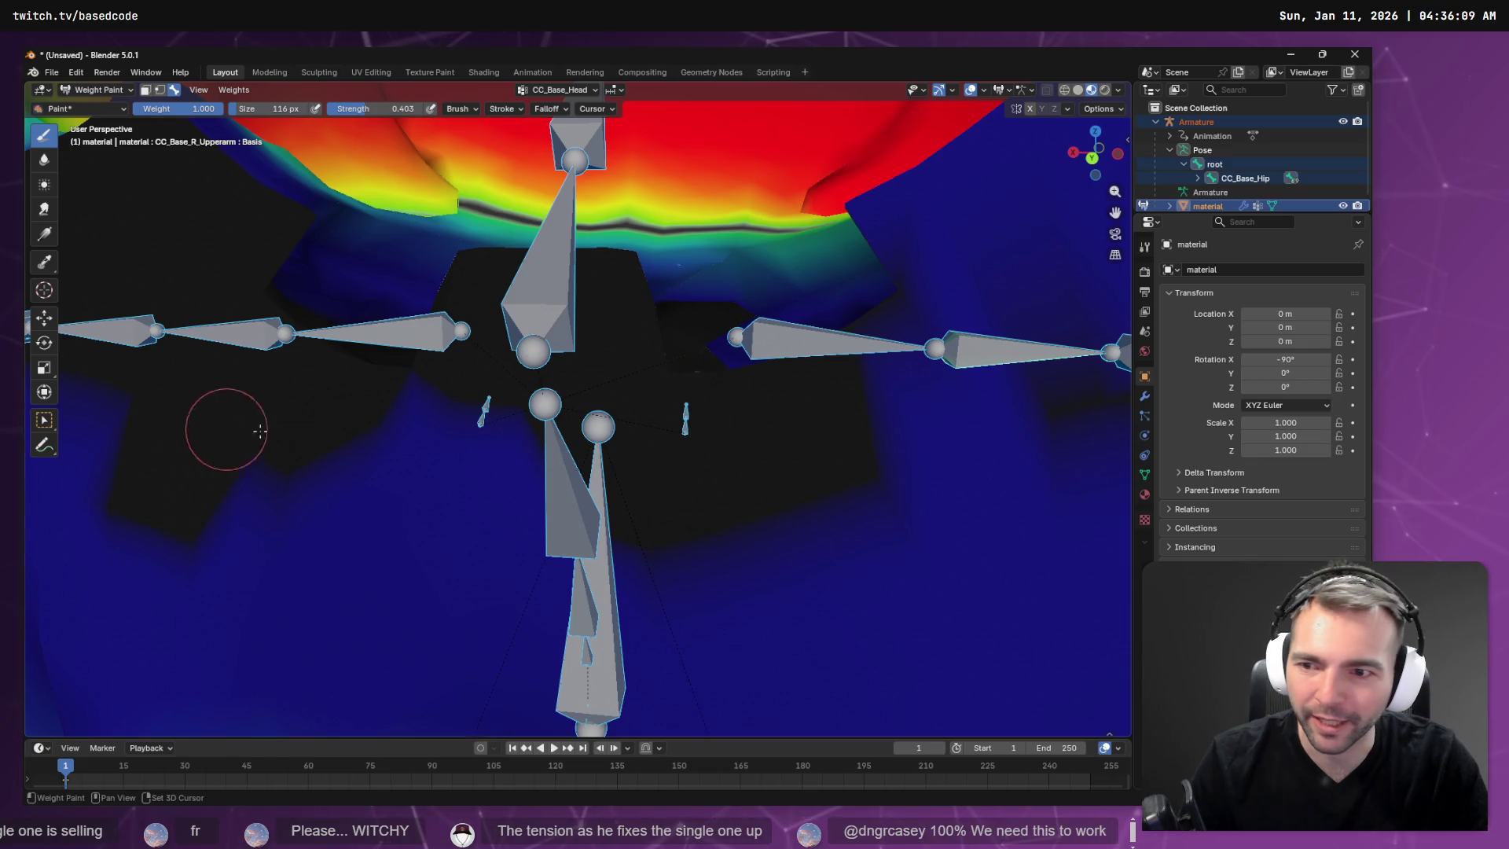
middle_drag(301, 461, 136, 342)
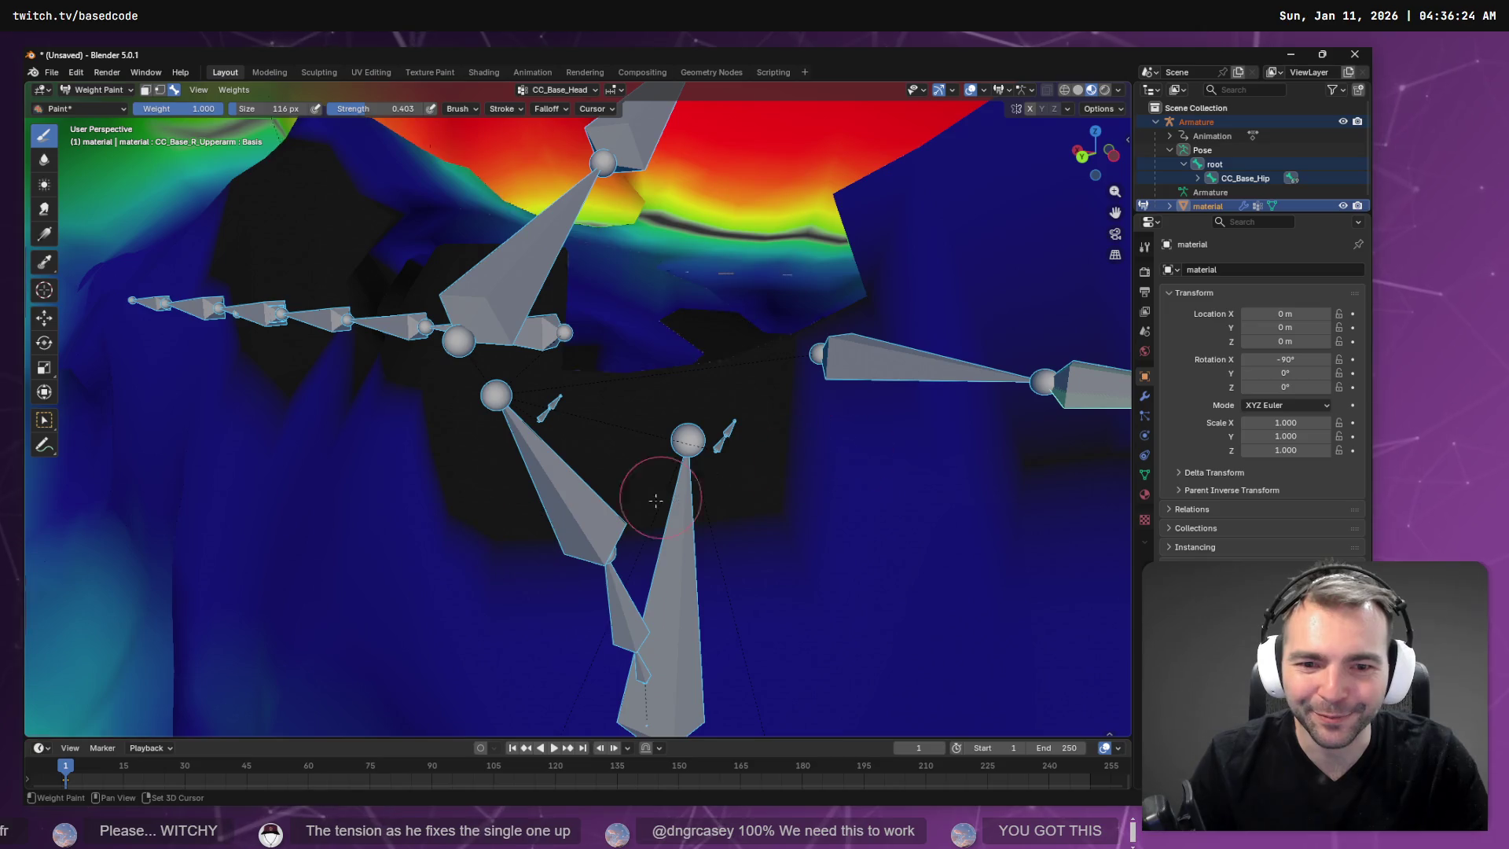
Check the weights from more angles, then pull back to view the whole character.
mouse_move(949, 444)
middle_down()
mouse_move(1006, 440)
mouse_move(896, 441)
mouse_move(894, 309)
middle_up()
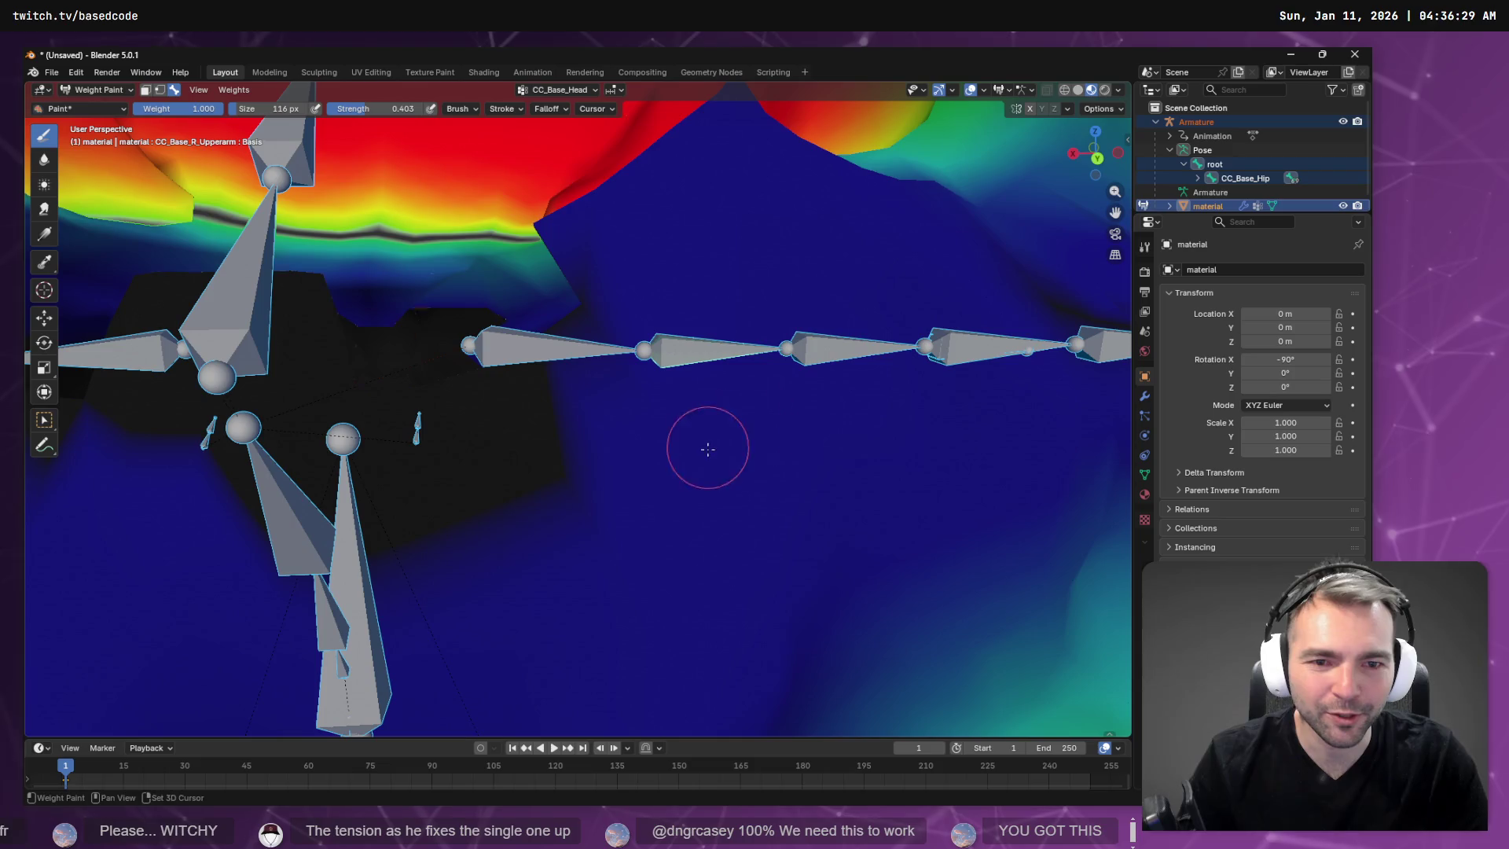
mouse_move(474, 441)
middle_down()
mouse_move(928, 442)
mouse_move(798, 363)
mouse_move(550, 367)
middle_up()
right_click(511, 366)
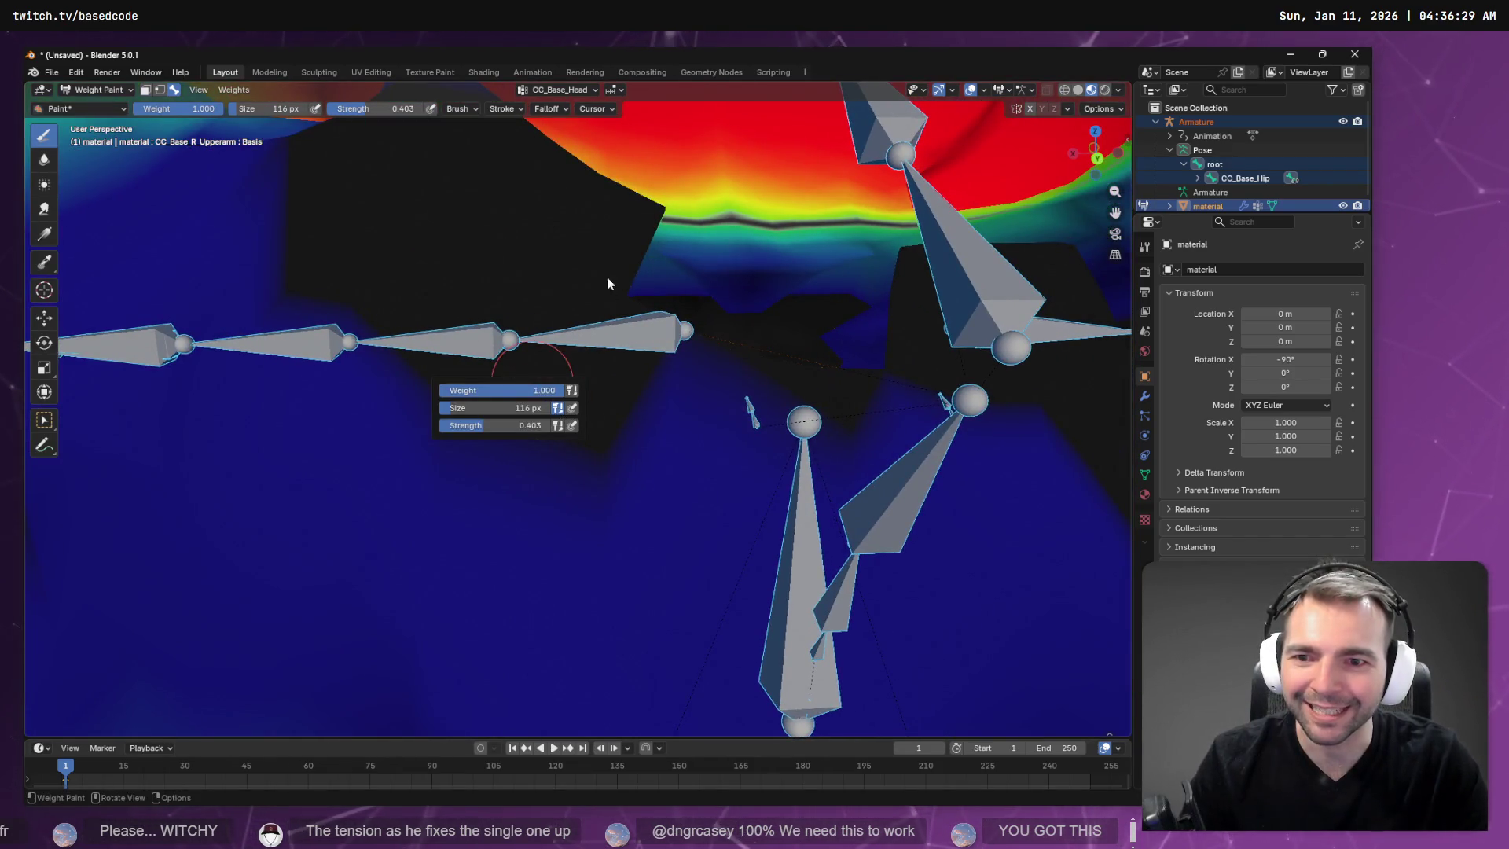
right_click(504, 218)
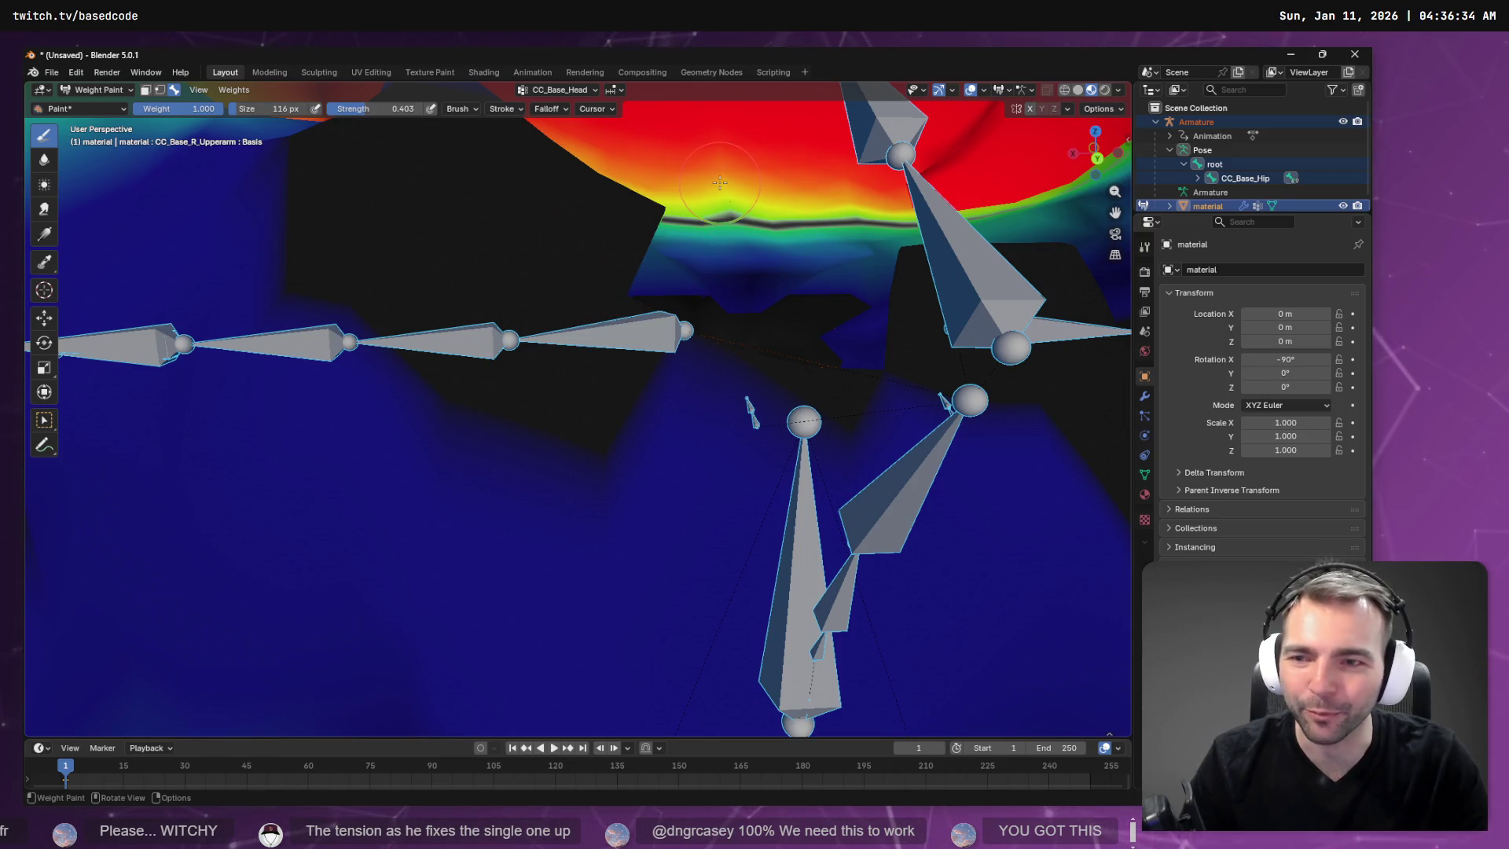
scroll(720, 182, down, 15)
mouse_move(904, 260)
middle_down()
mouse_move(943, 264)
mouse_move(902, 283)
middle_up()
scroll(734, 386, up, 8)
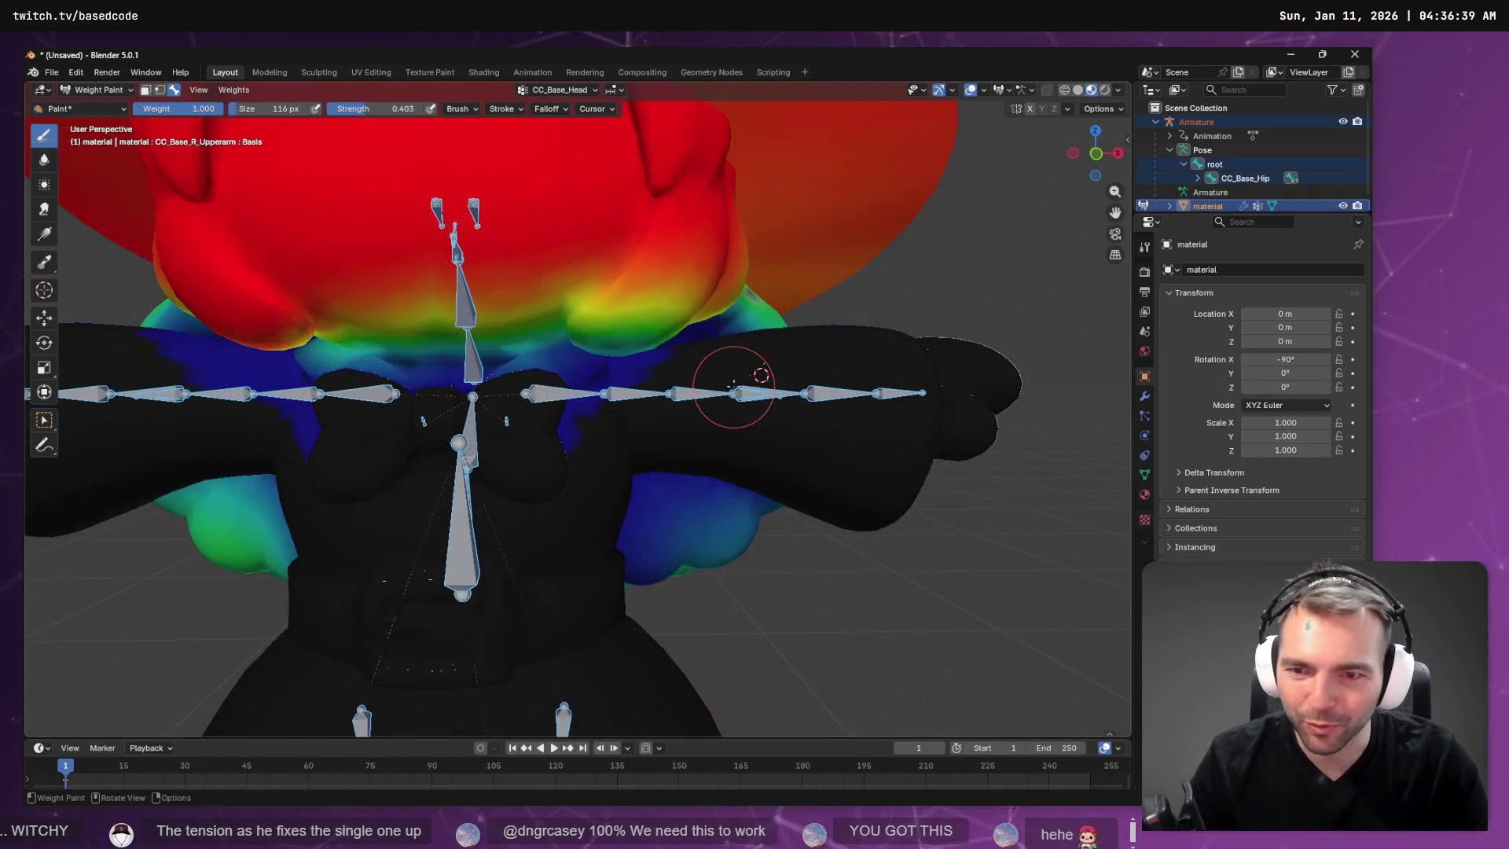
scroll(734, 387, down, 8)
Export the witch as FBX over Witch.fbx and return to Godot to reimport.
key(ctrl+s)
key(Escape)
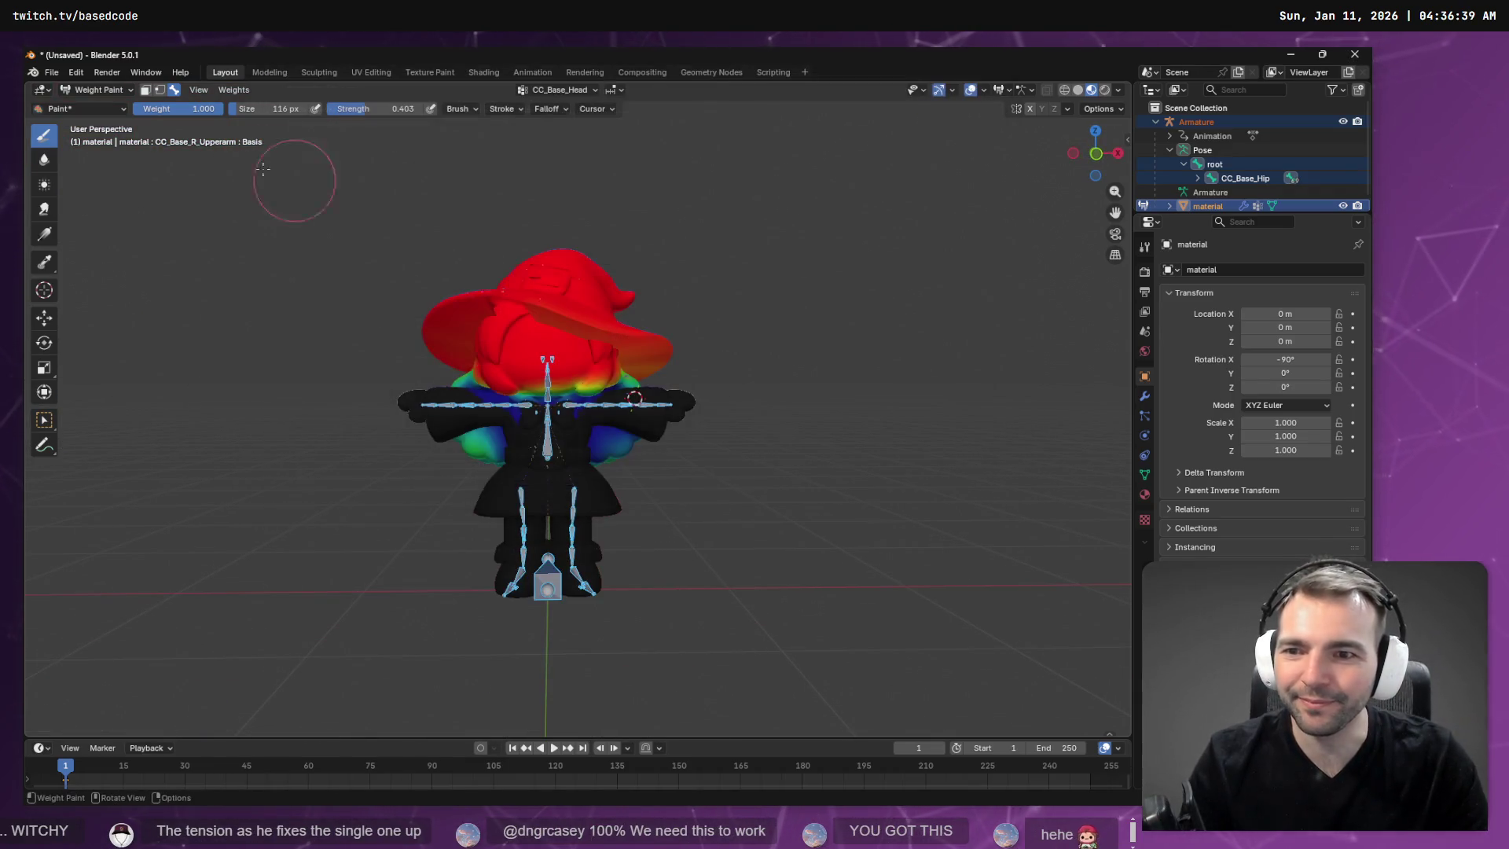
click(52, 73)
mouse_move(108, 285)
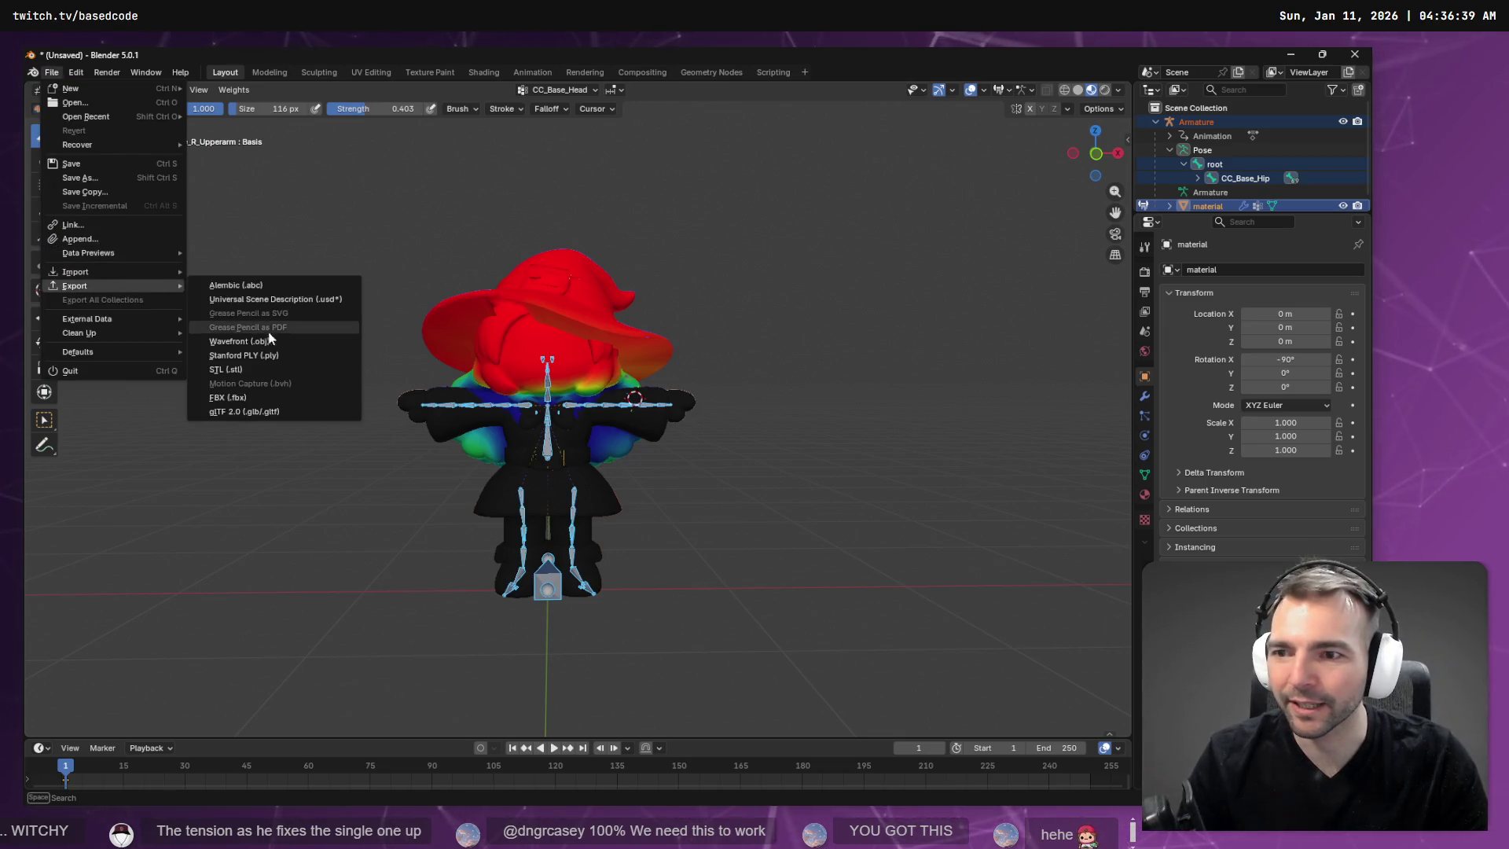
click(253, 396)
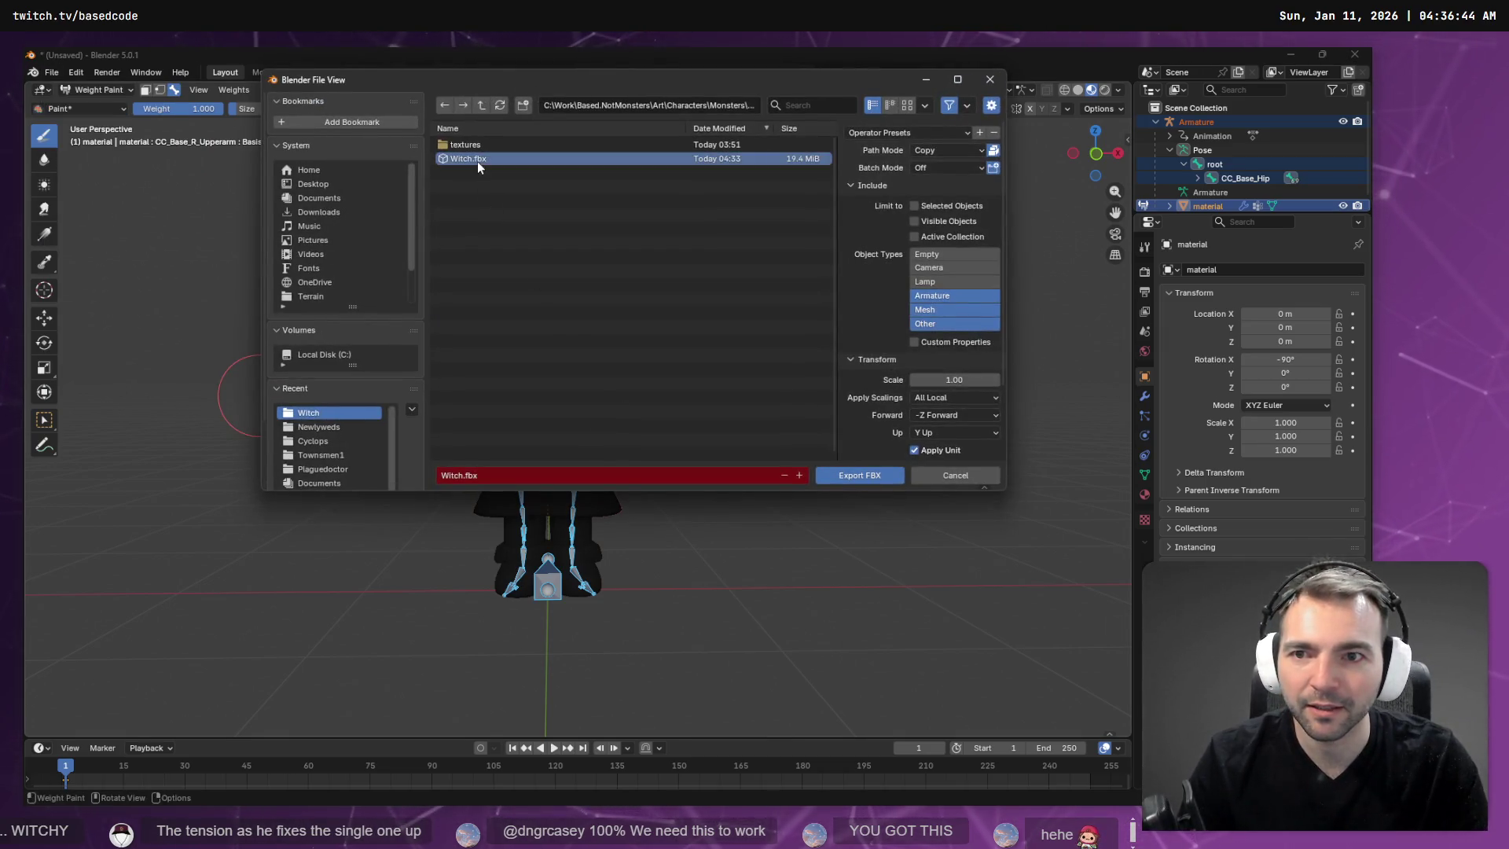
double_click(478, 162)
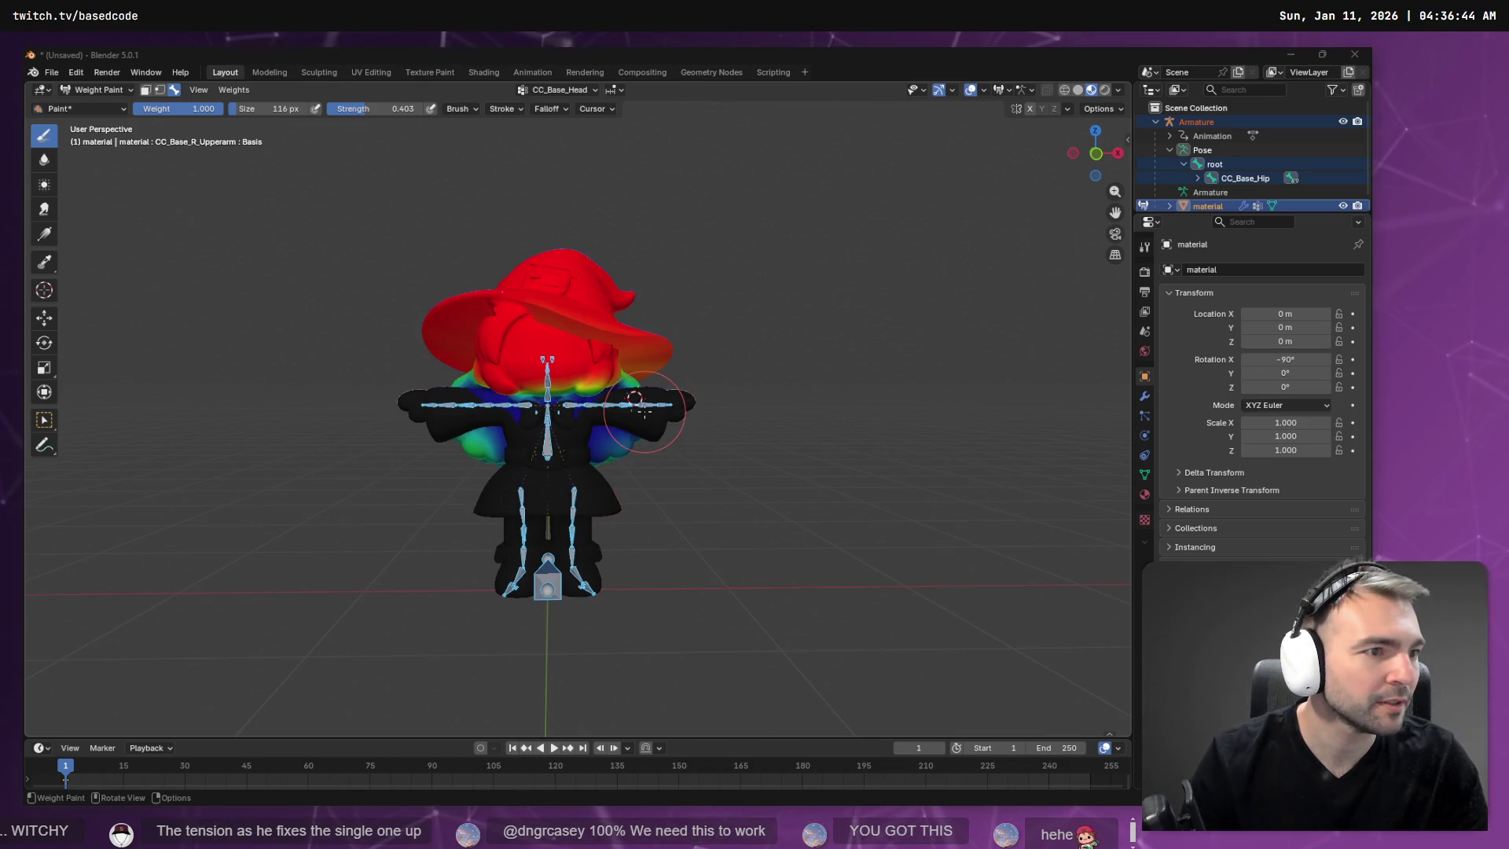
key(alt+Tab)
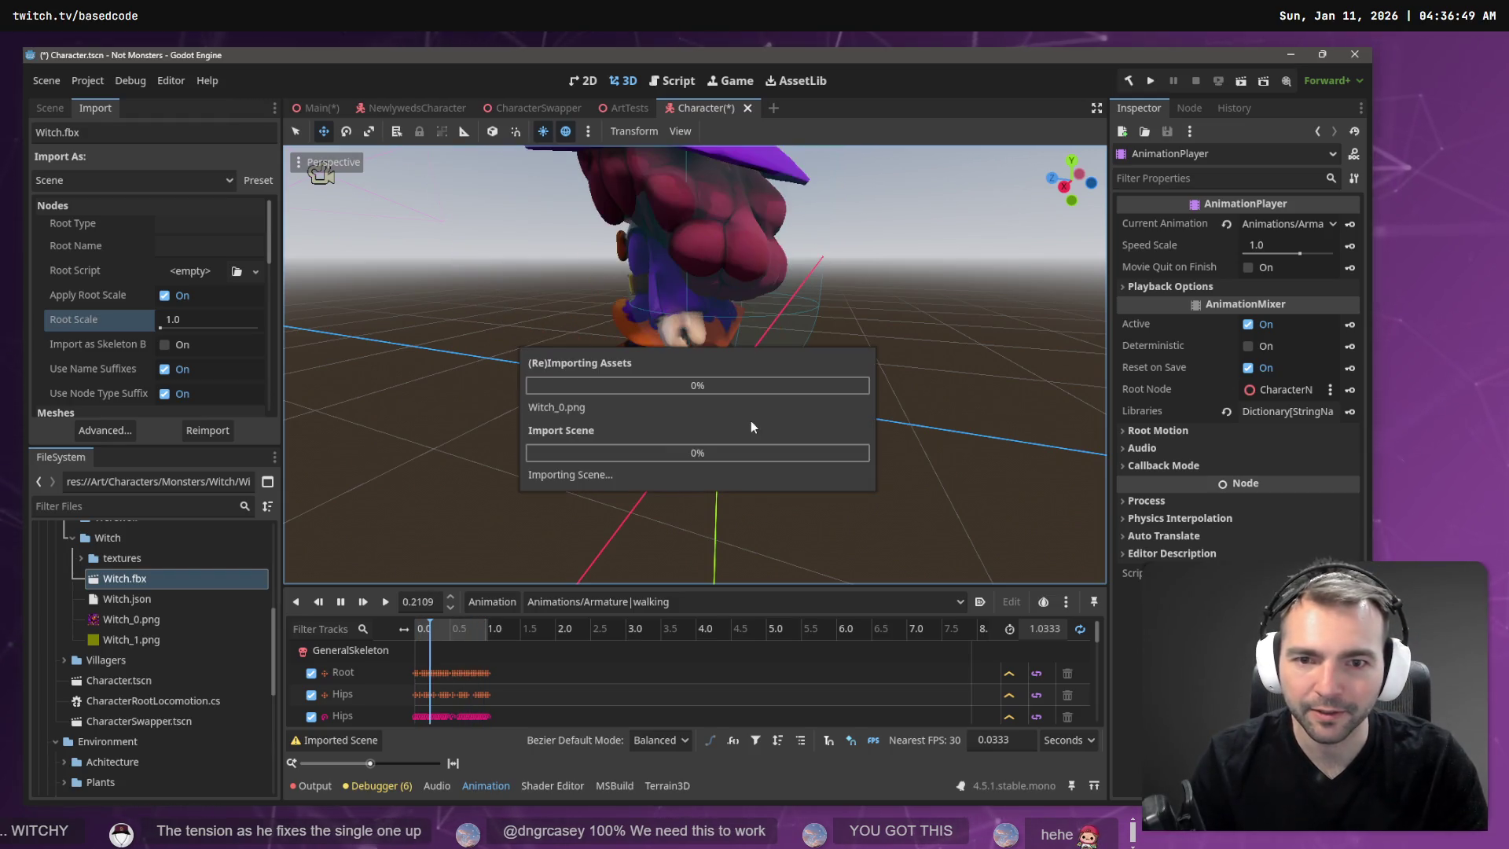
Play the reimported witch's walking animation and orbit the viewport closer to watch the arms.
click(385, 603)
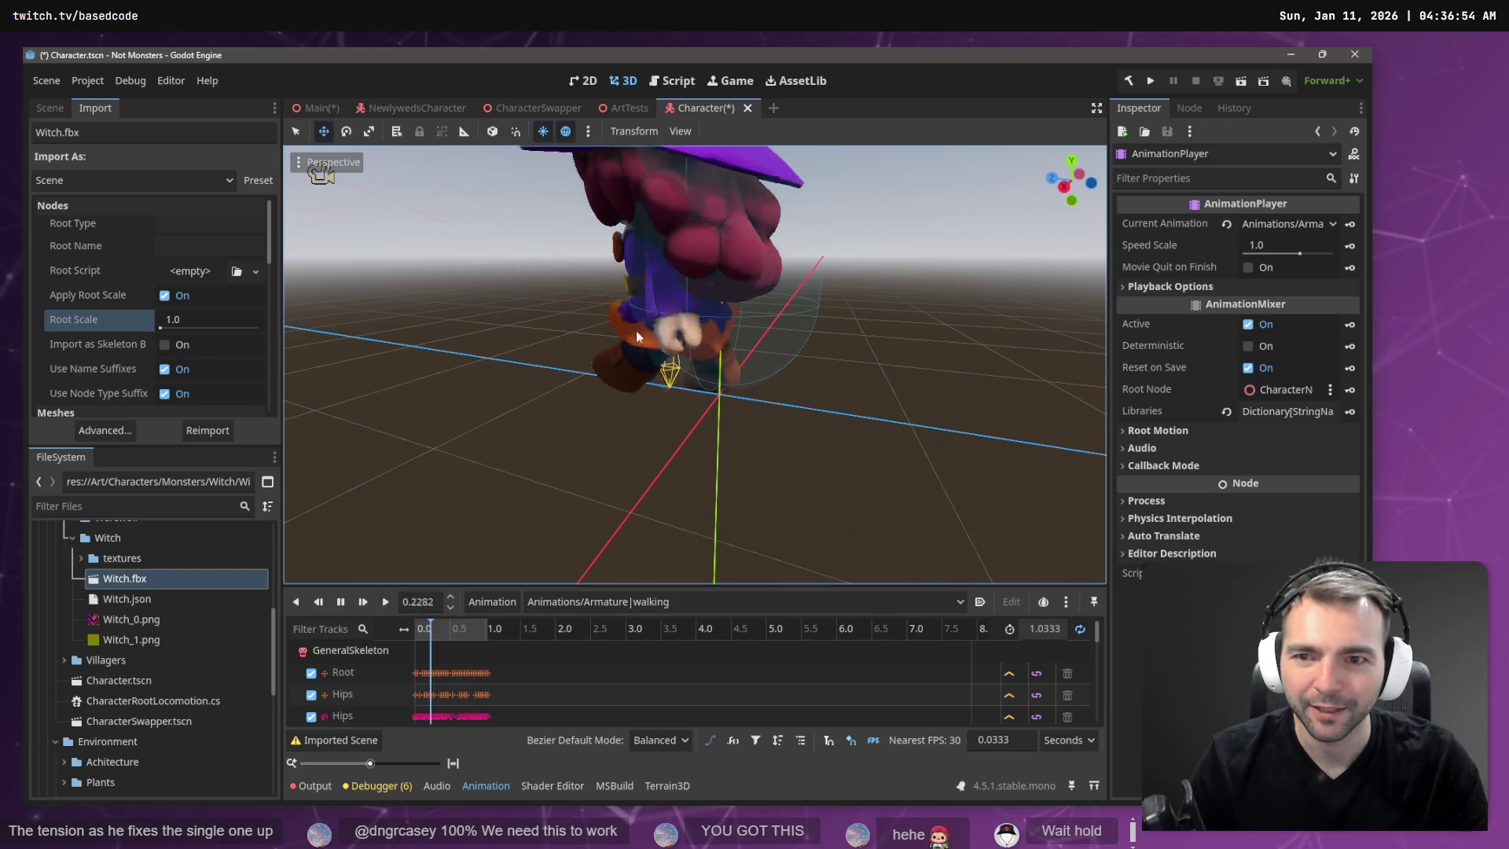
mouse_move(837, 239)
middle_down()
mouse_move(843, 219)
mouse_move(973, 214)
mouse_move(848, 236)
middle_up()
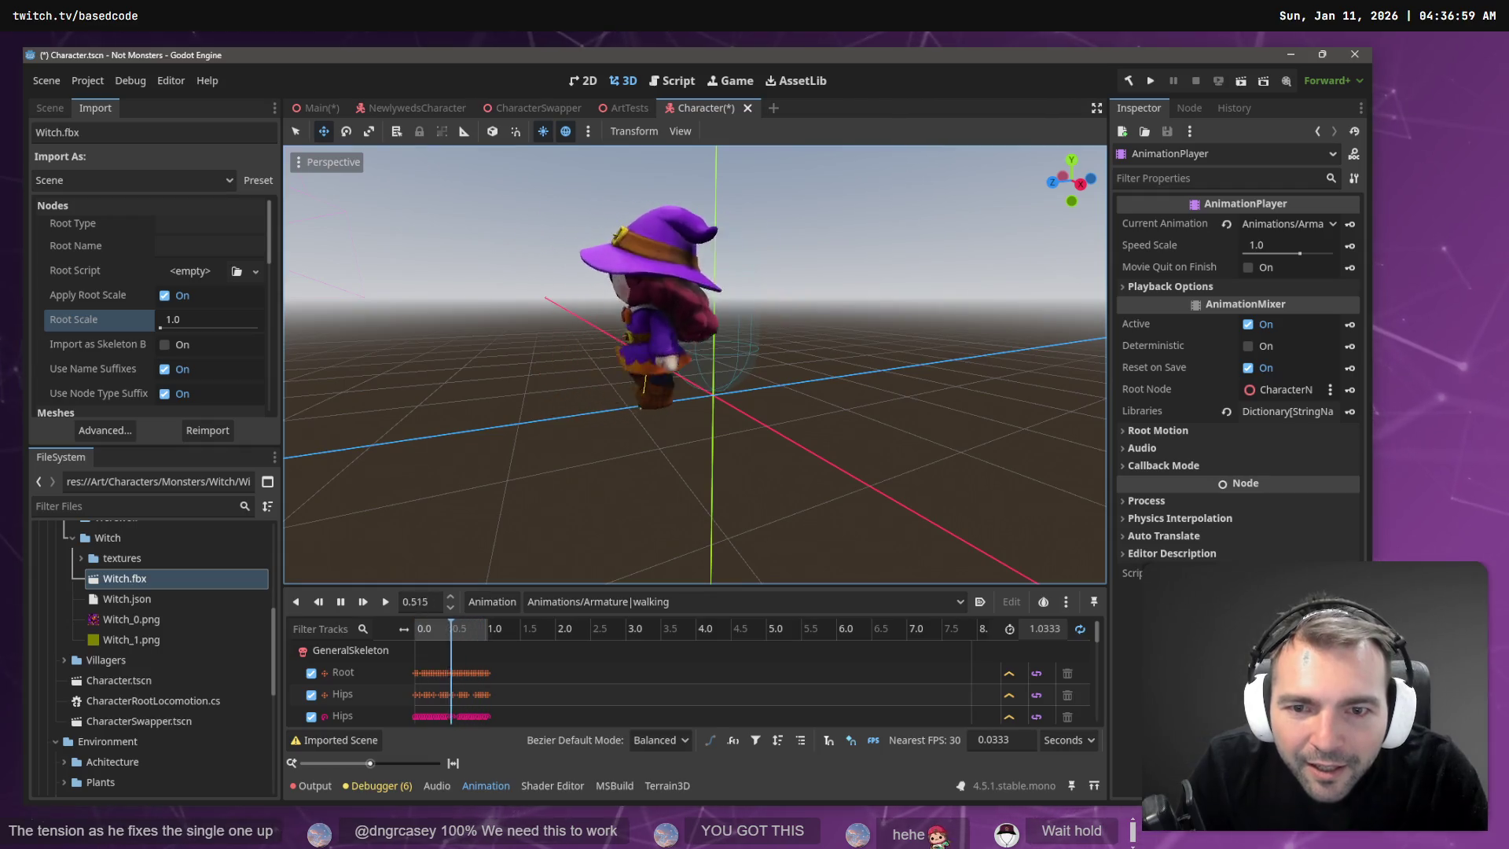
middle_drag(582, 464, 611, 474)
Play the 'standard run' animation, view the witch from behind and above, and save the Character scene.
click(658, 600)
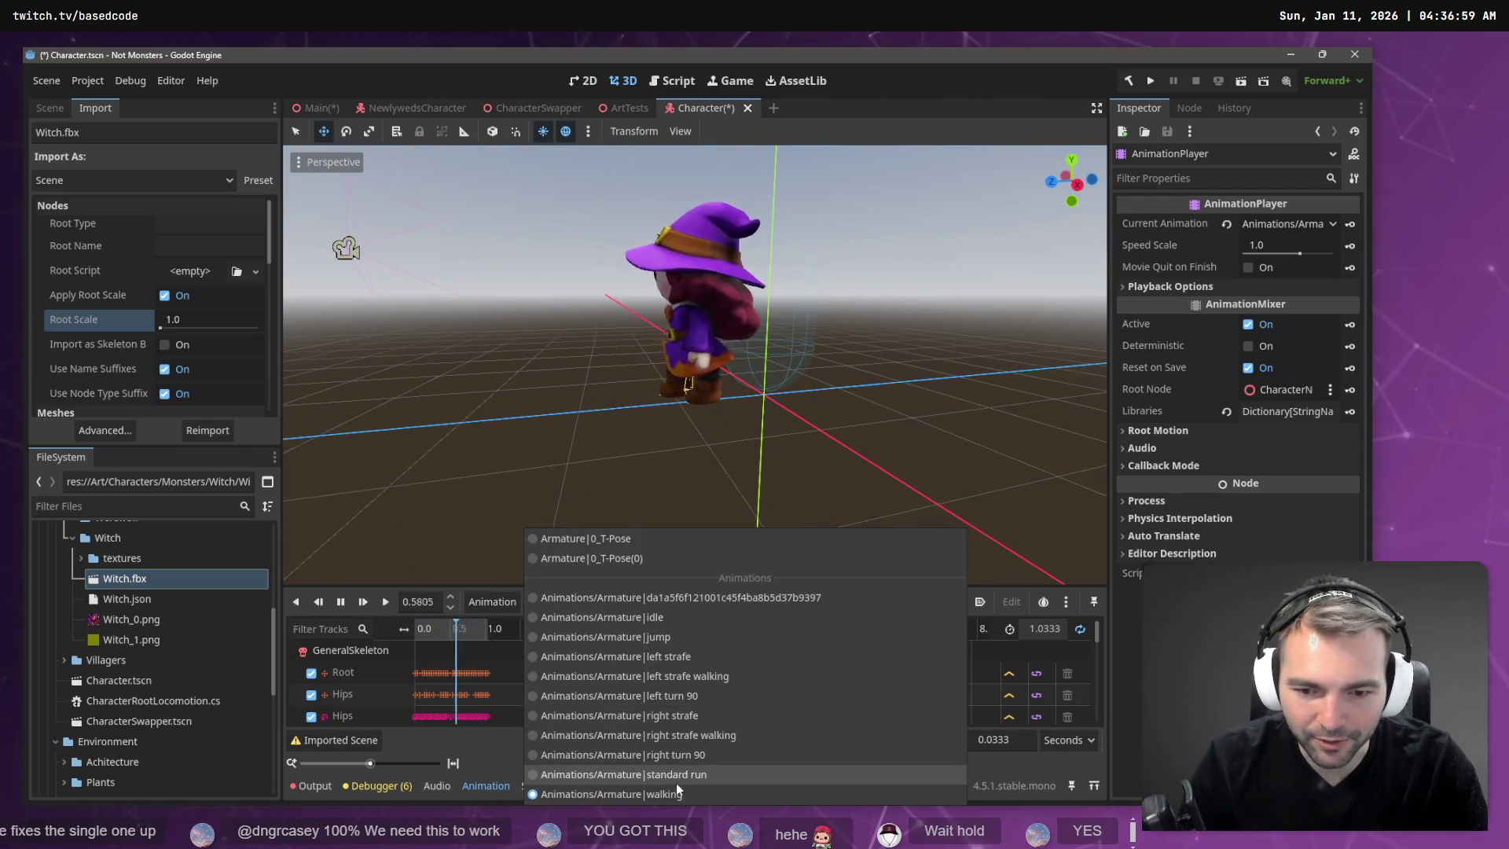
click(679, 780)
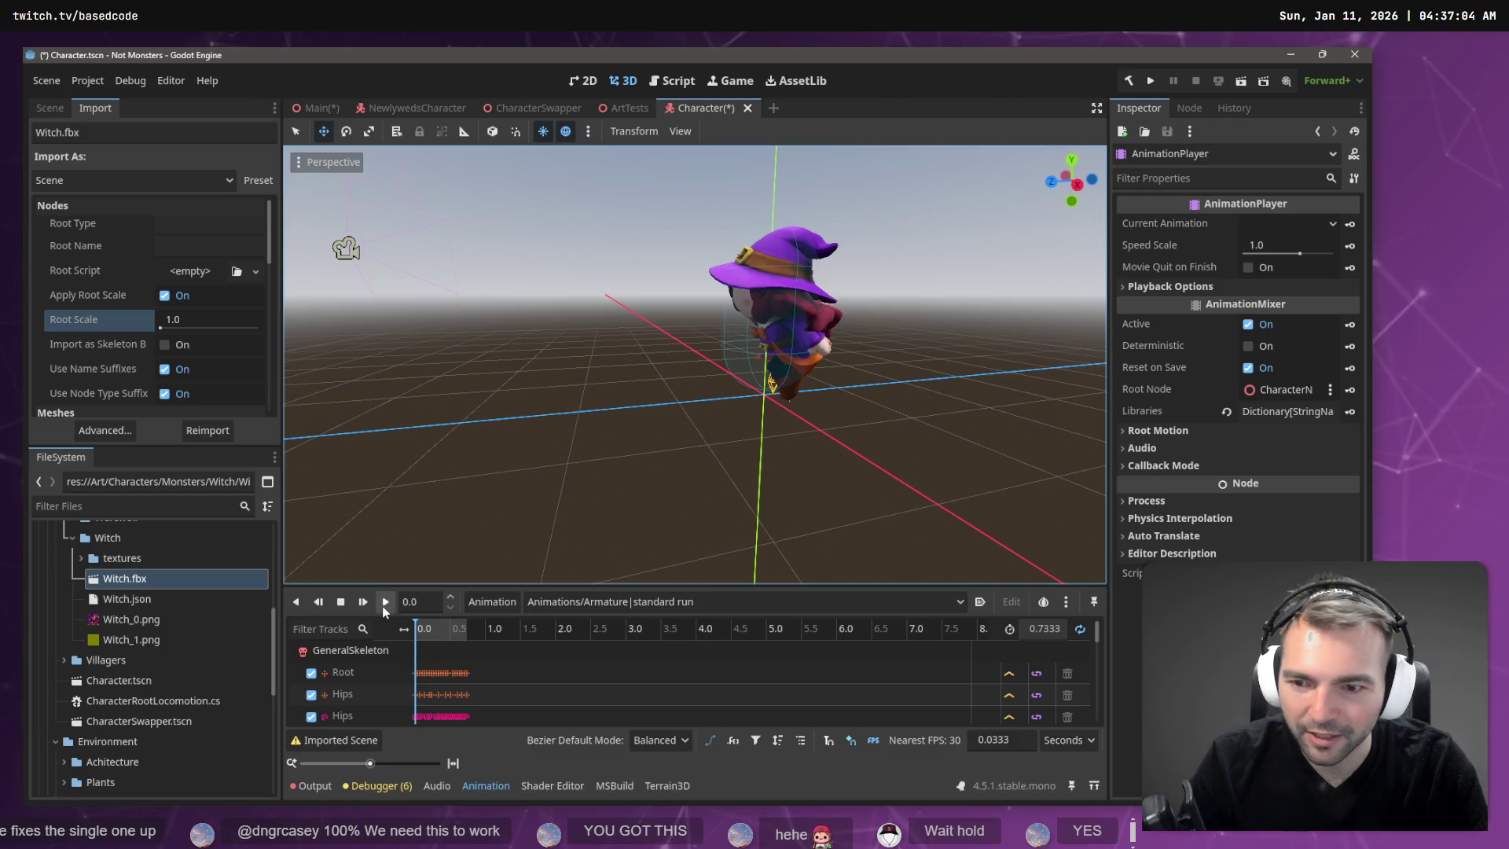
click(385, 602)
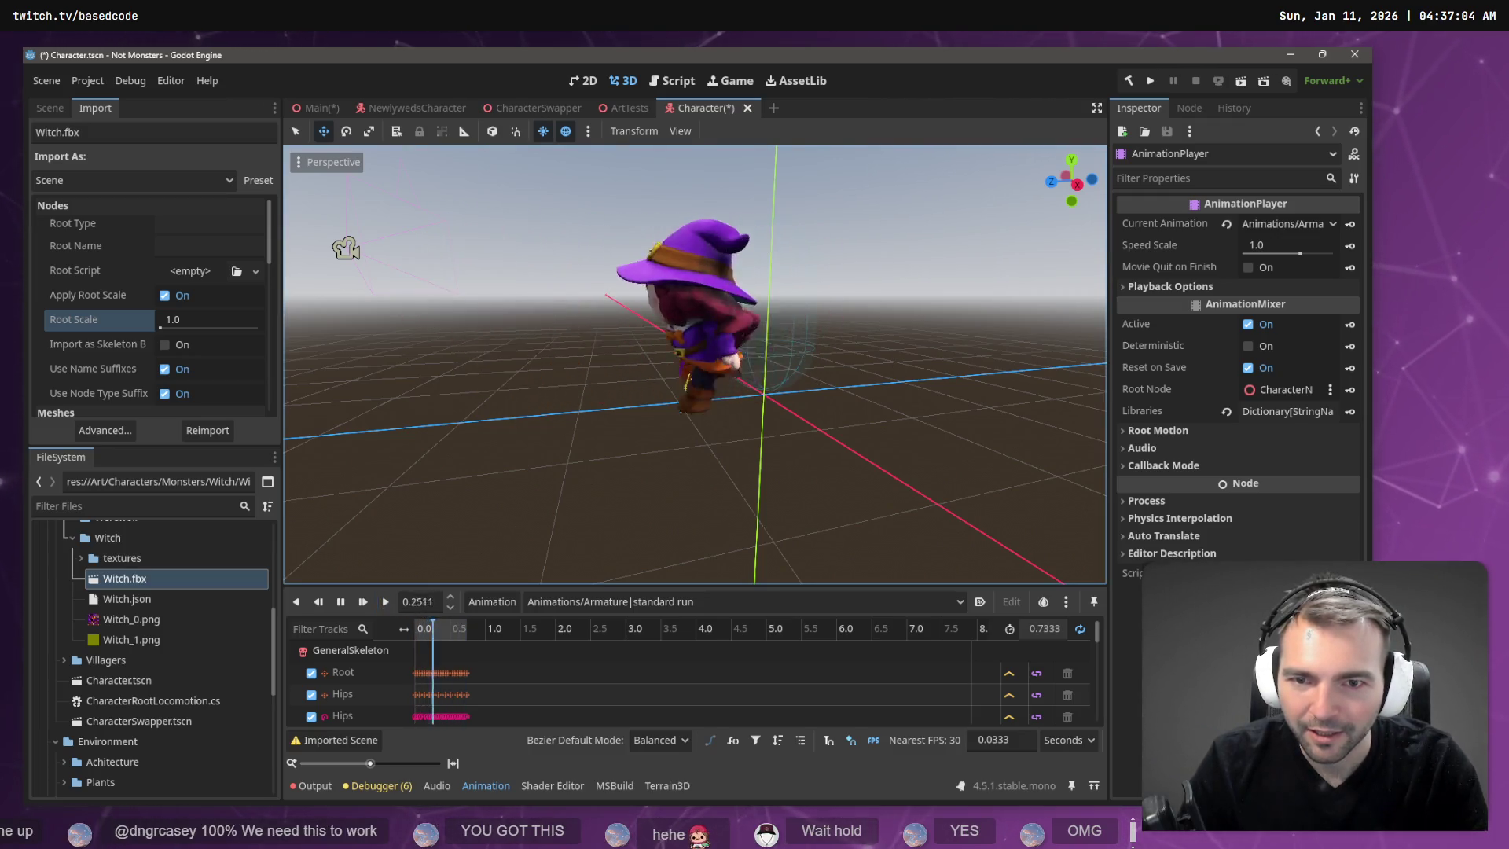
middle_drag(828, 331, 692, 338)
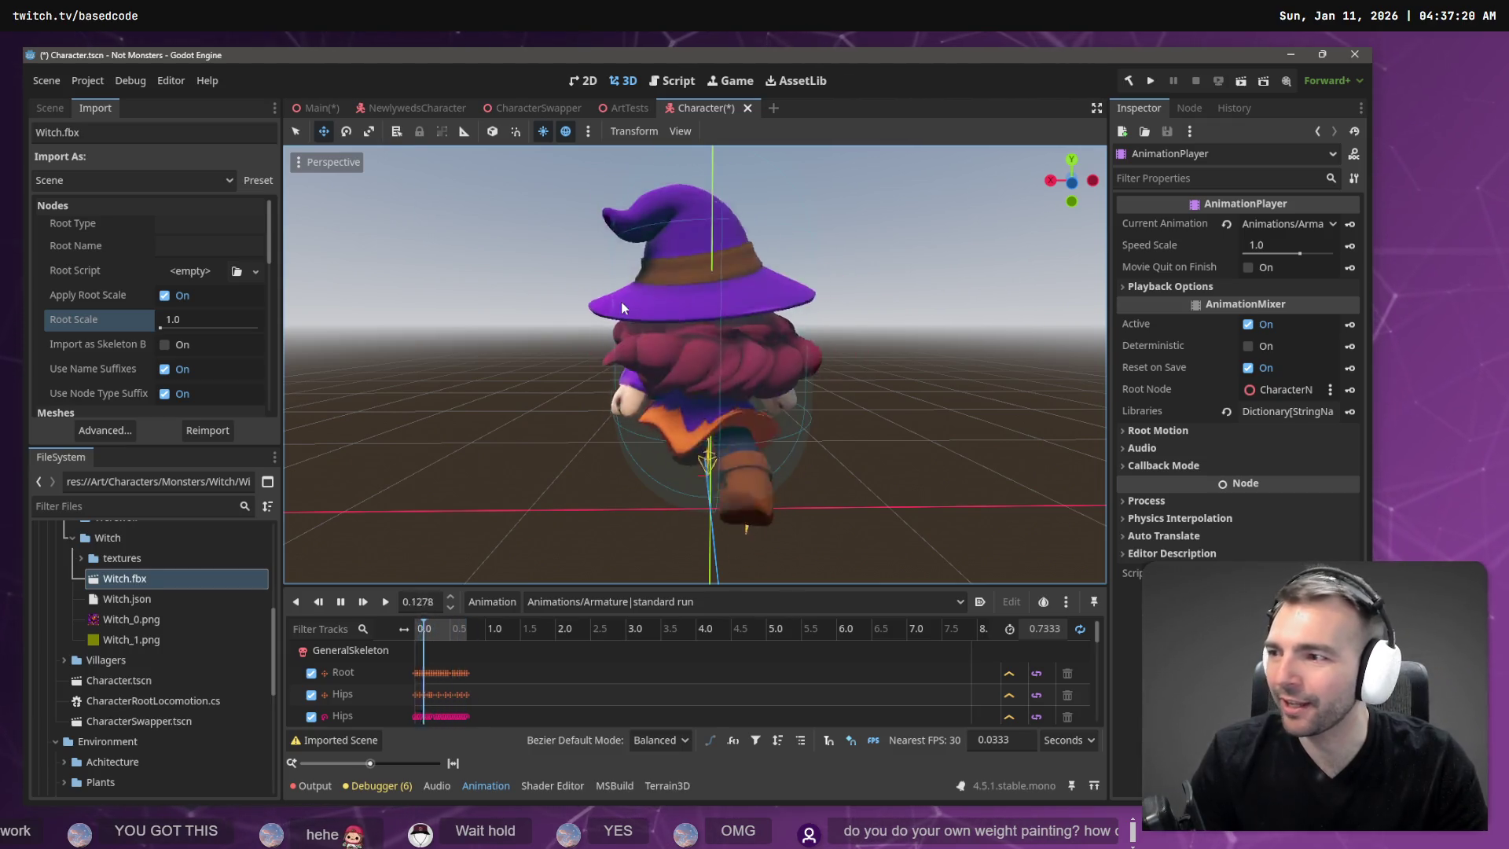
mouse_move(814, 336)
middle_down()
mouse_move(835, 330)
mouse_move(827, 352)
middle_up()
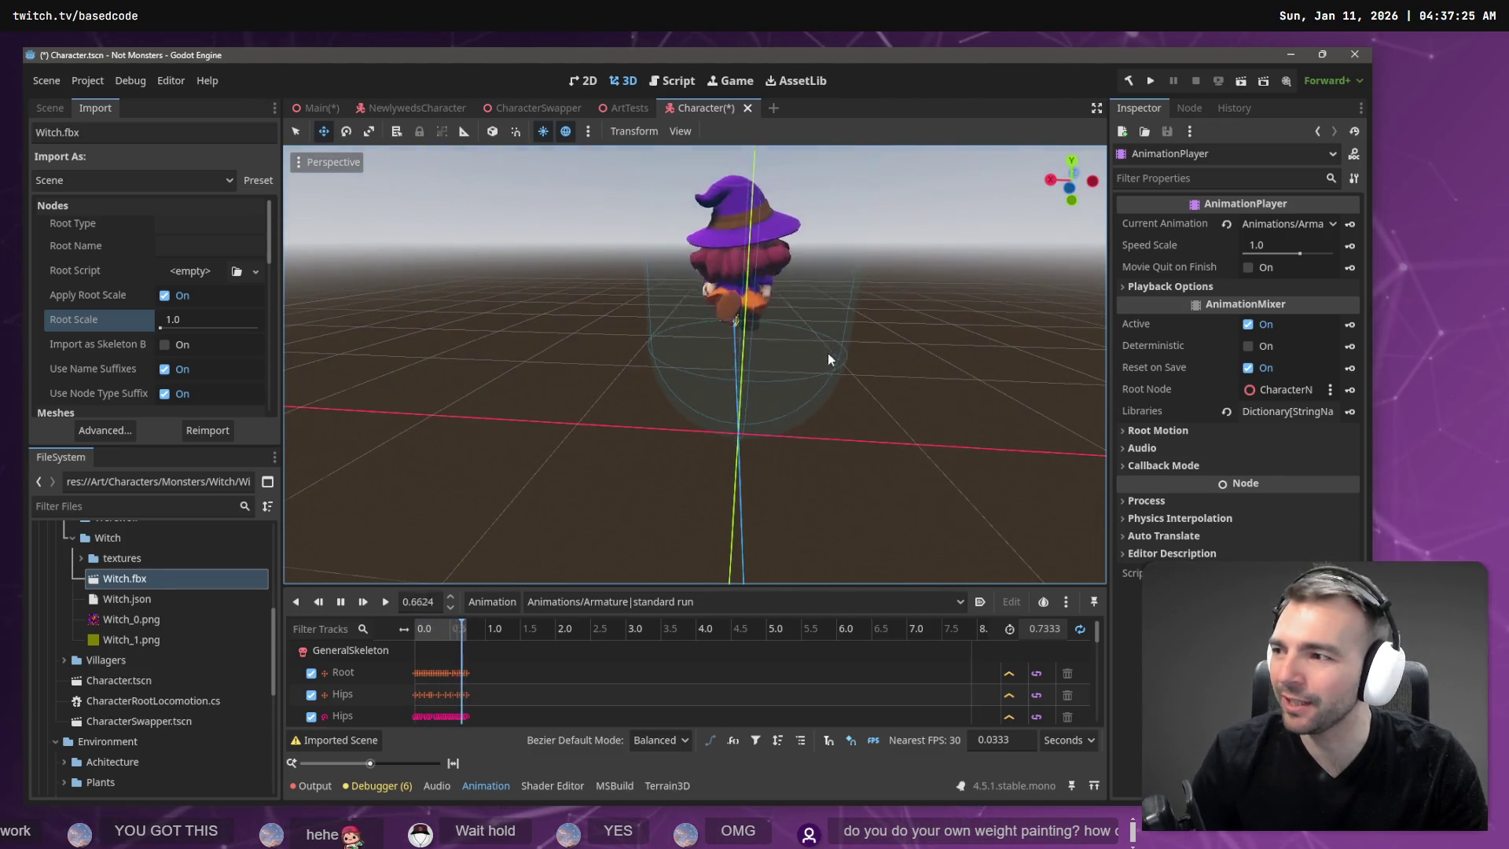
mouse_move(677, 322)
middle_down()
mouse_move(684, 393)
mouse_move(707, 338)
mouse_move(786, 338)
mouse_move(770, 369)
mouse_move(746, 354)
mouse_move(829, 352)
middle_up()
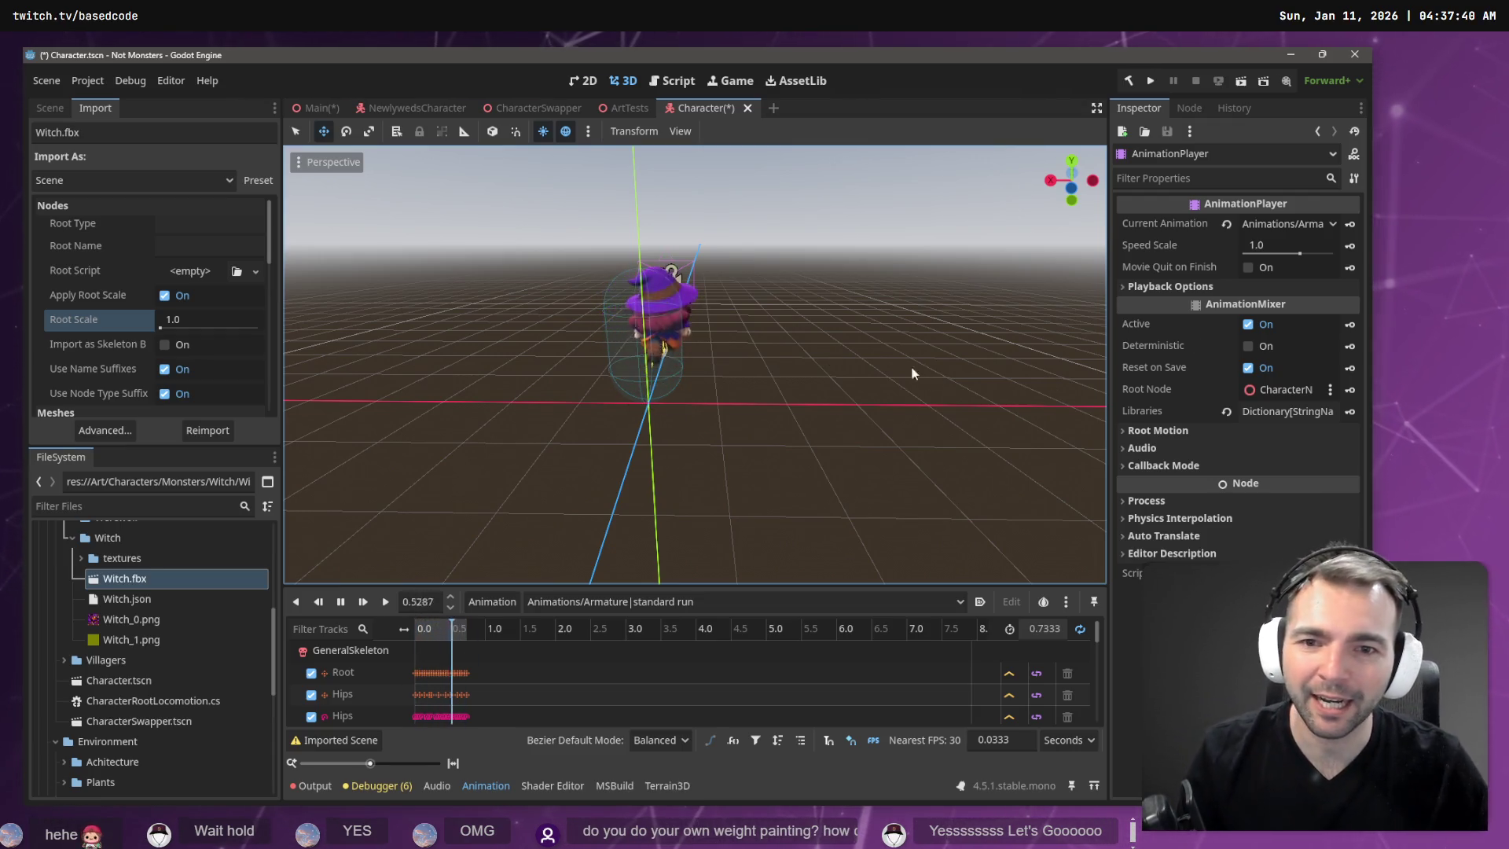
mouse_move(911, 373)
middle_down()
mouse_move(1069, 375)
mouse_move(810, 384)
mouse_move(826, 360)
middle_up()
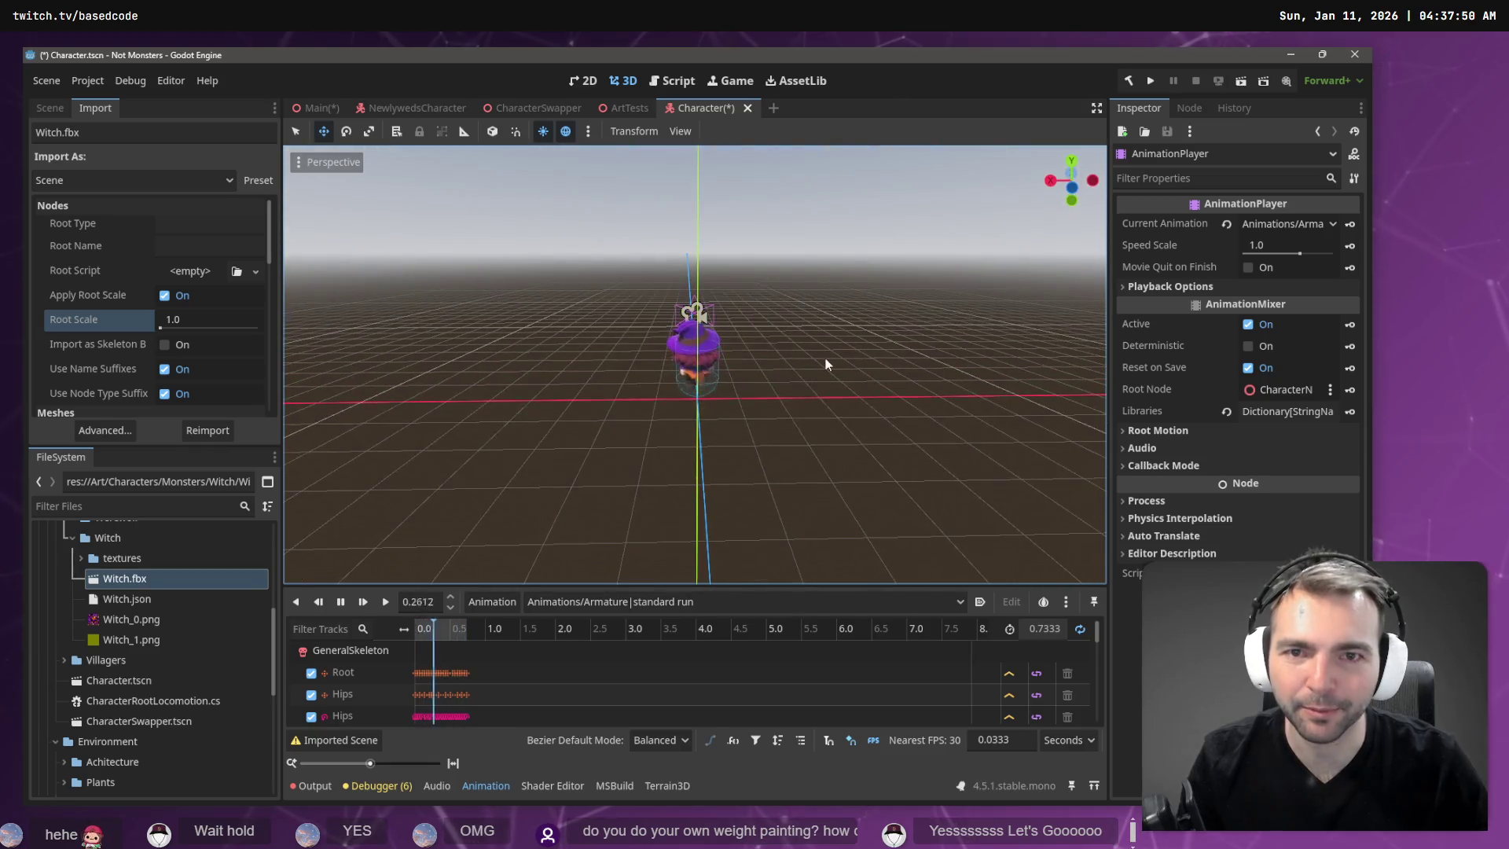
key(ctrl+s)
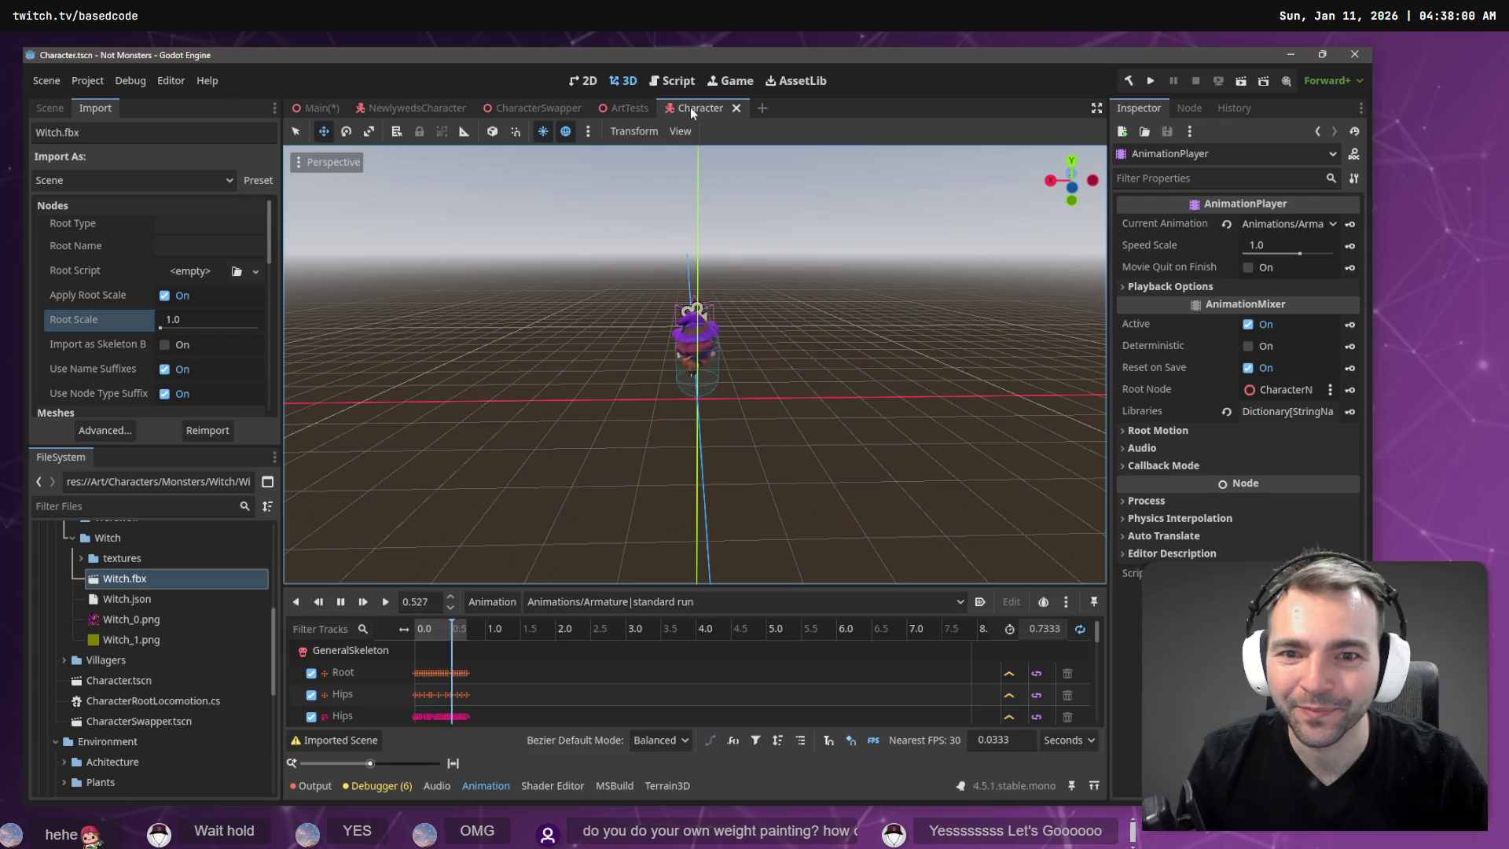
Show the Scene dock, clear the node selection, and switch to the Main town scene tab.
click(50, 108)
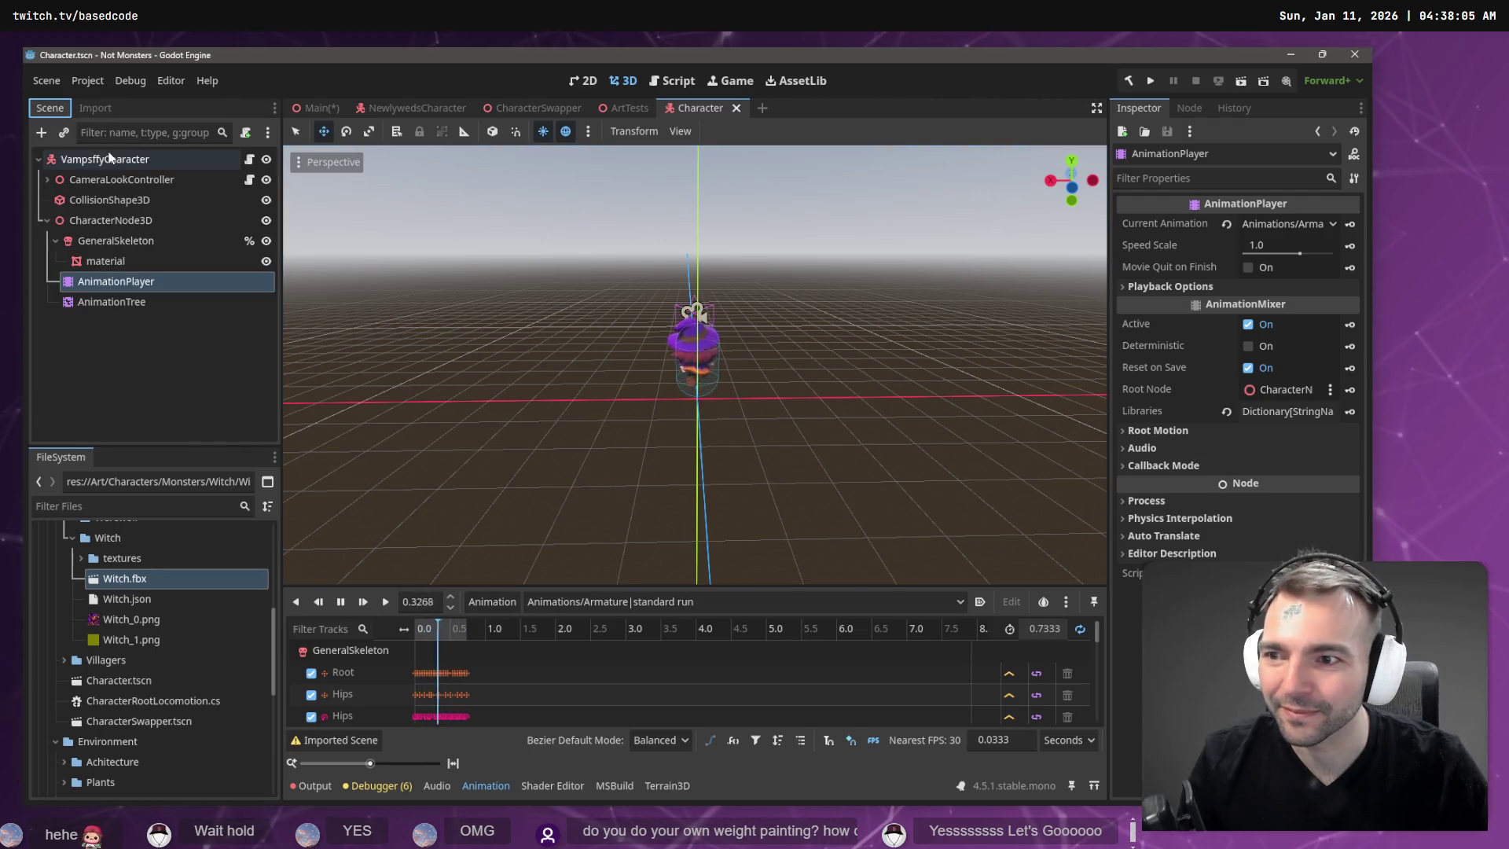
click(171, 377)
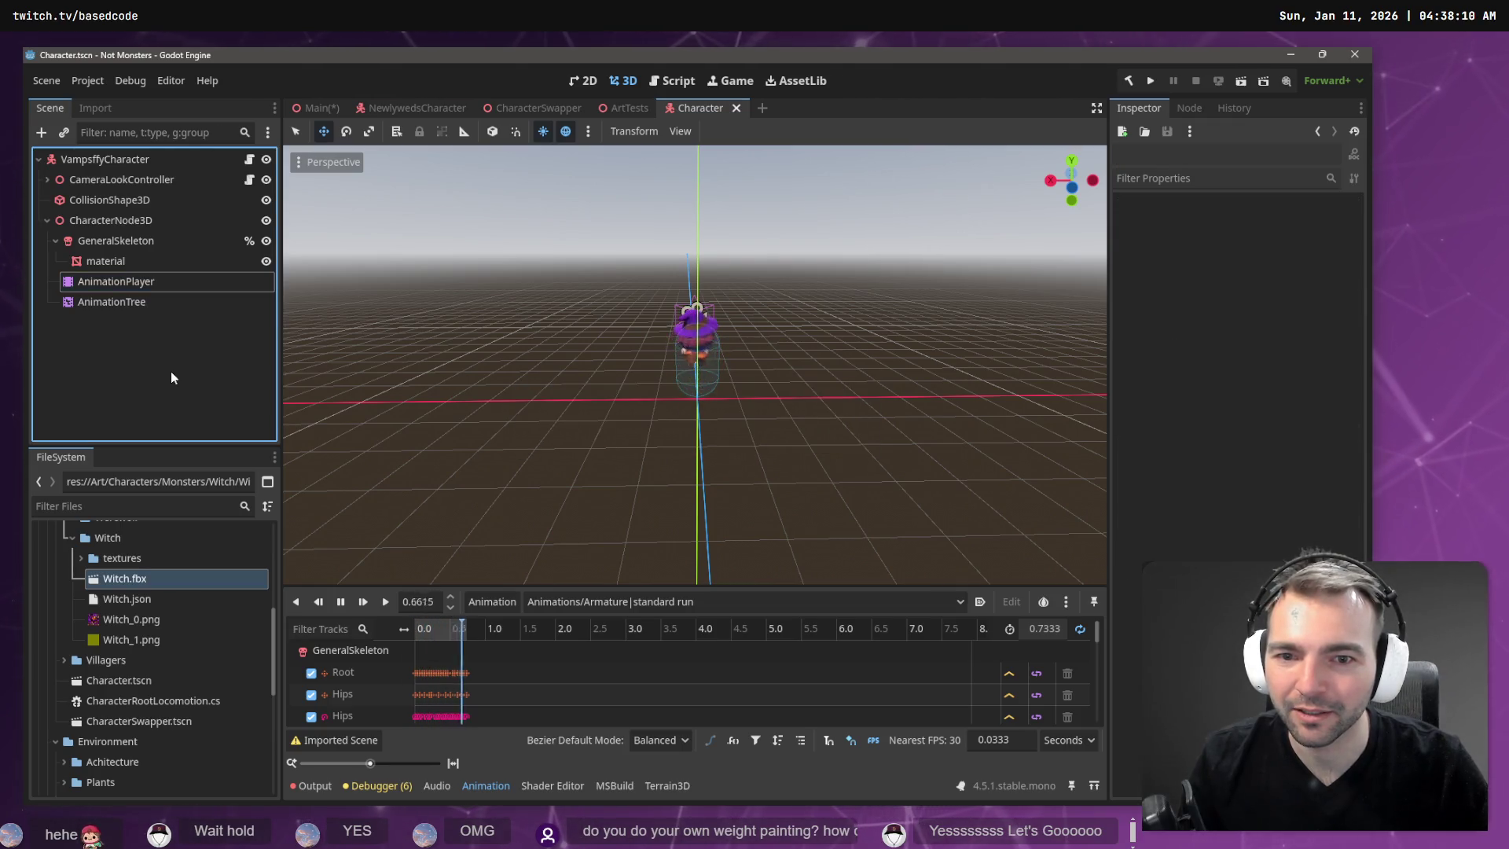
click(327, 109)
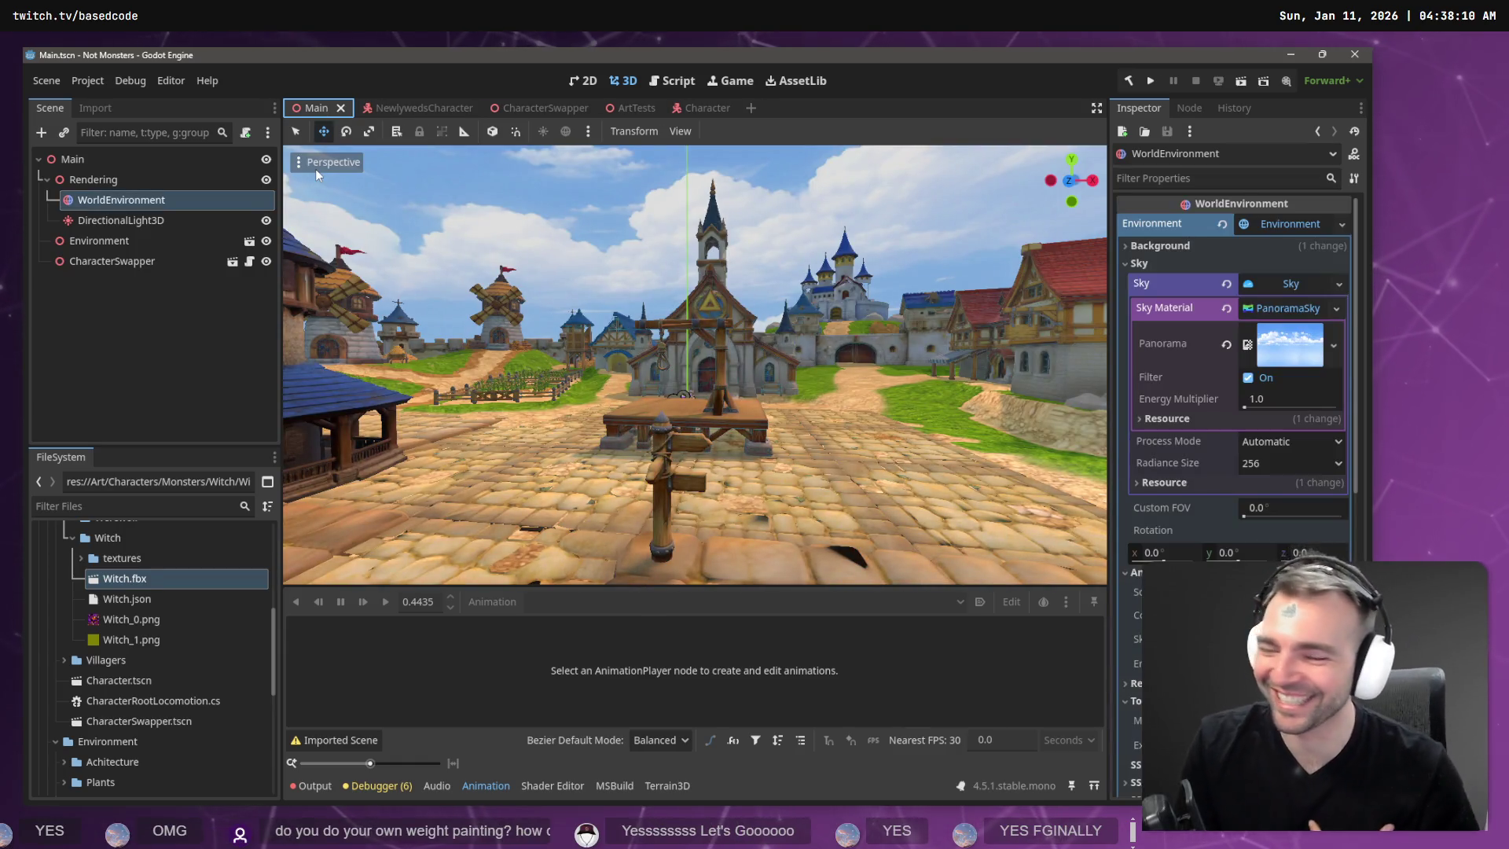
Run the game with F5, walk with W, swap characters twice with E, then stop with F8.
key(F5)
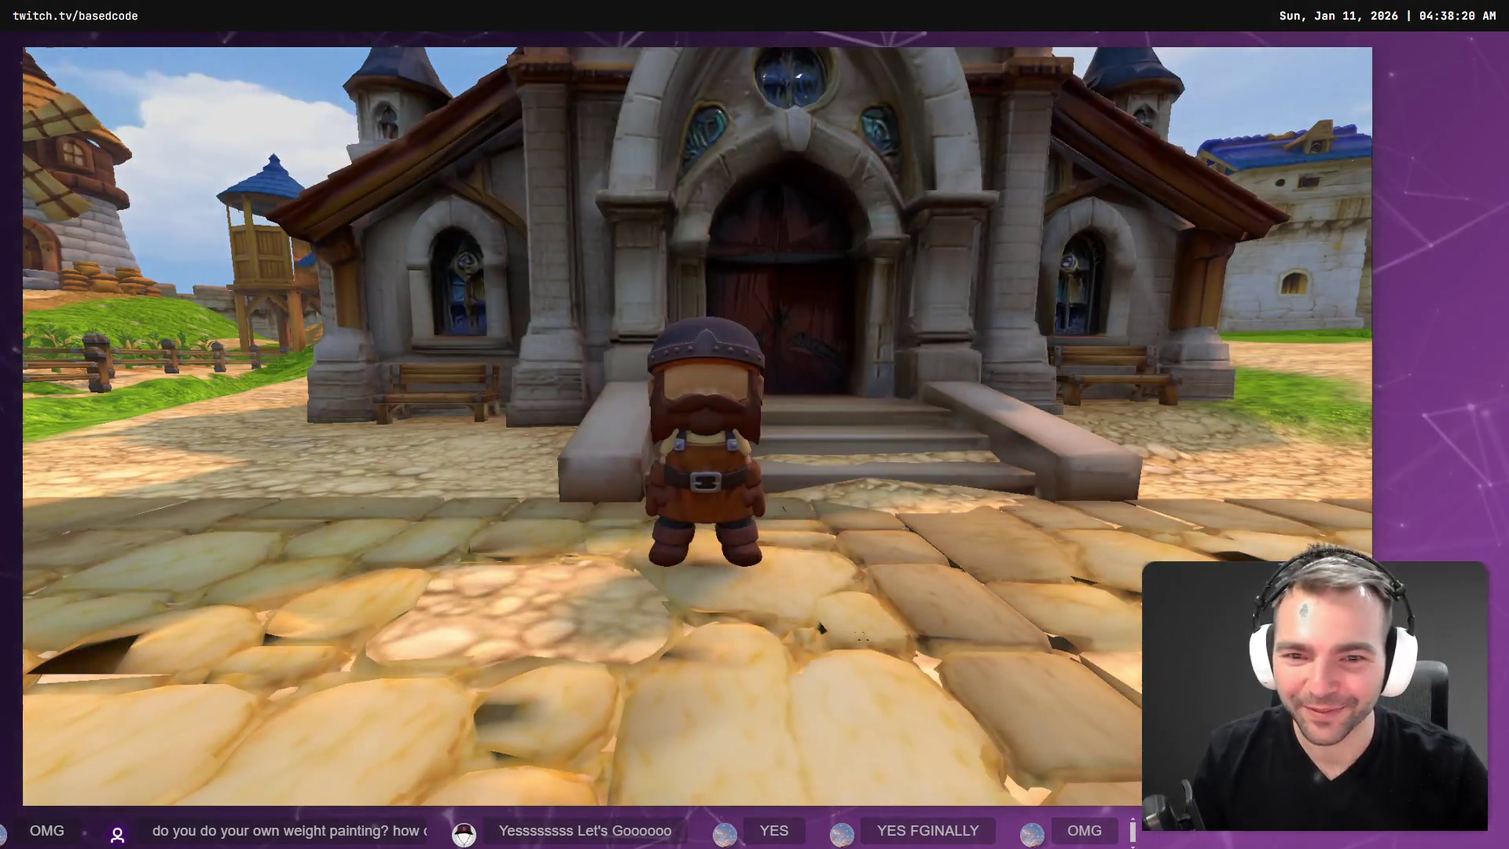
key(w)
key(e)
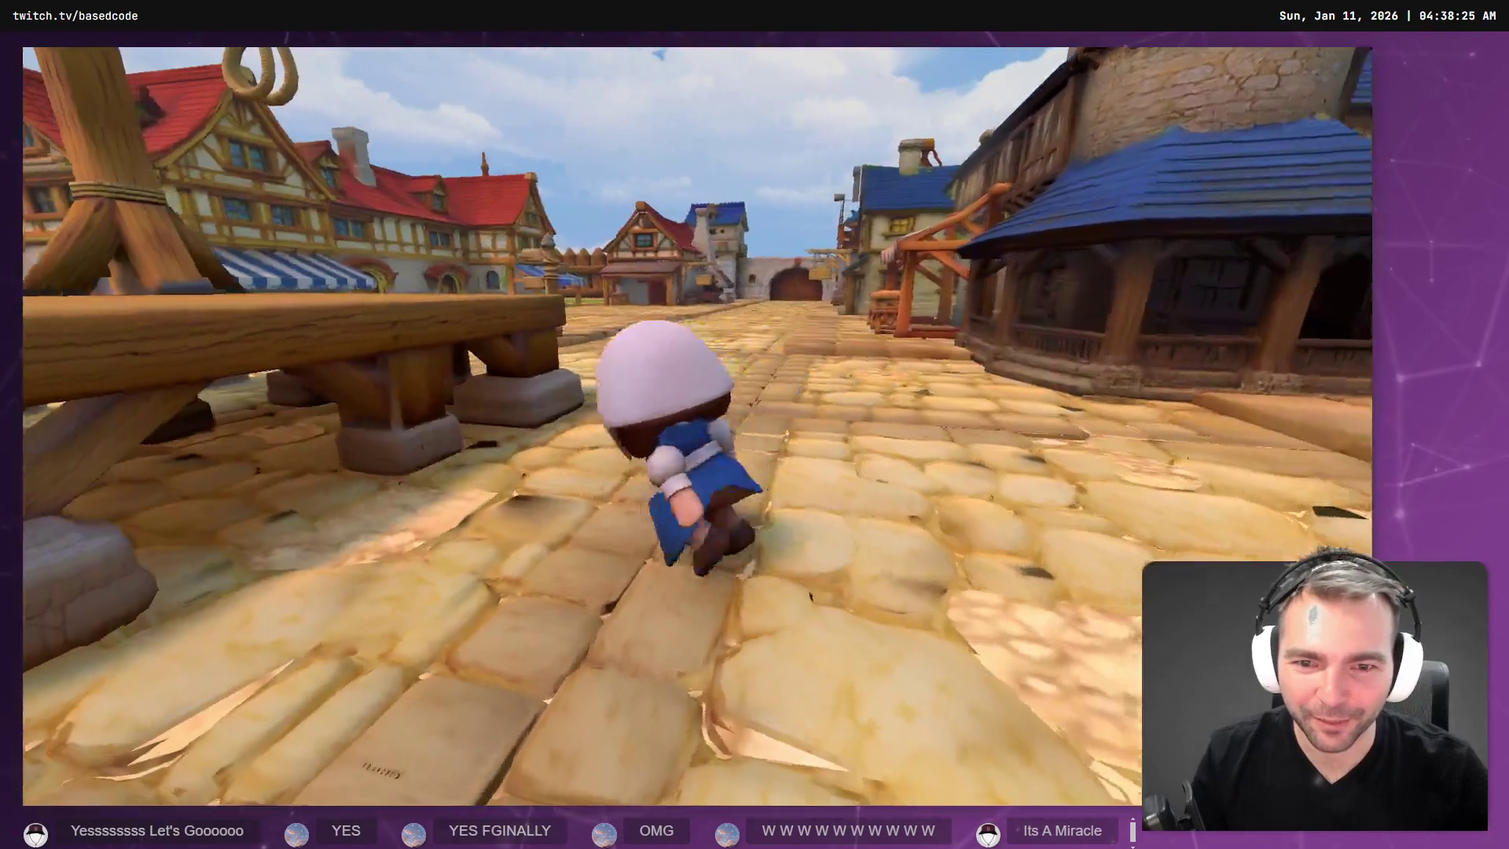
key(e)
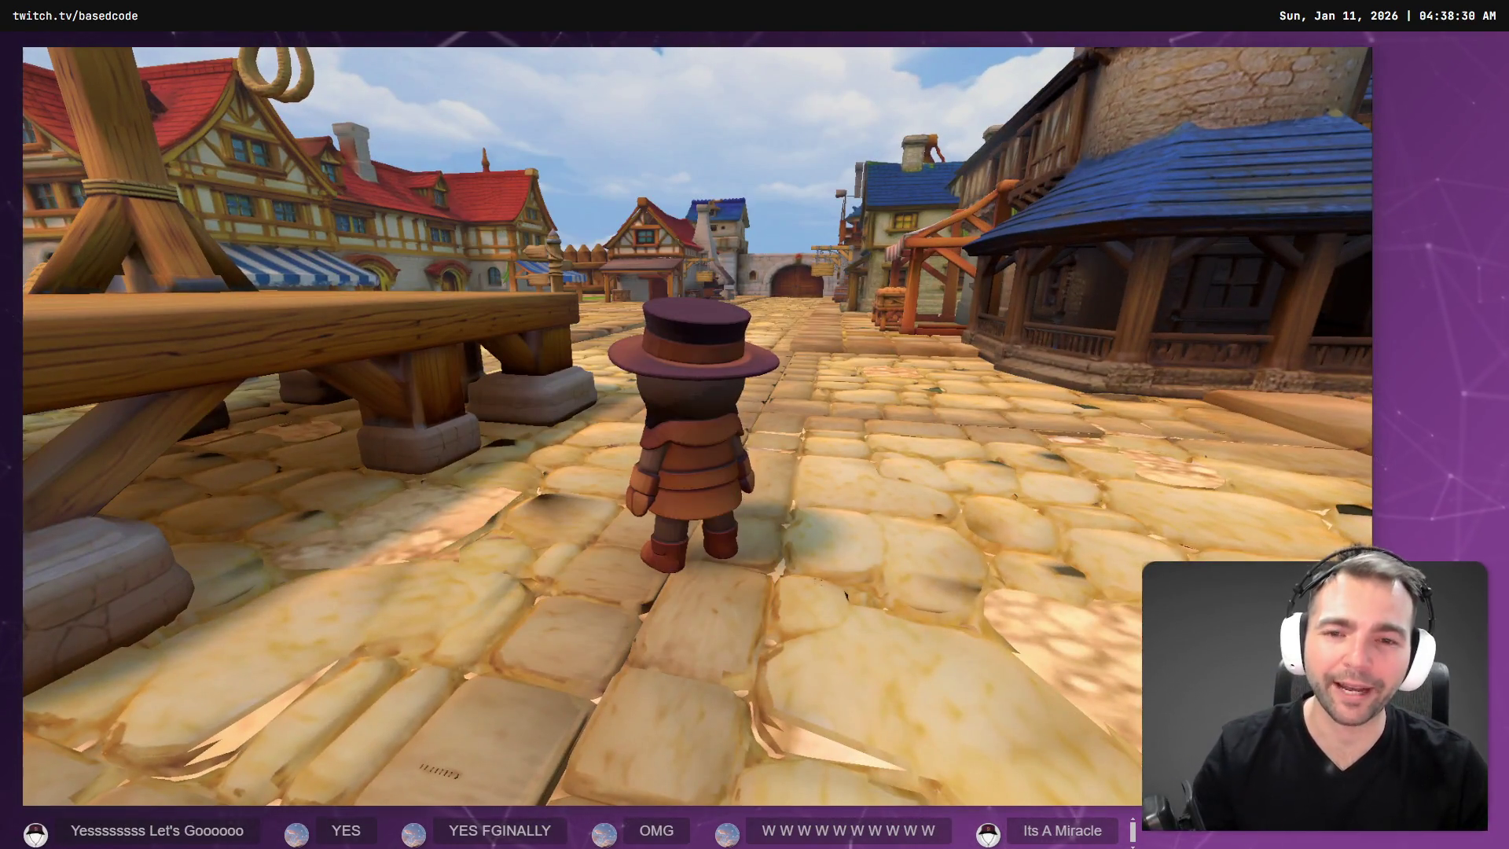
key(F8)
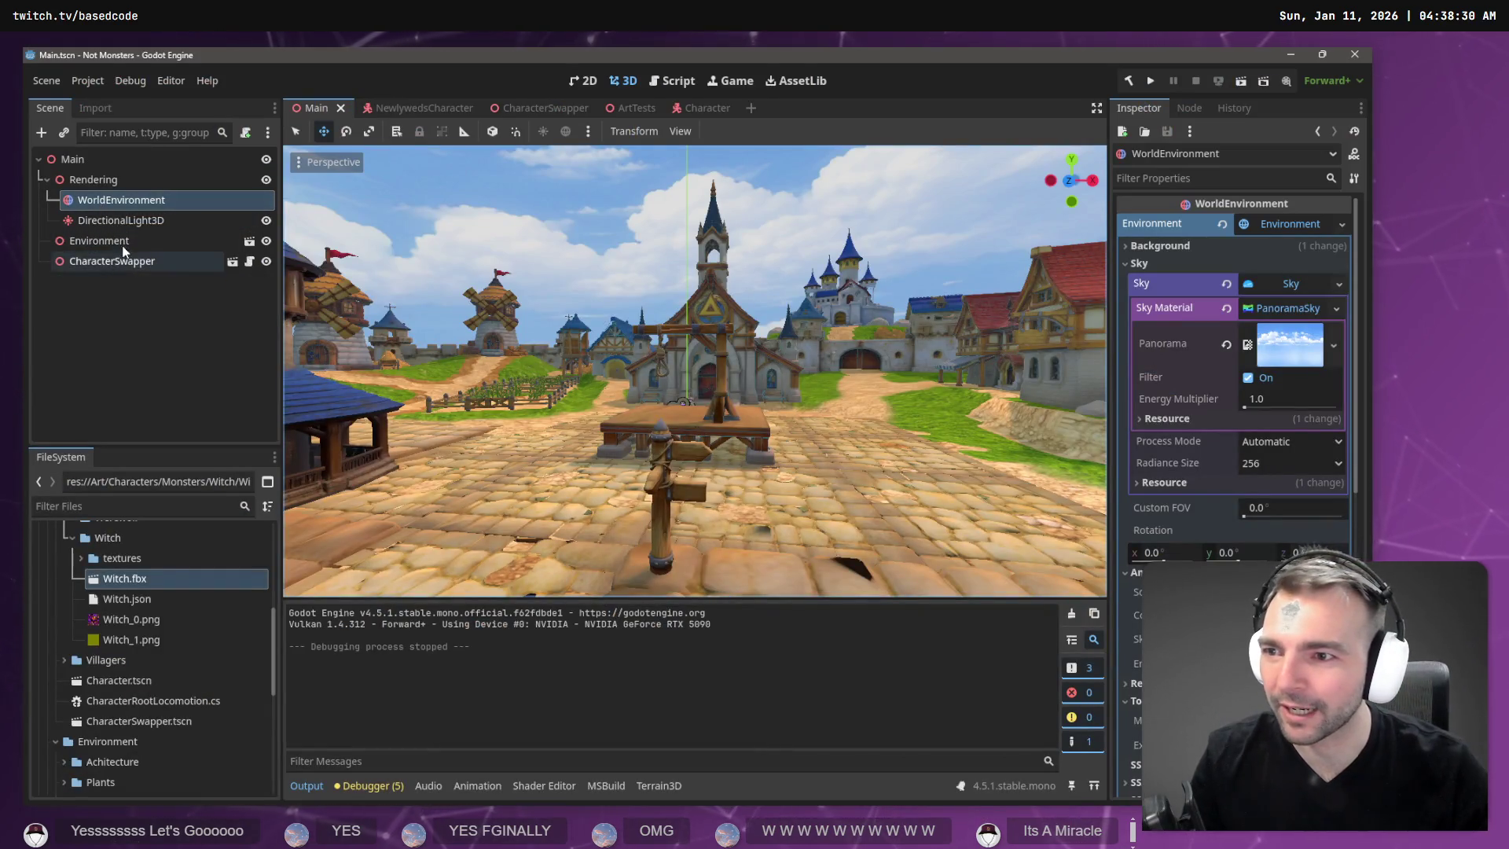
Go from CharacterSwapper back to the witch's Character scene and bring up the Scene menu.
click(231, 261)
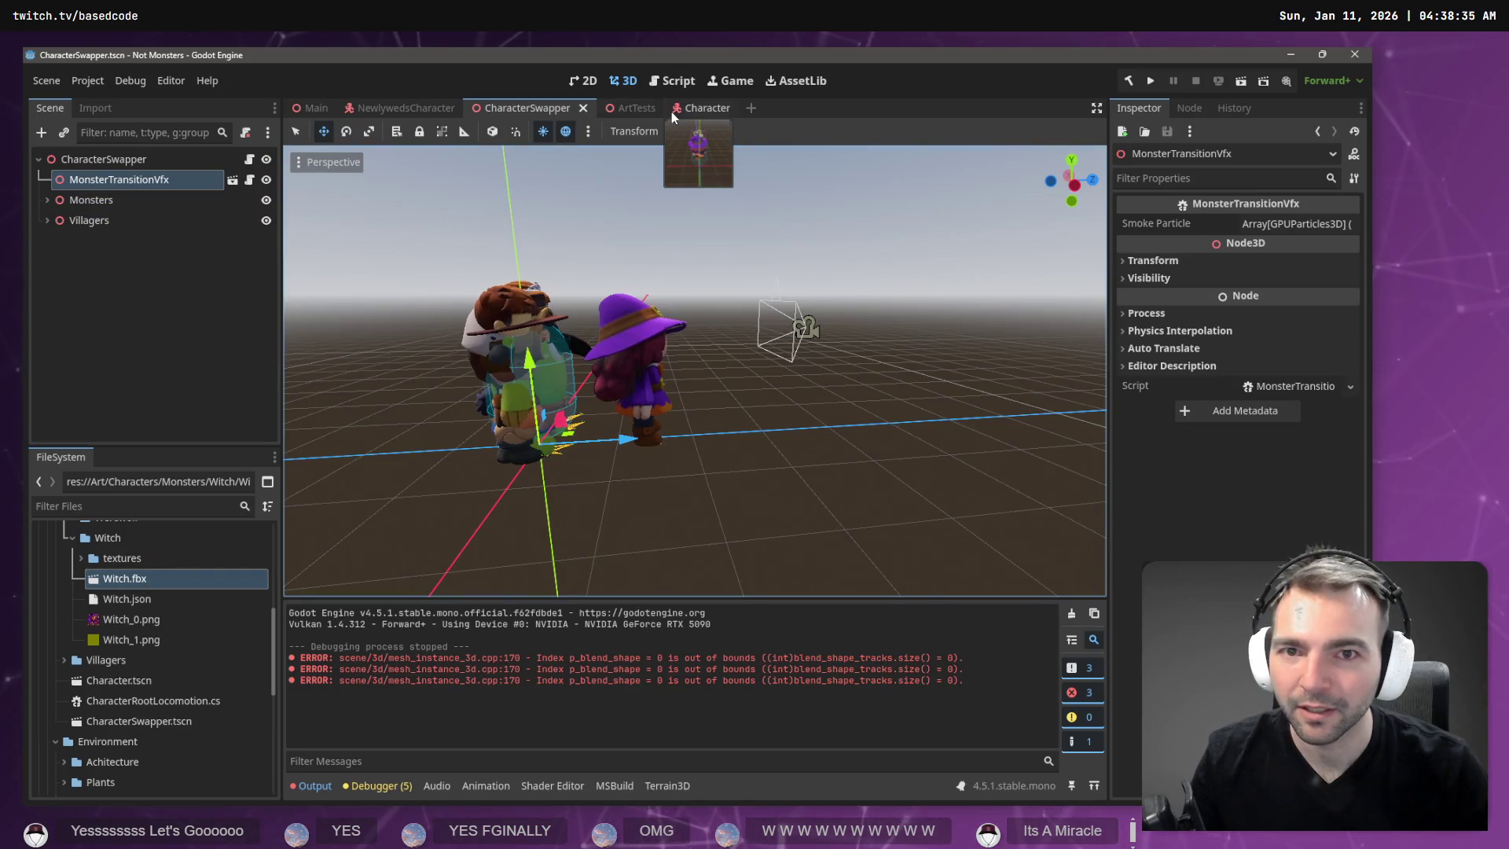
click(696, 113)
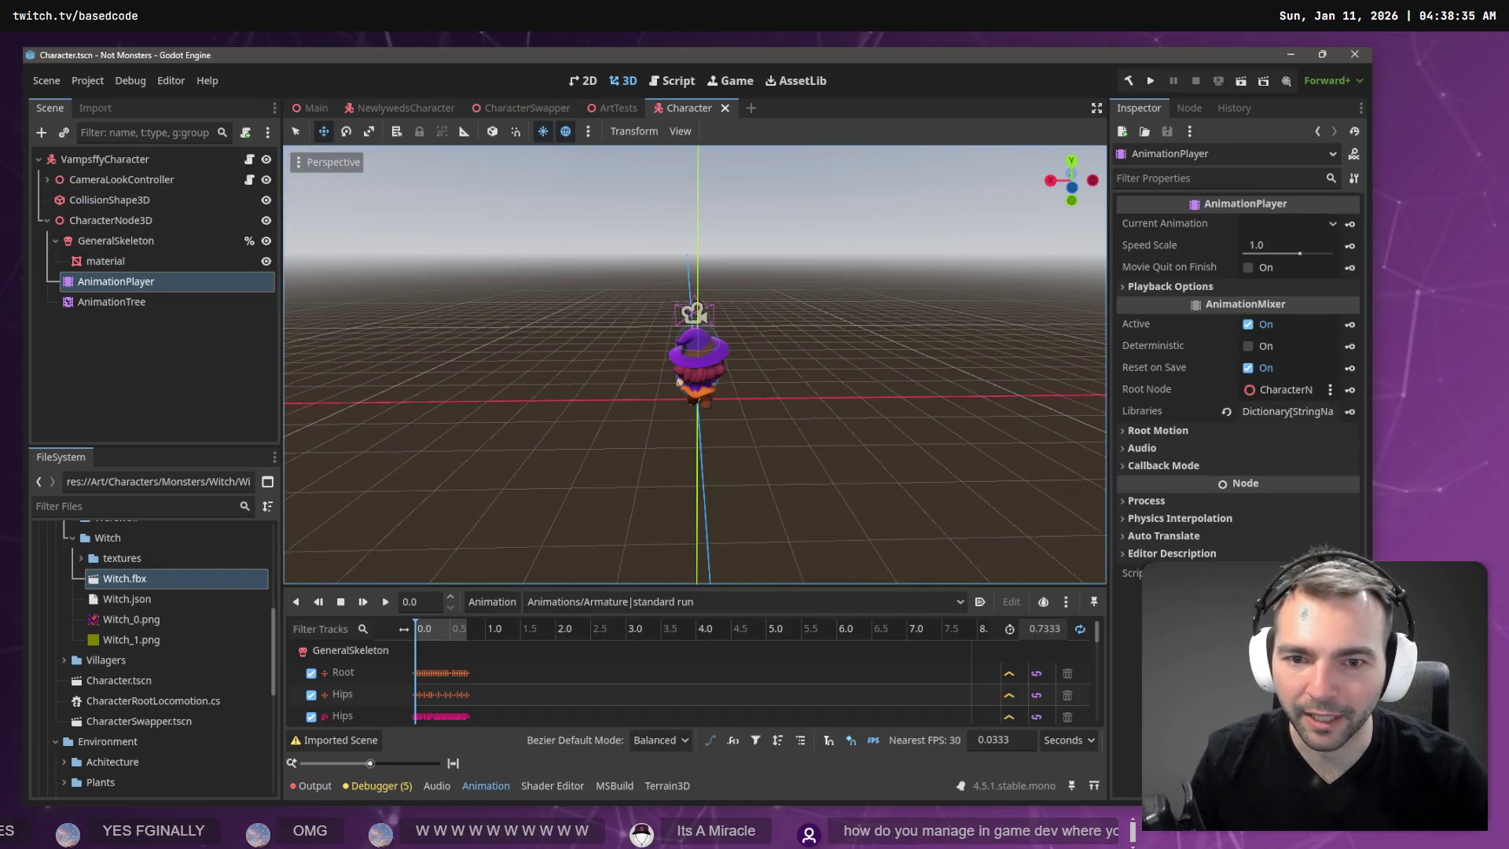
mouse_move(719, 289)
middle_down()
mouse_move(770, 291)
mouse_move(394, 230)
middle_up()
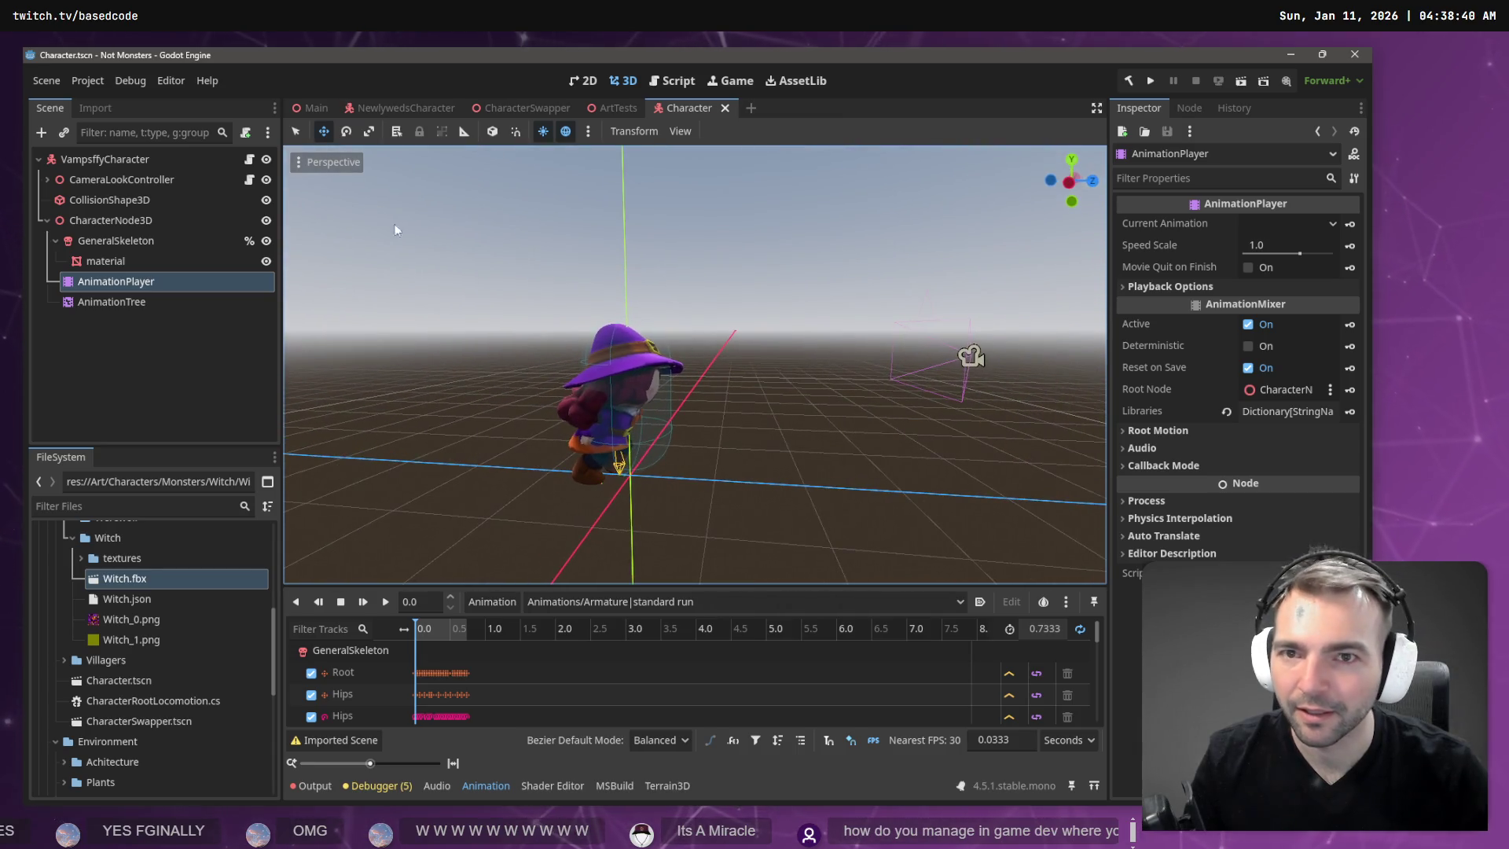
click(47, 80)
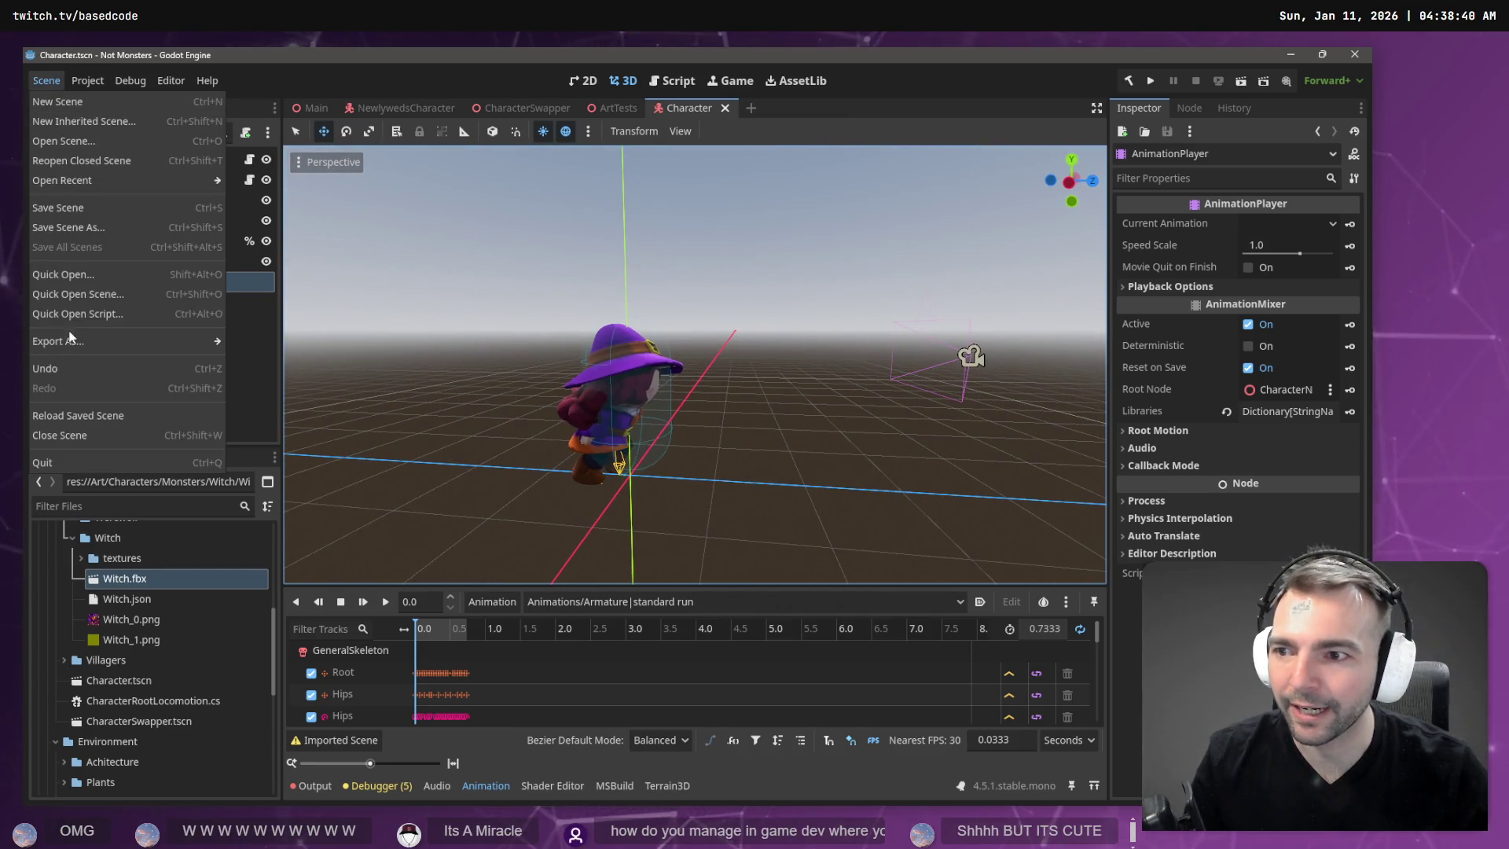
Use Save Scene As to store the witch scene in Monsters/Witch under the name WitchCharacter.
click(92, 223)
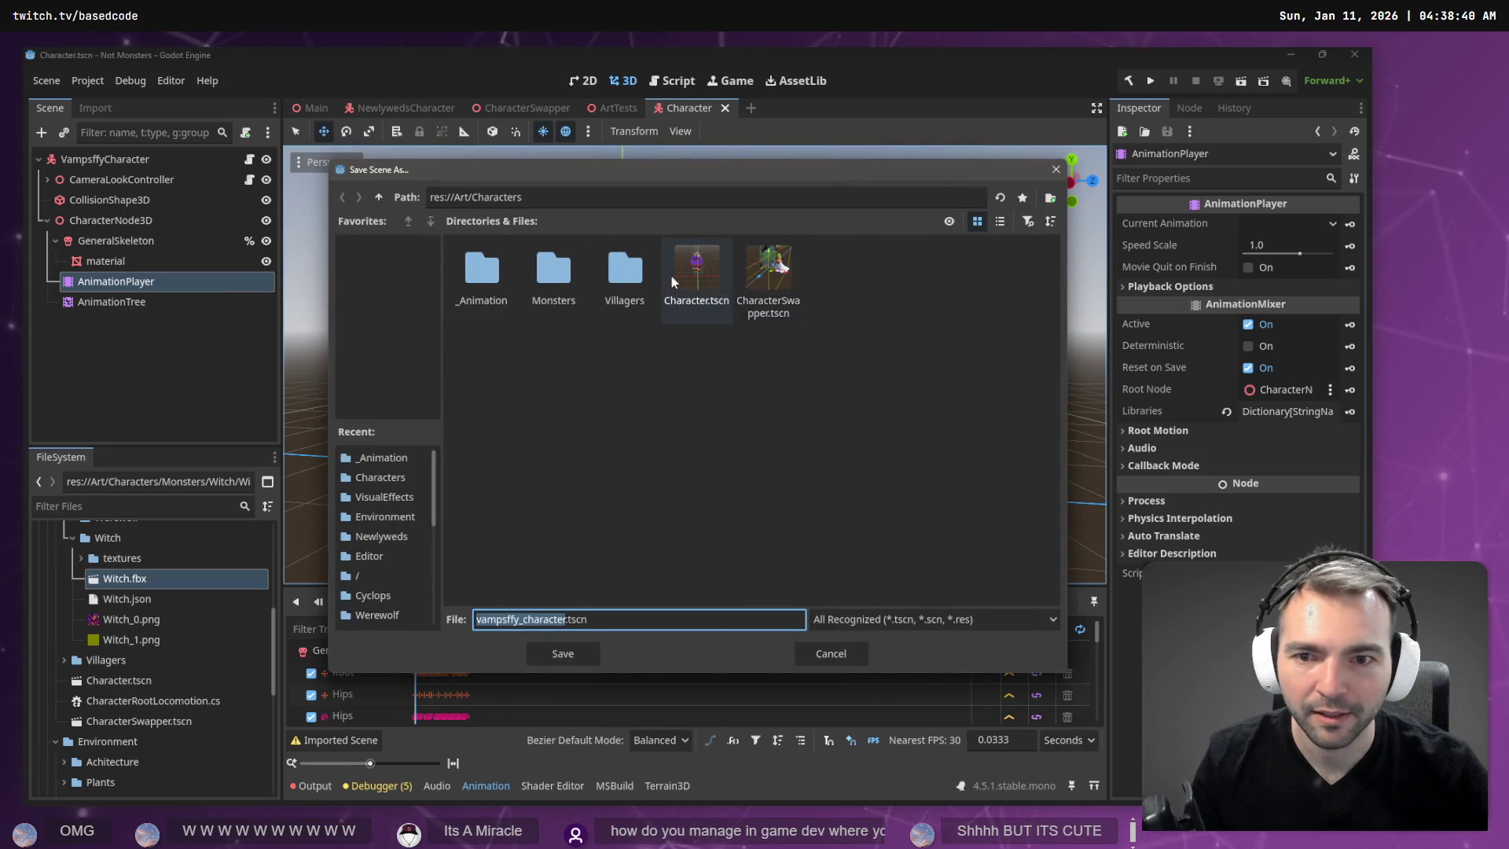
double_click(581, 277)
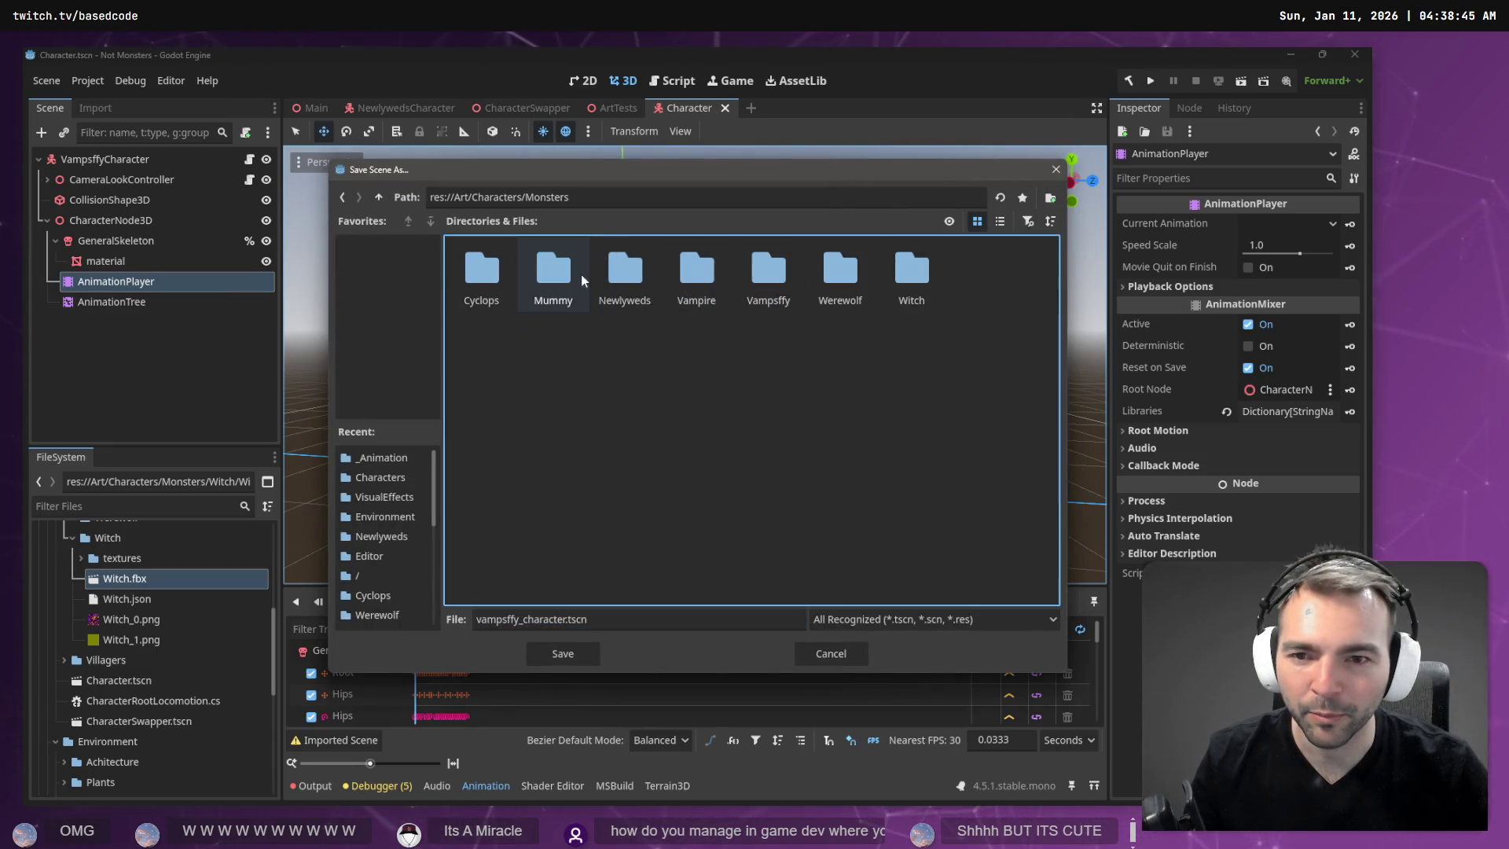
double_click(912, 271)
triple_click(606, 620)
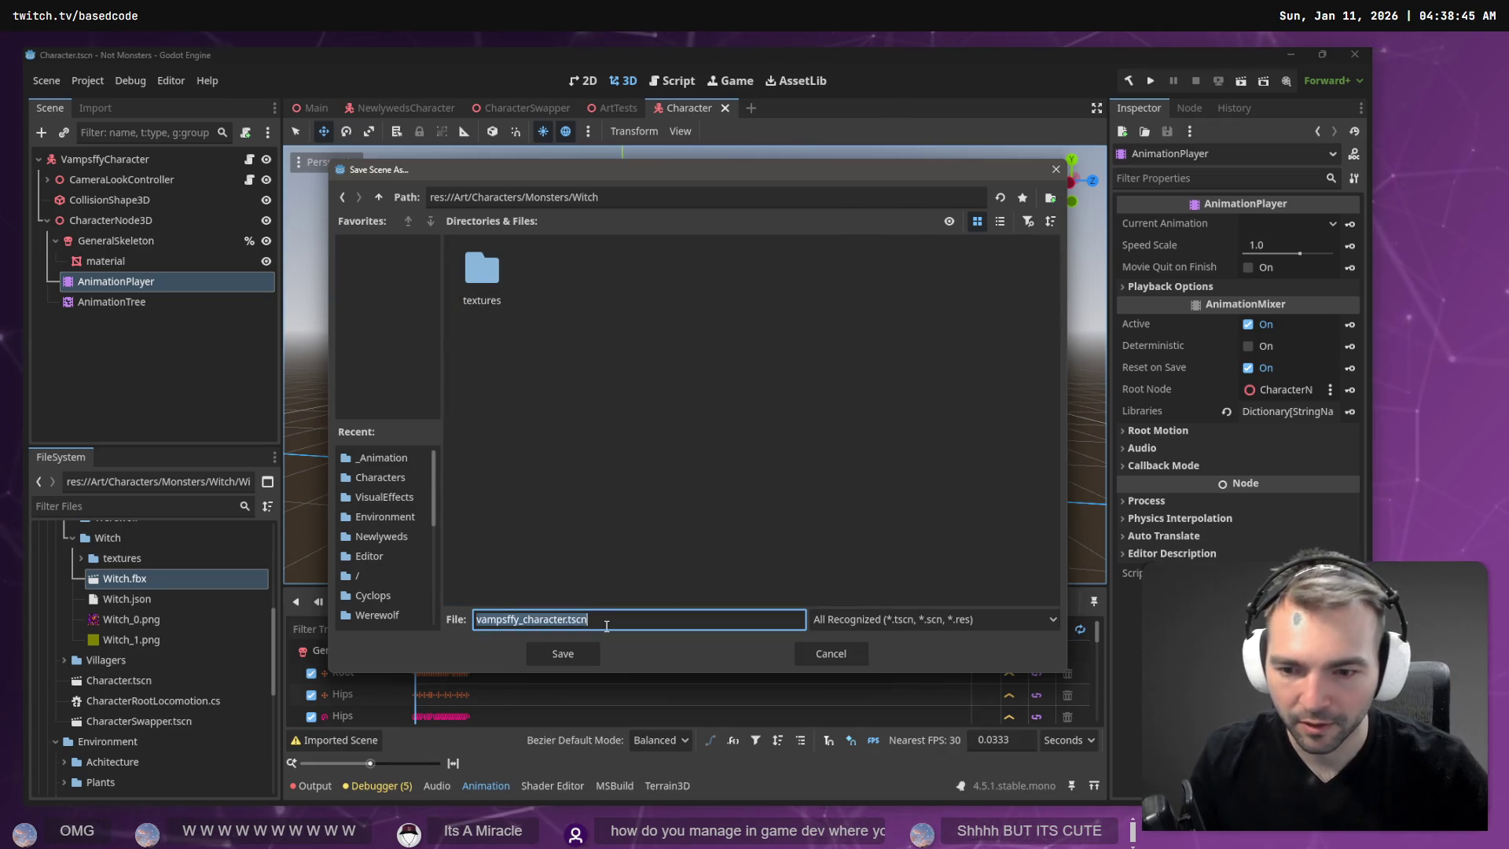
text(WitchCharacter)
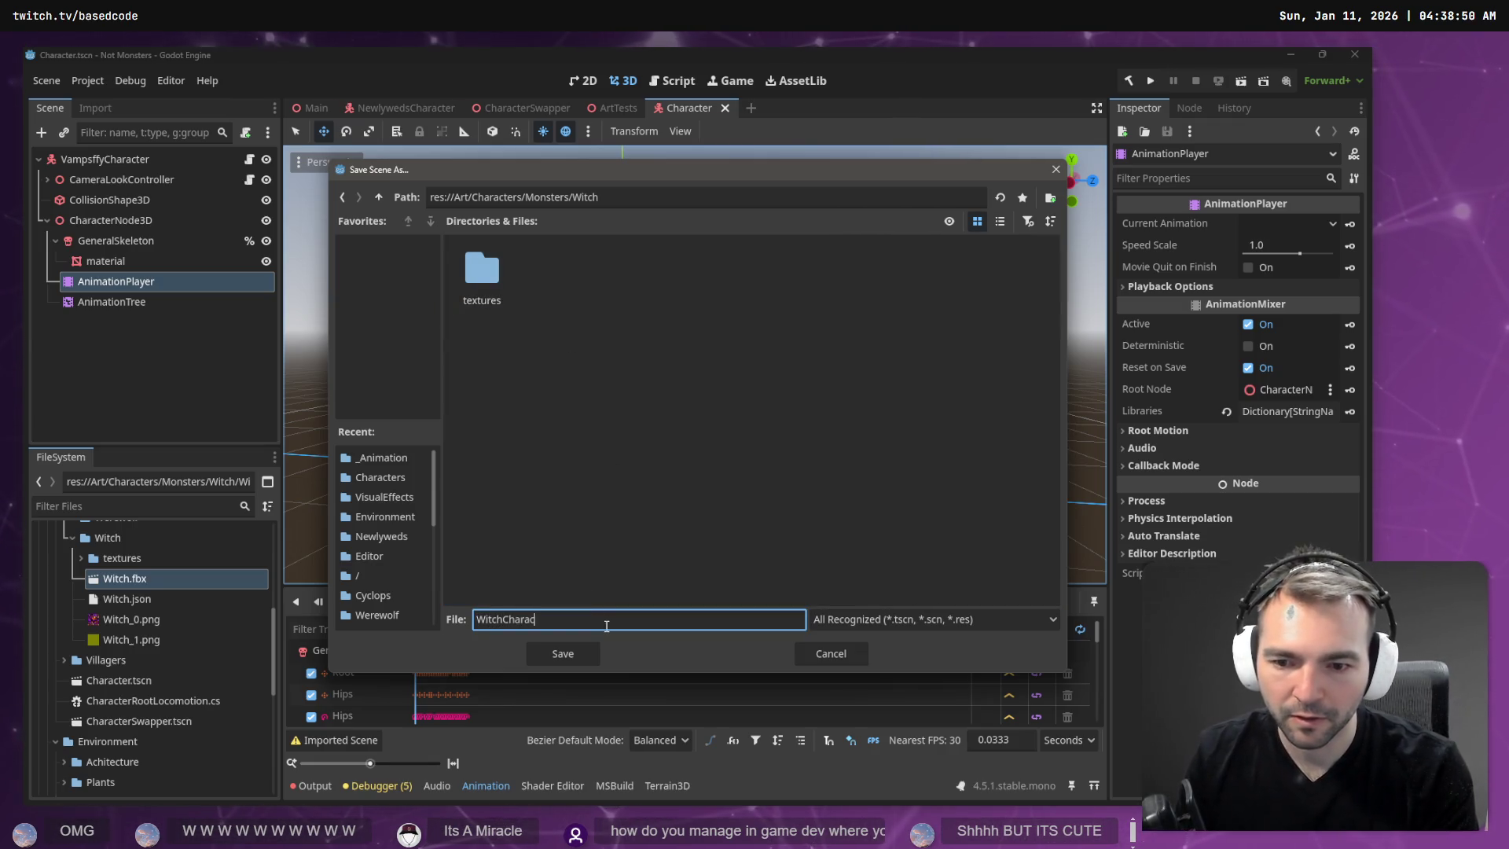
key(Return)
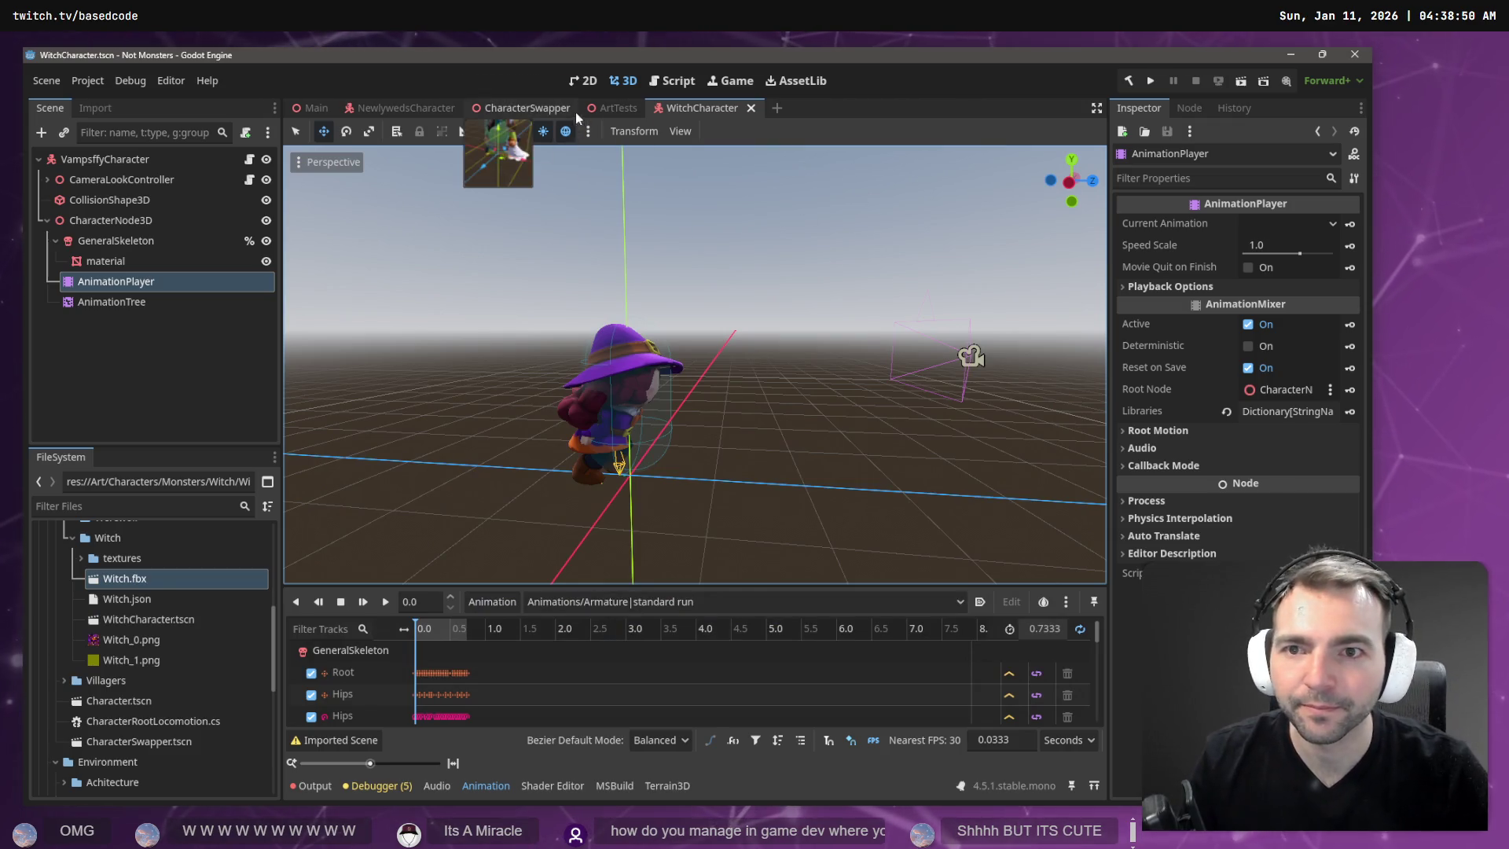
Drag WitchCharacter.tscn under the Monsters node in CharacterSwapper and save the scene.
click(505, 109)
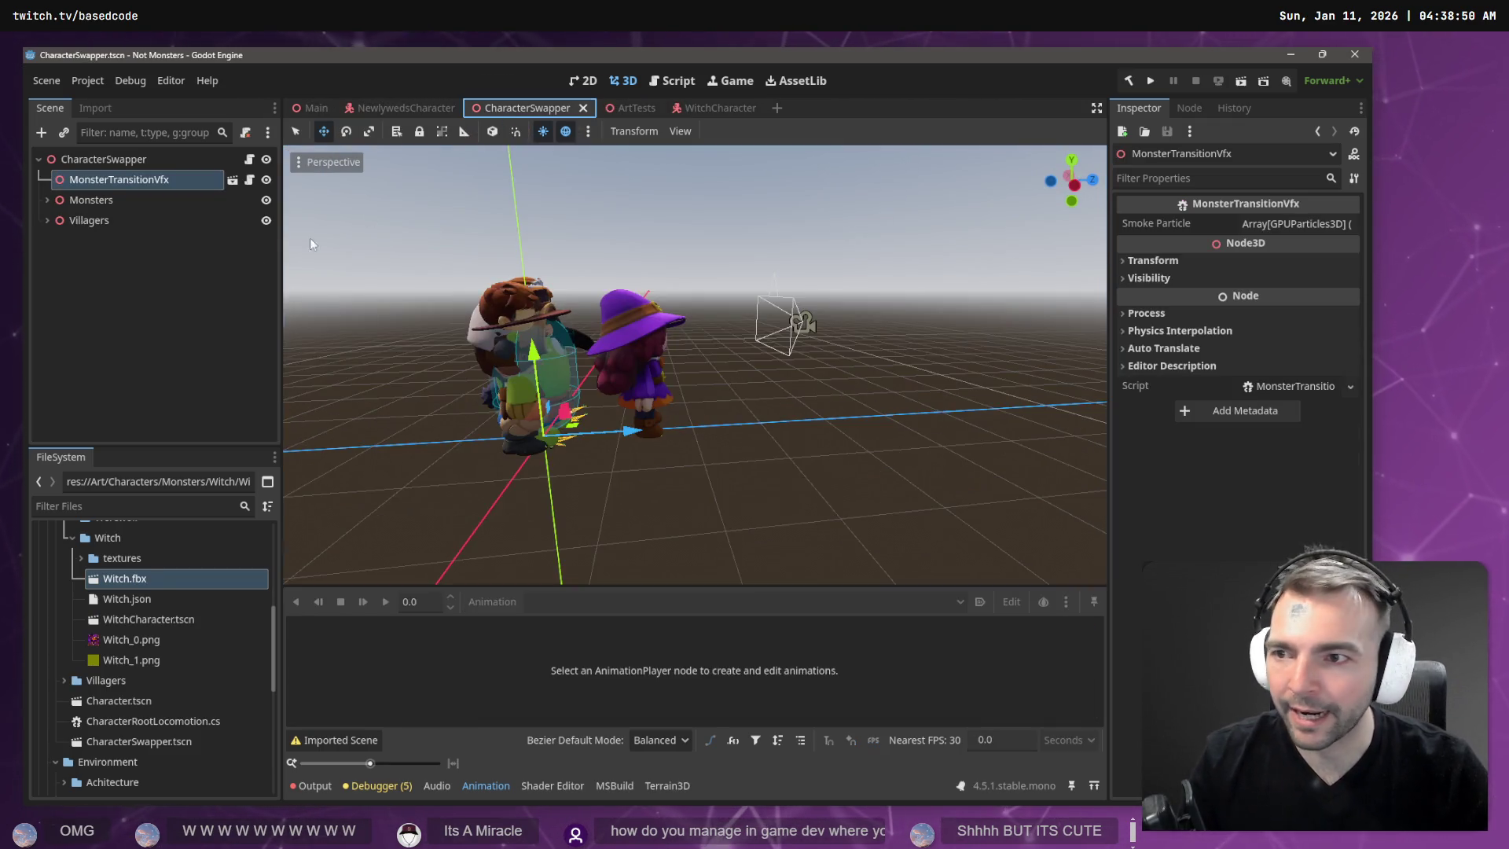
click(46, 201)
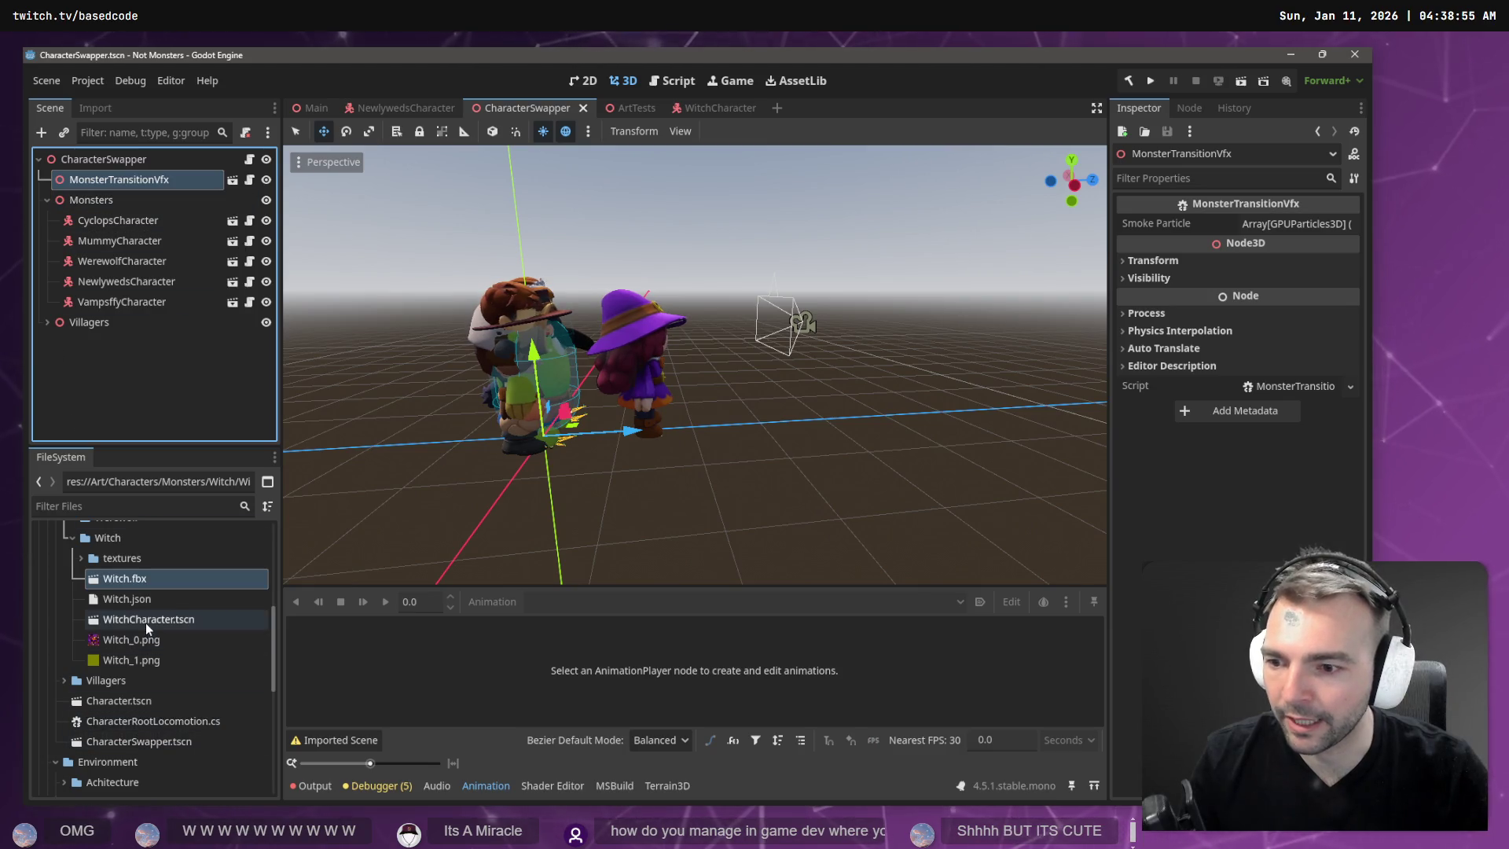
drag(148, 619, 102, 206)
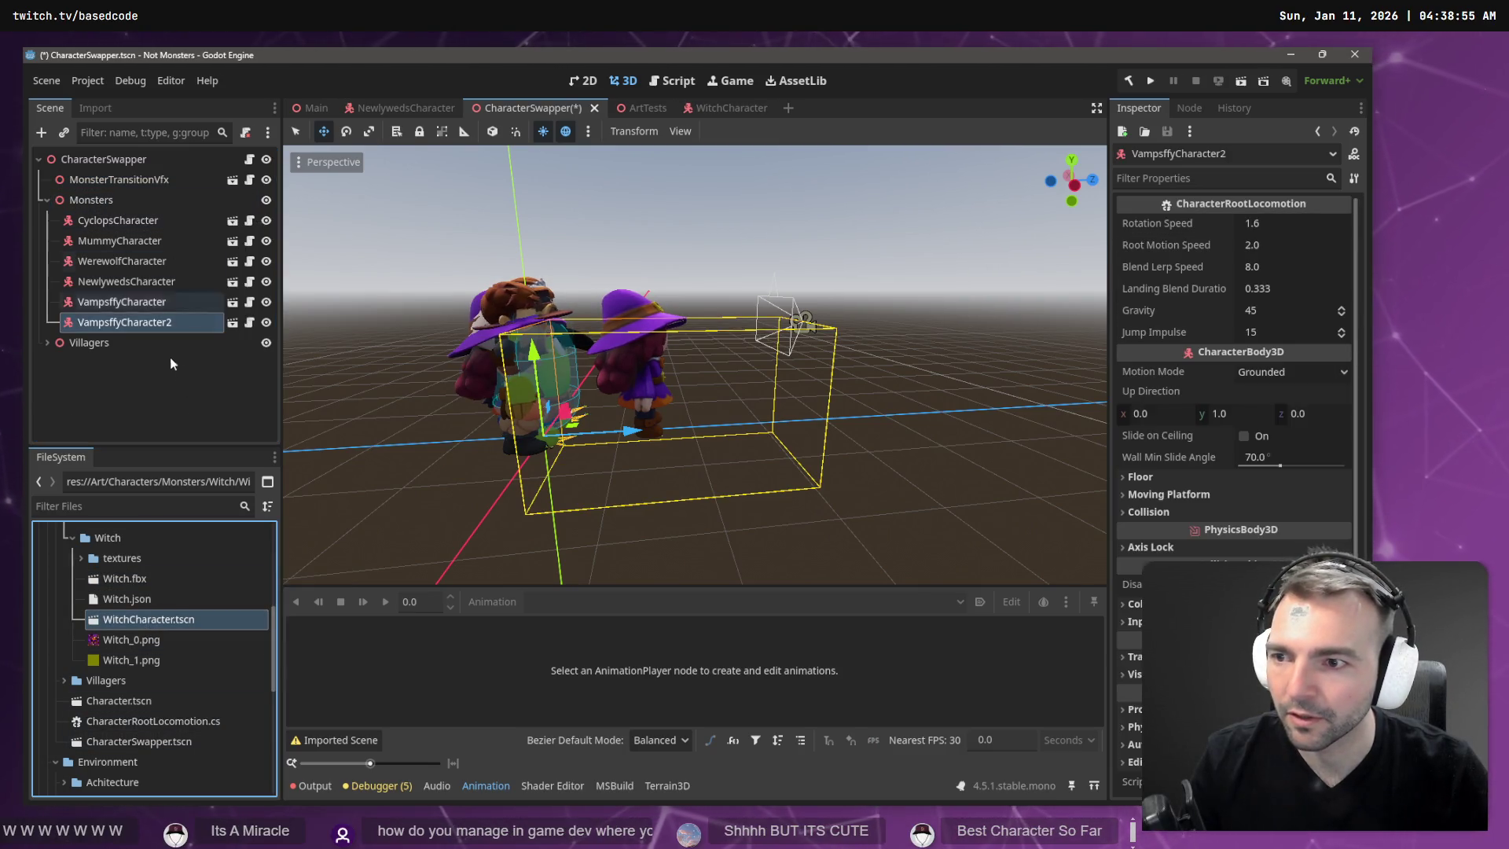
key(ctrl+s)
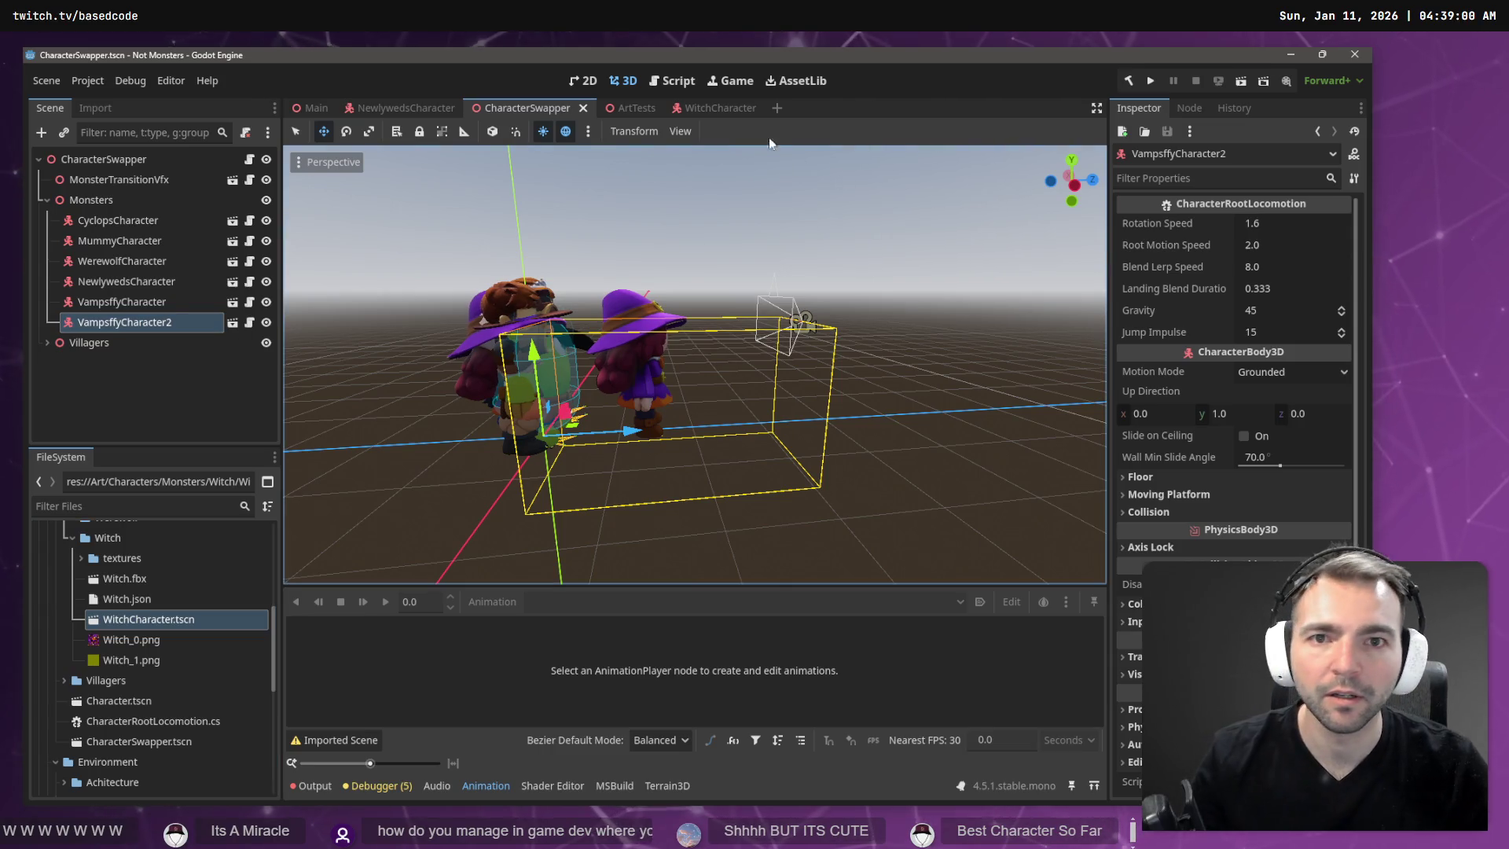
Rename the witch scene's root node to WitchCharacter, then delete the duplicate VampsffyCharacter2 in CharacterSwapper.
click(712, 108)
double_click(89, 160)
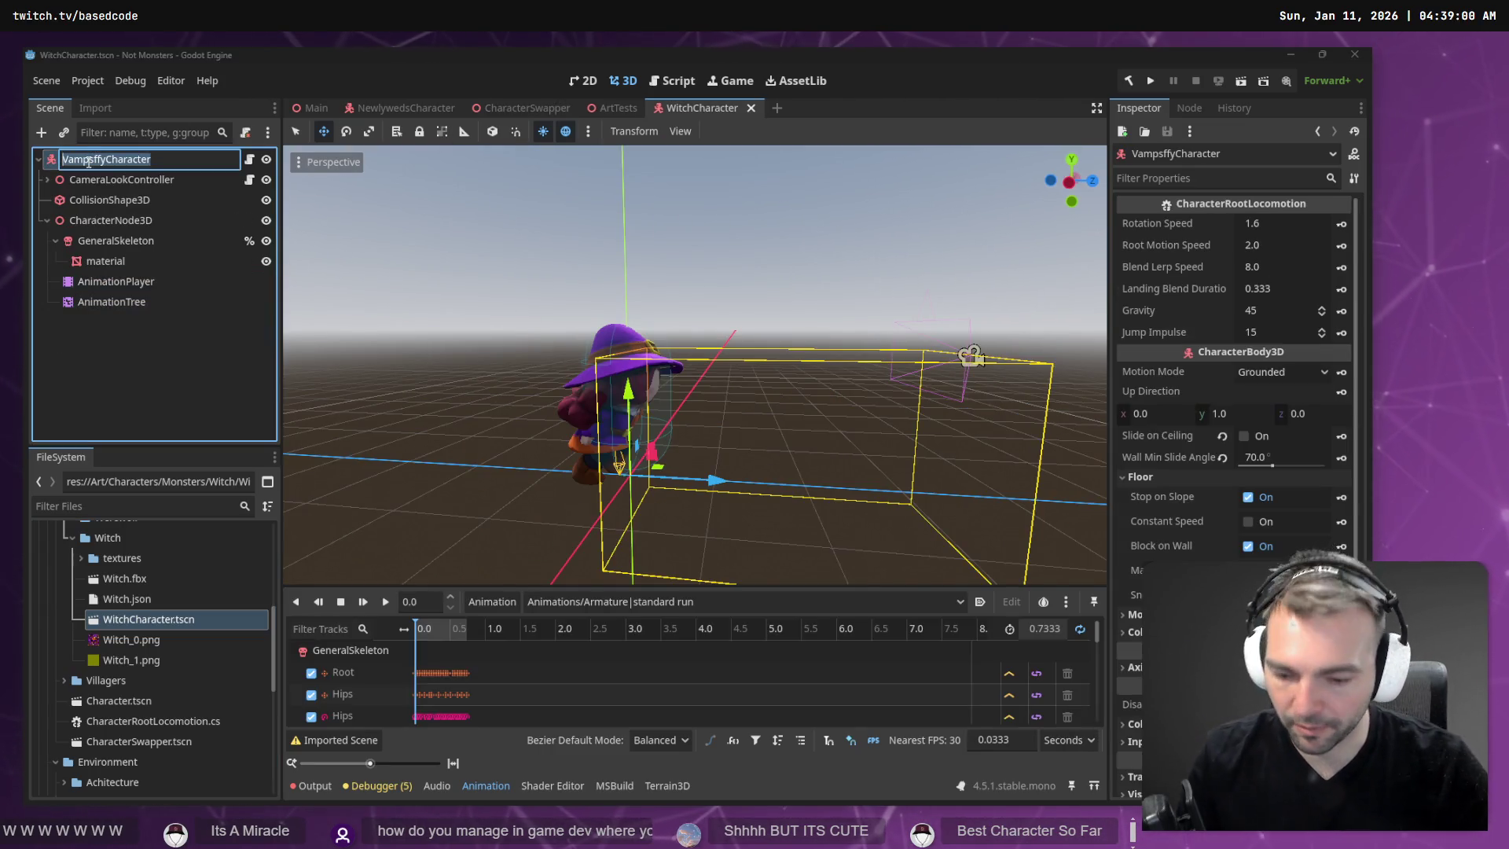
text(WitchCharacter)
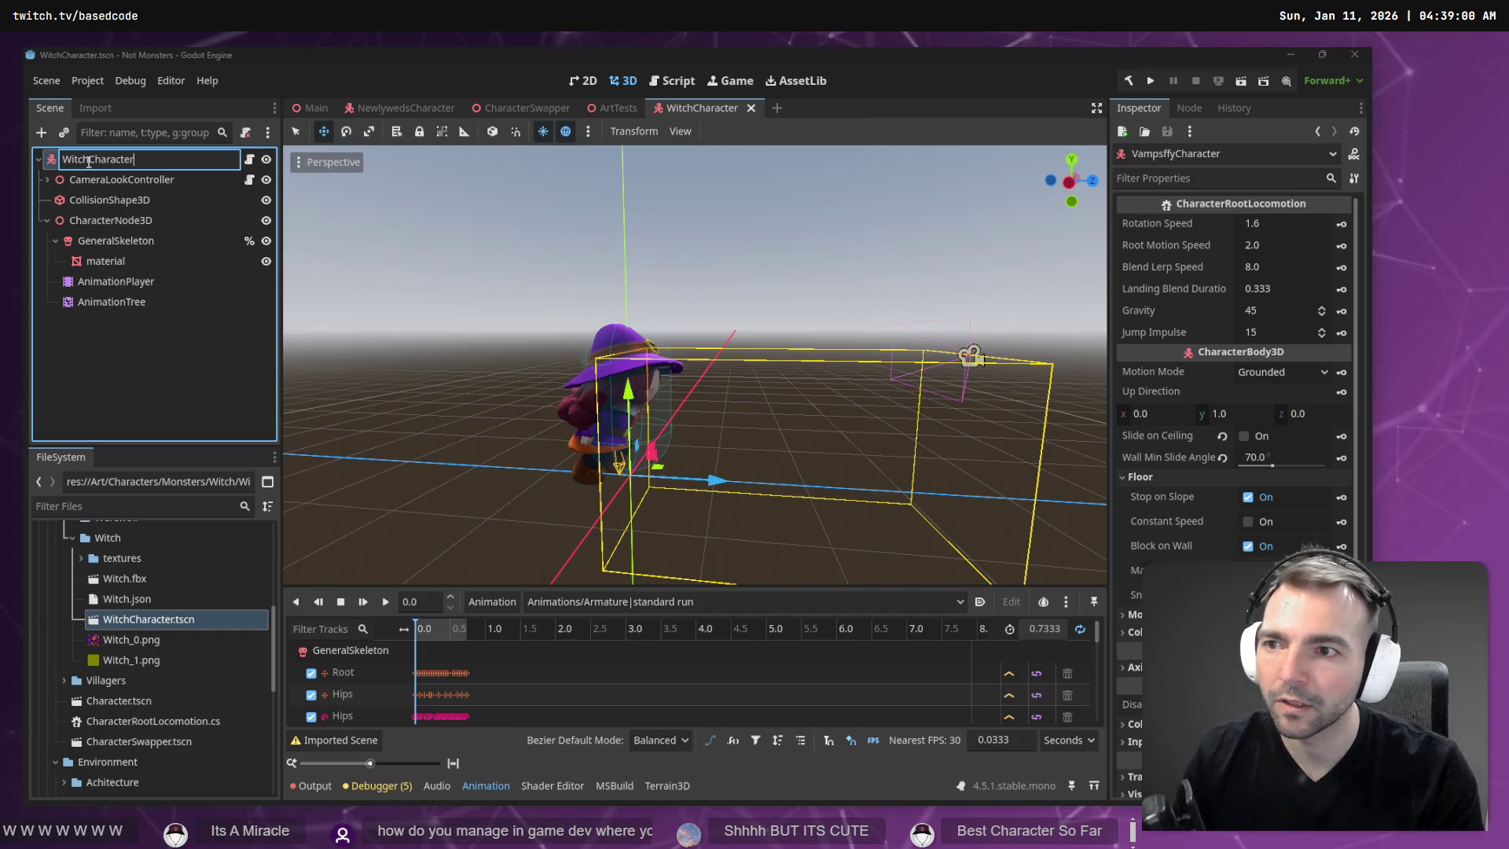
key(Return)
click(506, 108)
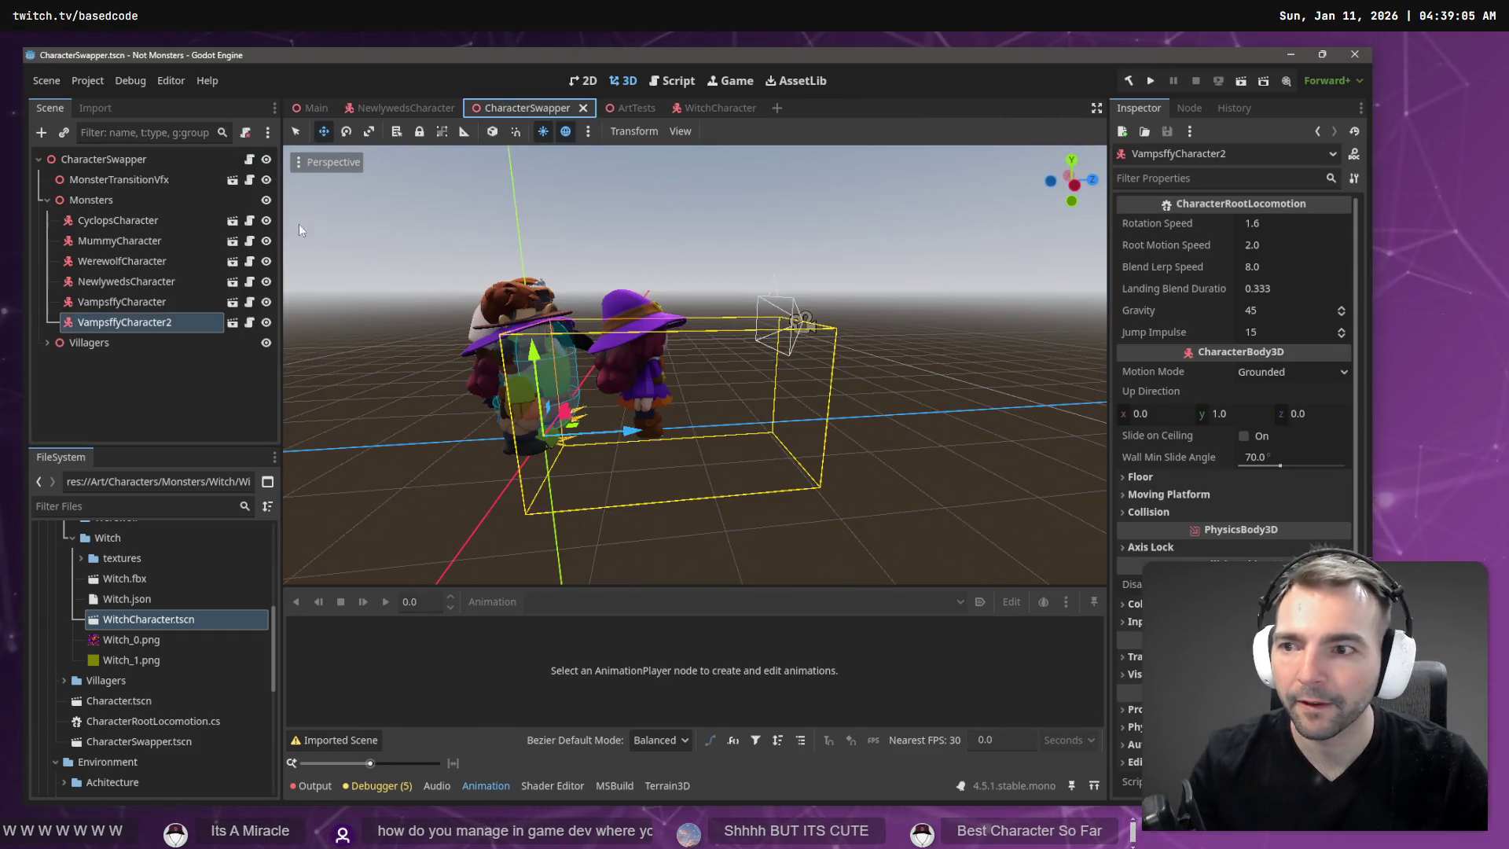
key(Delete)
Confirm removing VampsffyCharacter2, add WitchCharacter.tscn under Monsters, and save CharacterSwapper.
key(Return)
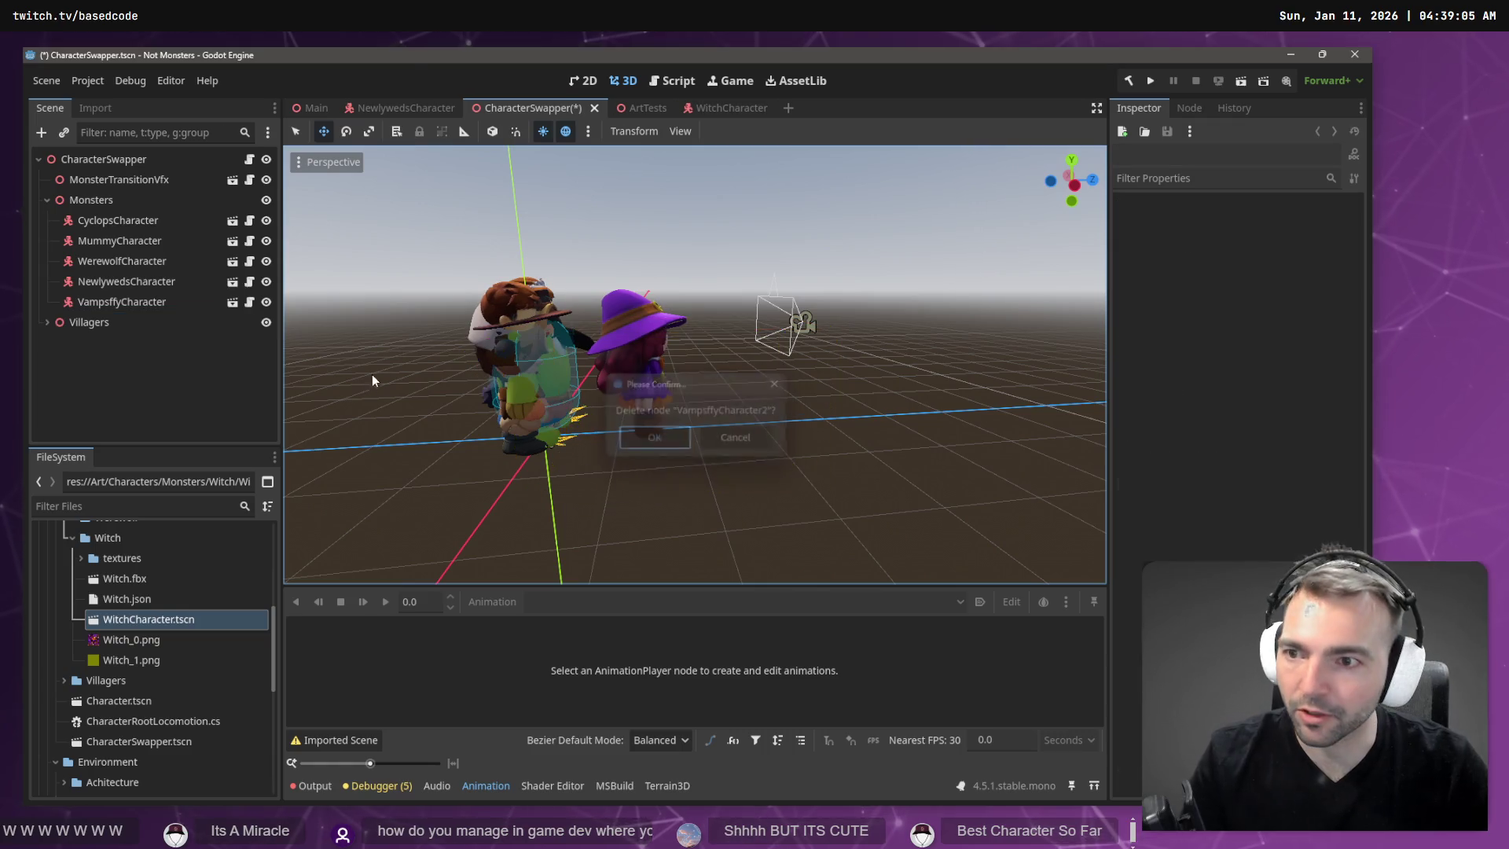
mouse_move(144, 621)
mouse_down()
mouse_move(144, 181)
mouse_move(104, 201)
mouse_up()
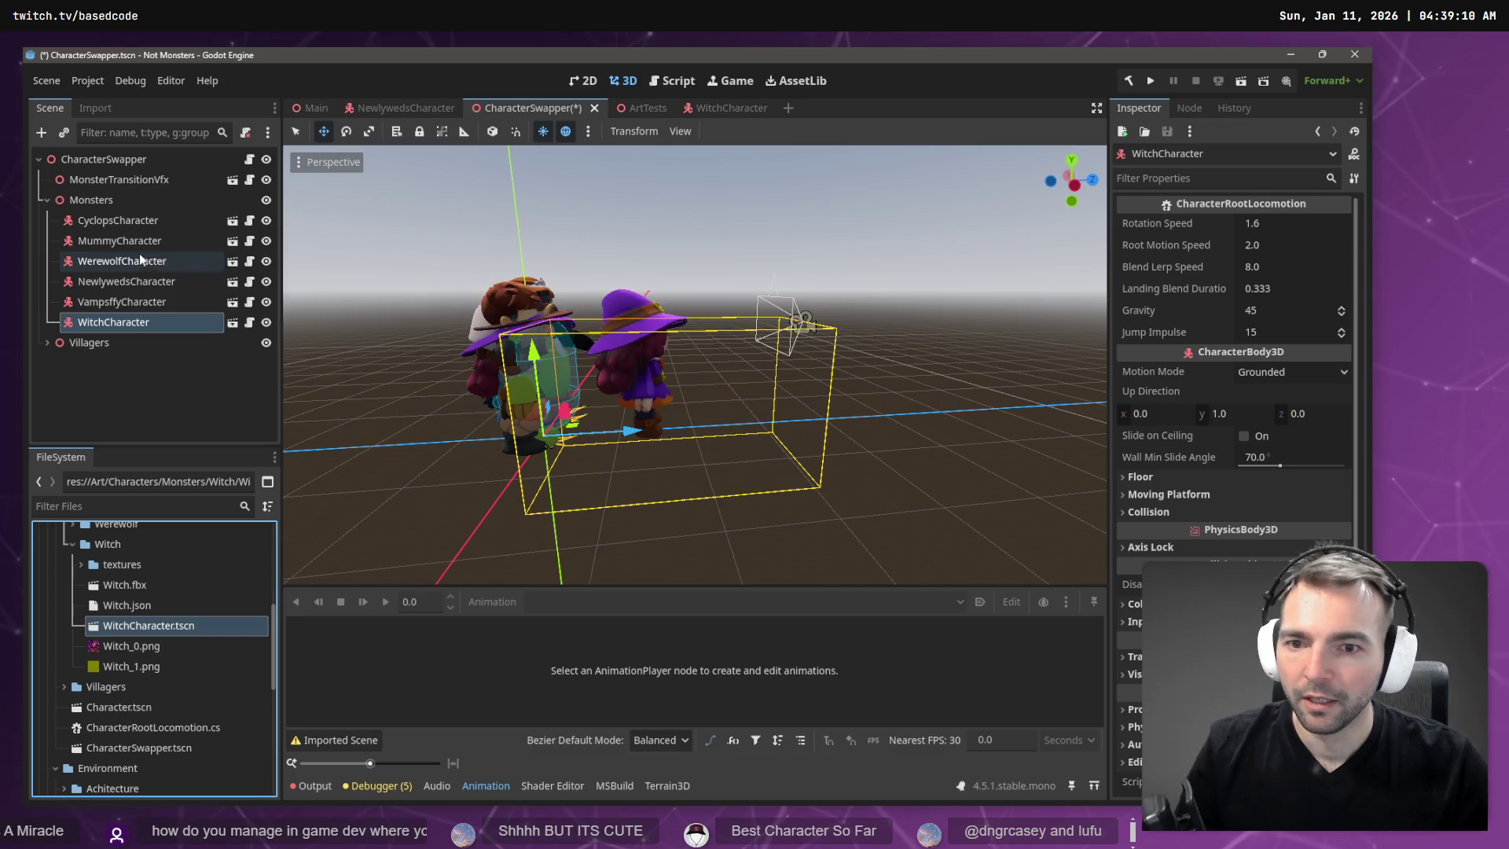
click(625, 294)
key(ctrl+s)
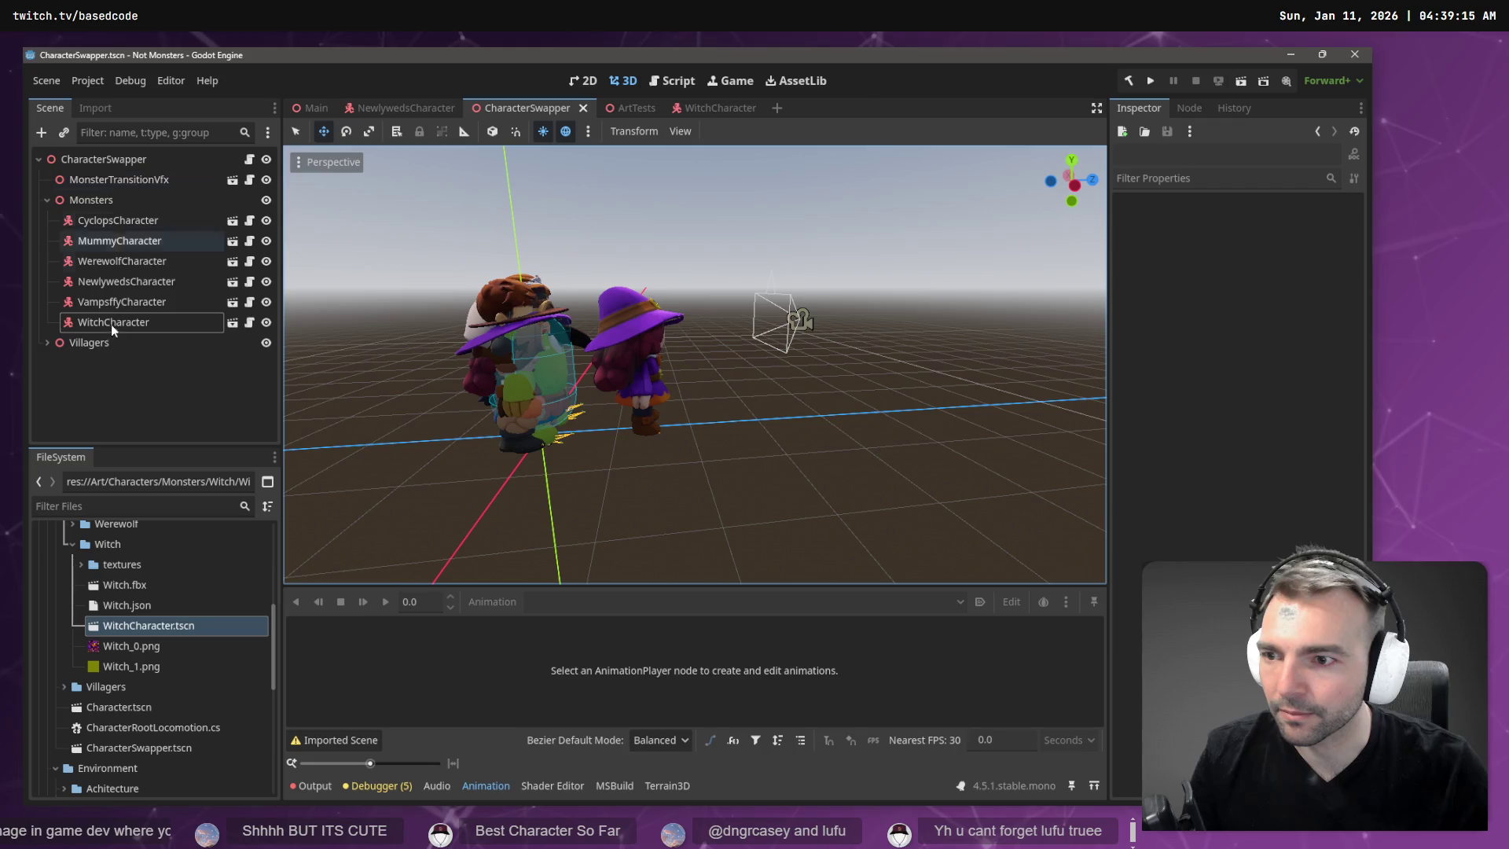
Test-move the witch and all six monsters along X, undoing the group move.
mouse_move(390, 107)
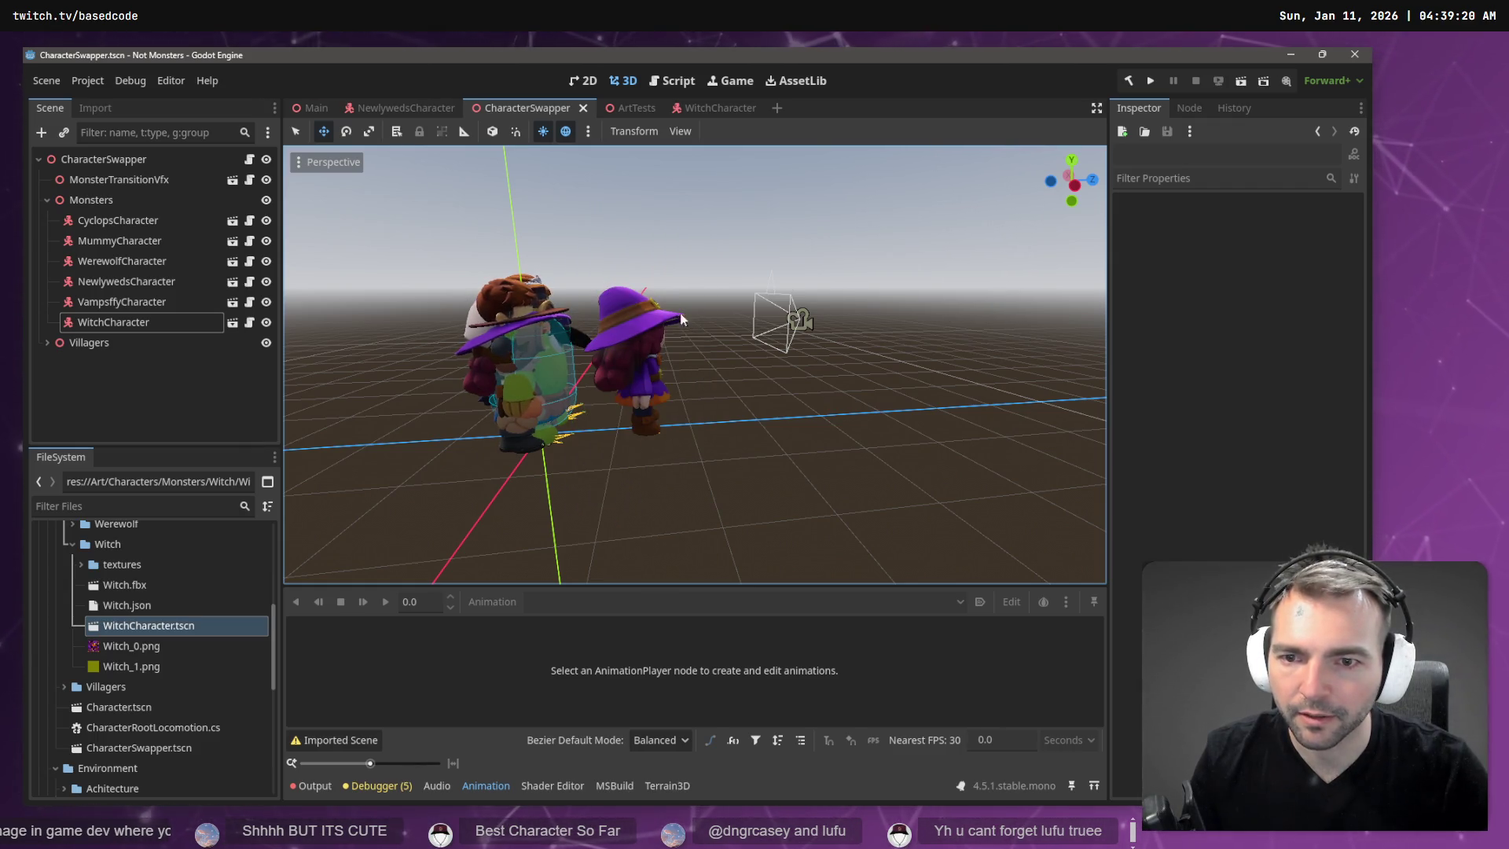
mouse_move(683, 319)
middle_down()
mouse_move(717, 428)
mouse_move(847, 270)
middle_up()
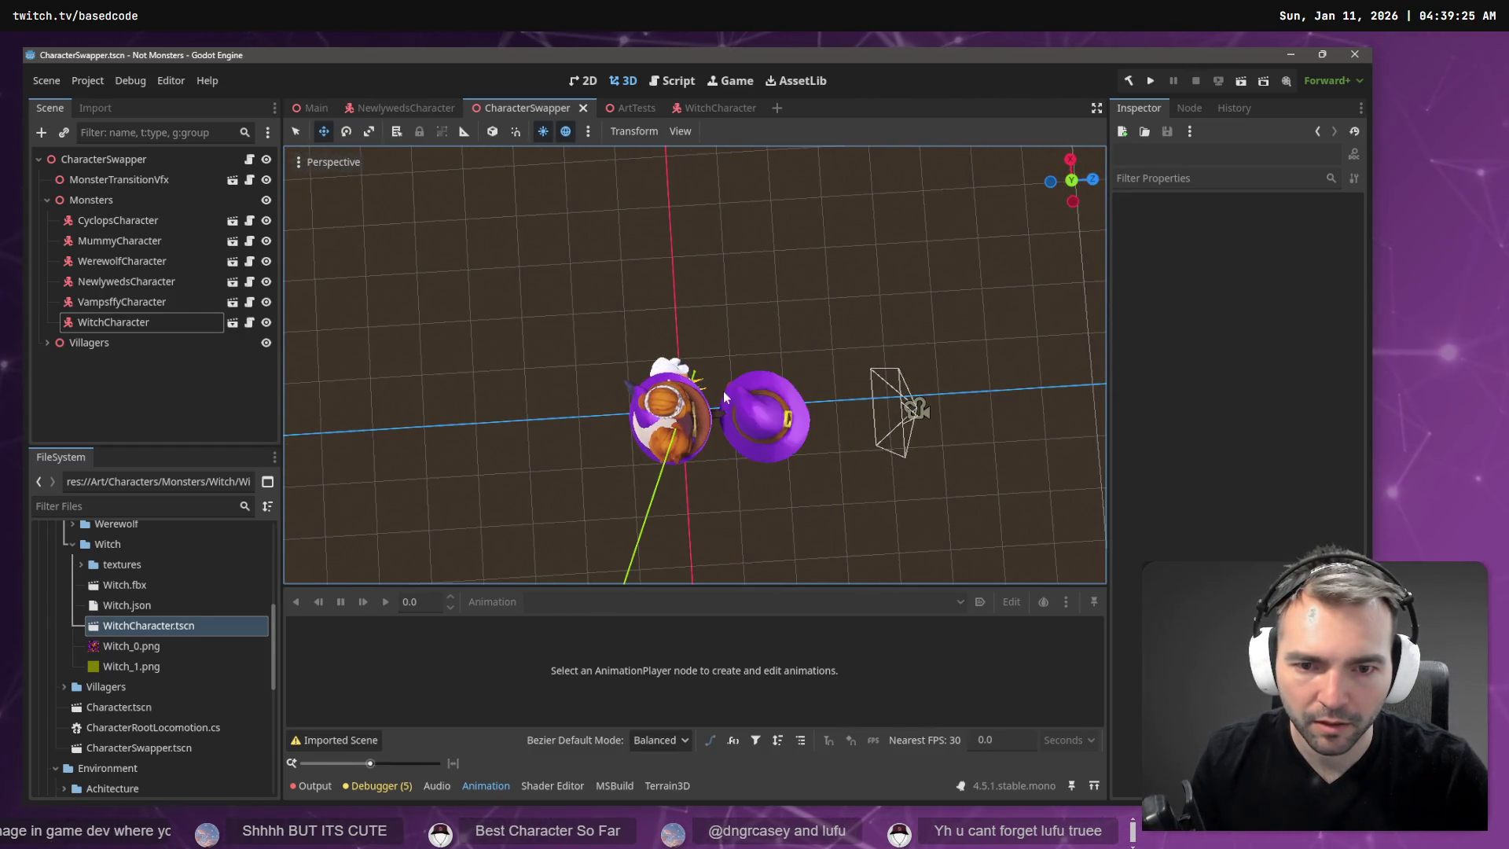
click(752, 404)
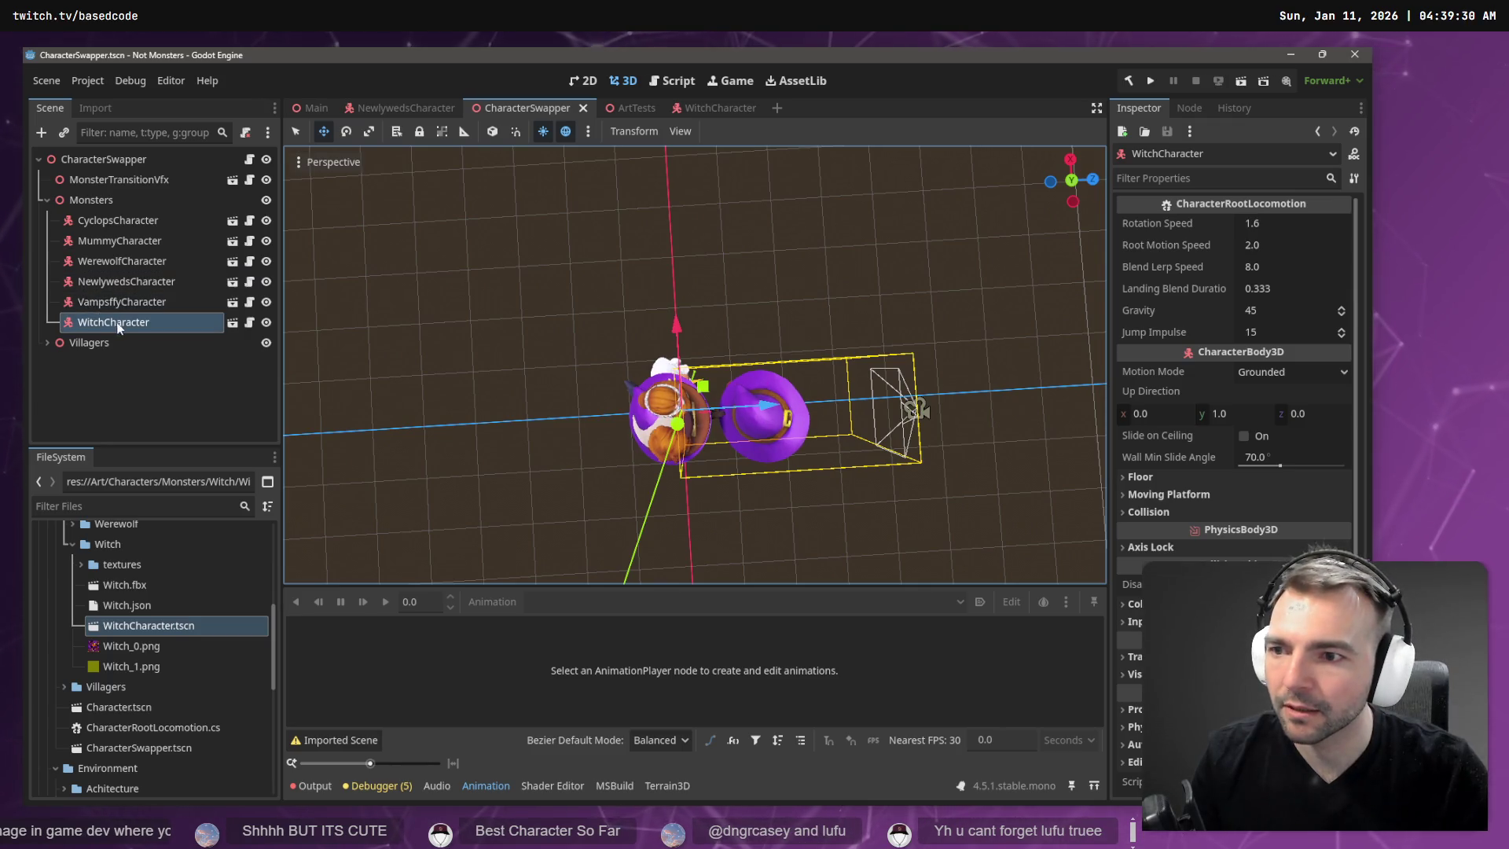
mouse_move(754, 408)
mouse_down()
mouse_move(817, 425)
mouse_move(781, 487)
mouse_move(775, 472)
mouse_up()
click(160, 220)
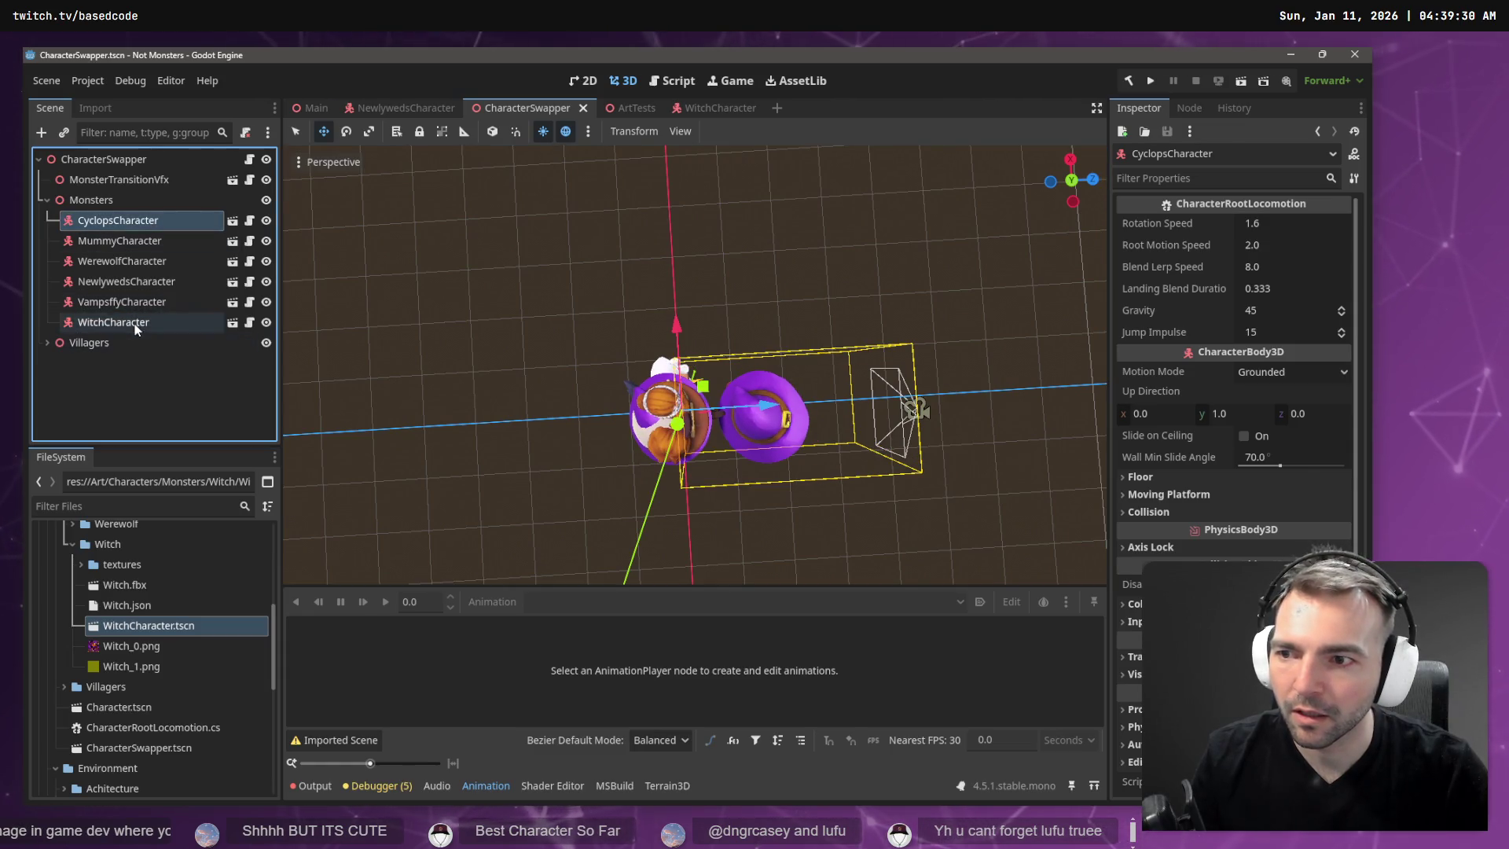
shift+click(114, 322)
drag(782, 413, 595, 413)
key(ctrl+z)
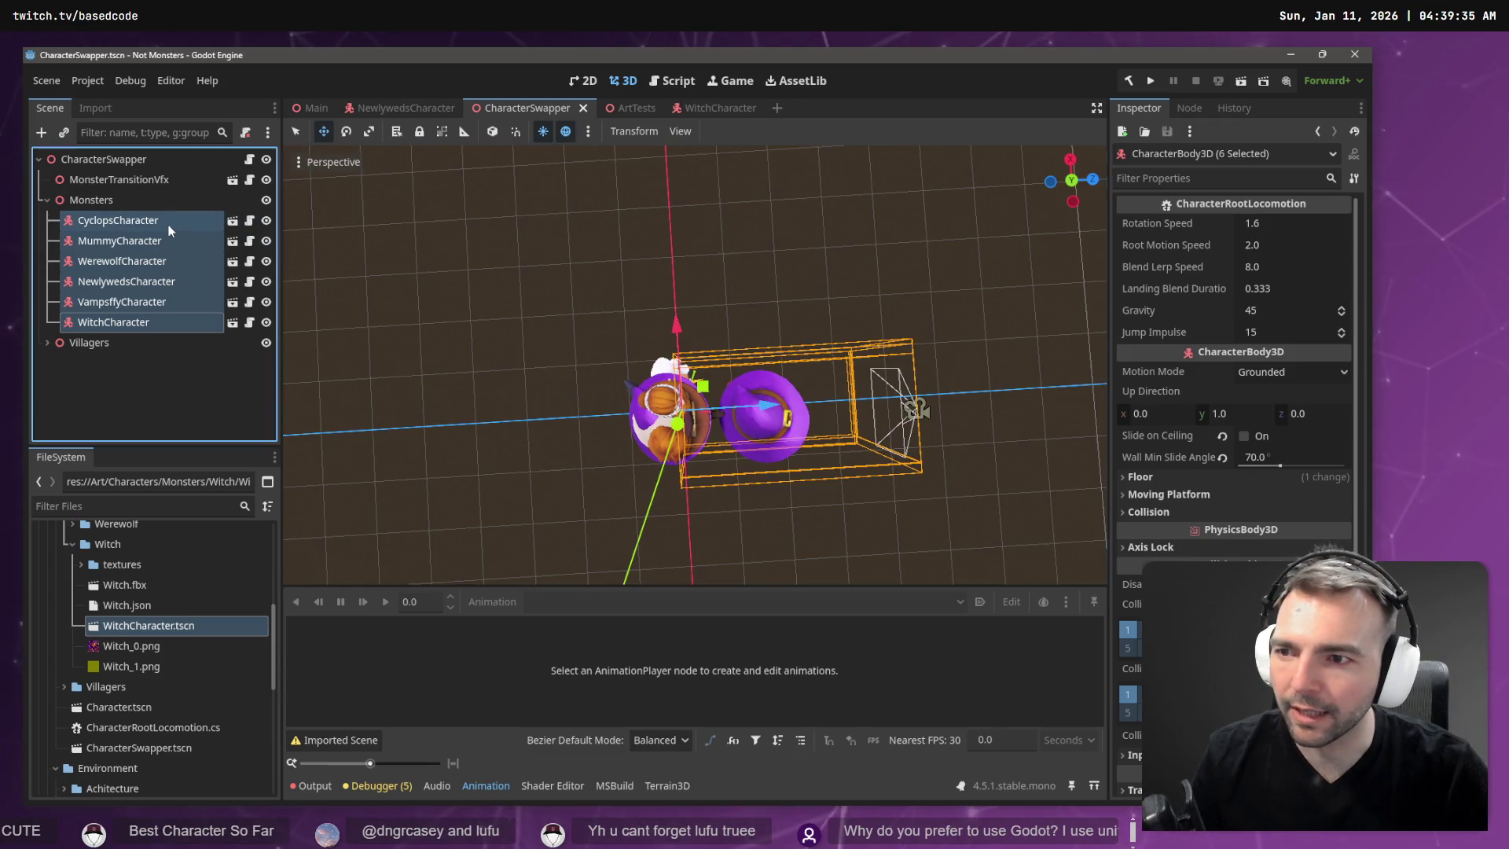
Test-move the cyclops, mummy and Vampsffy characters left along X, undoing each move.
click(748, 391)
drag(771, 408, 644, 410)
key(ctrl+z)
click(149, 240)
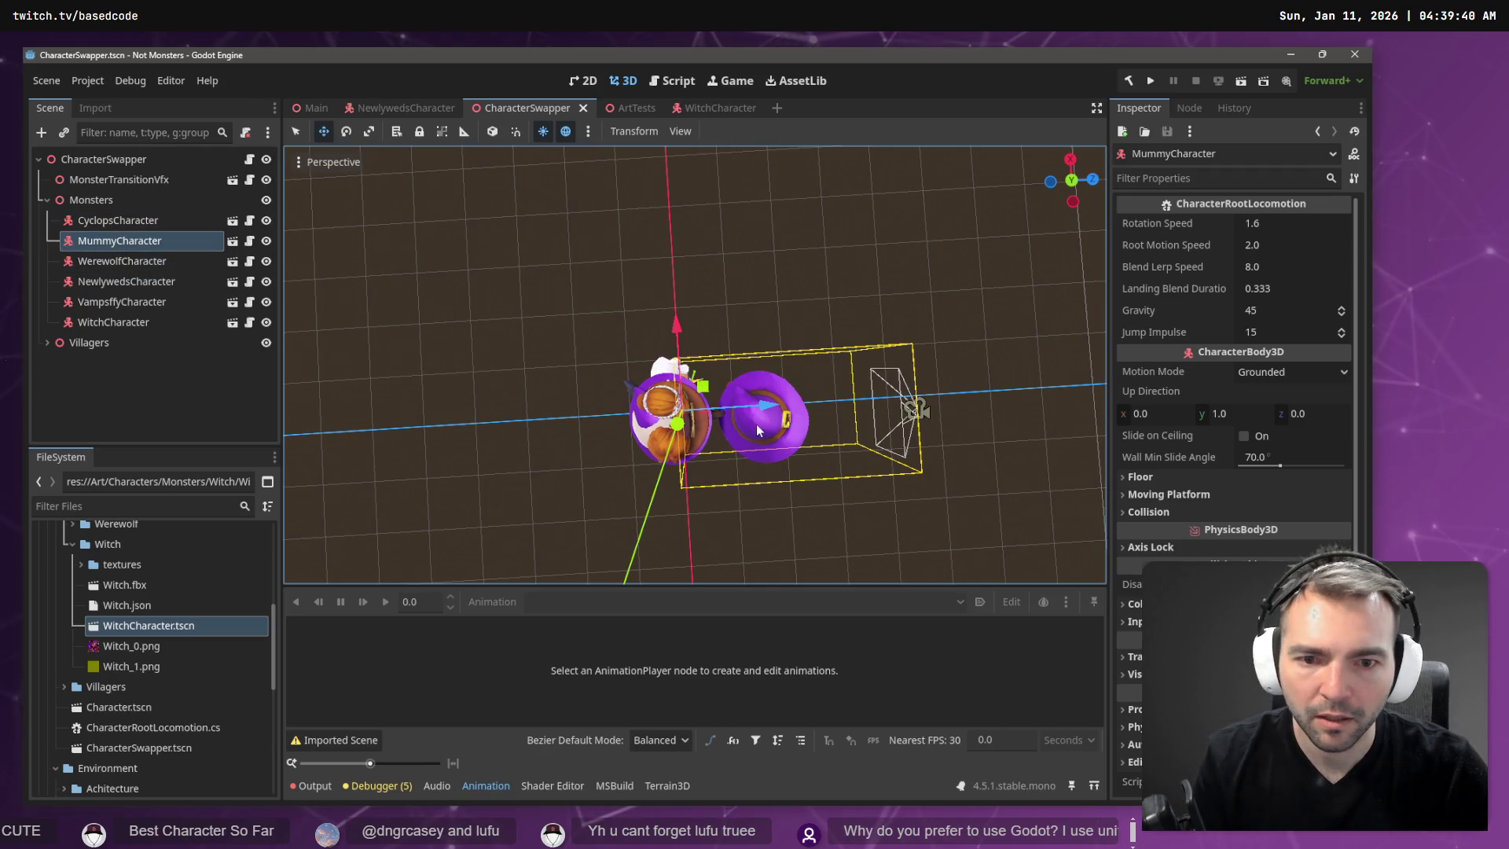
drag(762, 420, 672, 412)
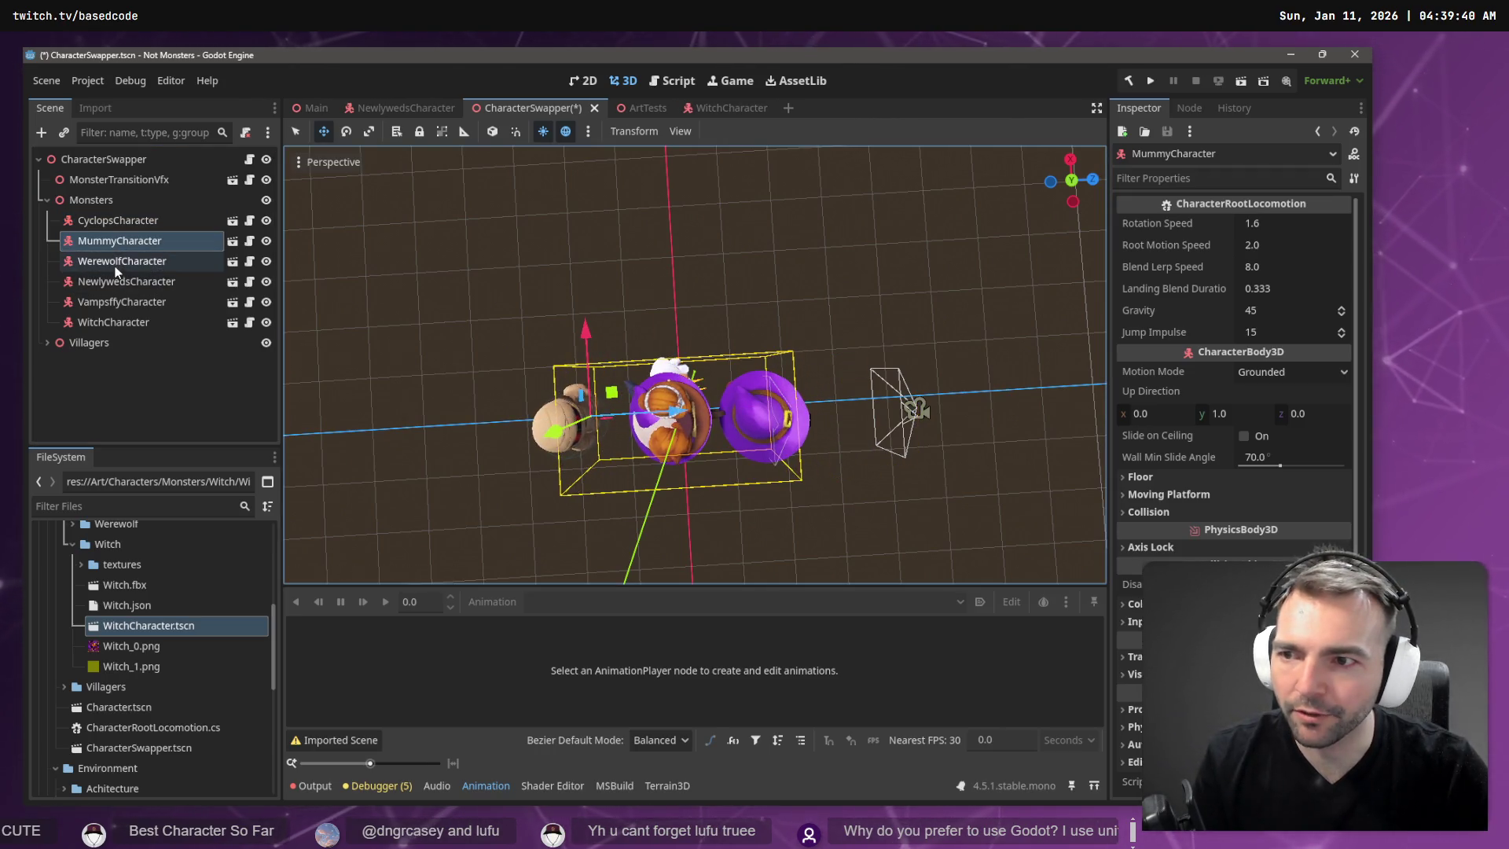
key(ctrl+z)
click(139, 304)
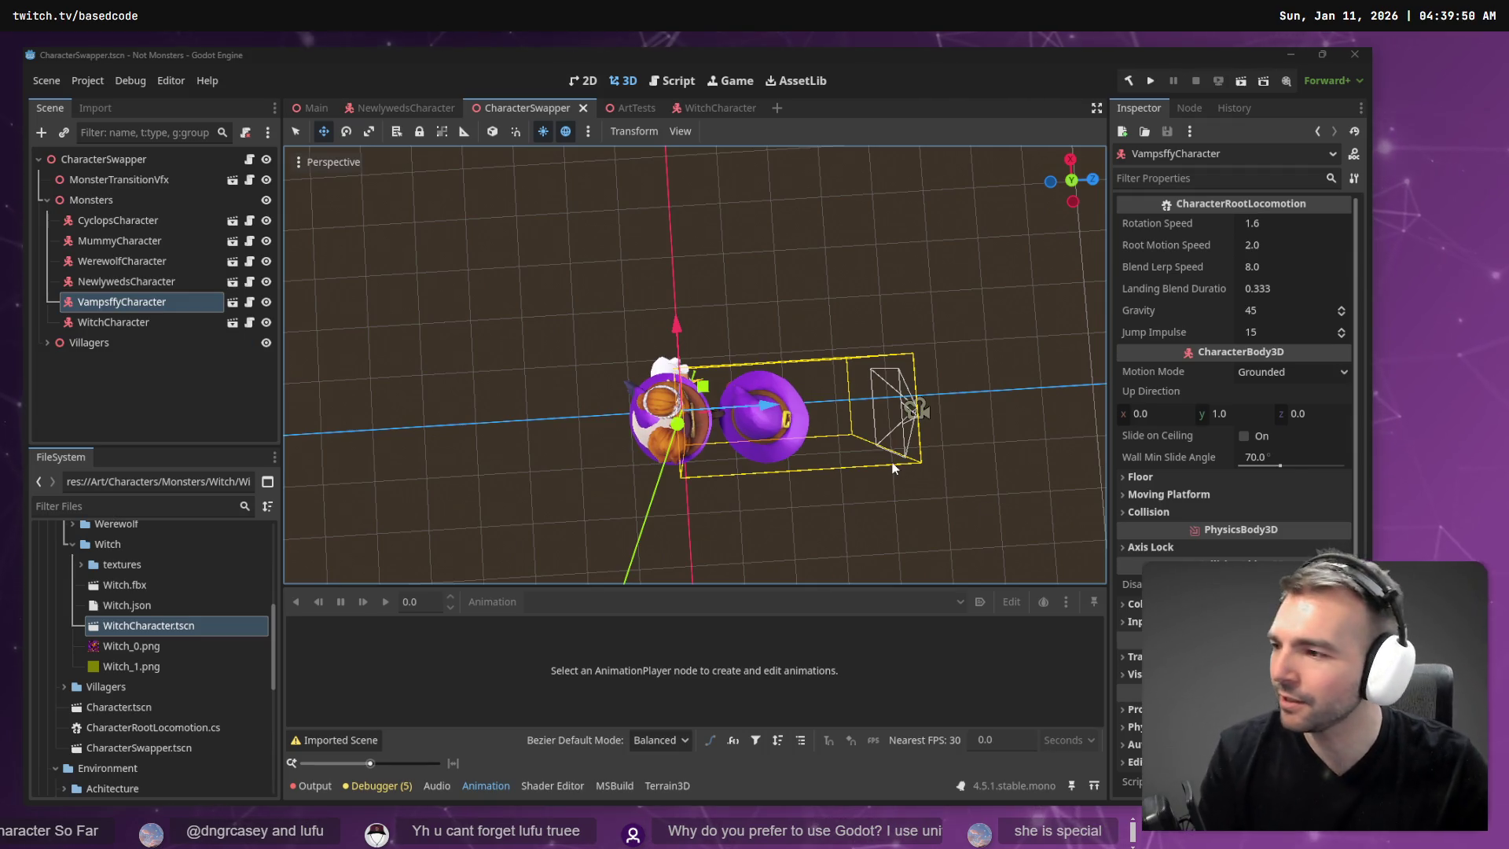
drag(774, 411, 596, 407)
key(ctrl+z)
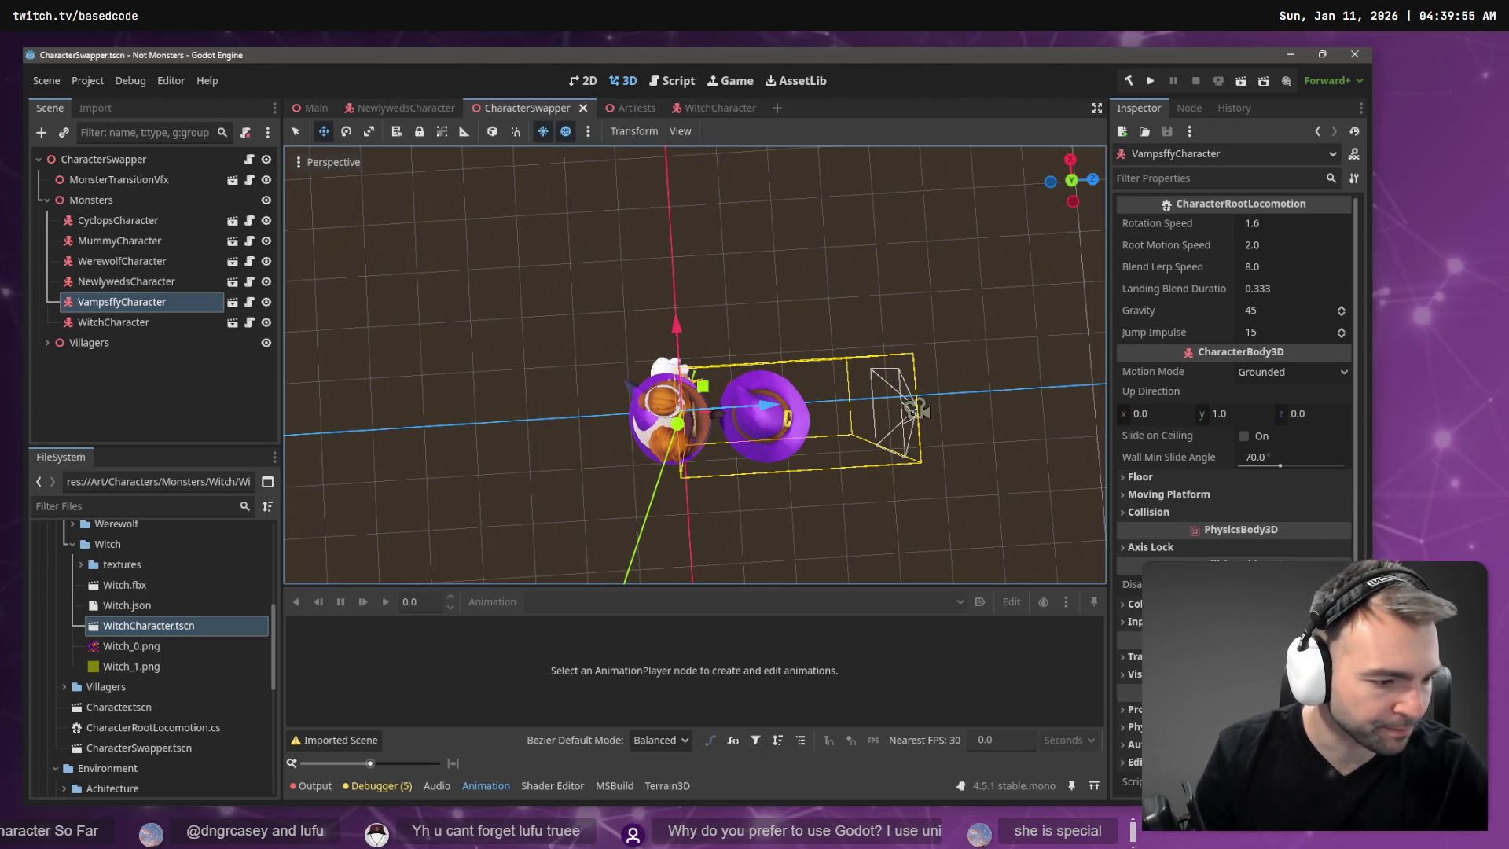
key(alt+Tab)
Review the local changes in Fork, inspecting the Character.tscn and CharacterSwapper.tscn diffs.
click(125, 139)
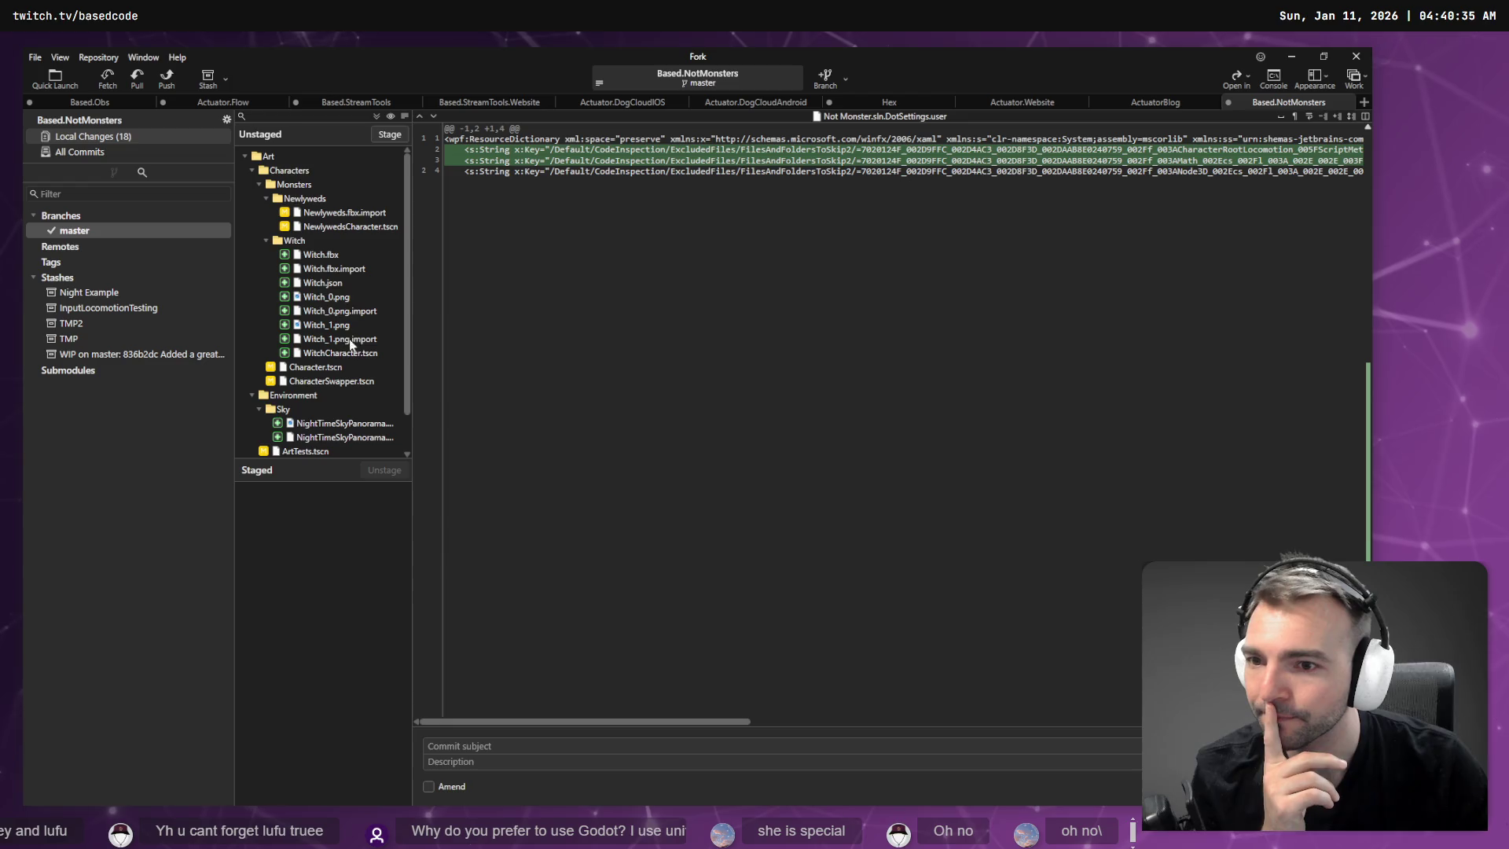
click(328, 370)
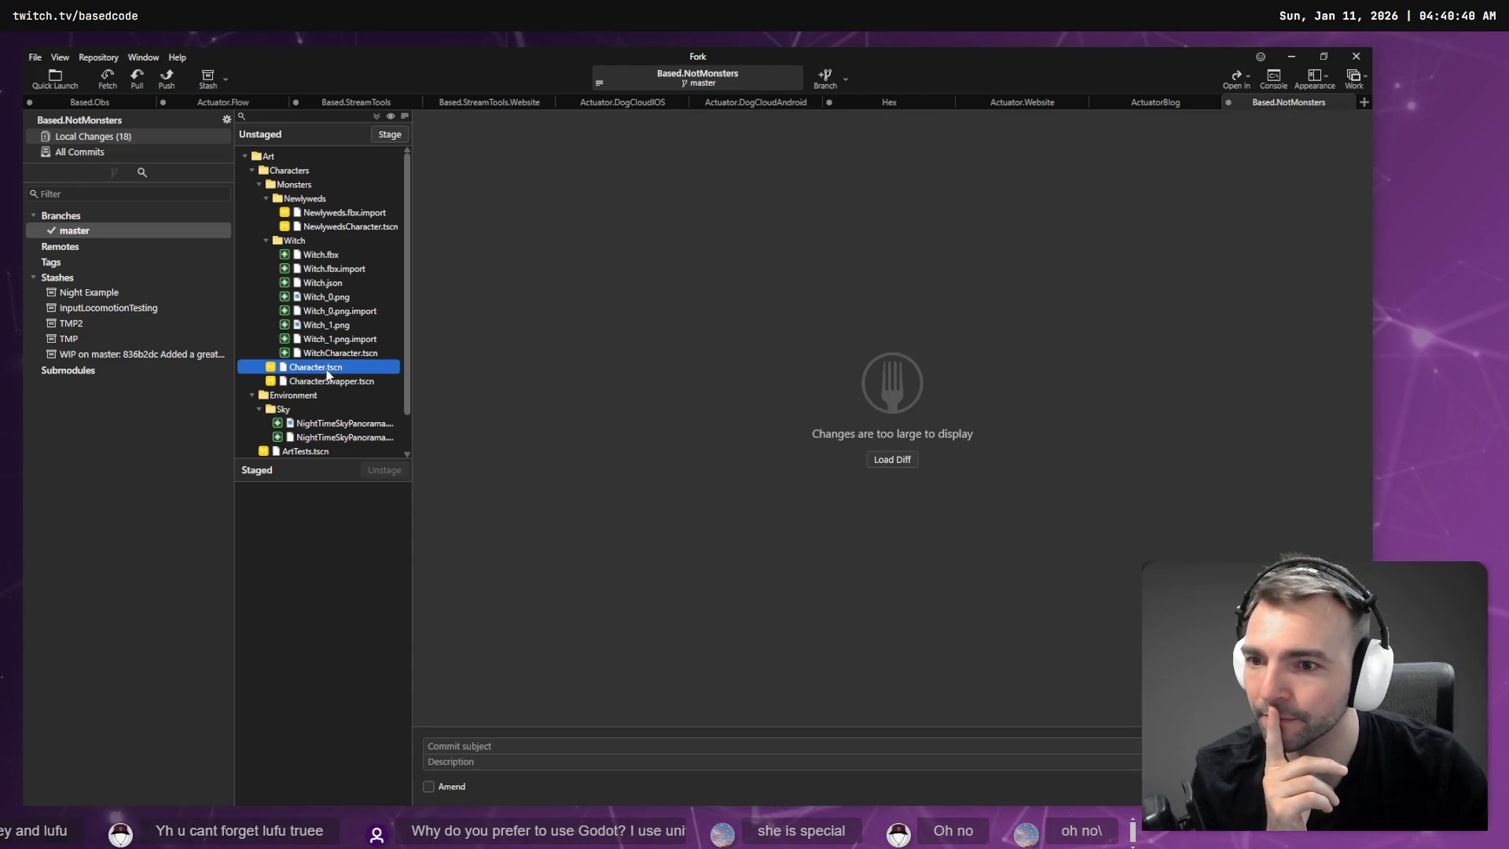
scroll(334, 374, down, 1)
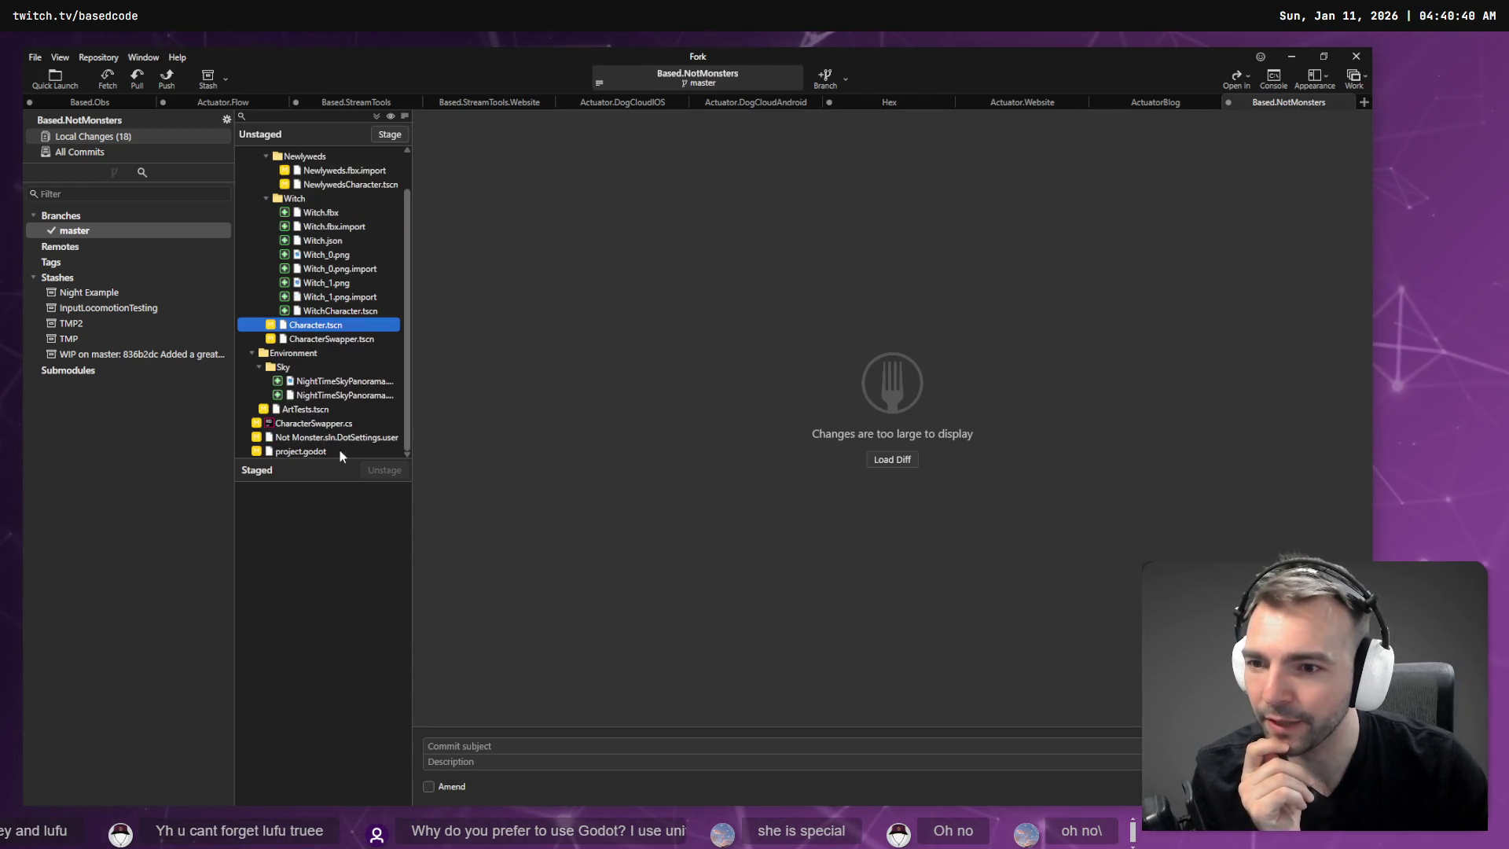
right_click(317, 338)
key(Escape)
click(303, 327)
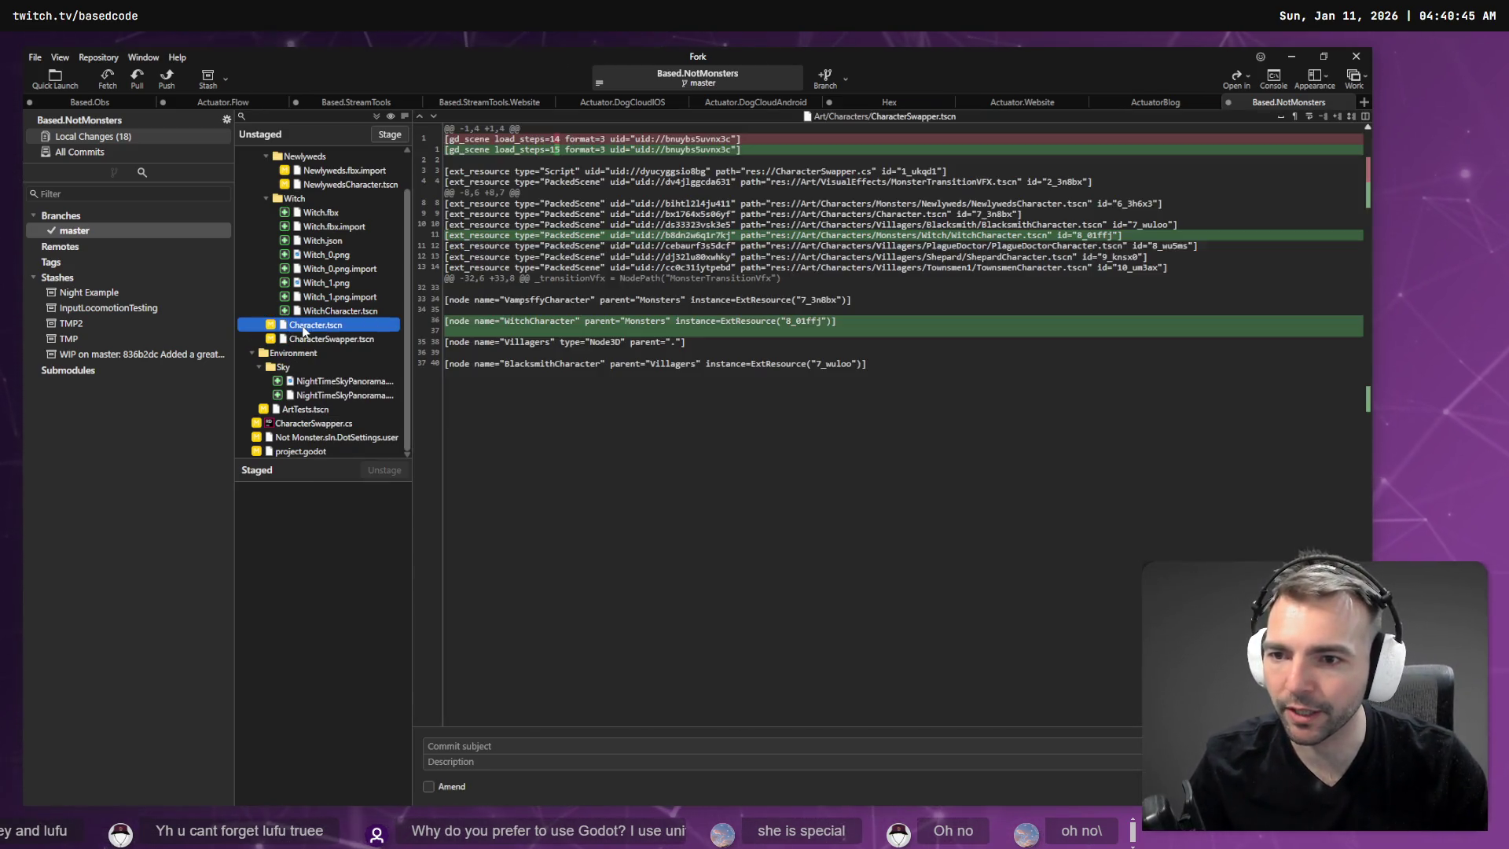
Discard the uncommitted changes to Character.tscn and return to Godot.
right_click(304, 327)
click(370, 441)
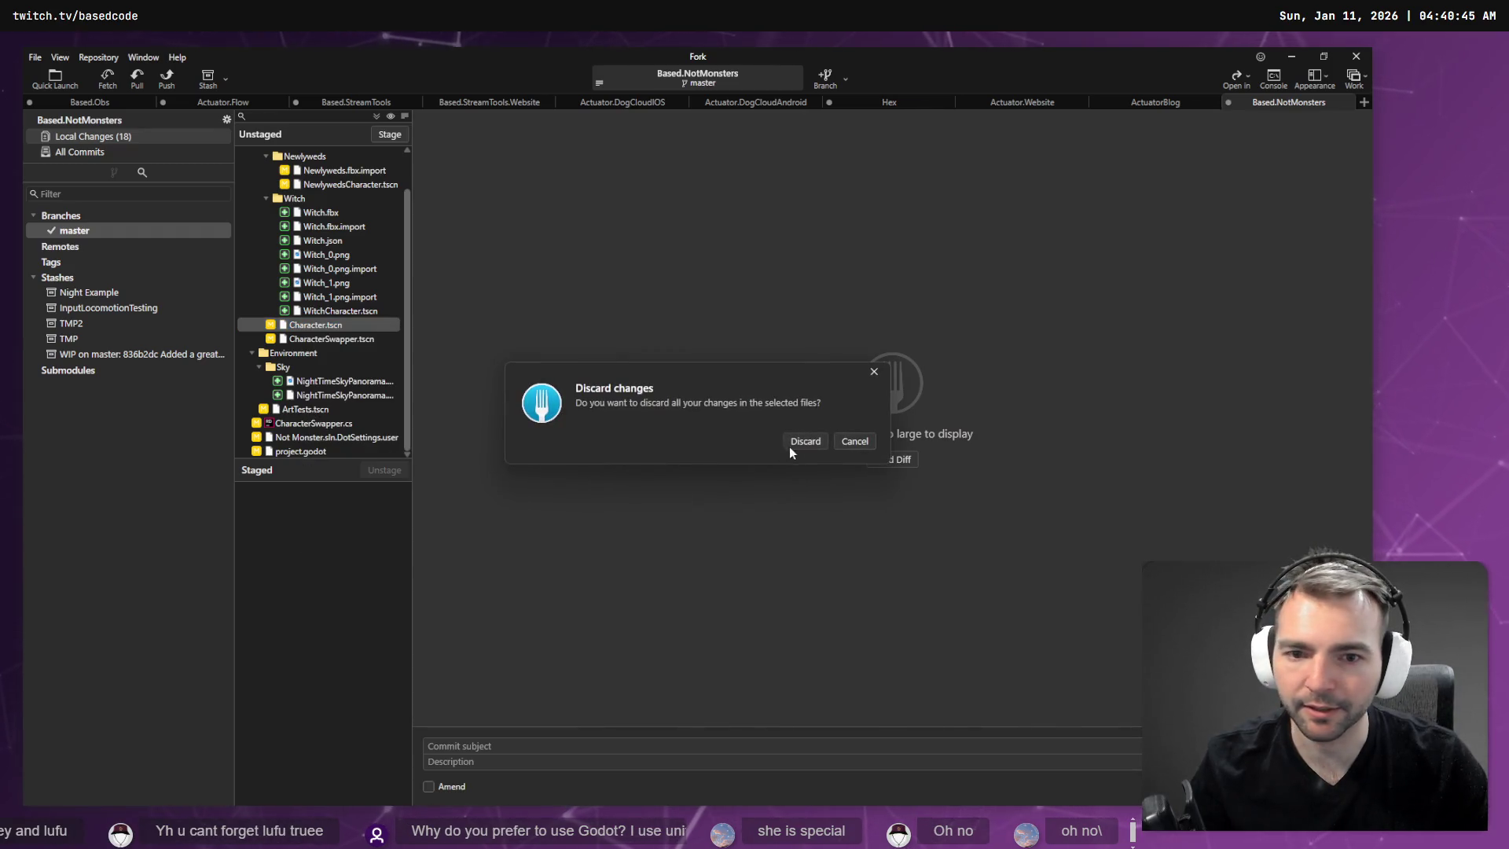
click(801, 446)
key(alt+Tab)
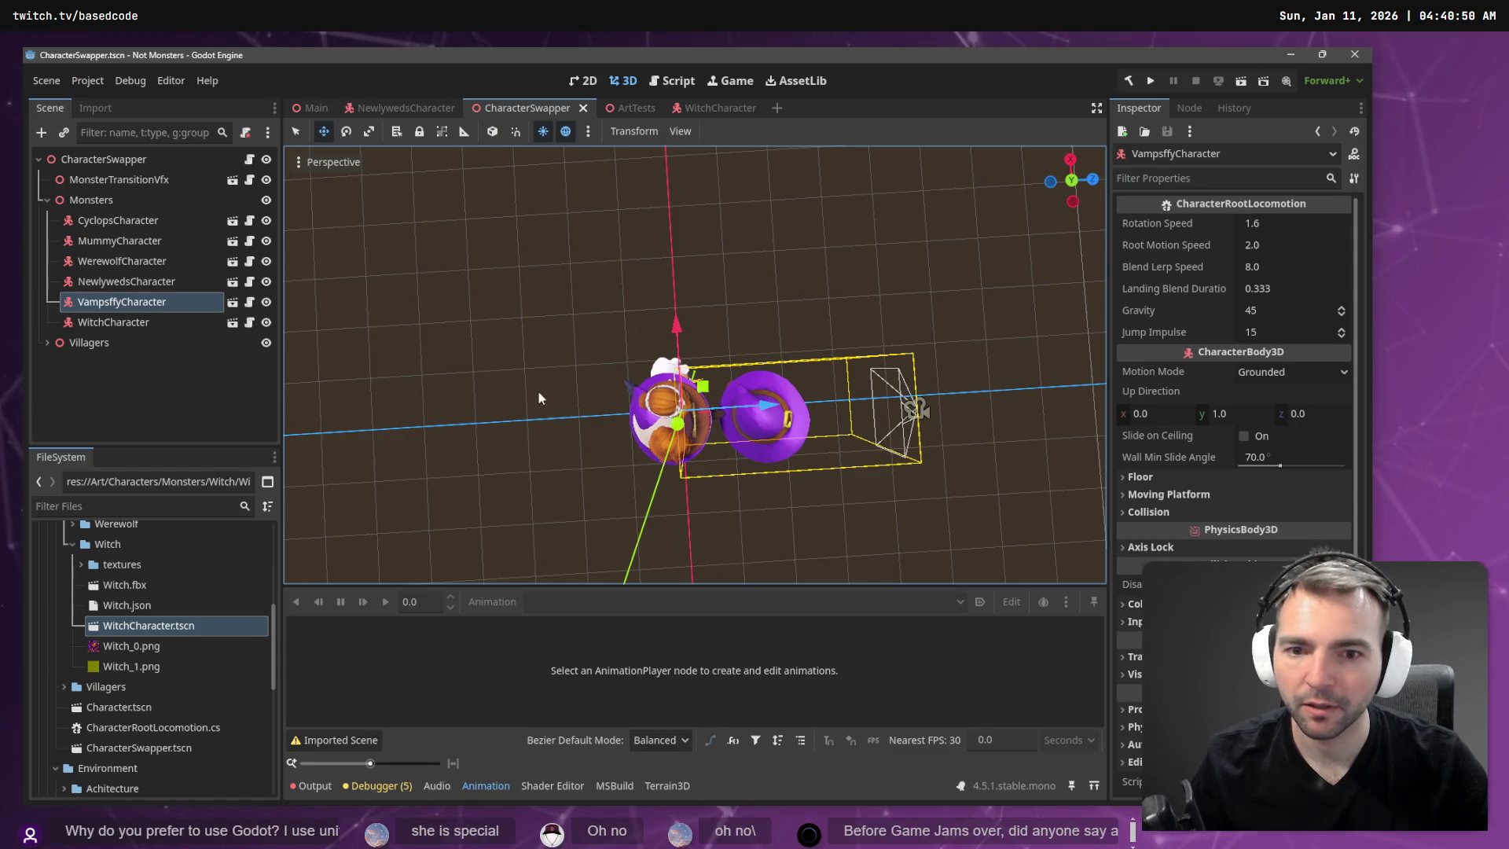
Close CharacterSwapper, open Character.tscn and save it as VampsffyCharacter.tscn in Monsters/Vampire.
middle_click(525, 112)
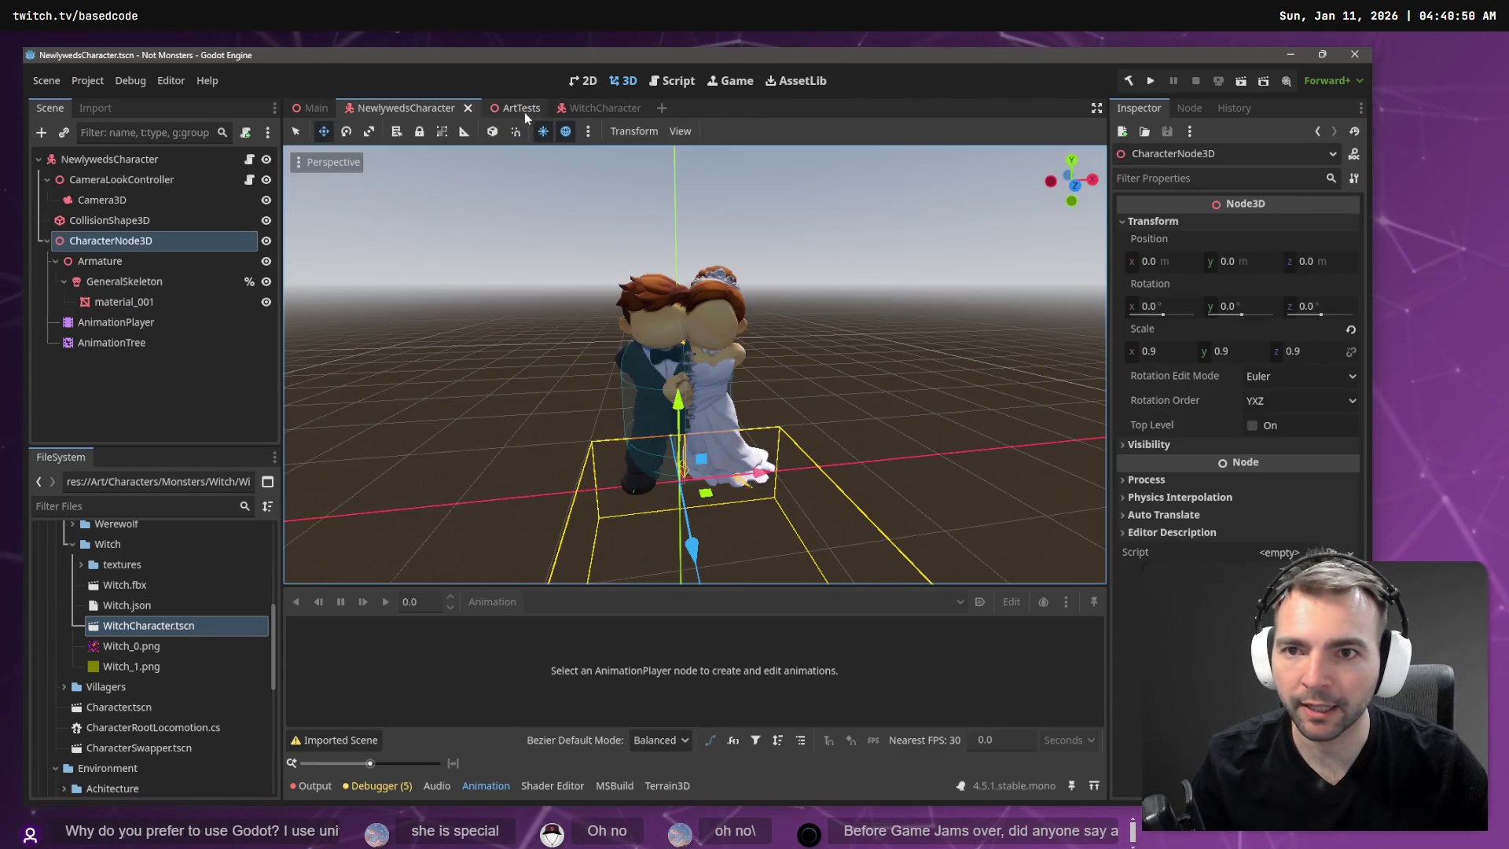
scroll(139, 643, down, 3)
double_click(138, 646)
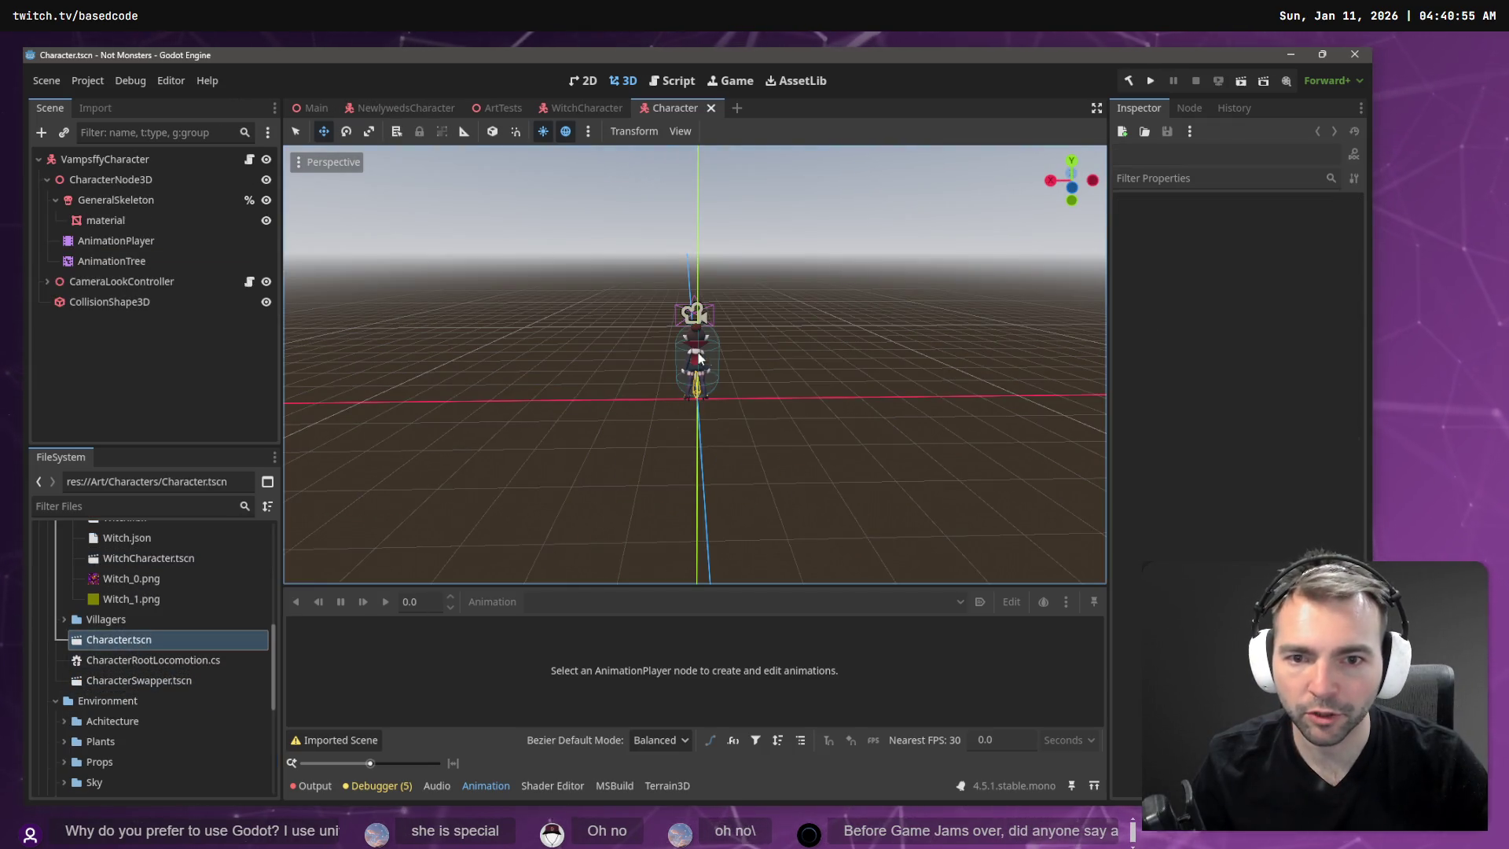
click(47, 80)
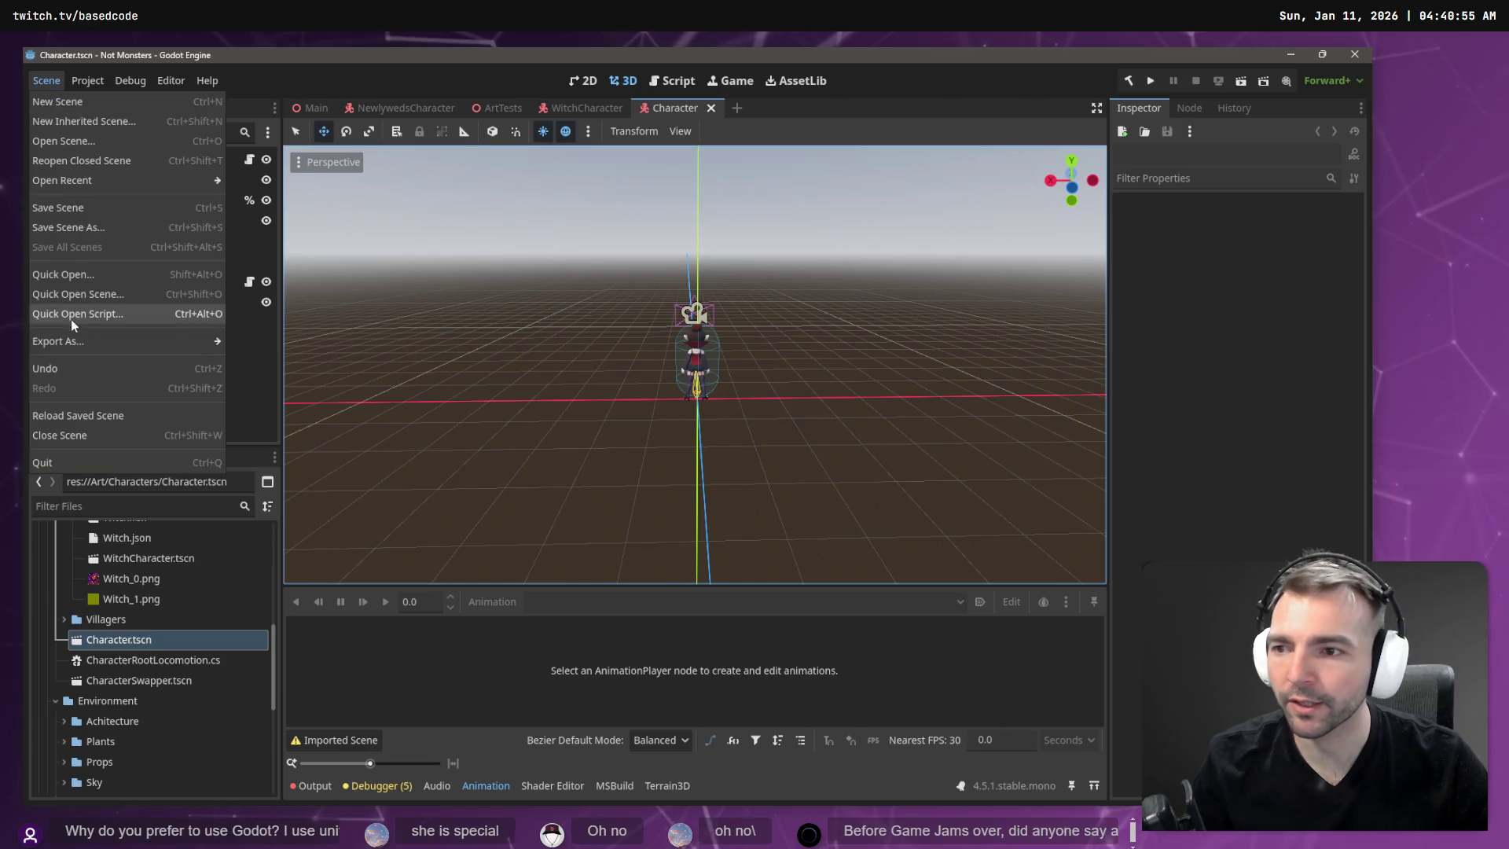
click(85, 226)
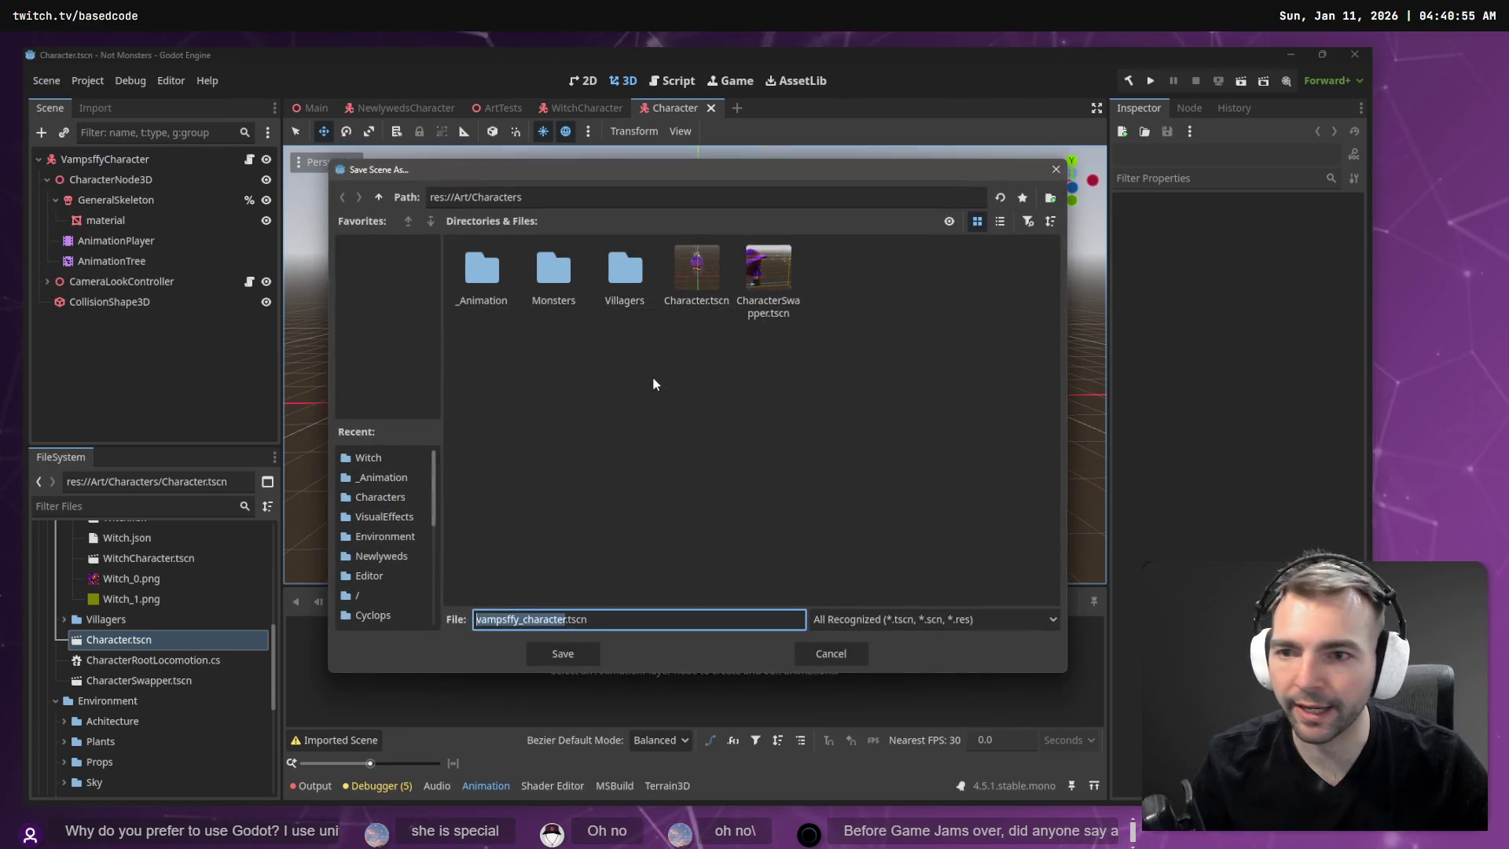
double_click(554, 283)
double_click(695, 271)
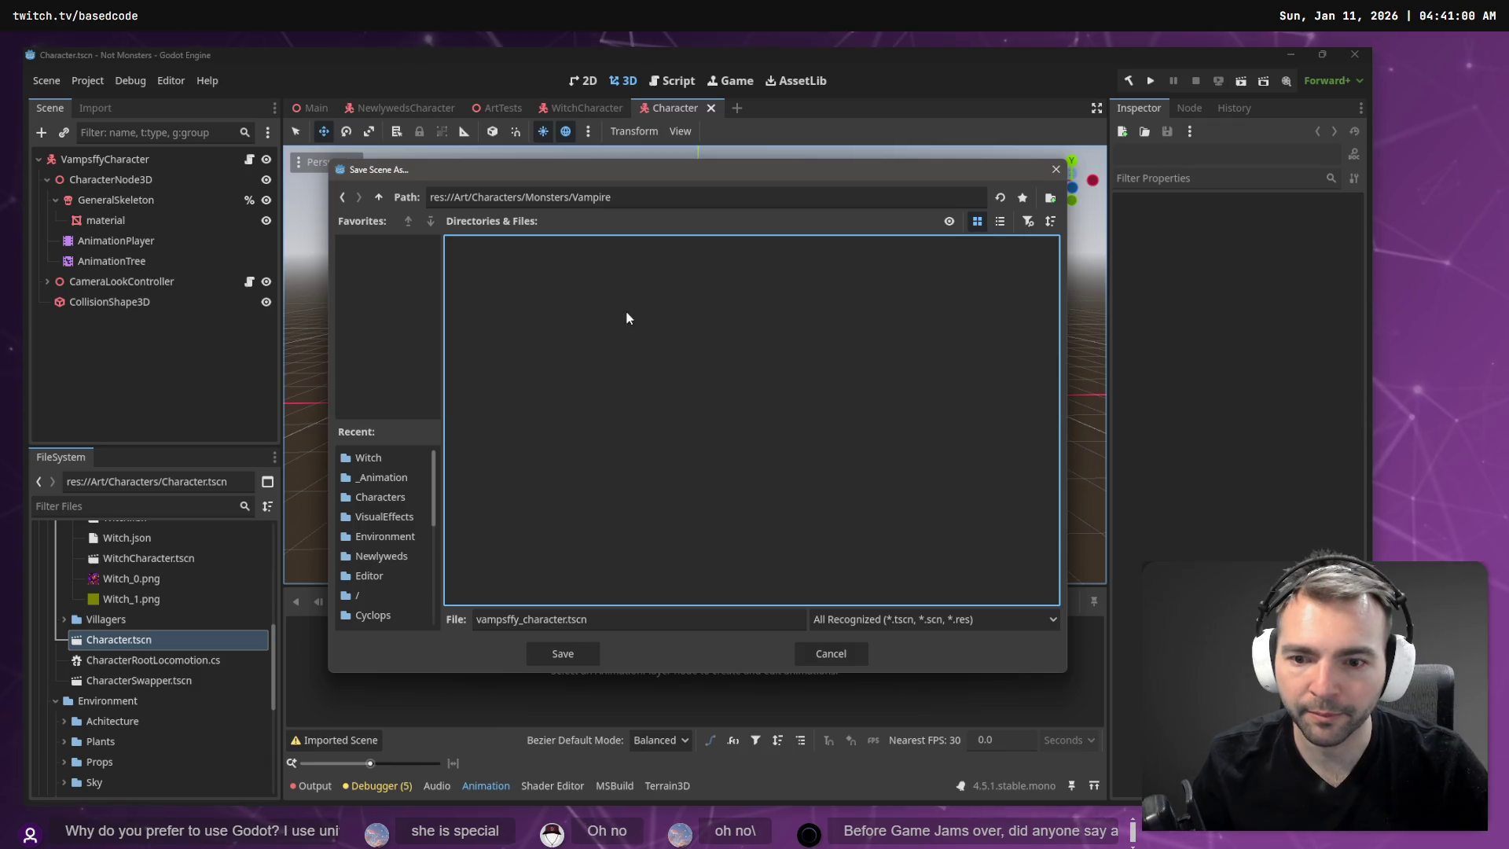
click(625, 624)
key(ctrl+a)
text(Va)
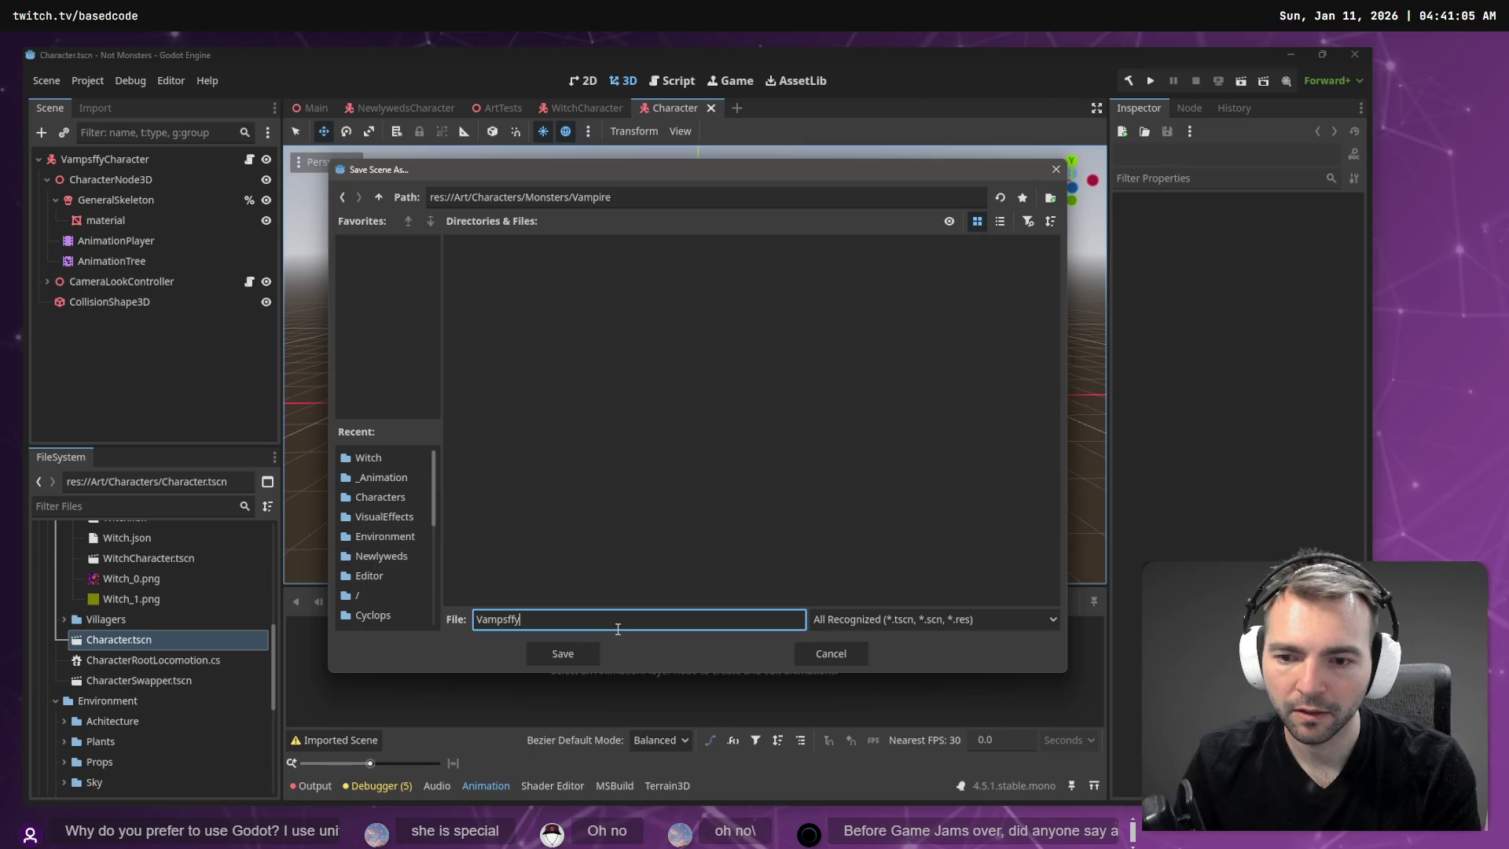
text(racte)
key(Return)
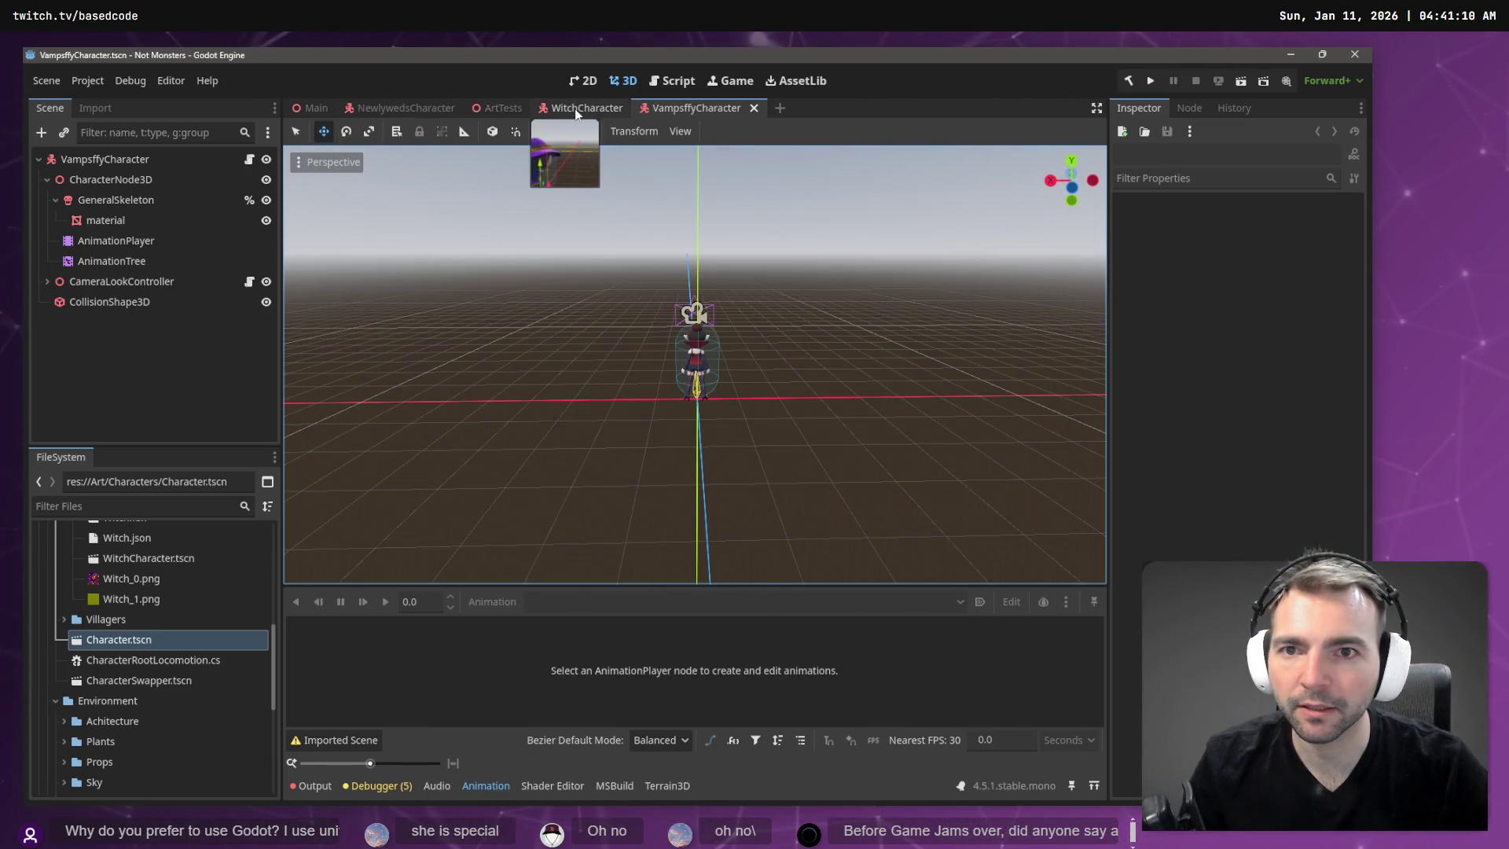
Delete the old VampsffyCharacter node from CharacterSwapper's Monsters list.
double_click(144, 683)
click(139, 281)
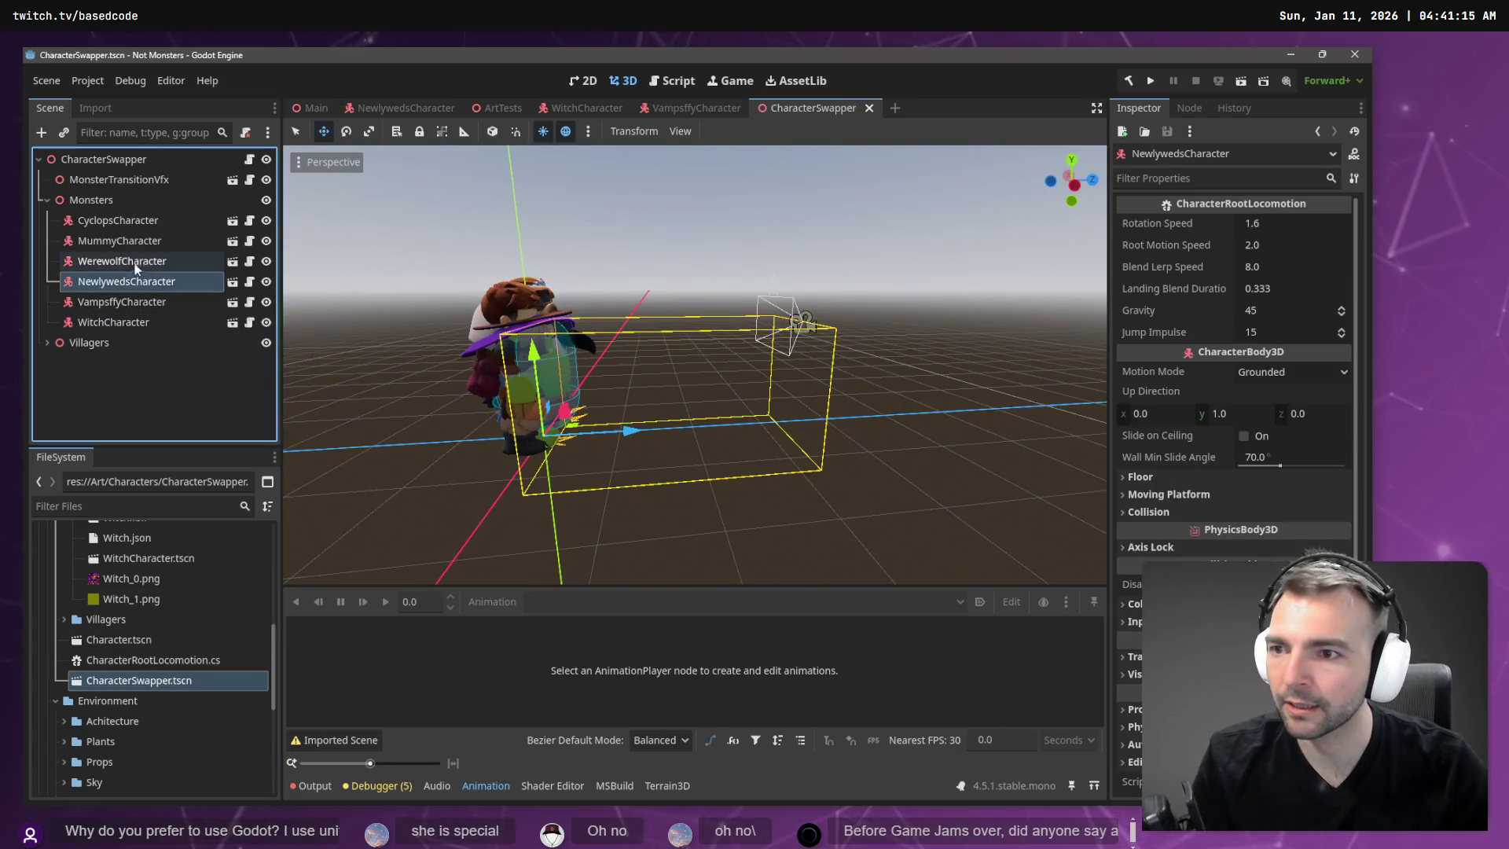
click(129, 323)
click(143, 303)
key(Delete)
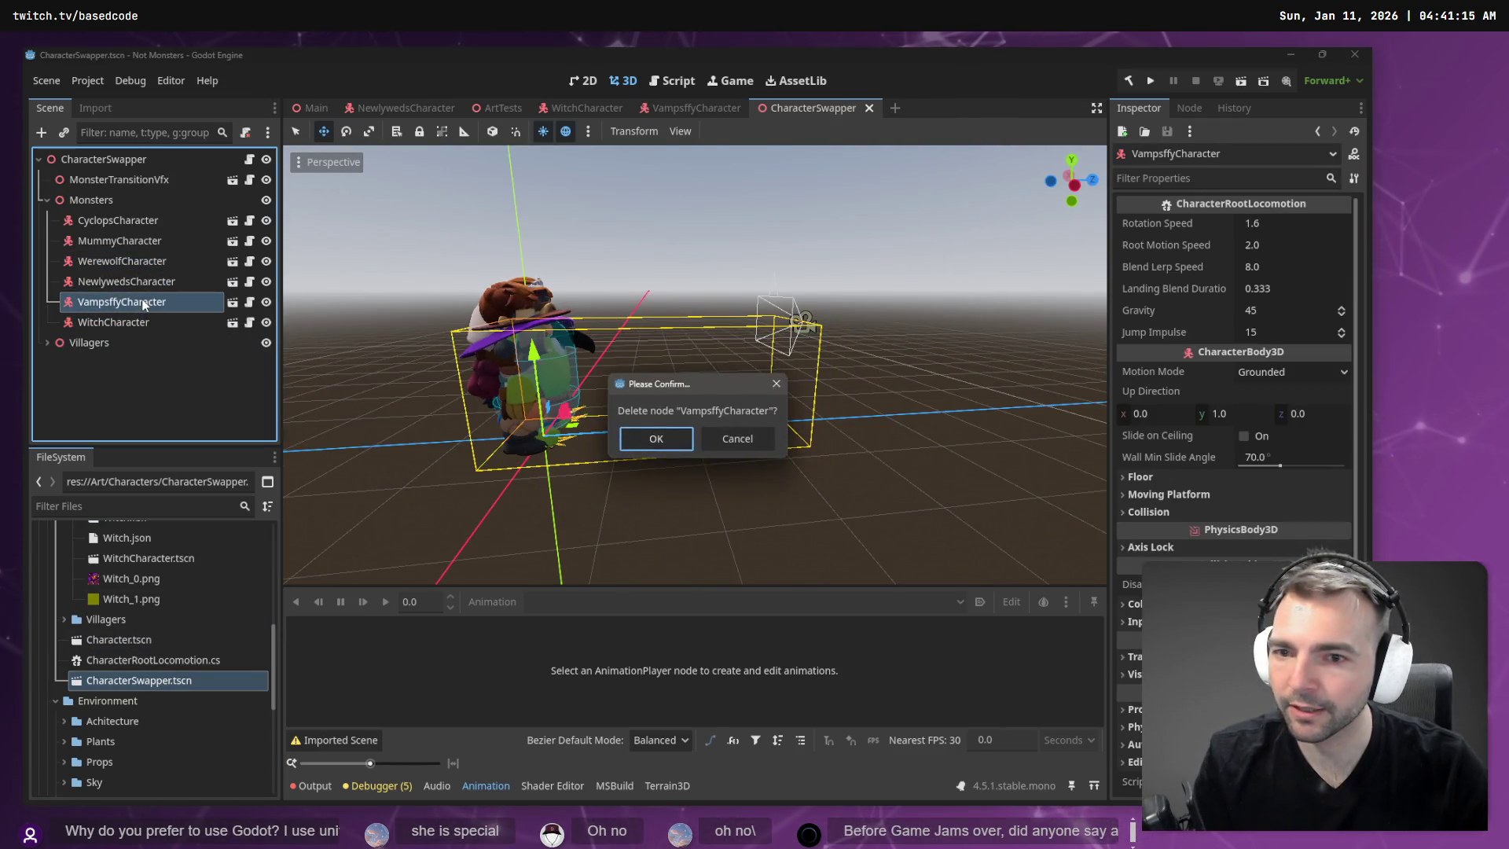
key(Return)
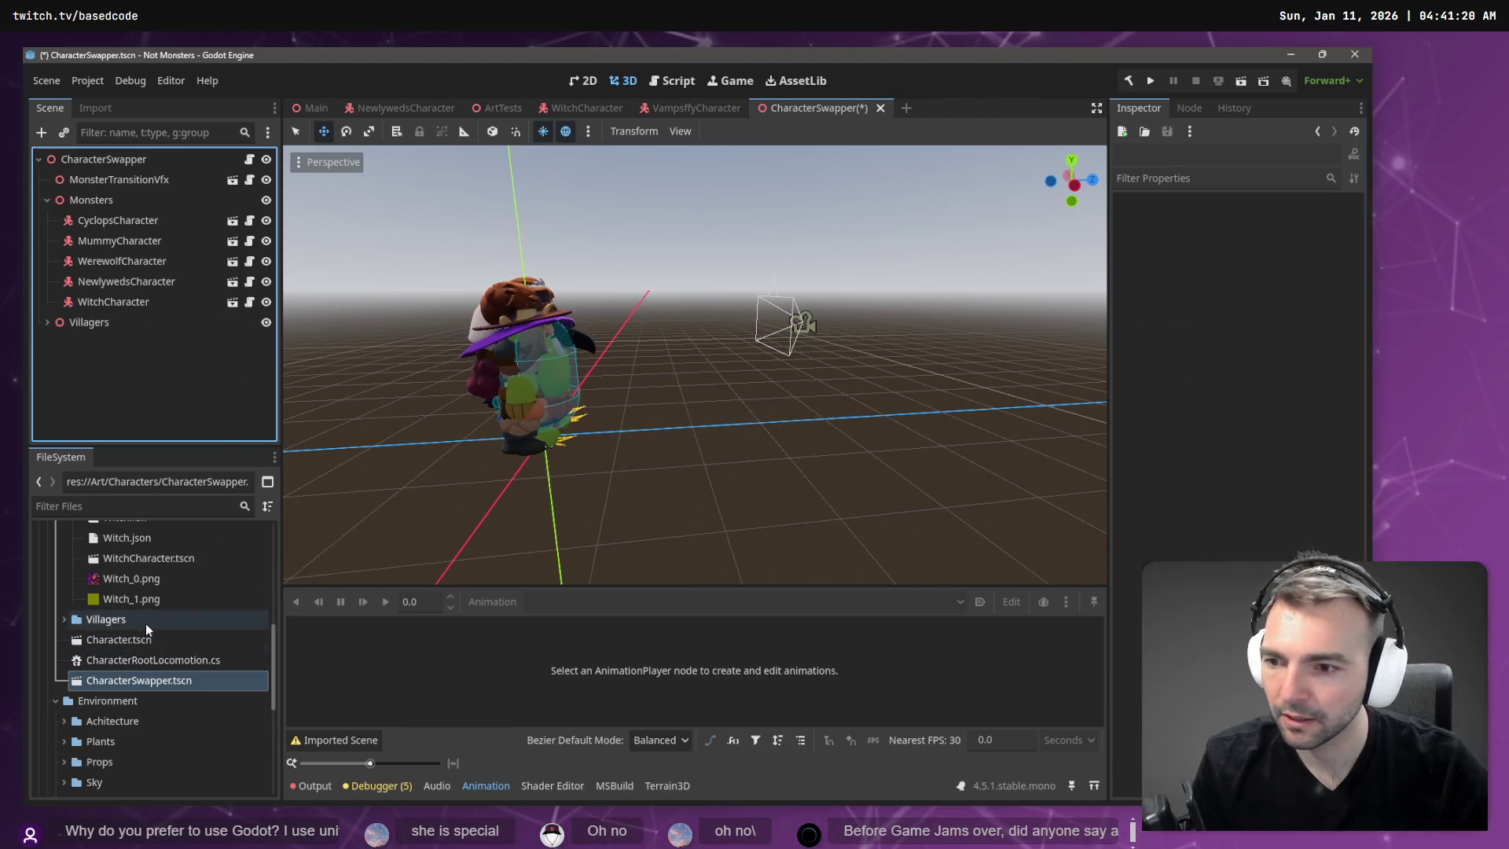
Collapse the Witch folder and expand the Vampsffy folder in the FileSystem dock.
scroll(145, 624, up, 3)
double_click(118, 578)
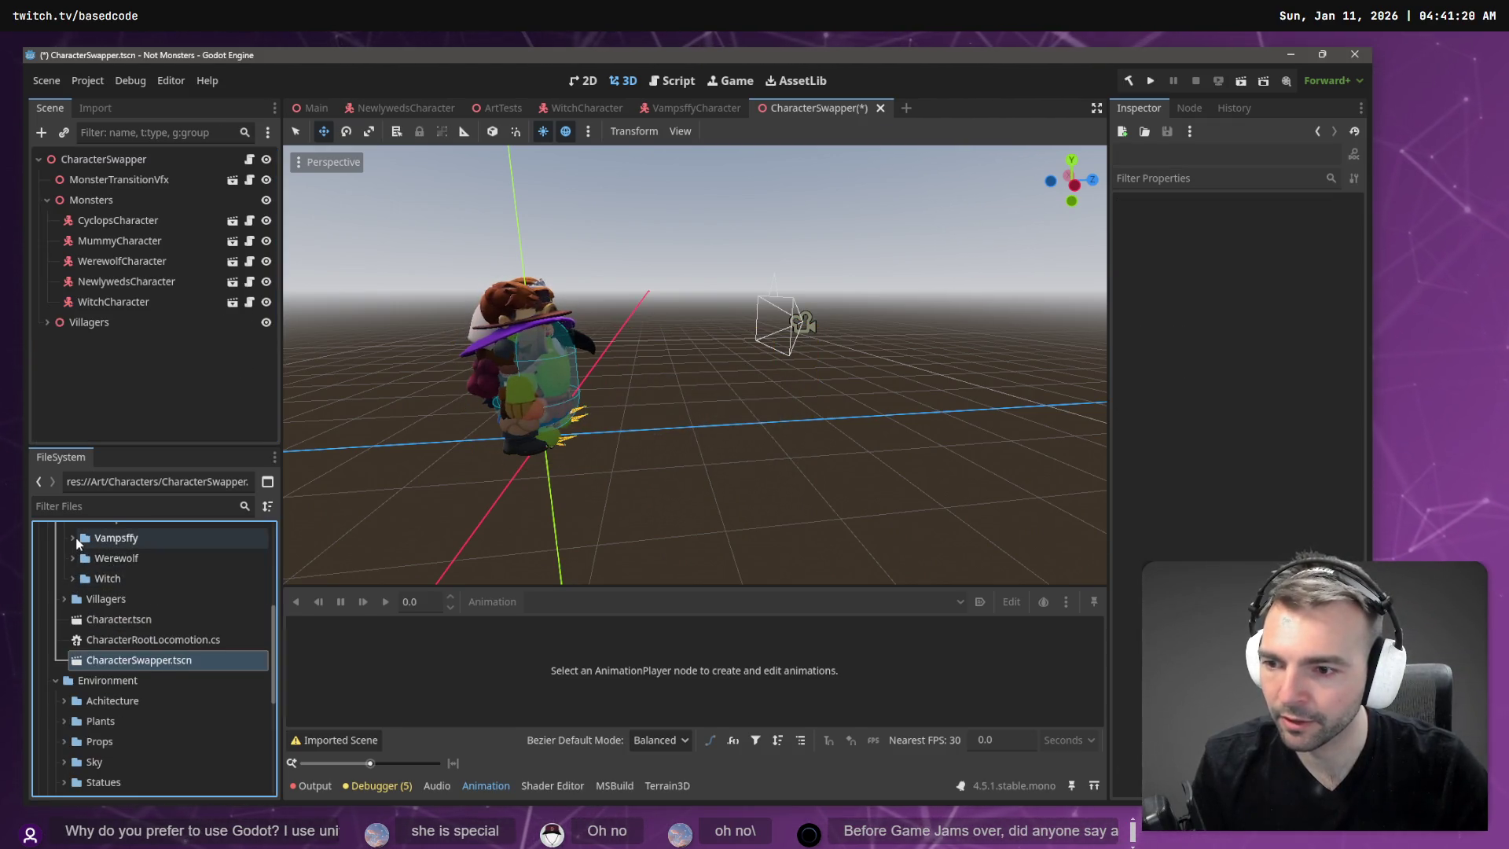
double_click(145, 625)
click(143, 623)
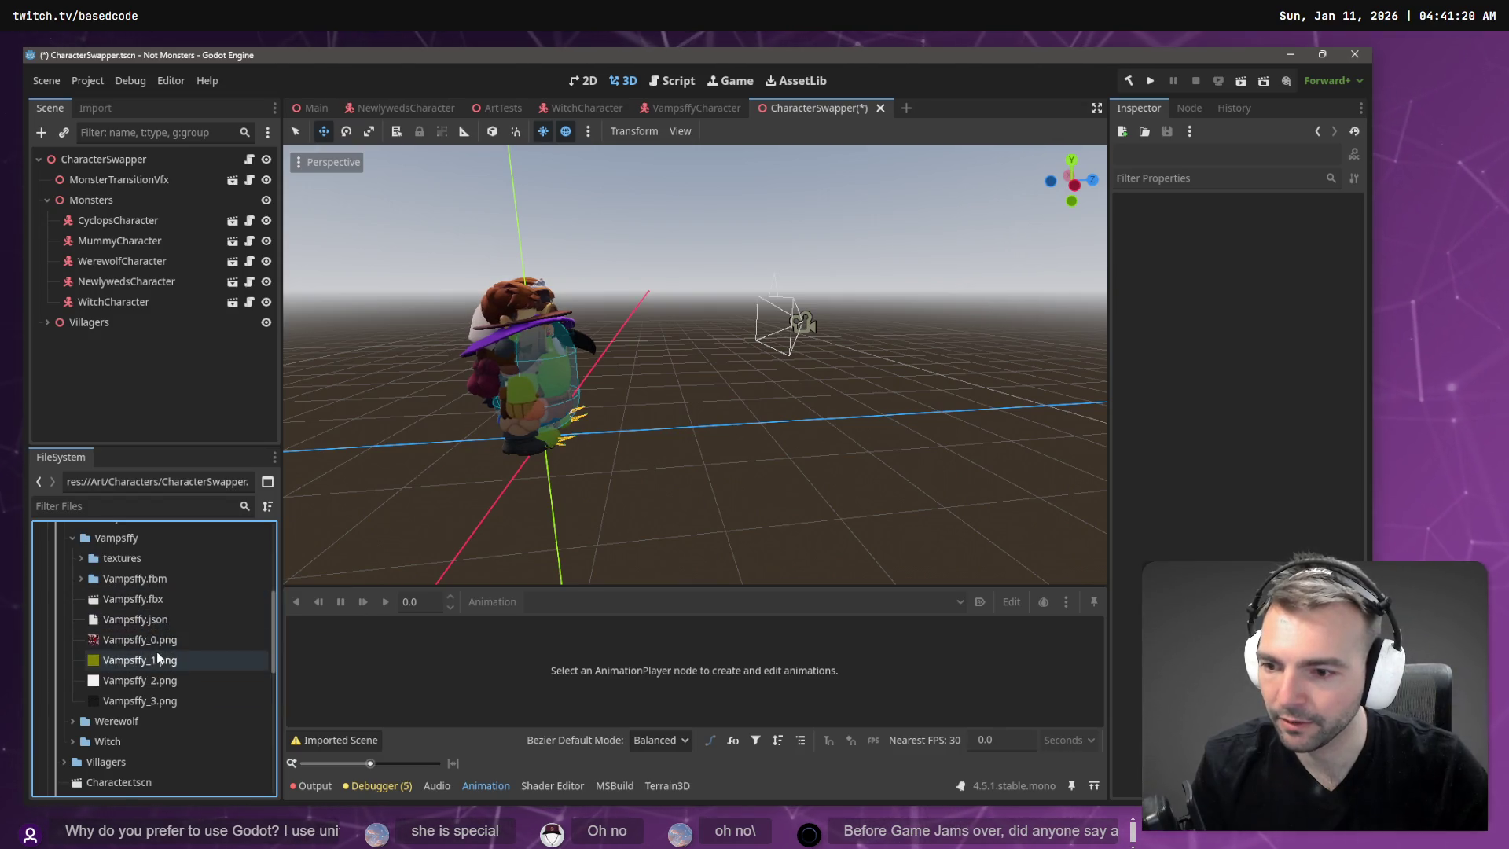
scroll(149, 629, up, 1)
click(125, 593)
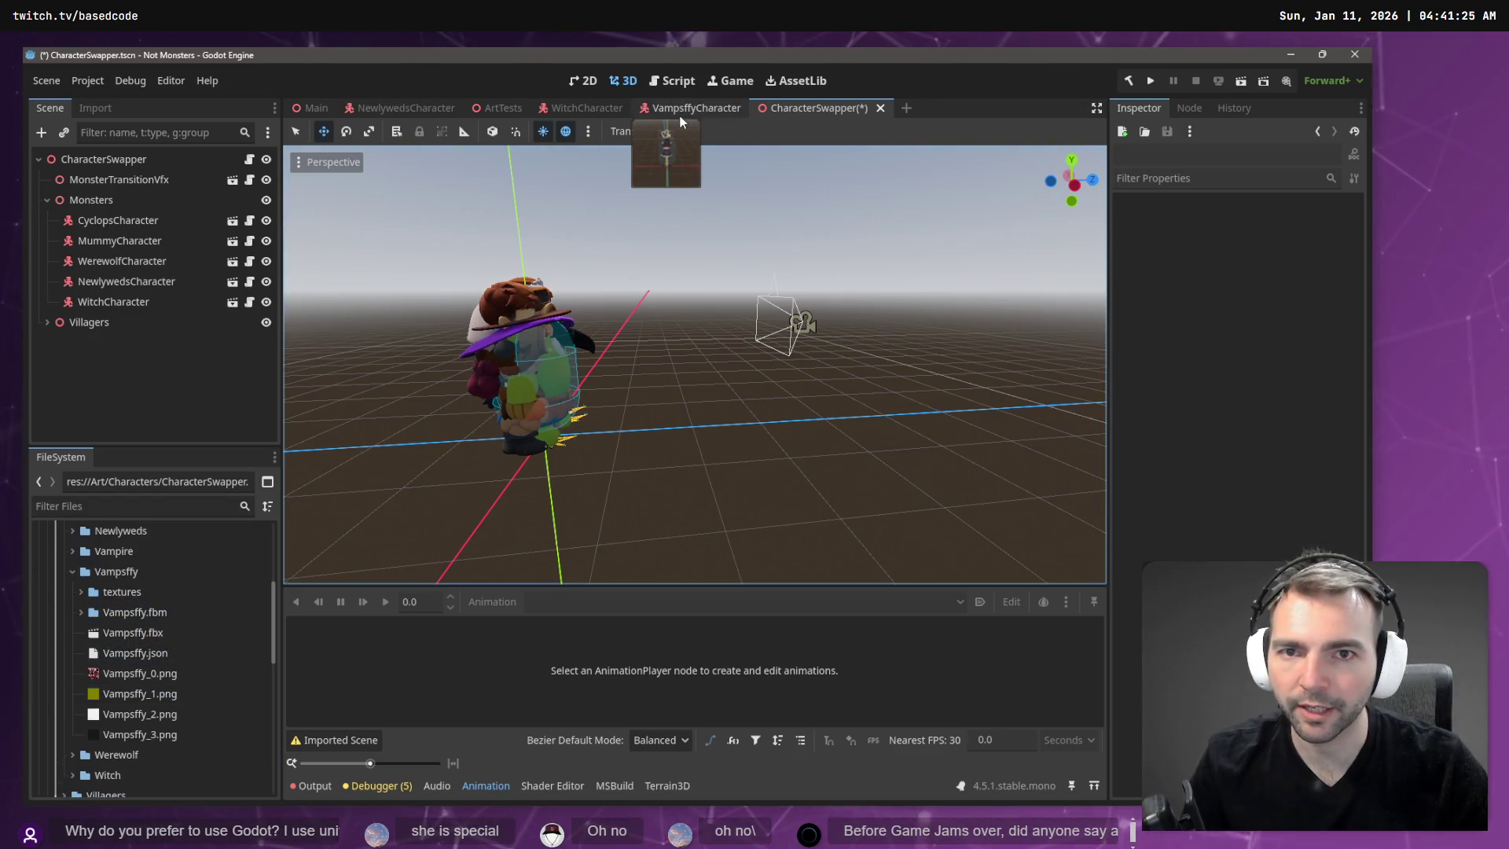
Save the VampsffyCharacter scene over the existing VampsffyCharacter.tscn.
click(687, 114)
click(46, 80)
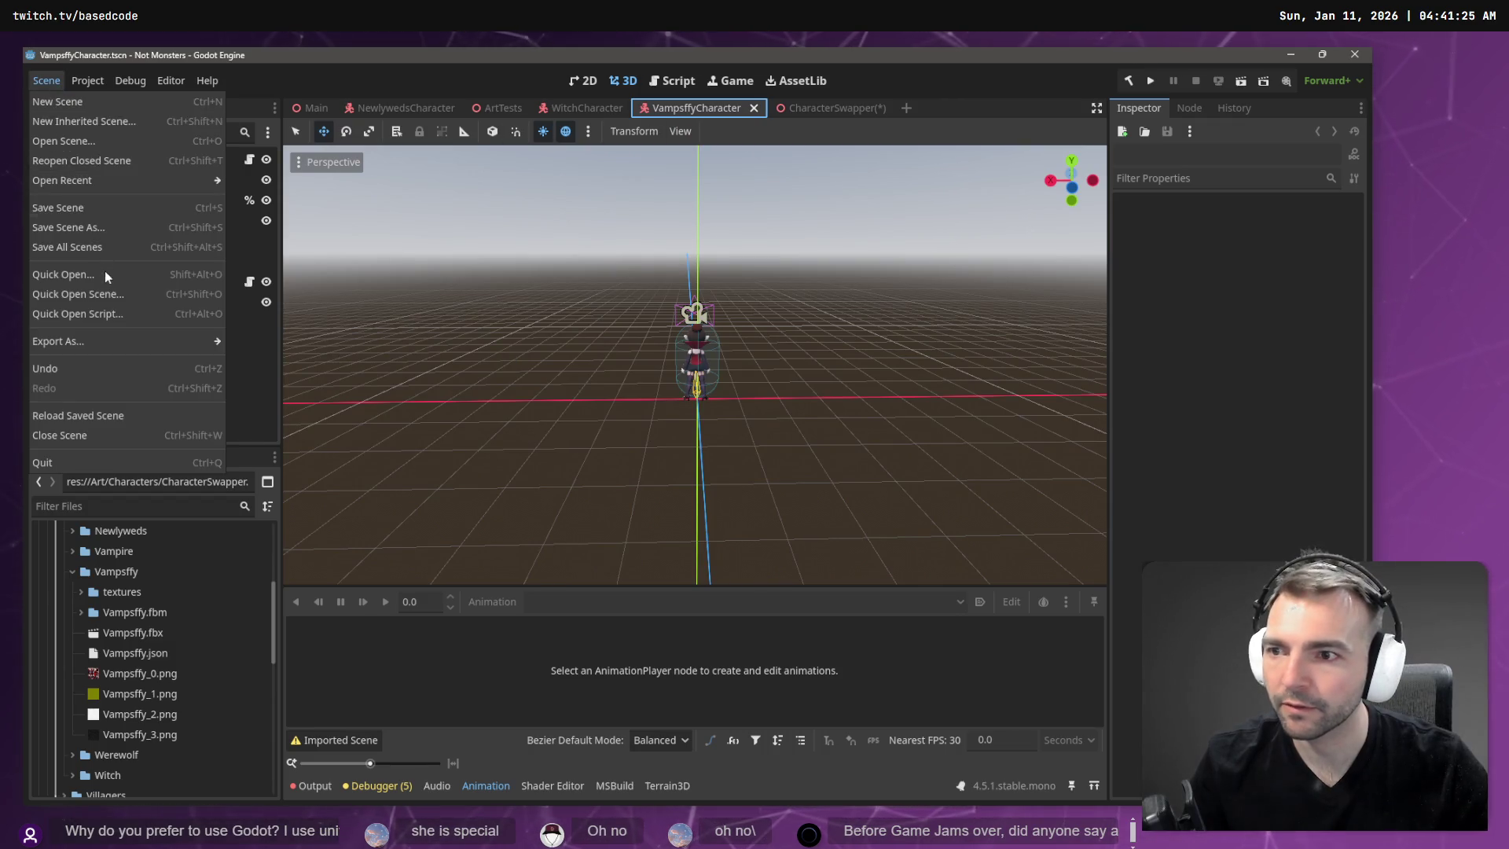
click(84, 226)
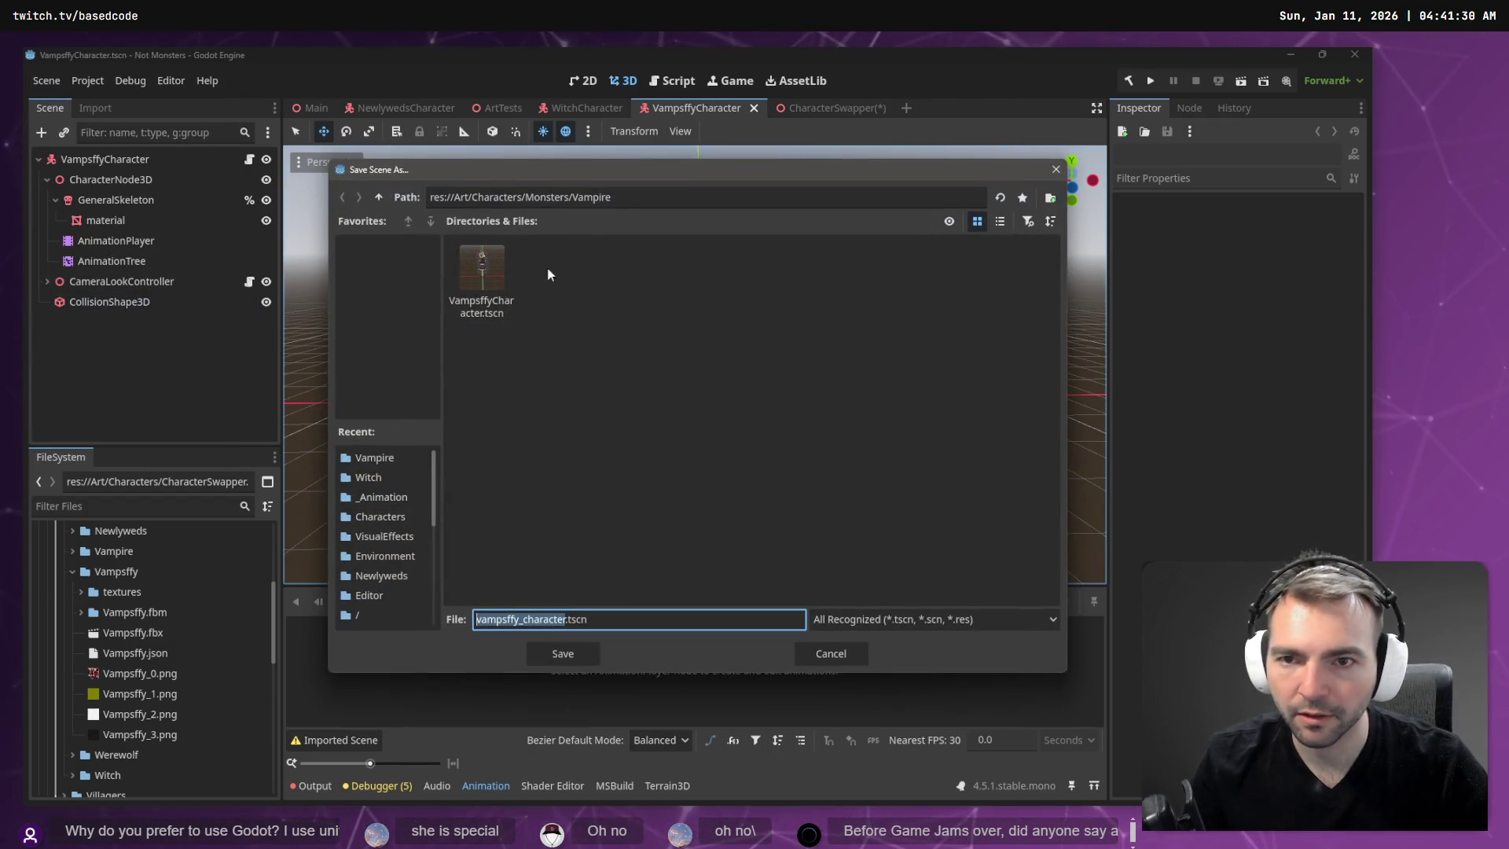
click(486, 309)
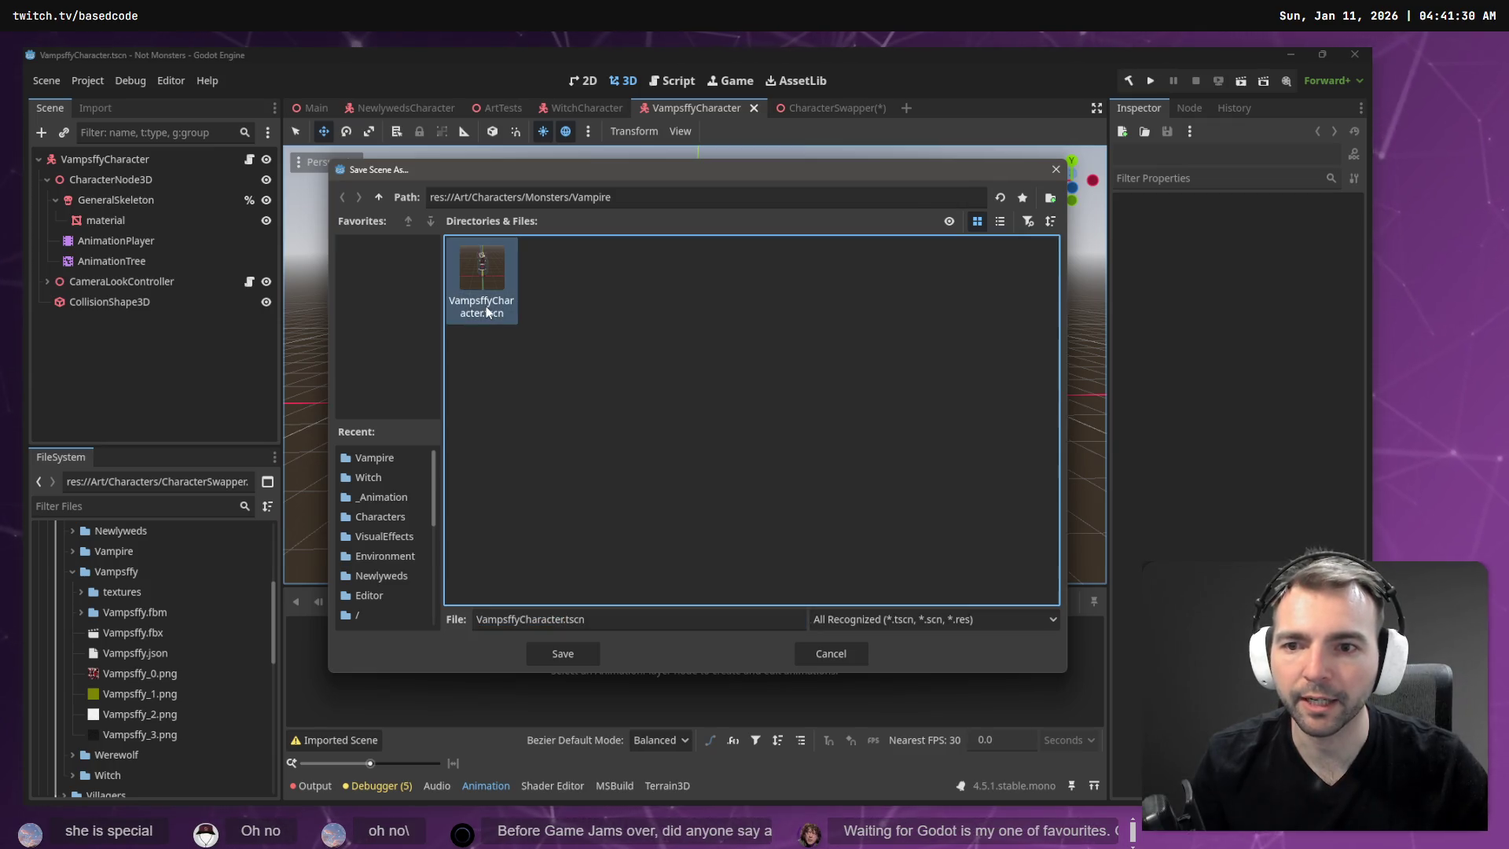
key(Escape)
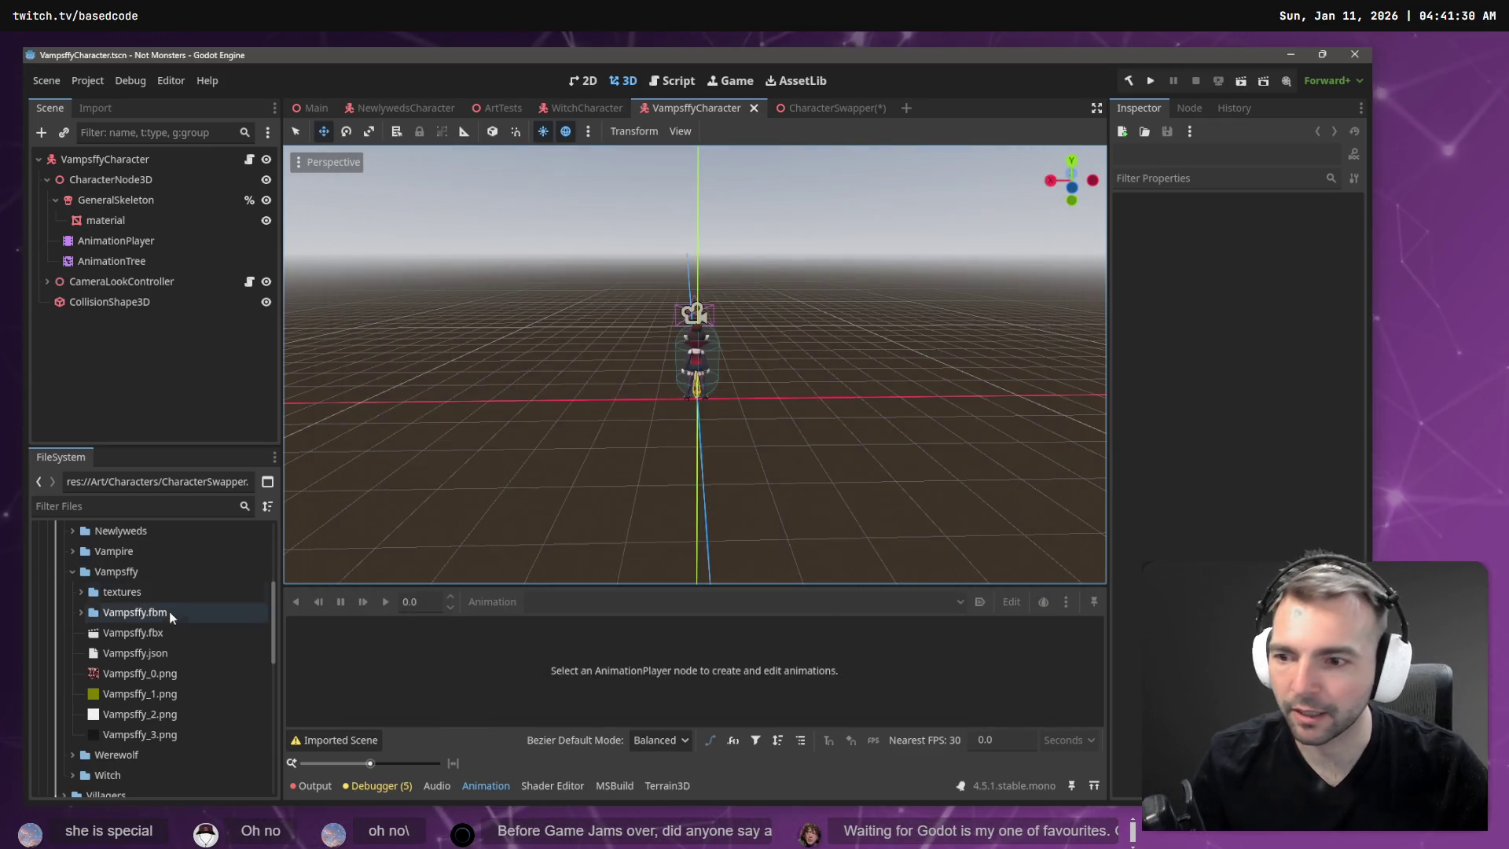
Move VampsffyCharacter.tscn from the Vampire folder into the Vampsffy folder.
scroll(118, 628, up, 3)
click(73, 653)
scroll(118, 644, down, 1)
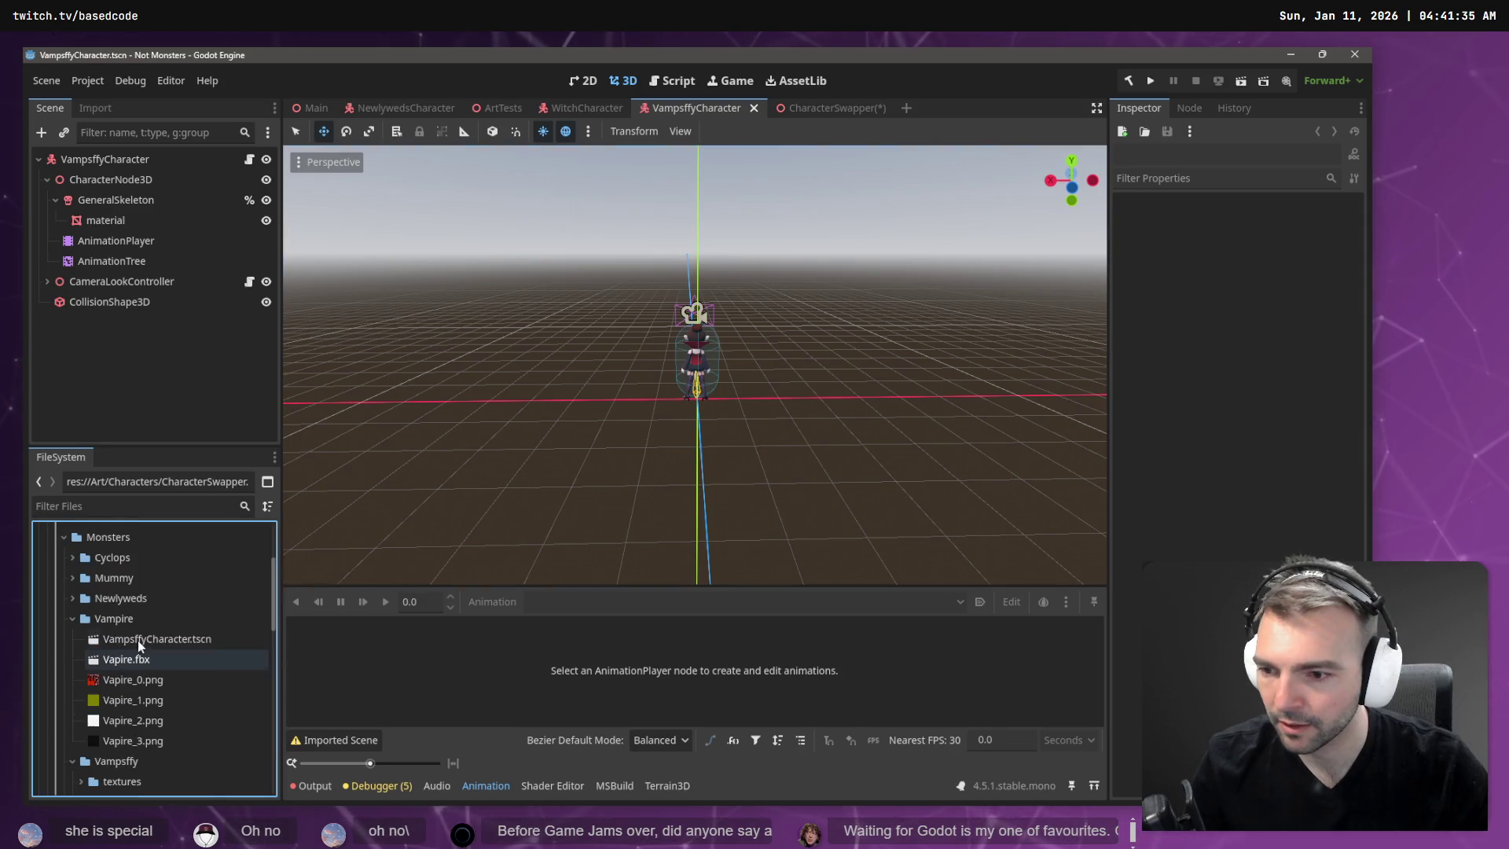
click(144, 641)
scroll(134, 629, down, 3)
click(118, 563)
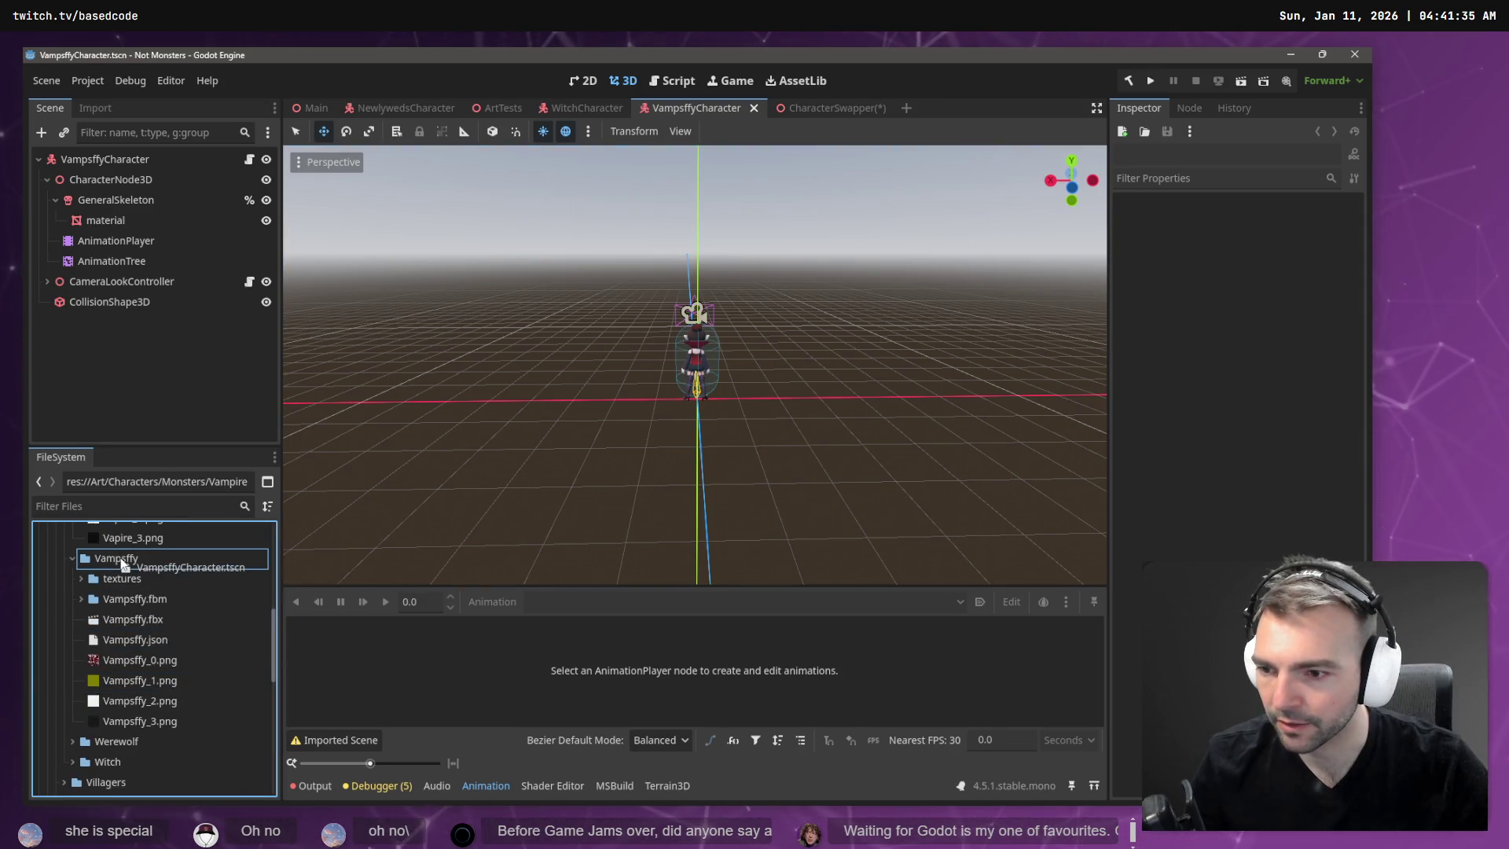
scroll(124, 562, down, 1)
scroll(181, 645, up, 1)
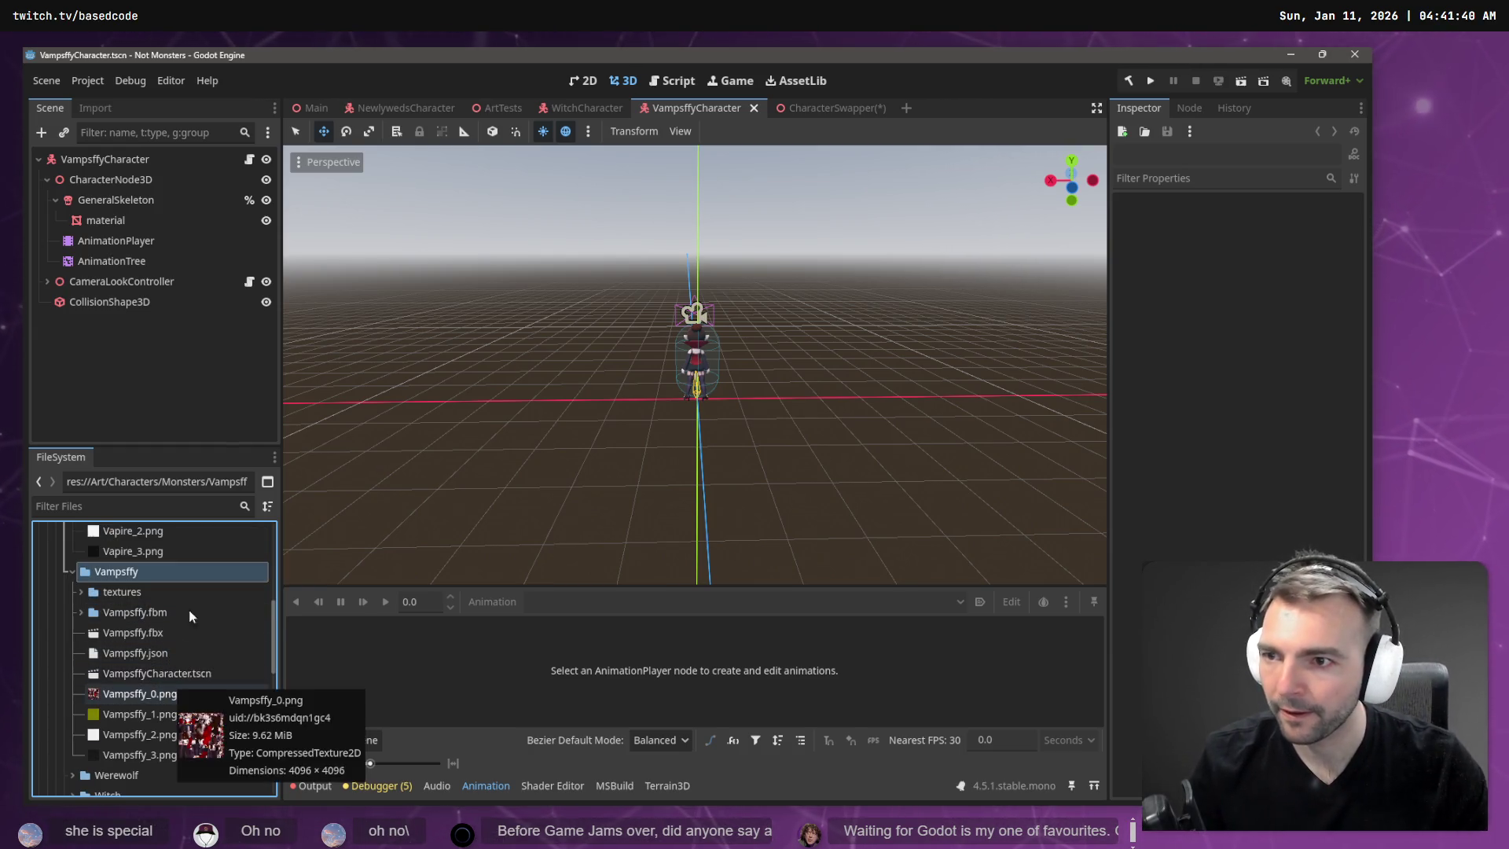
click(573, 108)
Look over the NewlywedsCharacter scene and the Main town's Environment, then return to CharacterSwapper.
click(418, 108)
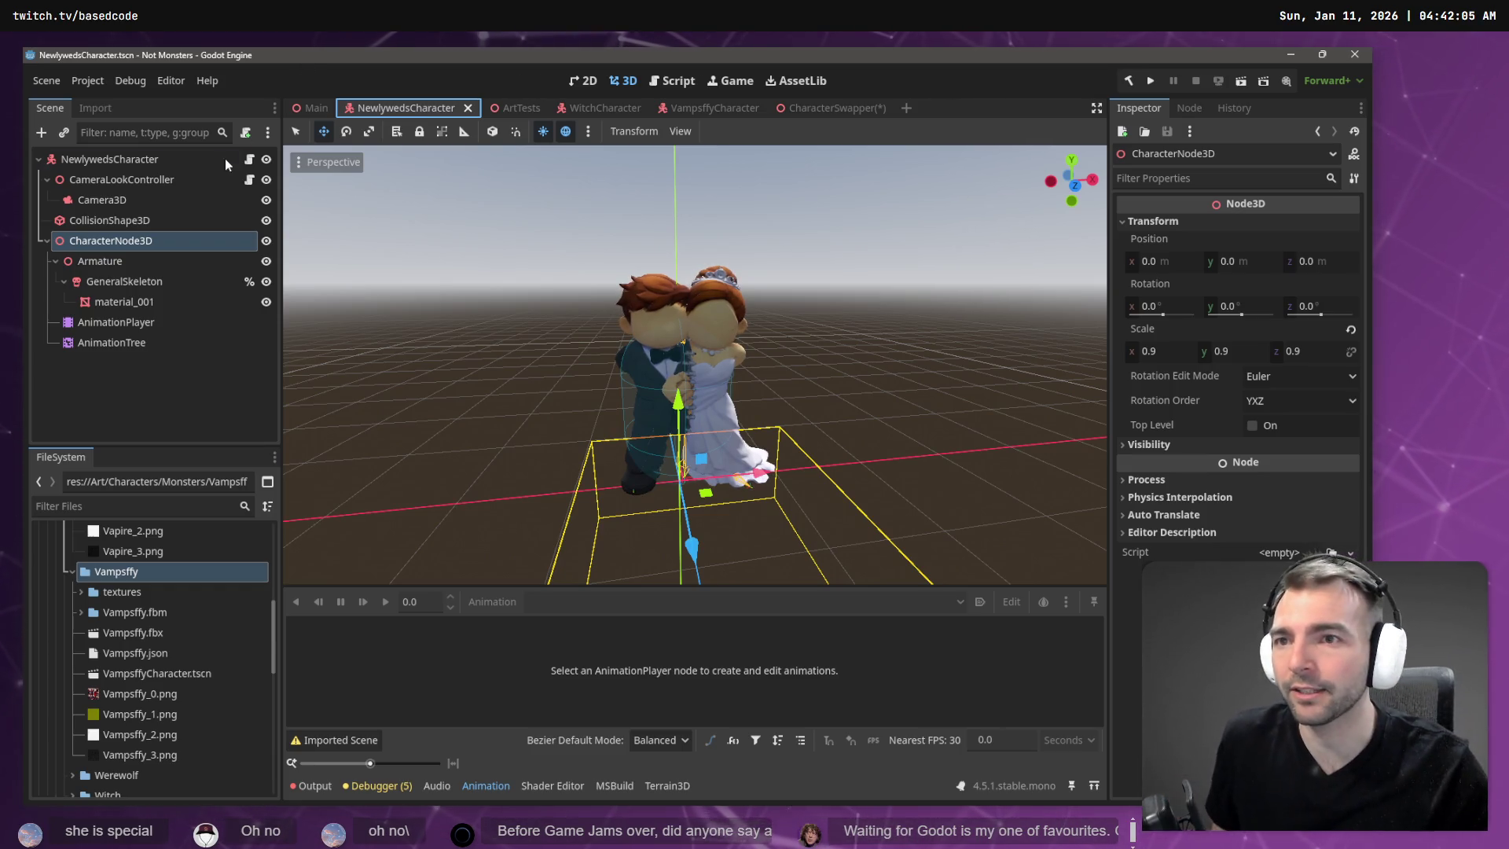
click(292, 114)
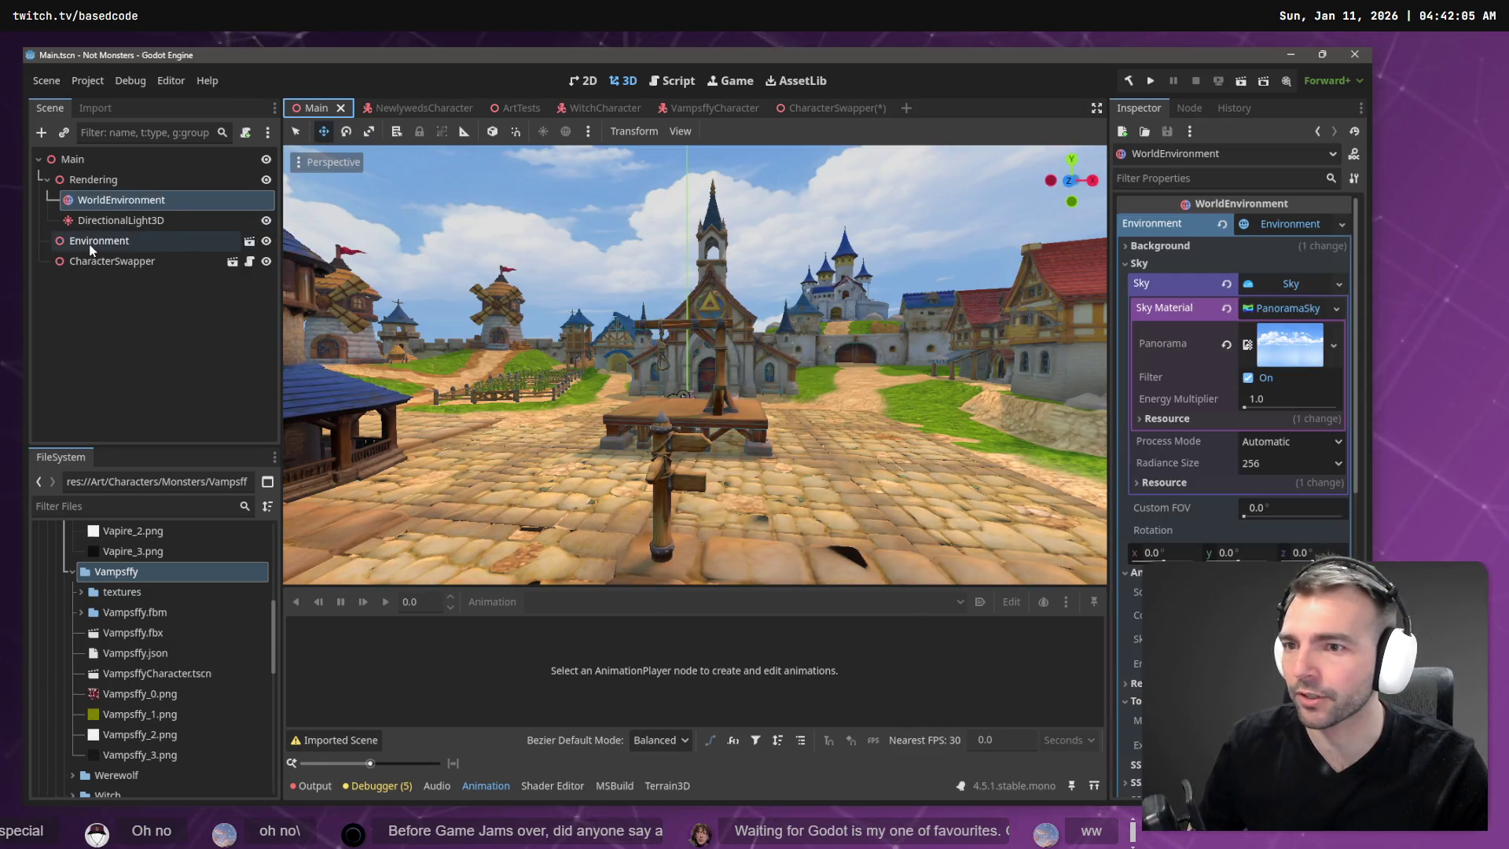
click(196, 241)
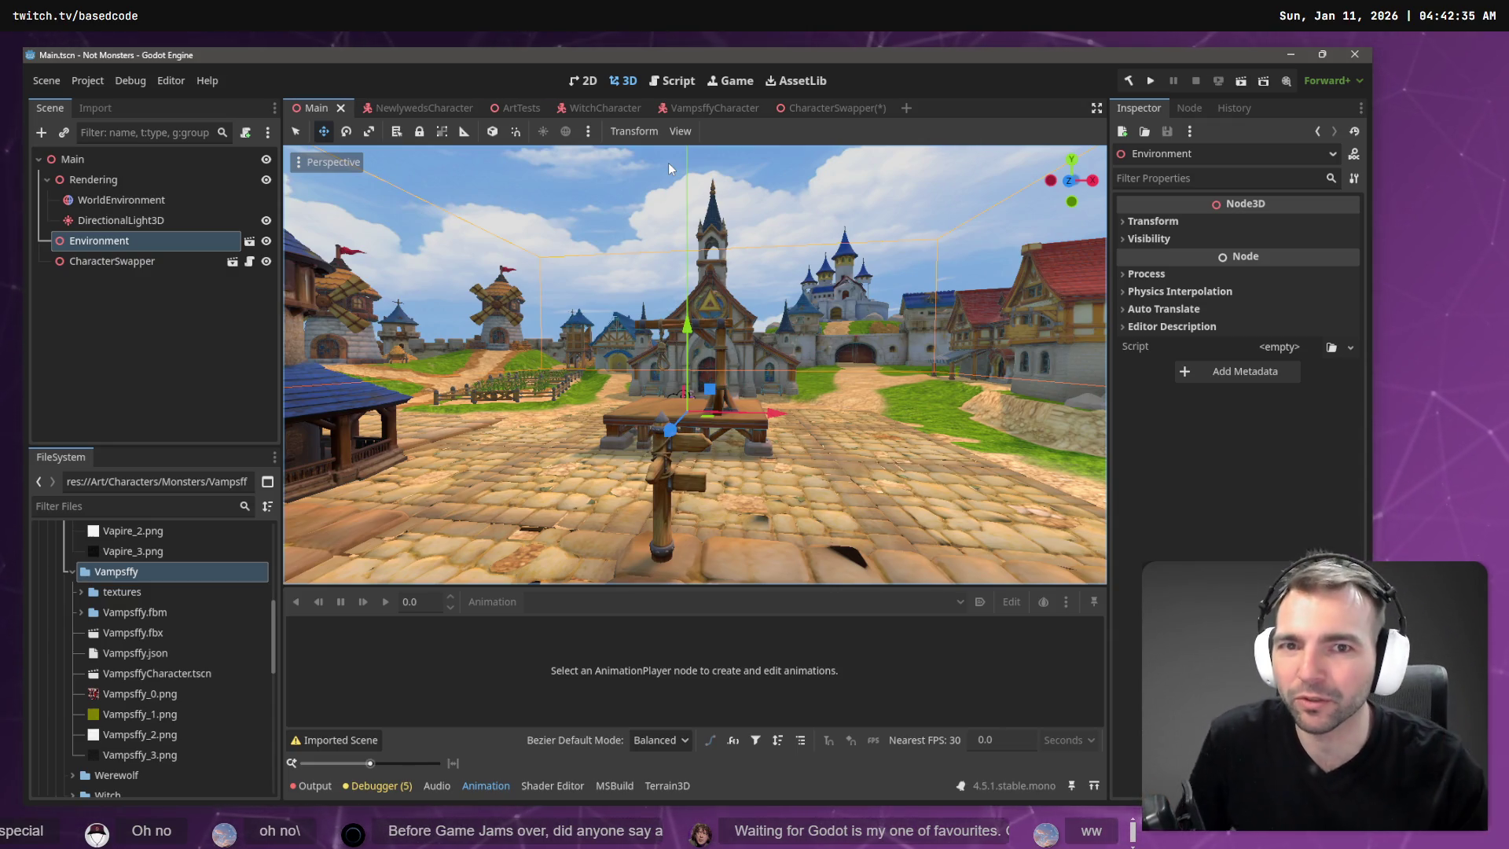
click(826, 108)
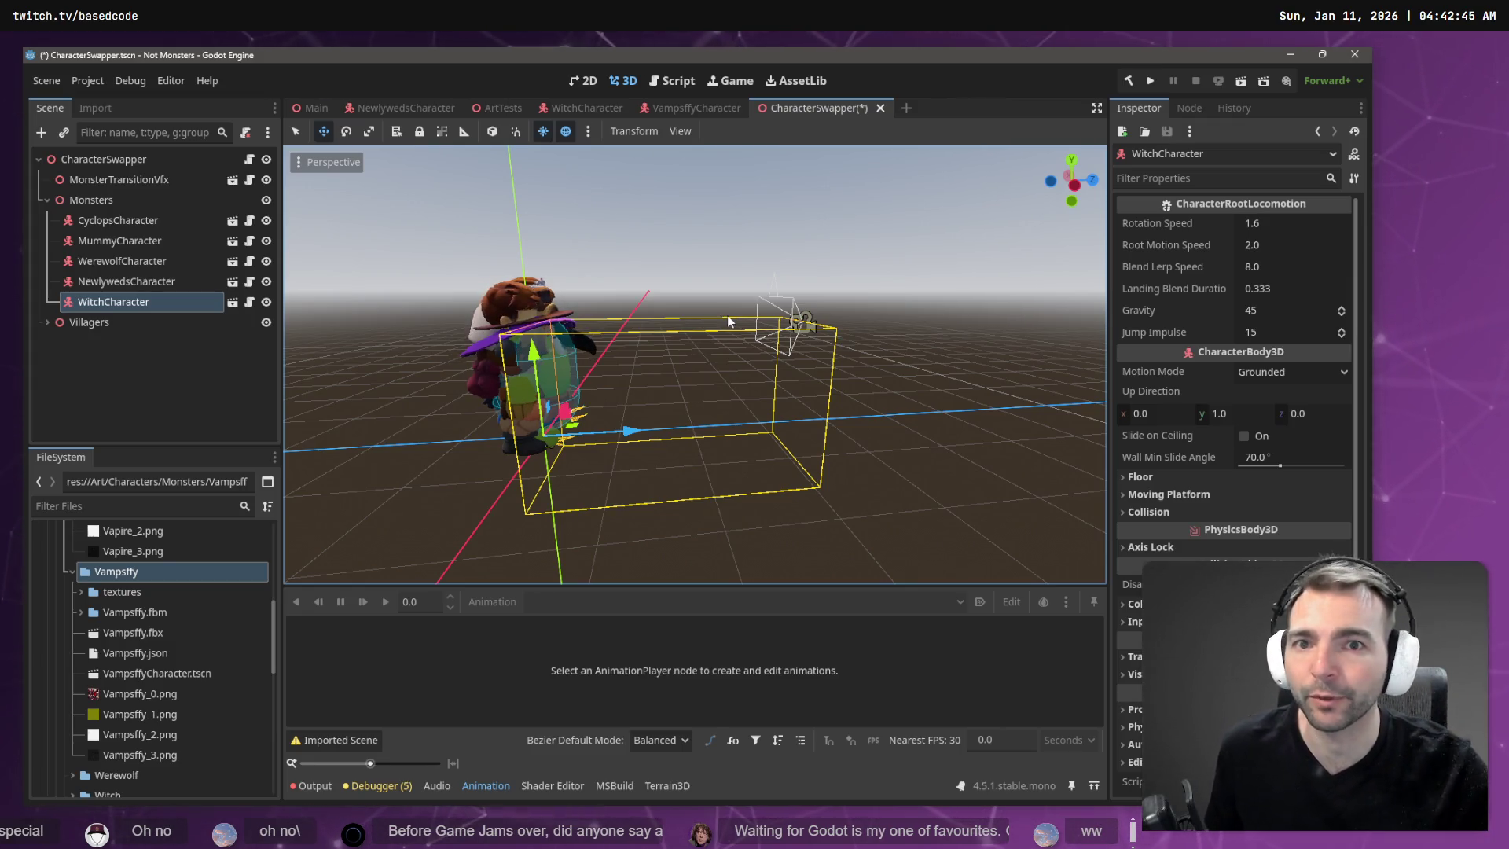
Drag VampsffyCharacter.tscn under Monsters in CharacterSwapper and save with Ctrl+S.
click(695, 107)
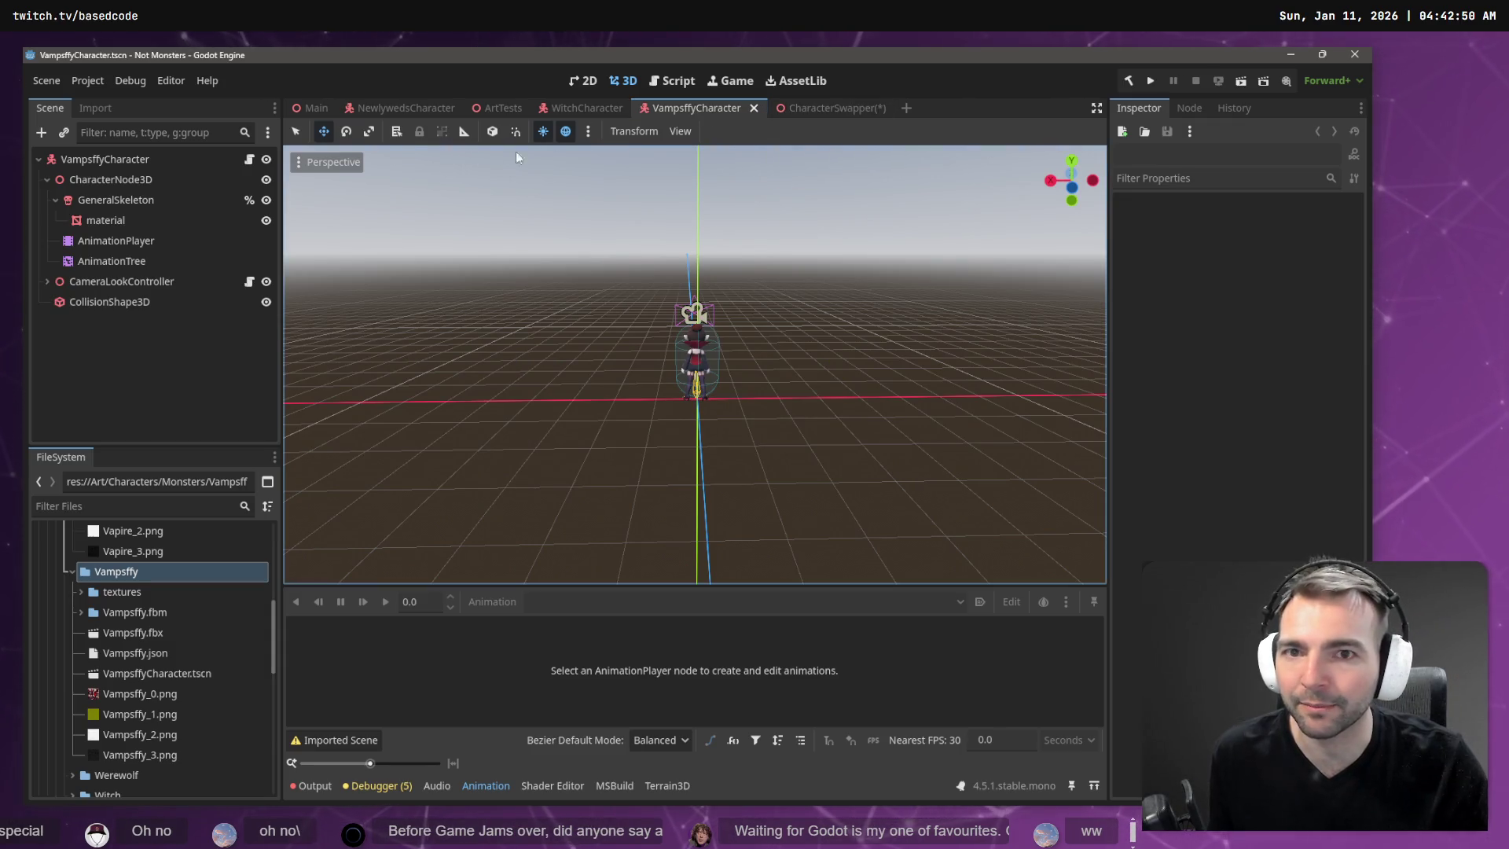
click(812, 114)
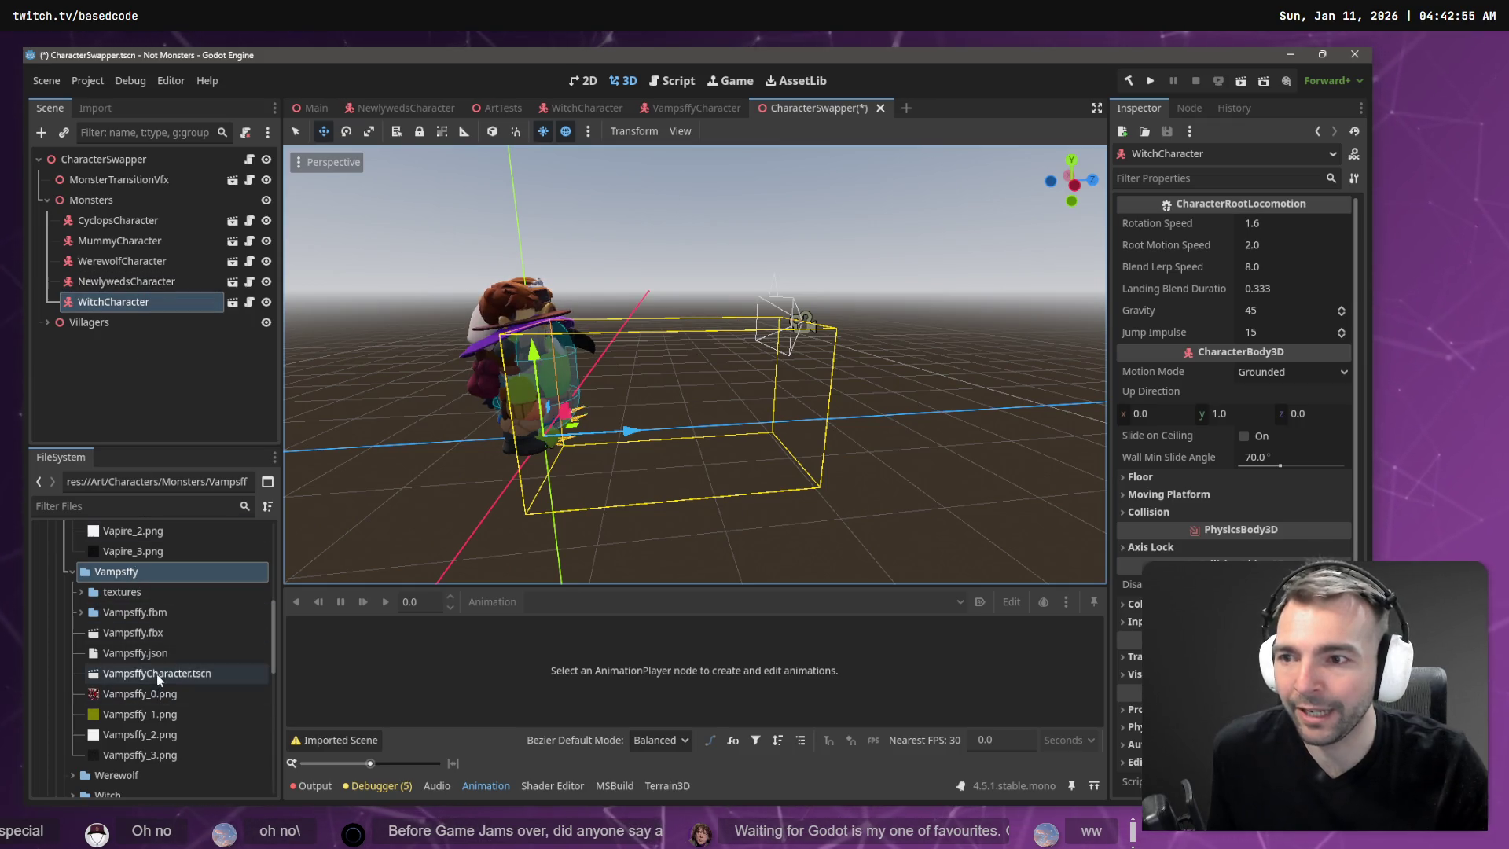
mouse_move(149, 673)
mouse_down()
mouse_move(173, 244)
mouse_move(118, 201)
mouse_up()
click(157, 408)
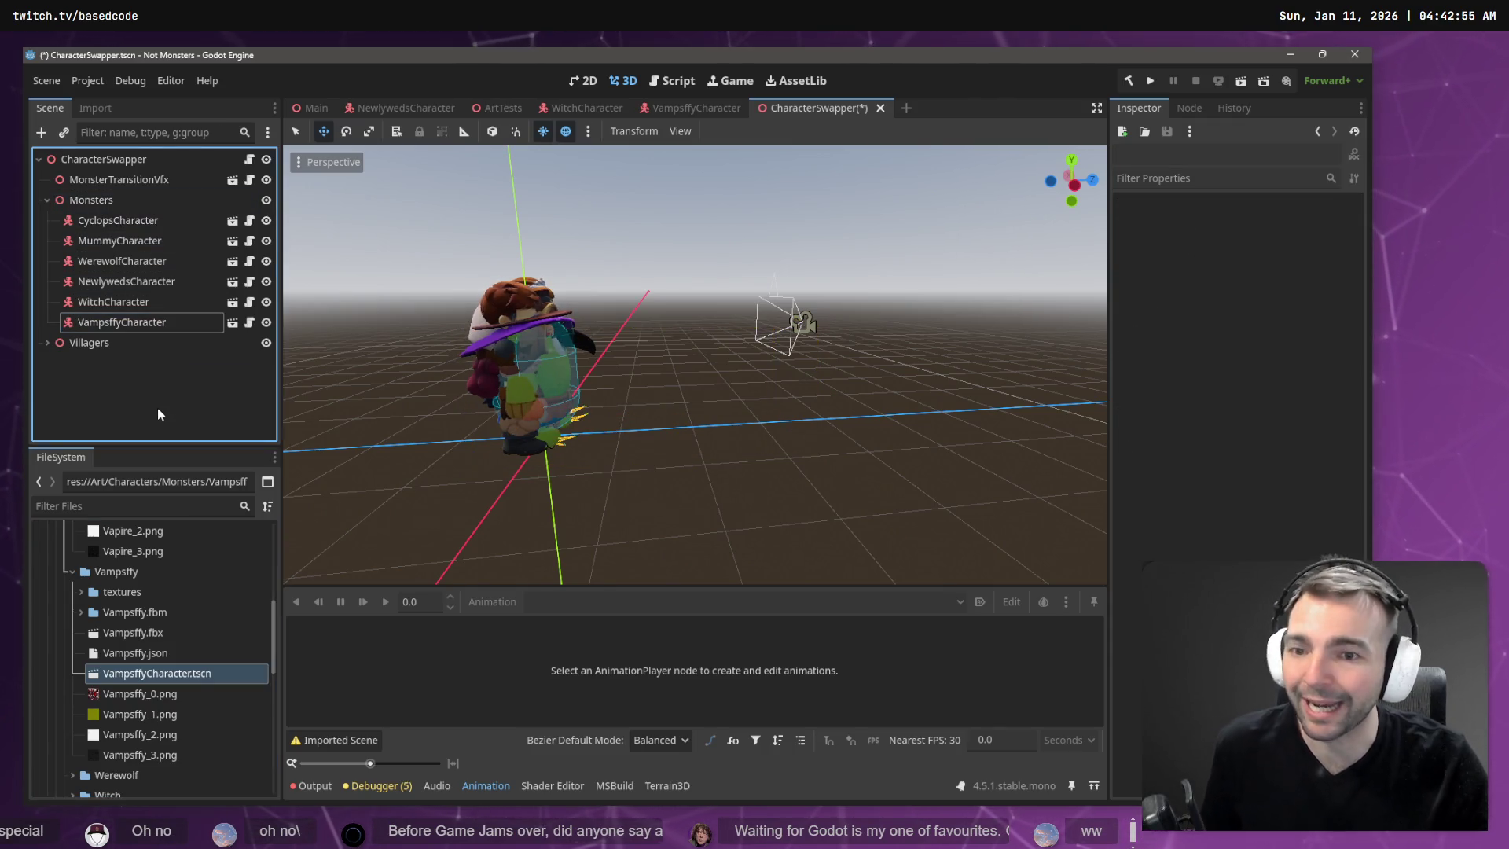
key(ctrl+s)
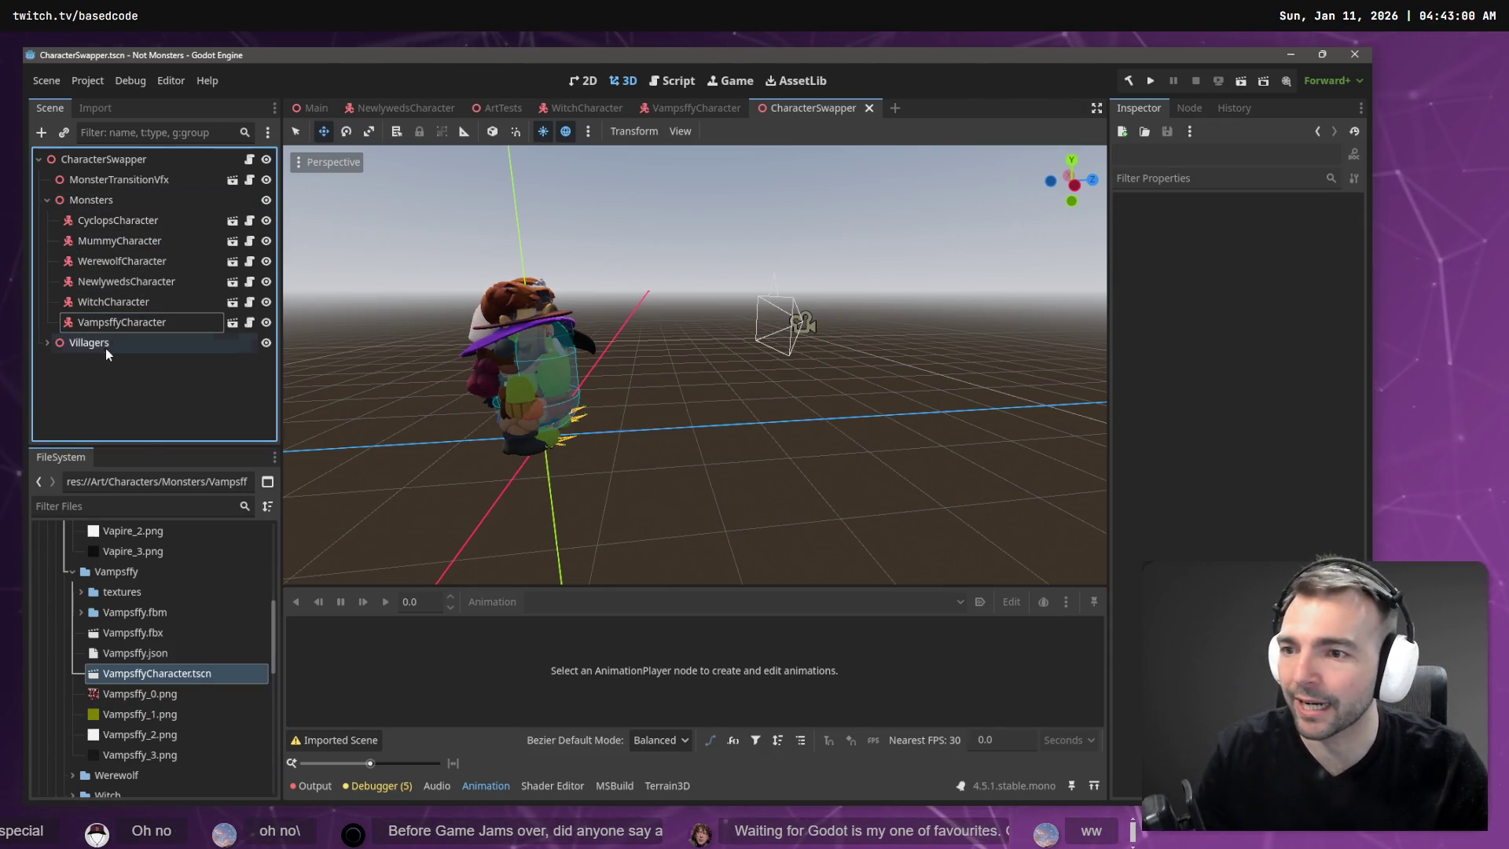
Inspect the Villagers group and the WitchCharacter node, then go to the Main town scene.
click(94, 343)
click(44, 342)
scroll(116, 371, down, 1)
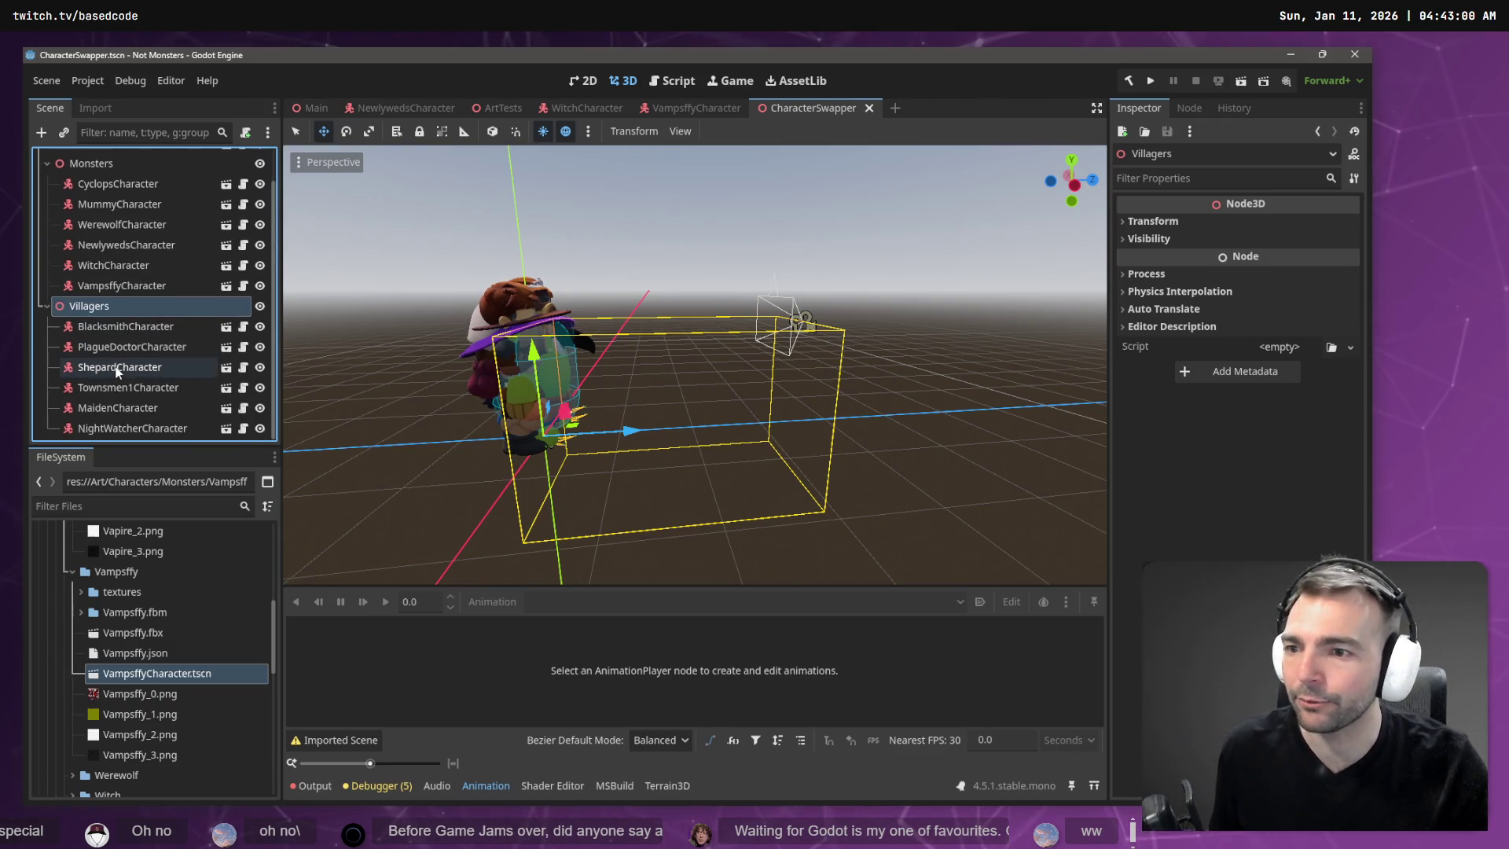
click(46, 307)
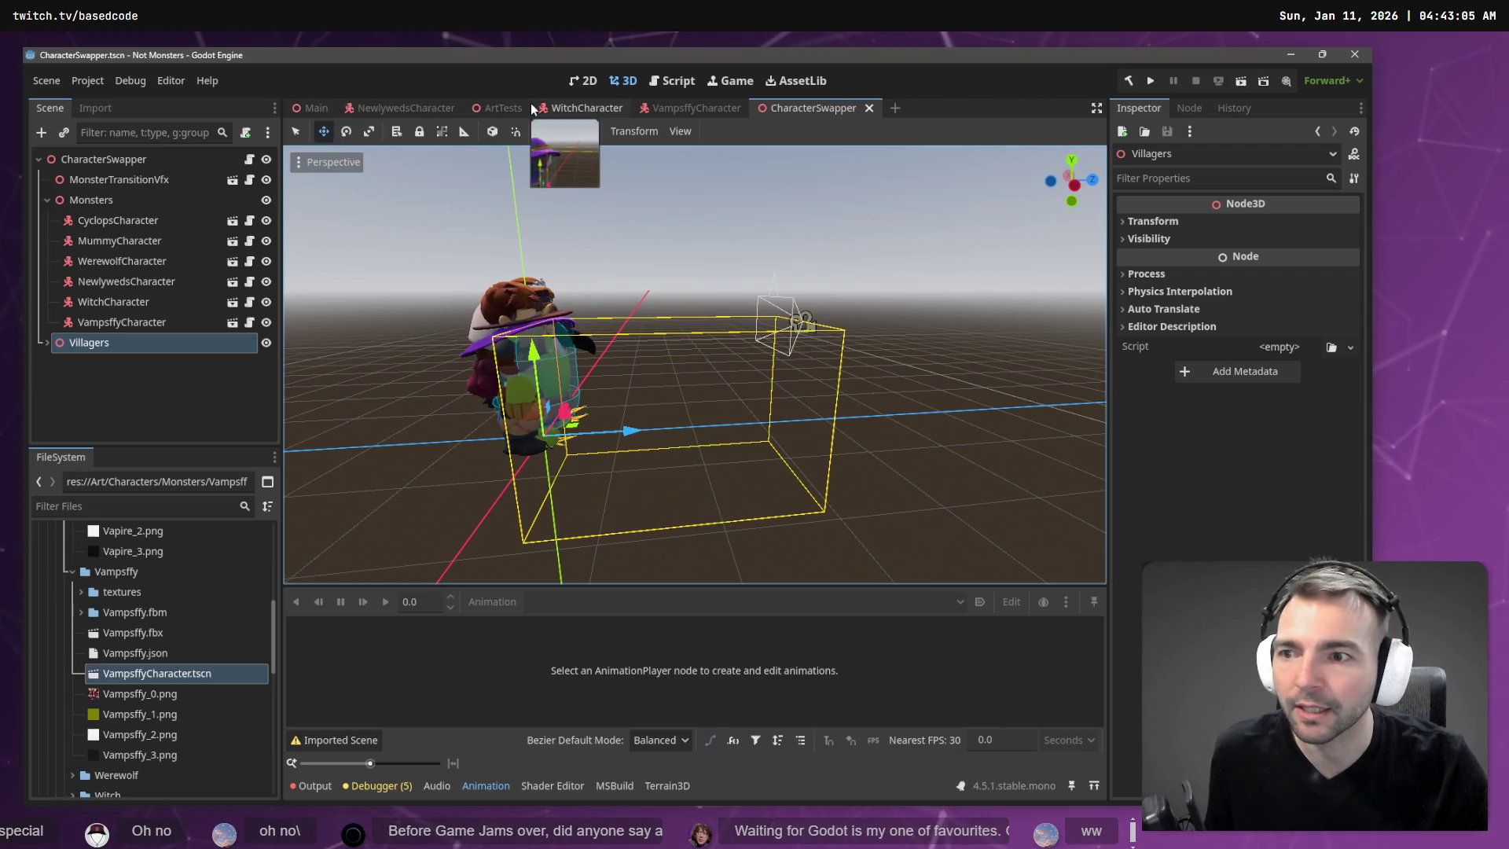
click(79, 301)
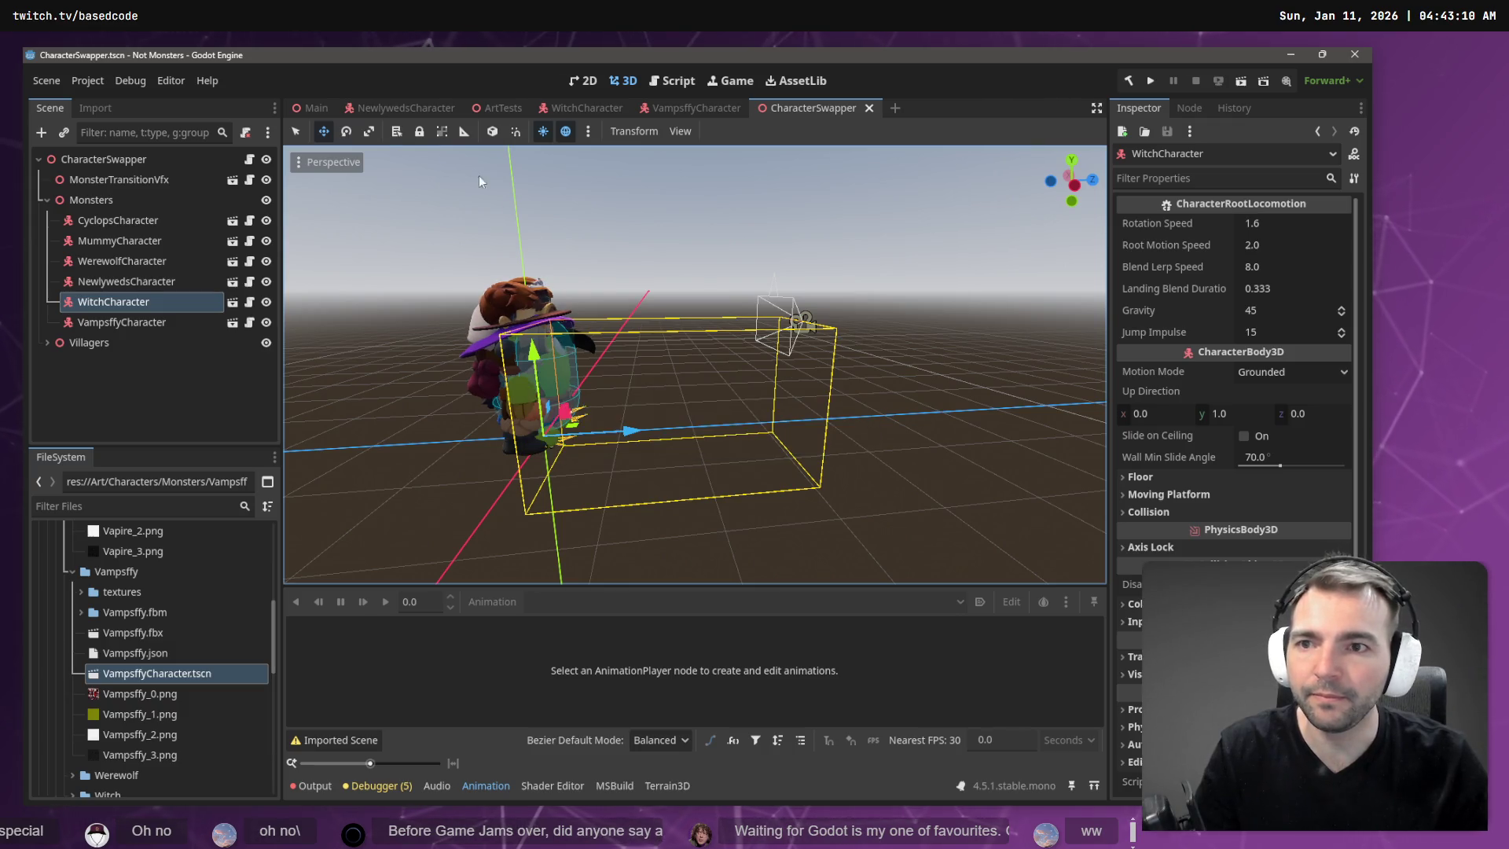
click(314, 111)
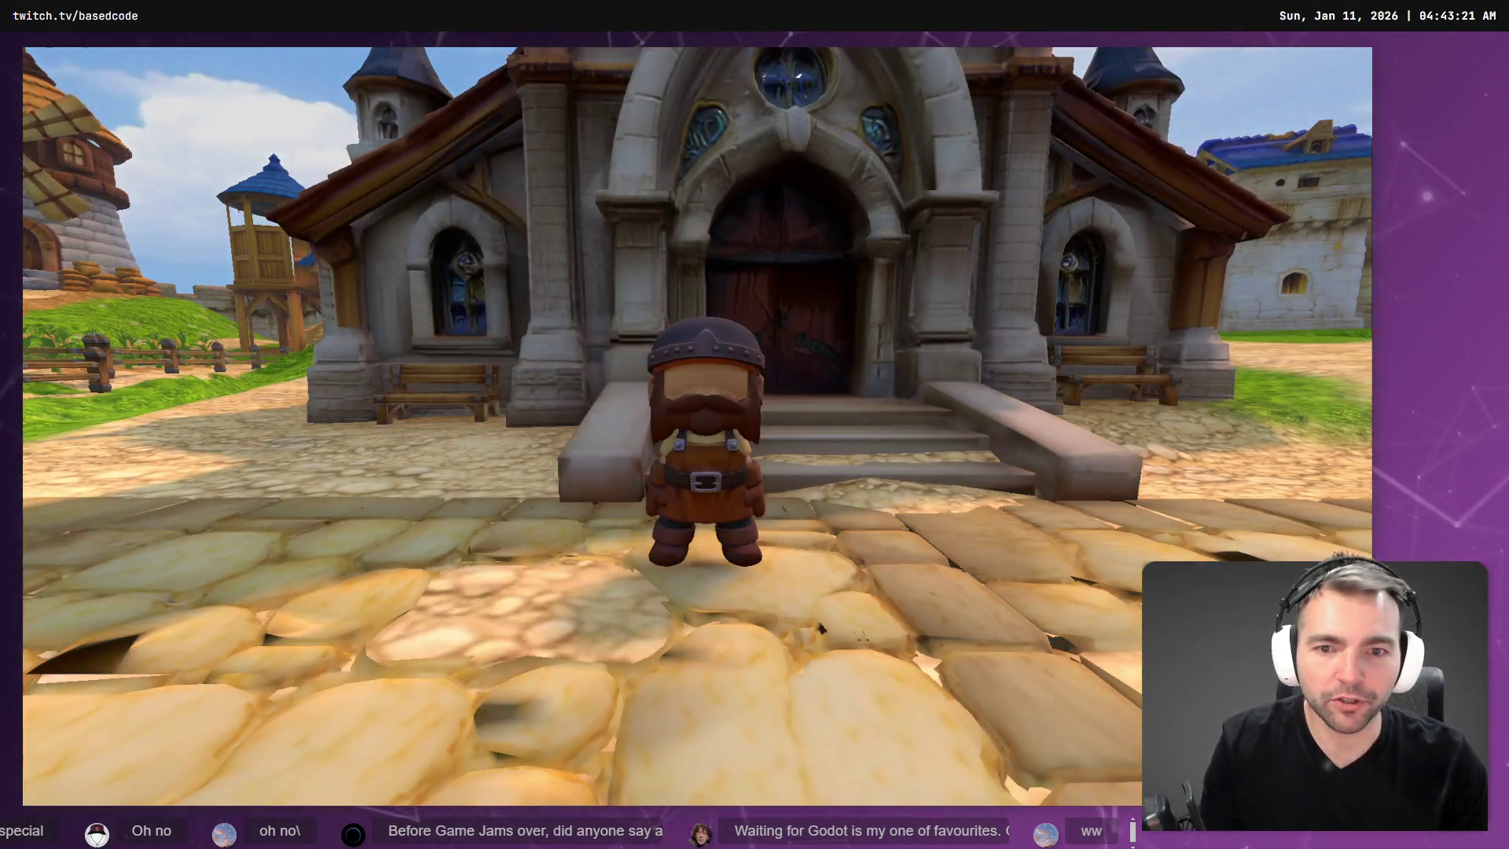
Swap with E from dwarf through mummy, plague doctor, werewolf and maid to witch, then stop with F8.
key(a)
key(e)
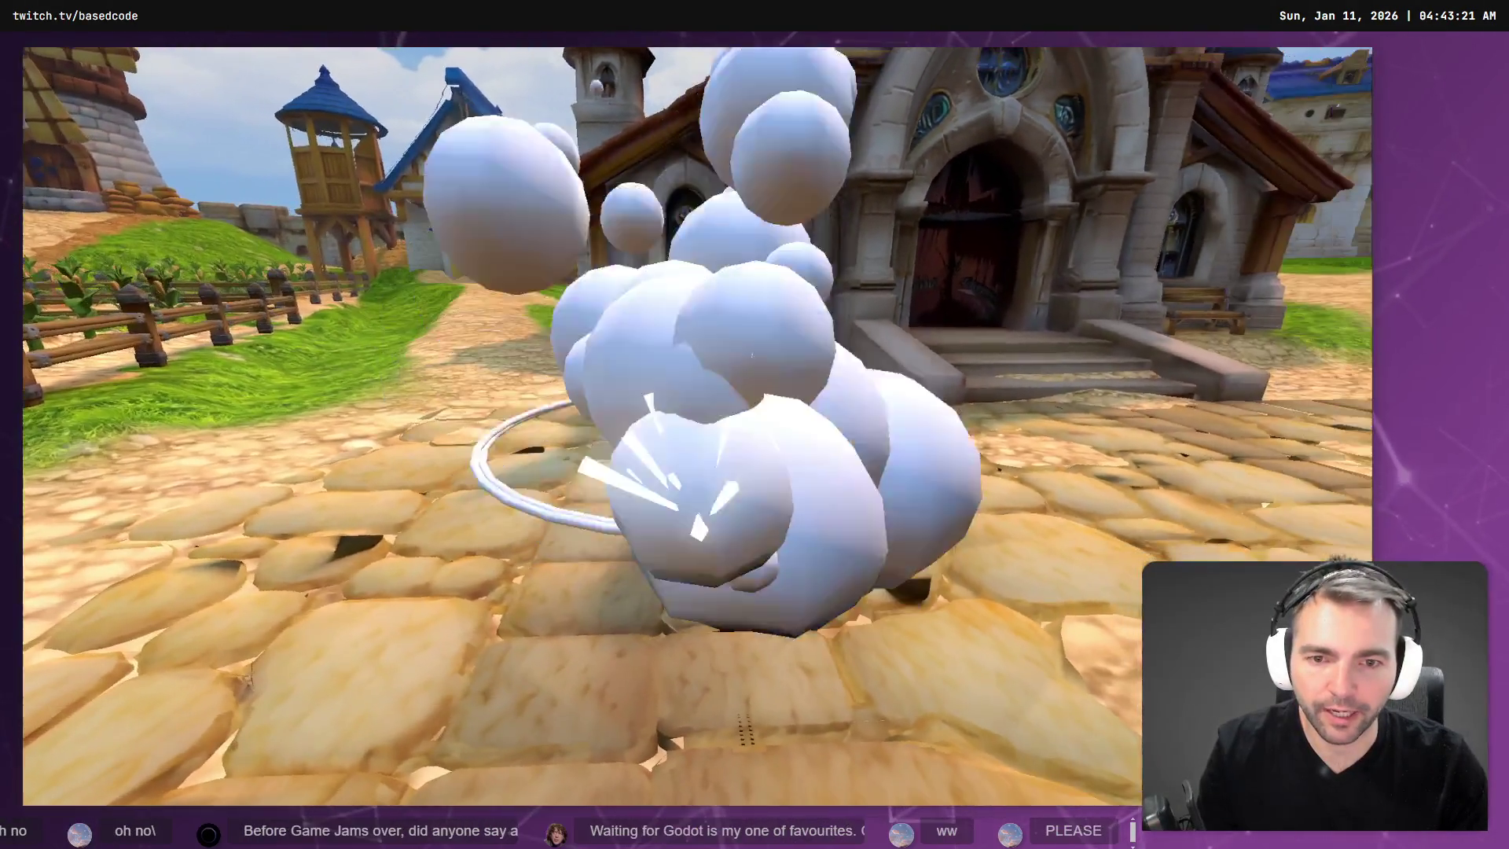
key(e)
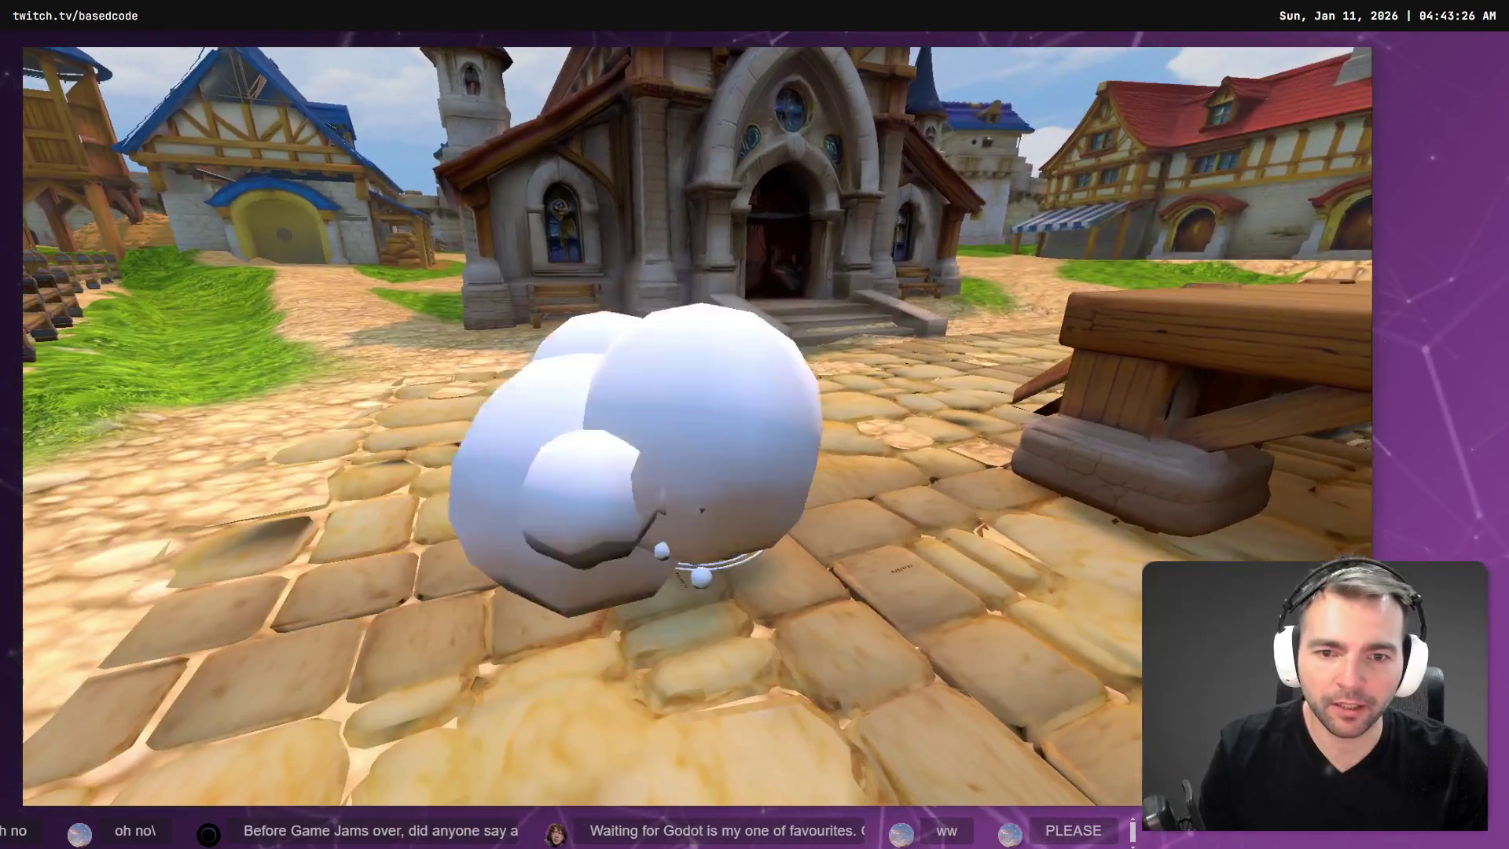
key(e)
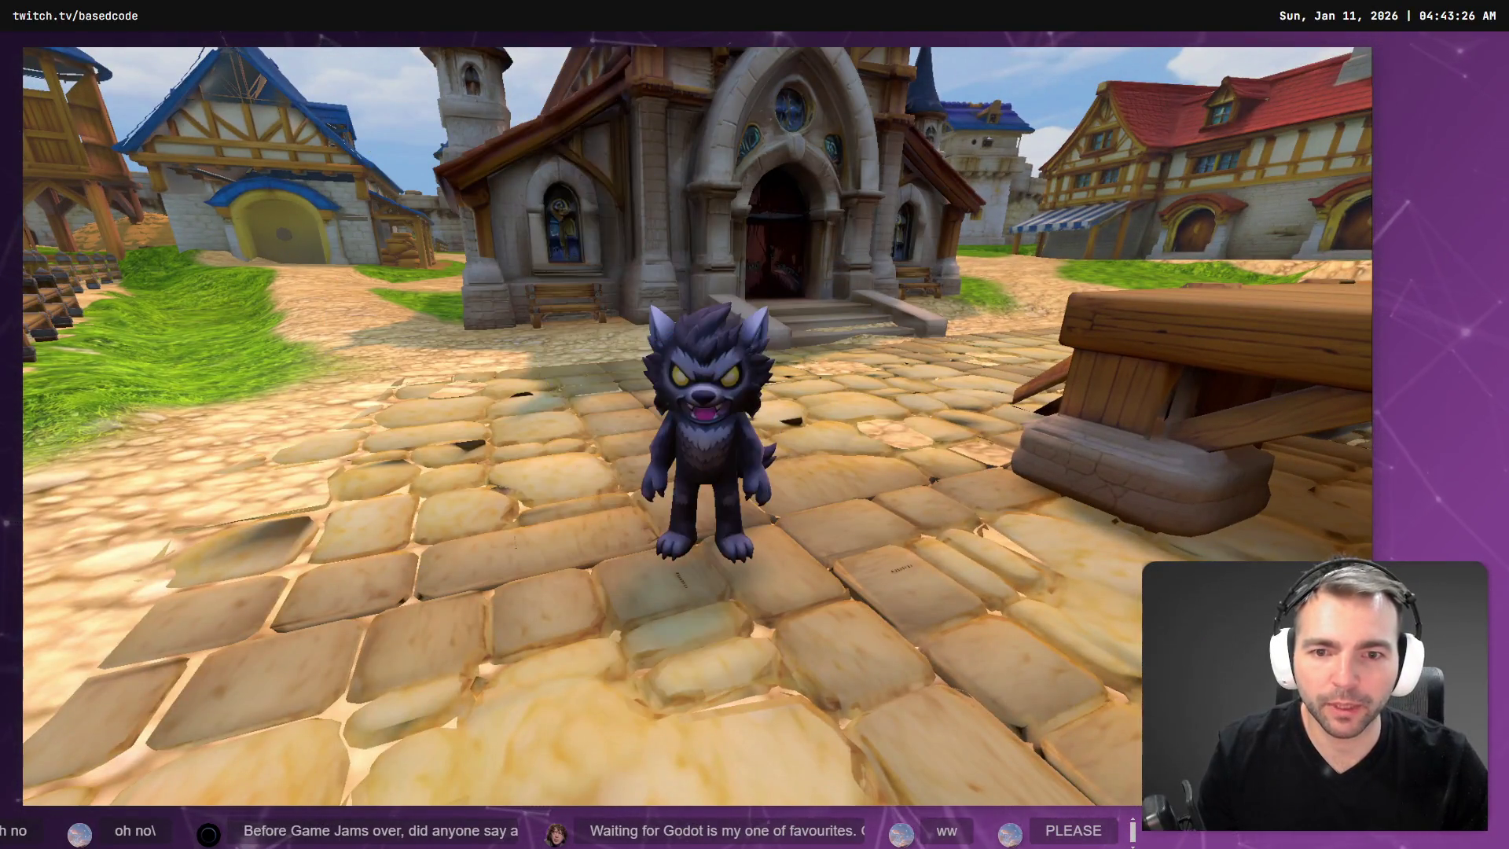
key(e)
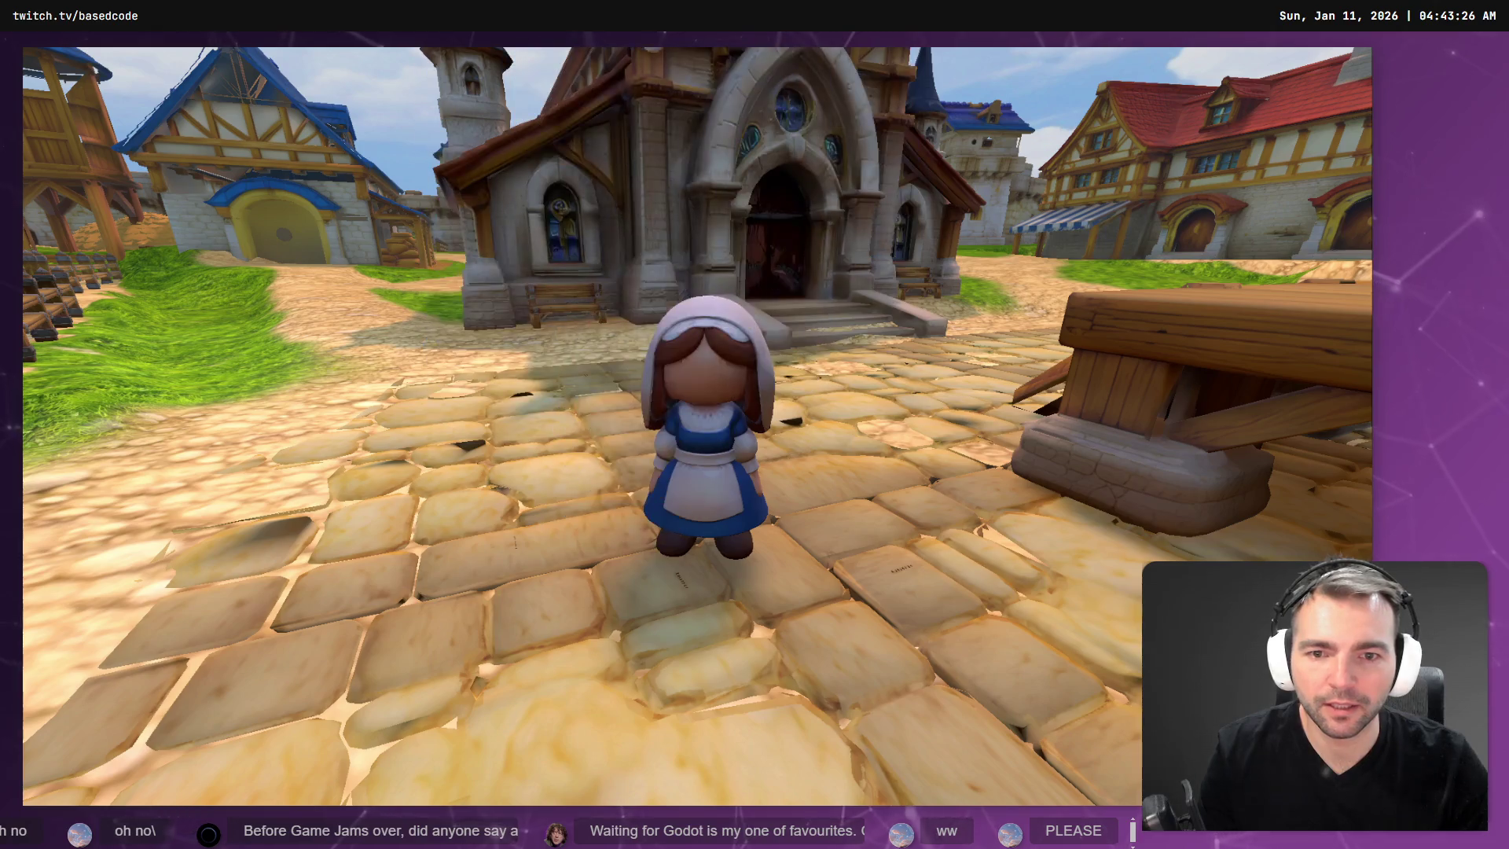
key(e)
key(w)
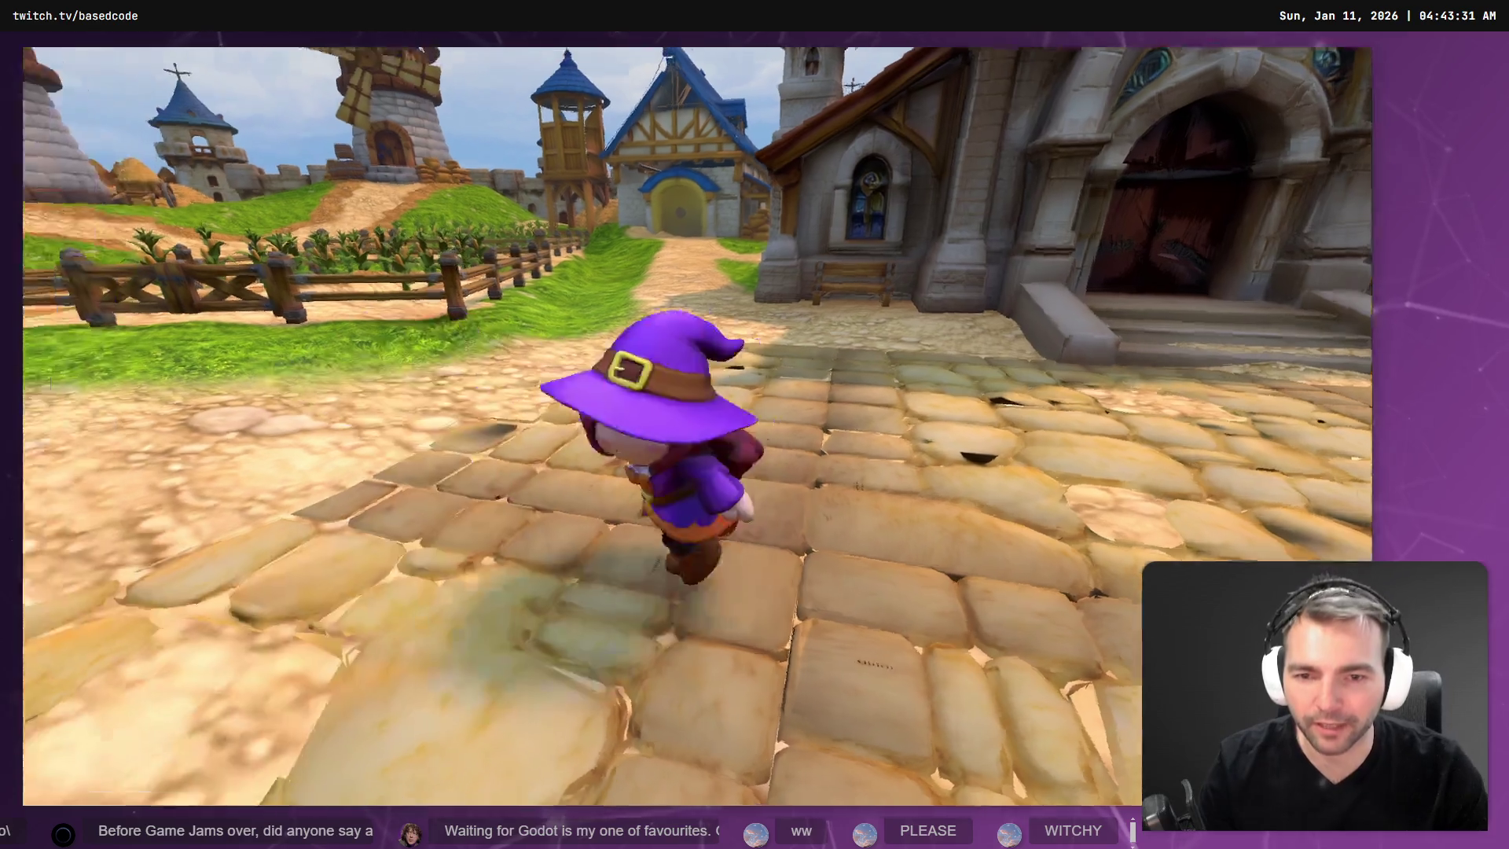
key(F8)
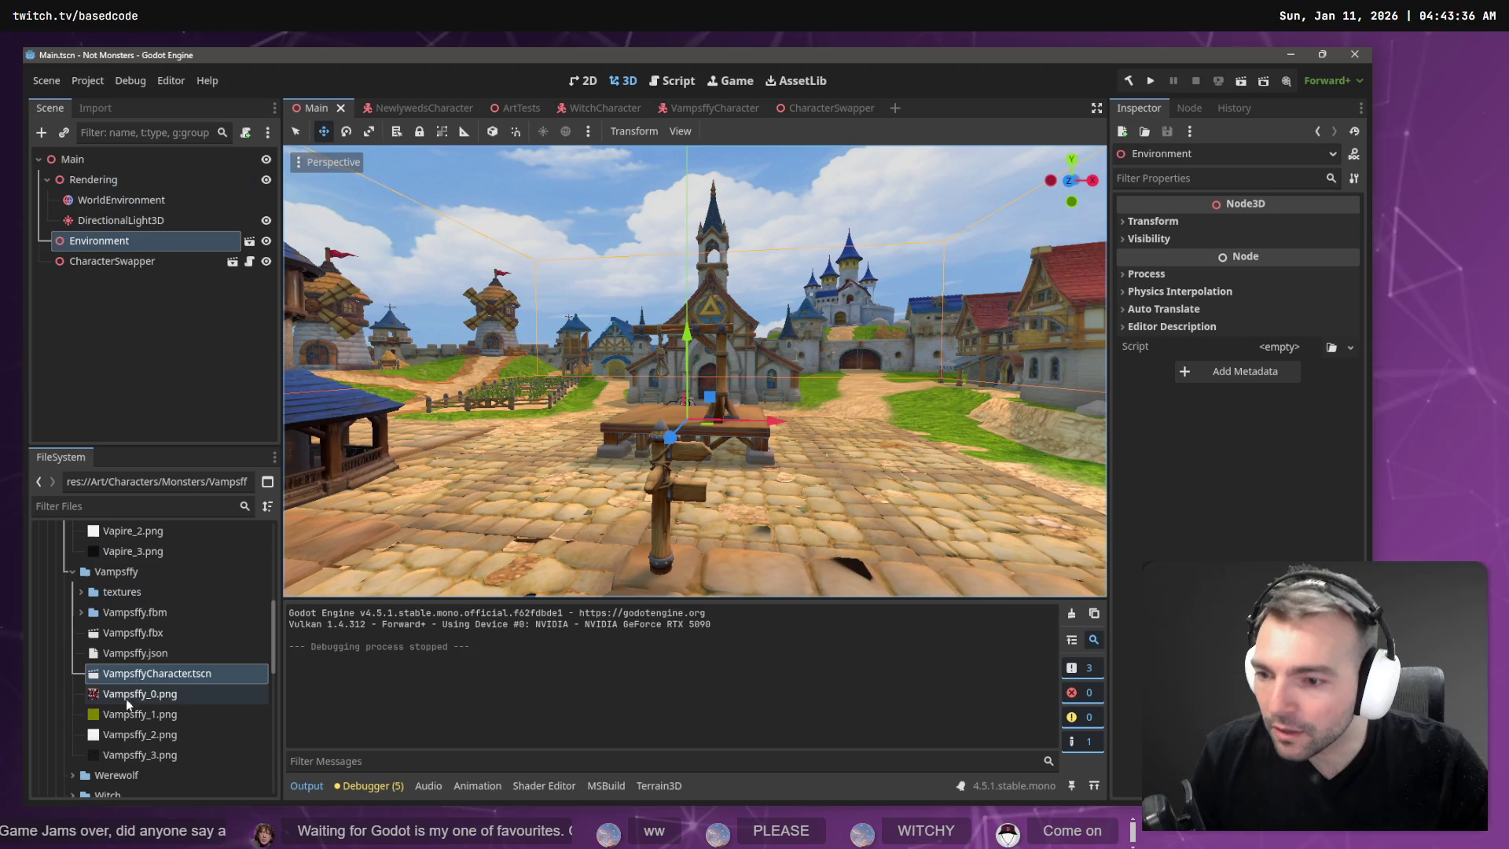
Open the WitchCharacter scene from the Witch folder in FileSystem.
scroll(147, 662, up, 4)
scroll(158, 653, down, 5)
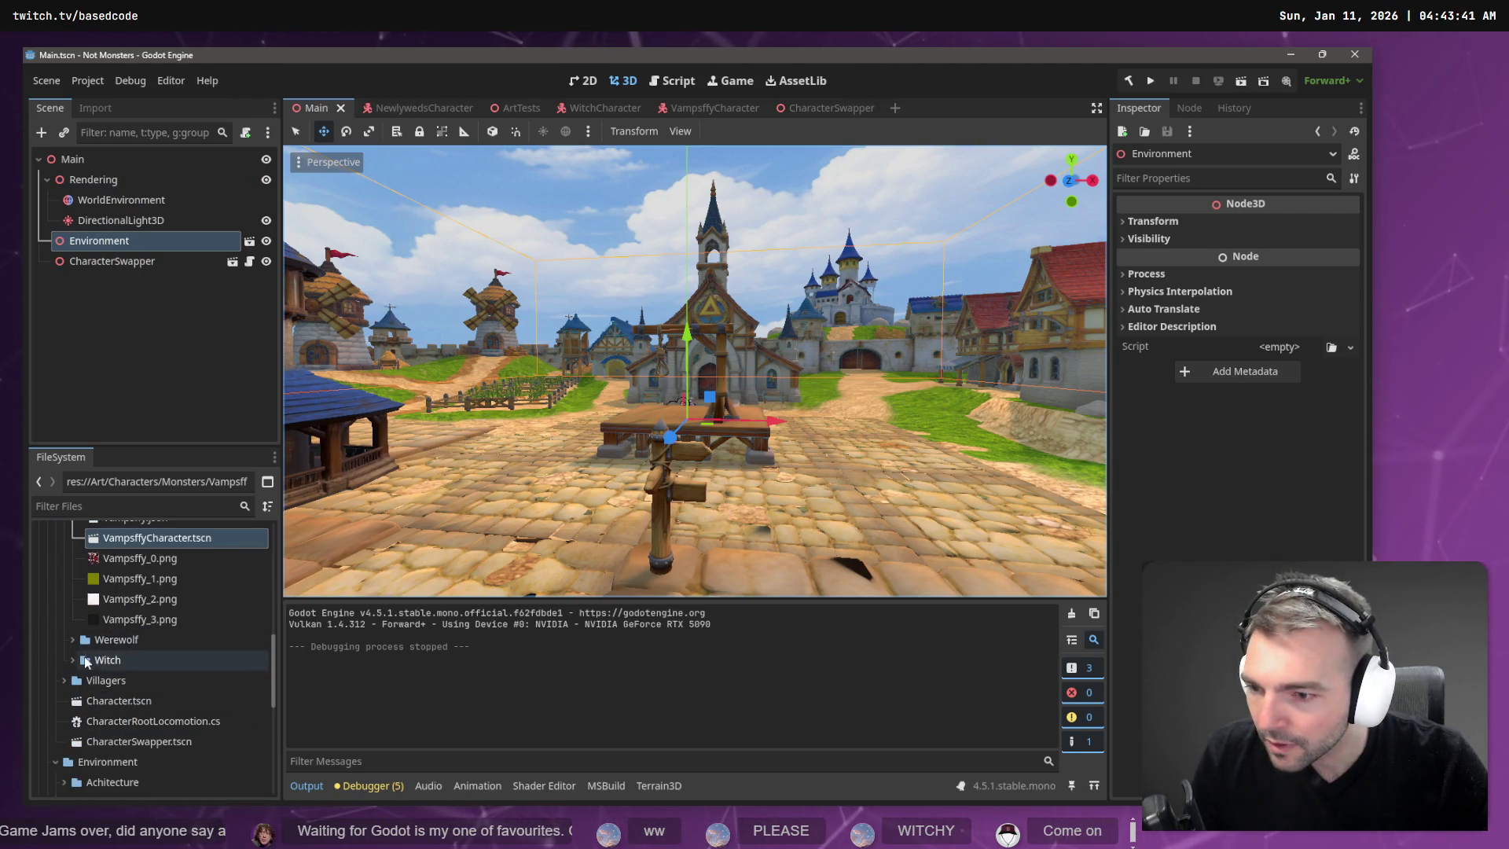
click(73, 662)
scroll(118, 653, down, 2)
double_click(149, 639)
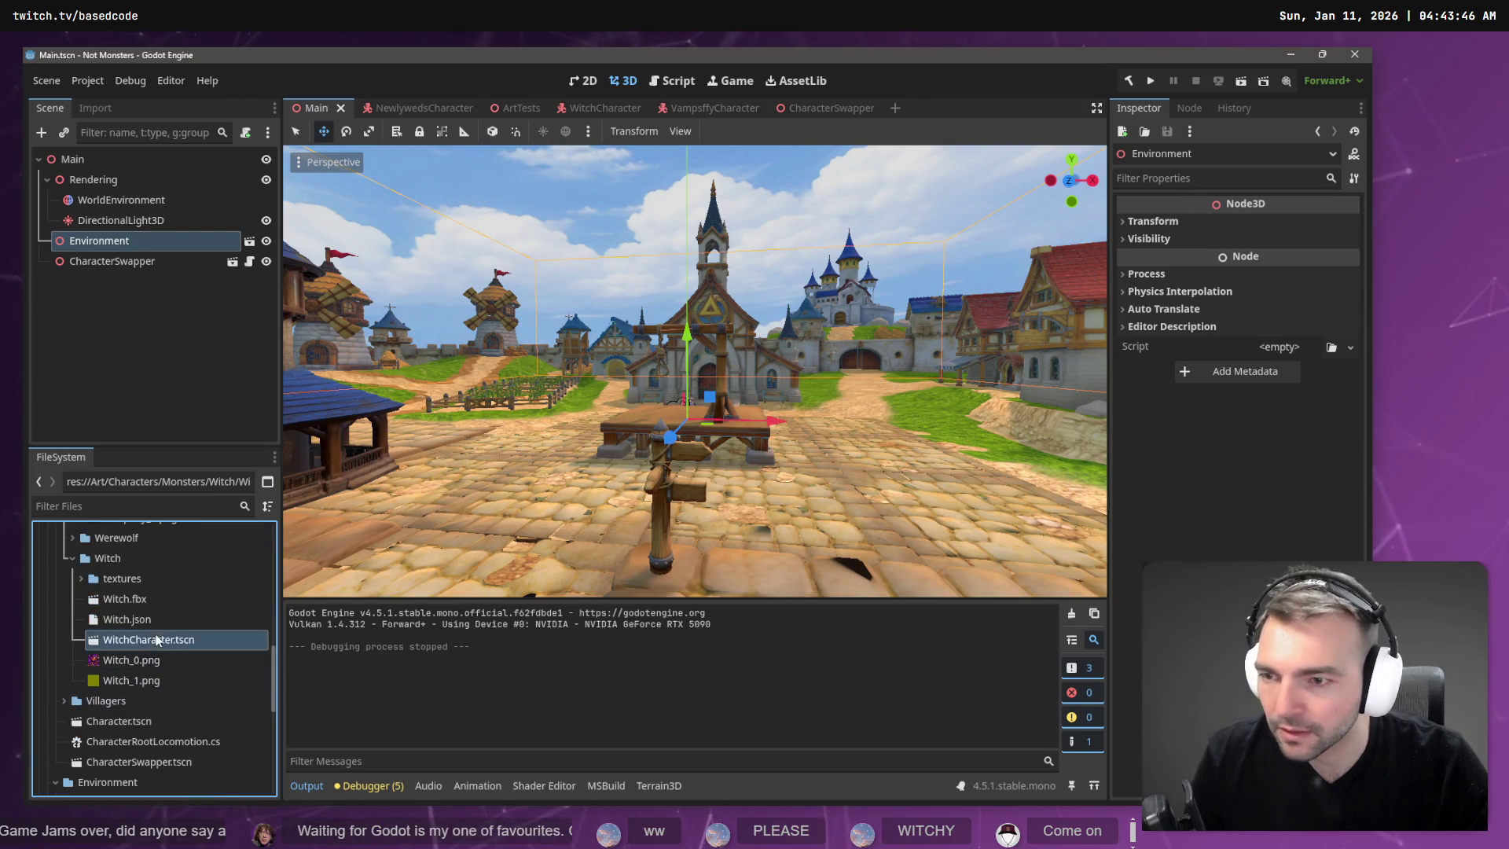
click(130, 220)
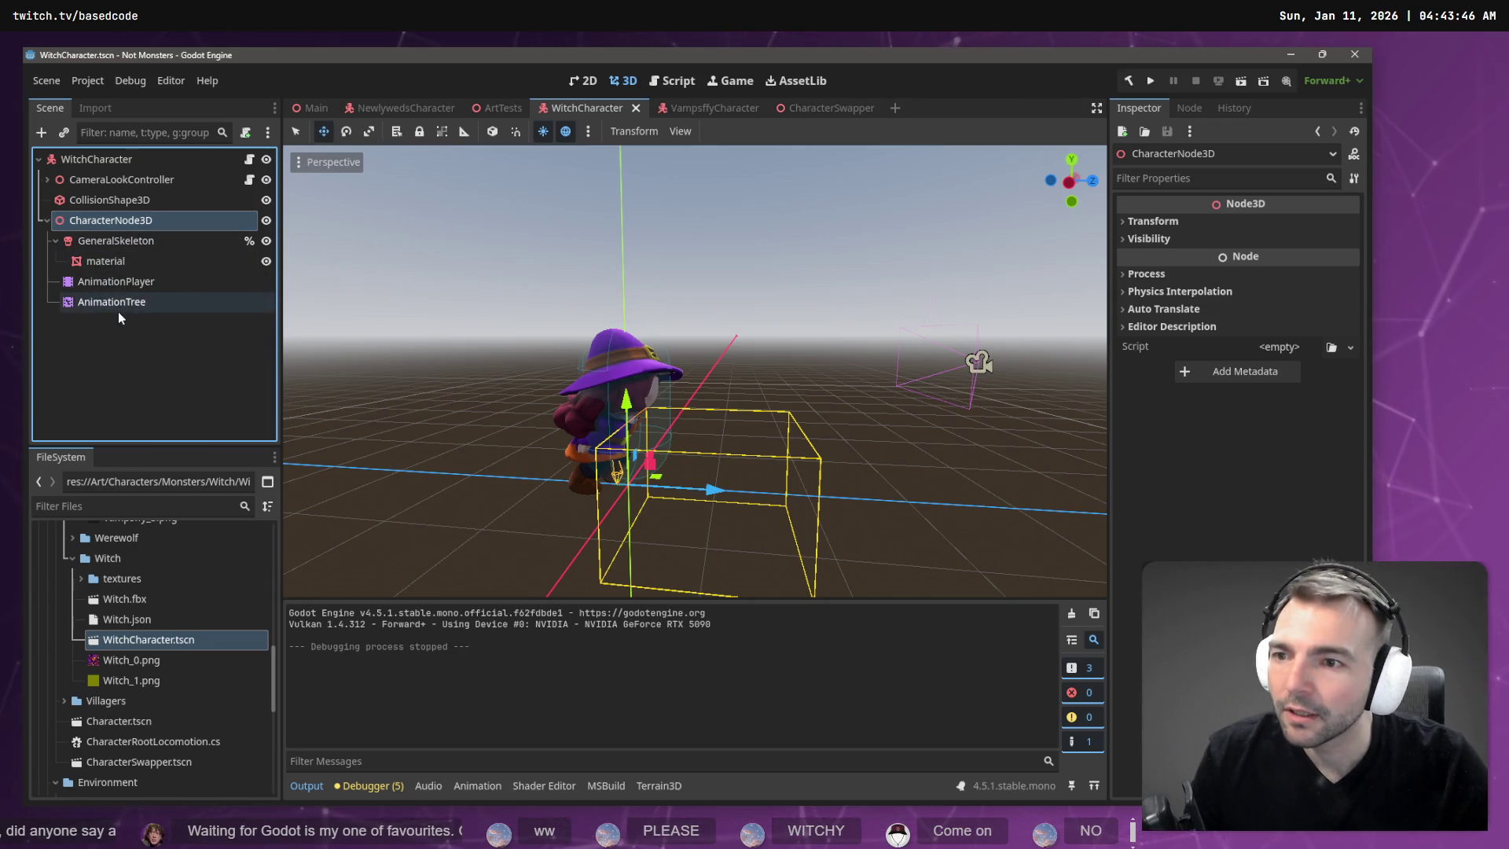
Link the AnimationTree to its AnimationPlayer, set root motion to %GeneralSkeleton, and save the scene.
click(149, 303)
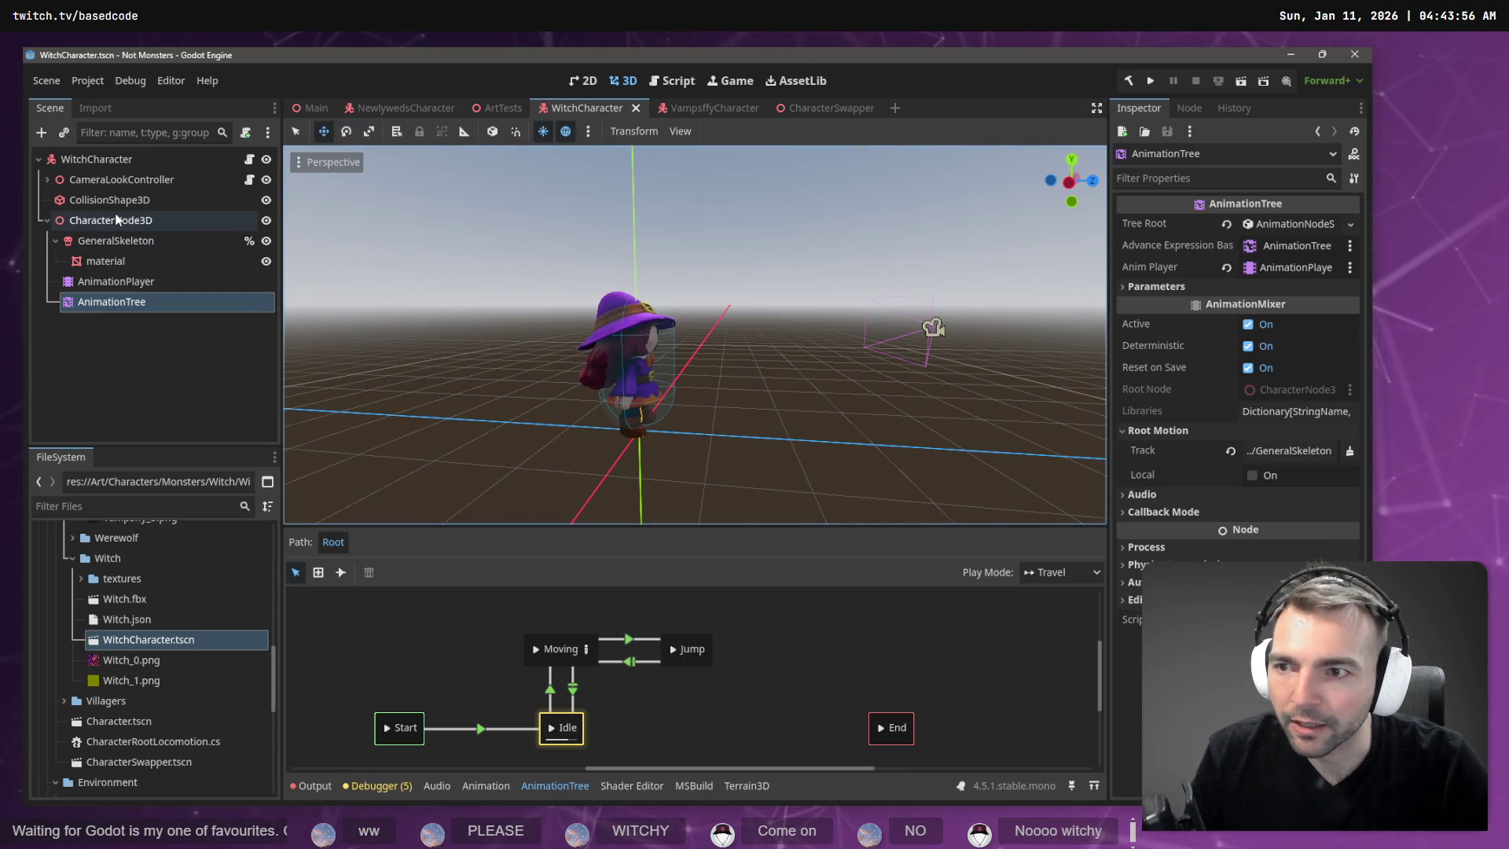
mouse_move(131, 303)
mouse_down()
mouse_move(1271, 273)
mouse_move(1289, 247)
mouse_up()
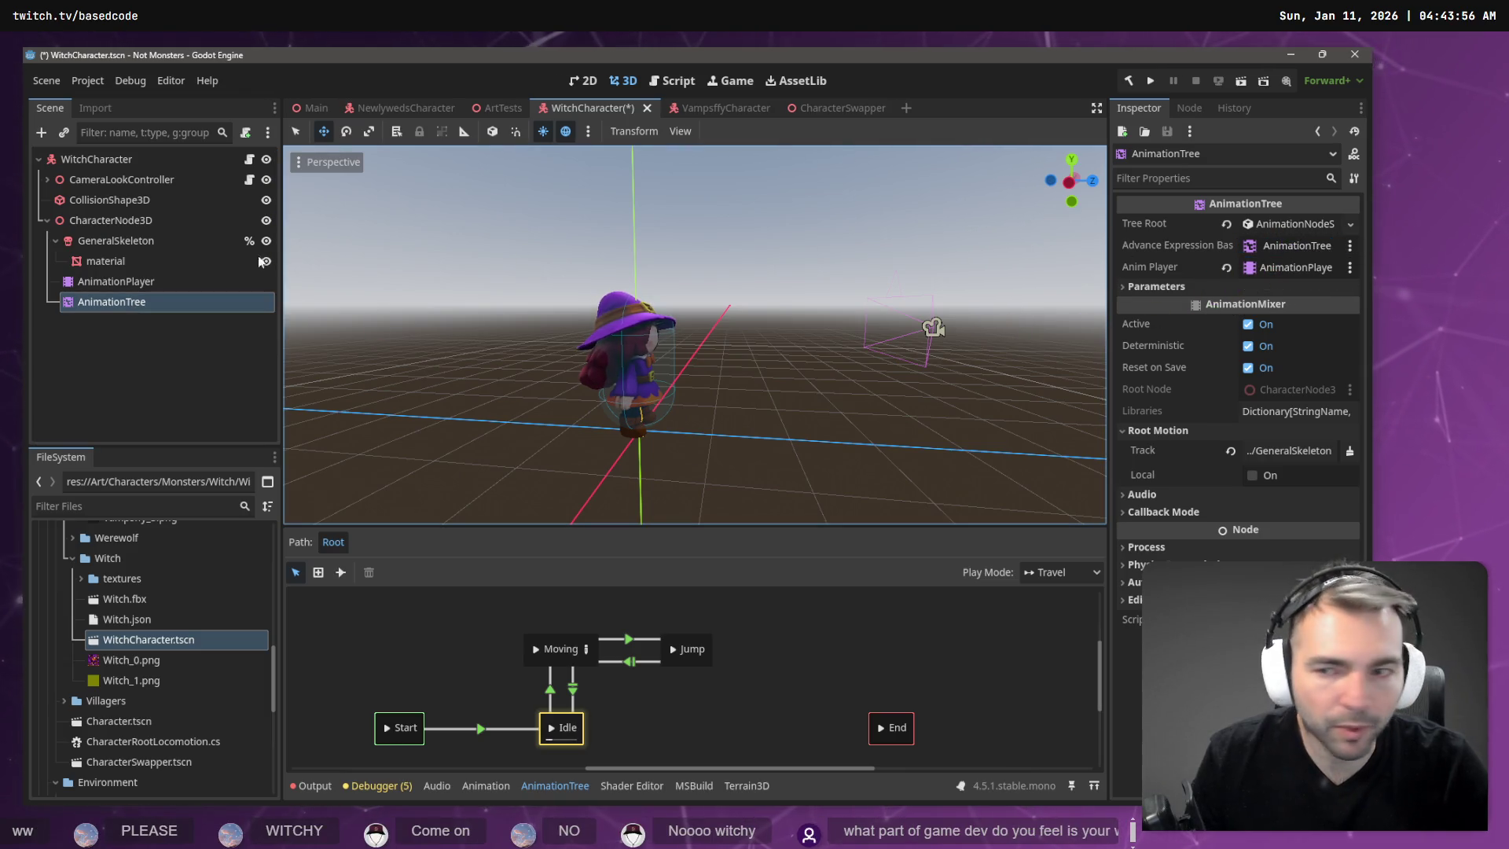
mouse_move(131, 283)
mouse_down()
mouse_move(849, 319)
mouse_move(1304, 271)
mouse_up()
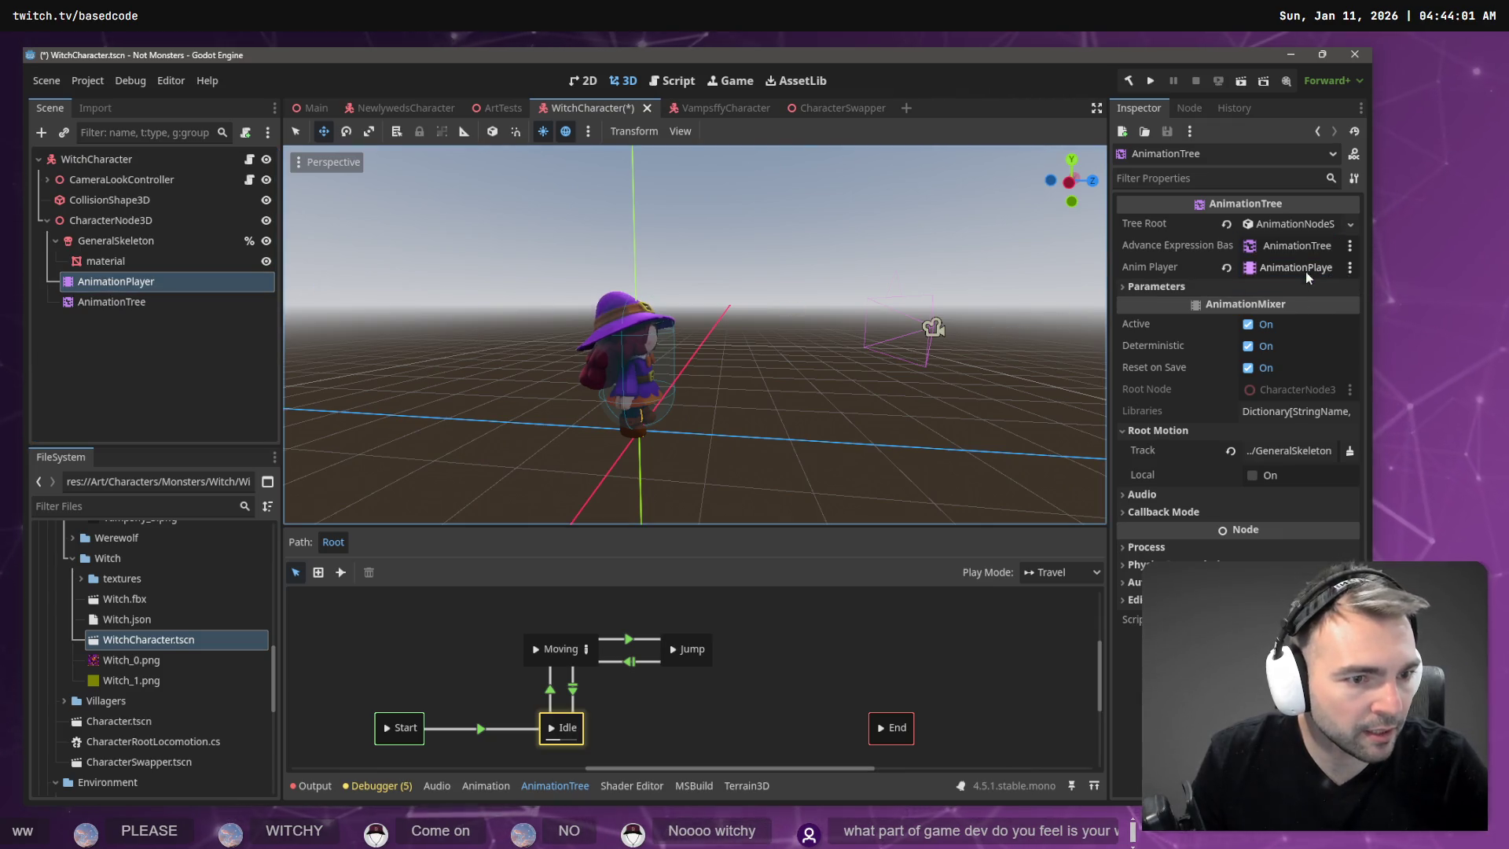
click(1289, 452)
double_click(602, 295)
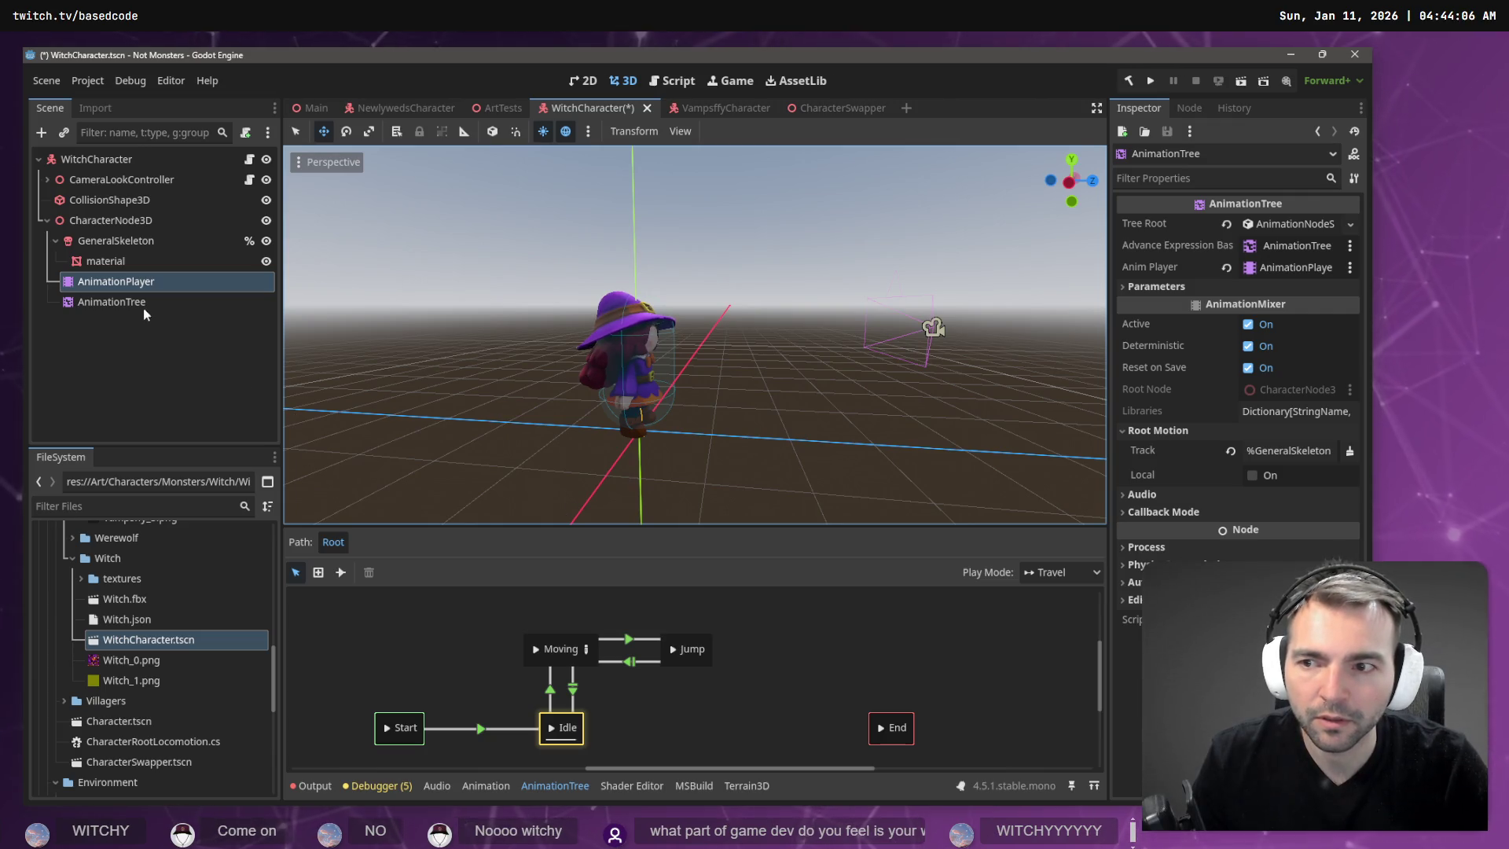
click(143, 358)
key(ctrl+s)
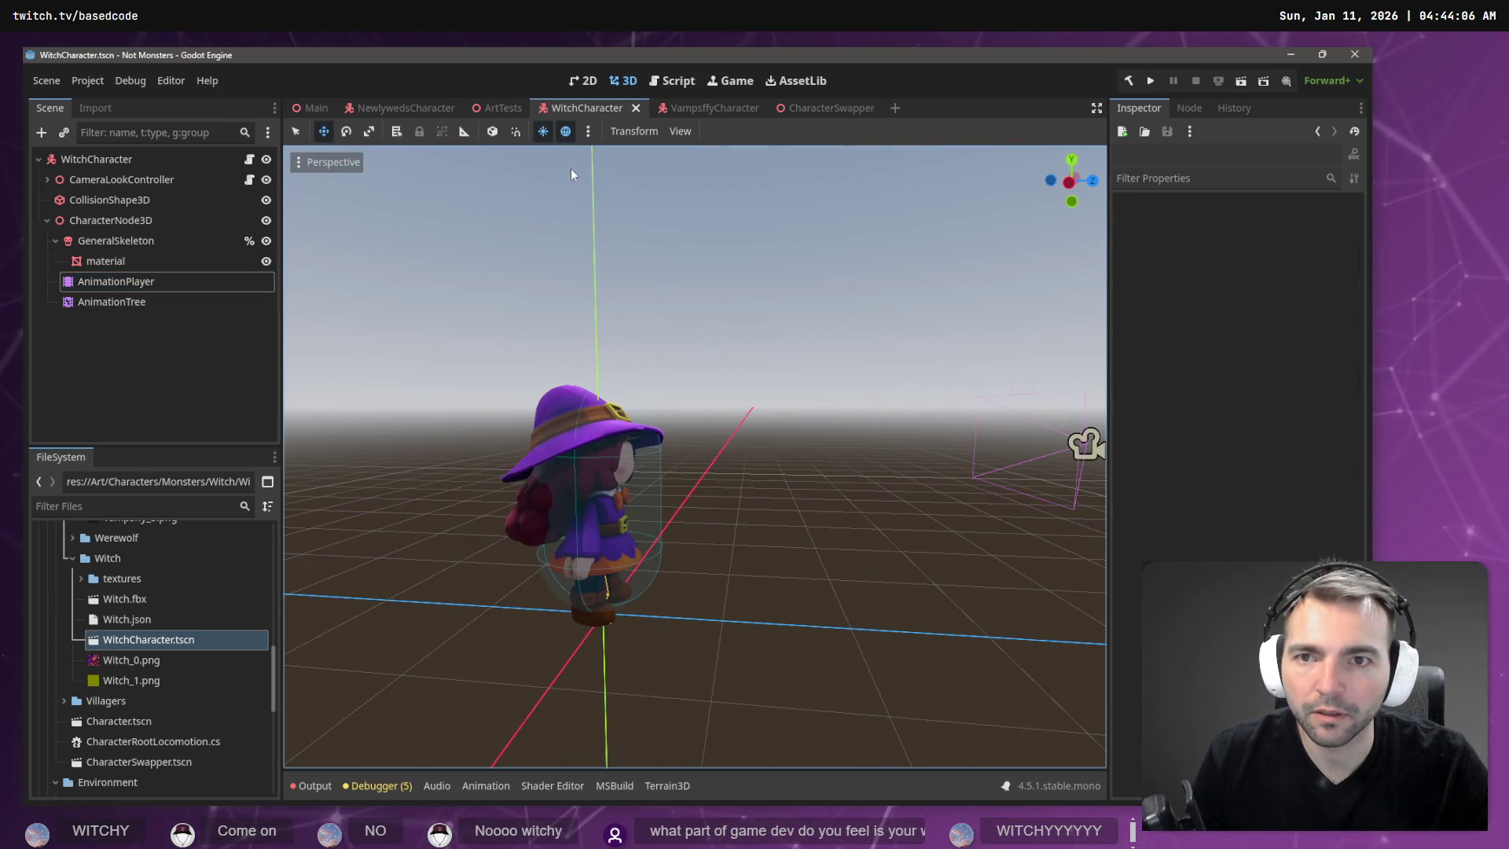
Test-run Not Monsters in town, stop it, and close WitchCharacter so ArtTests shows.
key(F5)
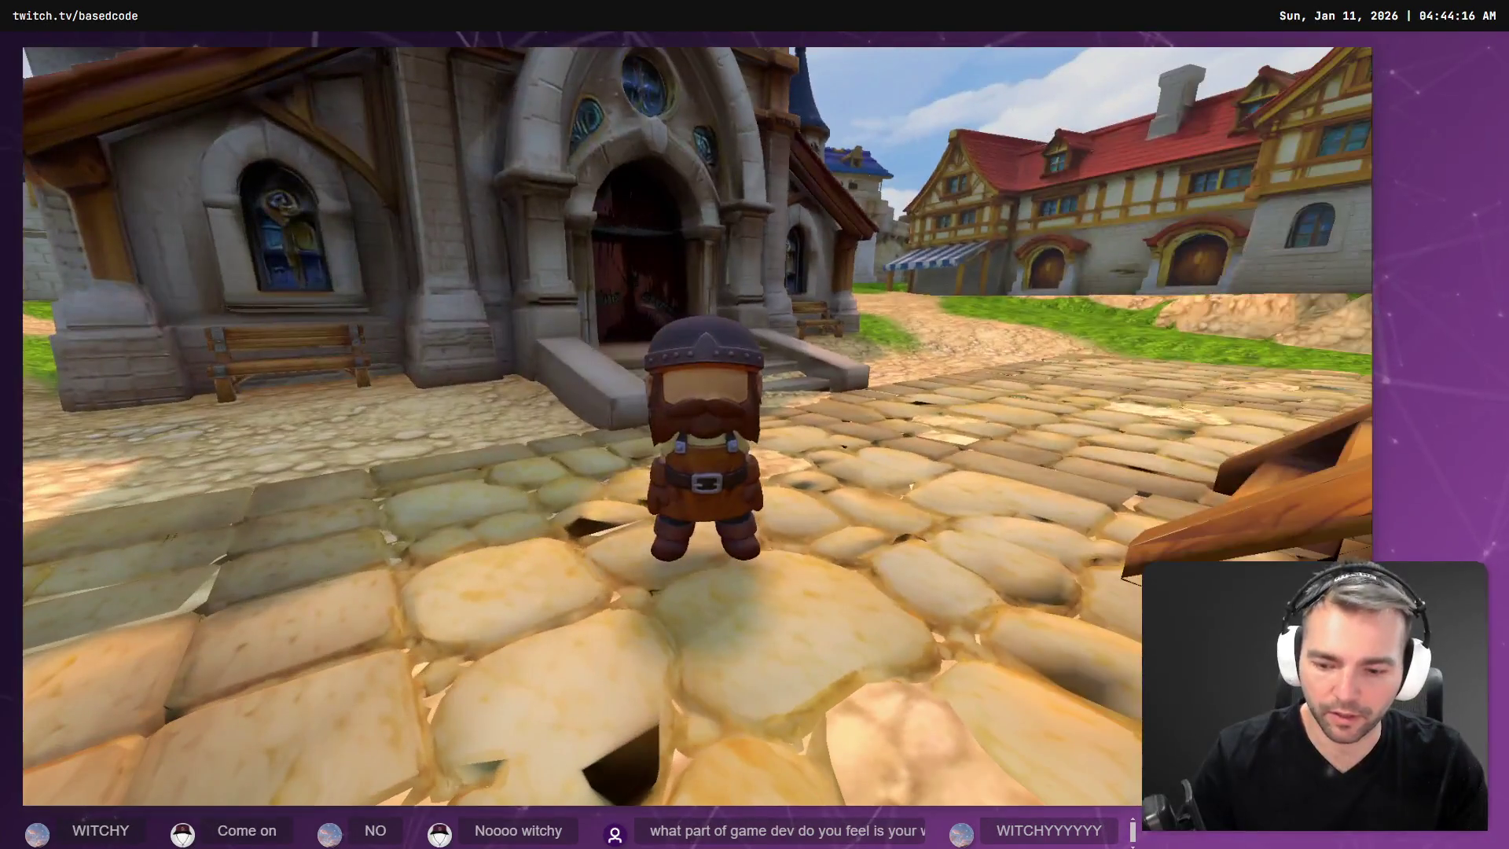
key(F8)
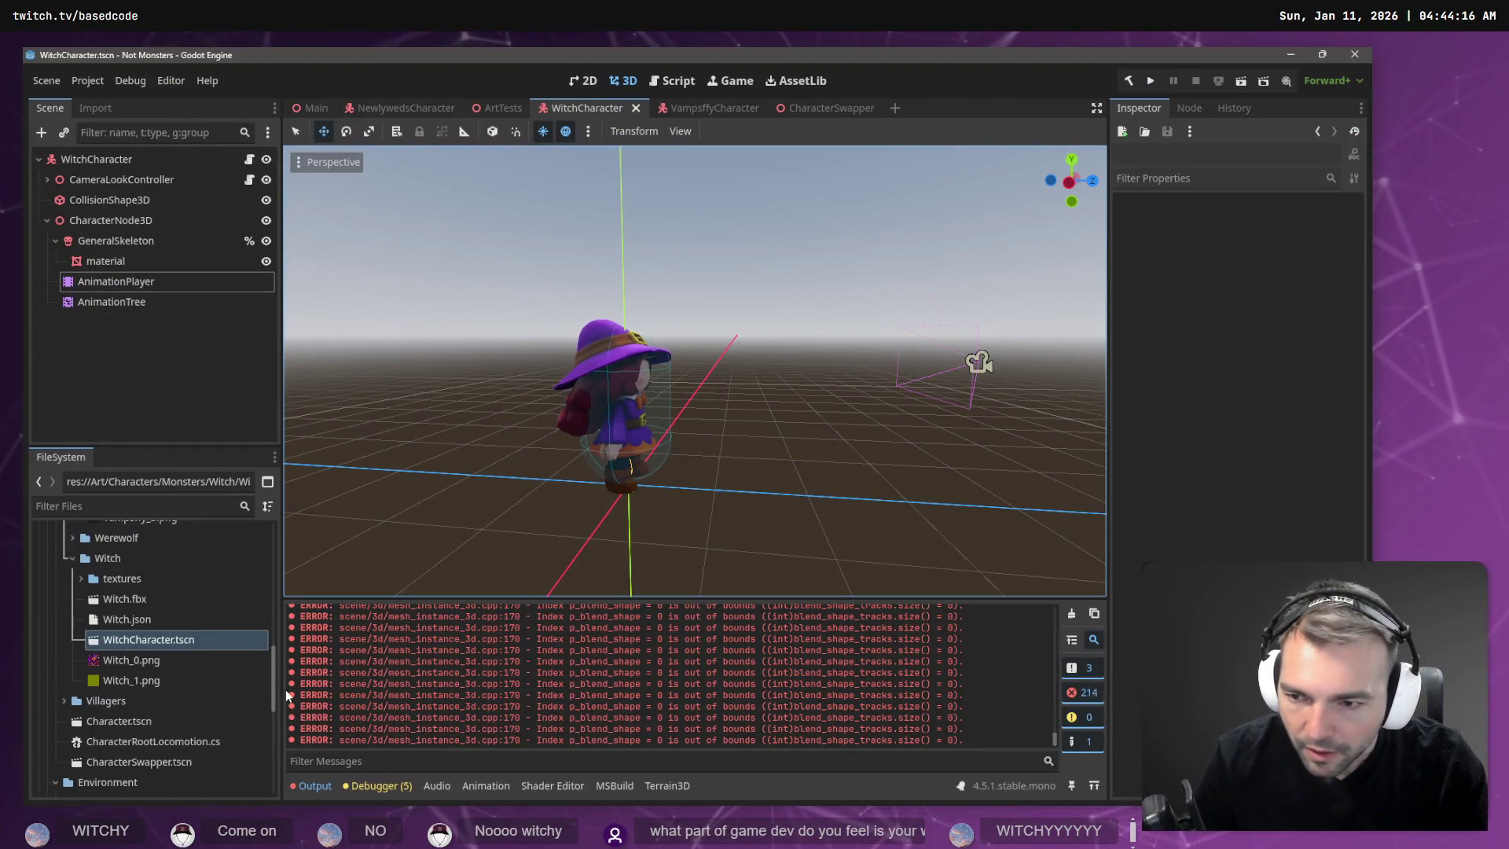
key(ctrl+s)
Close the ArtTests, VampsffyCharacter, CharacterSwapper, NewlywedsCharacter and other open scene tabs.
middle_click(588, 114)
middle_click(586, 110)
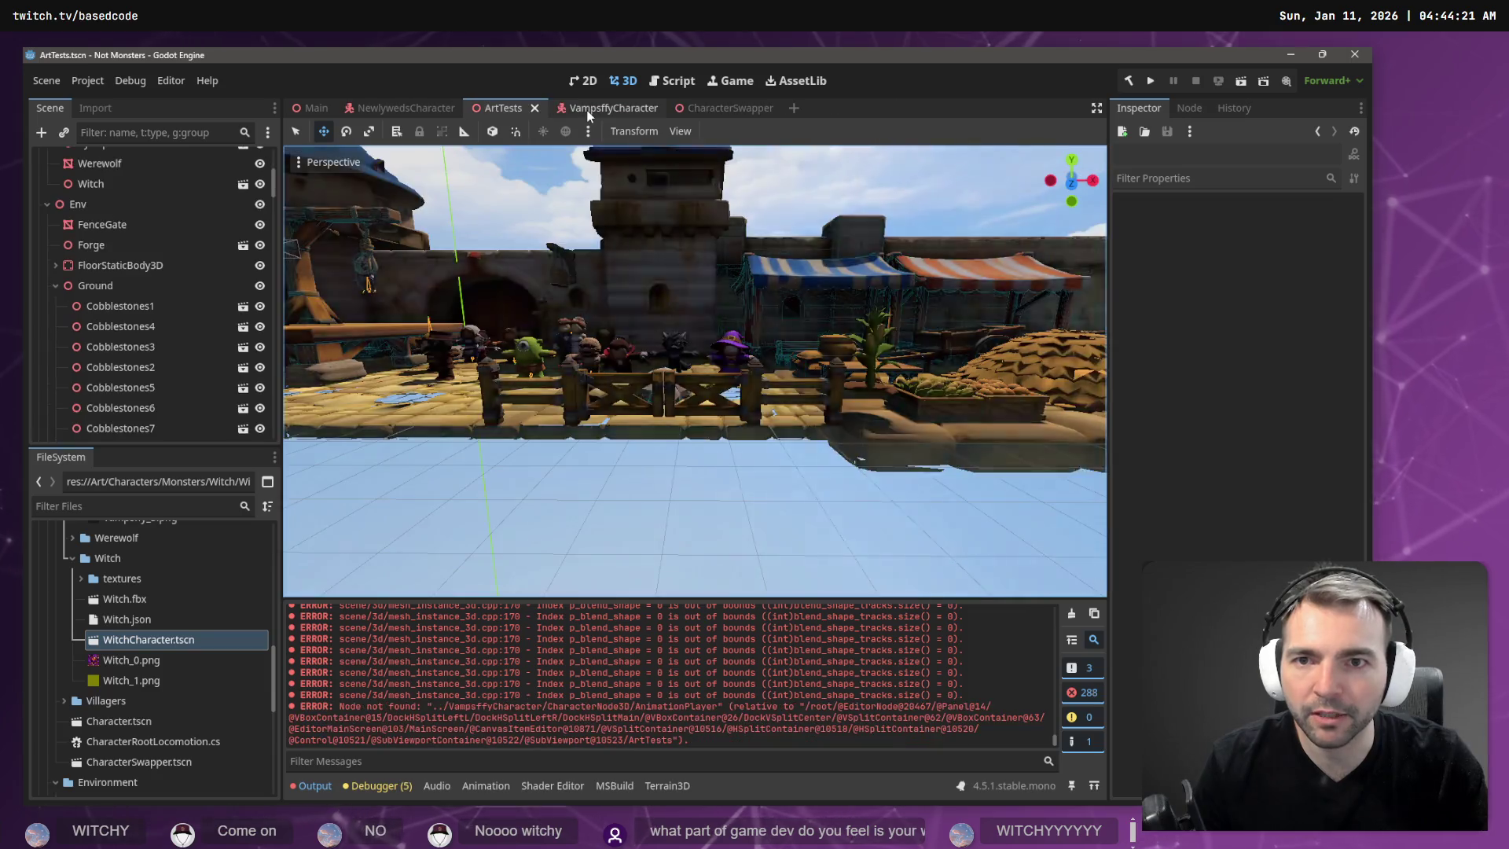
middle_click(517, 107)
middle_click(515, 106)
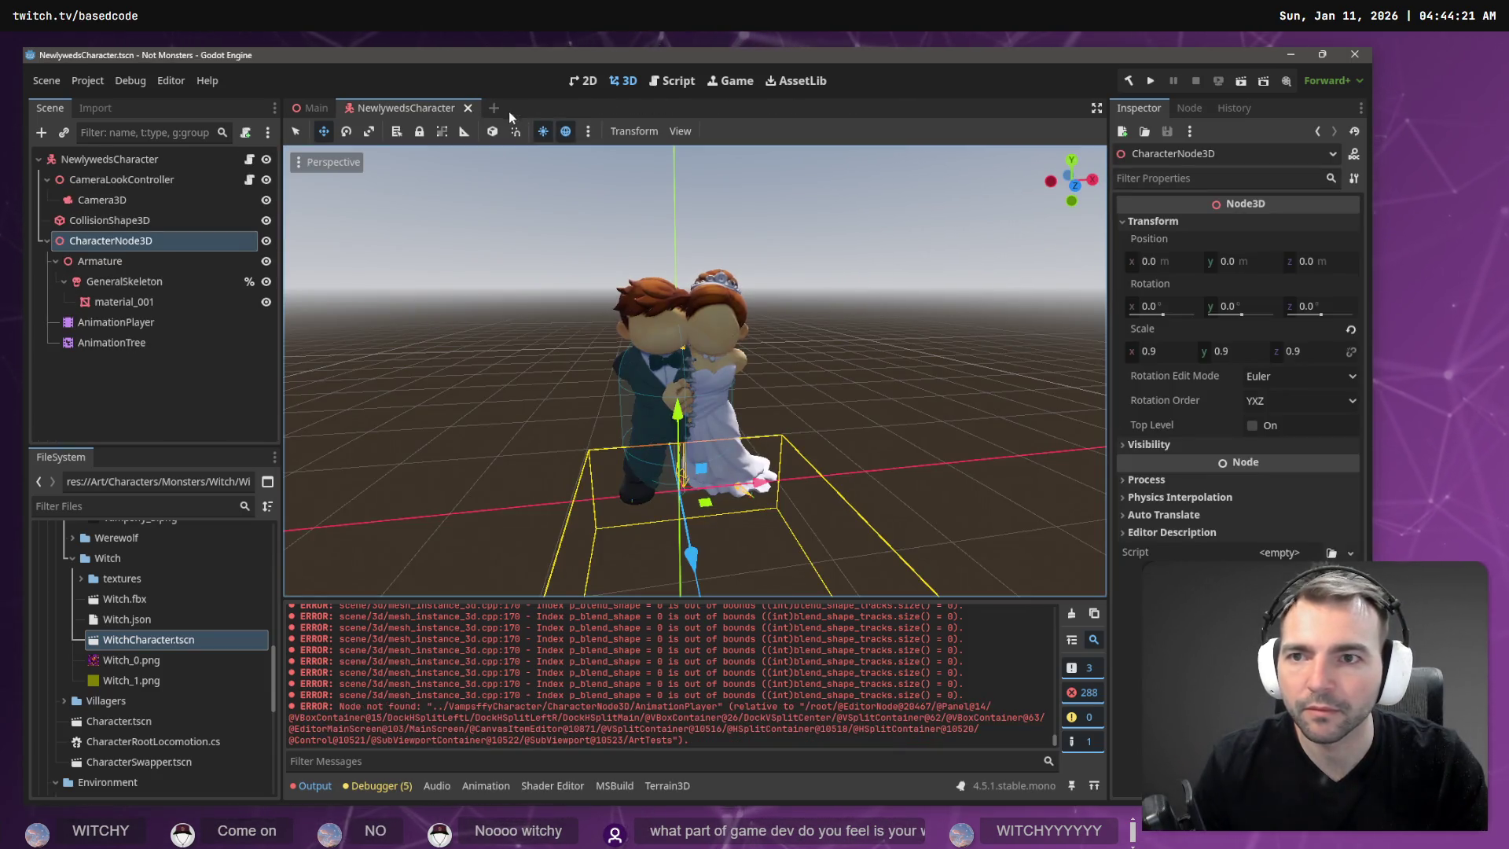
click(464, 110)
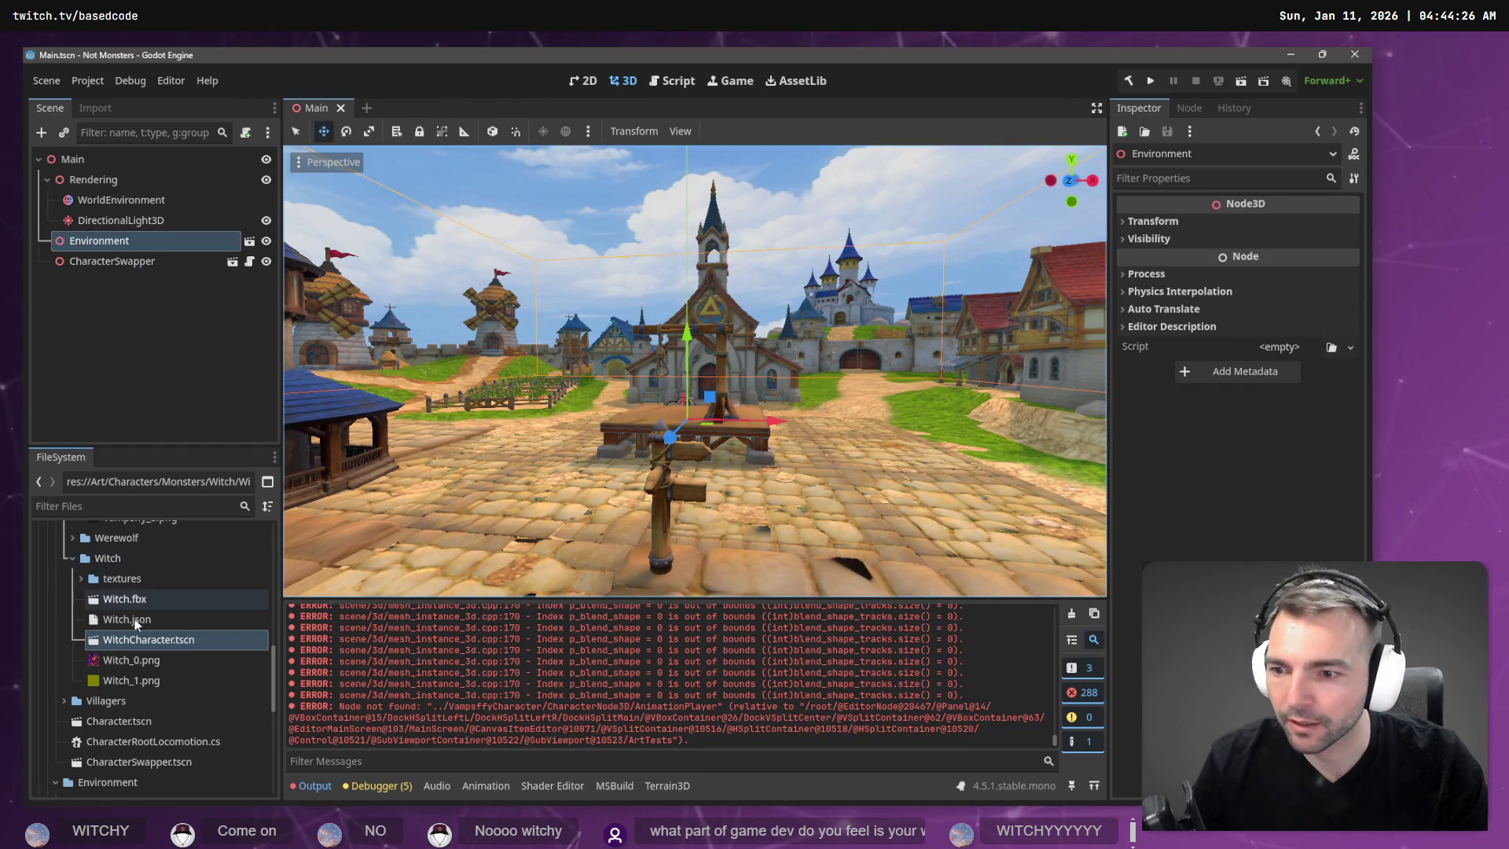
Reopen WitchCharacter.tscn, run it standalone to watch the witch animate, then close the run.
double_click(146, 640)
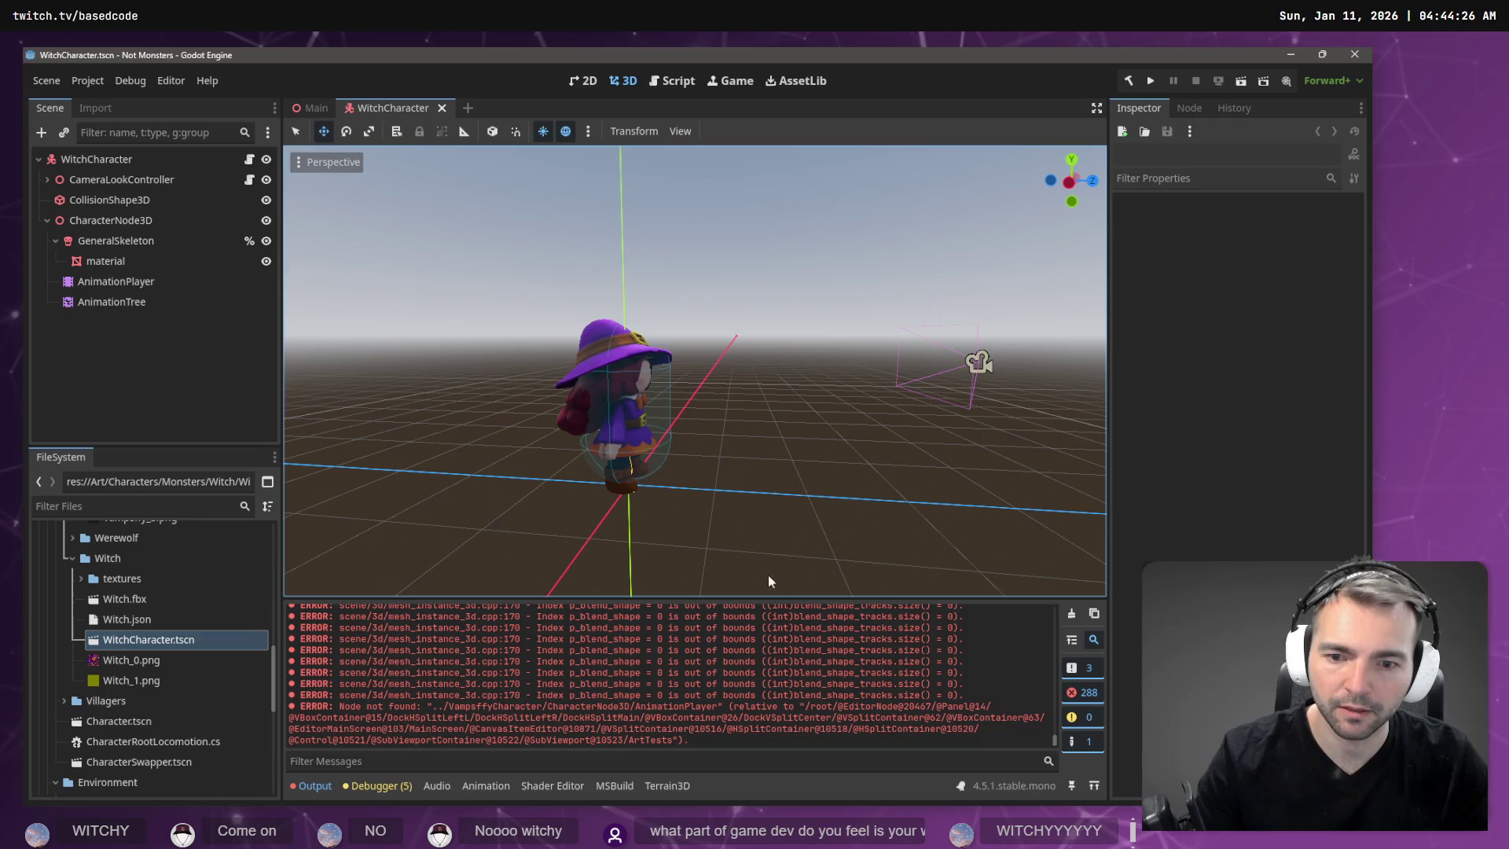
key(F5)
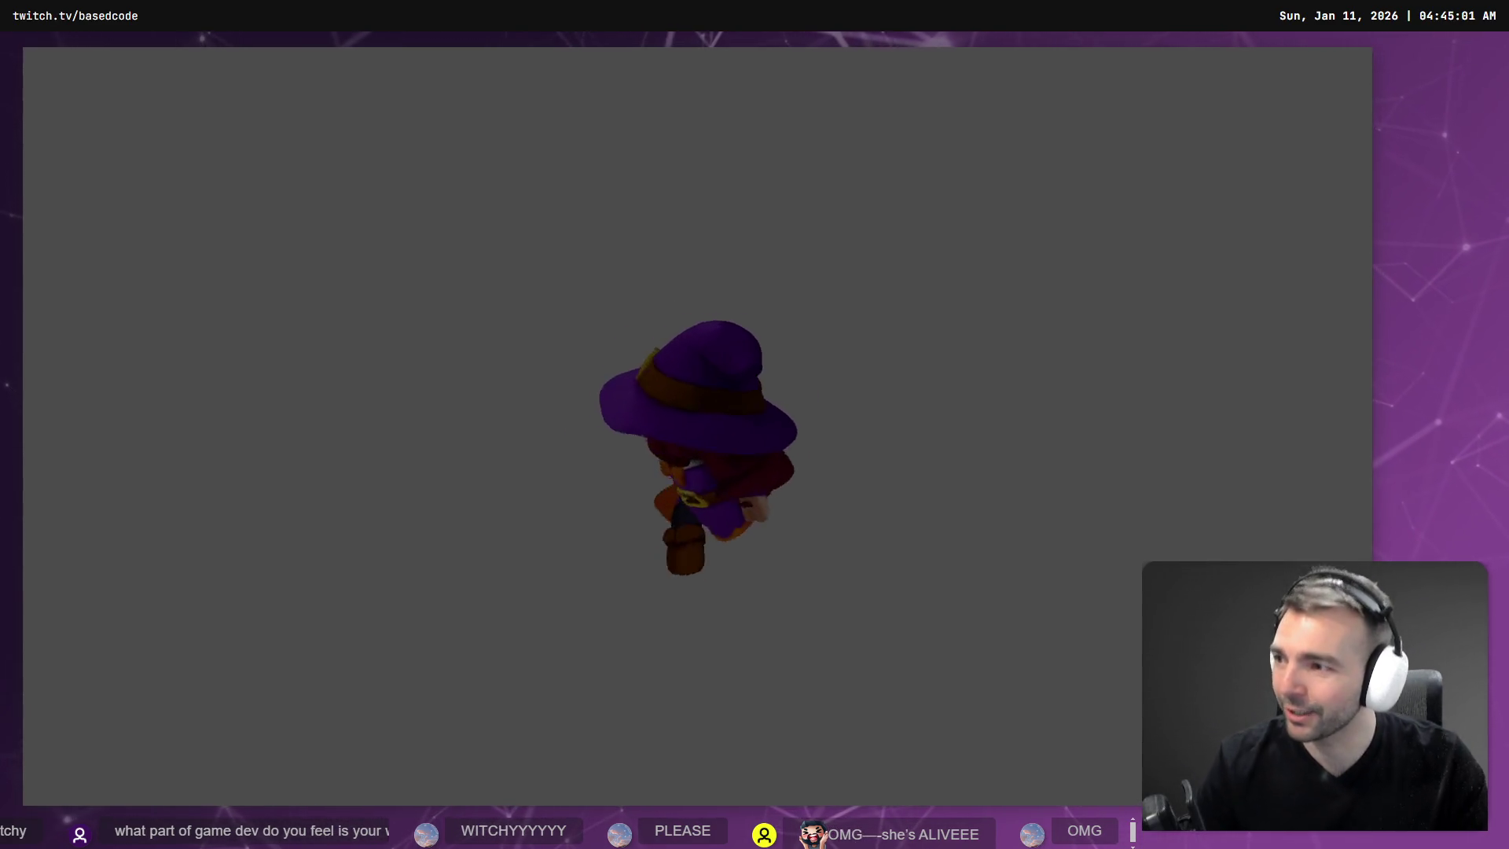
key(alt+F4)
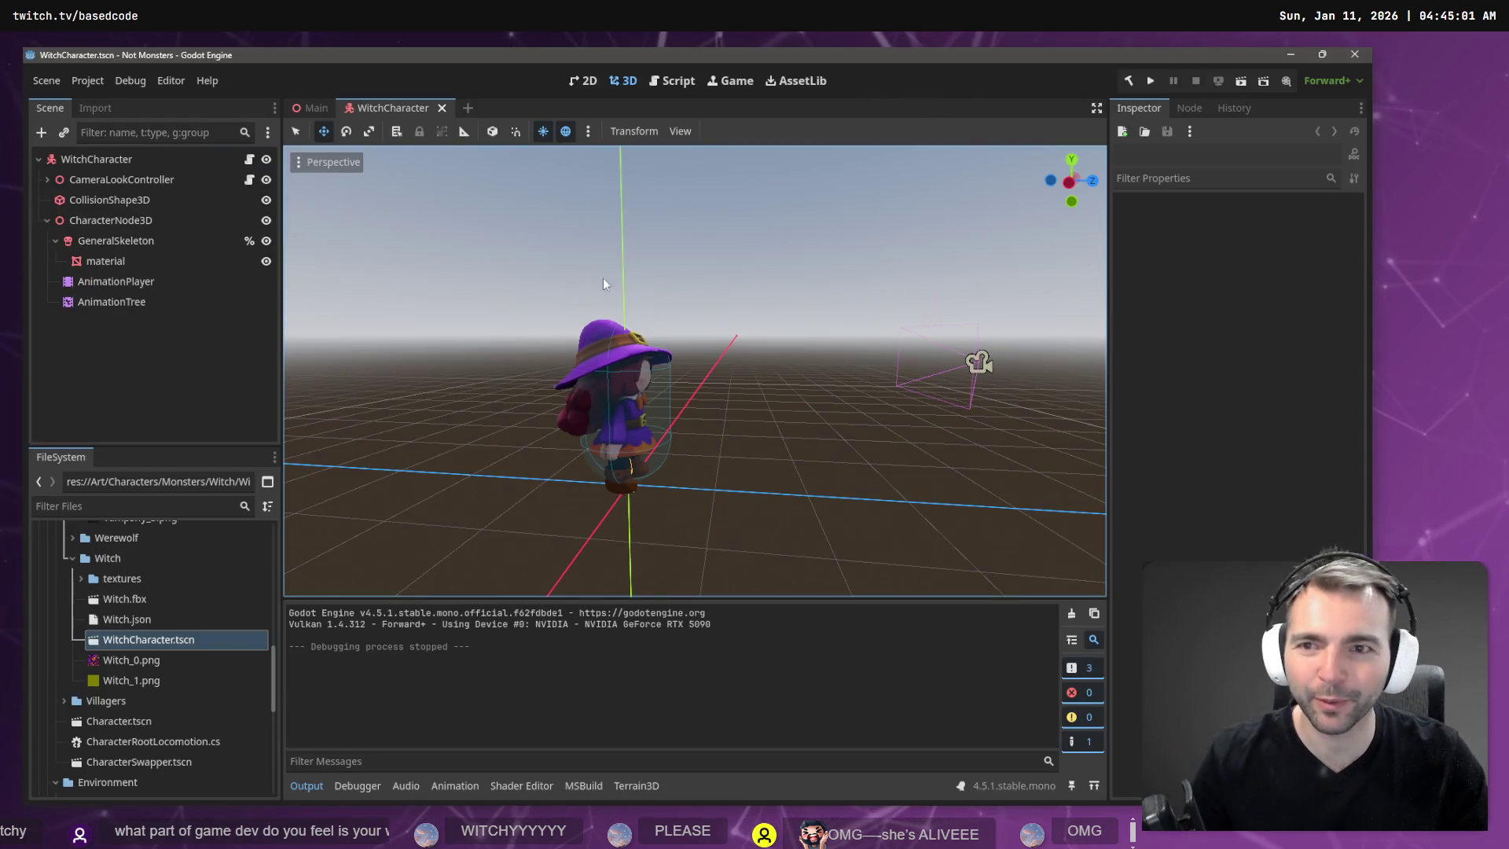
Clear the Output log in Main, then close the WitchCharacter and Main scene tabs.
click(306, 107)
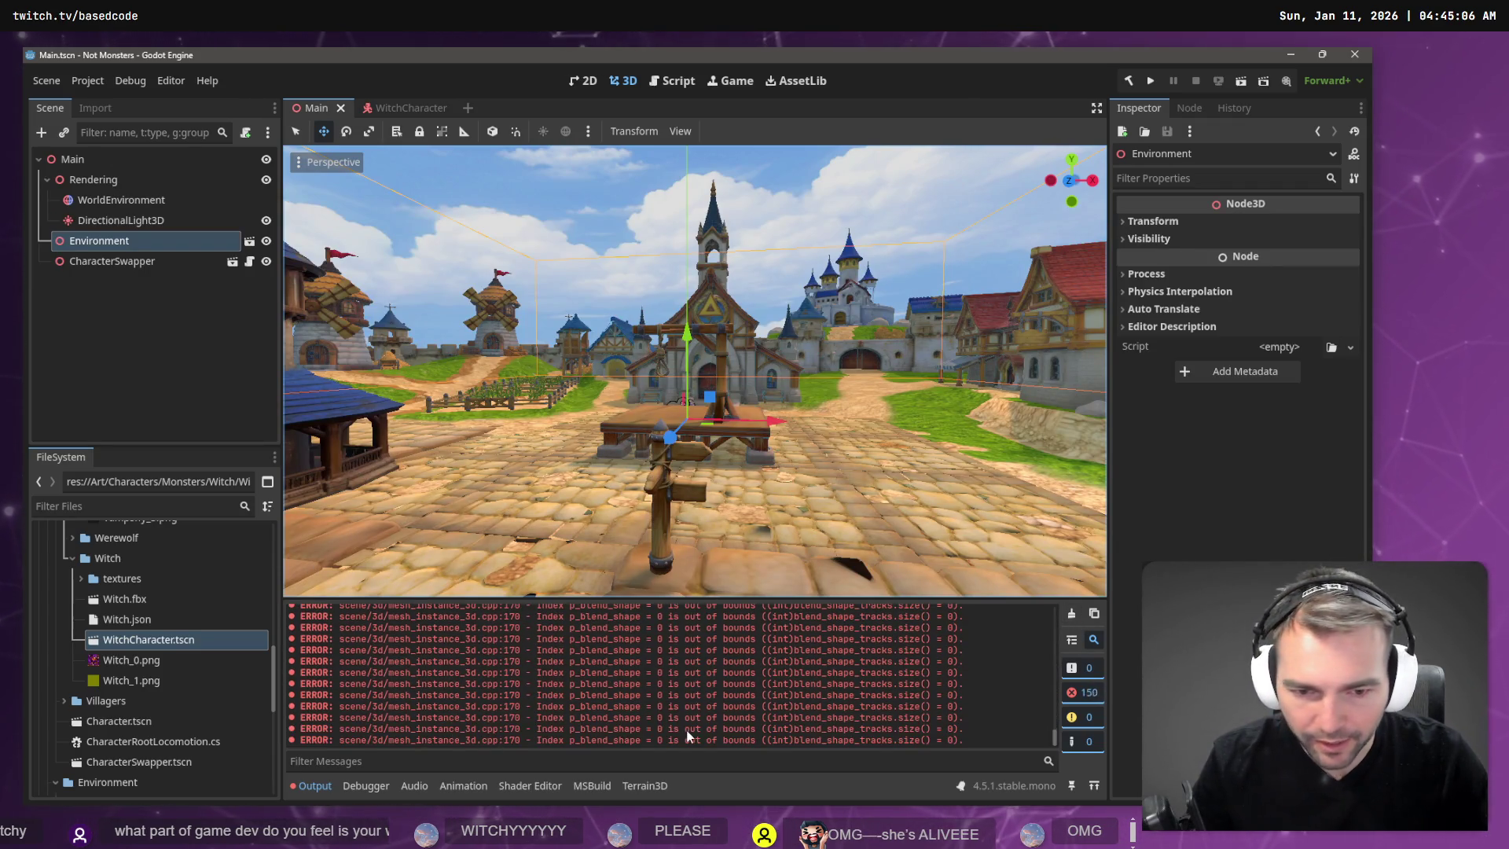
click(121, 180)
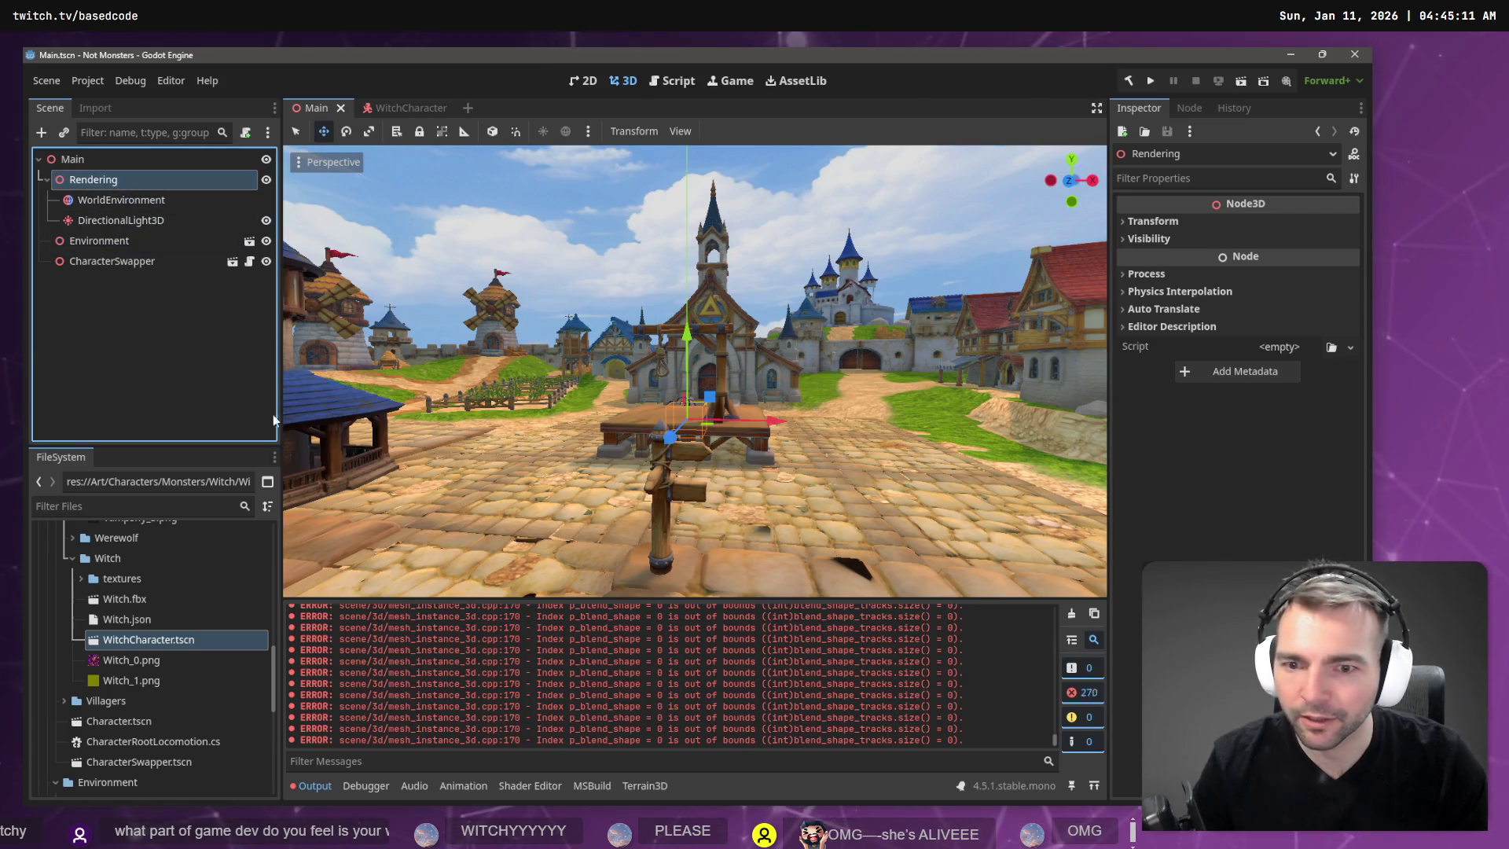
click(1074, 614)
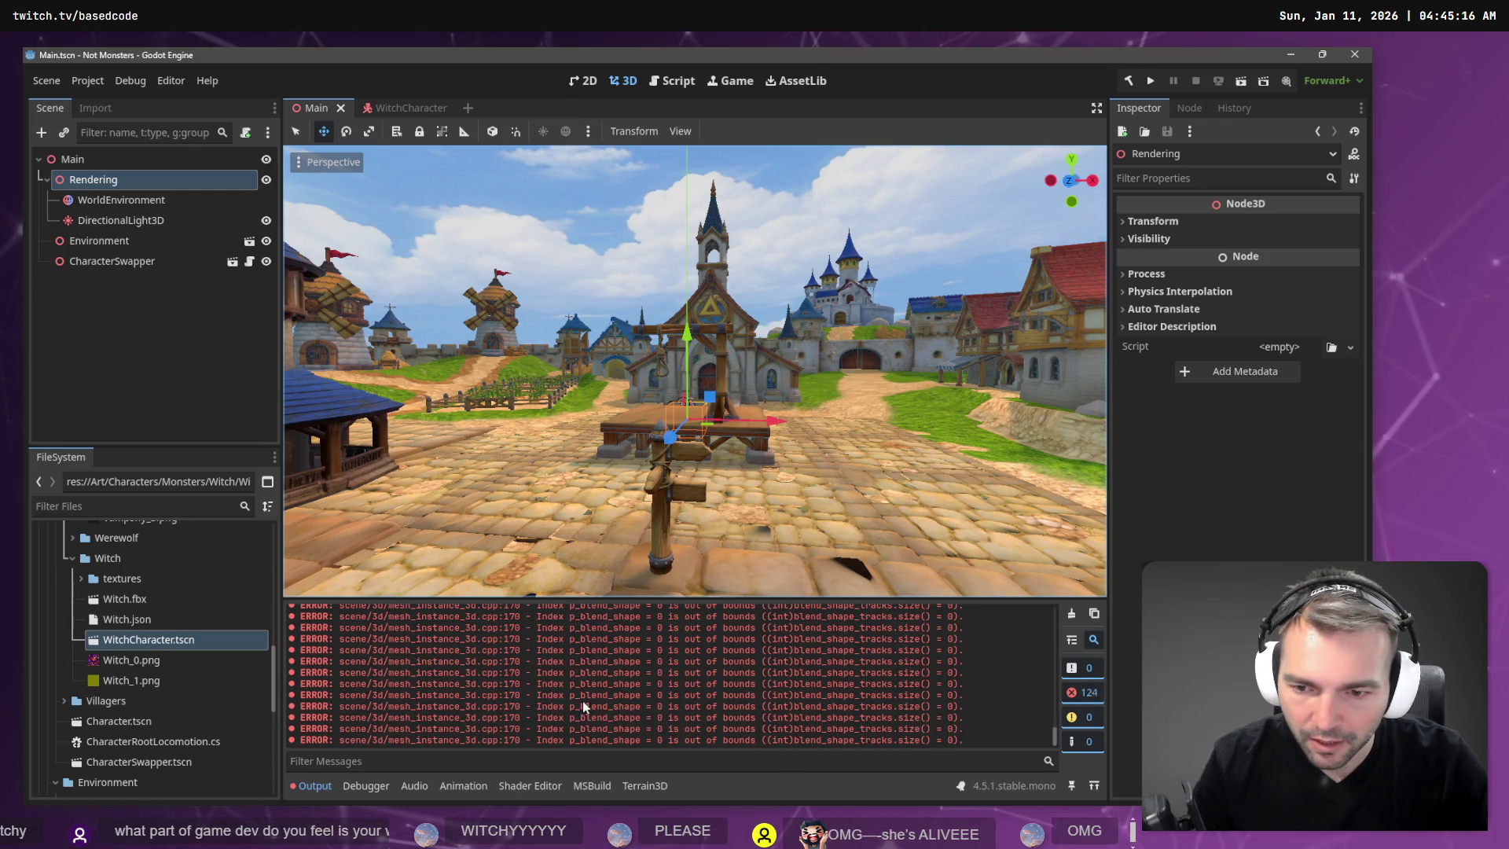
click(408, 110)
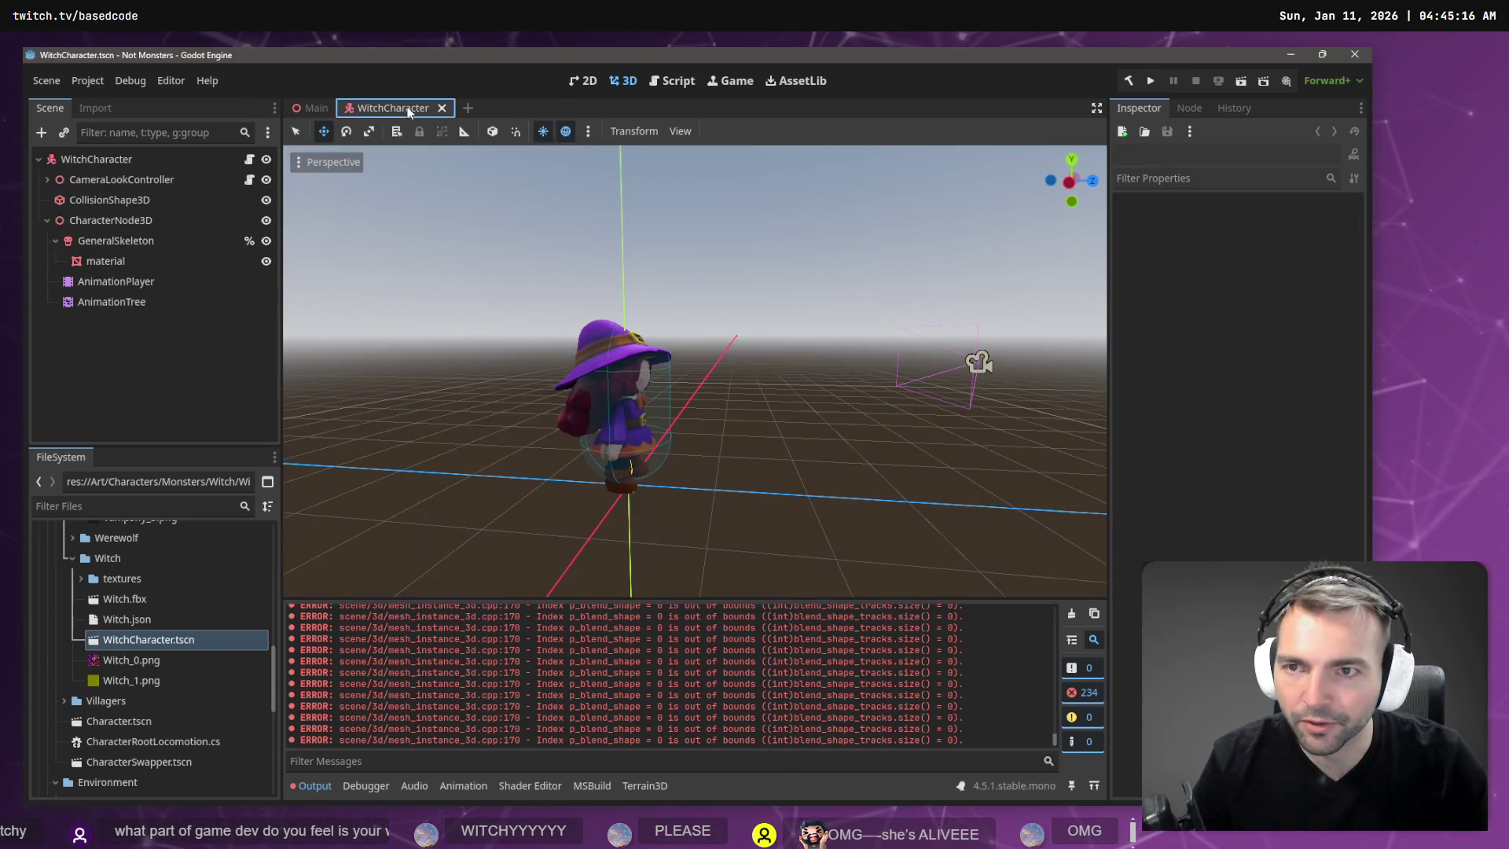
click(441, 108)
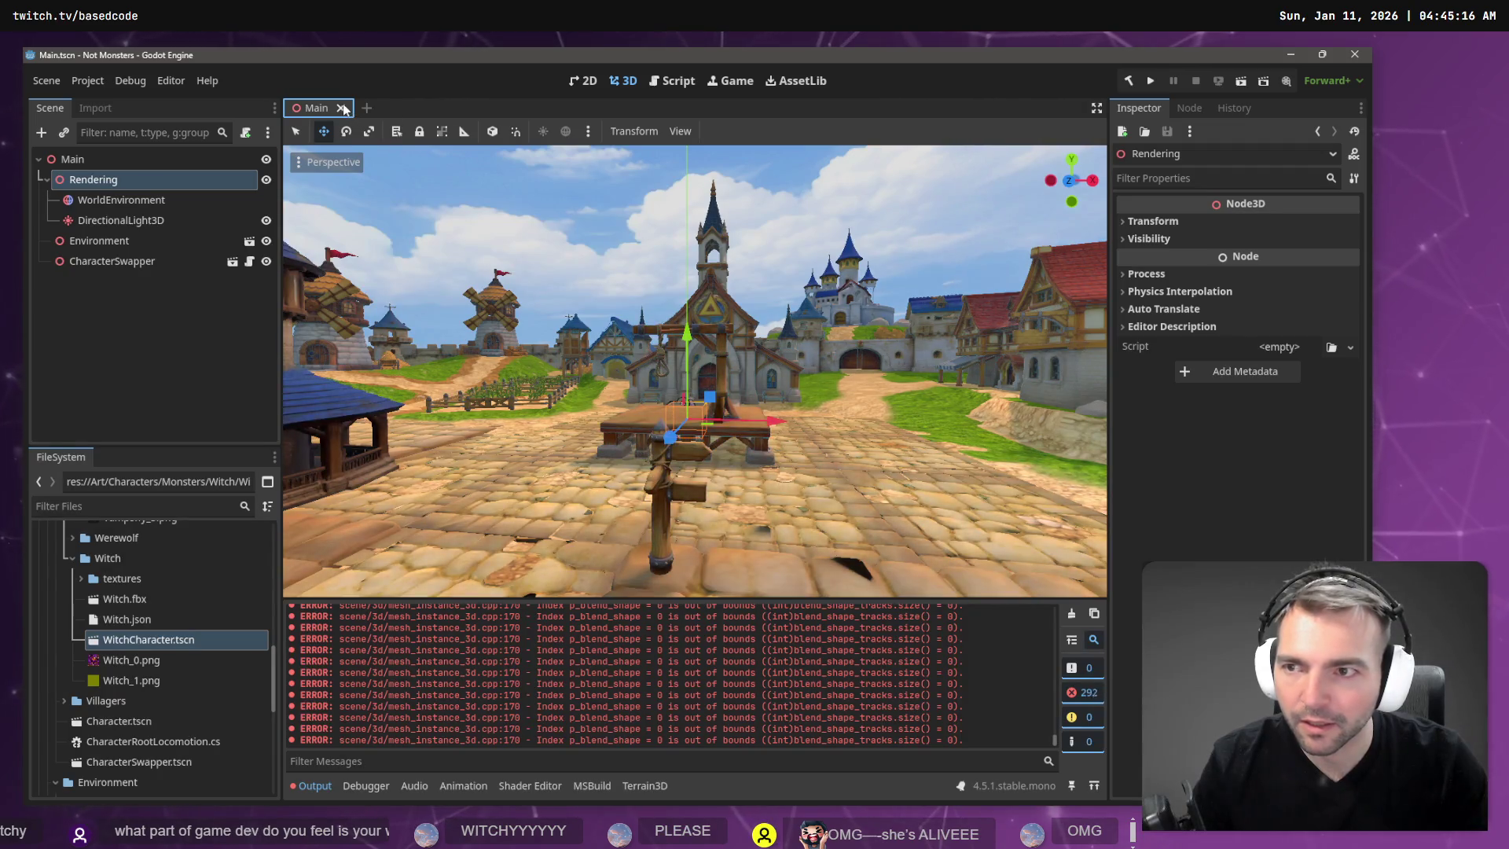
click(341, 109)
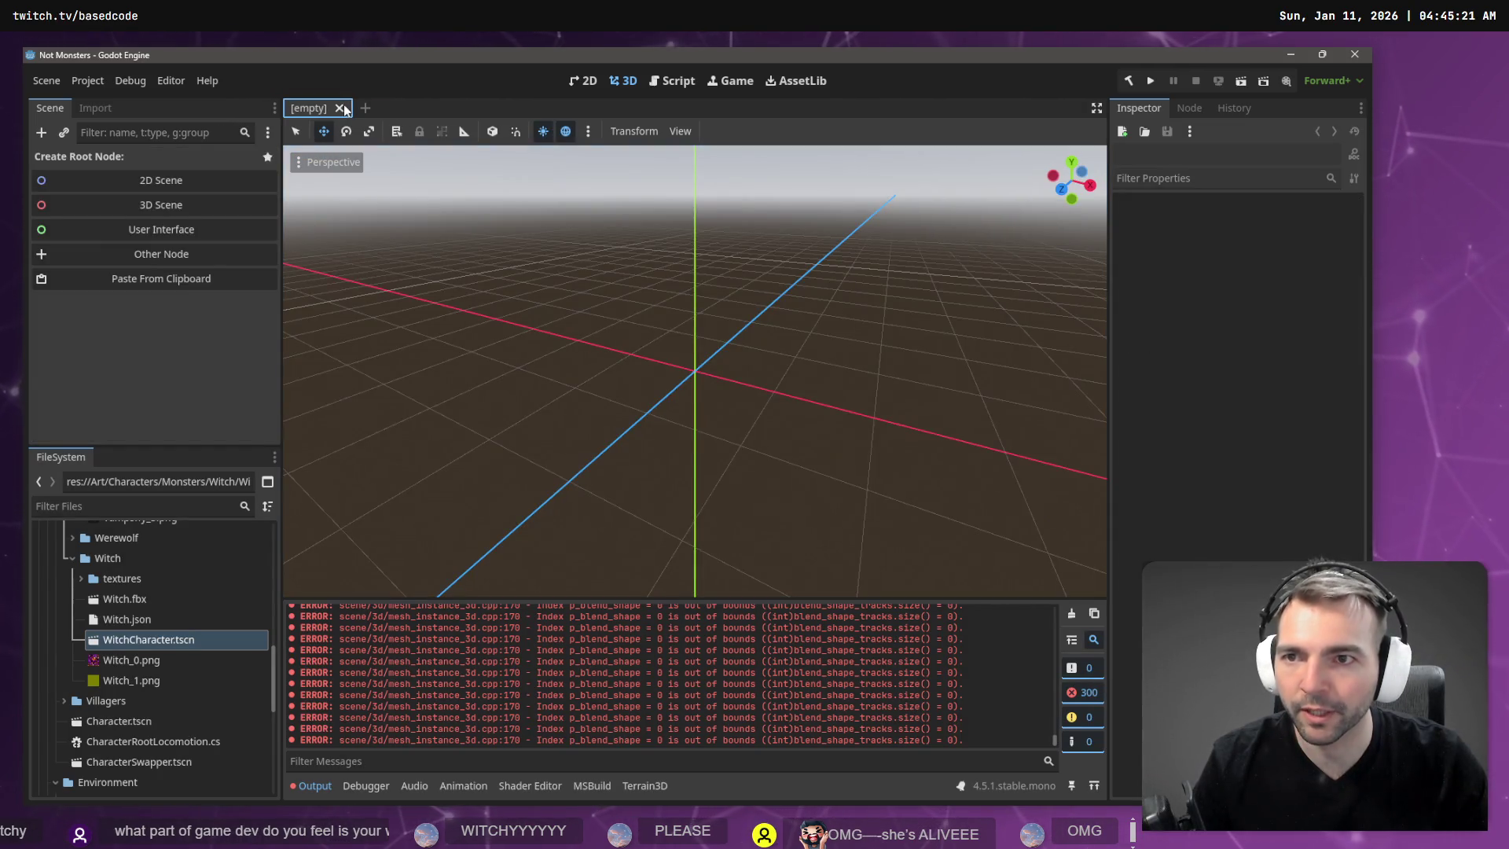
Open Main.tscn from FileSystem, clear the Output log, and run the game to its splash logo.
scroll(118, 629, down, 3)
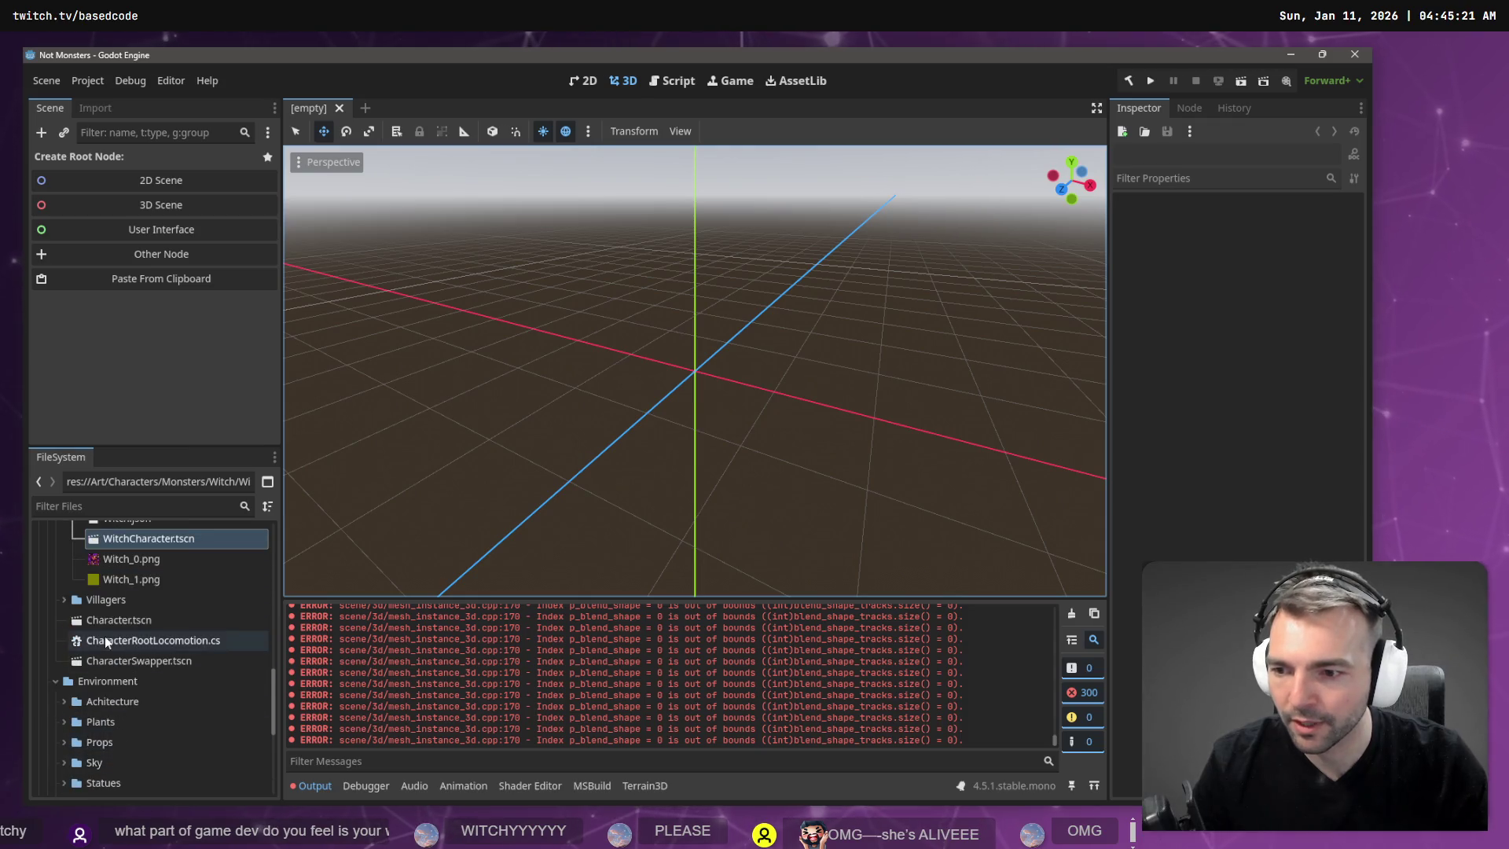
scroll(127, 624, down, 5)
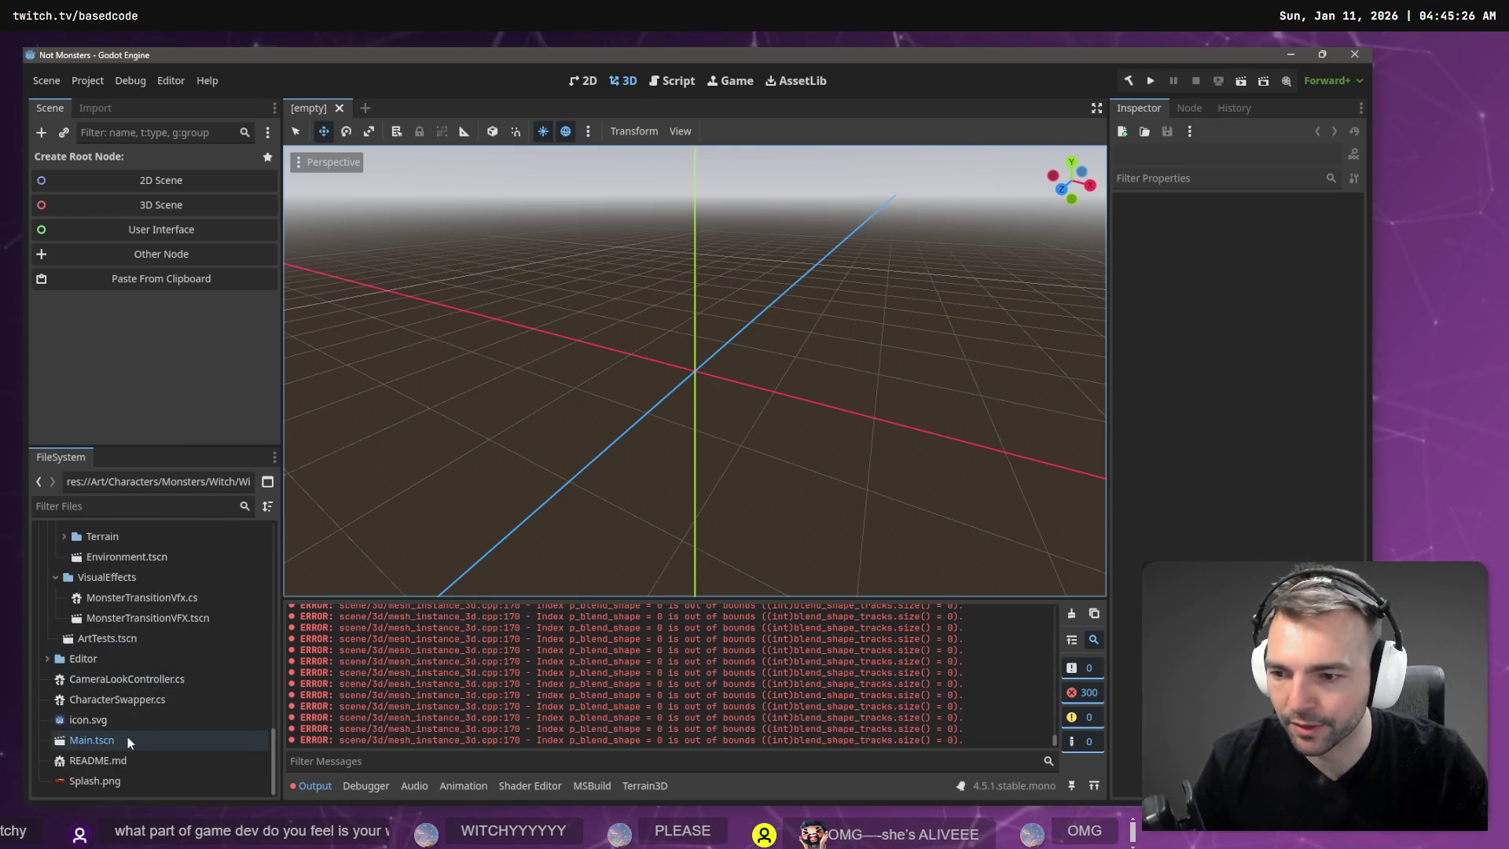
click(127, 739)
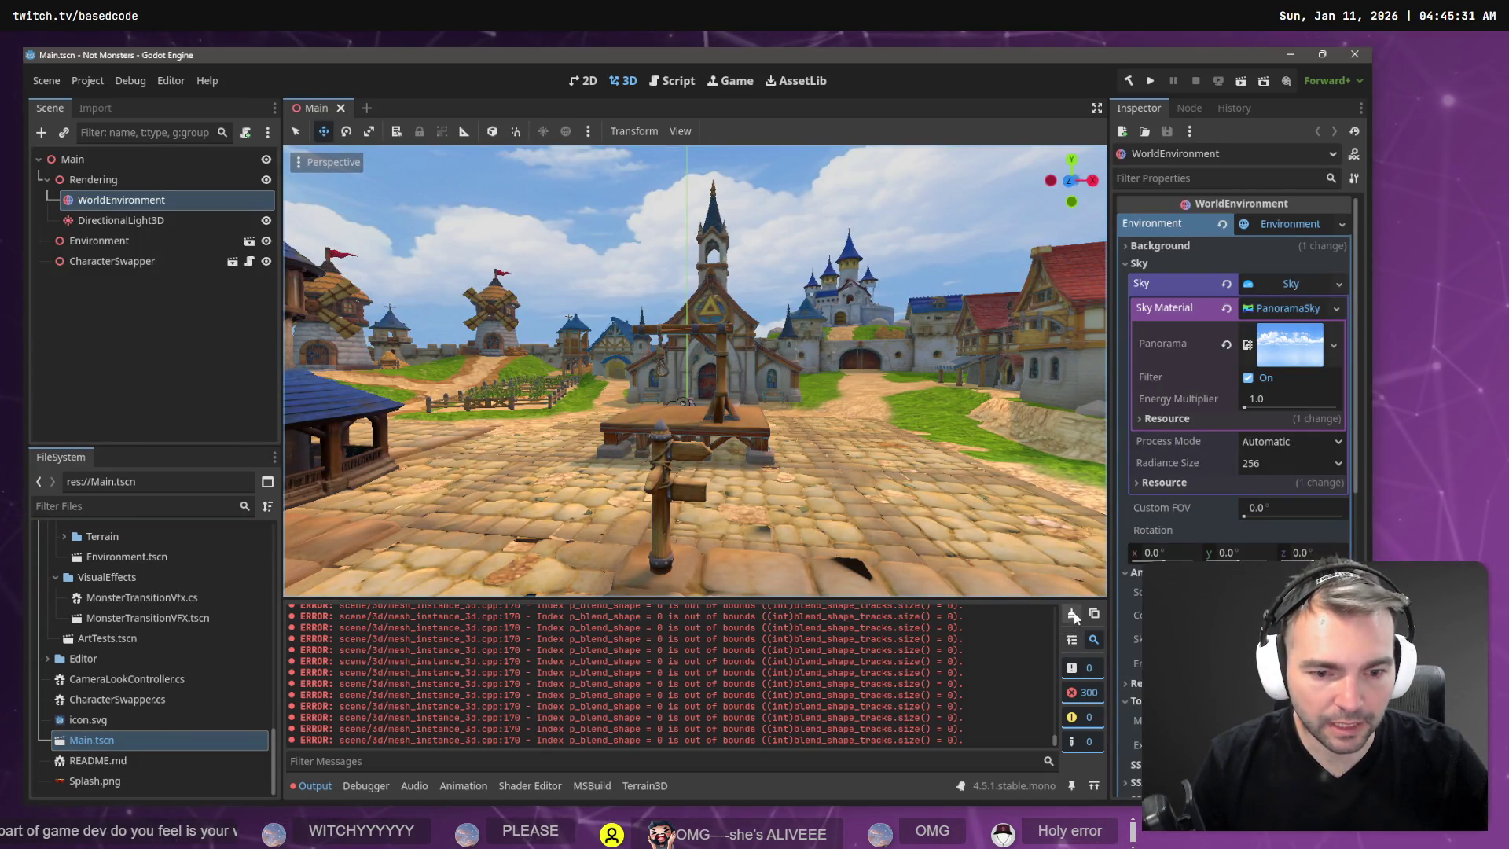
click(1073, 613)
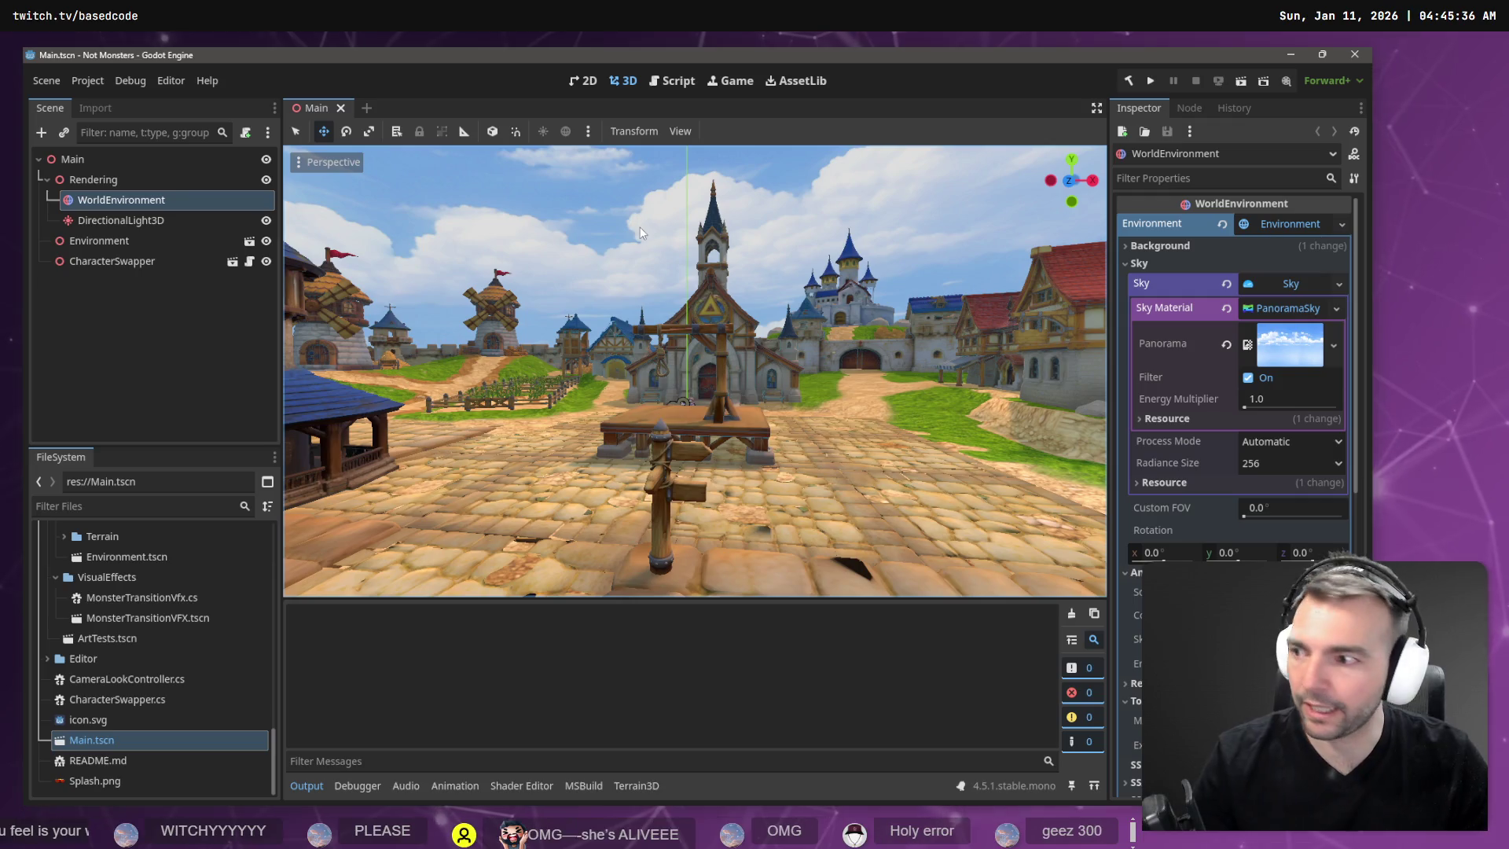
key(F5)
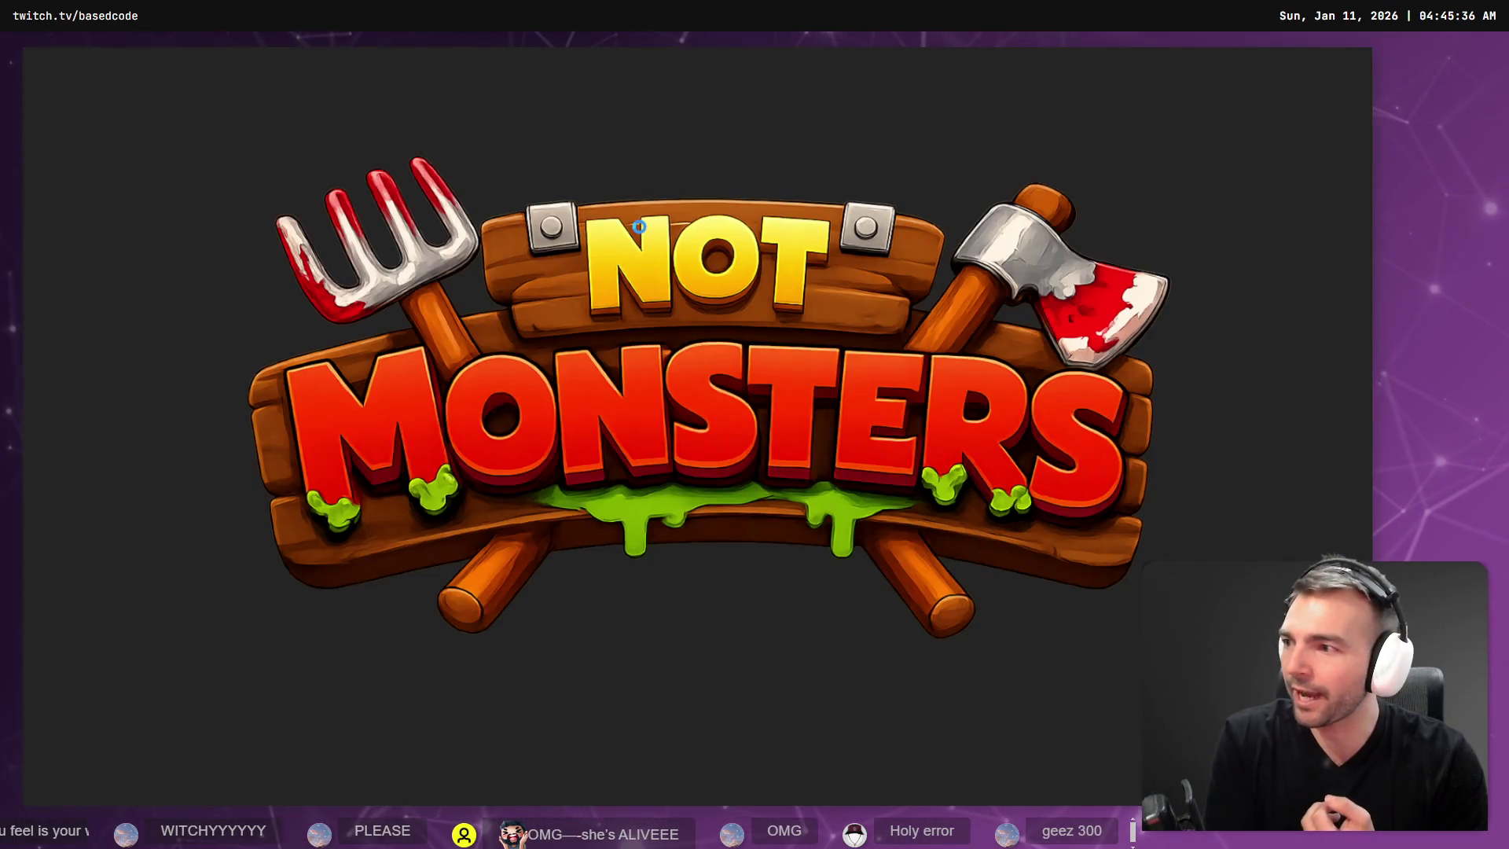